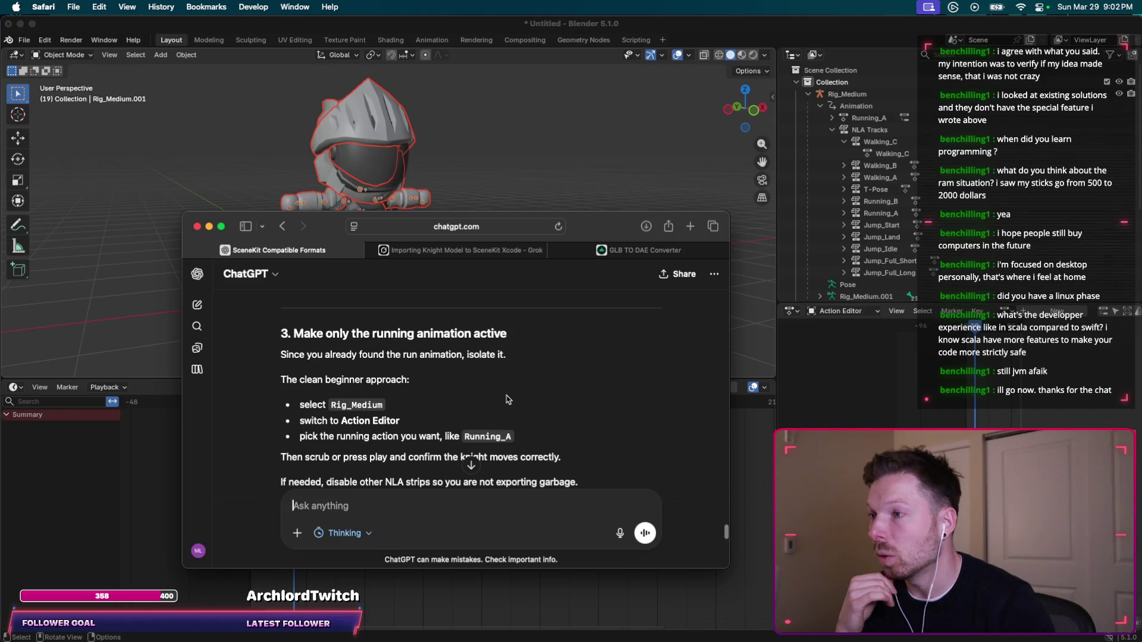
Read ChatGPT's step 3 on making only the running action active, then start playback in Blender.
scroll(508, 399, "down", 1)
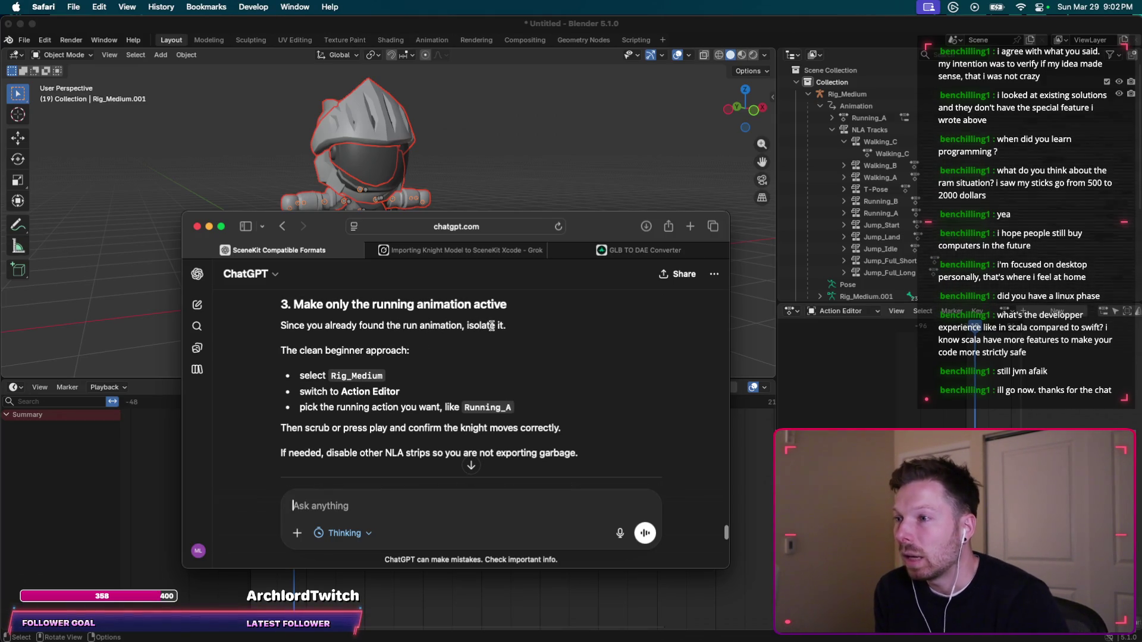
left_click_drag(502, 325, 451, 326)
scroll(450, 328, "down", 1)
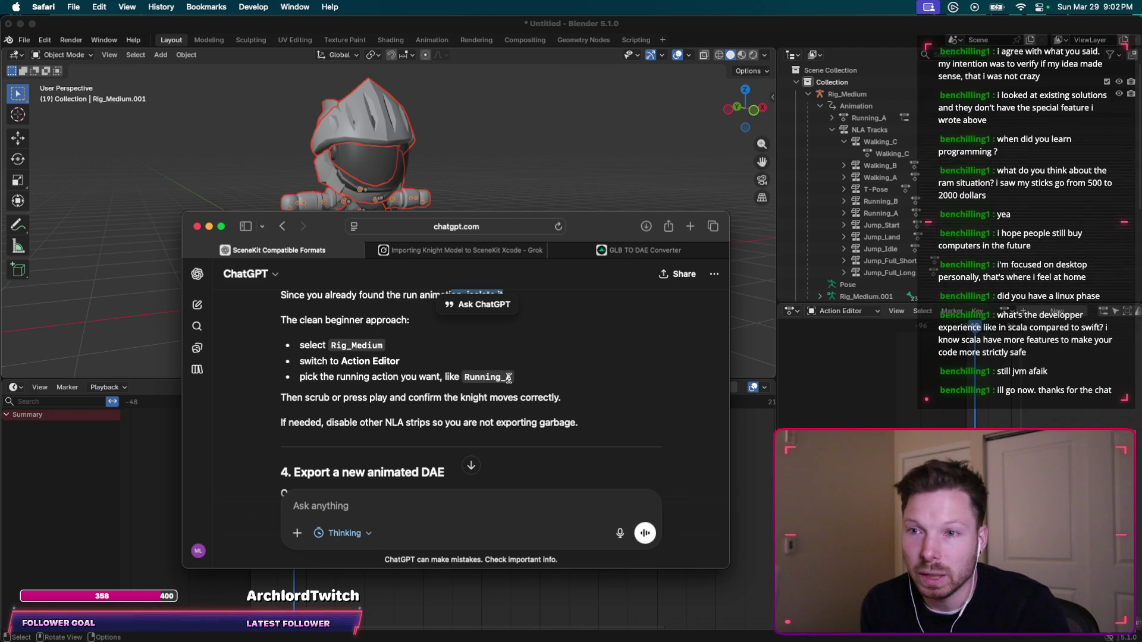
scroll(508, 378, "down", 1)
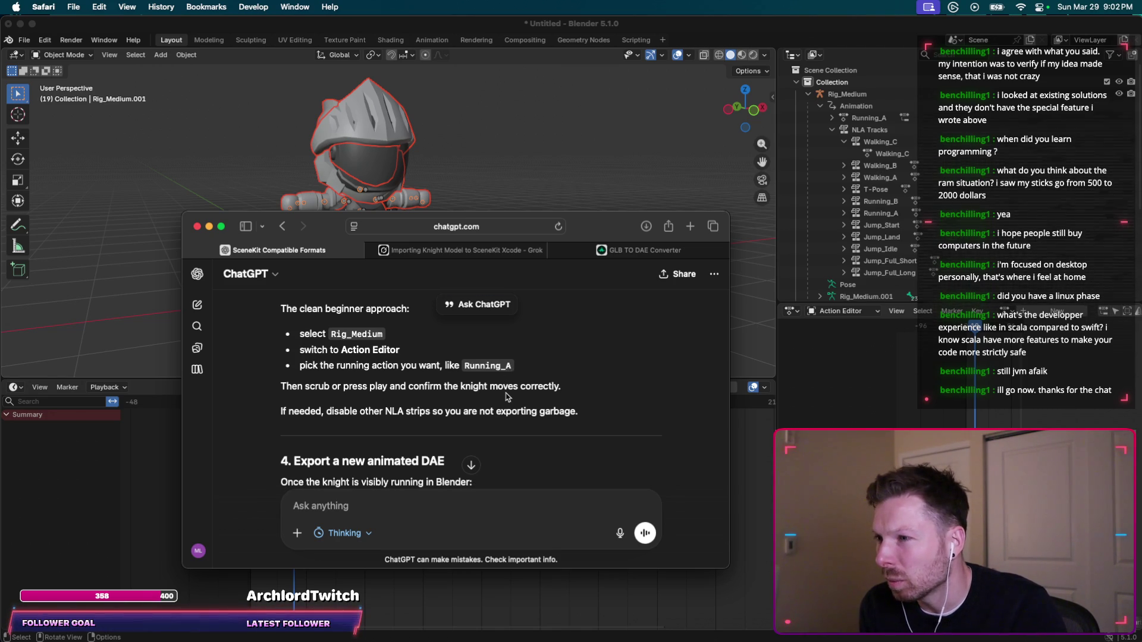
scroll(422, 428, "down", 1)
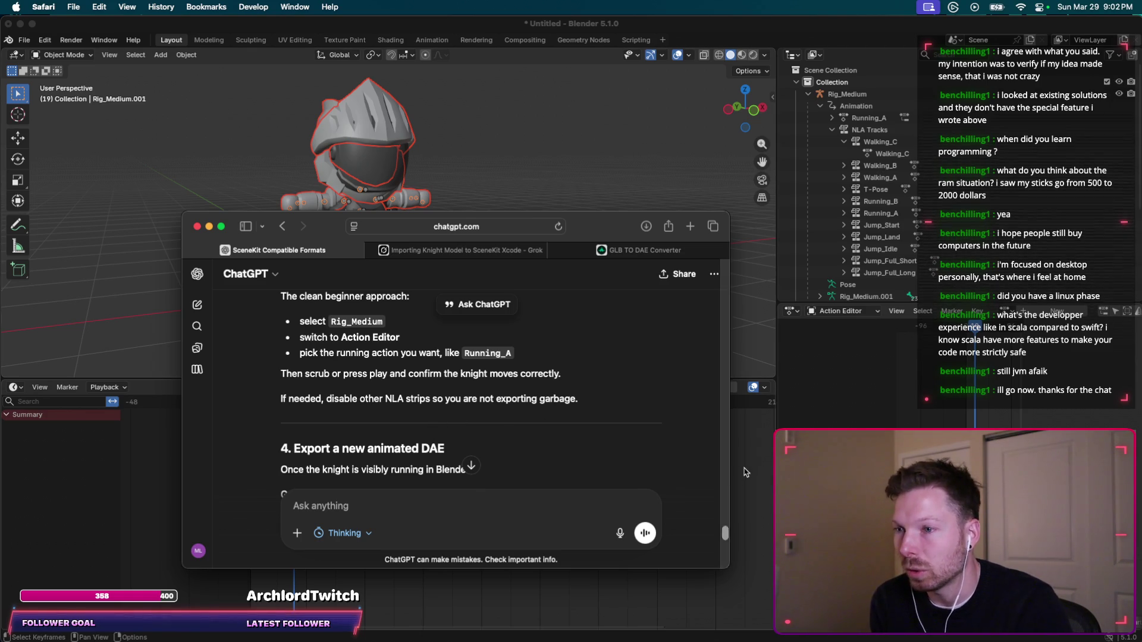
key("super+Tab")
left_click(368, 387)
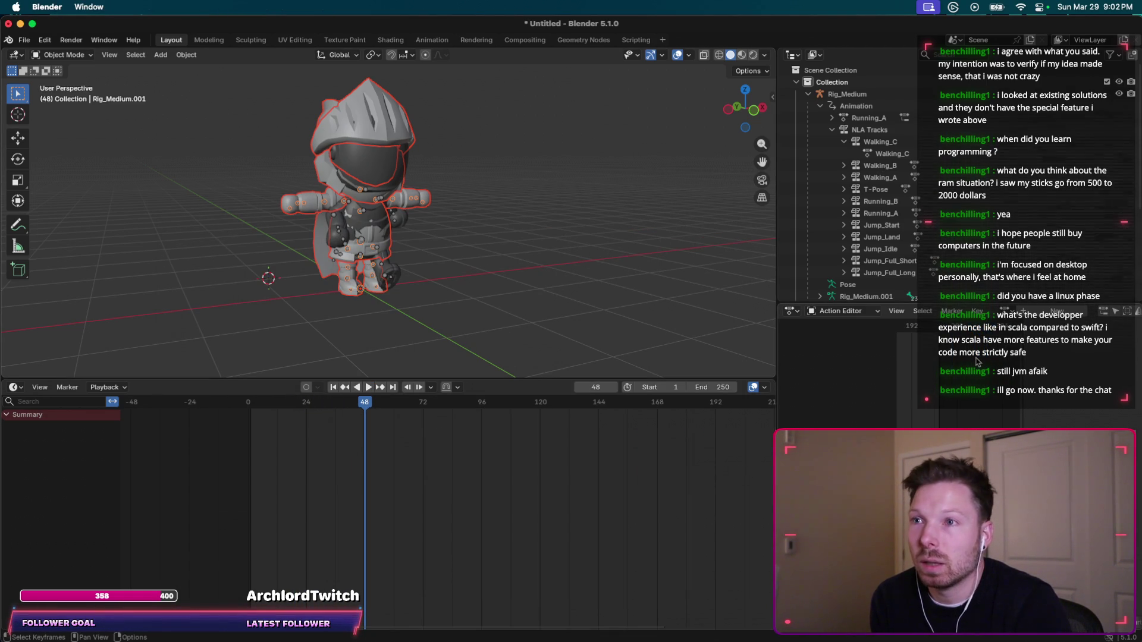
Select Rig_Medium and its Animation data, rewind to frame 0, and play until frame 14.
left_click(857, 99)
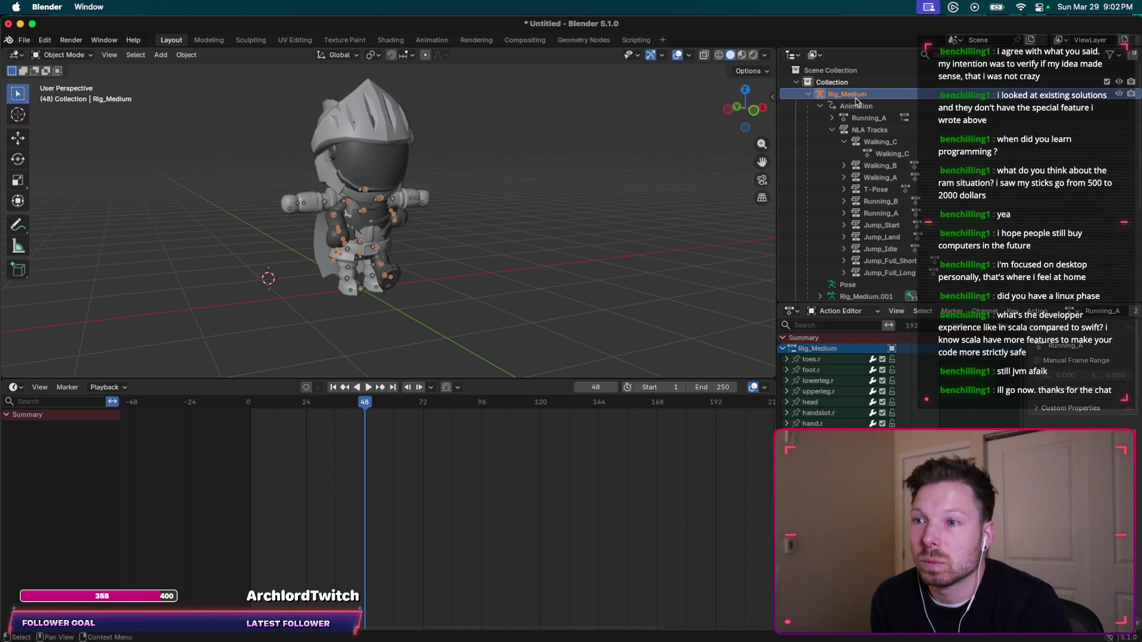
left_click(856, 106)
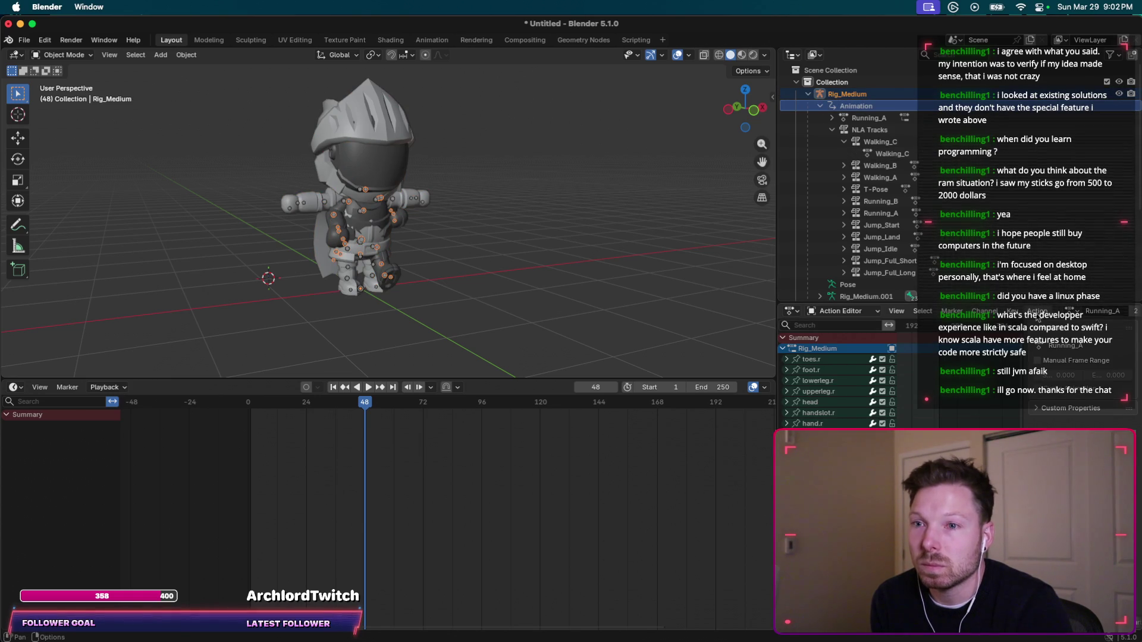
scroll(941, 361, "down", 1)
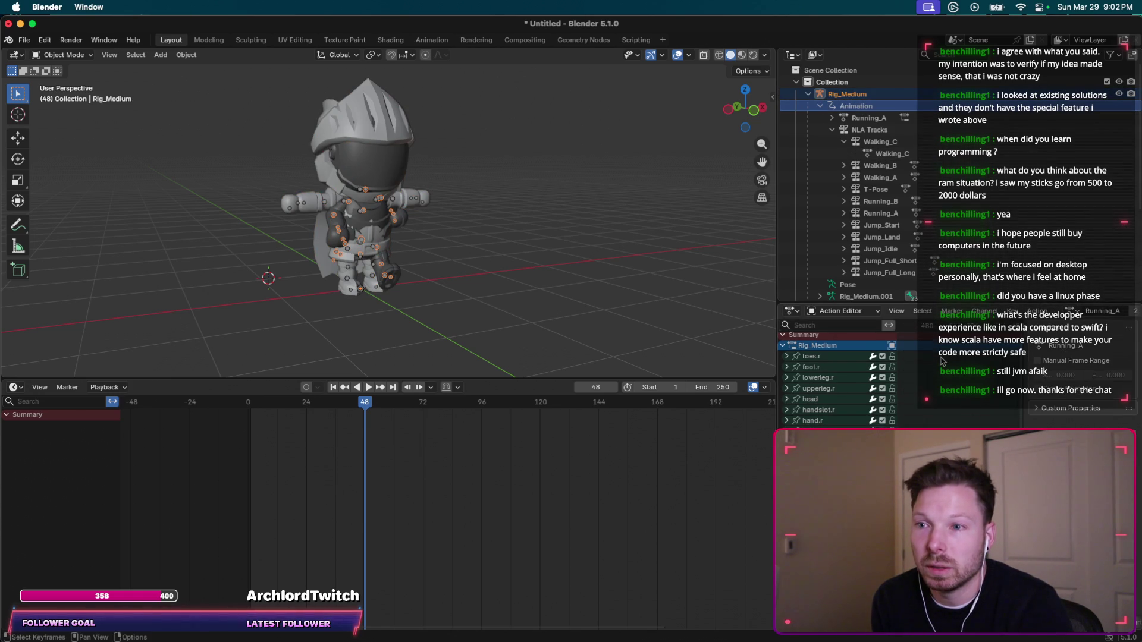
scroll(941, 361, "down", 3)
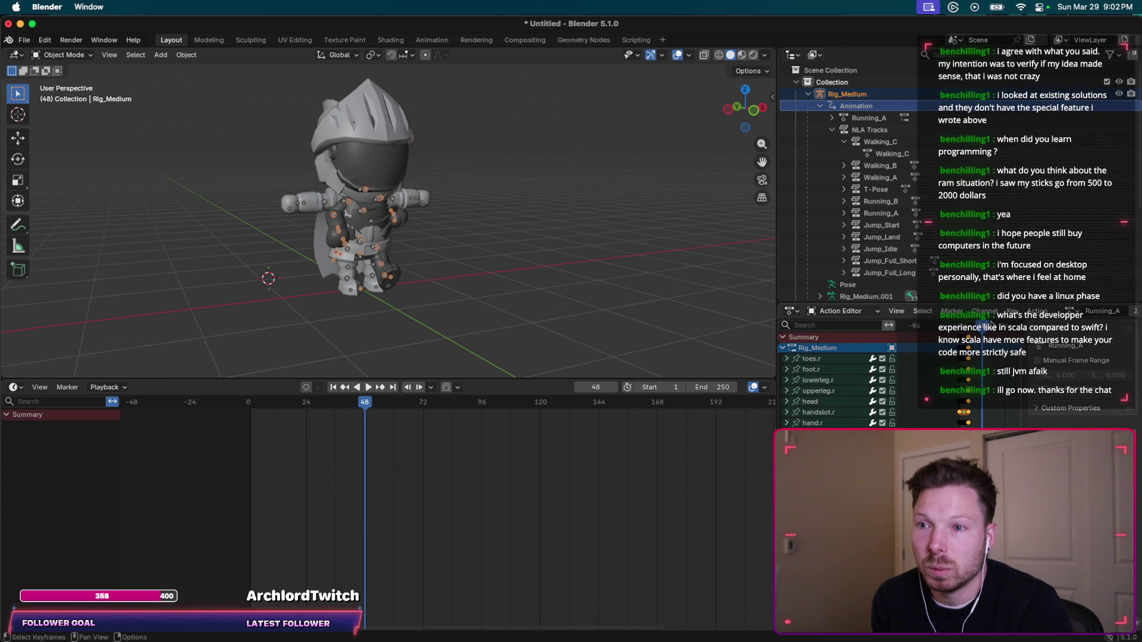
left_click_drag(391, 402, 248, 402)
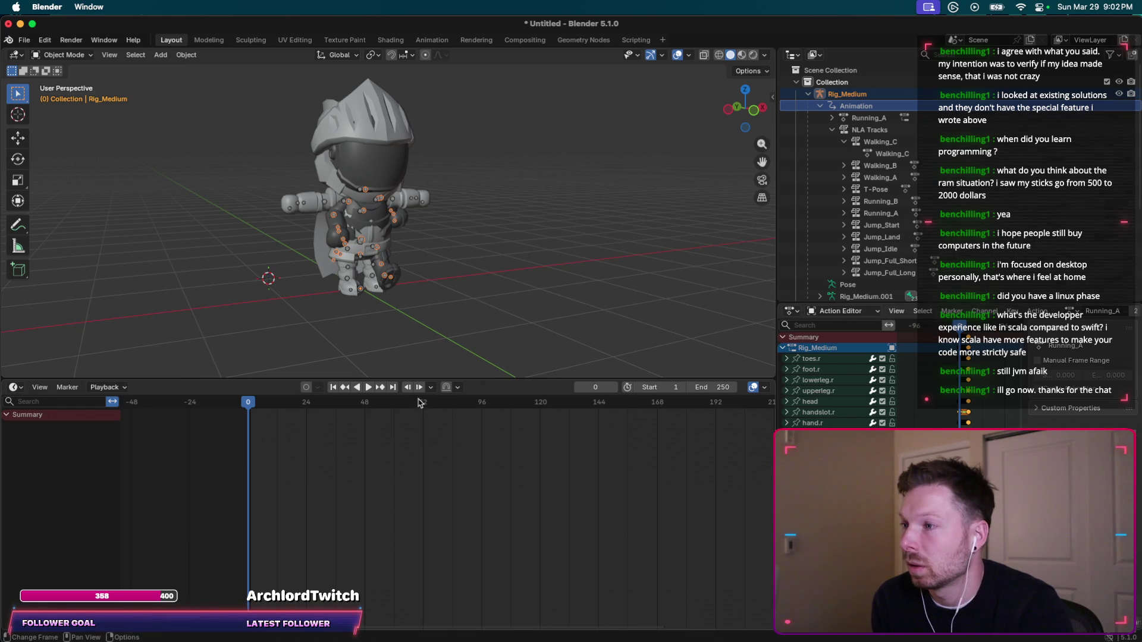
left_click(368, 387)
left_click(368, 387)
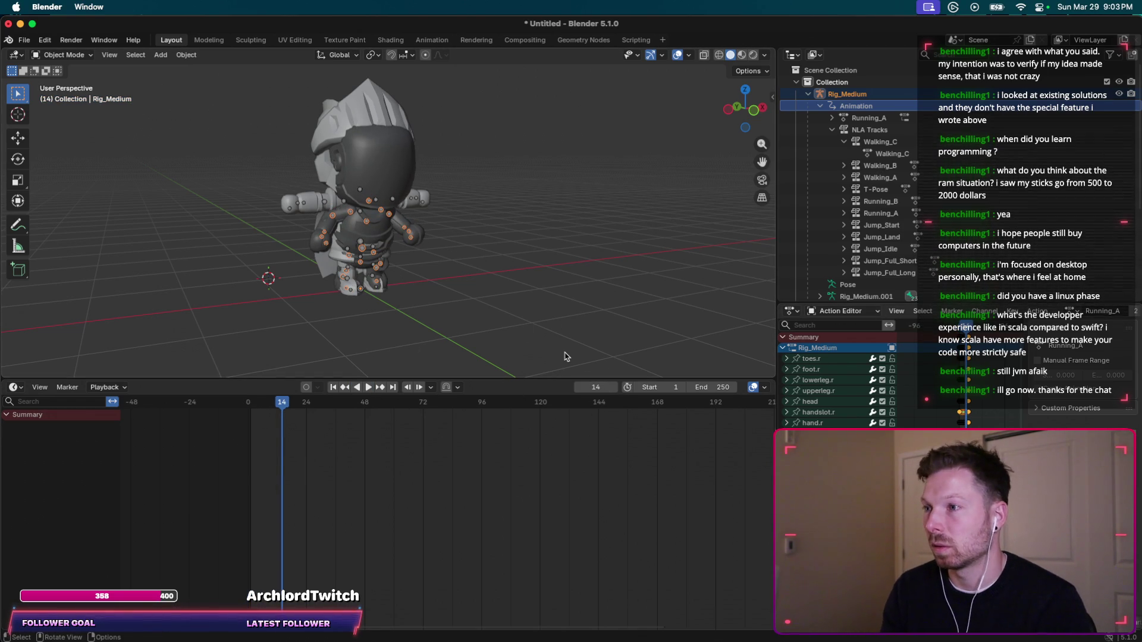
key("super+Tab")
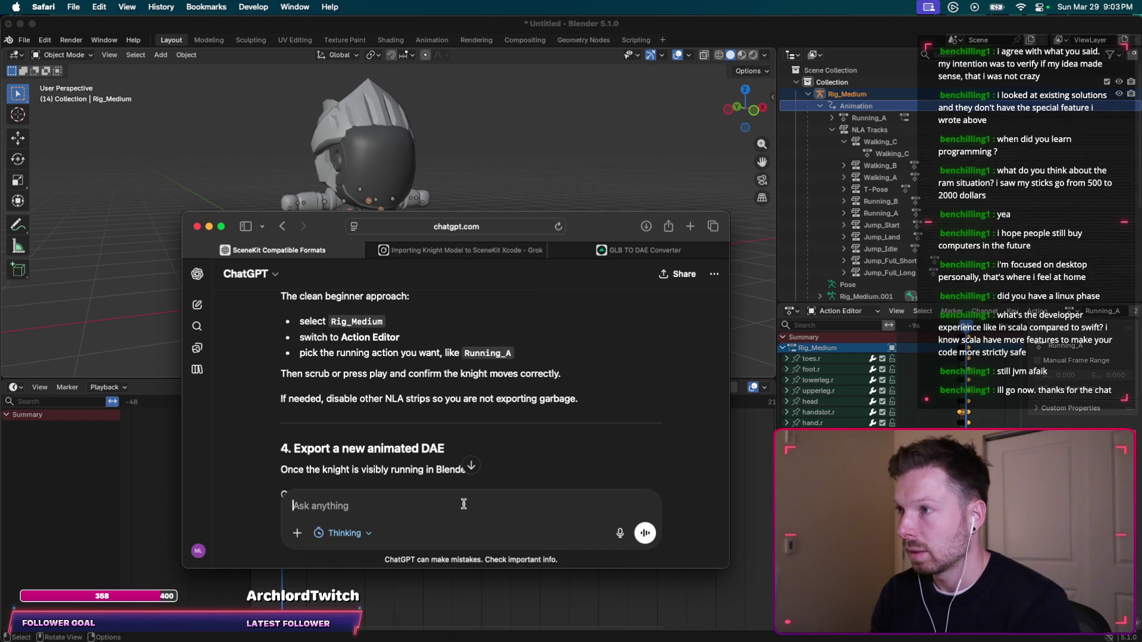
Tell ChatGPT the imported knight has no colours and the rig runs but the knight does not.
key("super+Tab")
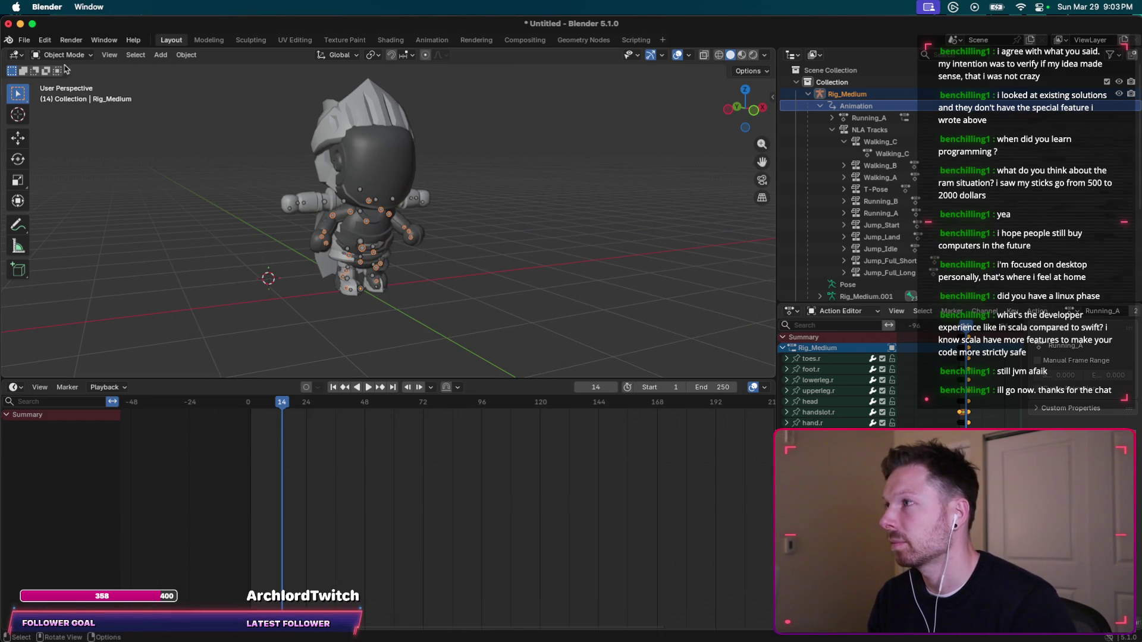
key("super+Tab")
type("(")
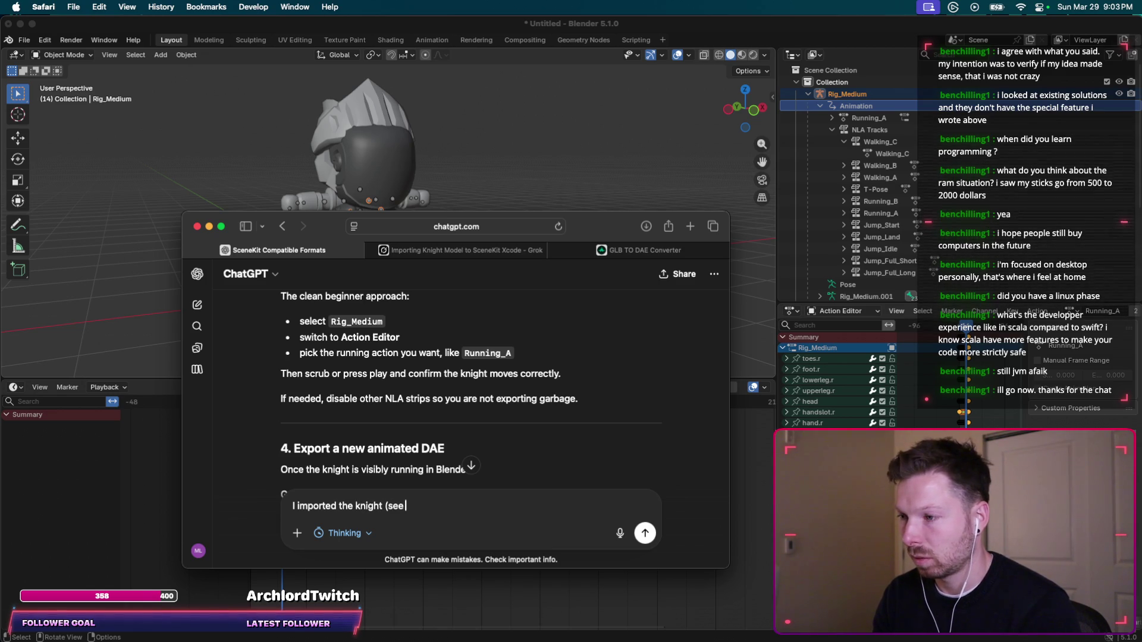
type("o colors though) plus animation rig")
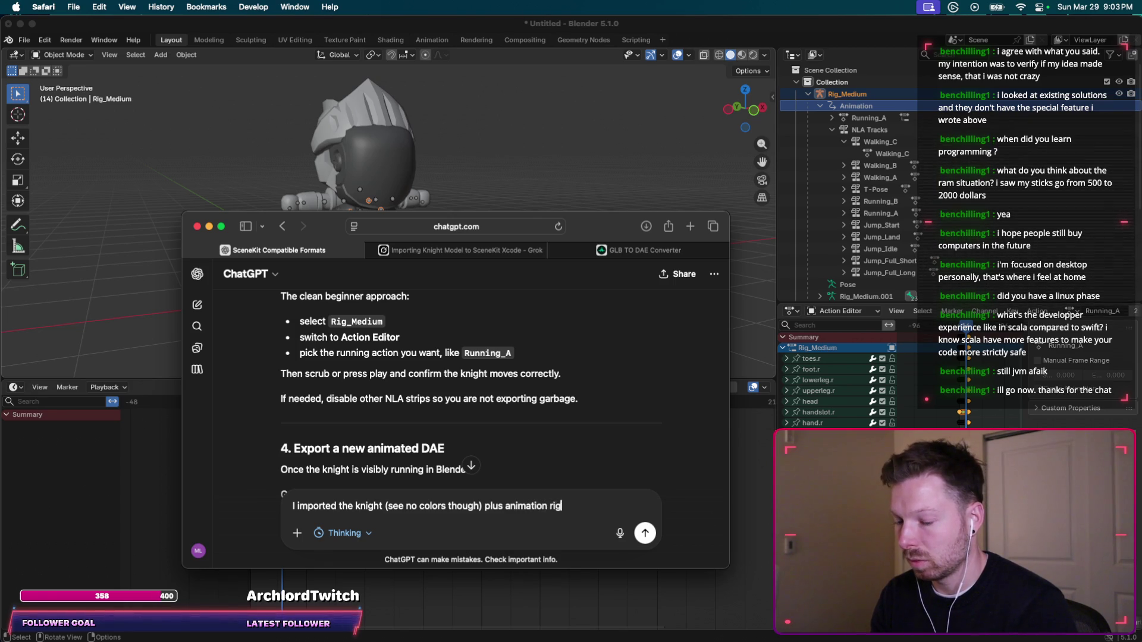
type(" is running, knight is")
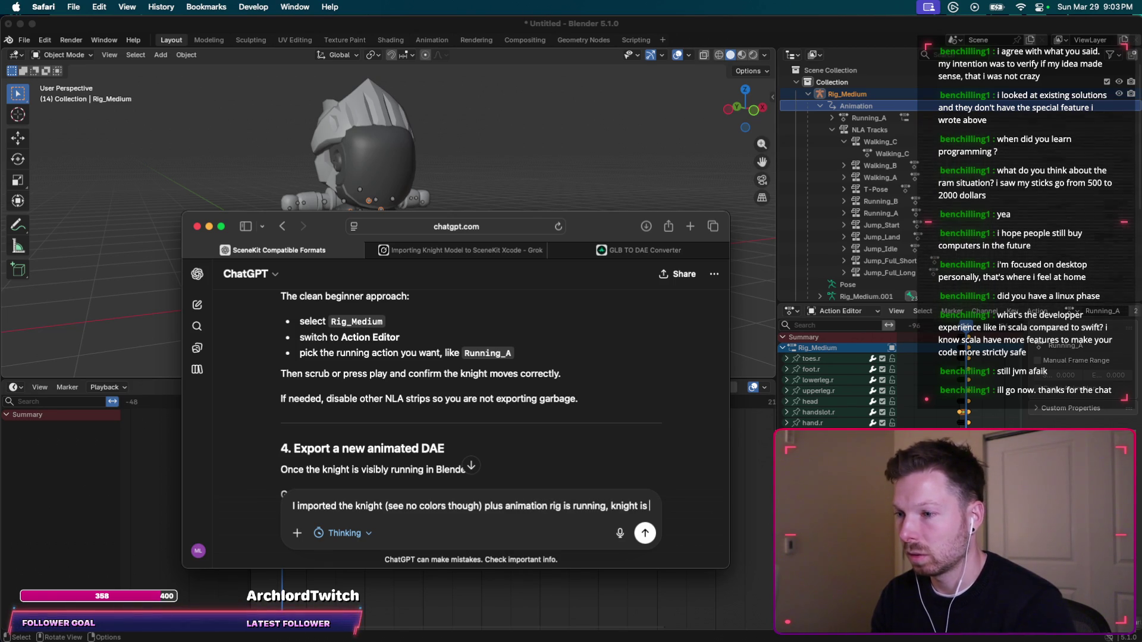
type(" d")
key("BackSpace")
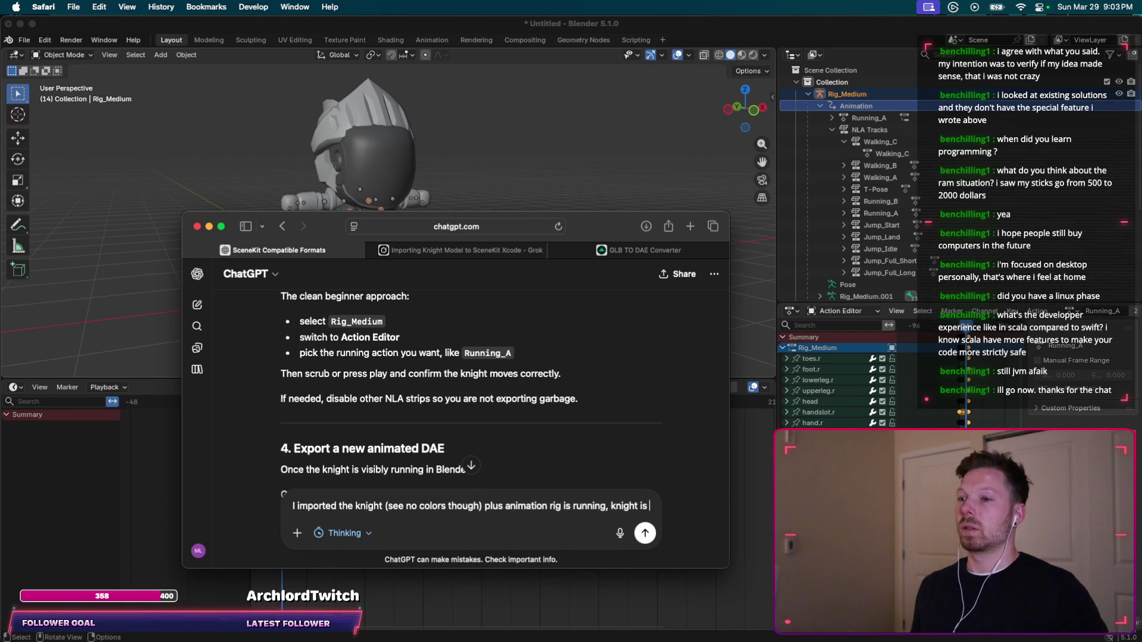
type("not.")
key("Return")
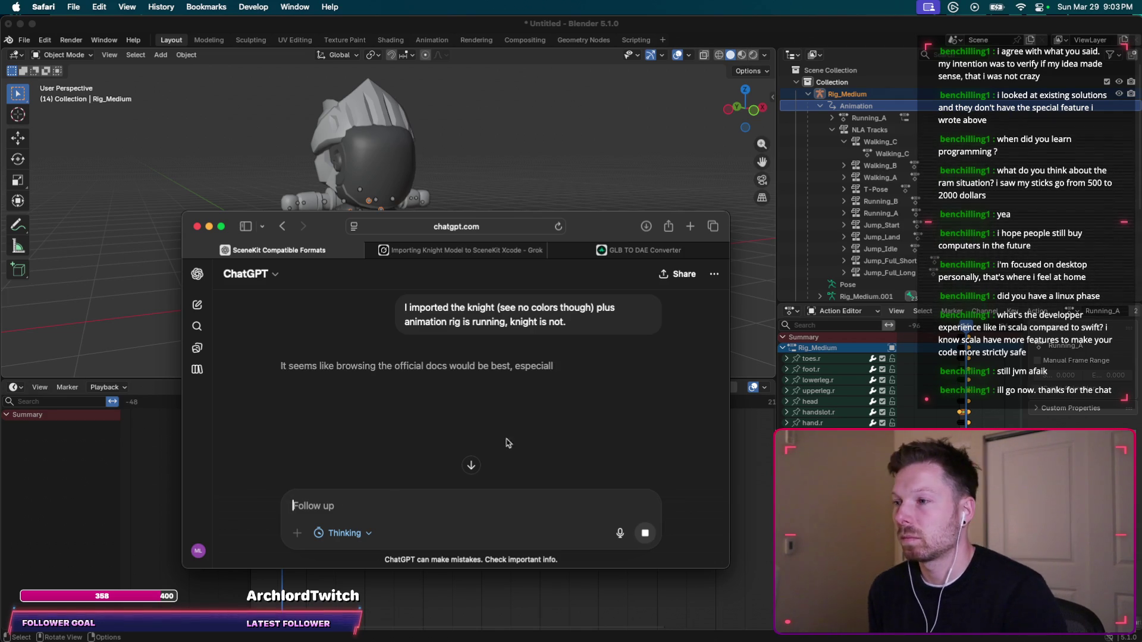
Close the stray Grok tab and return to the ChatGPT conversation.
scroll(535, 428, "down", 3)
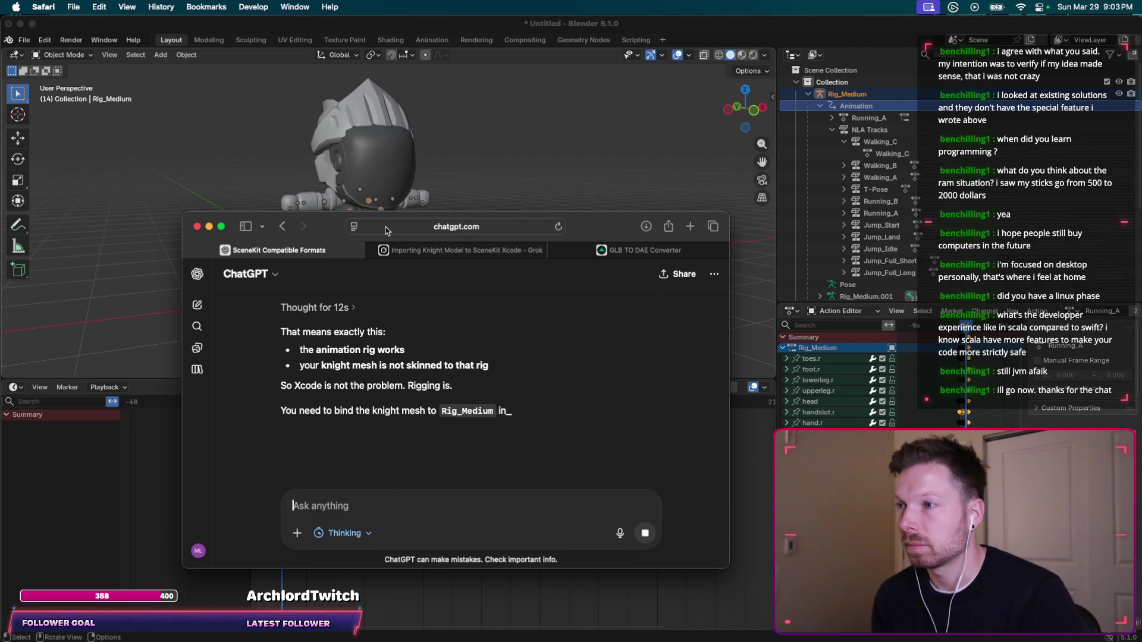
left_click(451, 250)
left_click(371, 250)
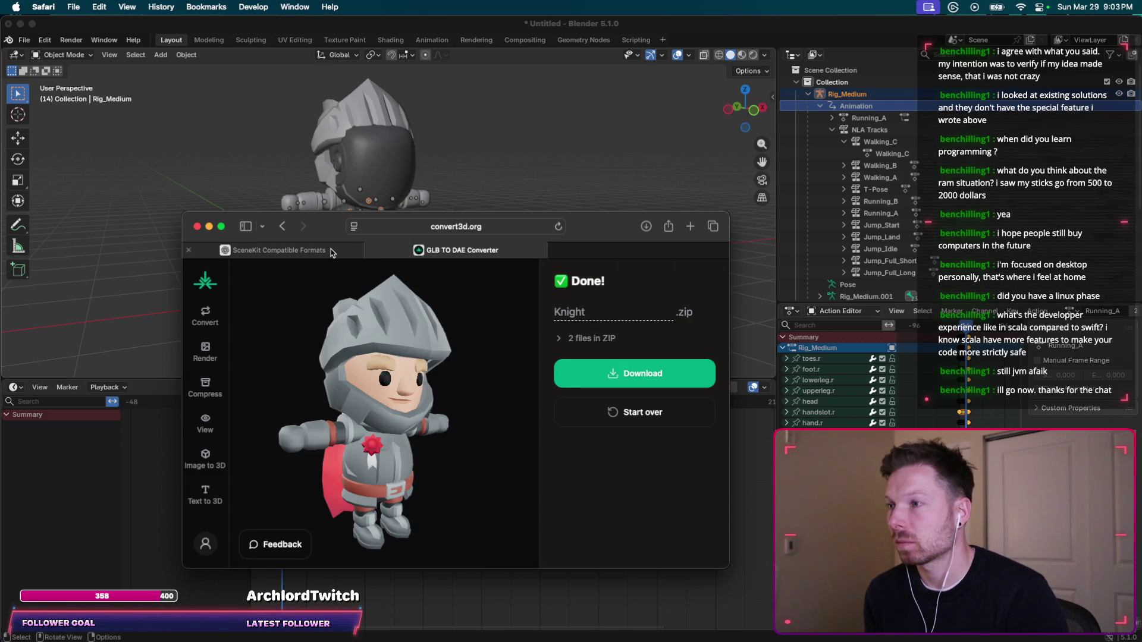
left_click(331, 250)
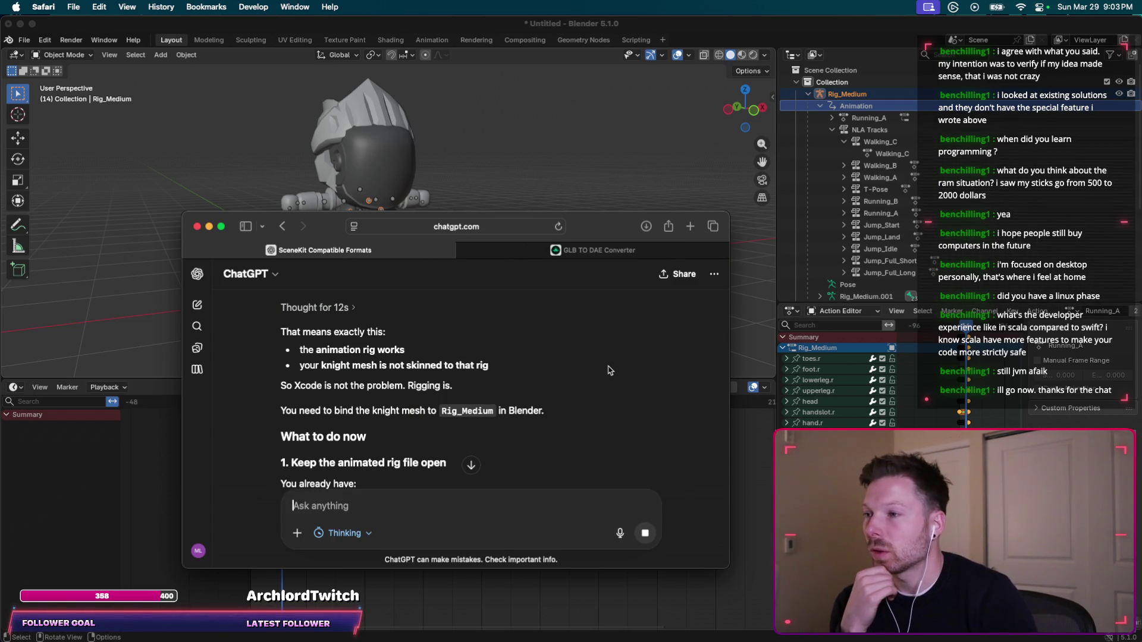
Read ChatGPT's steps for locating the knight mesh and binding it, then select Rig_Medium.001 in Blender.
scroll(610, 370, "down", 1)
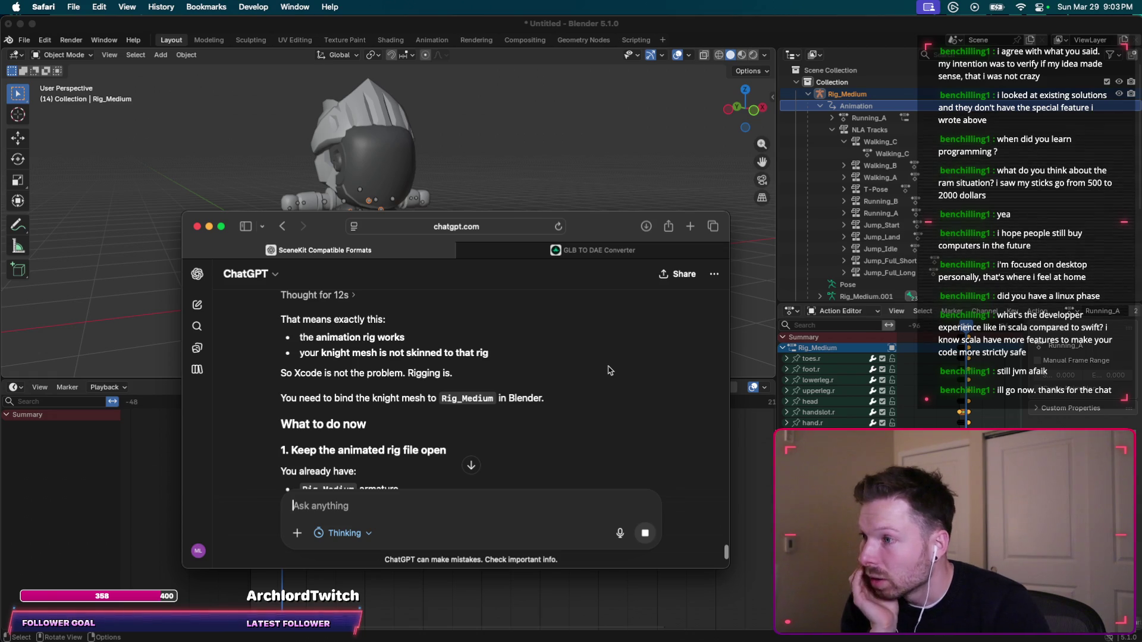
scroll(609, 371, "down", 4)
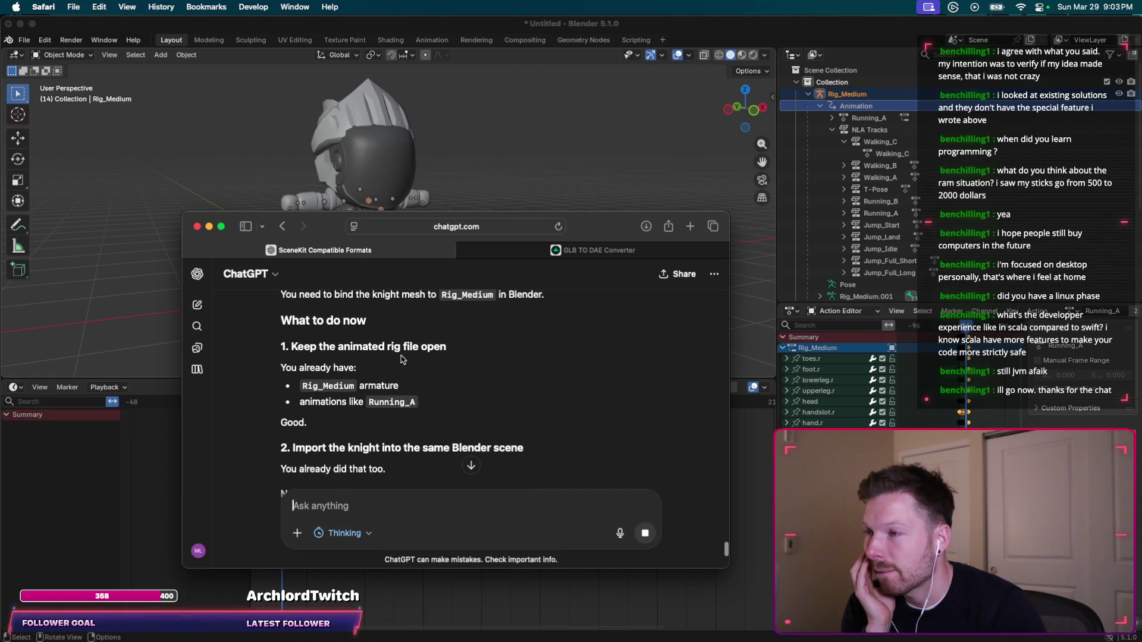
scroll(403, 359, "up", 6)
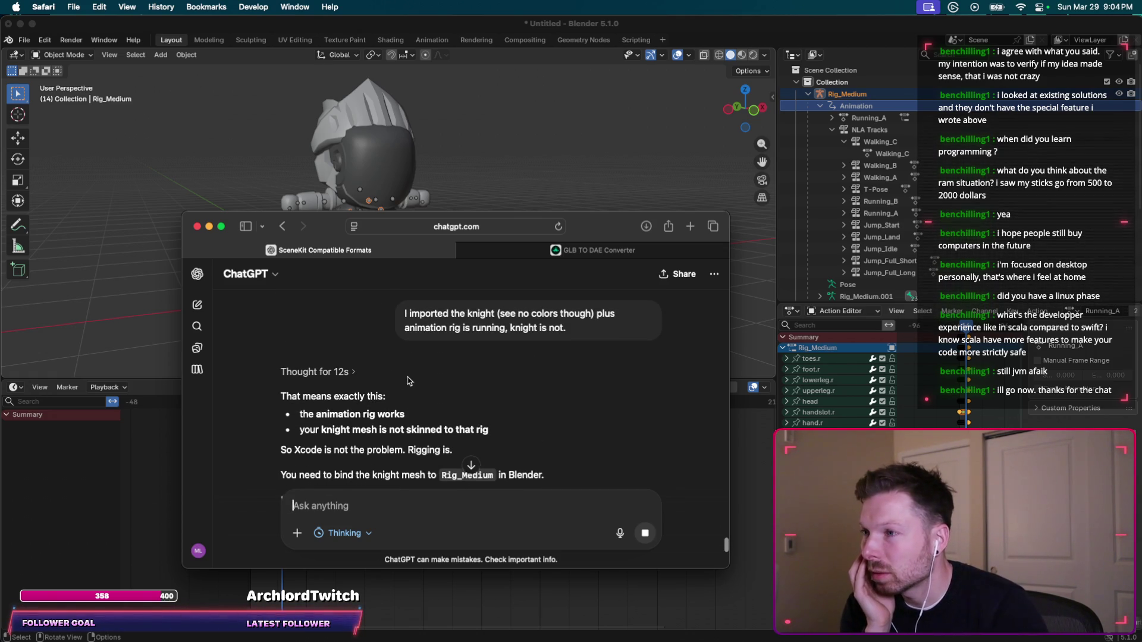
scroll(330, 355, "down", 3)
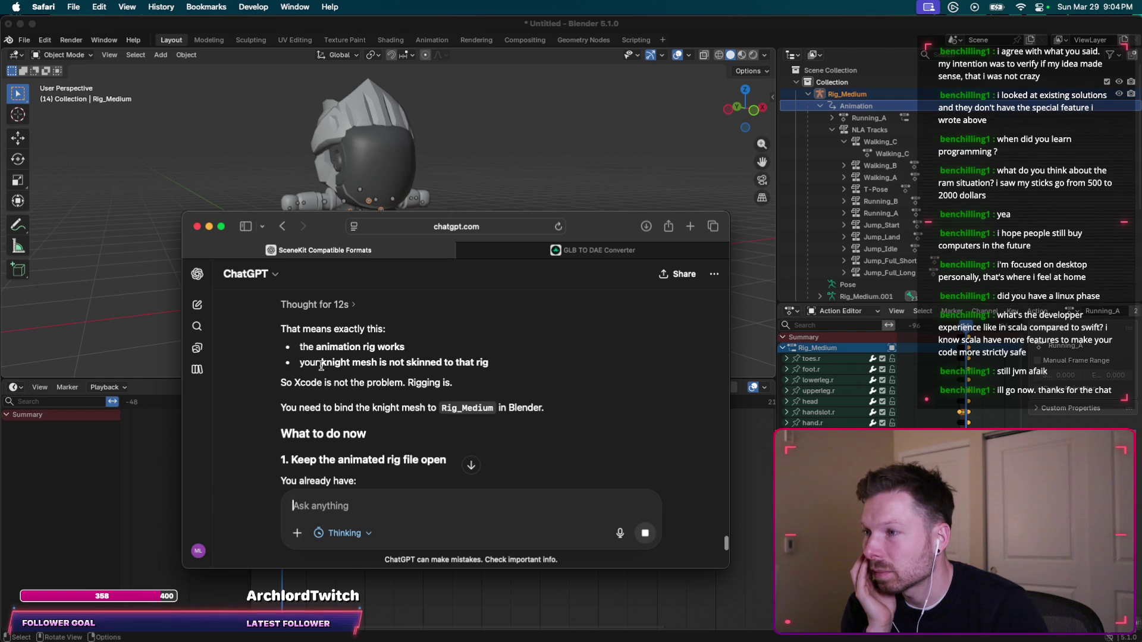
scroll(449, 371, "down", 3)
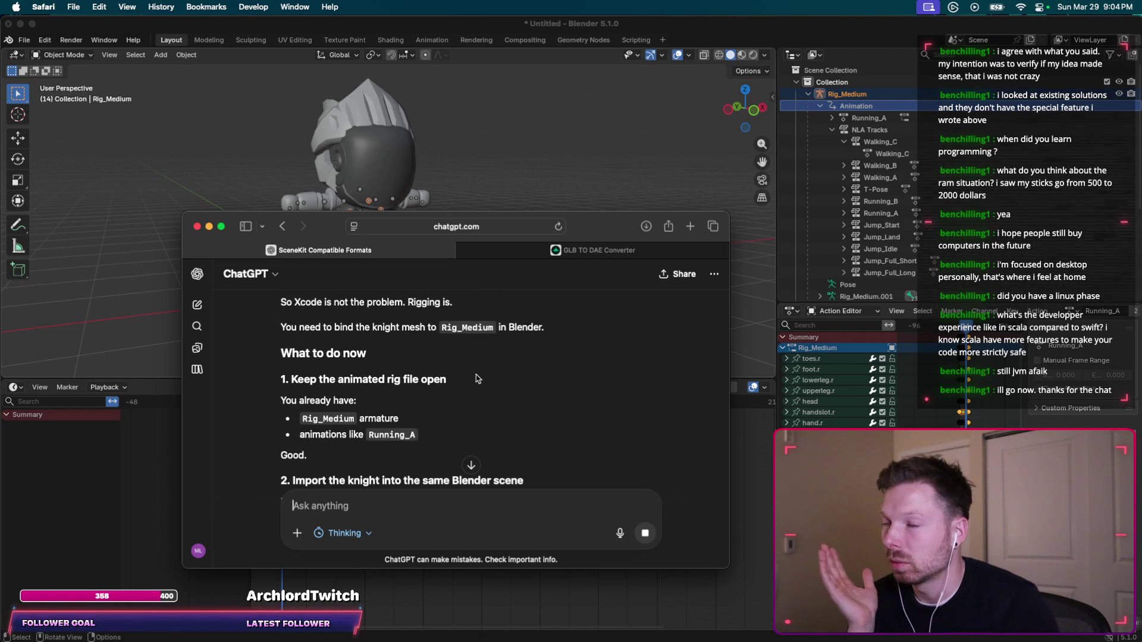
scroll(475, 378, "down", 5)
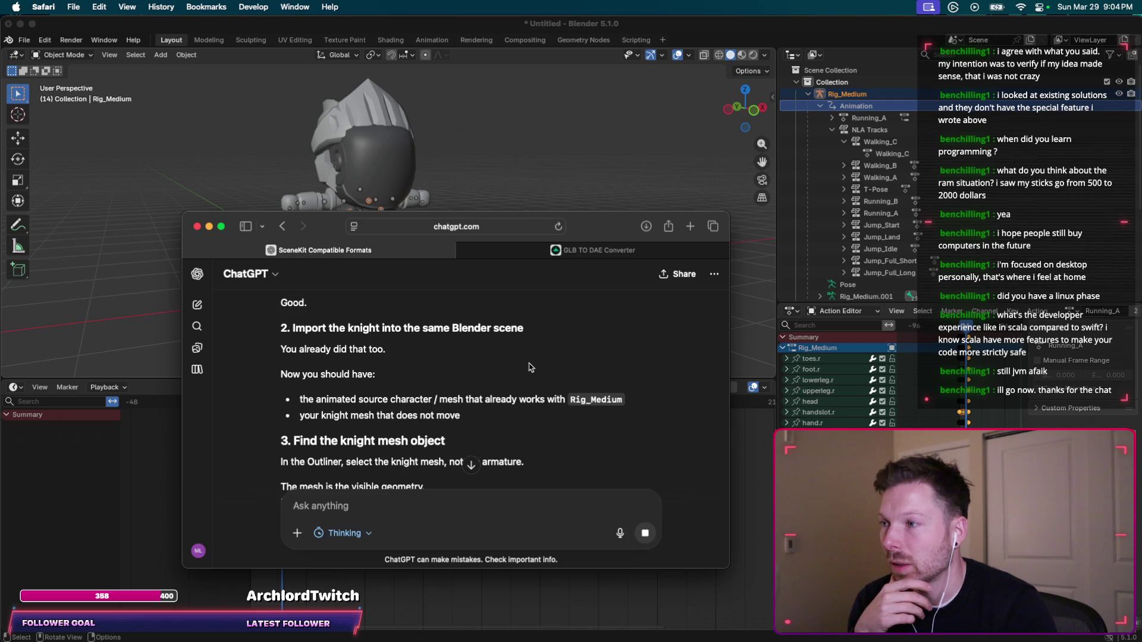
scroll(531, 367, "down", 1)
scroll(531, 367, "down", 3)
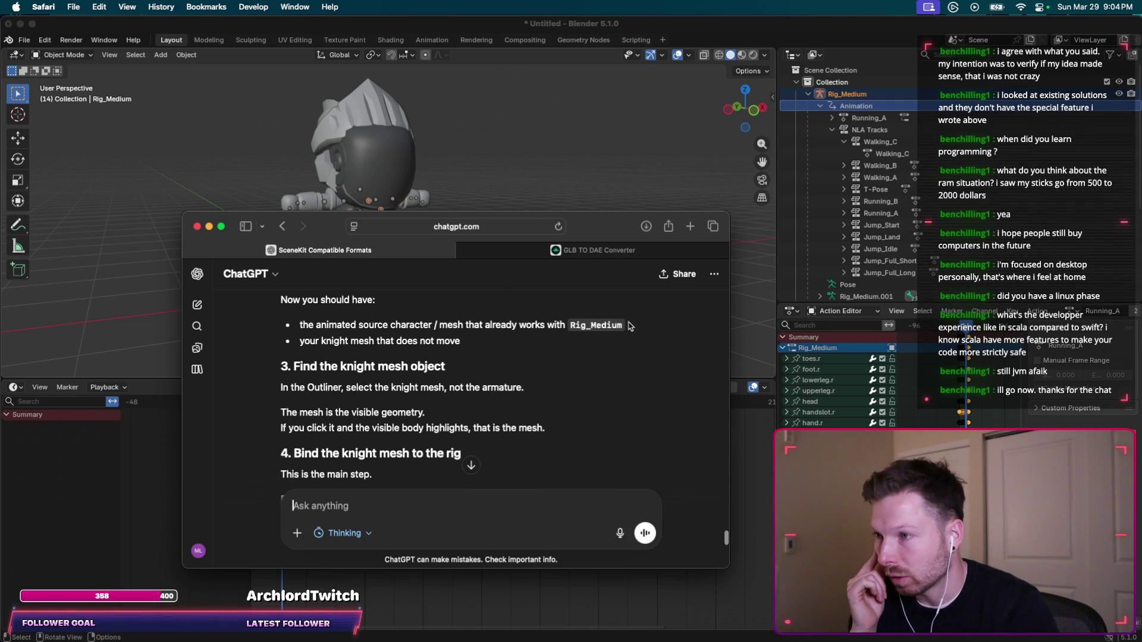
scroll(590, 353, "down", 1)
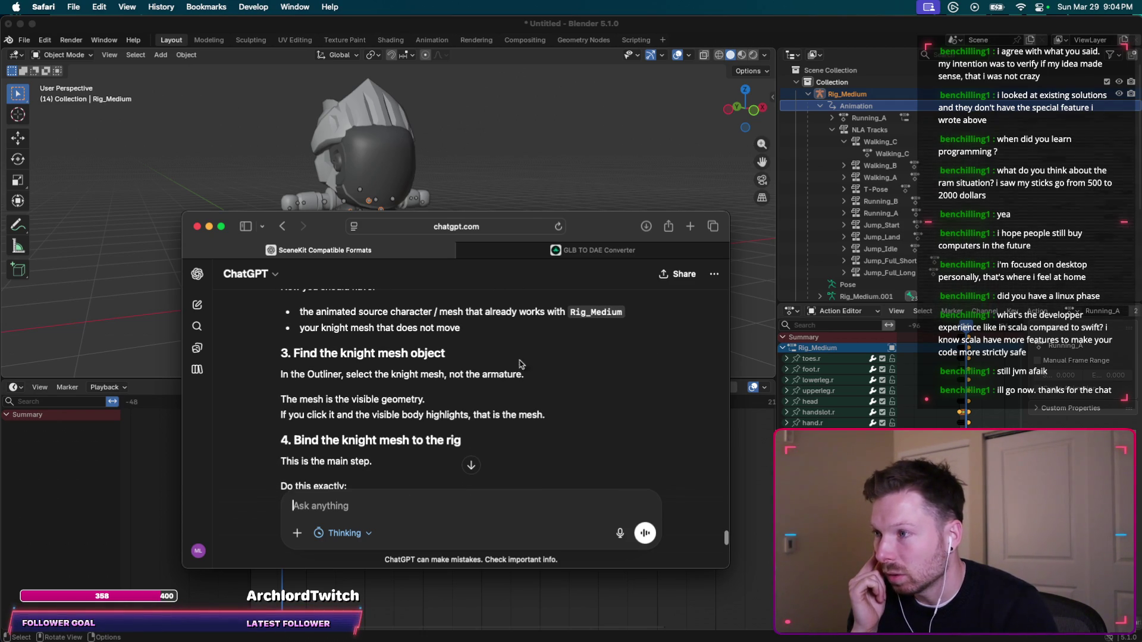
scroll(567, 351, "down", 2)
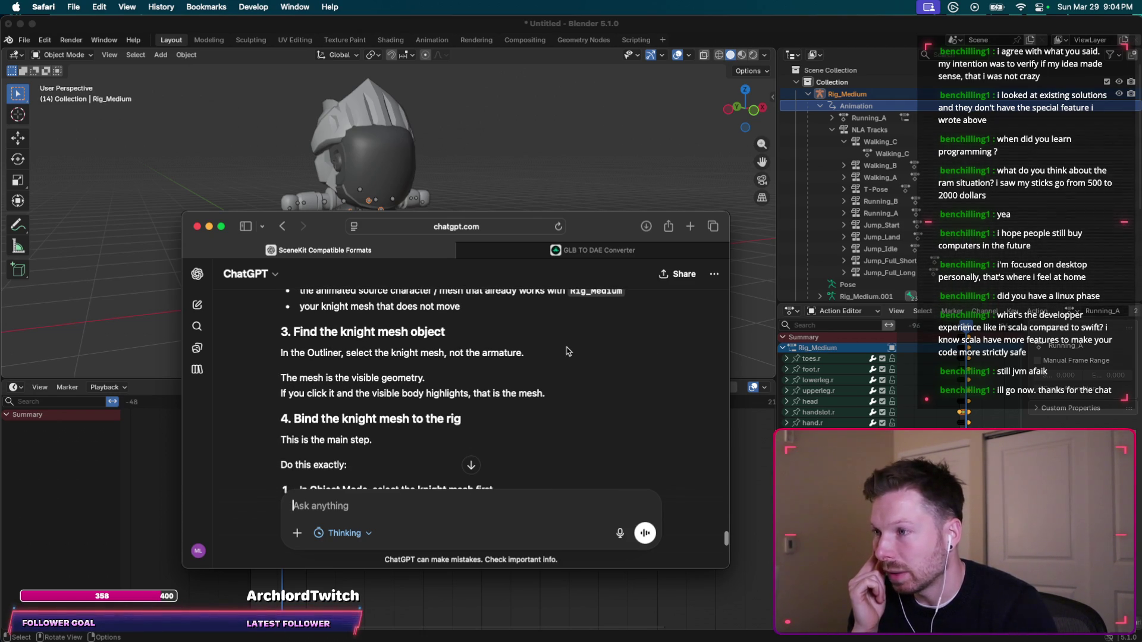
scroll(814, 181, "down", 6)
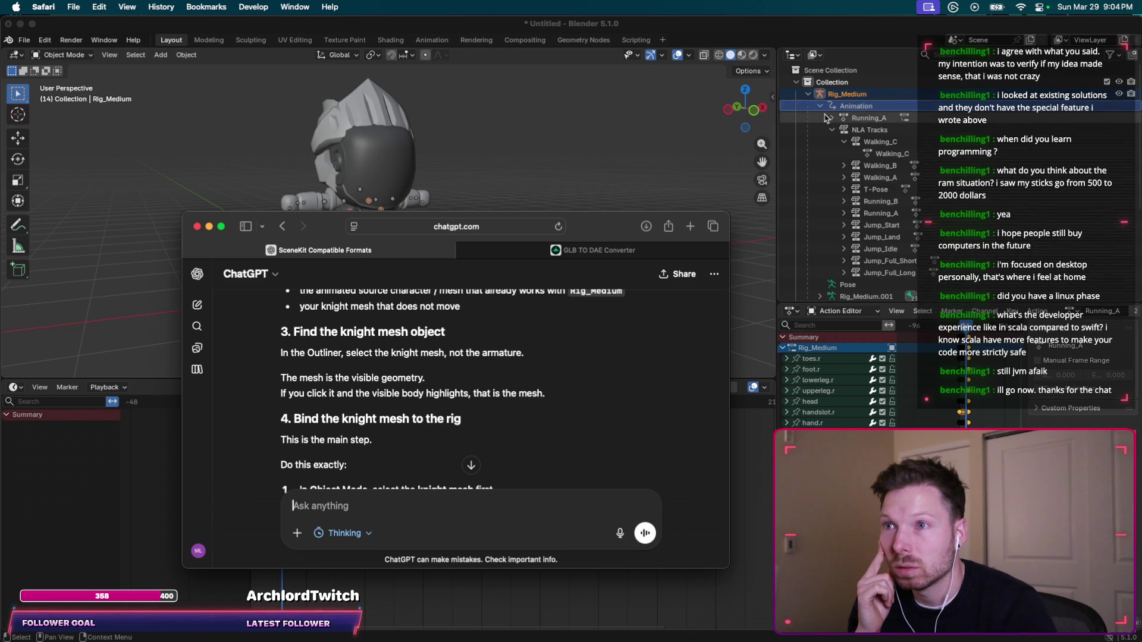
left_click(845, 242)
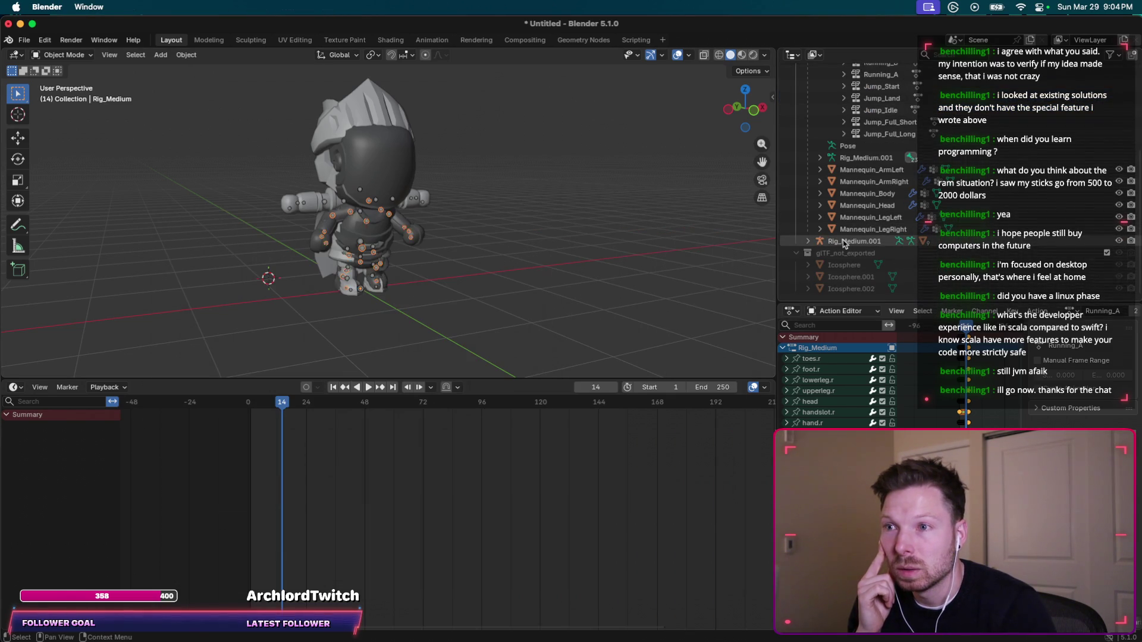
Orbit the knight to a side view and expand Rig_Medium.001 to show its children.
left_click(469, 243)
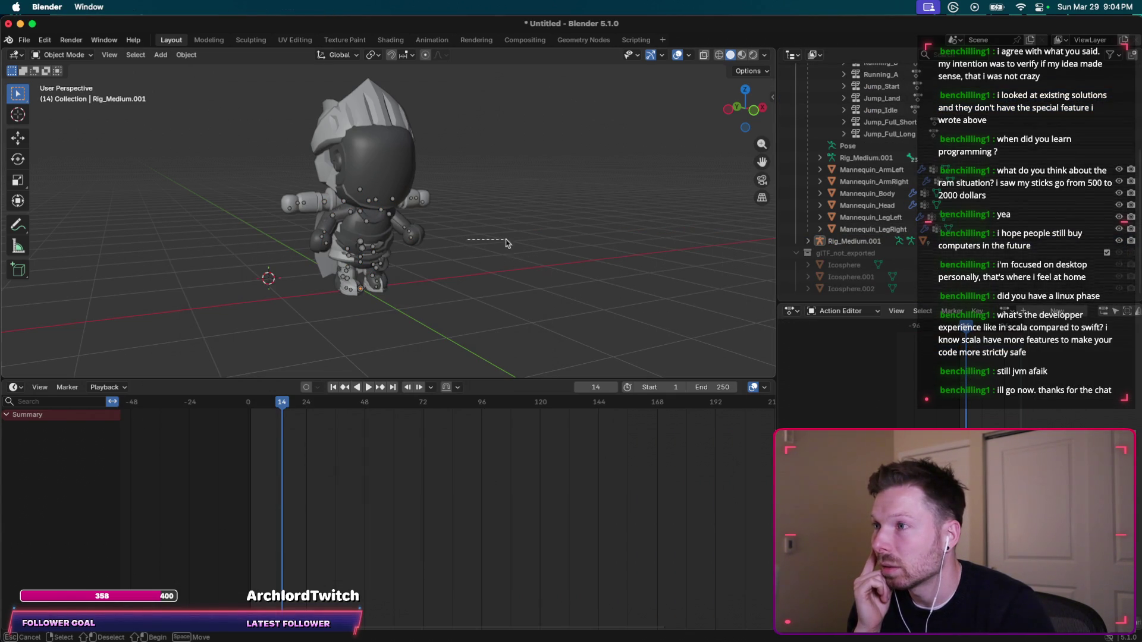
mouse_move(469, 246)
middle_mouse_down()
mouse_move(395, 282)
mouse_move(339, 288)
middle_mouse_up()
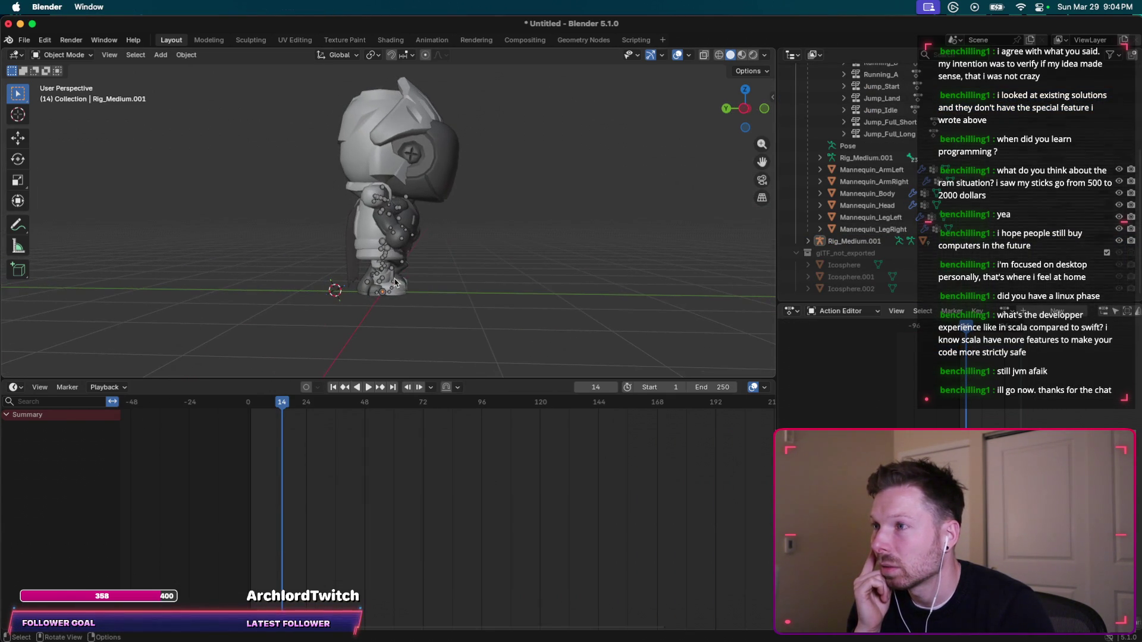
left_click(847, 245)
left_click(808, 241)
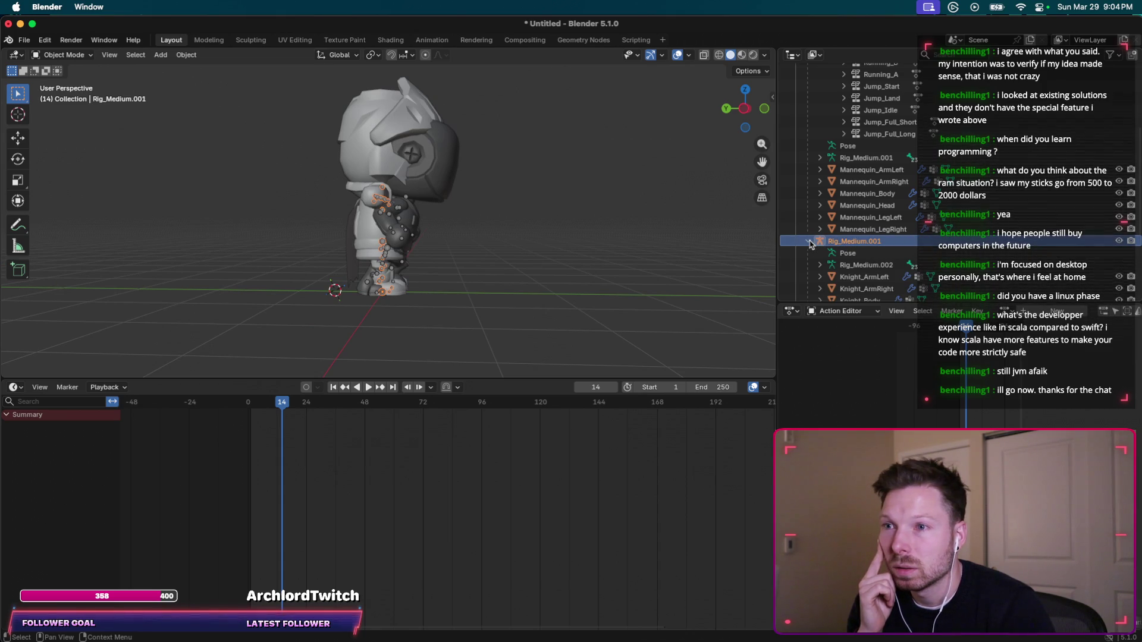
left_click(808, 242)
left_click(808, 241)
middle_click_drag(592, 259, 488, 263)
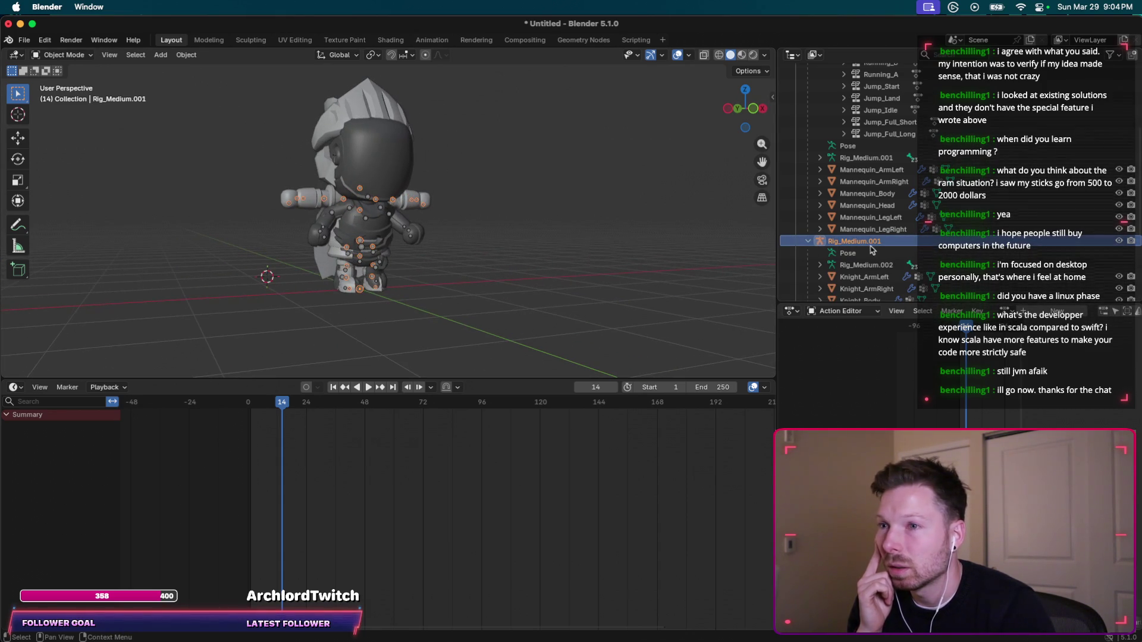
scroll(875, 242, "down", 2)
scroll(875, 242, "down", 1)
Click through Rig_Medium.002 and Knight_LegRight, then collapse Rig_Medium's animation and NLA tracks.
left_click(870, 210)
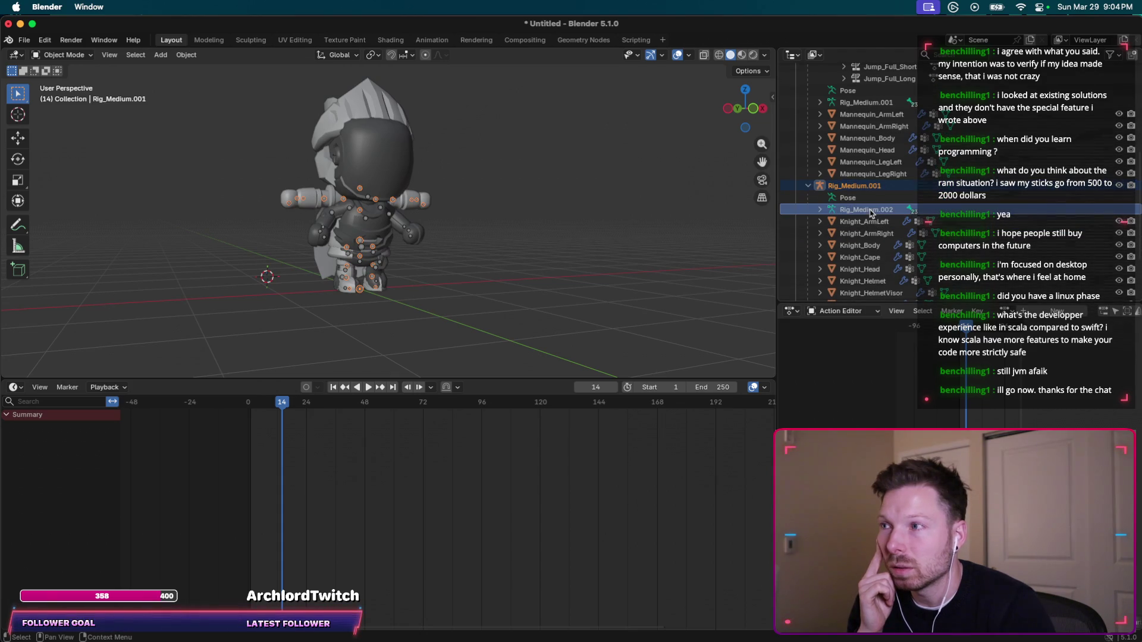
scroll(870, 212, "down", 4)
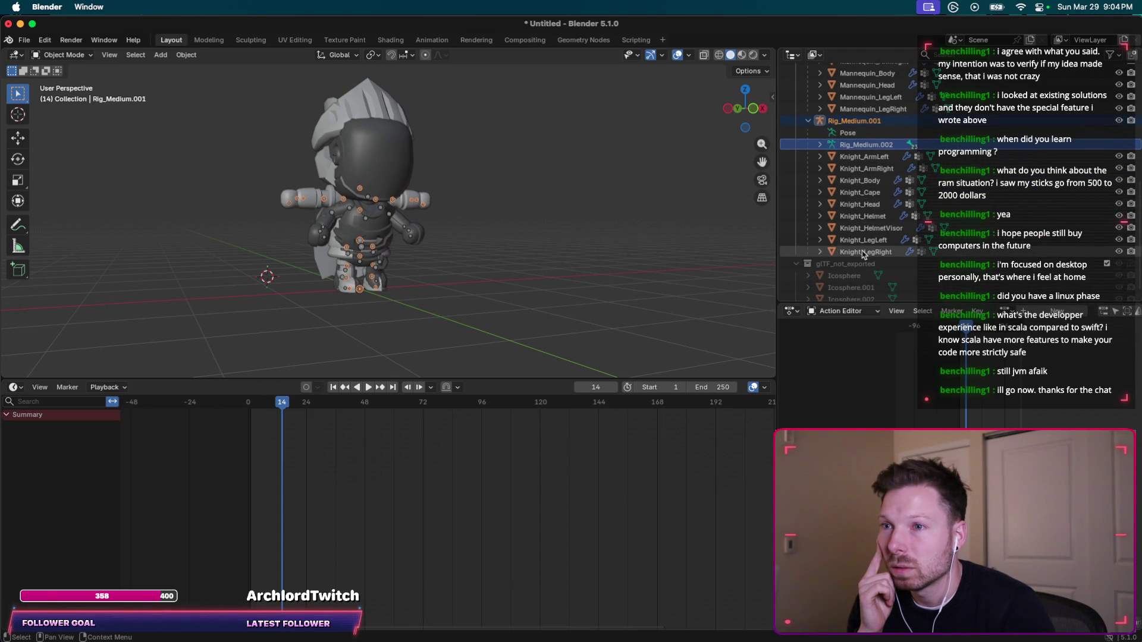
left_click(863, 252)
left_click(856, 121)
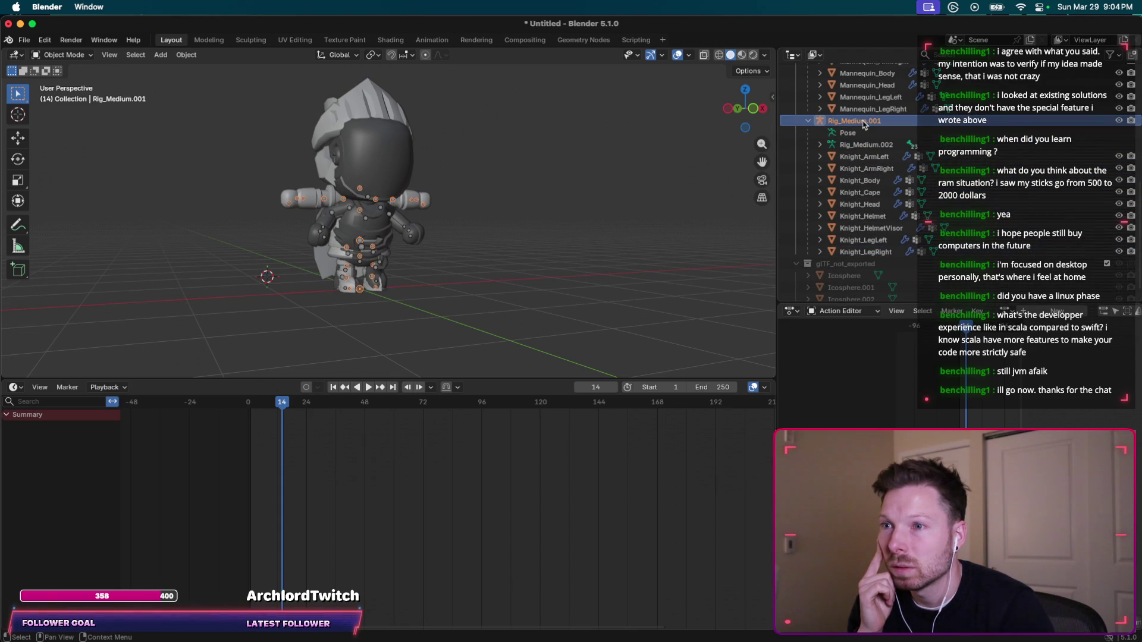
scroll(836, 220, "up", 10)
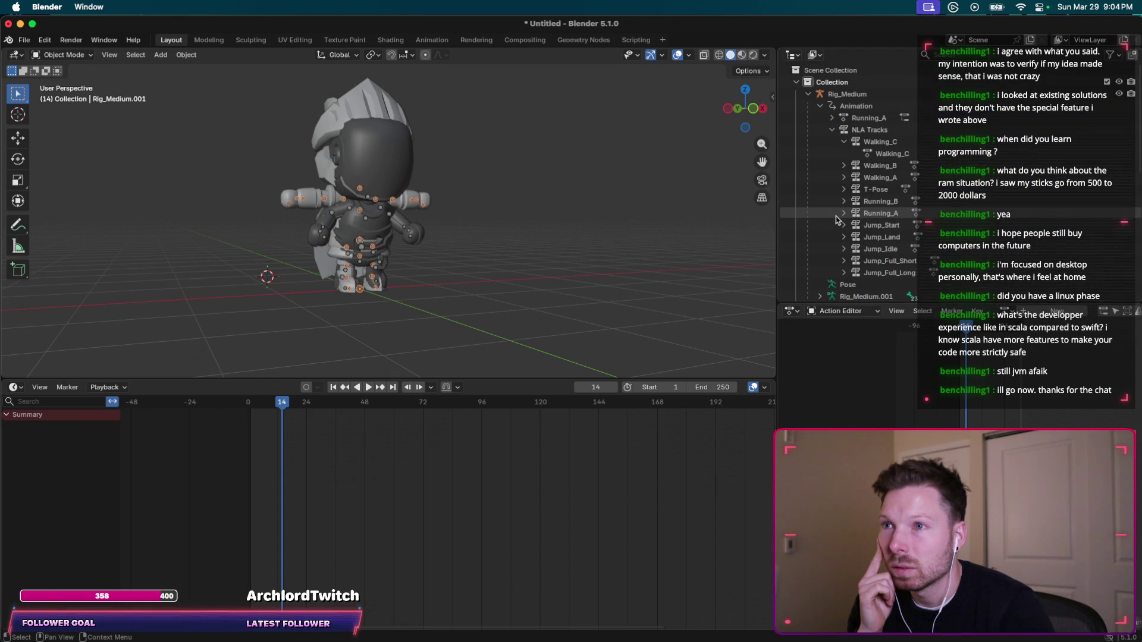
left_click(808, 95)
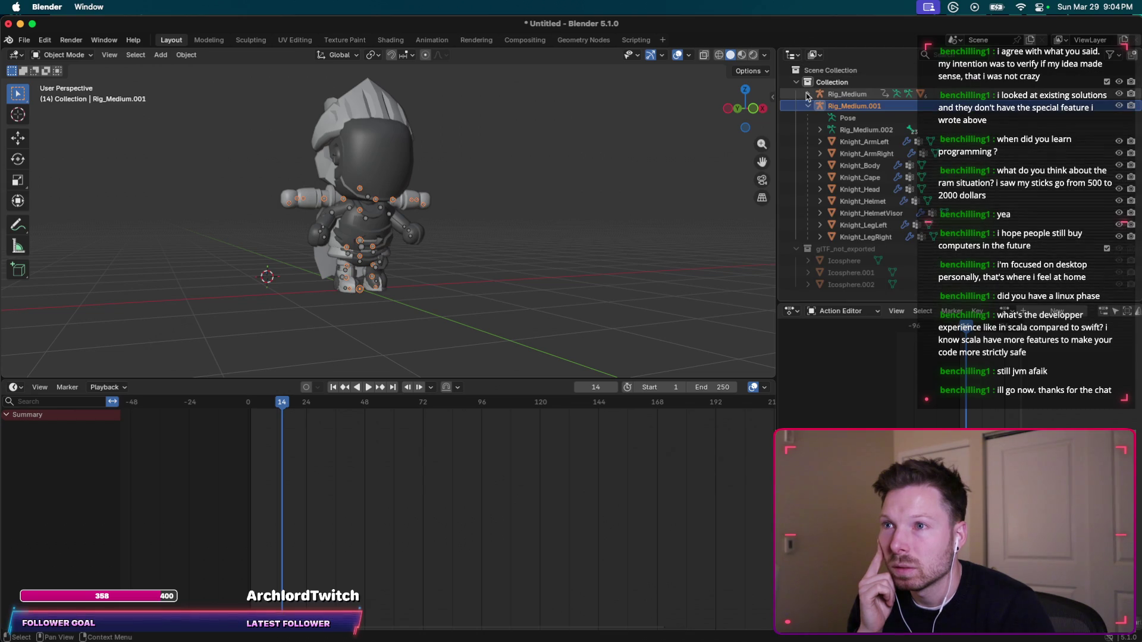
Test selecting everything with A, then select only Rig_Medium.001 and the Collection.
right_click(863, 111)
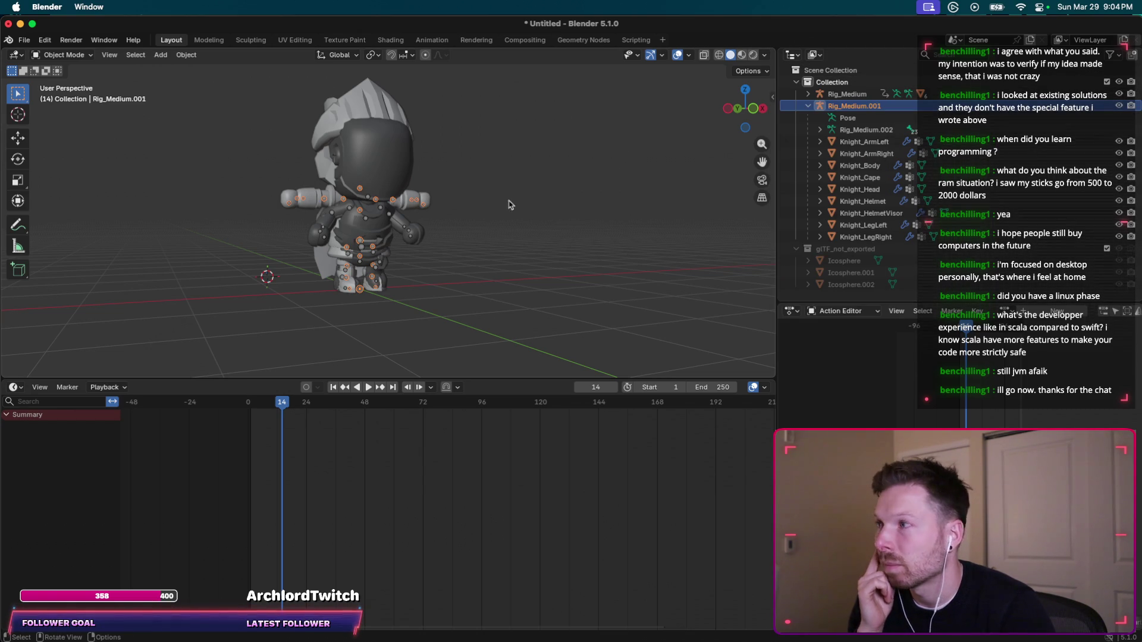
key("a")
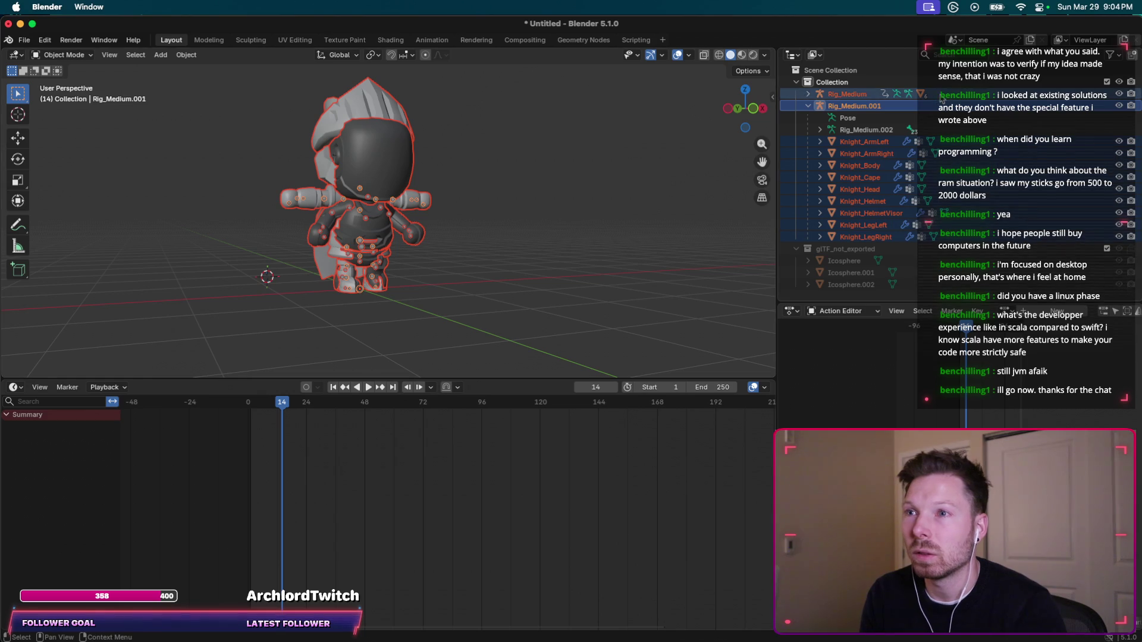
left_click(689, 186)
key("a")
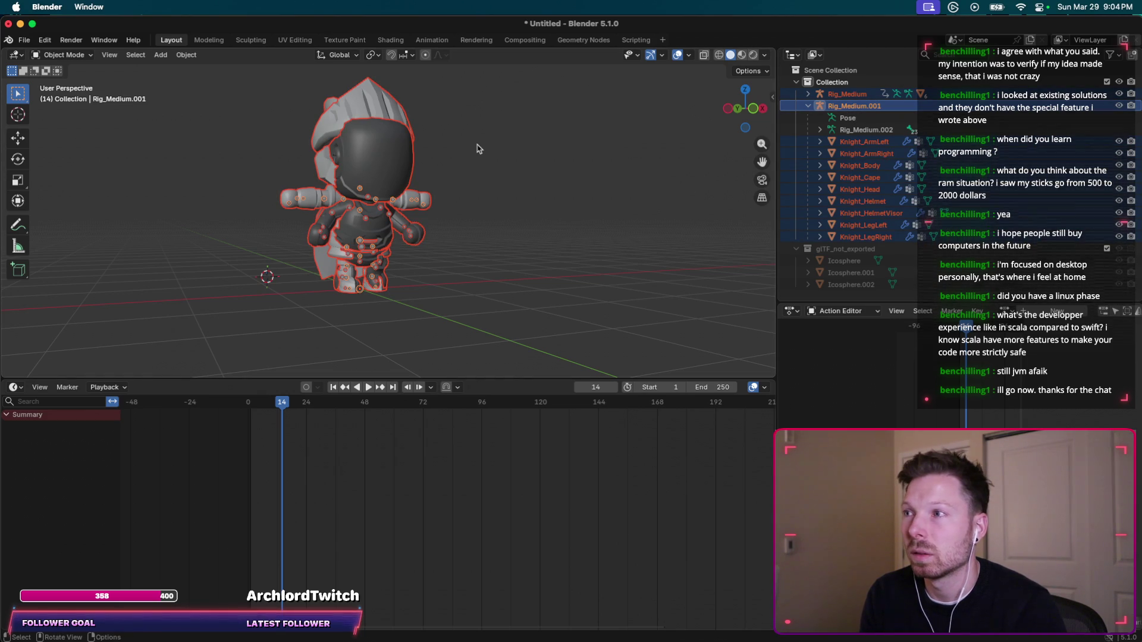
left_click(835, 107)
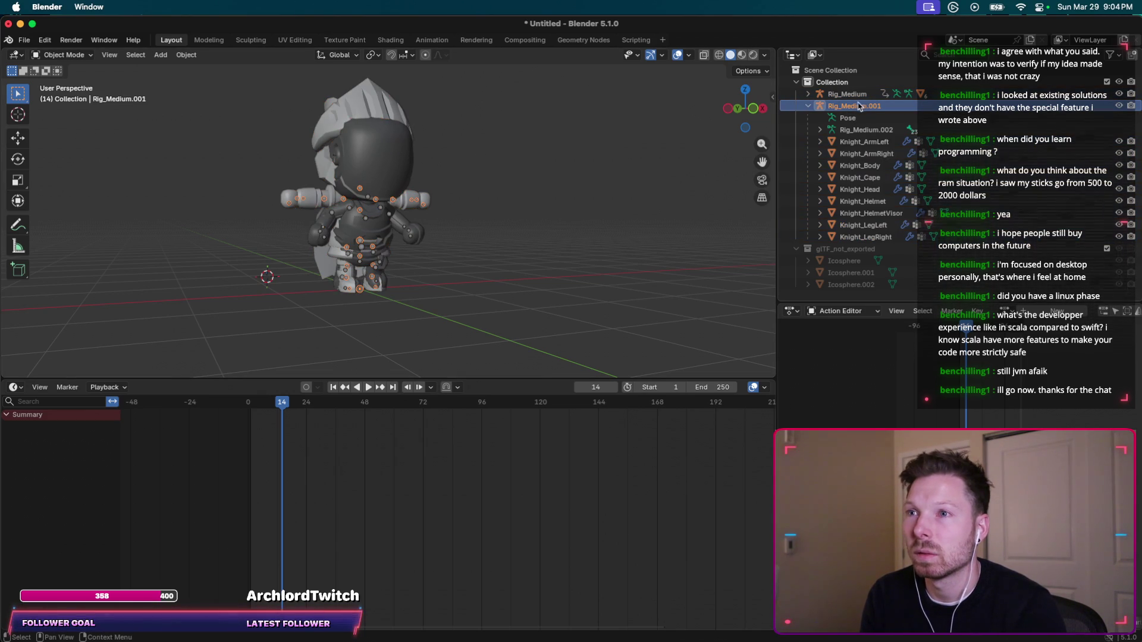
left_click(806, 84)
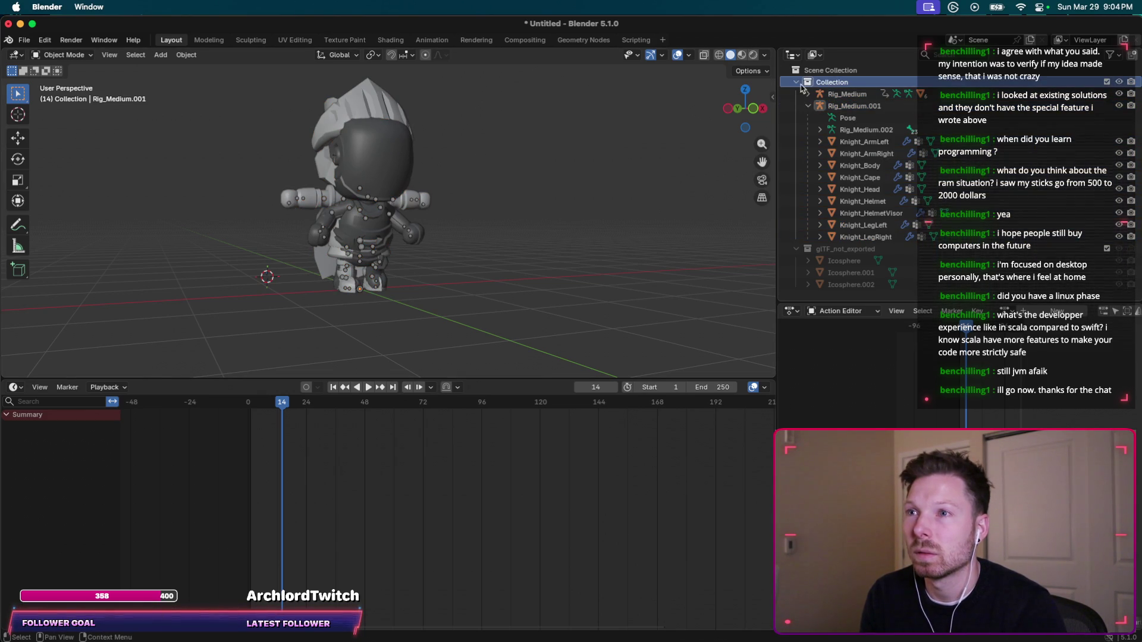
Select Rig_Medium.001 and browse its Outliner context menu's ID Data and View submenus.
left_click(797, 83)
left_click(797, 83)
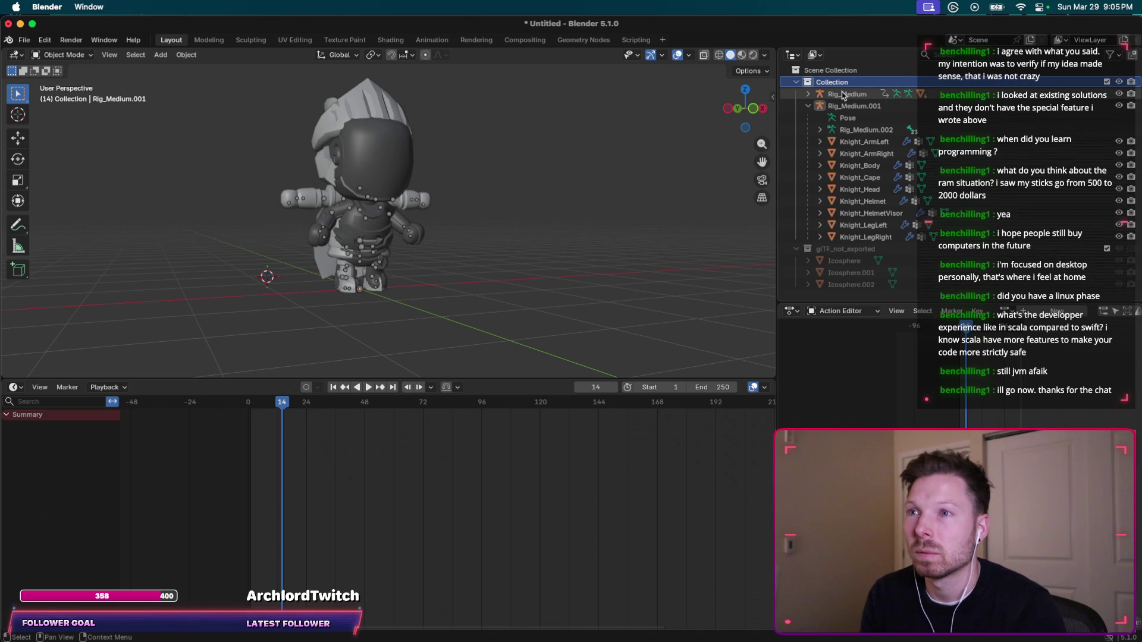
left_click(841, 107)
right_click(820, 107)
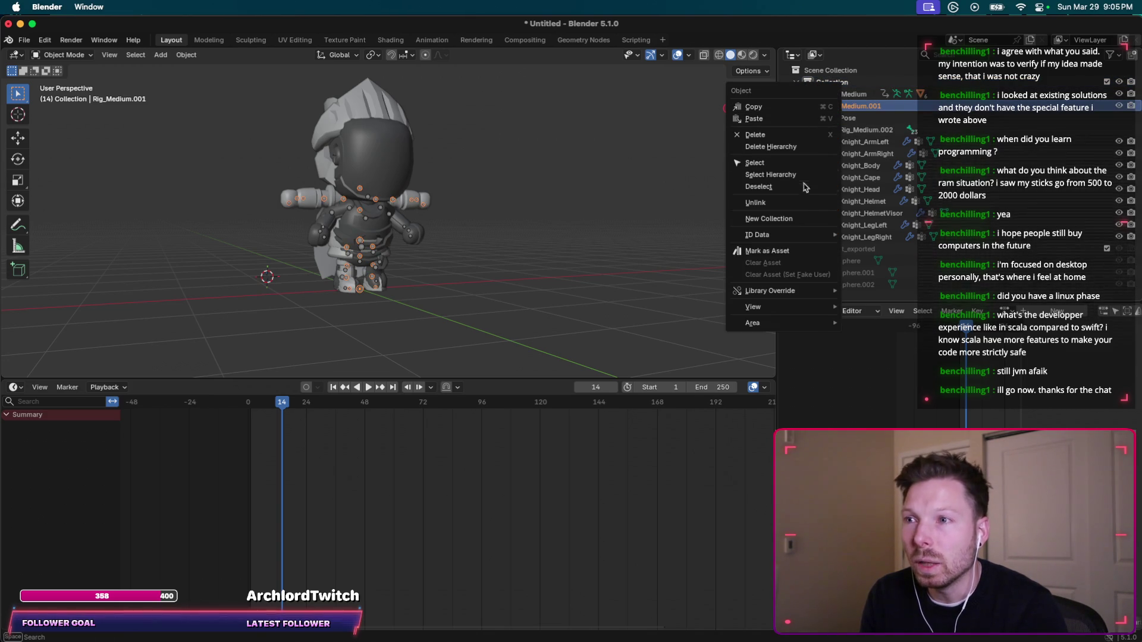
mouse_move(810, 237)
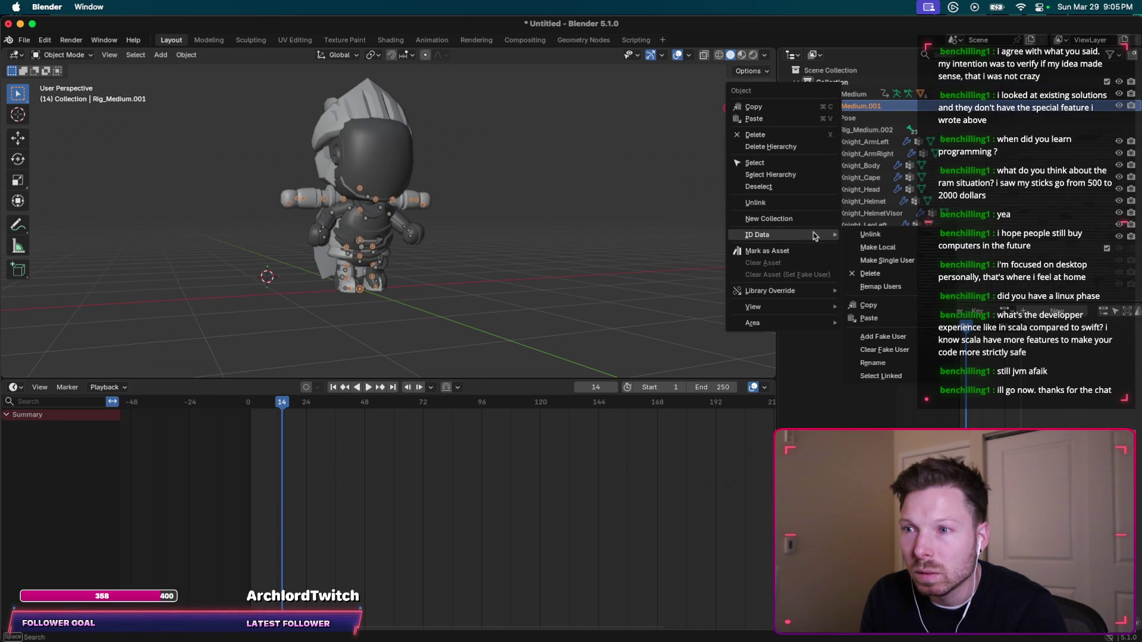
mouse_move(803, 309)
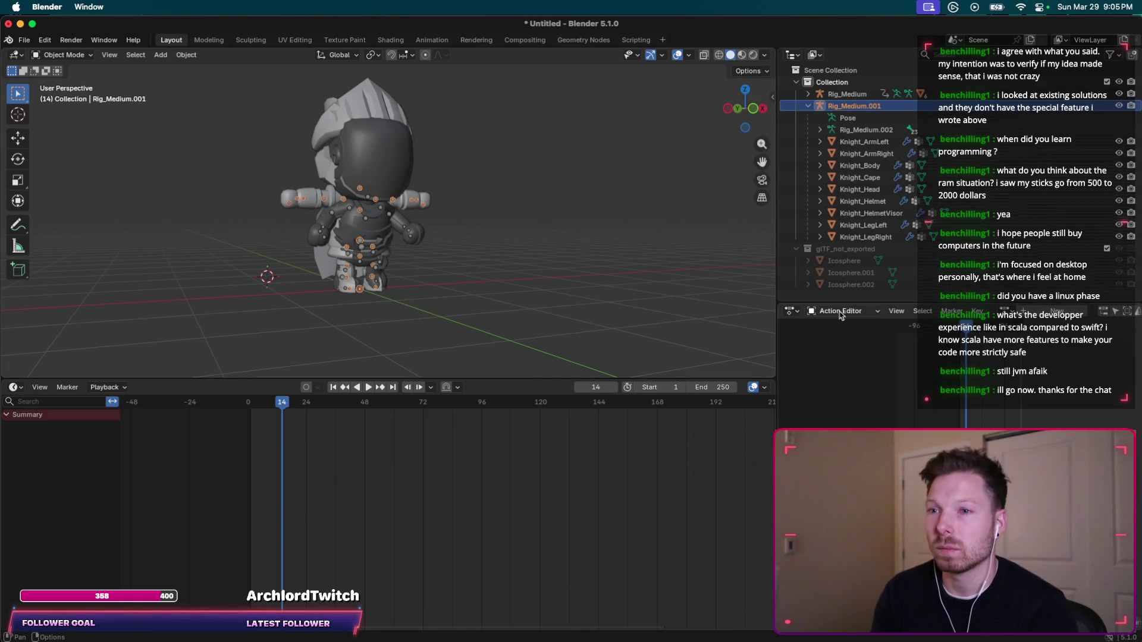
scroll(929, 346, "down", 5)
scroll(929, 347, "up", 5)
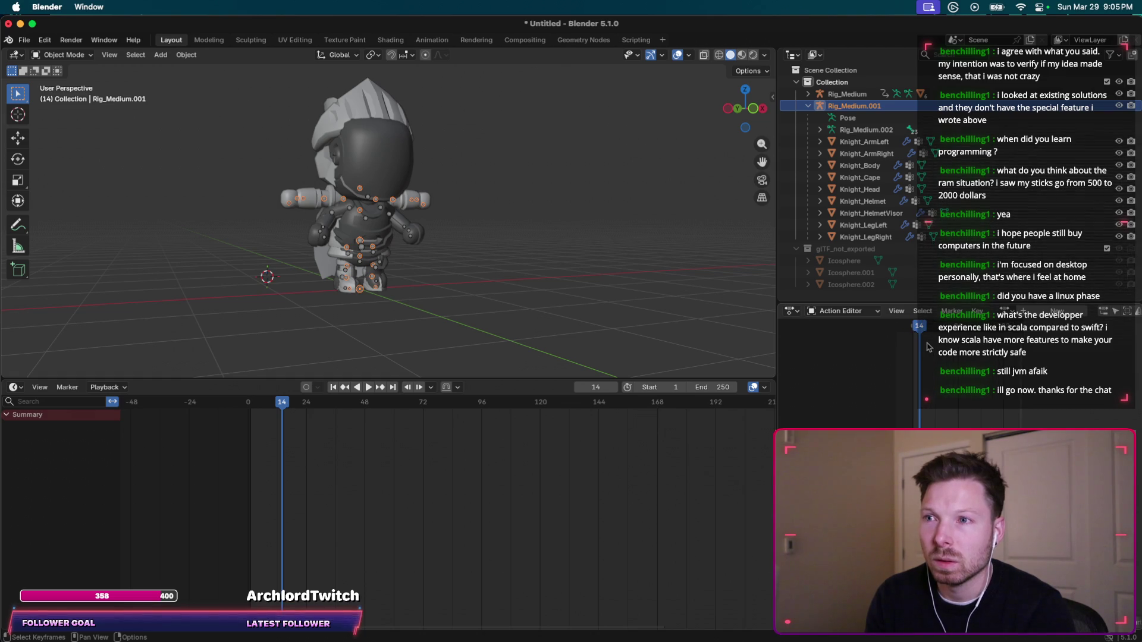
Select Knight_ArmLeft, Knight_ArmRight and Rig_Medium.002, and briefly expand Rig_Medium's animation tracks.
left_click(875, 143)
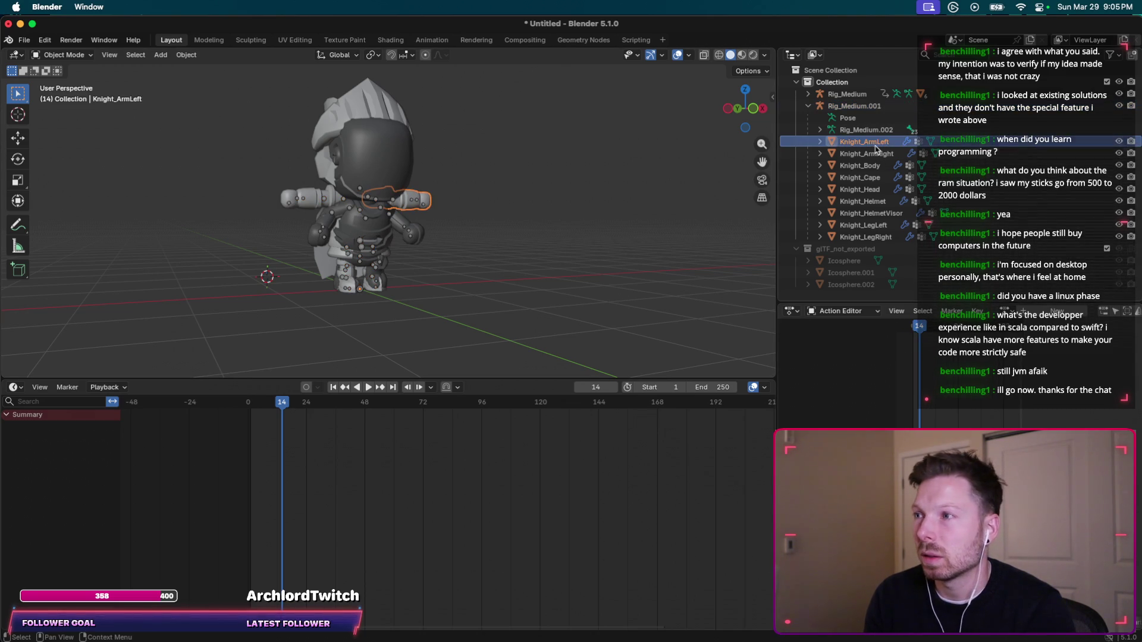
left_click(869, 153)
left_click(860, 131)
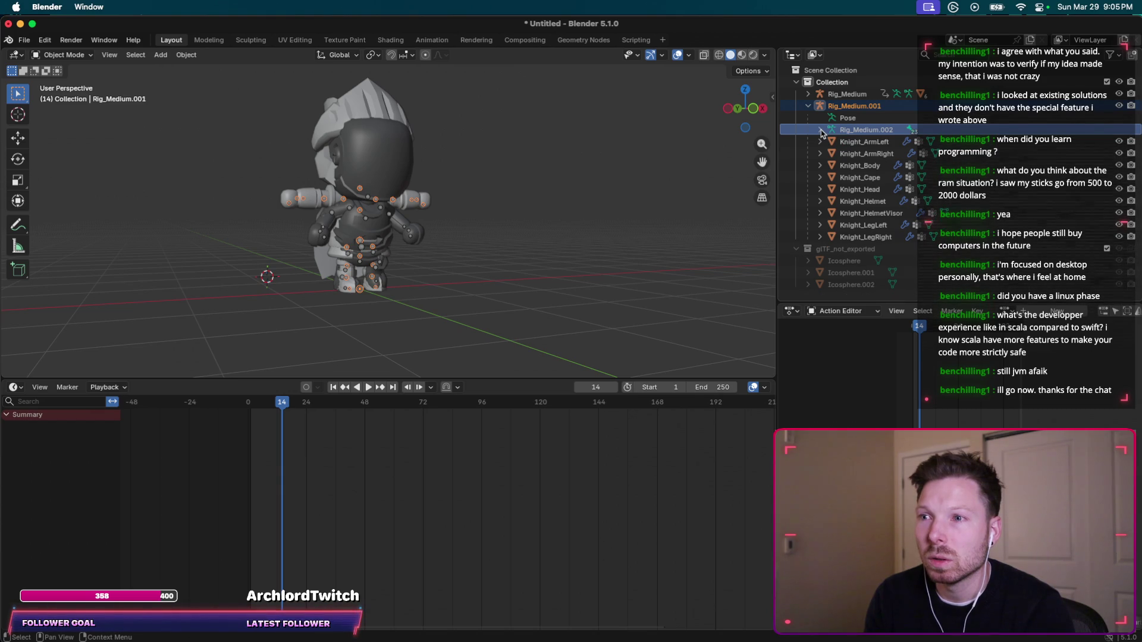
left_click(808, 95)
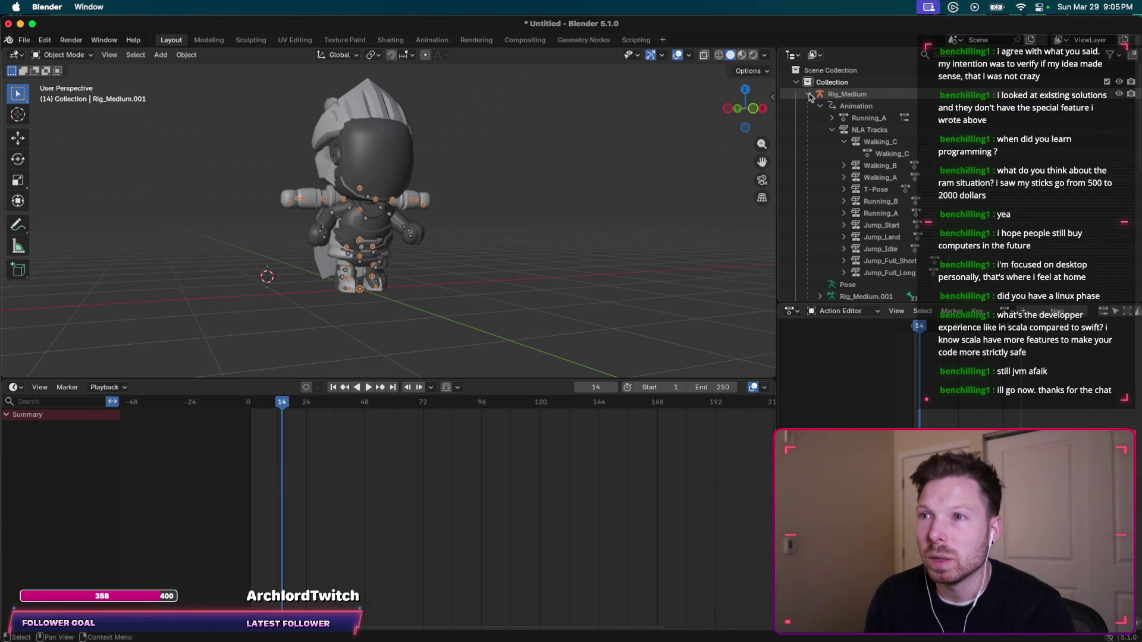
left_click(809, 95)
key("super+Tab")
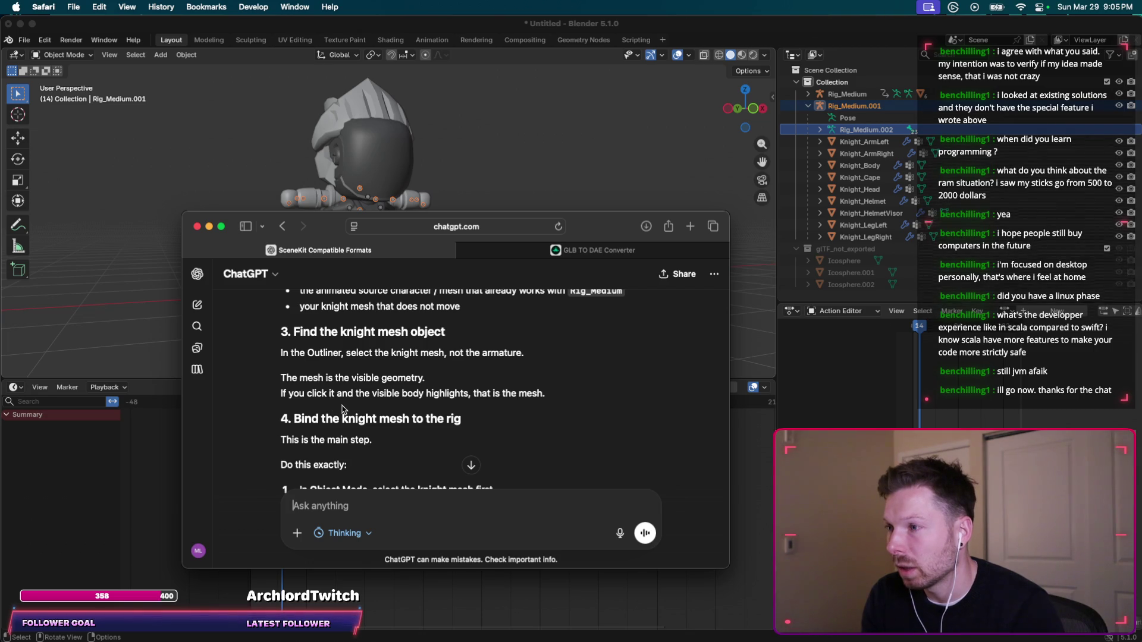
Step through Rig_Medium.001's children in the Outliner: Pose, Knight_Cape and the other Knight meshes.
left_click_drag(545, 393, 450, 393)
left_click(873, 118)
left_click(856, 95)
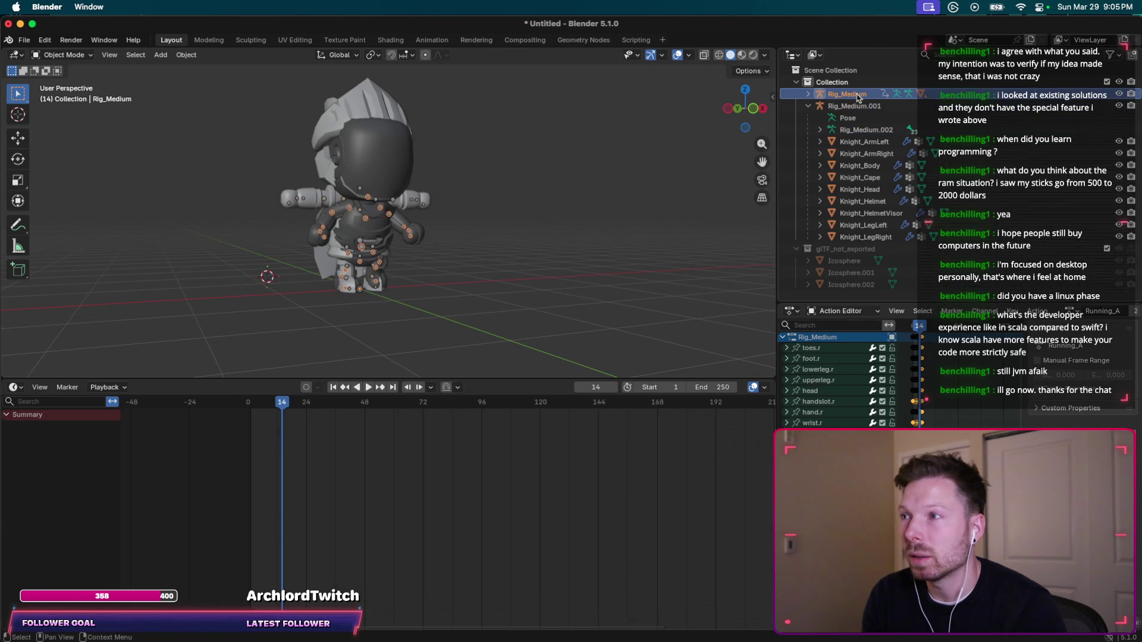
left_click(838, 107)
left_click(847, 119)
key("Down")
key("Down")
key("Down")
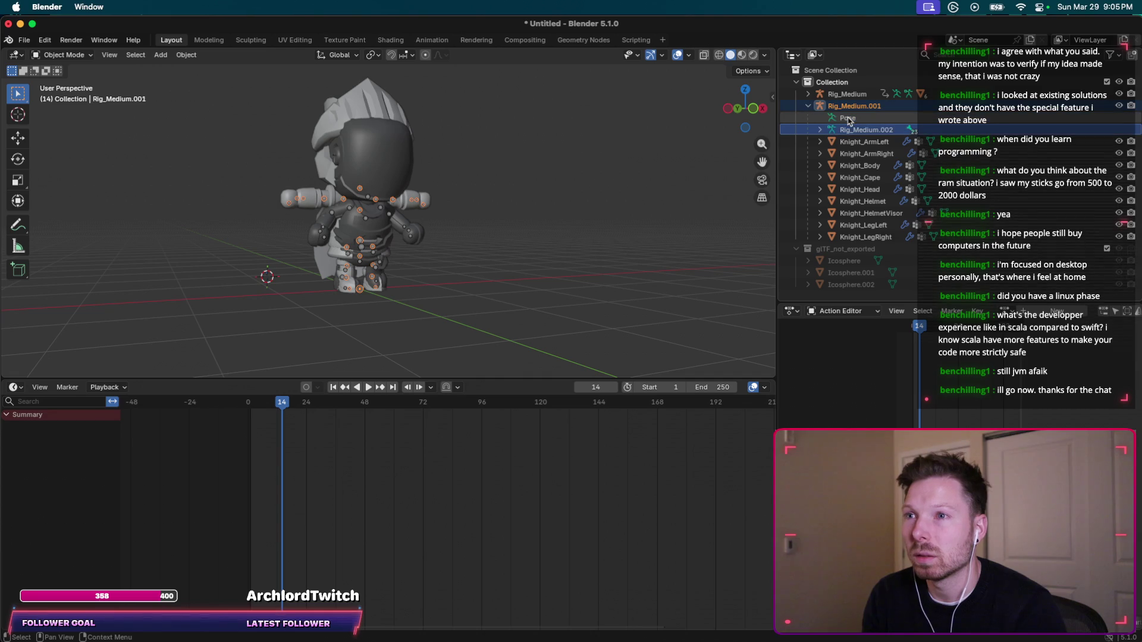
key("Down")
key("Down")
key("Down")
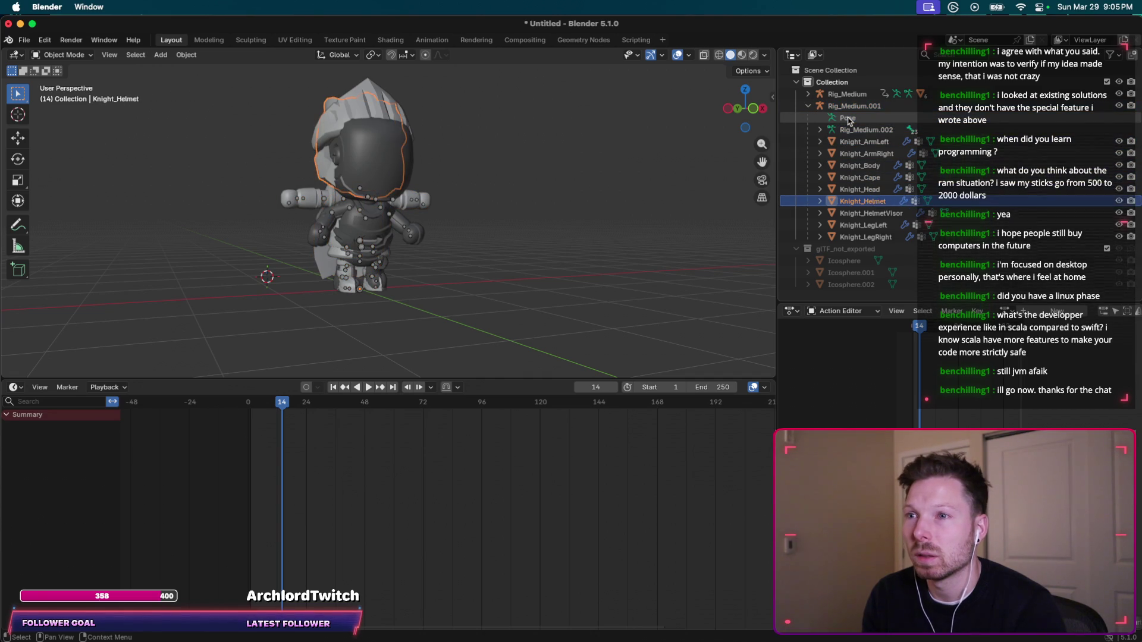
key("Up")
key("Up")
left_click(849, 108)
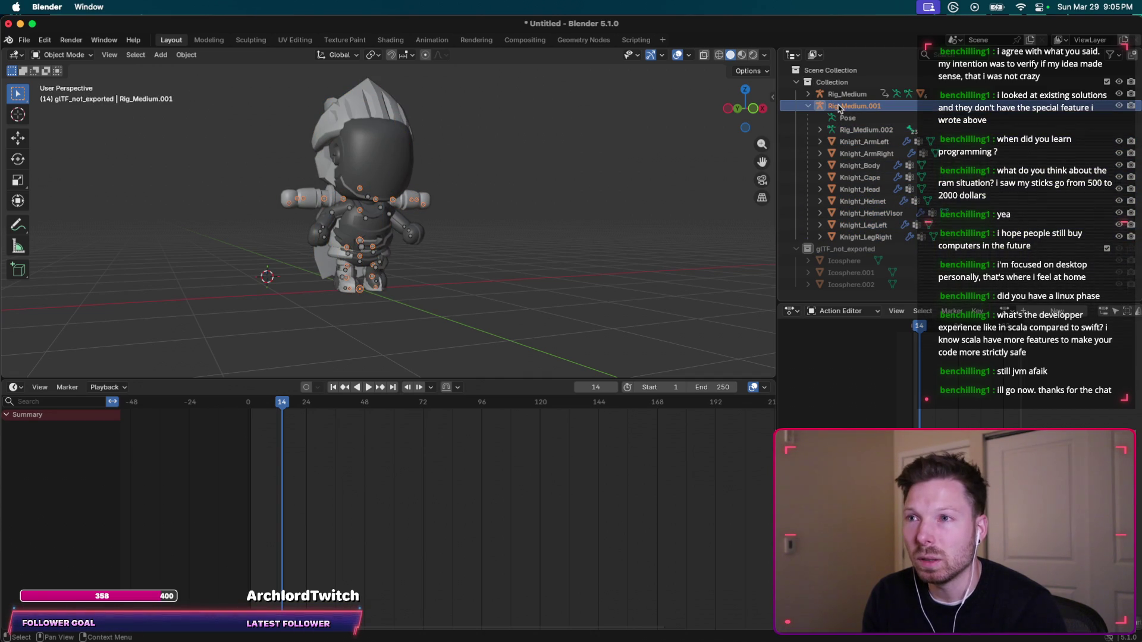
Select Rig_Medium.001 with all its Knight meshes, then read ChatGPT's Automatic Weights binding steps.
double_click(816, 109)
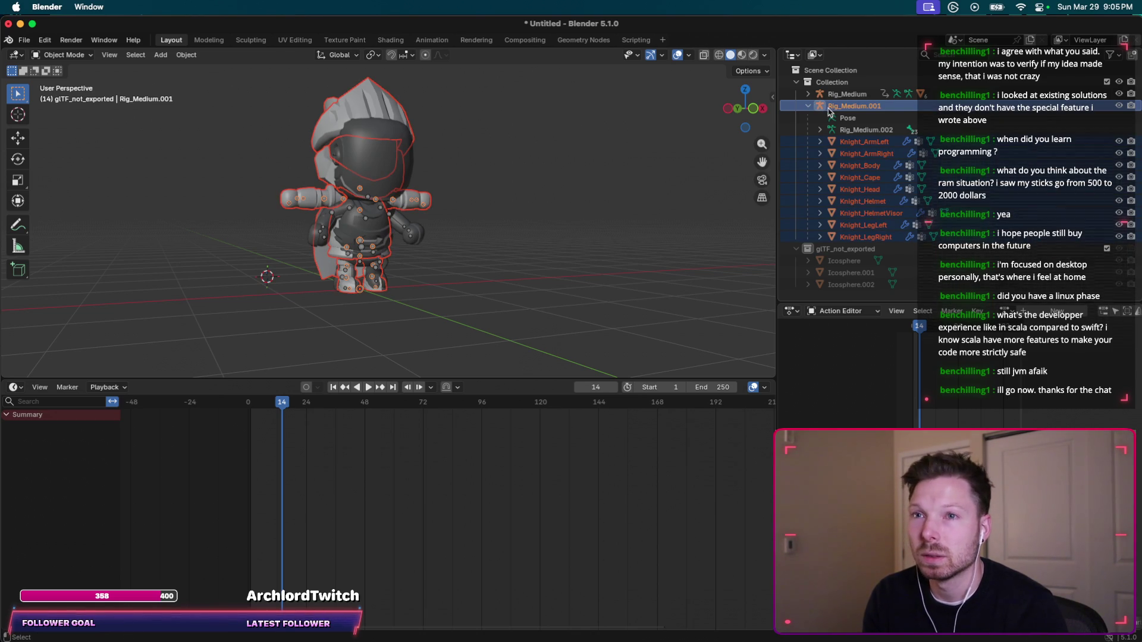
key("super+Tab")
scroll(579, 384, "down", 3)
scroll(579, 383, "down", 4)
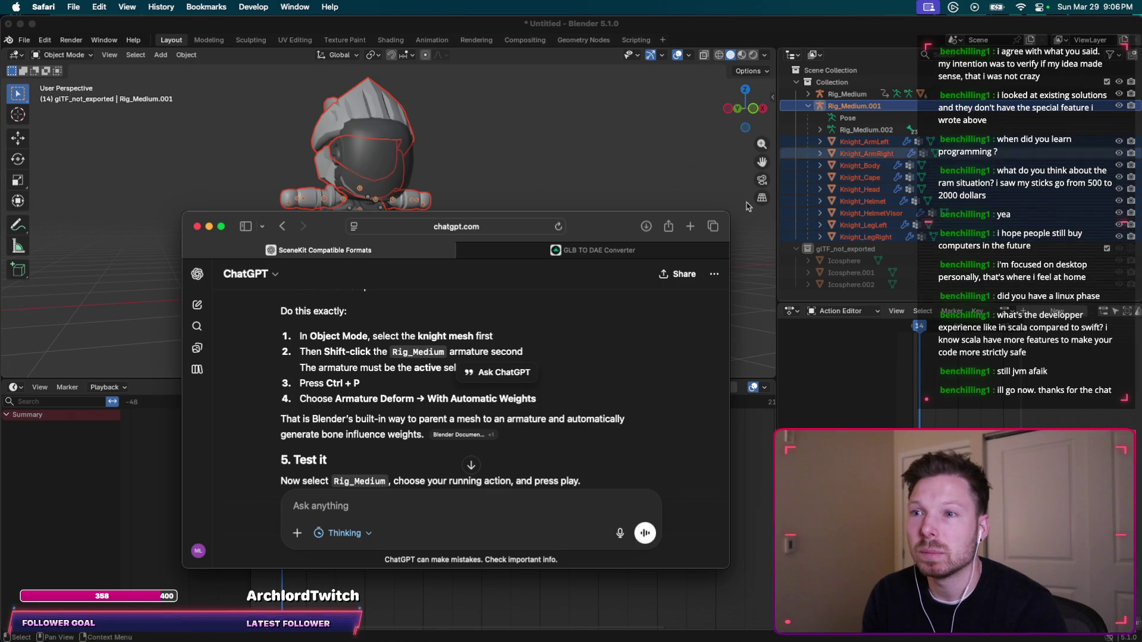
Select Rig_Medium.001's hierarchy plus Rig_Medium as active, and open the Set Parent To menu.
mouse_move(624, 232)
left_mouse_down()
mouse_move(611, 496)
mouse_move(651, 214)
left_mouse_up()
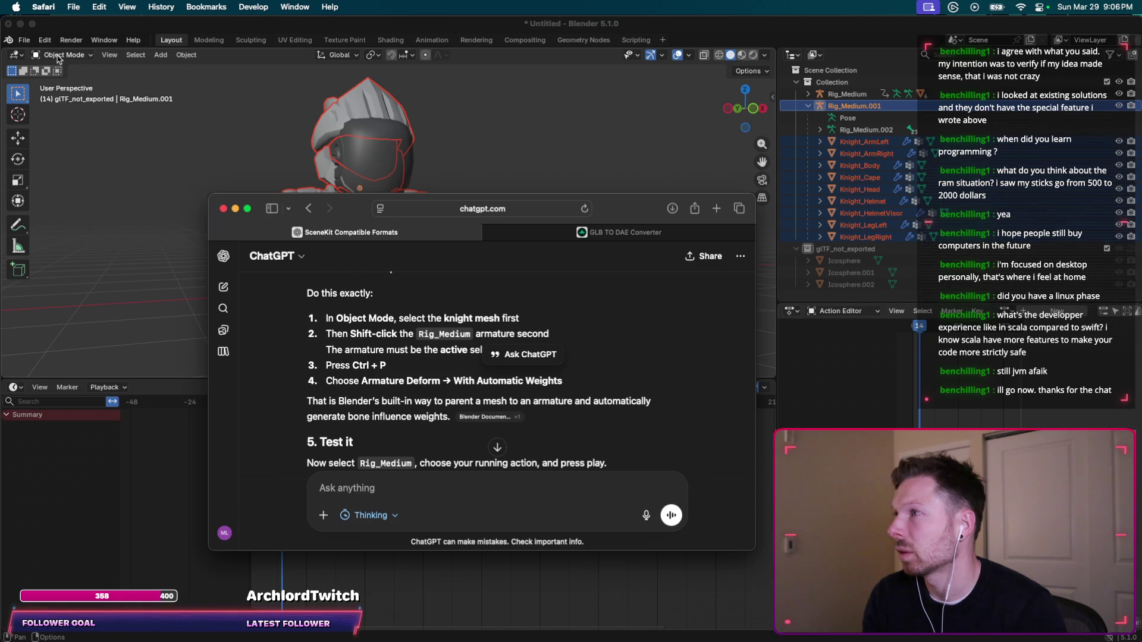
left_click(92, 59)
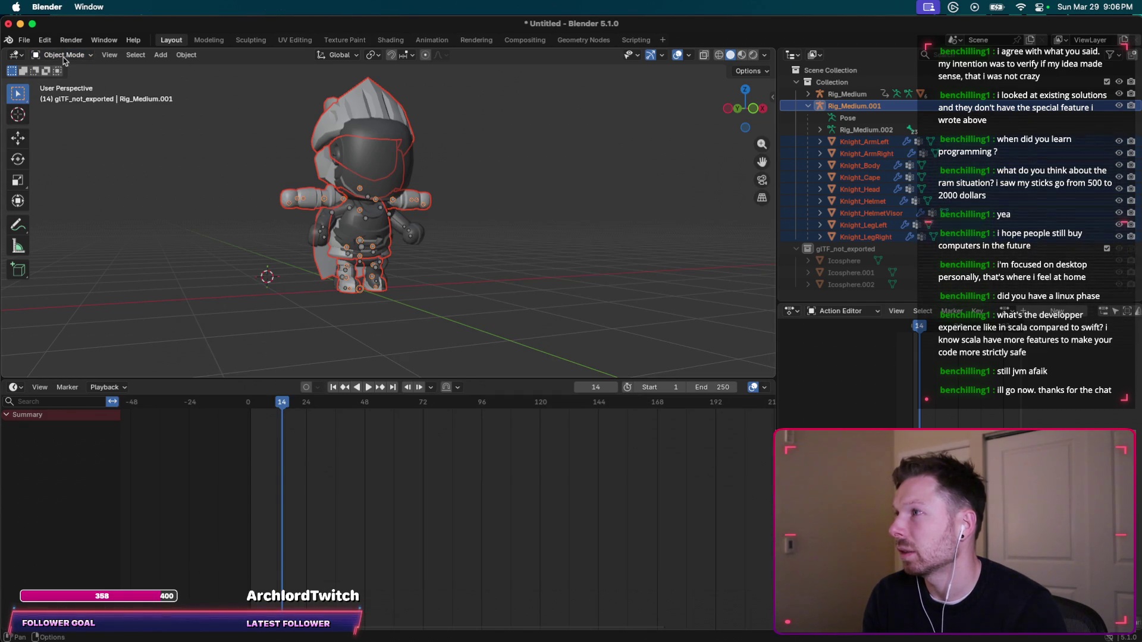
key("super+Tab")
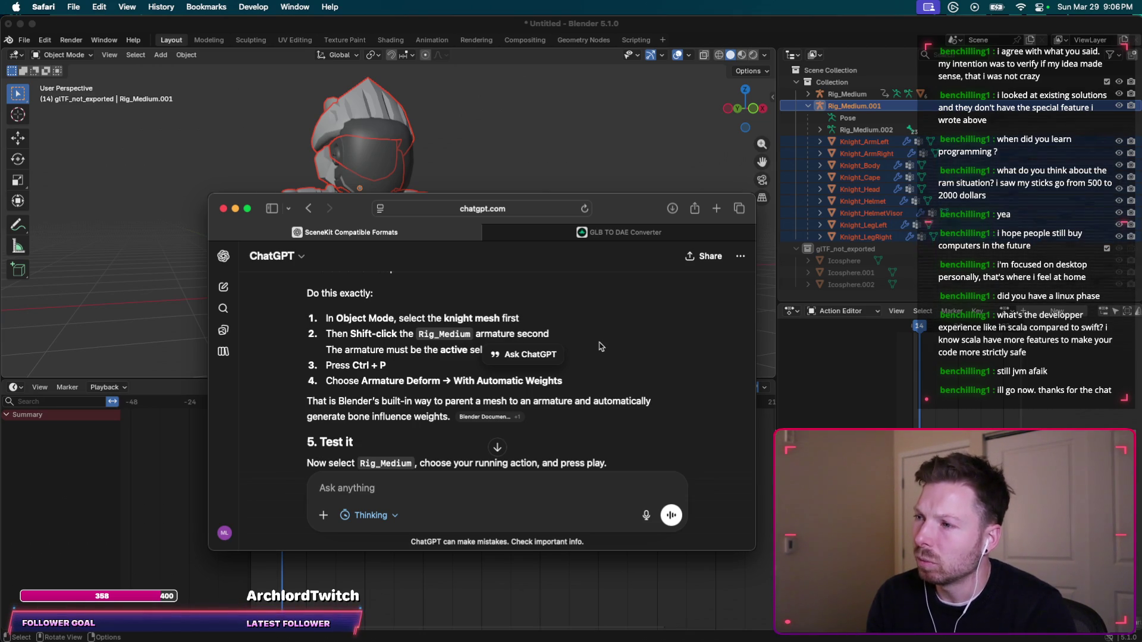
left_click(858, 97)
left_click(855, 95)
left_click(840, 106)
double_click(838, 105)
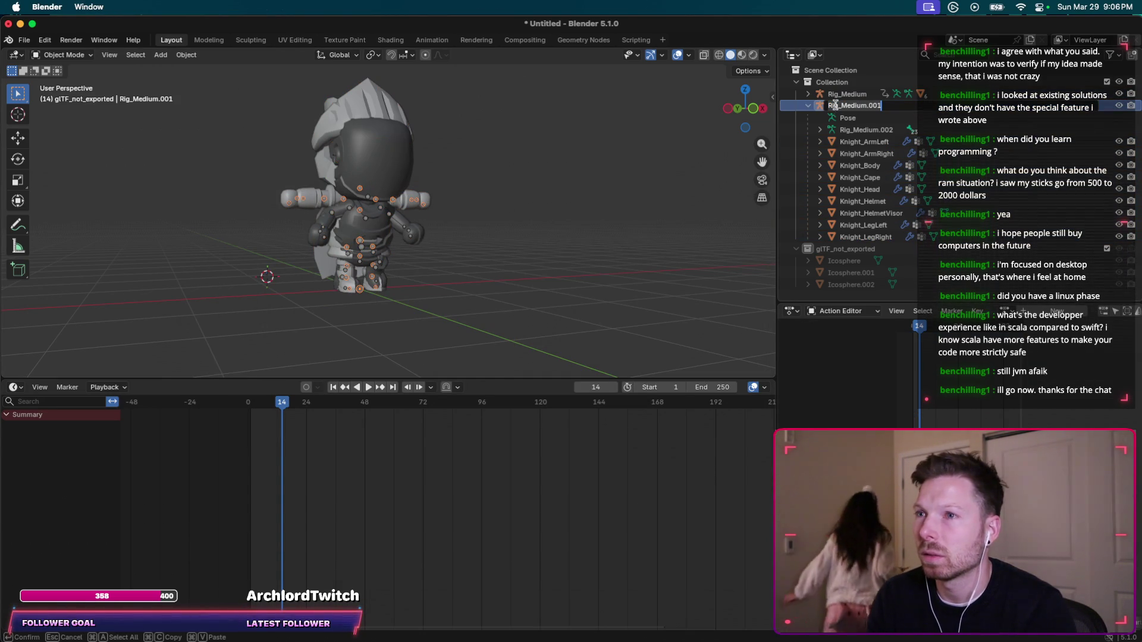
key("Escape")
left_click(835, 97)
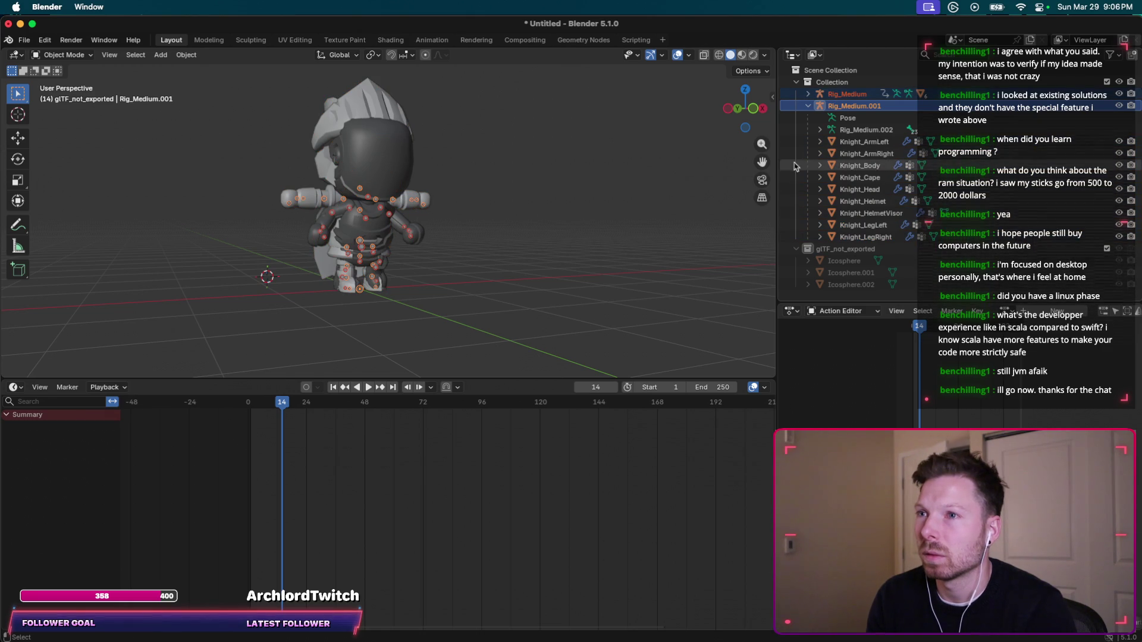
key("super+Tab")
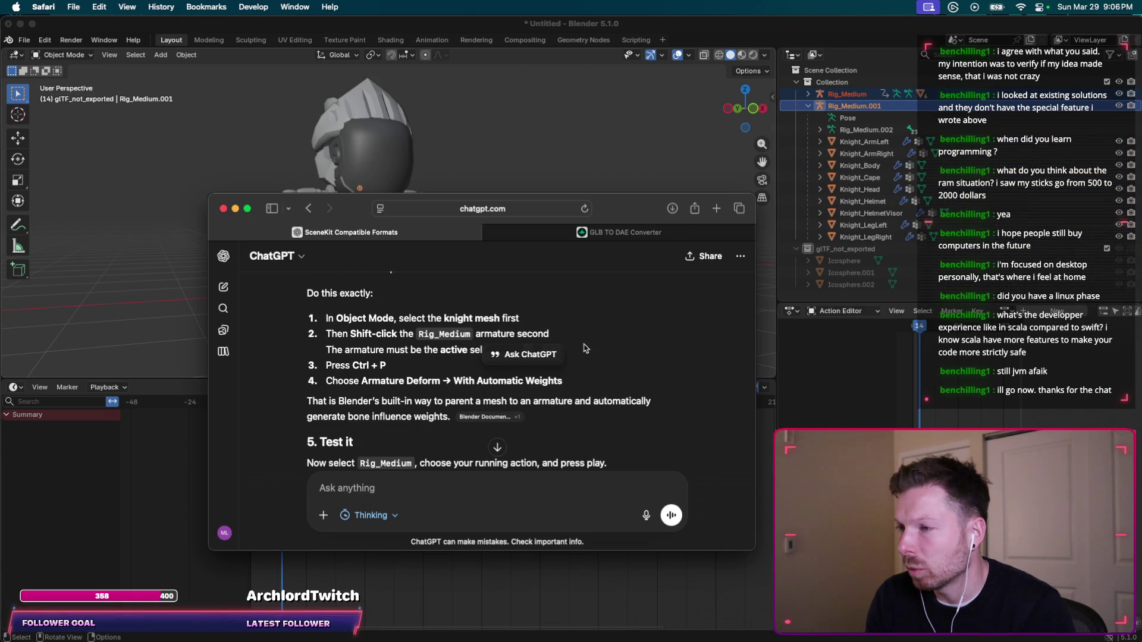
key("super+Tab")
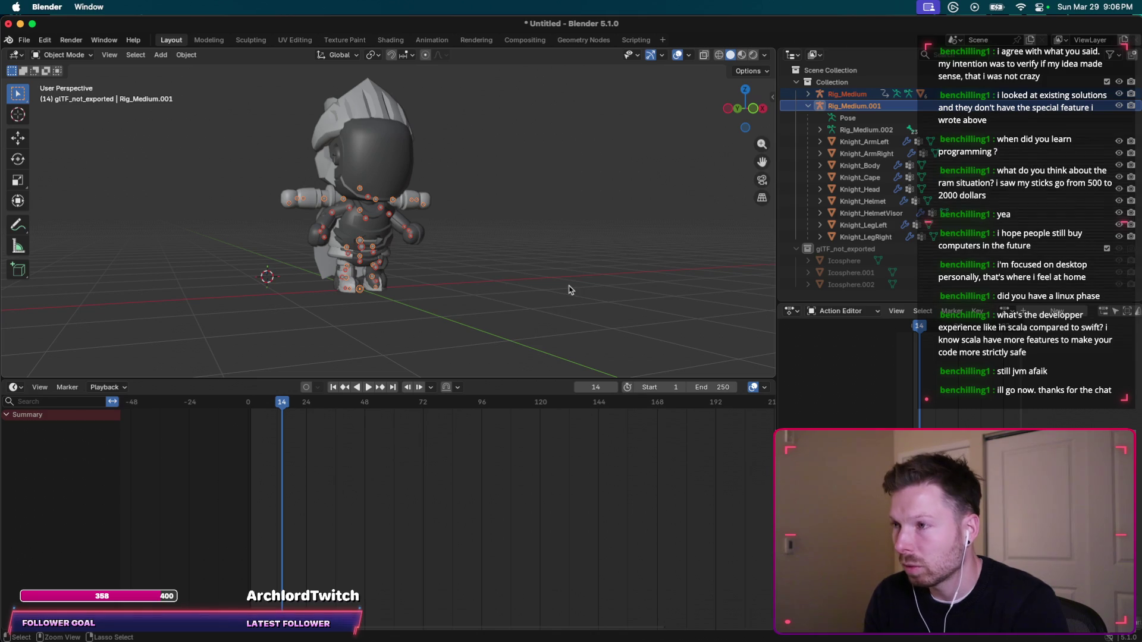
key("super+p")
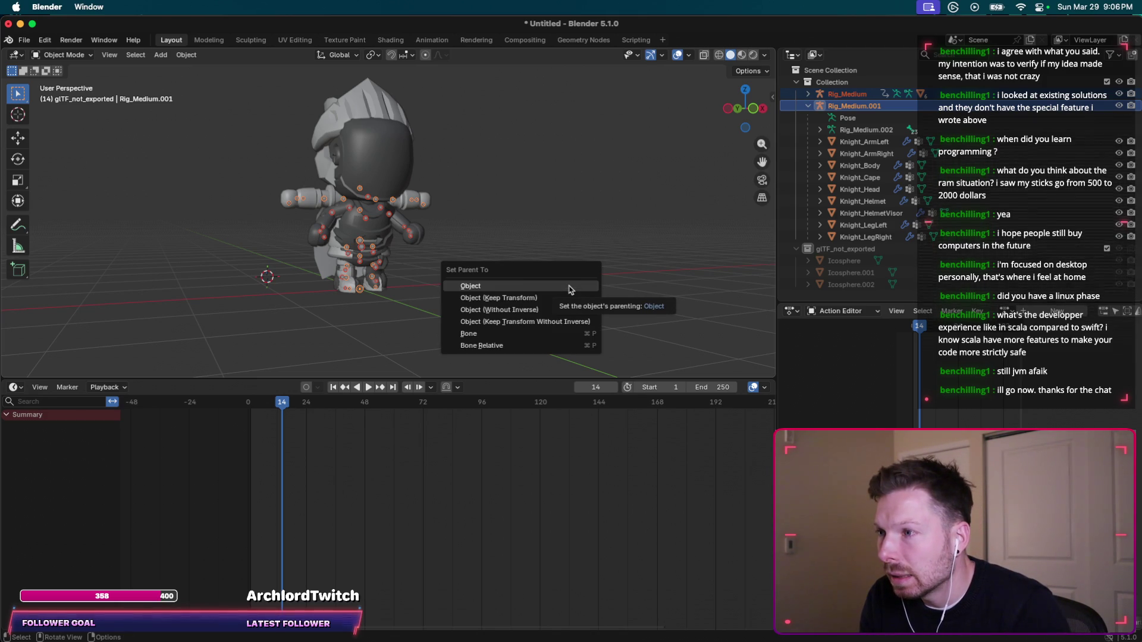
Compare the parenting options with ChatGPT, then dismiss them by selecting only Rig_Medium.
key("super+Tab")
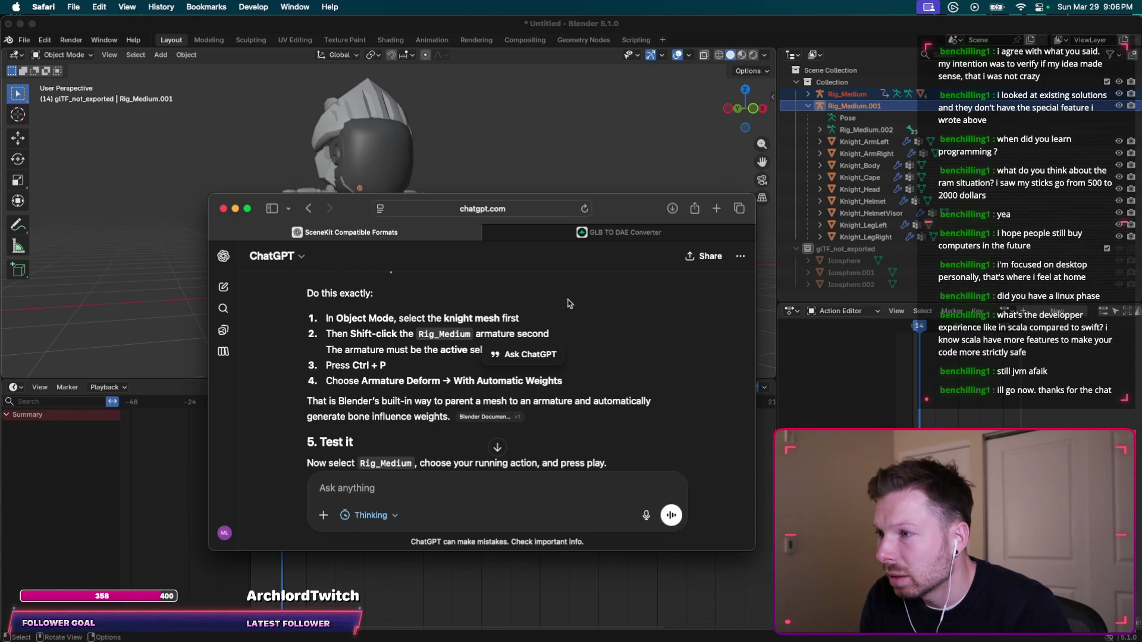
key("super+Tab")
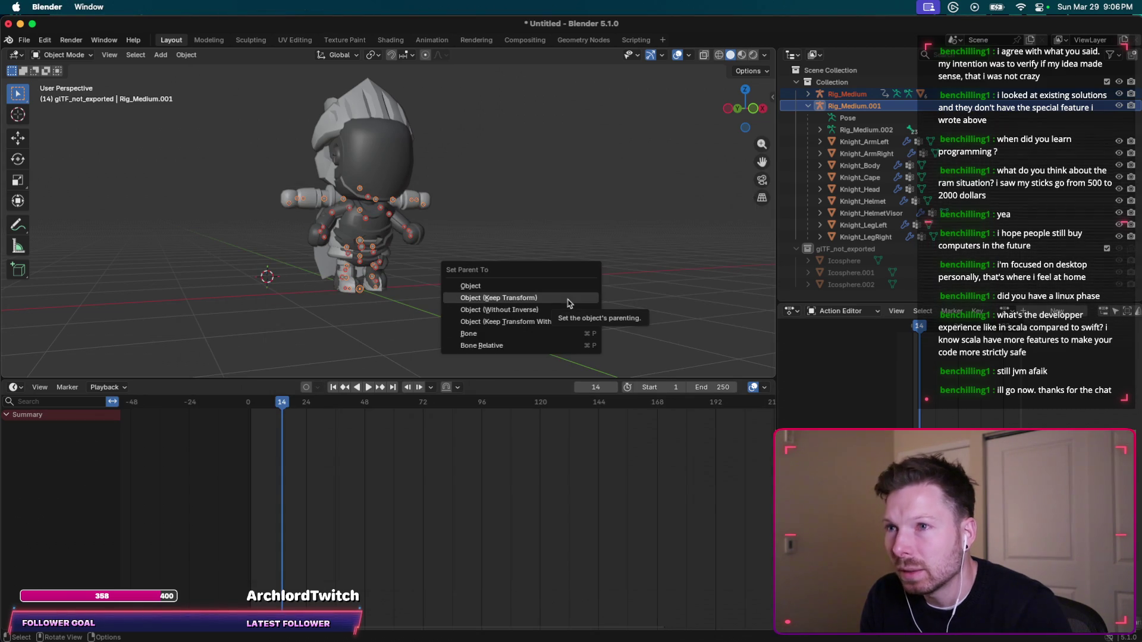
key("super+Tab")
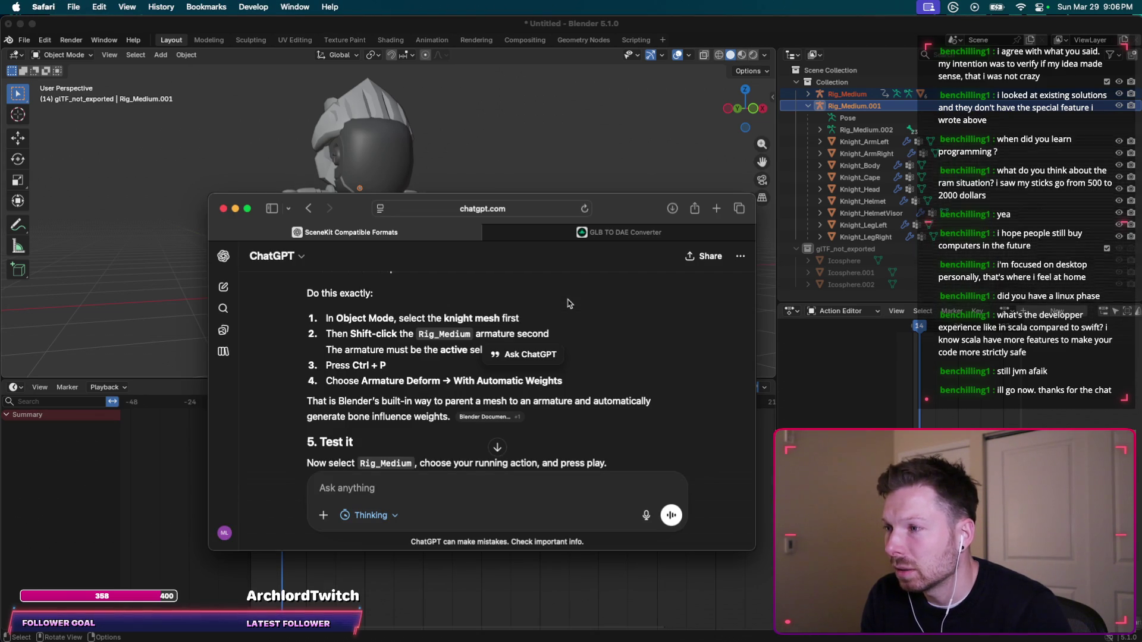
key("super+Tab")
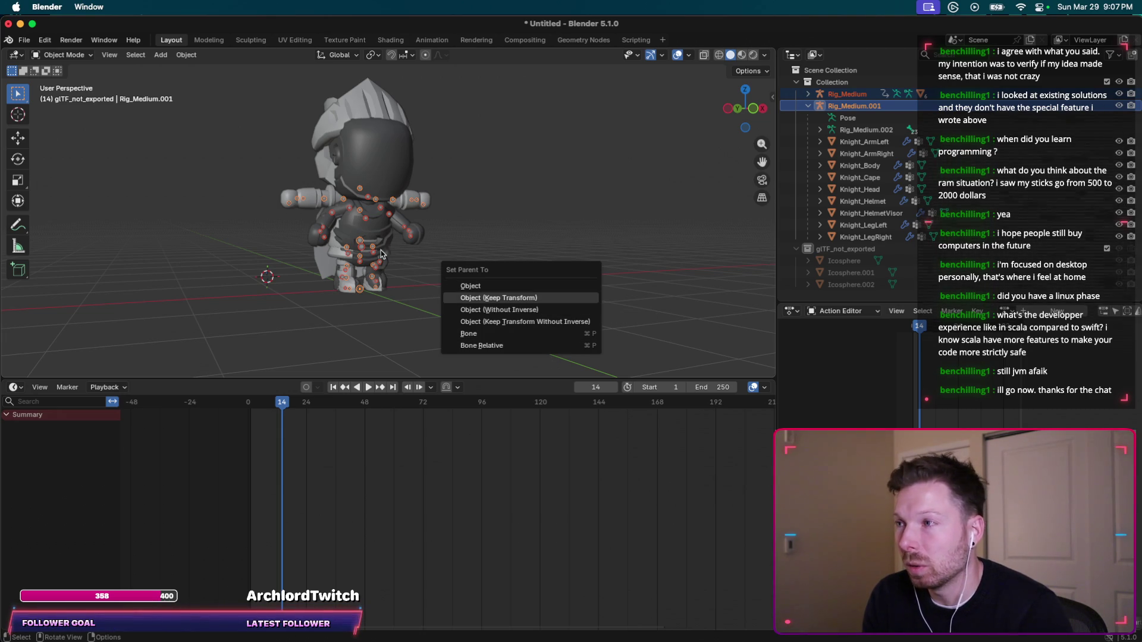
left_click(869, 94)
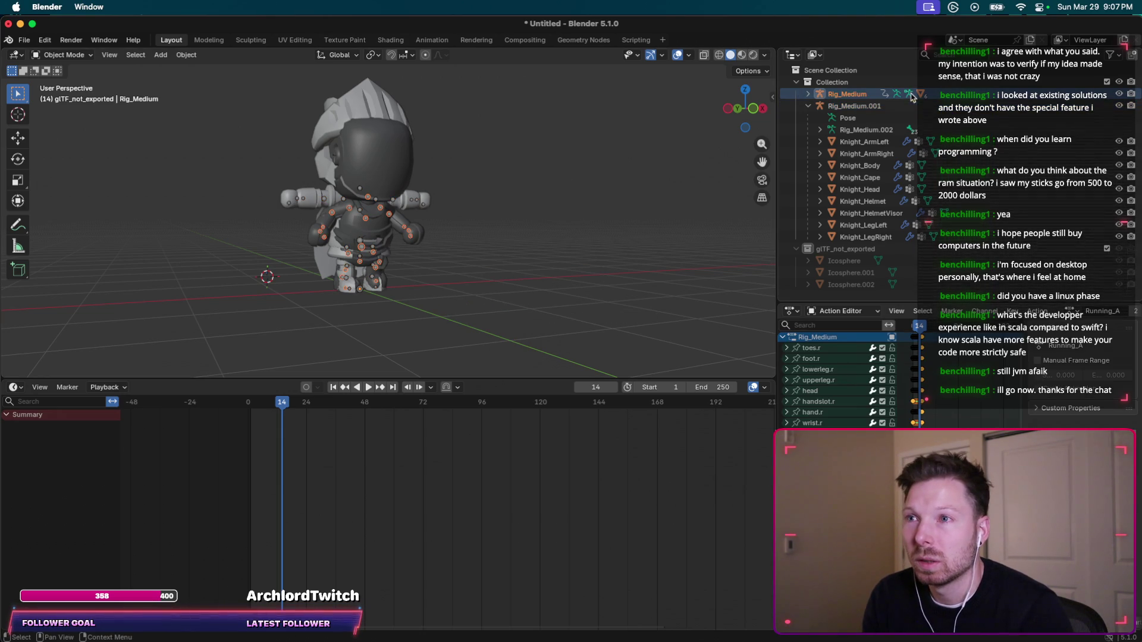
Select Rig_Medium.001 then Rig_Medium, reopen the Ctrl+P parenting options, and start a window screenshot.
left_click(821, 94)
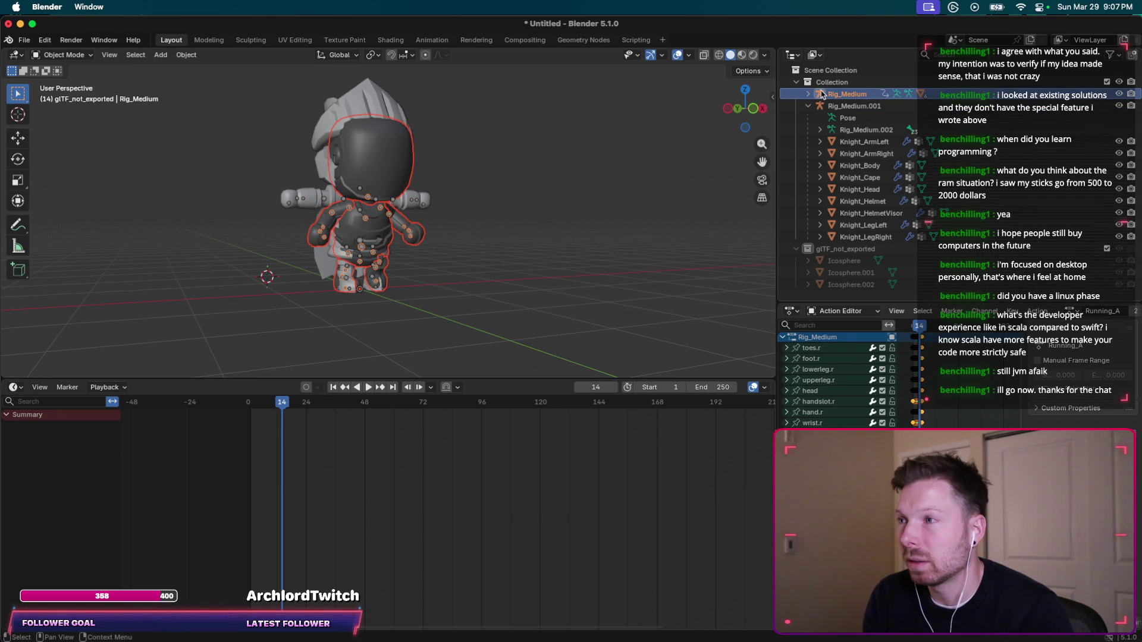
left_click(821, 105)
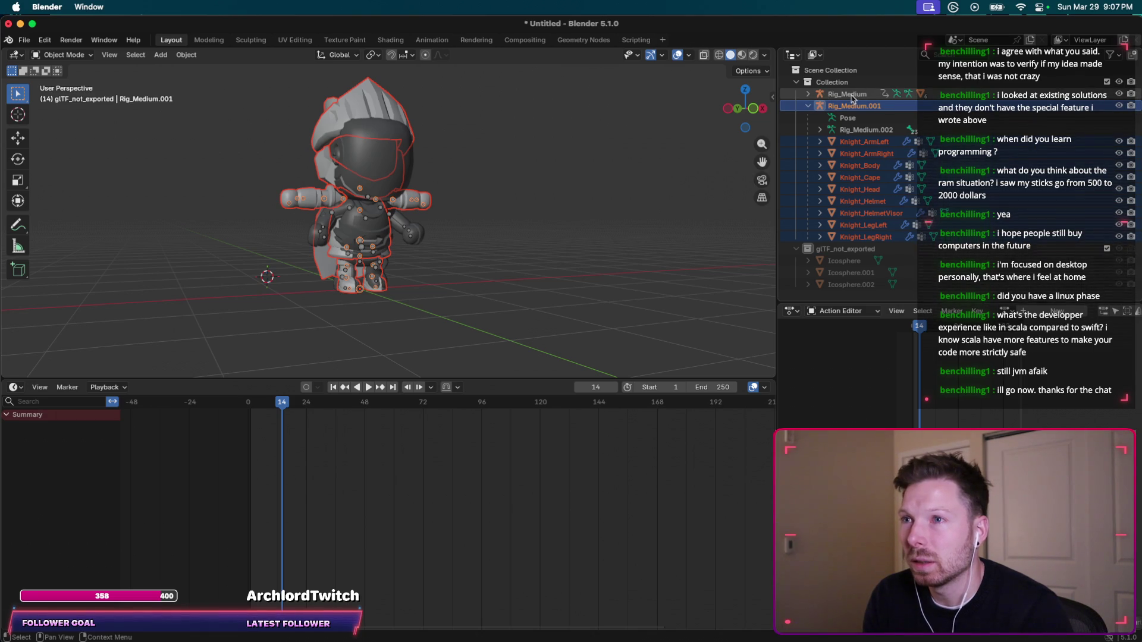
left_click(884, 95)
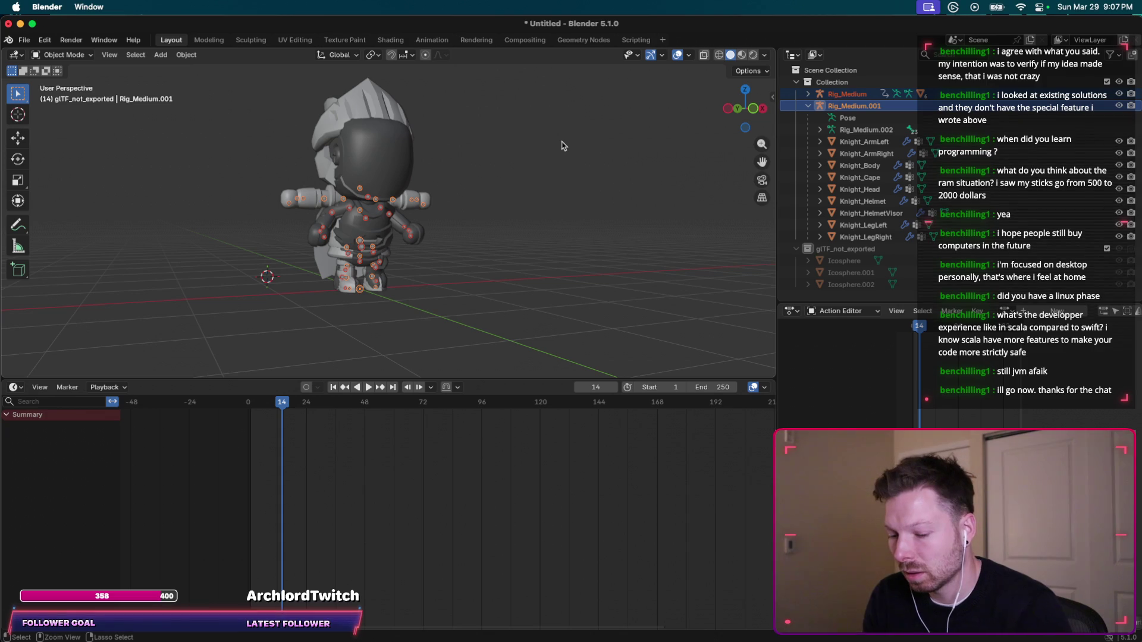
key("ctrl+p")
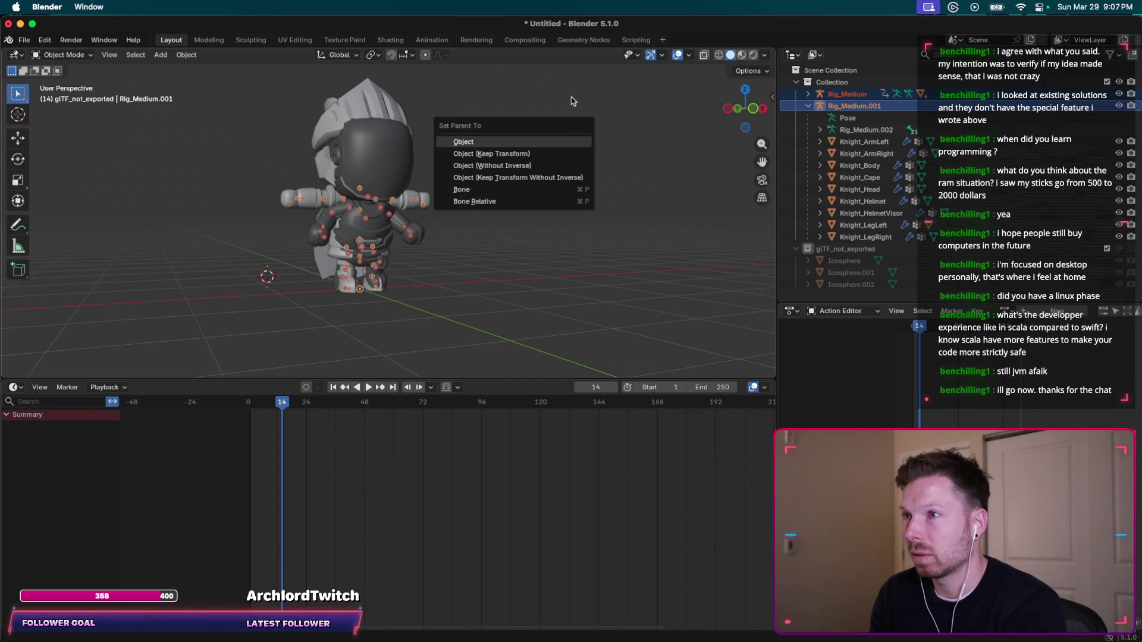
key("super+shift+4")
key("space")
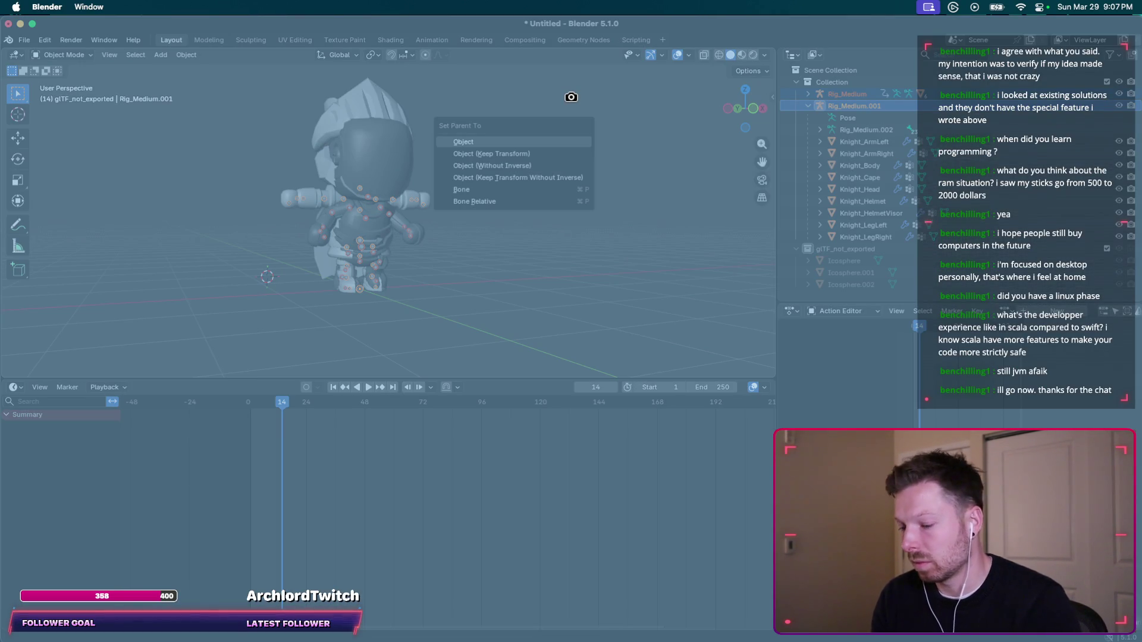
Send ChatGPT the parenting-options screenshot, asking about selecting Rig_Medium.001 then shift-clicking Rig_Medium.
left_click(571, 97)
key("super+Tab")
type("th")
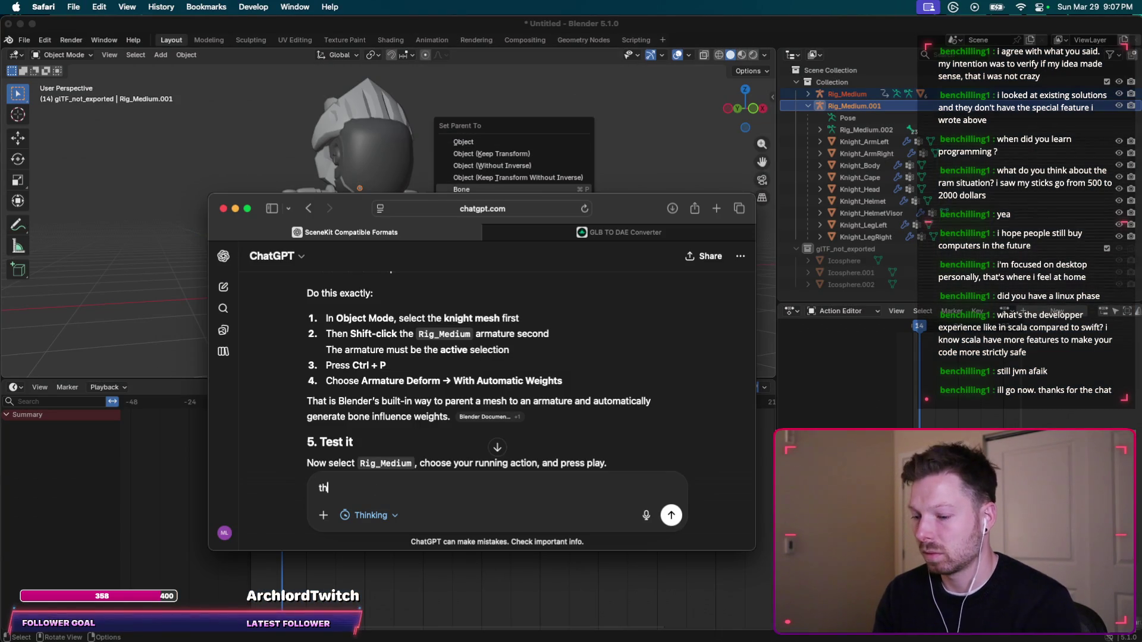
type("is is what I see if I 1. ")
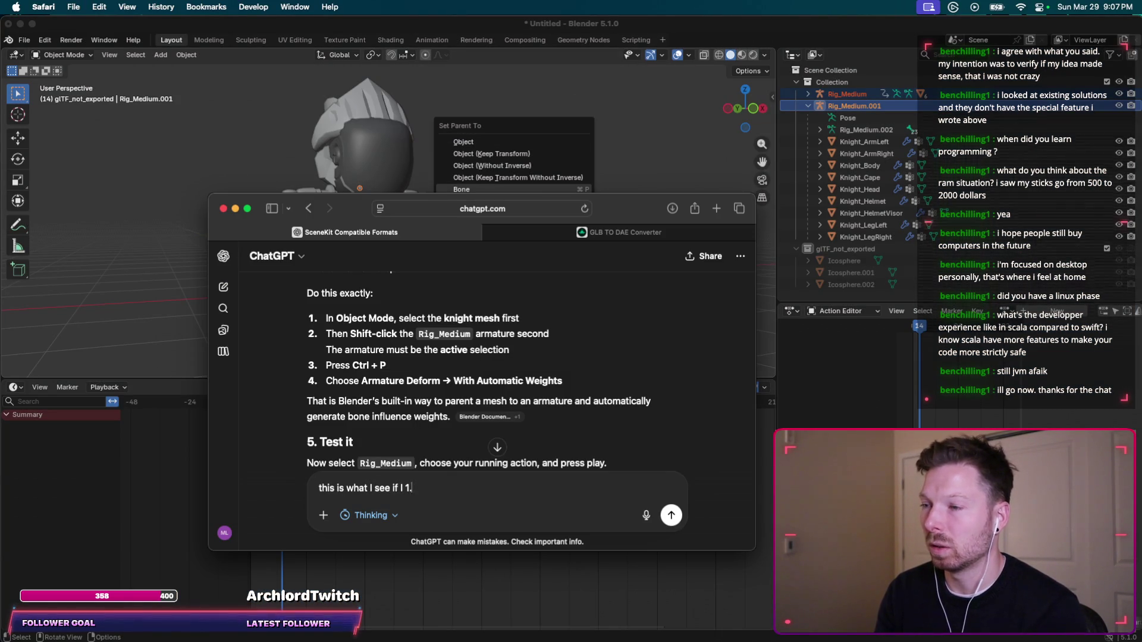
type("double ")
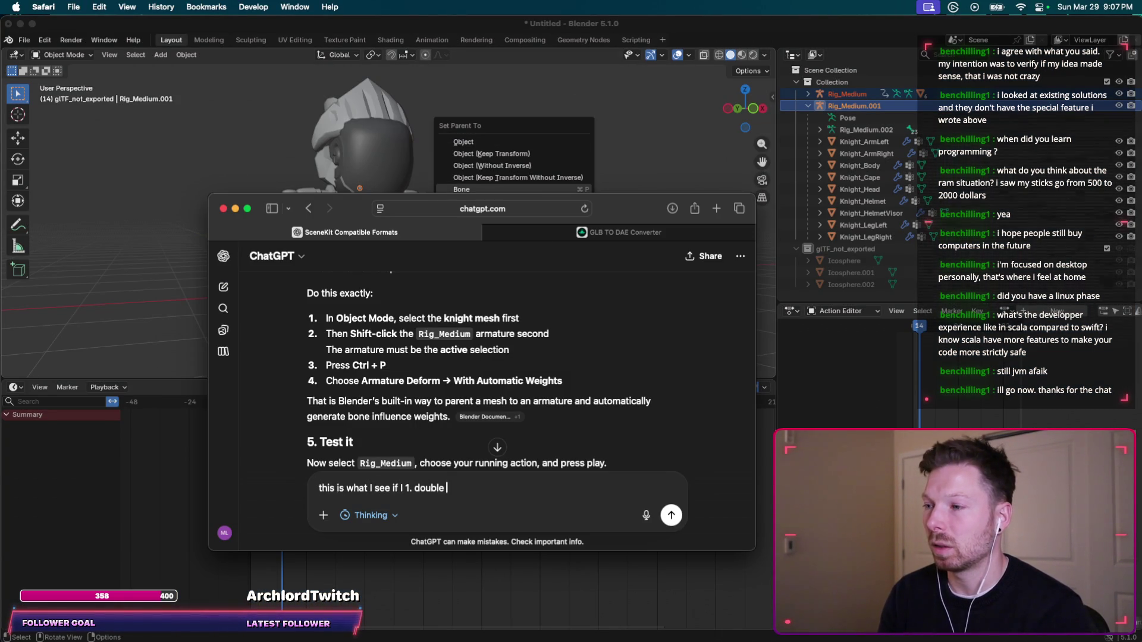
type("click ")
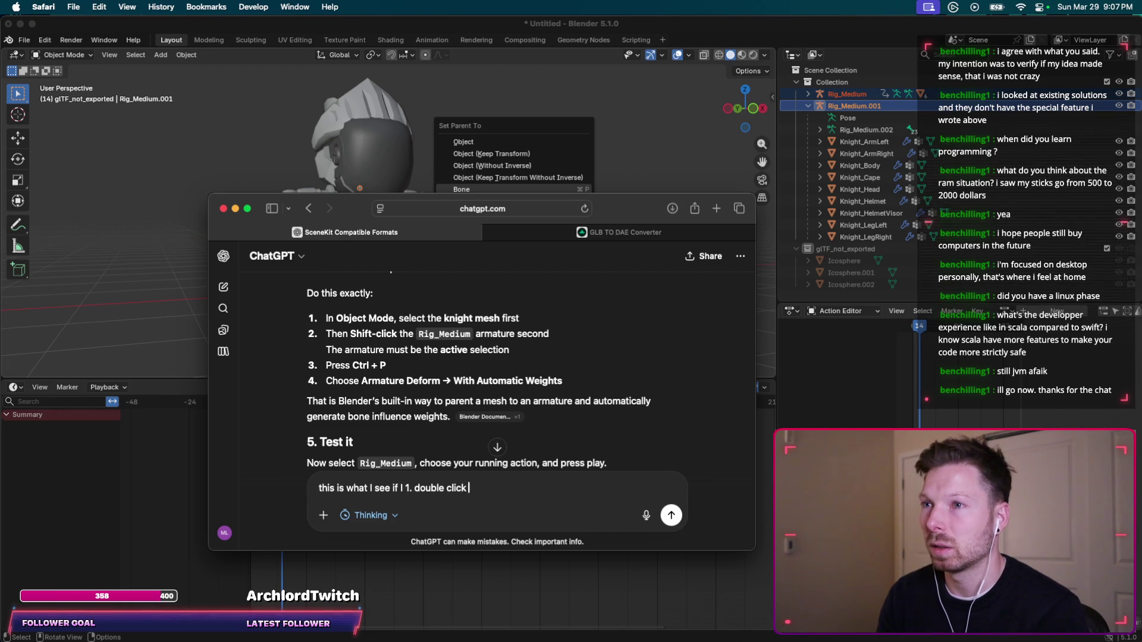
type("Rig_Medium.001")
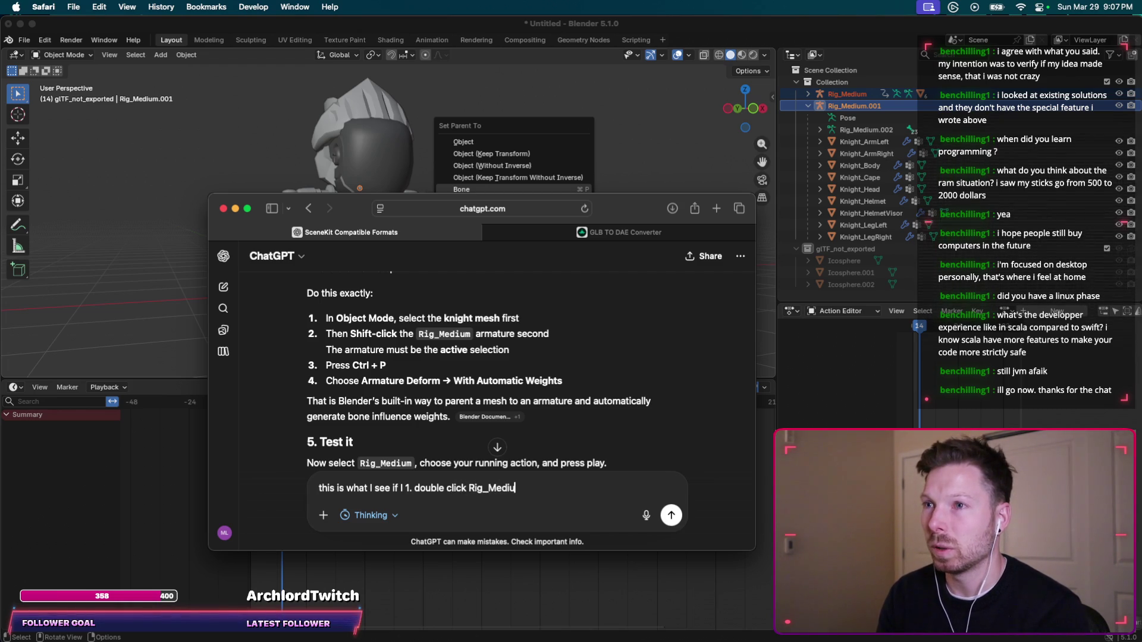
type(" and th")
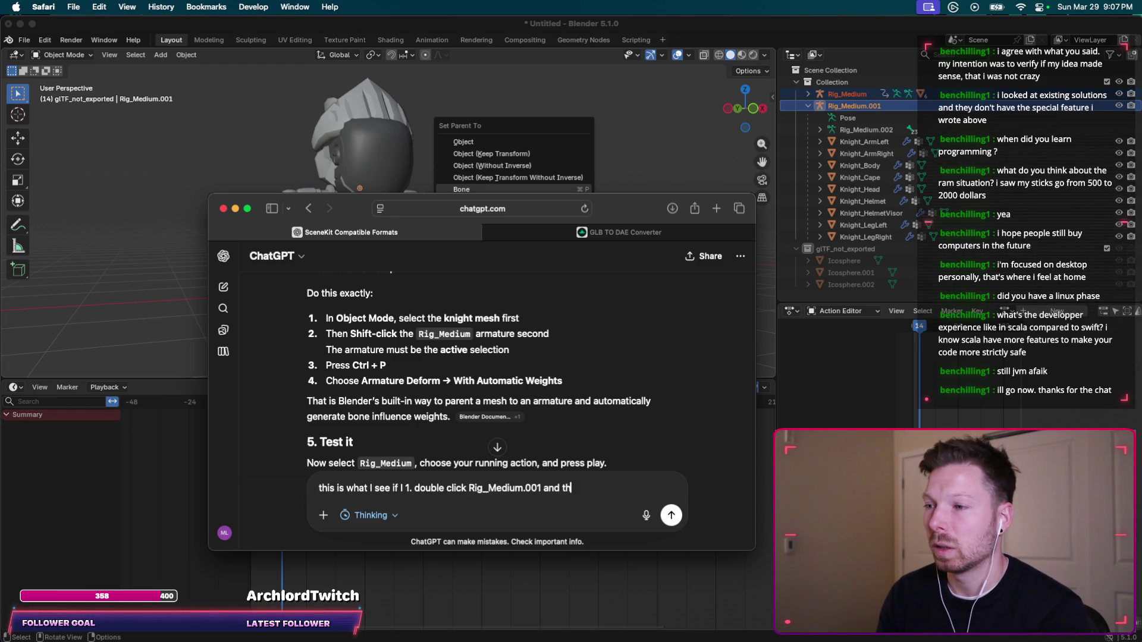
type("en shift click Rig")
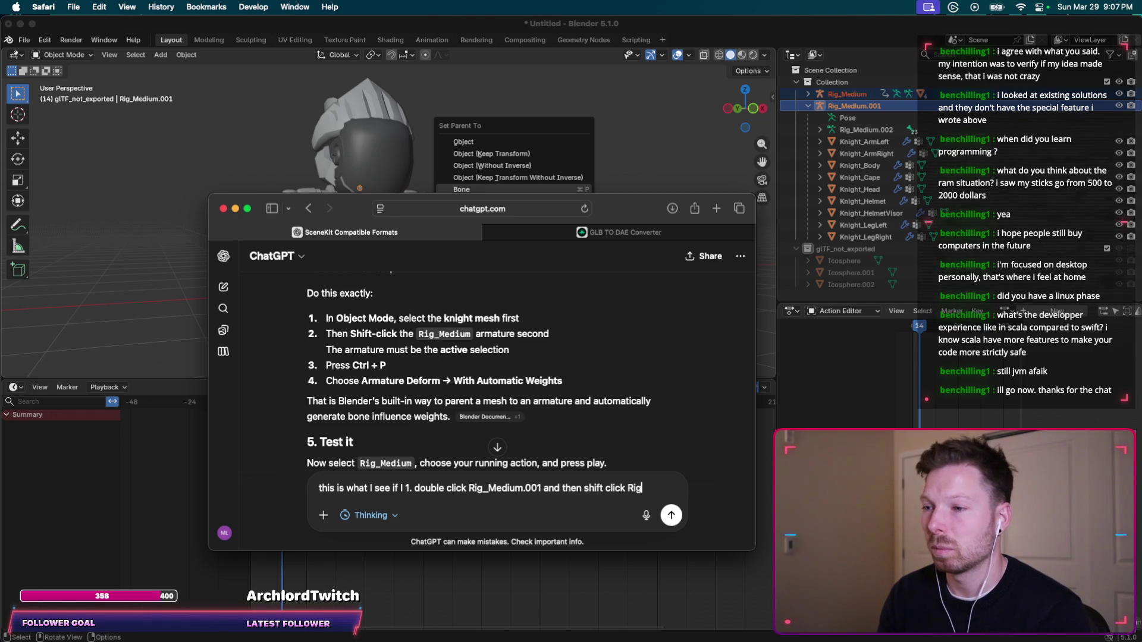
type("_mediu")
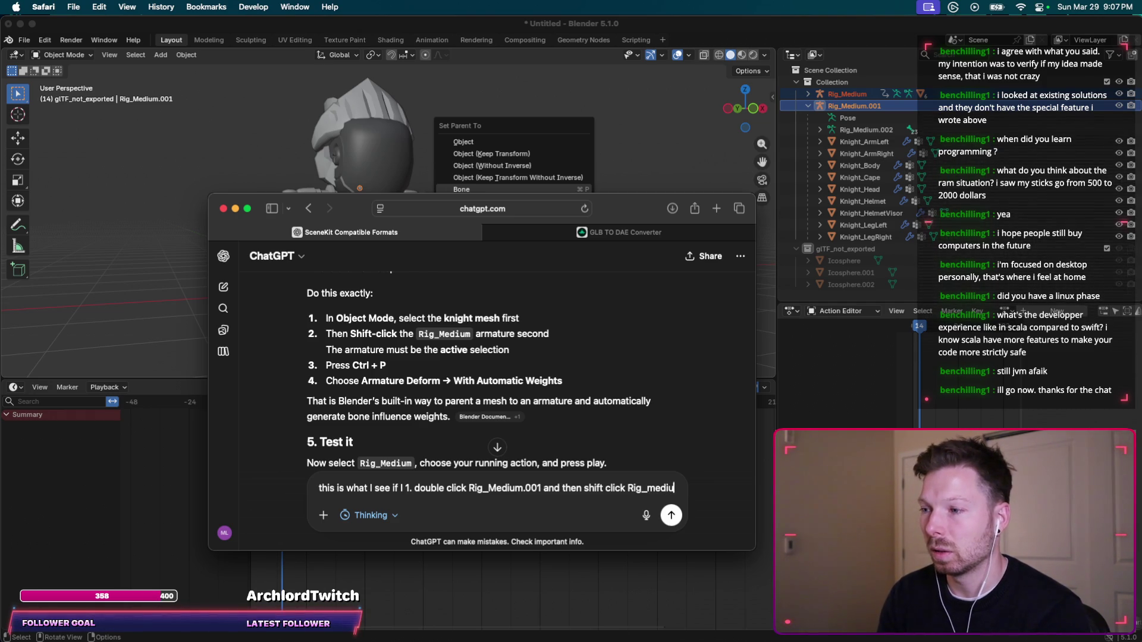
type("m and then ctrl+p")
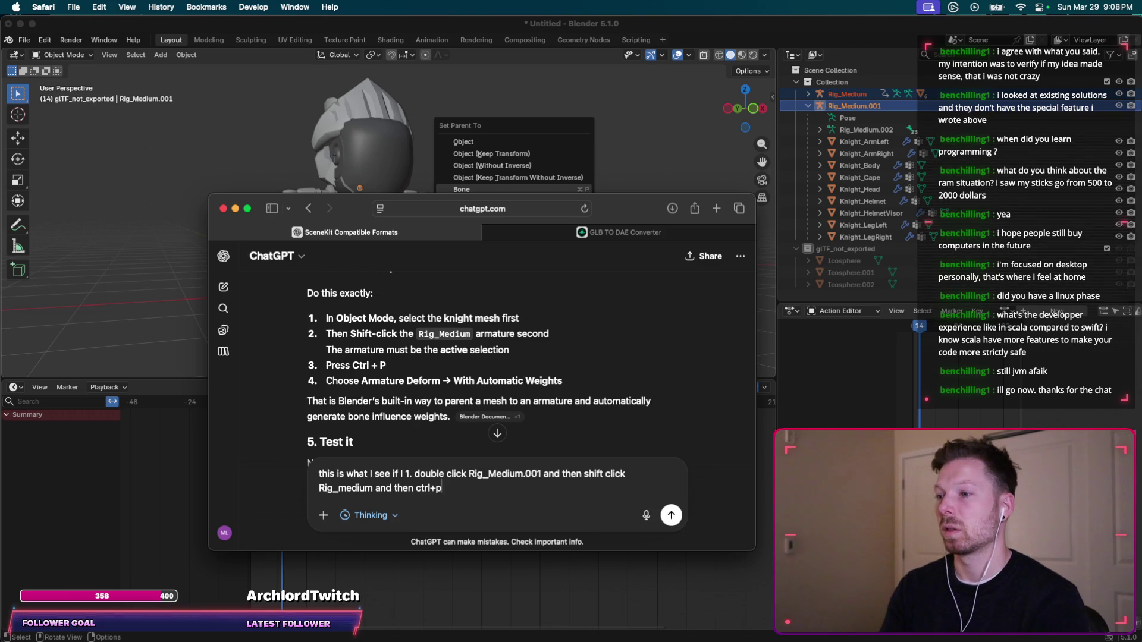
key("super+v")
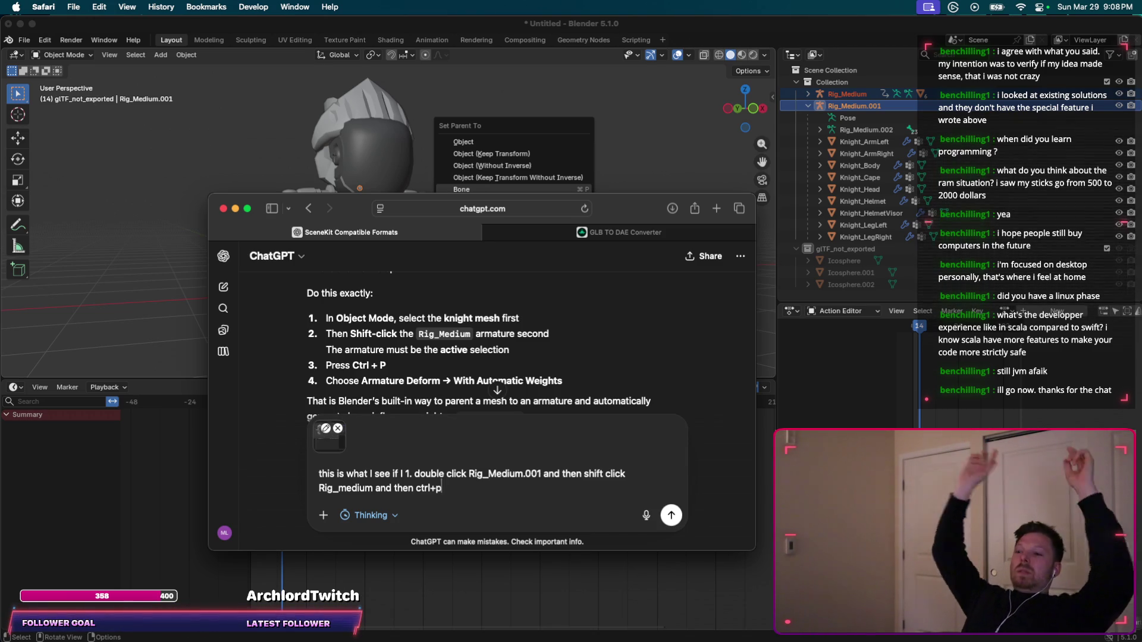
key("Return")
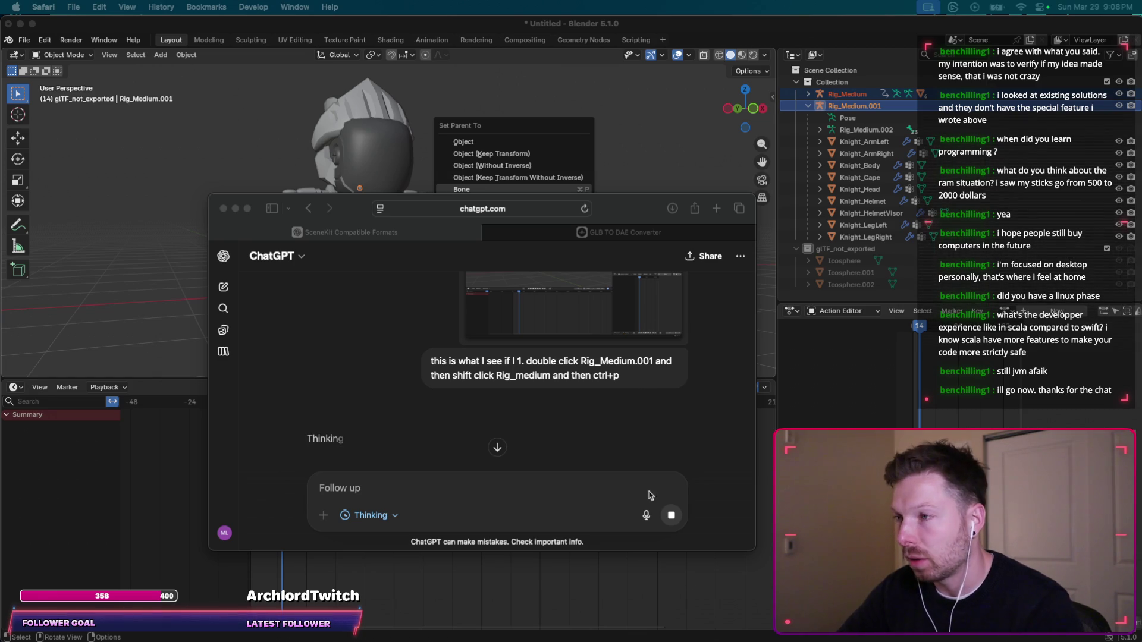
left_click(526, 413)
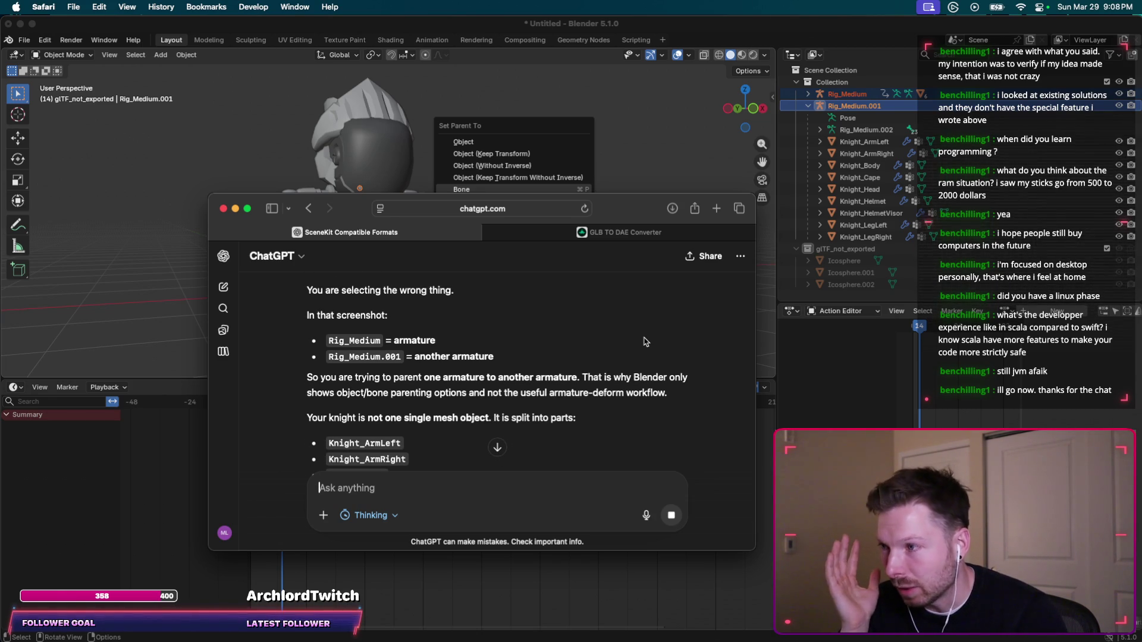
scroll(645, 342, "down", 2)
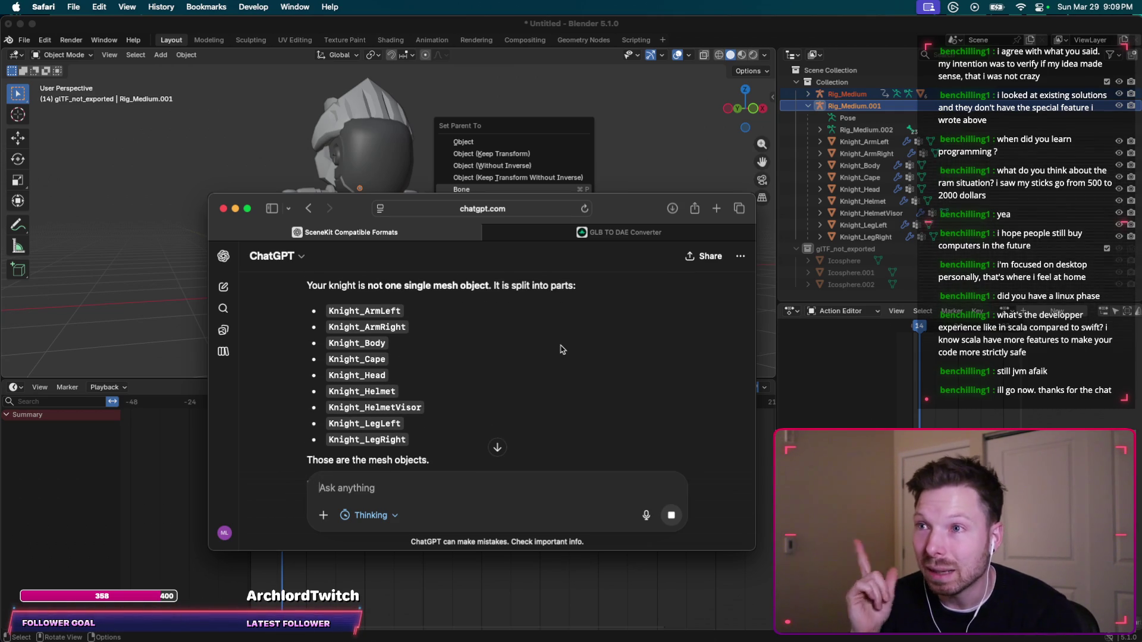
Scroll through ChatGPT's reply to its 'What to try first' steps for assigning Running_A.
scroll(562, 349, "down", 3)
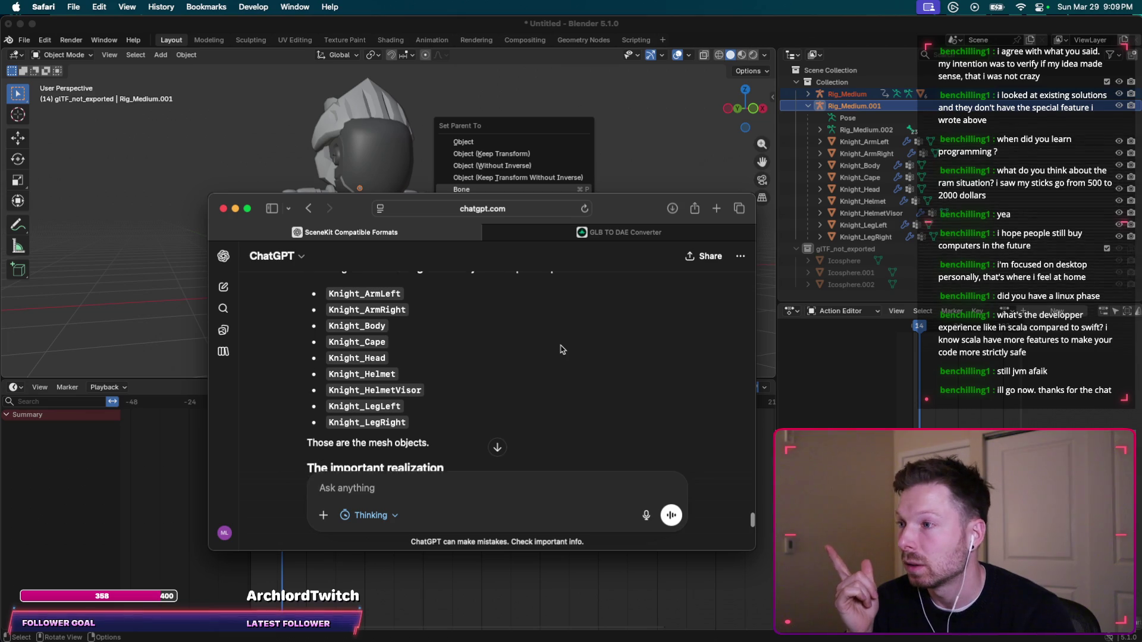
scroll(562, 349, "down", 2)
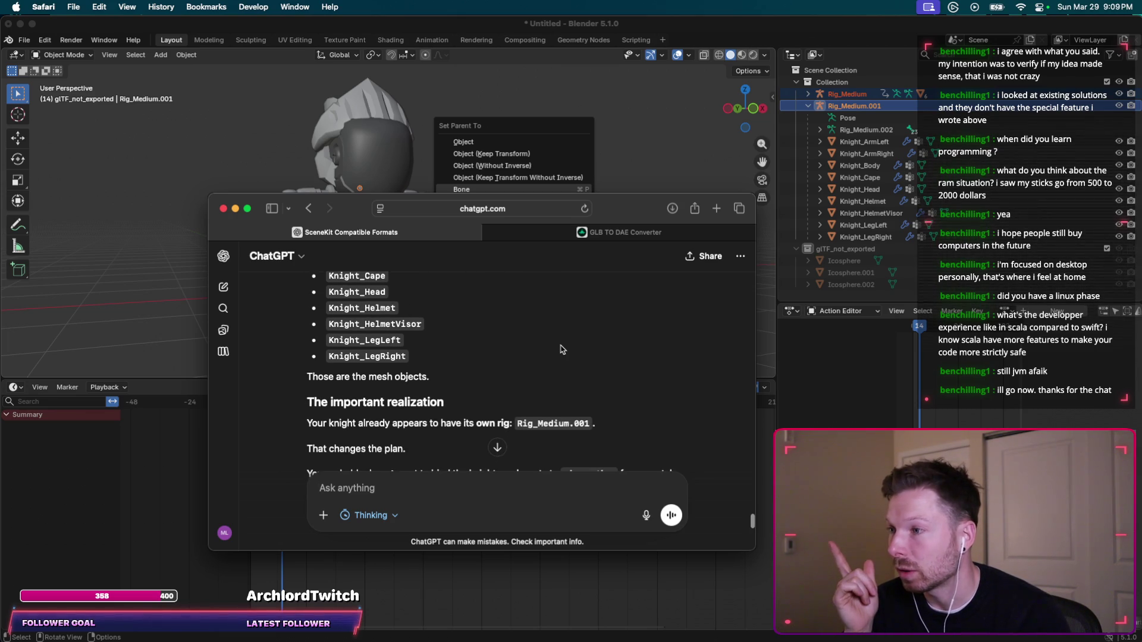
scroll(561, 349, "down", 1)
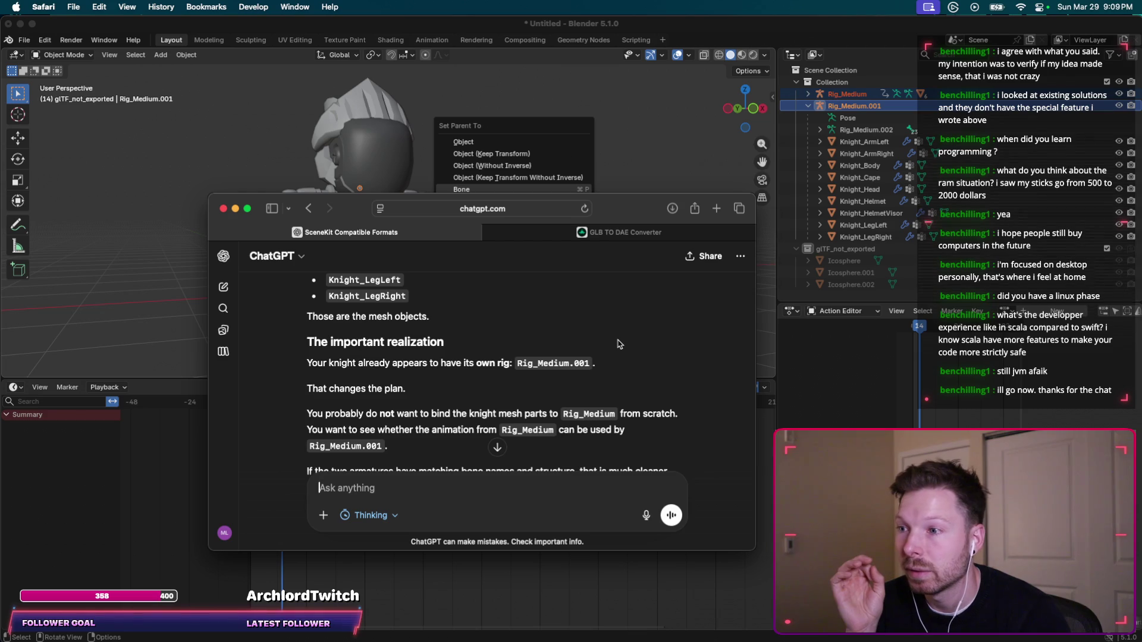
scroll(619, 344, "down", 1)
scroll(619, 344, "down", 2)
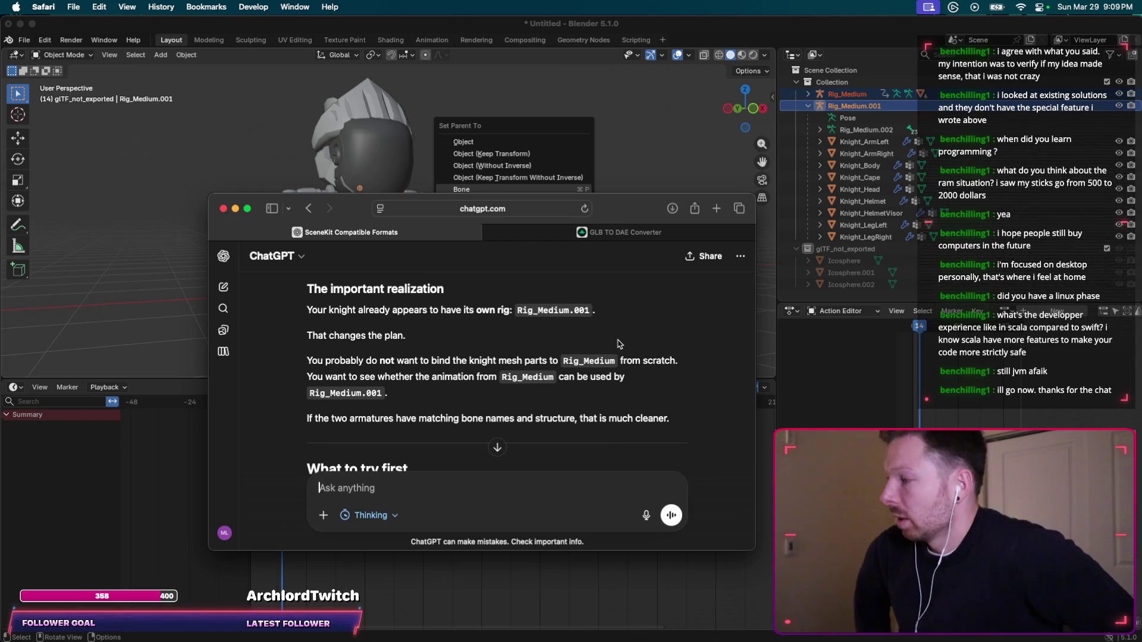
scroll(618, 344, "down", 1)
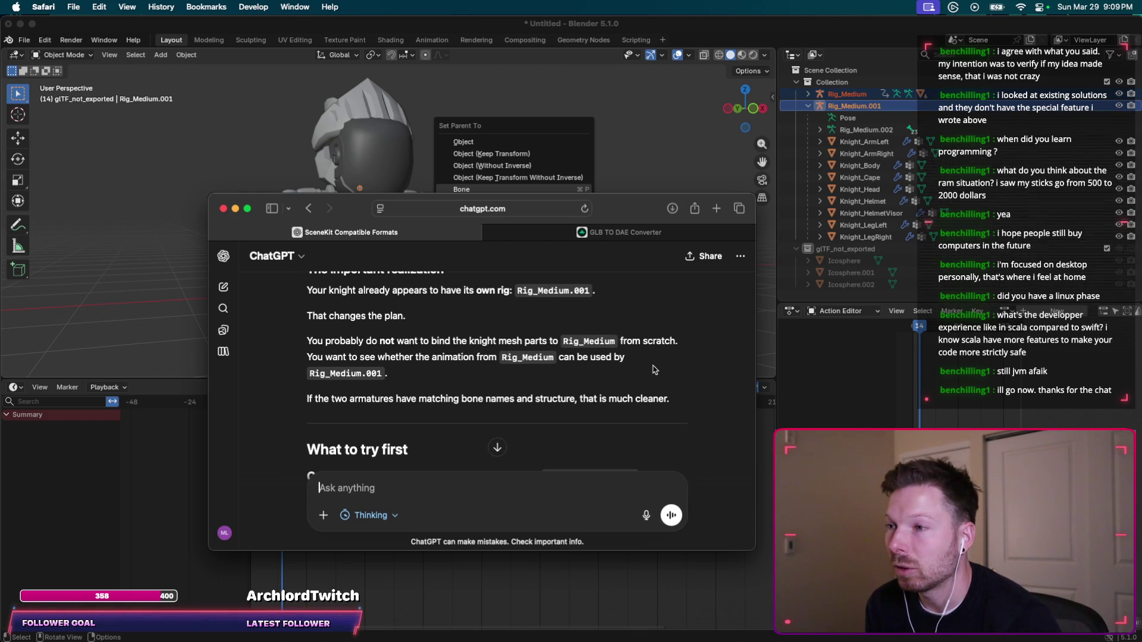
scroll(653, 369, "down", 1)
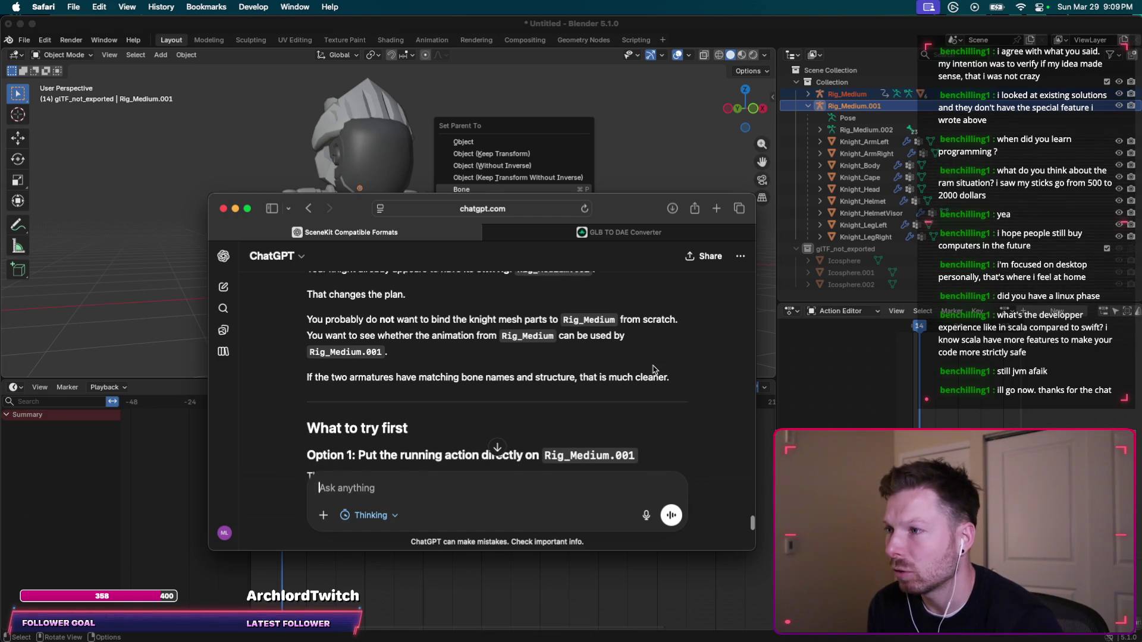
scroll(653, 370, "down", 1)
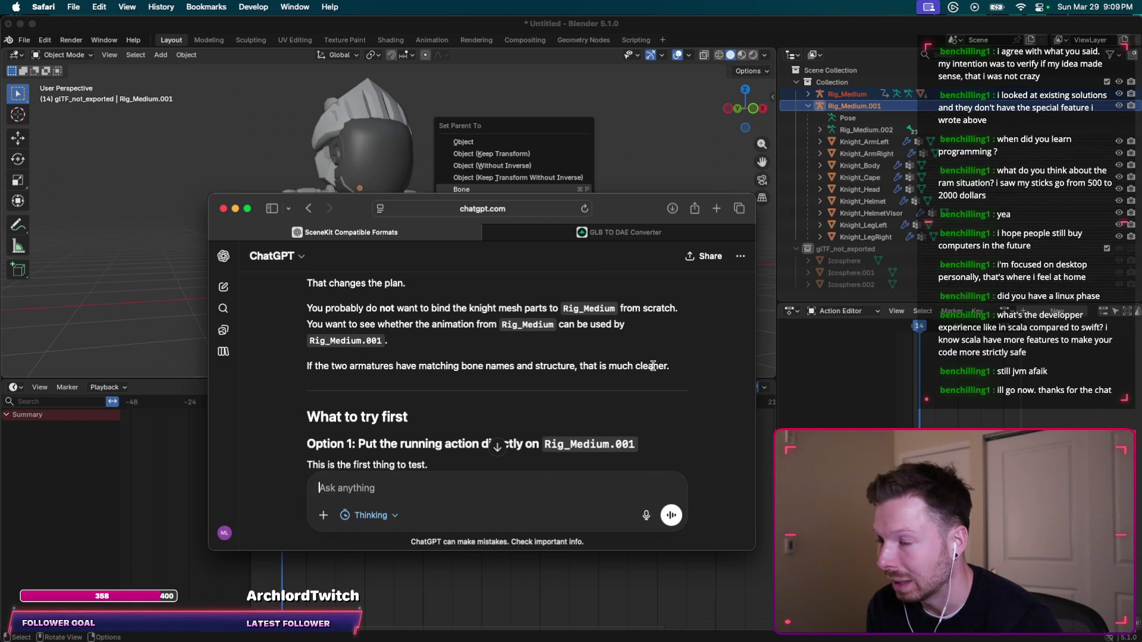
scroll(653, 366, "down", 1)
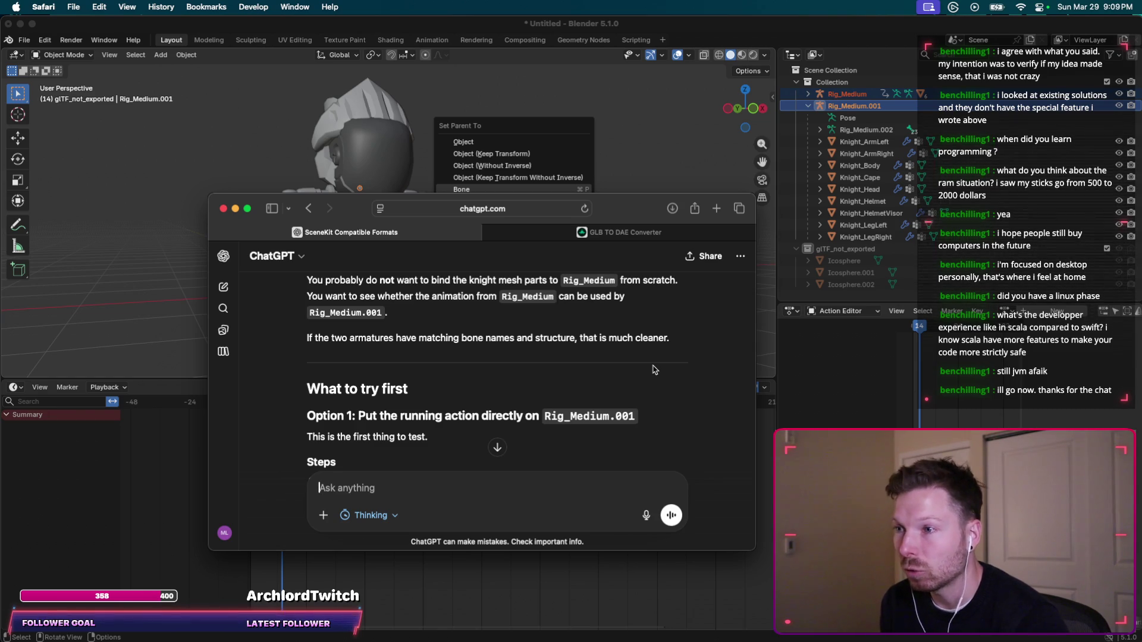
scroll(652, 369, "down", 2)
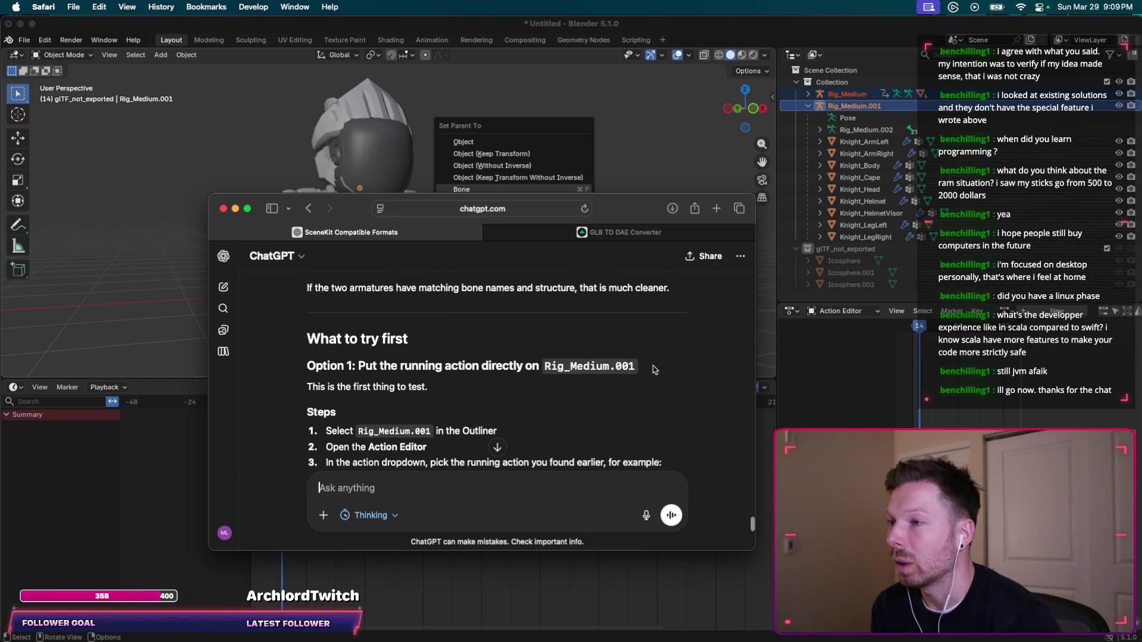
scroll(652, 369, "down", 1)
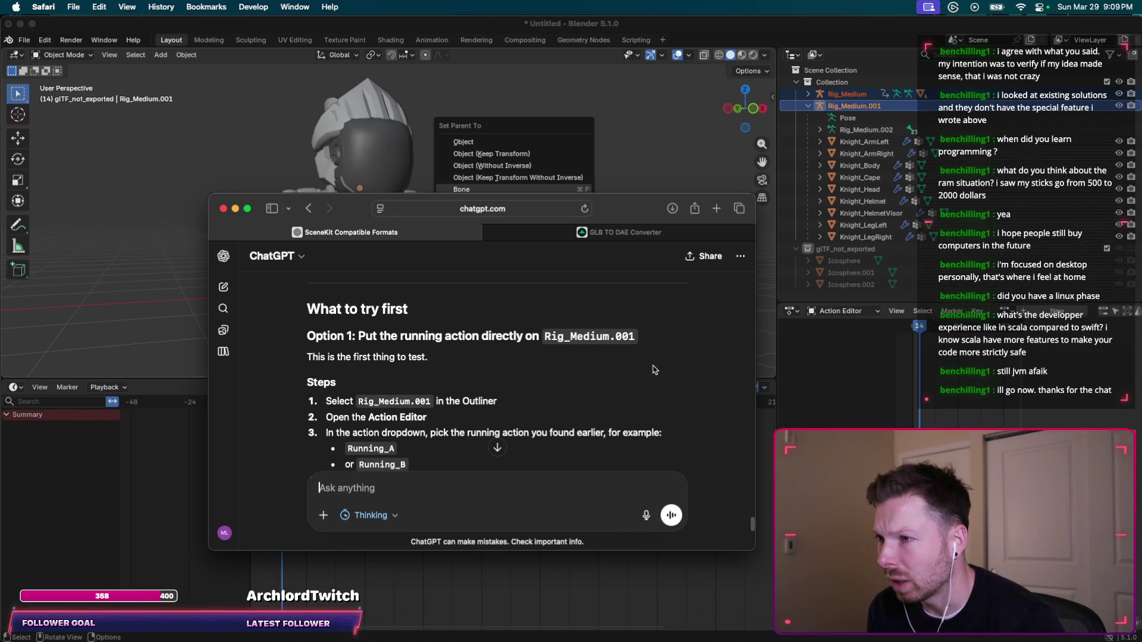
left_click(845, 95)
Expand Rig_Medium in the Outliner, select its Running_A action, and collapse NLA Tracks.
left_click(806, 95)
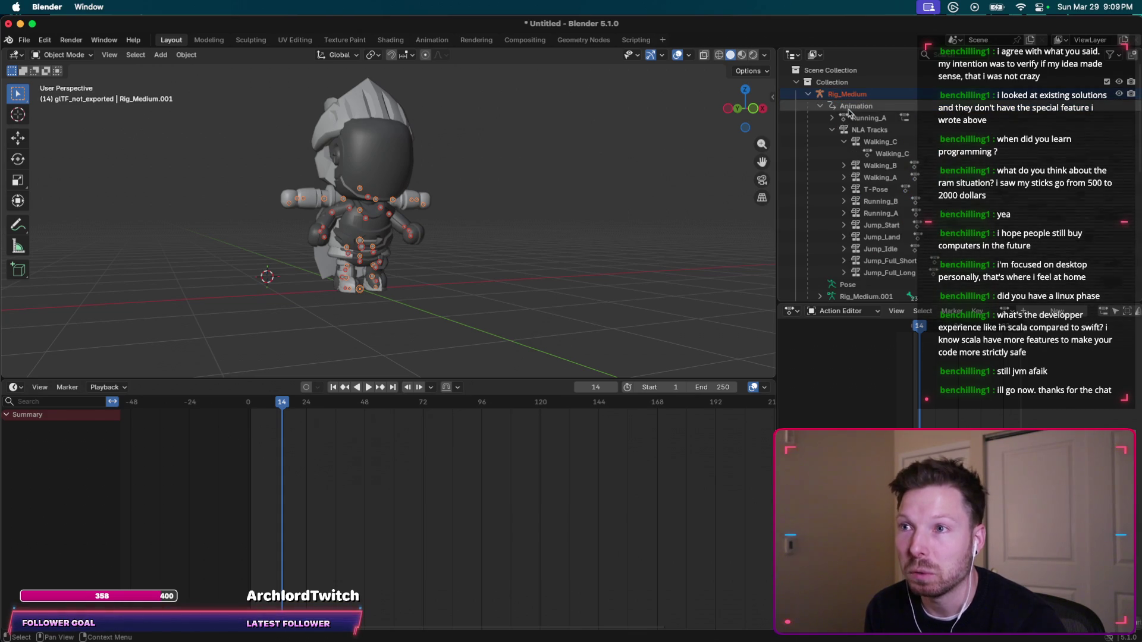
left_click(863, 121)
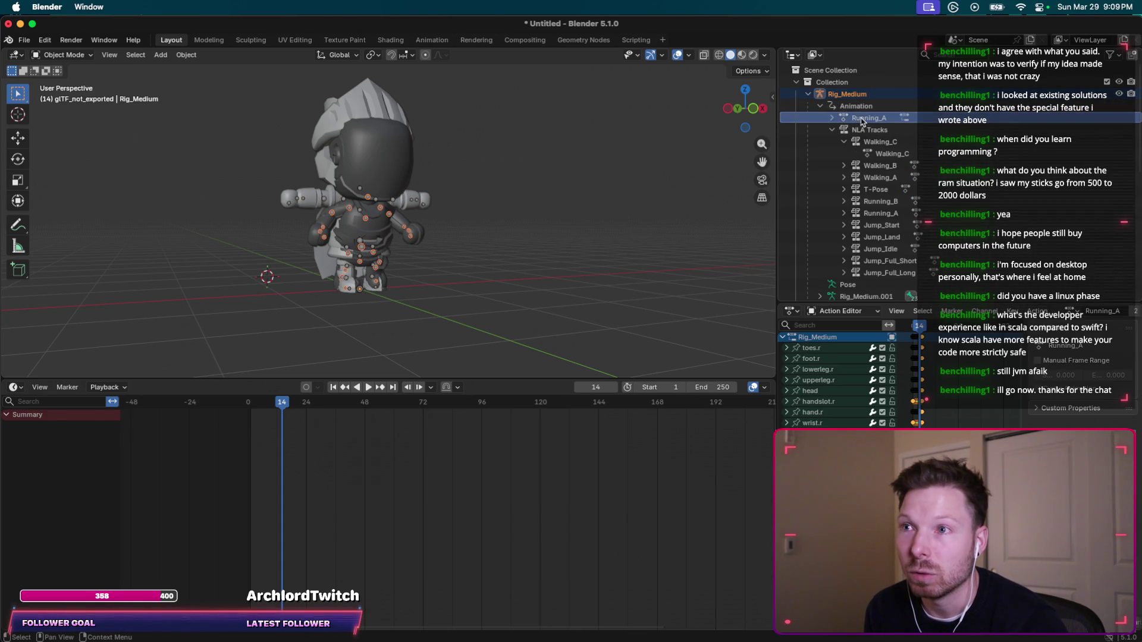
left_click(832, 130)
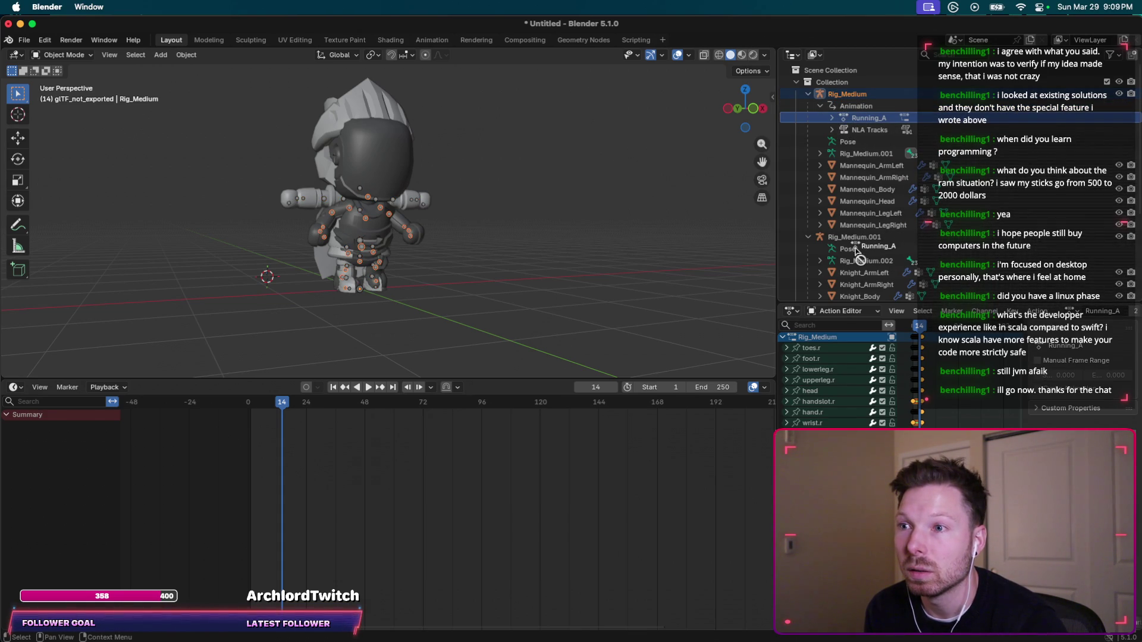
Filter the Action Editor channels by 'runnin', leaving only Rig_Medium listed.
key("ctrl+Up")
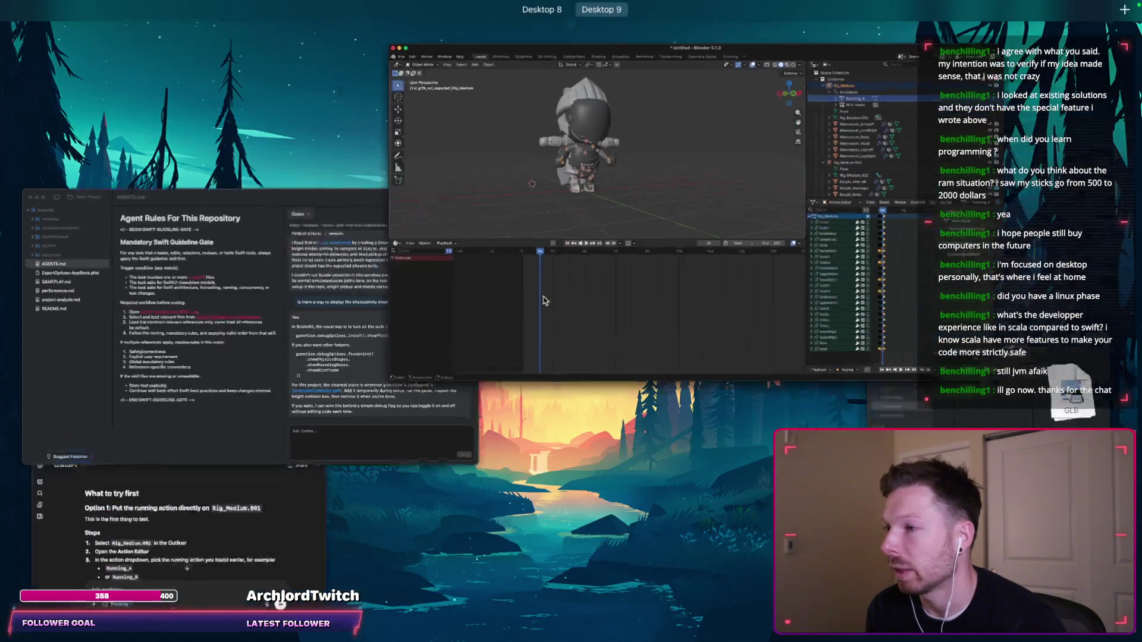
left_click(268, 524)
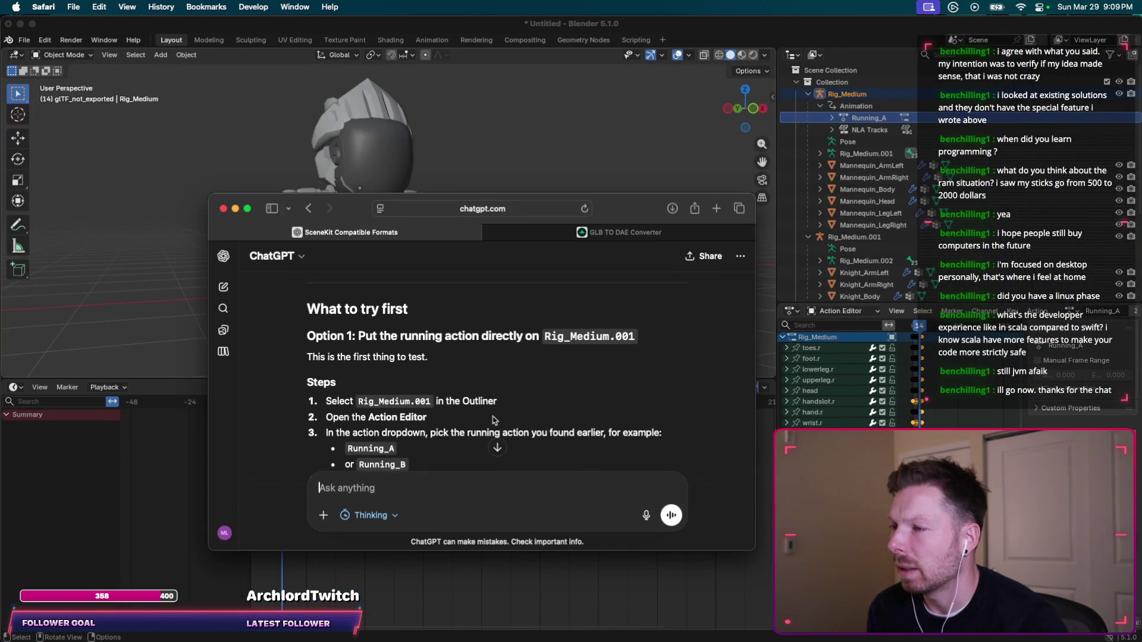
scroll(493, 421, "down", 3)
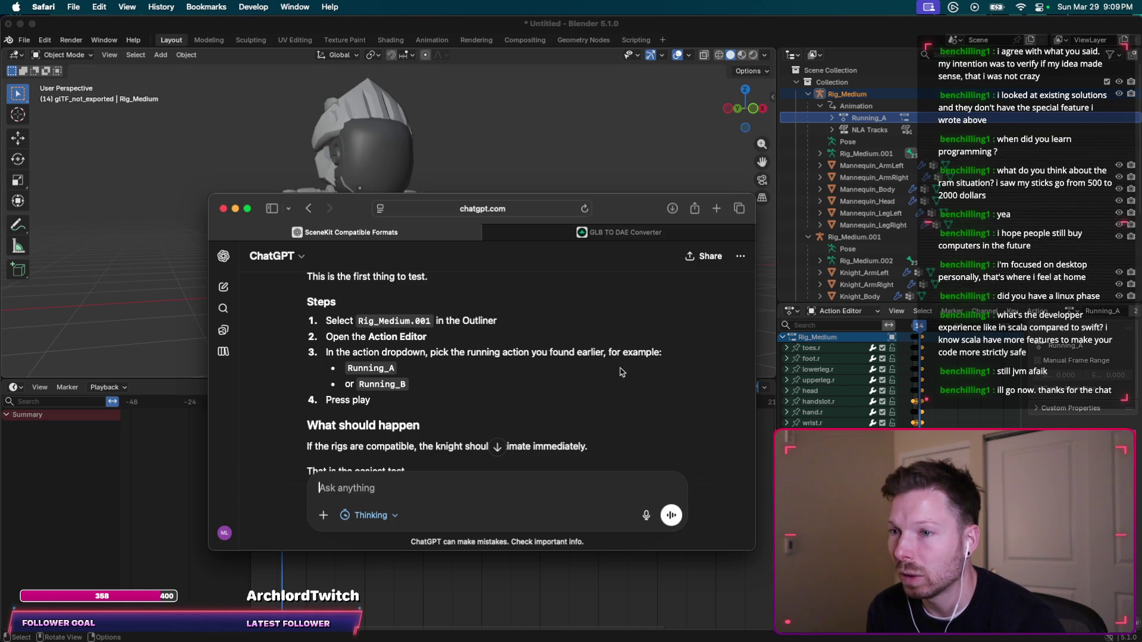
left_click(835, 325)
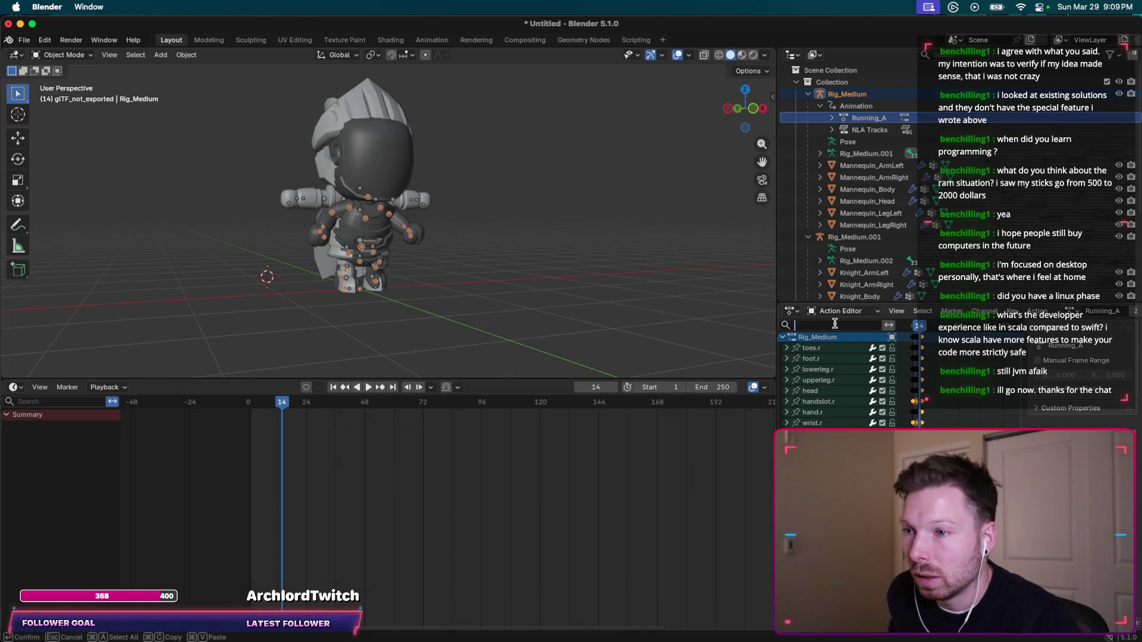
type("runnin")
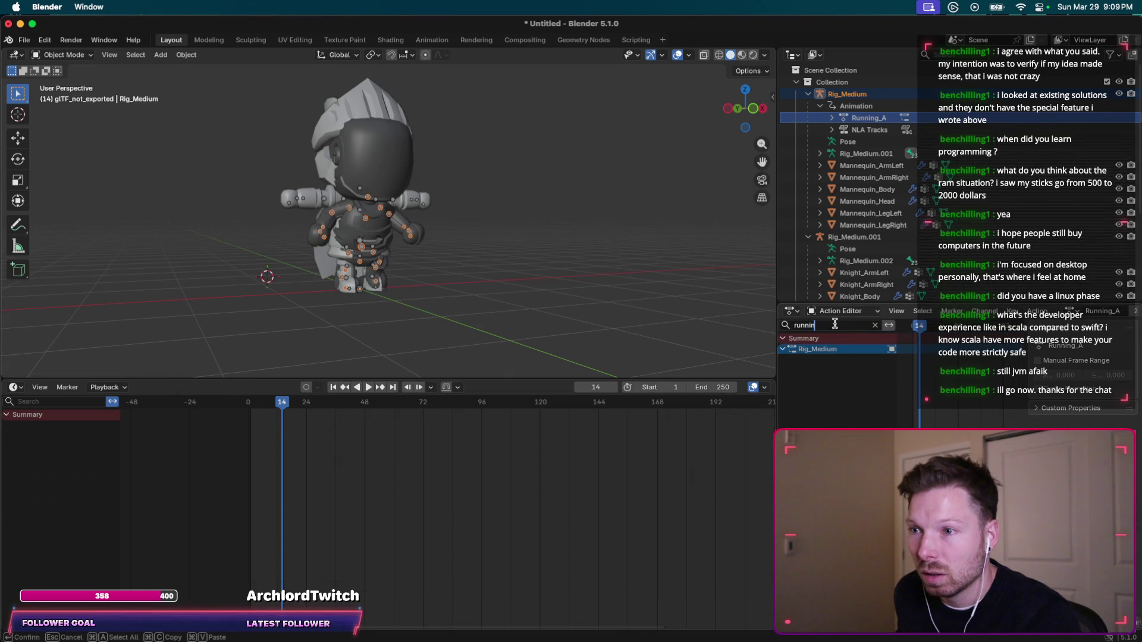
key("Return")
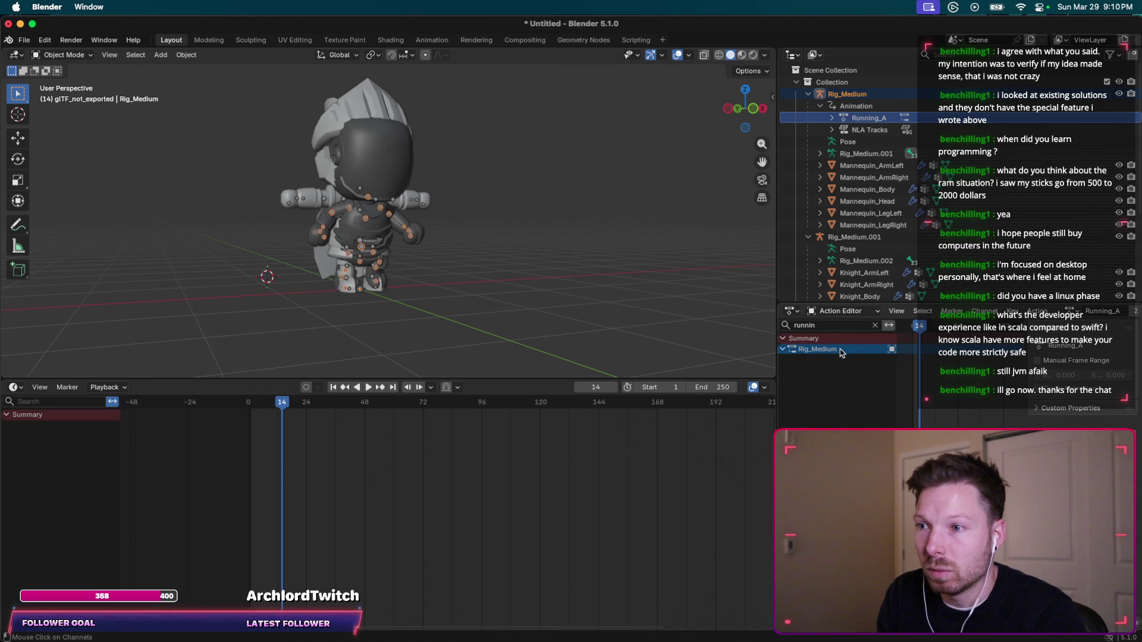
key("super+Tab")
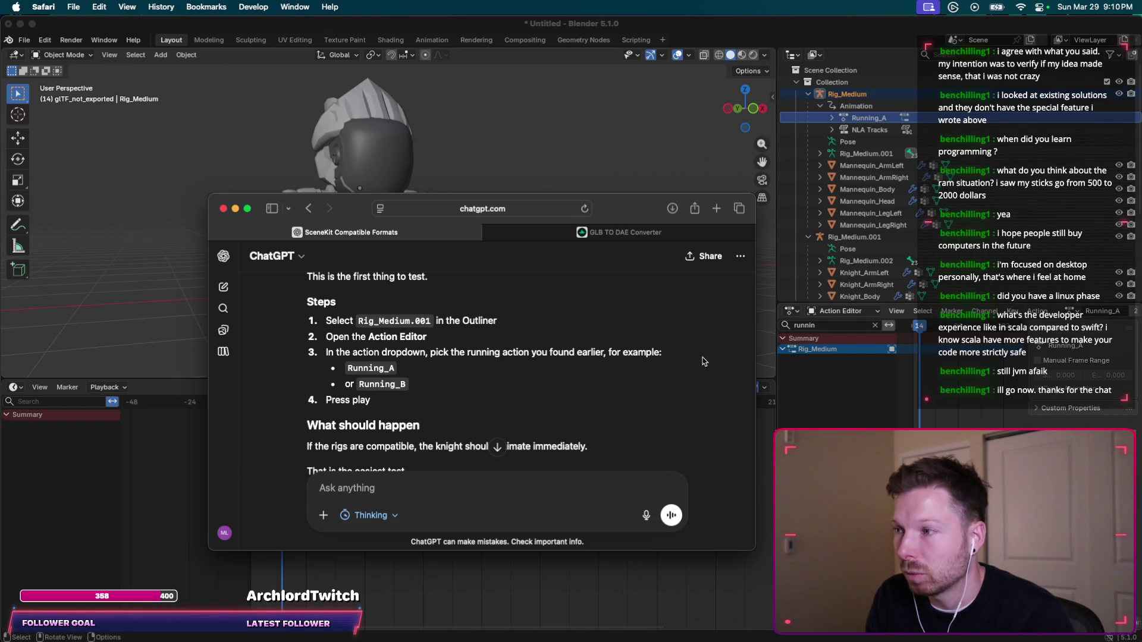
Clear the 'runni' channel filter and play Rig_Medium's running animation from the start.
scroll(497, 369, "down", 2)
key("space")
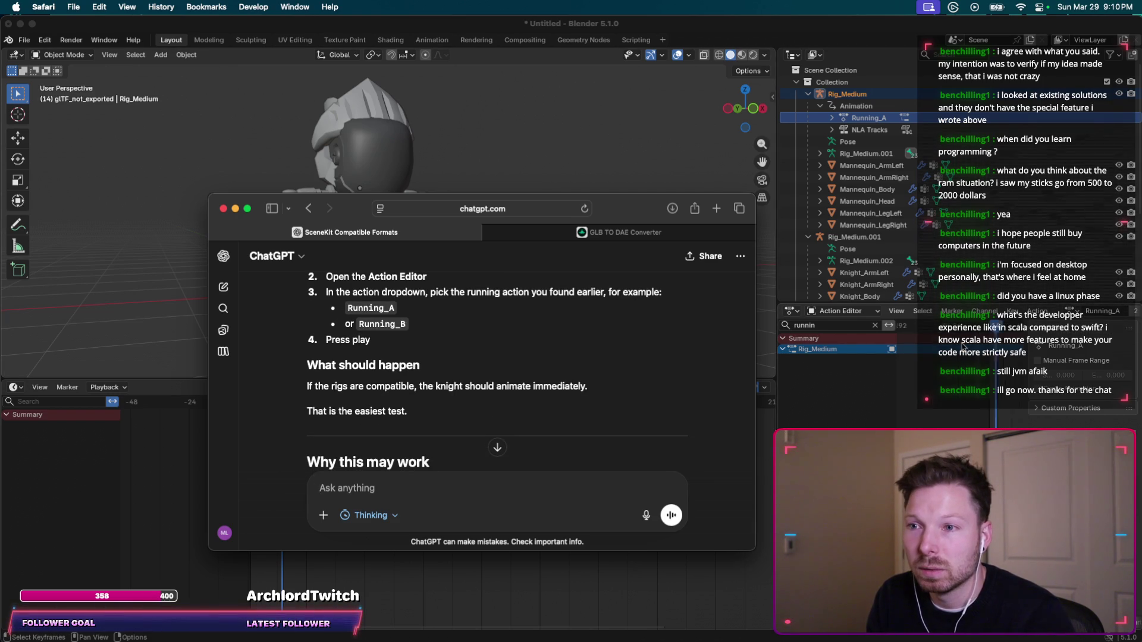
left_click(815, 350)
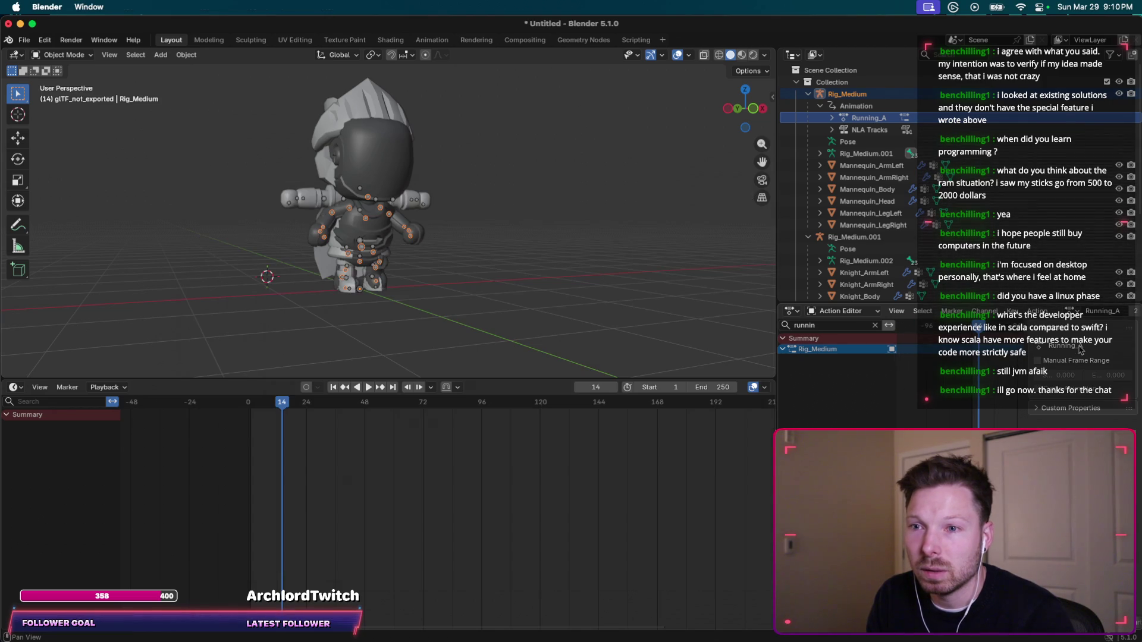
left_click(874, 325)
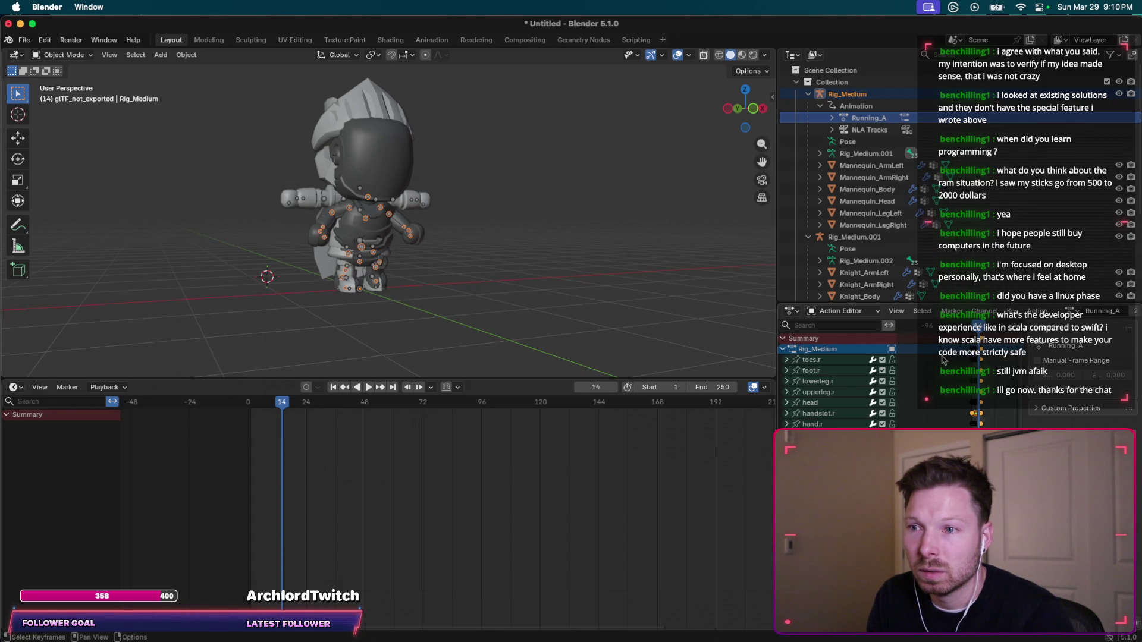
key("space")
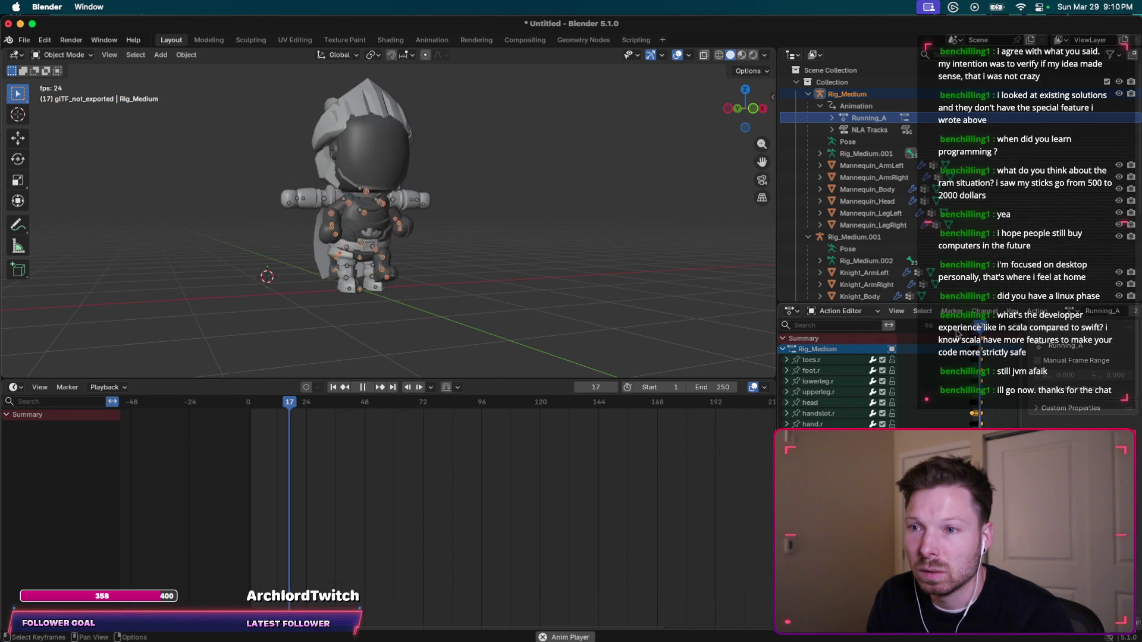
key("super+Tab")
scroll(467, 362, "down", 1)
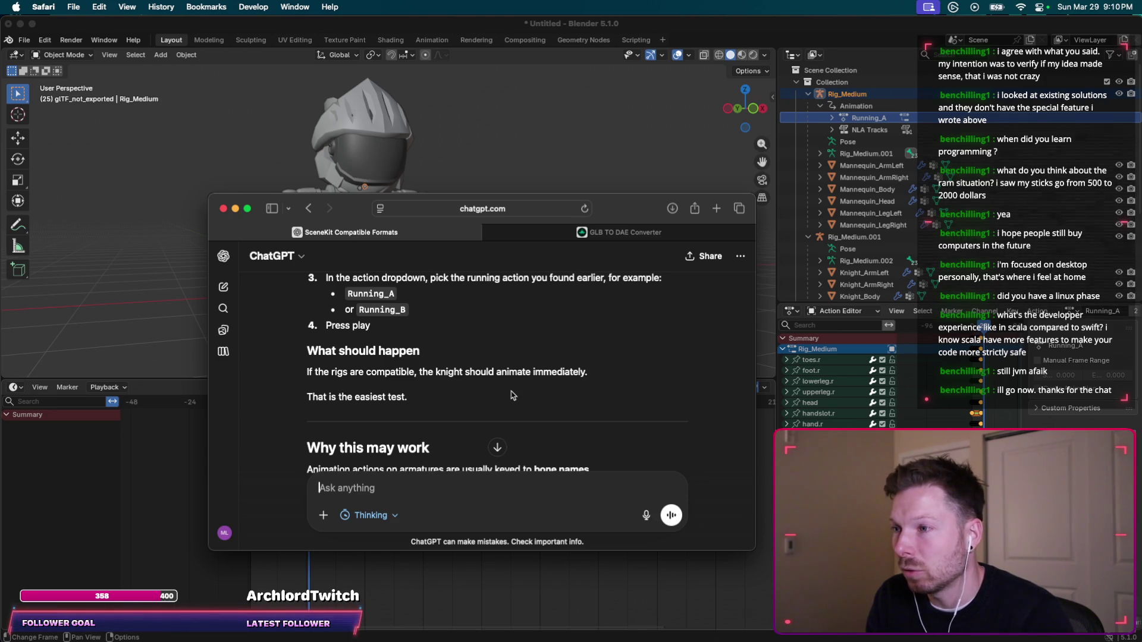
scroll(513, 395, "up", 5)
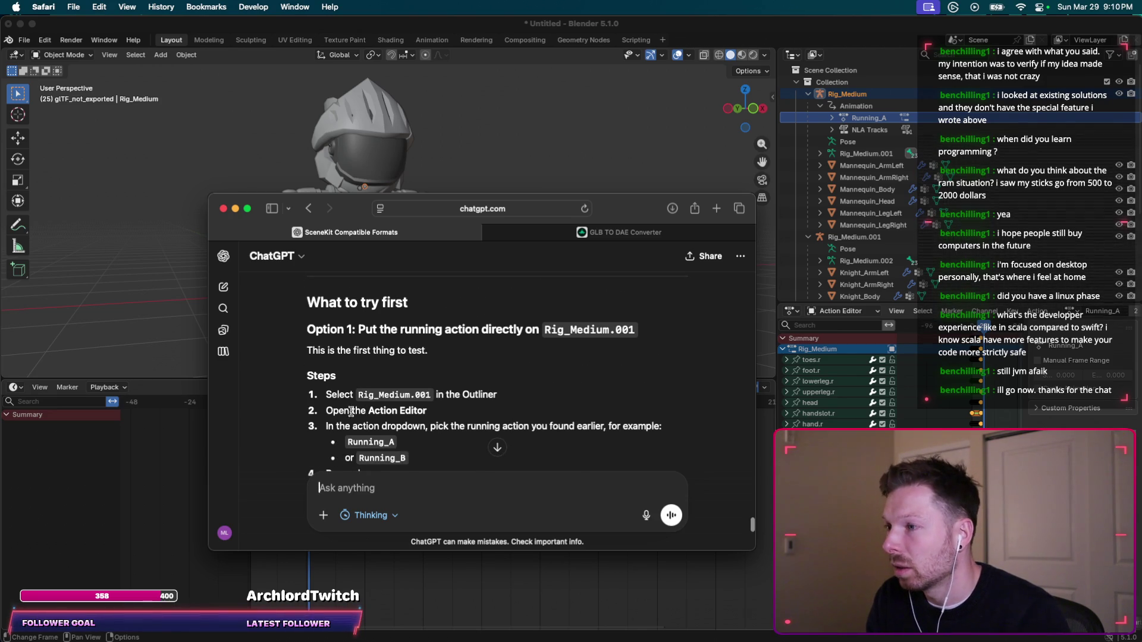
scroll(409, 404, "up", 2)
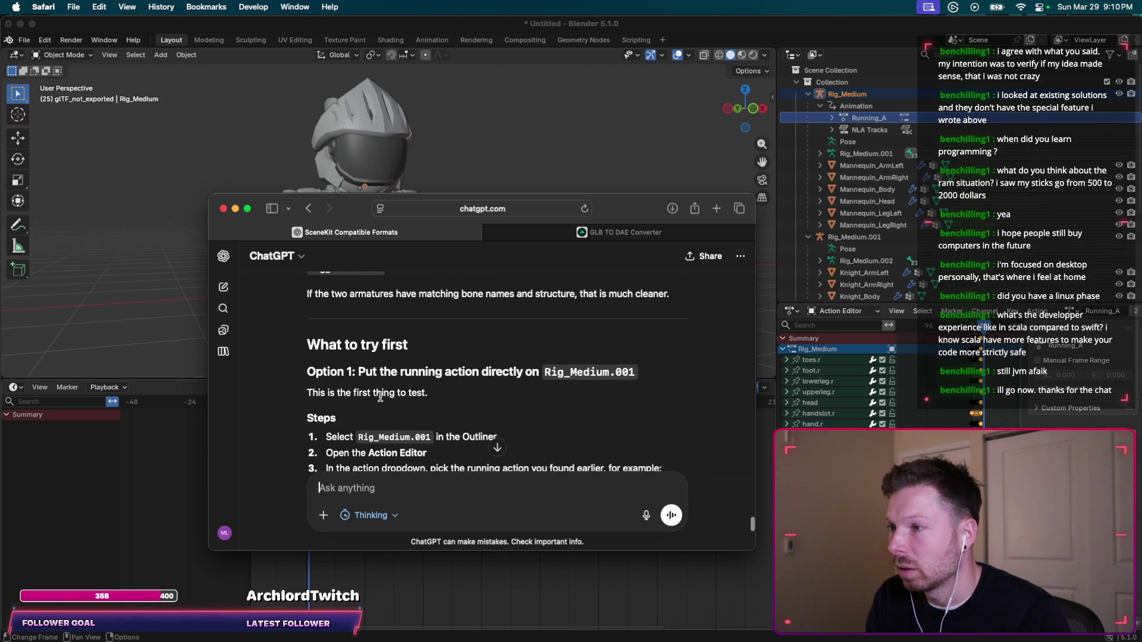
Try dragging Running_A onto Rig_Medium.001, then screenshot the Blender window.
mouse_move(865, 118)
left_mouse_down()
mouse_move(850, 261)
mouse_move(835, 240)
left_mouse_up()
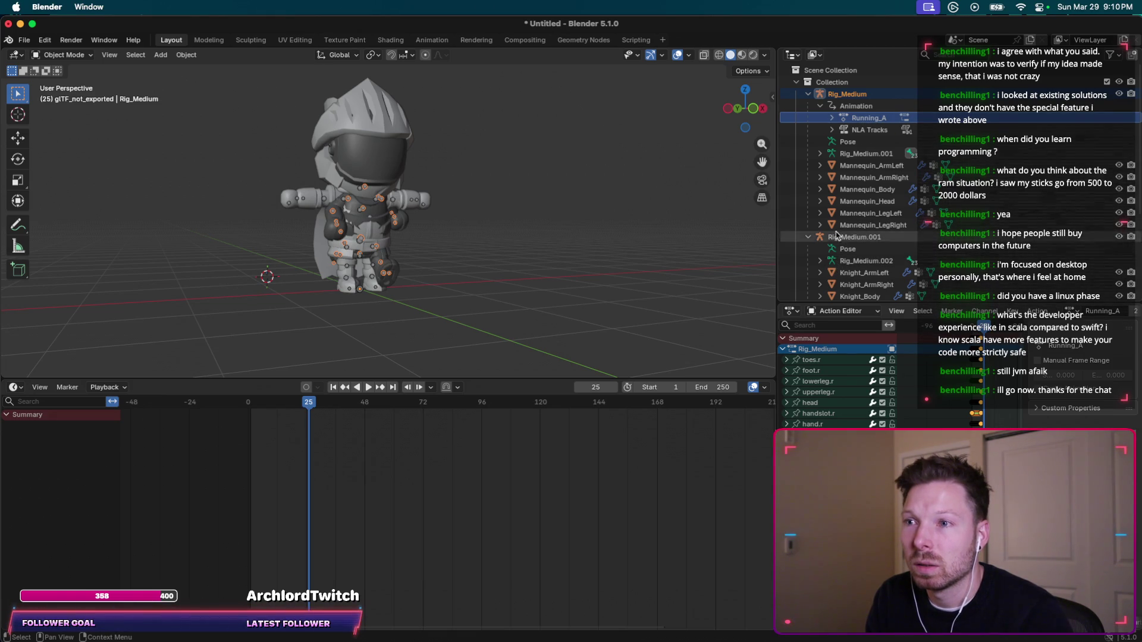
mouse_move(858, 119)
left_mouse_down()
mouse_move(841, 97)
mouse_move(859, 145)
mouse_move(851, 242)
left_mouse_up()
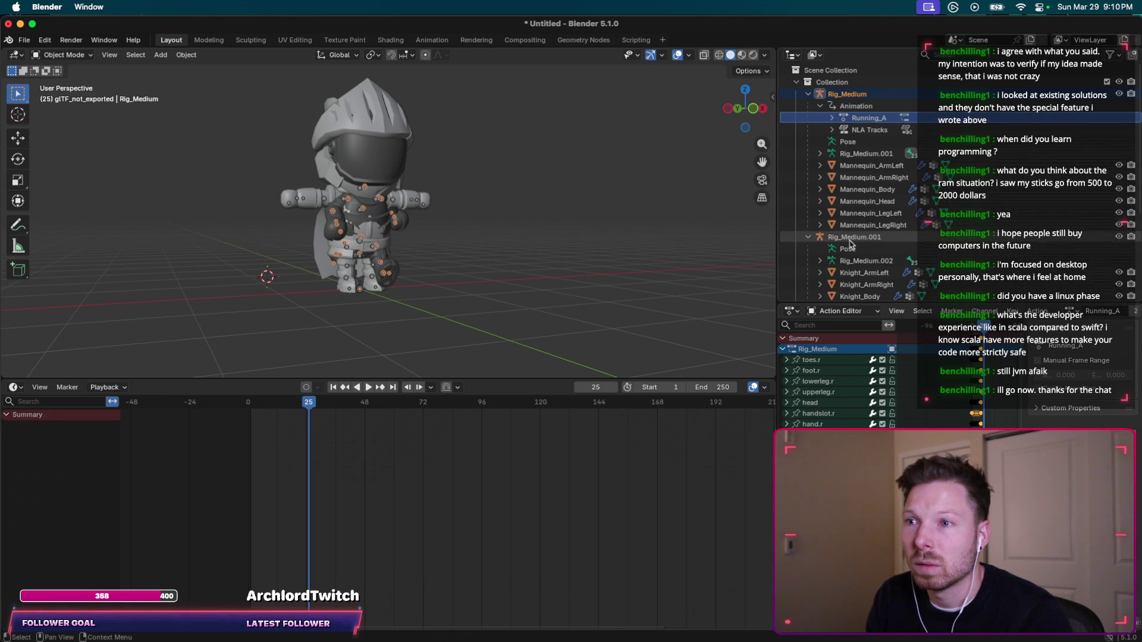
left_click_drag(869, 118, 868, 242)
key("super+shift+4")
key("space")
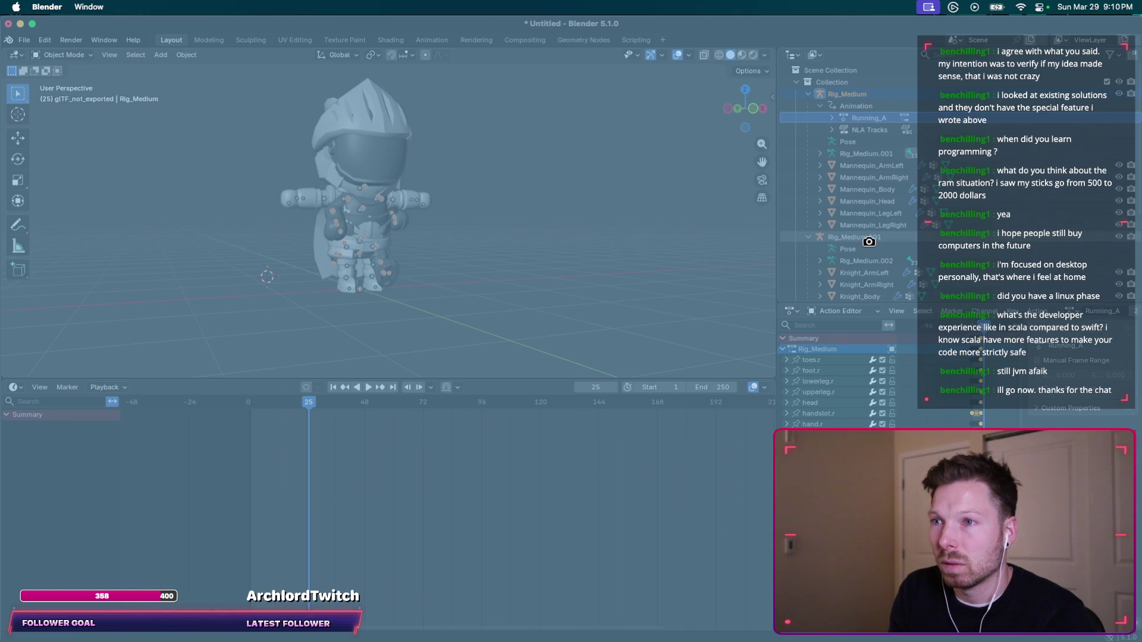
left_click(868, 242)
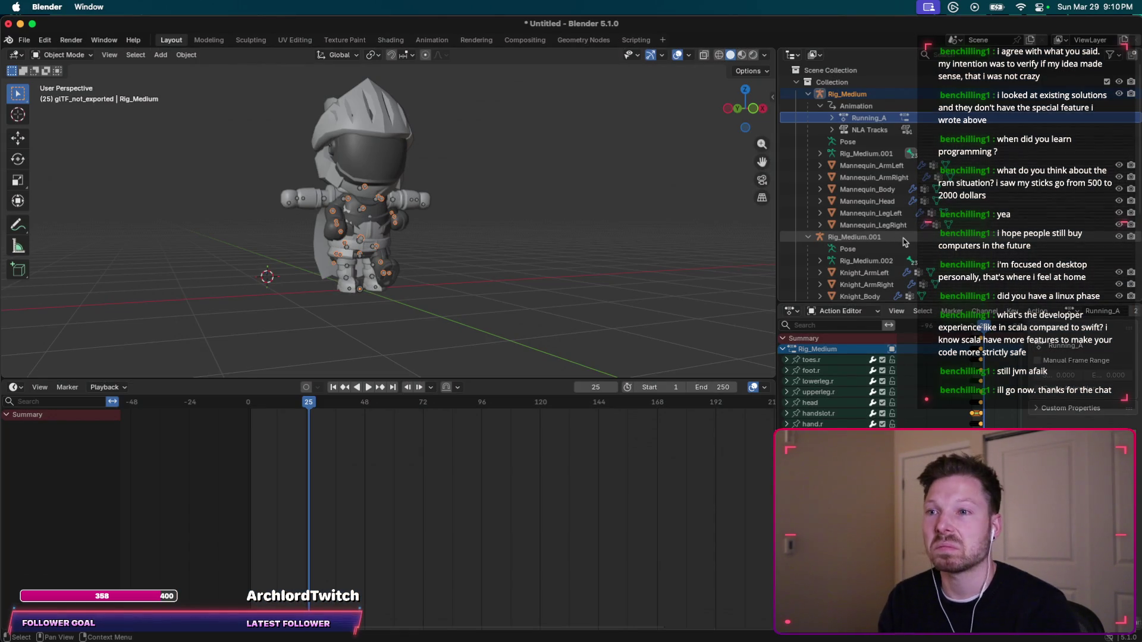
Select Rig_Medium.002, then reselect Running_A under Rig_Medium to list its bone channels.
left_click(862, 261)
left_click(823, 262)
left_click(824, 262)
left_click(864, 118)
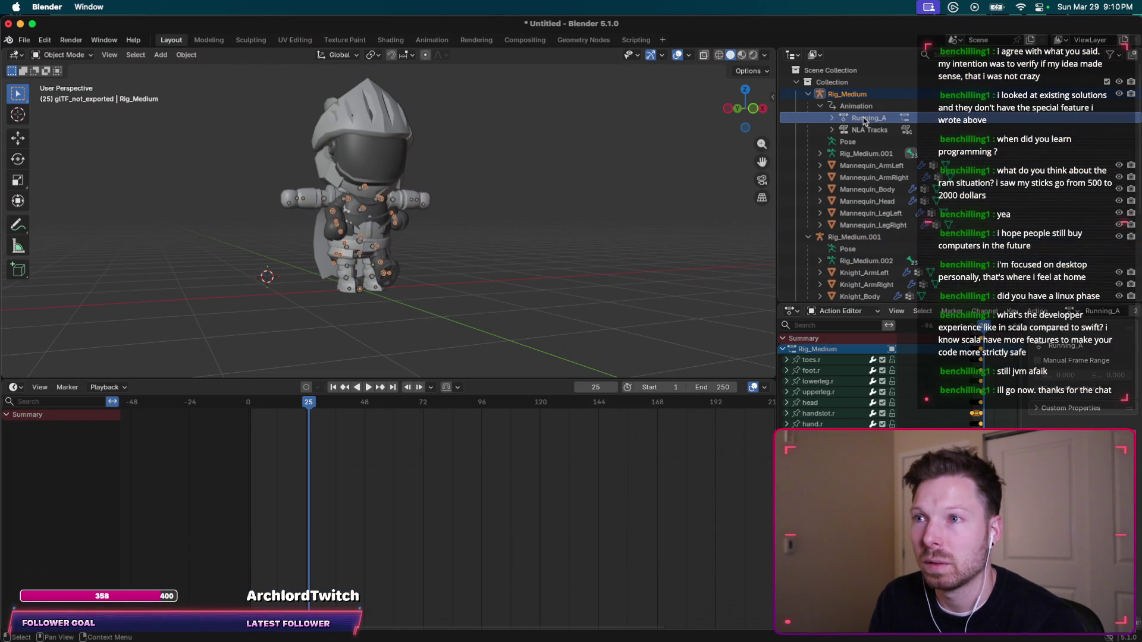
key("super+Tab")
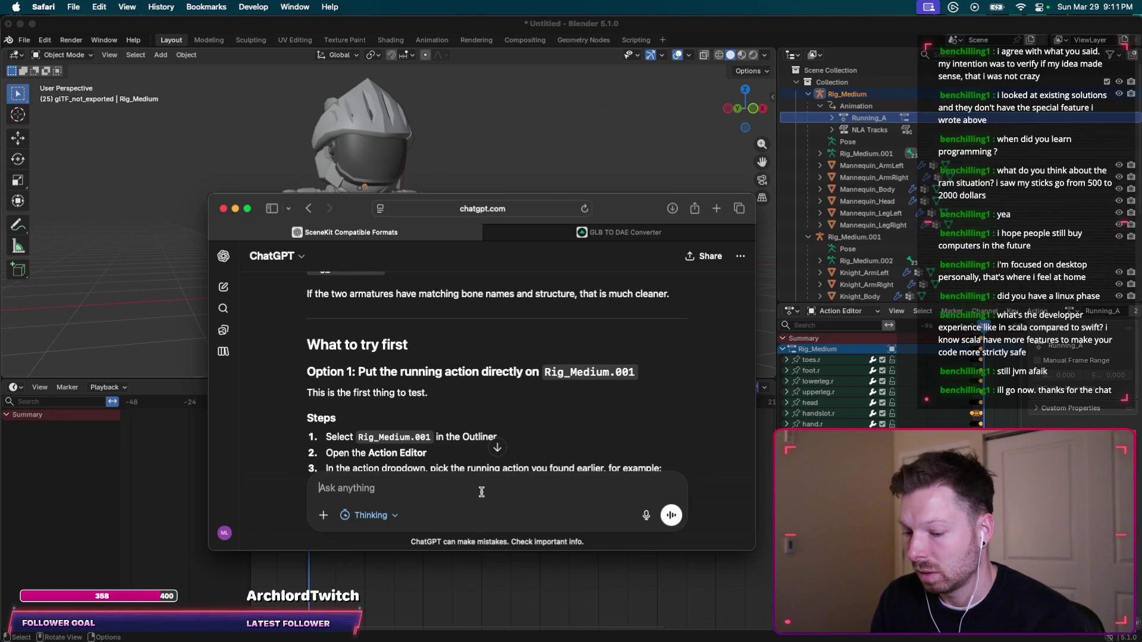
Ask ChatGPT why dragging Running_A from Rig_Medium onto Rig_Medium.001 won't work.
type("if I drag and drop")
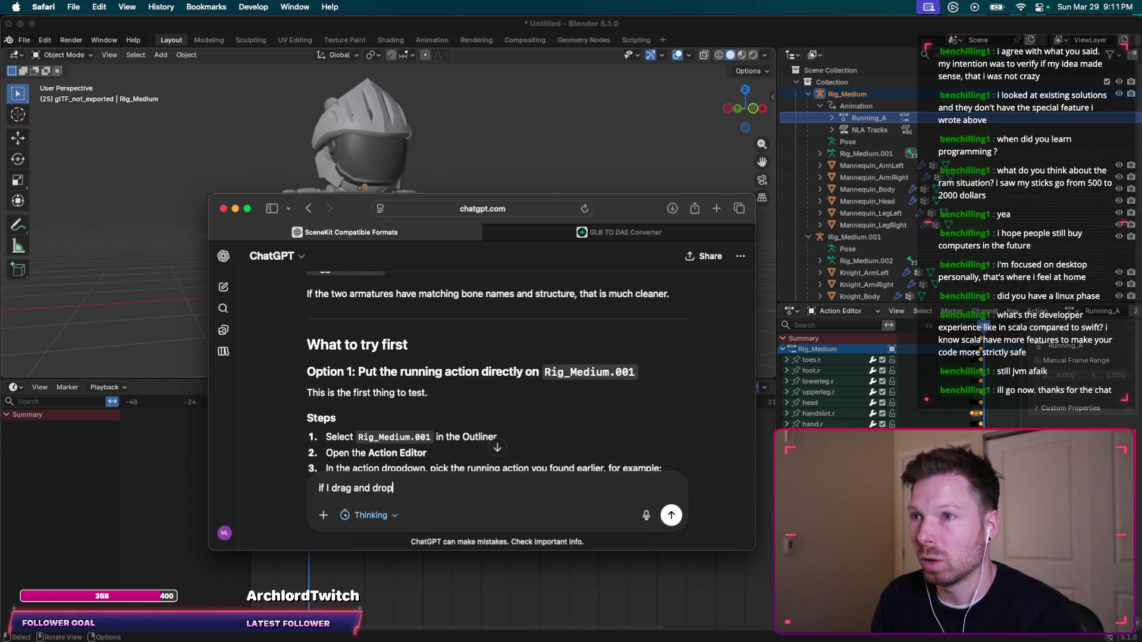
type(" a \"Runni")
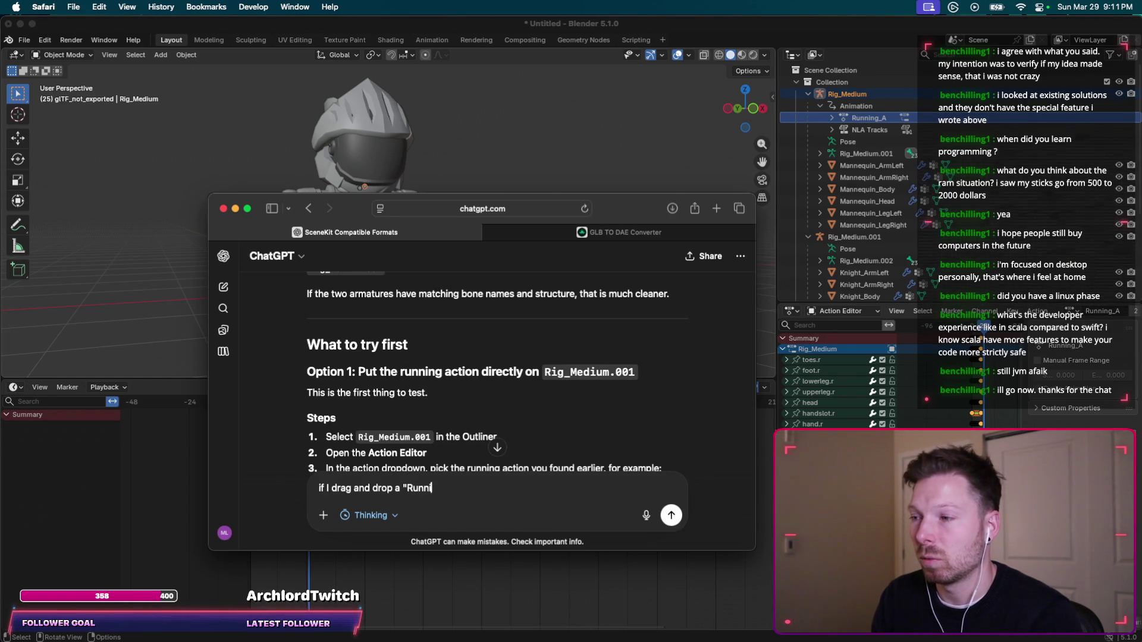
type("ng_o")
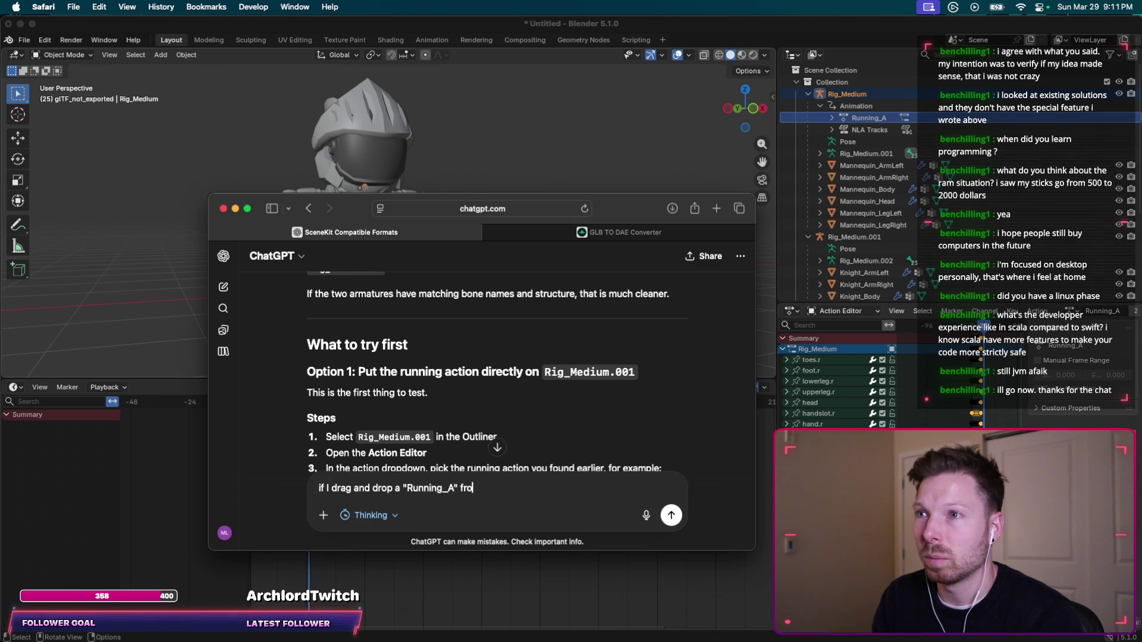
type(" Scene Collection under")
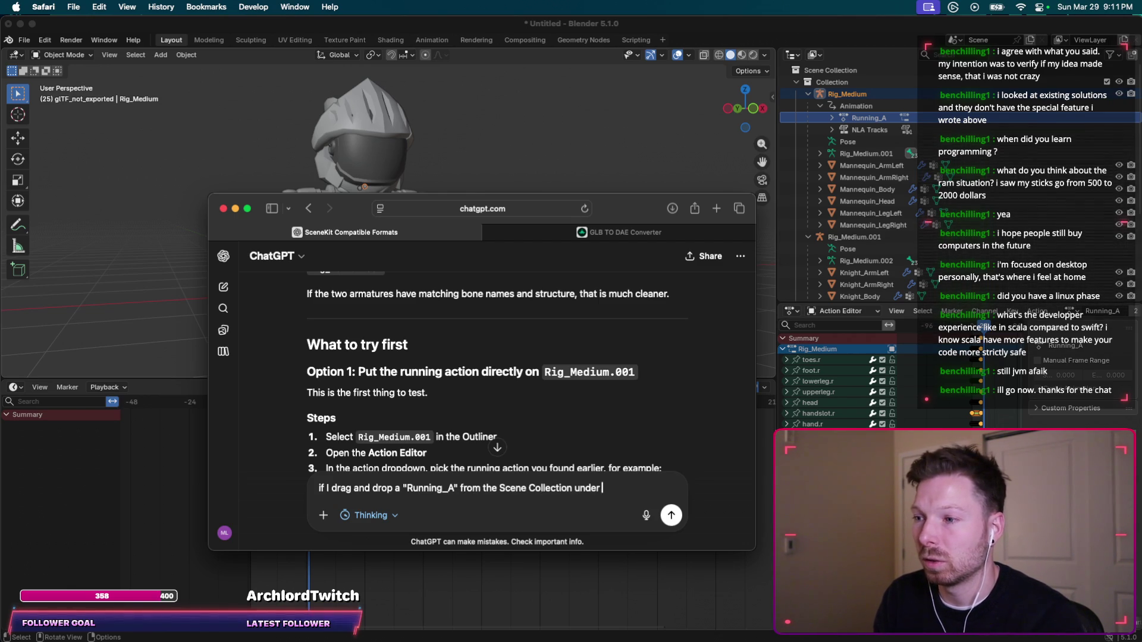
type("R")
type("ig_Medium ont")
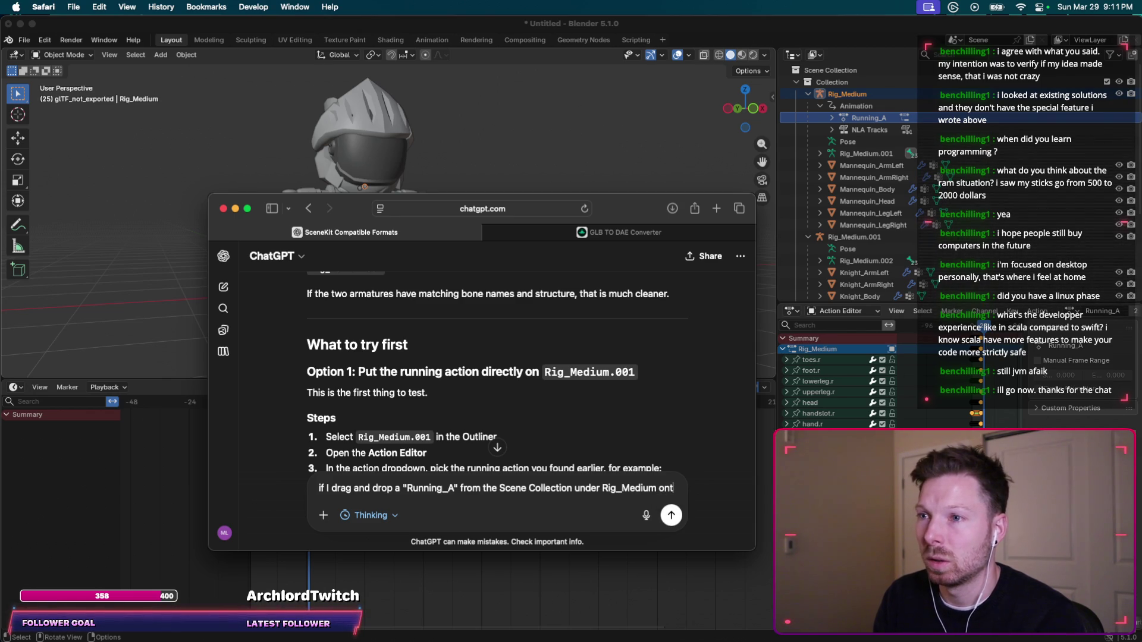
type("o/into ")
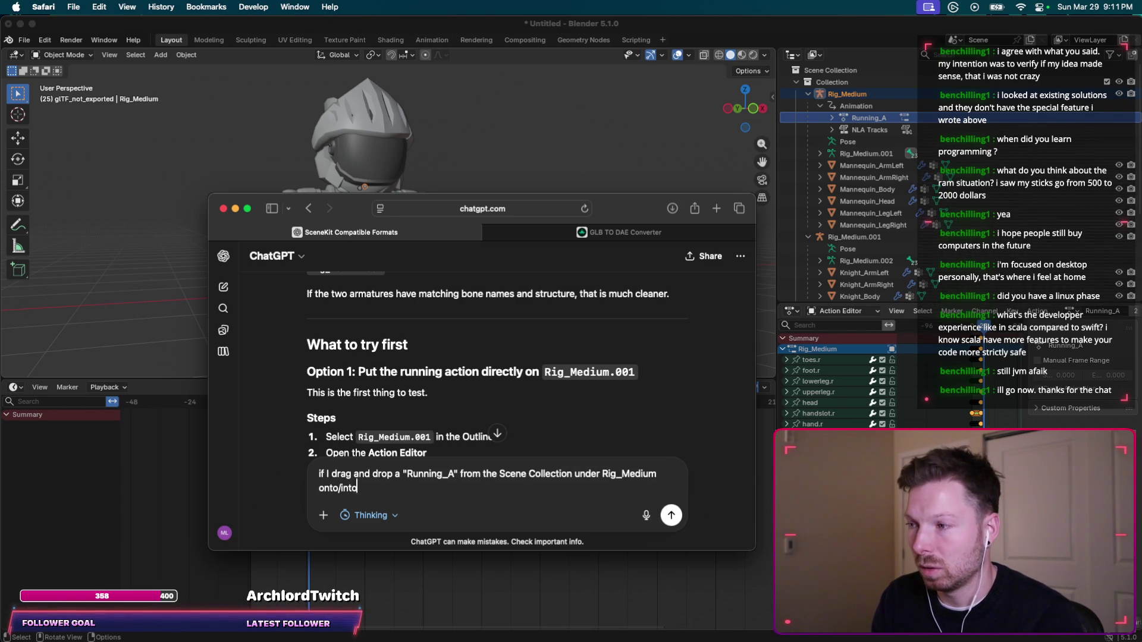
type(" the Rig_Me")
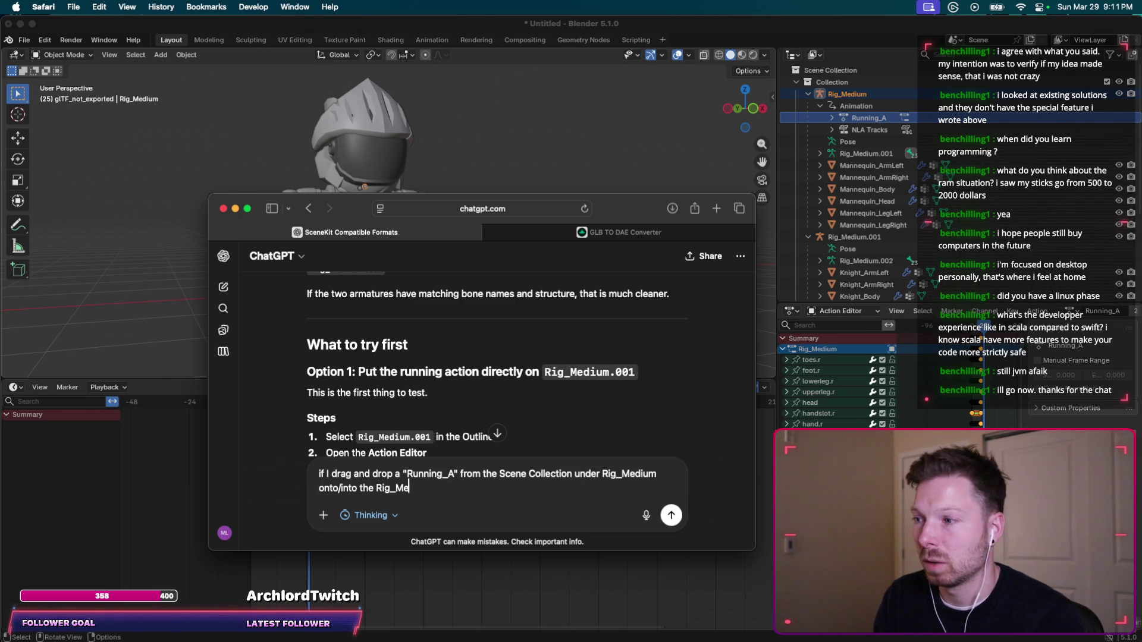
type("dium.001")
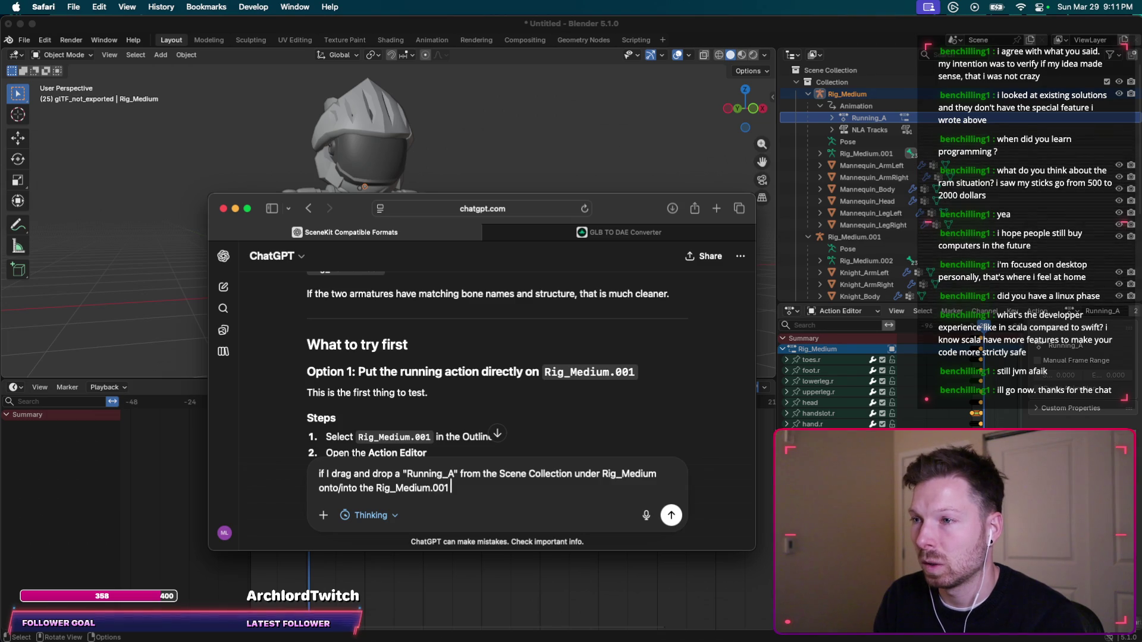
type(", it won't let me.")
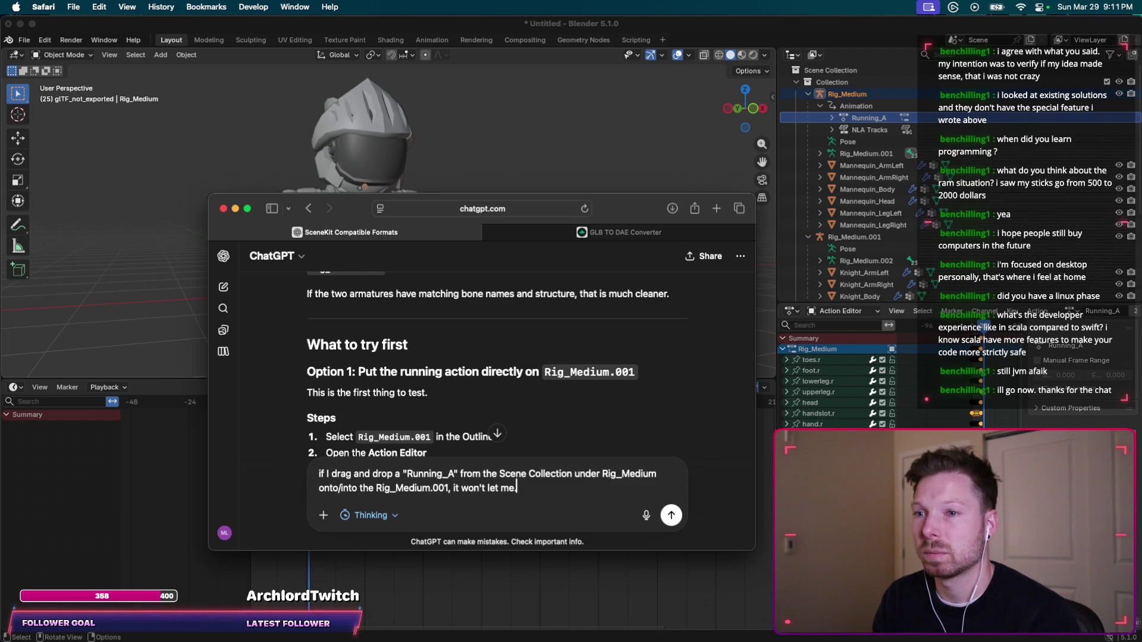
key("Return")
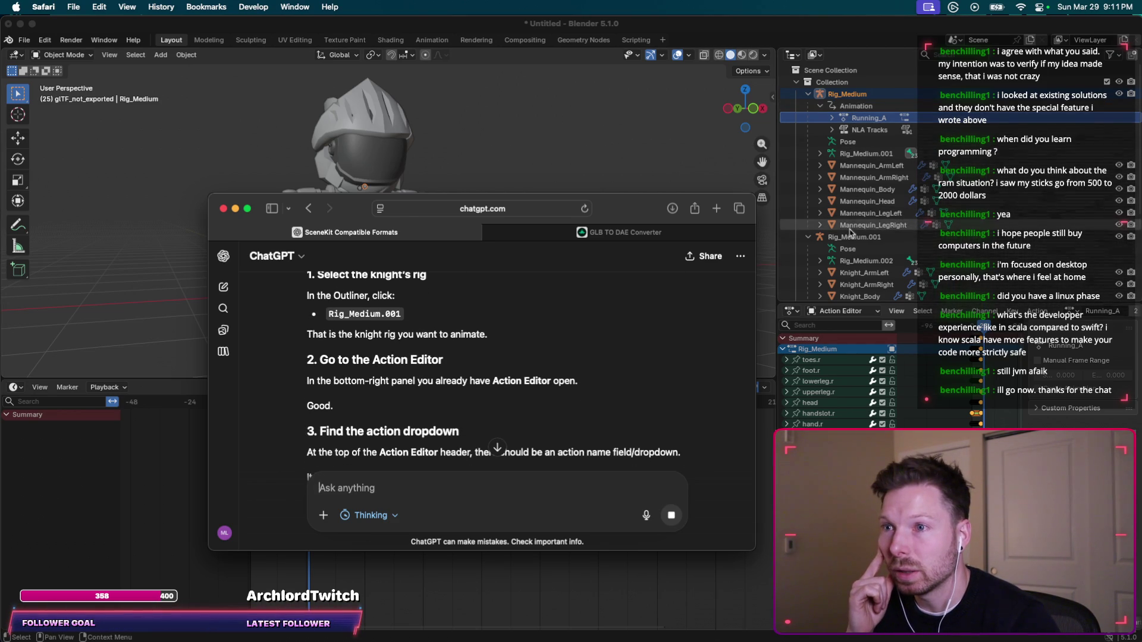
Select Rig_Medium.001 and choose Running_A from the Action Editor's action list.
left_click(850, 236)
key("super+Tab")
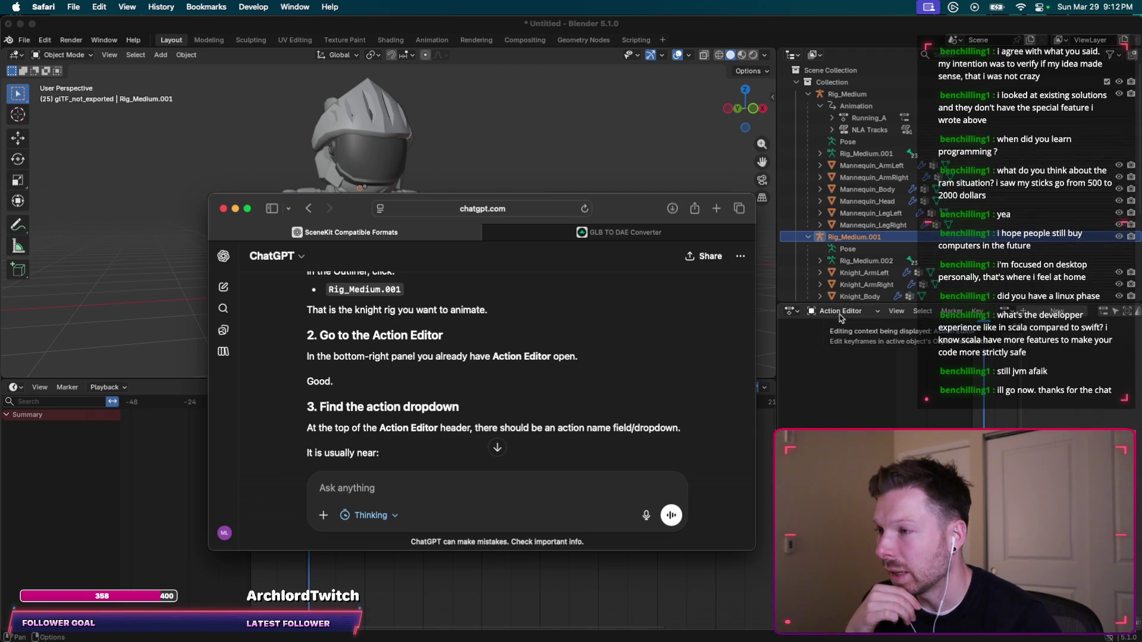
left_click(981, 333)
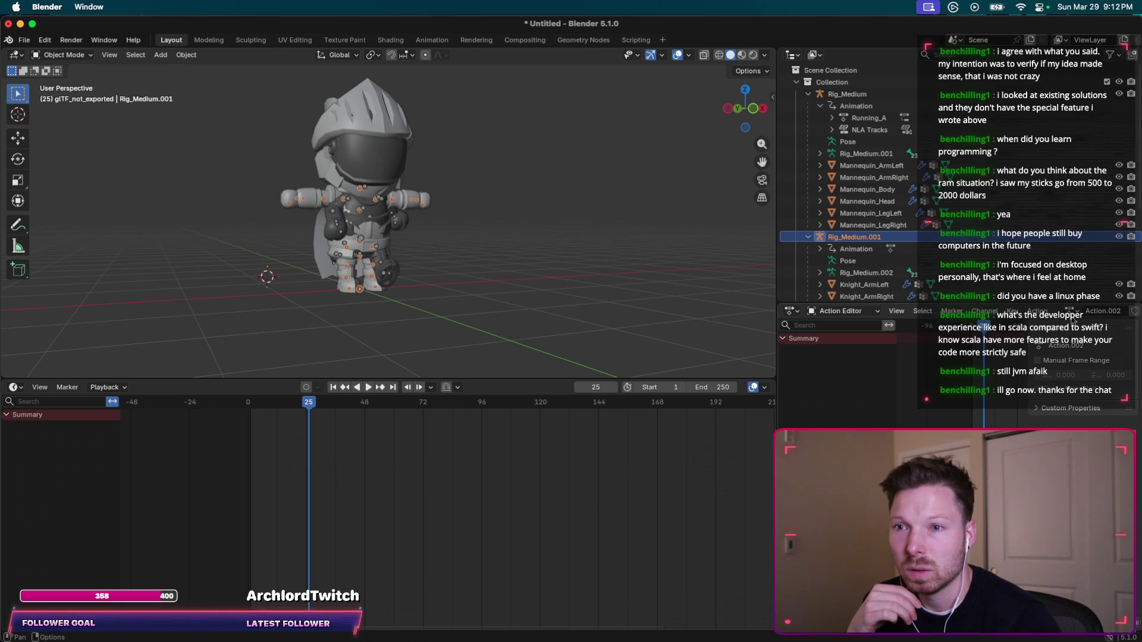
left_click(1071, 310)
key("Escape")
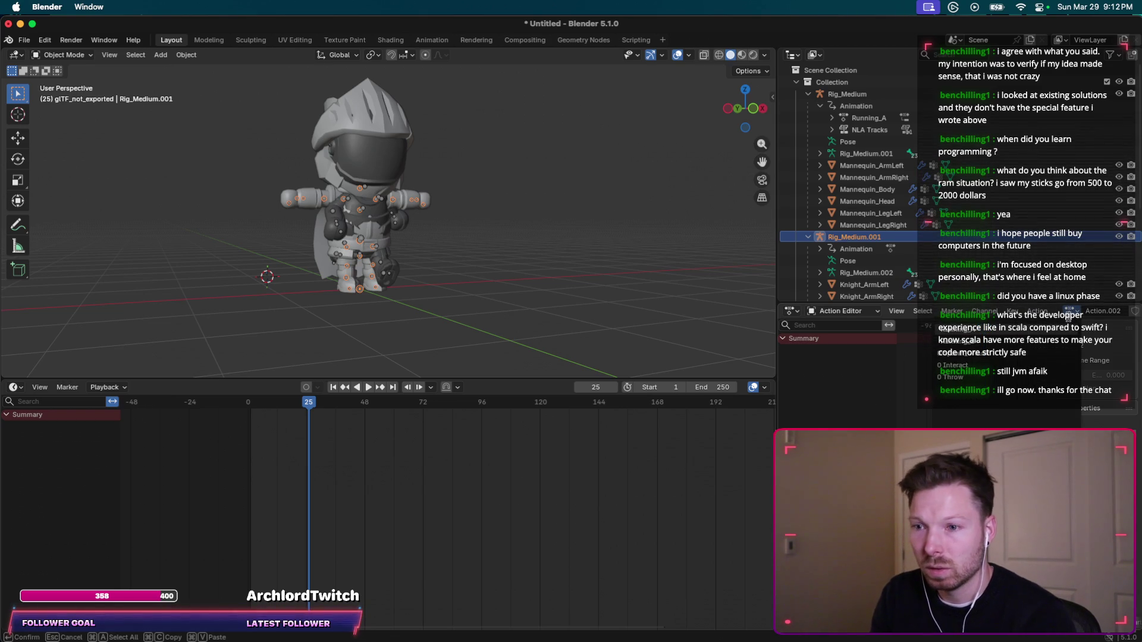
left_click(1059, 355)
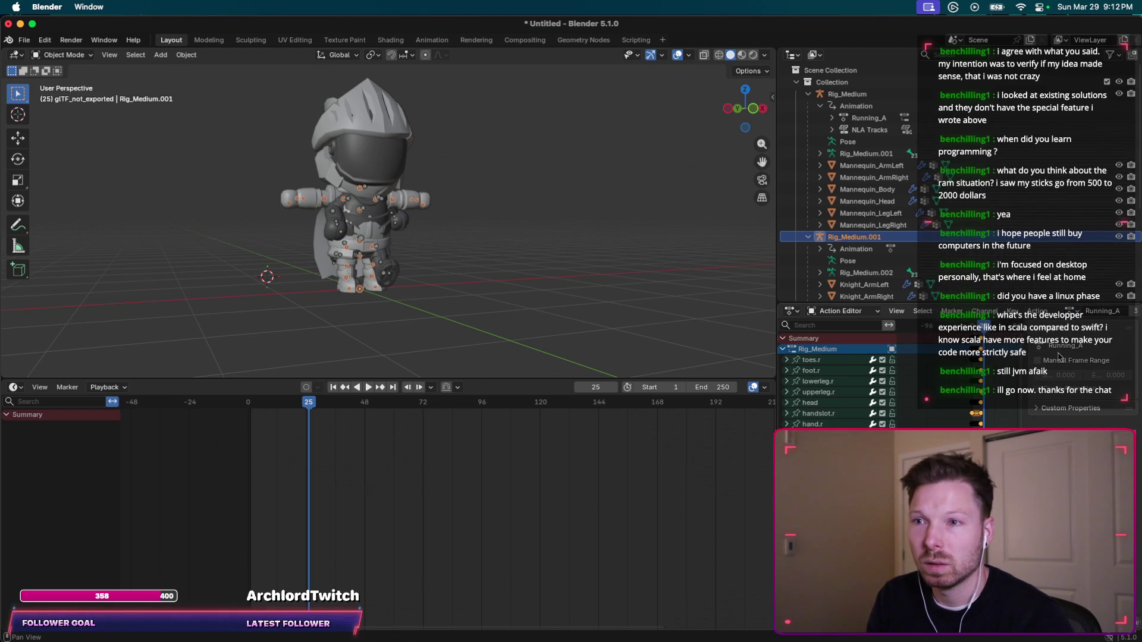
Read ChatGPT's reply about assigning Running_A from the action list and pressing play.
key("super+Tab")
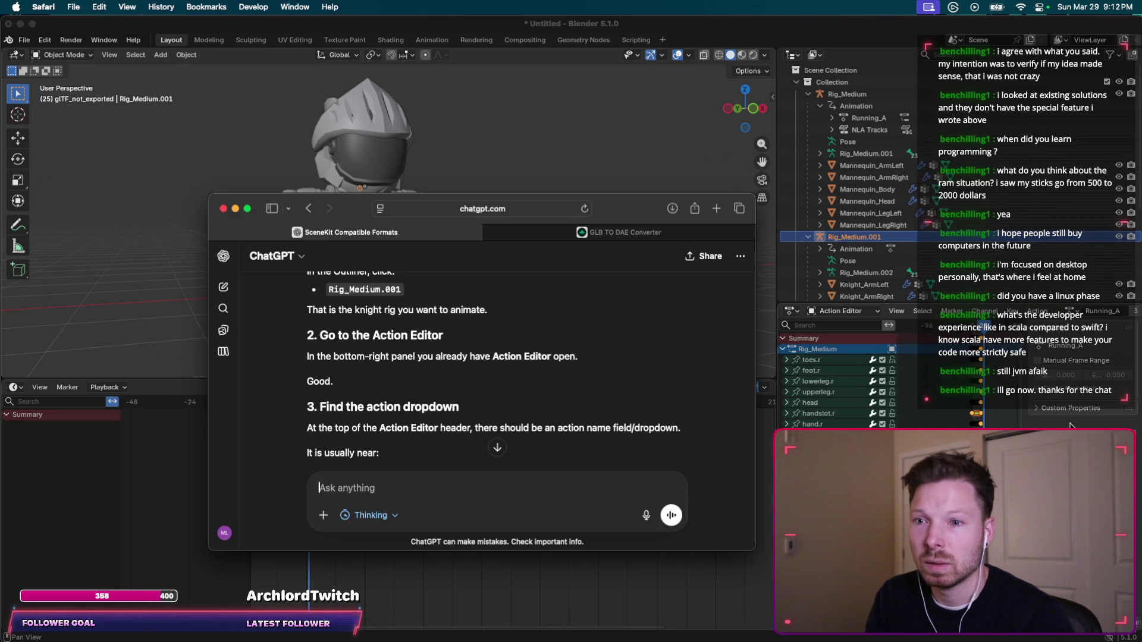
scroll(494, 416, "down", 1)
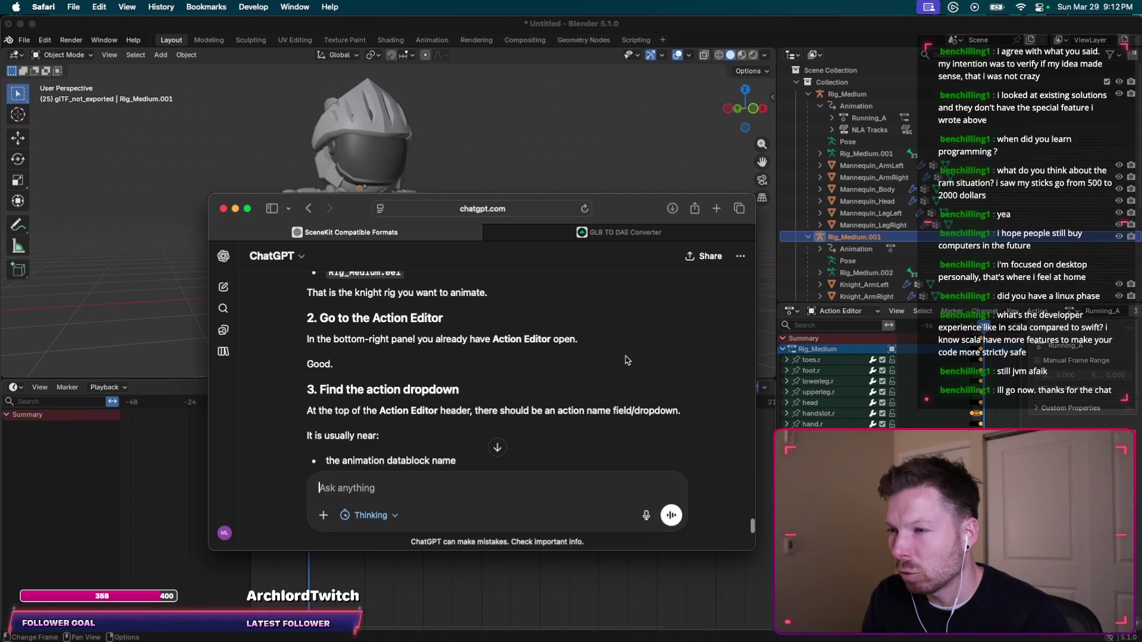
scroll(628, 361, "down", 1)
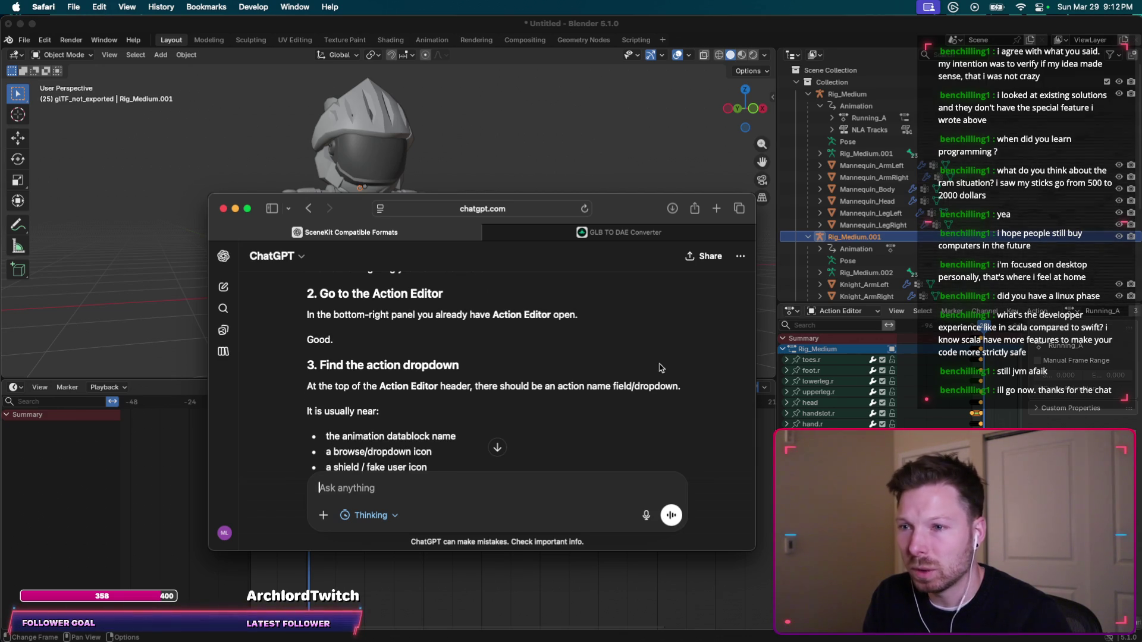
scroll(661, 368, "down", 3)
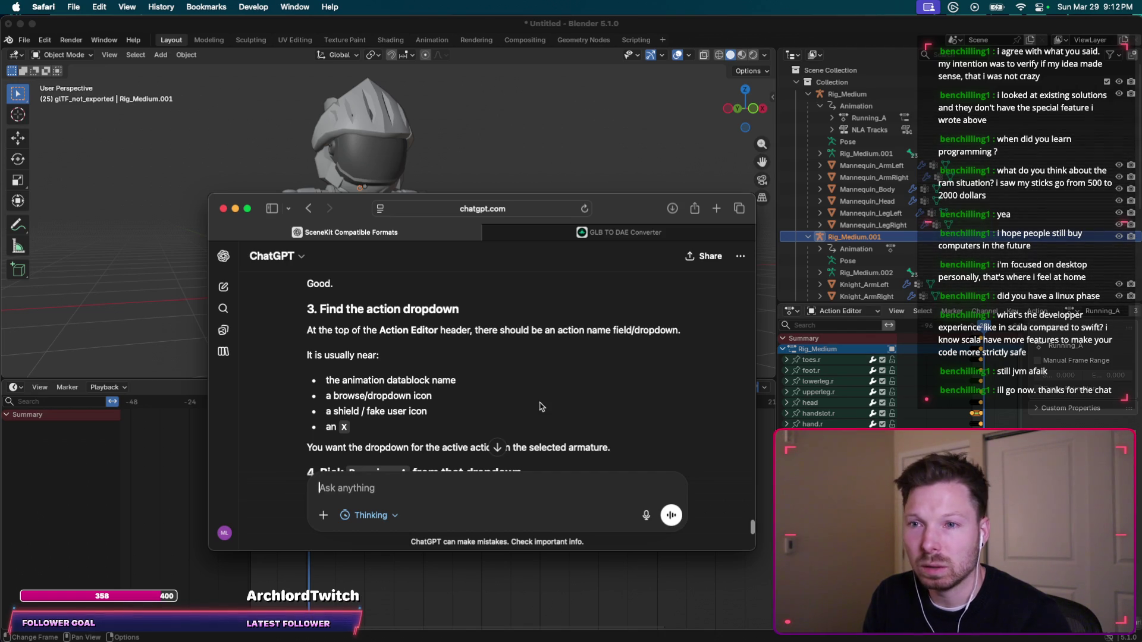
scroll(542, 407, "down", 2)
scroll(608, 351, "down", 2)
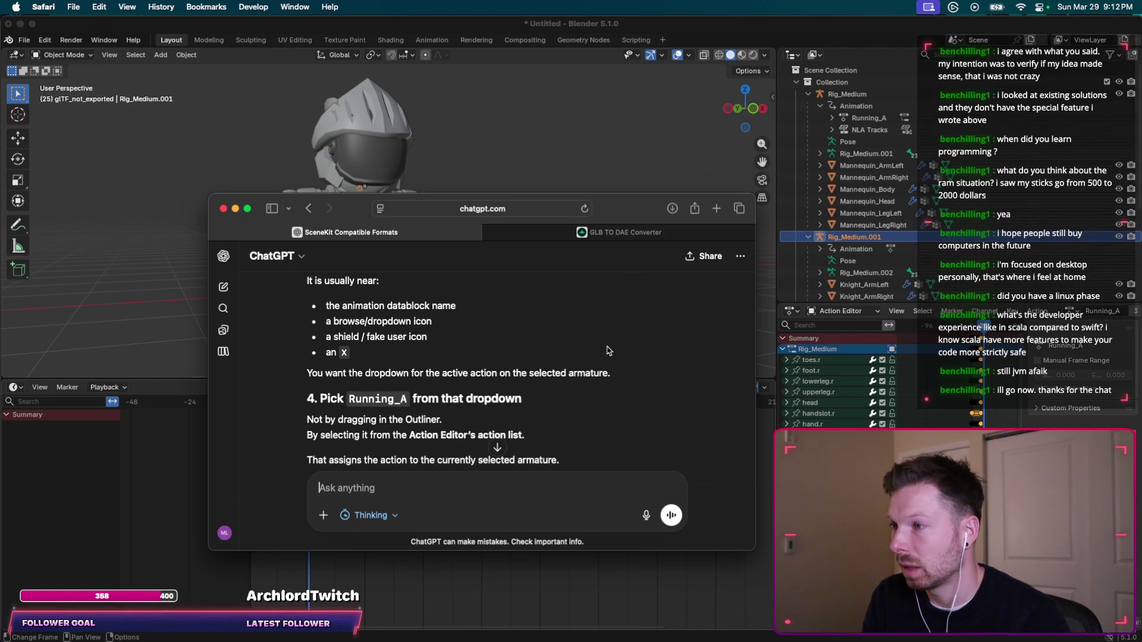
scroll(608, 351, "down", 2)
scroll(608, 351, "down", 1)
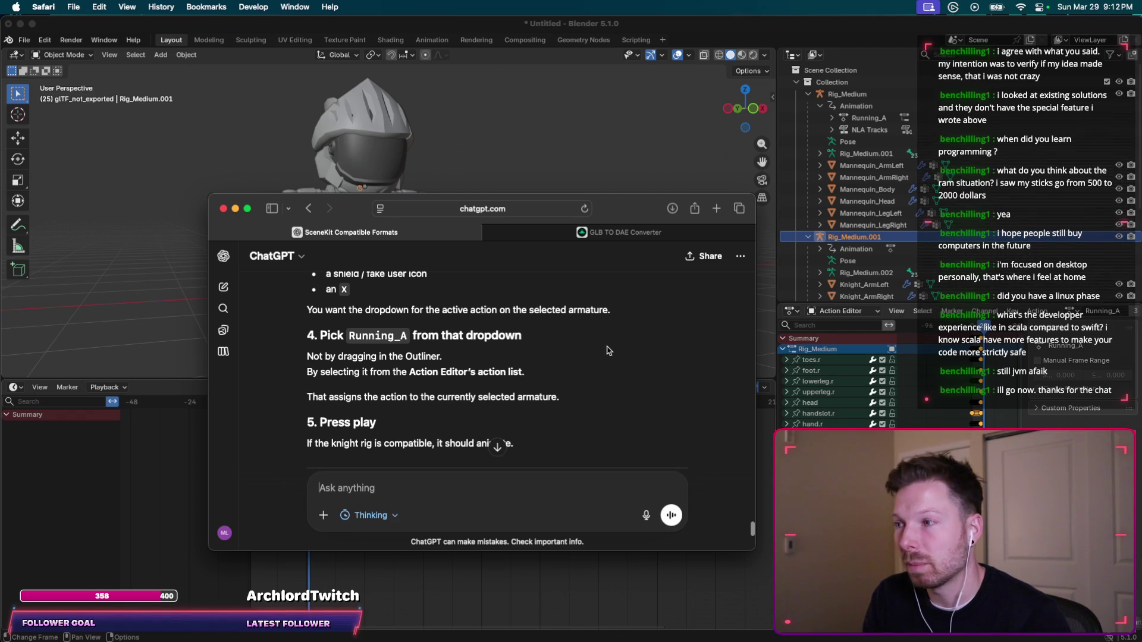
scroll(607, 351, "down", 1)
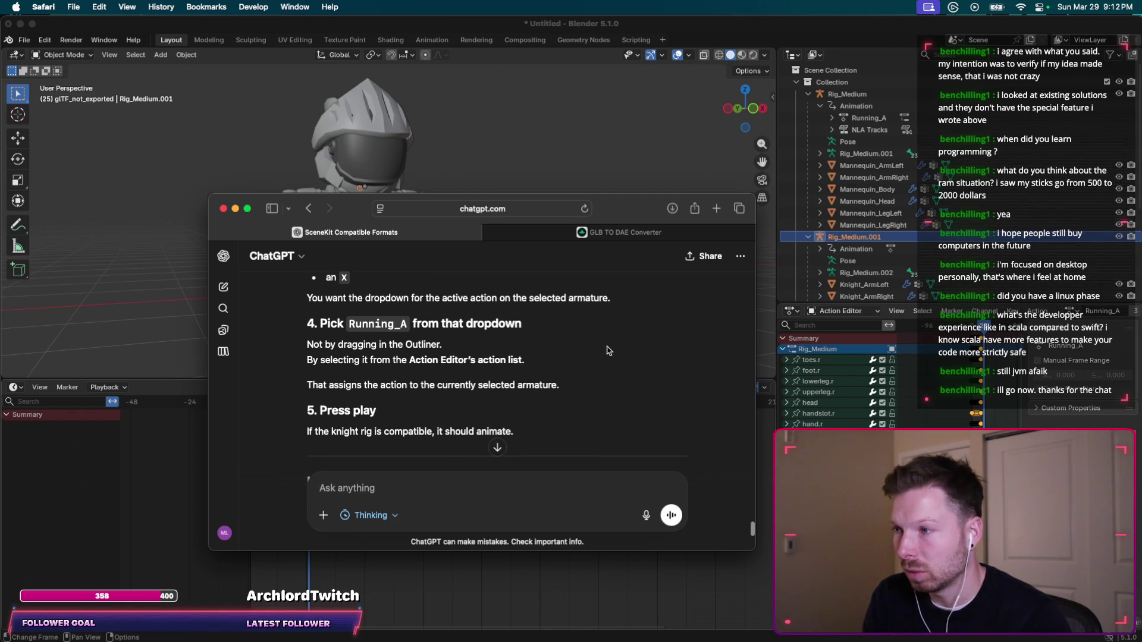
scroll(607, 351, "down", 3)
left_click(852, 239)
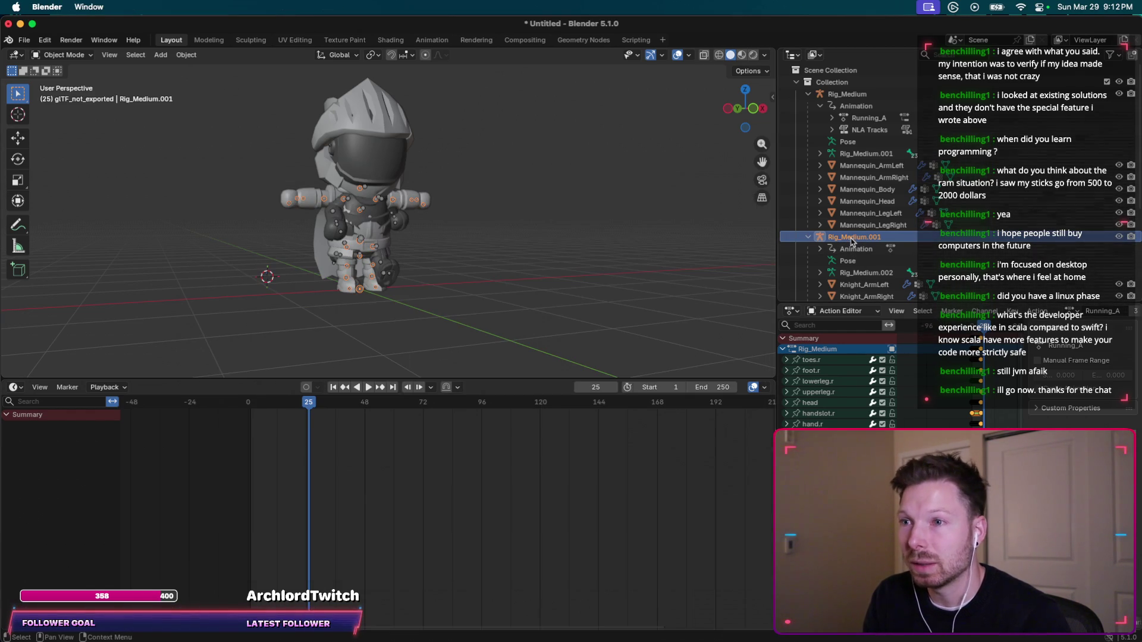
Jump to frame 0, expand Rig_Medium.001's Animation to show Running_A, and play.
left_click(248, 402)
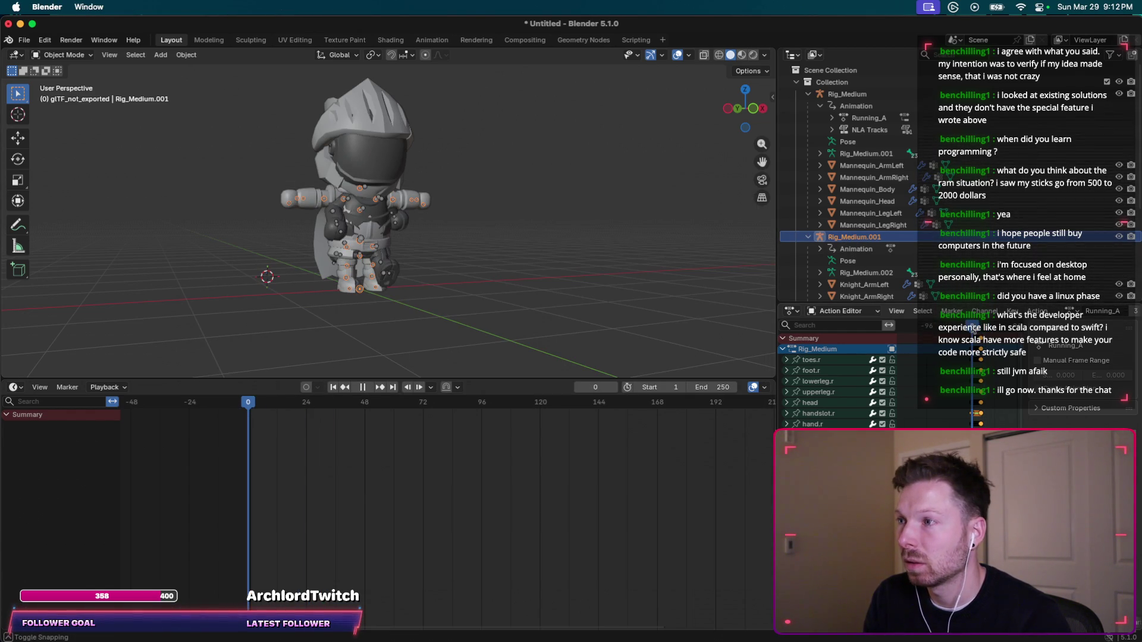
left_click(819, 250)
left_click(858, 263)
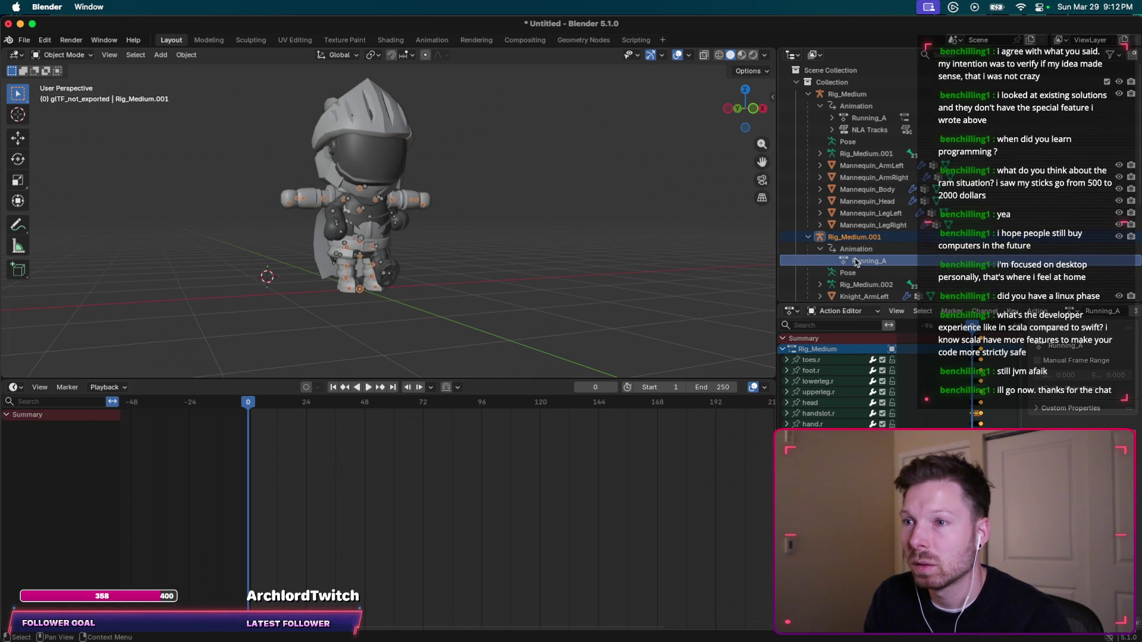
key("space")
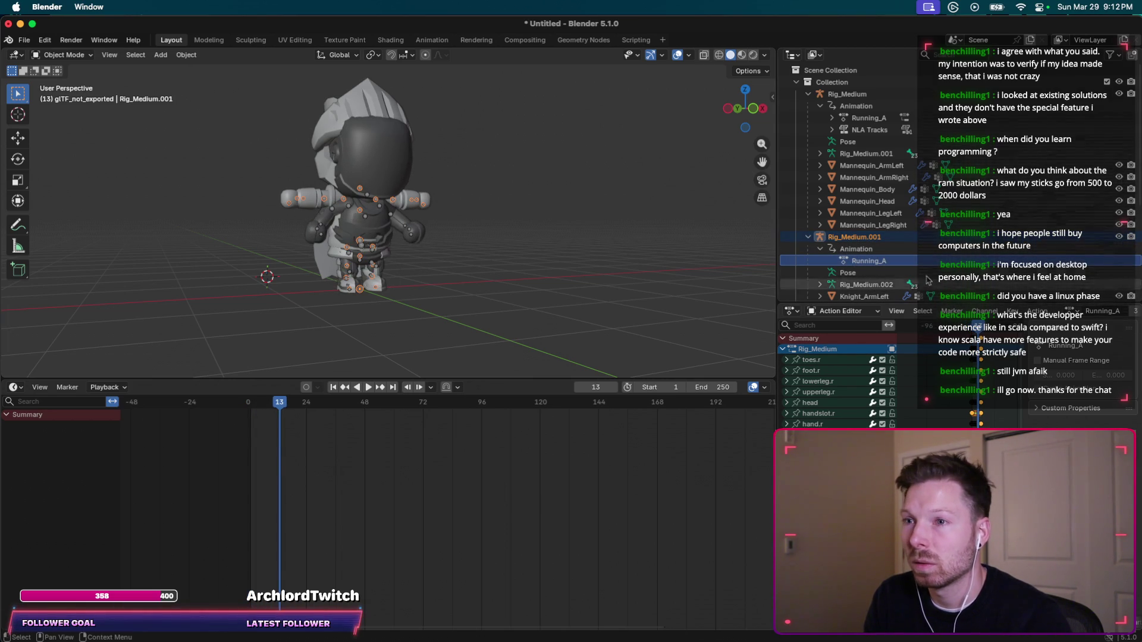
Rewind and replay Running_A on Rig_Medium.001, then bring up its context menu.
left_click(817, 240)
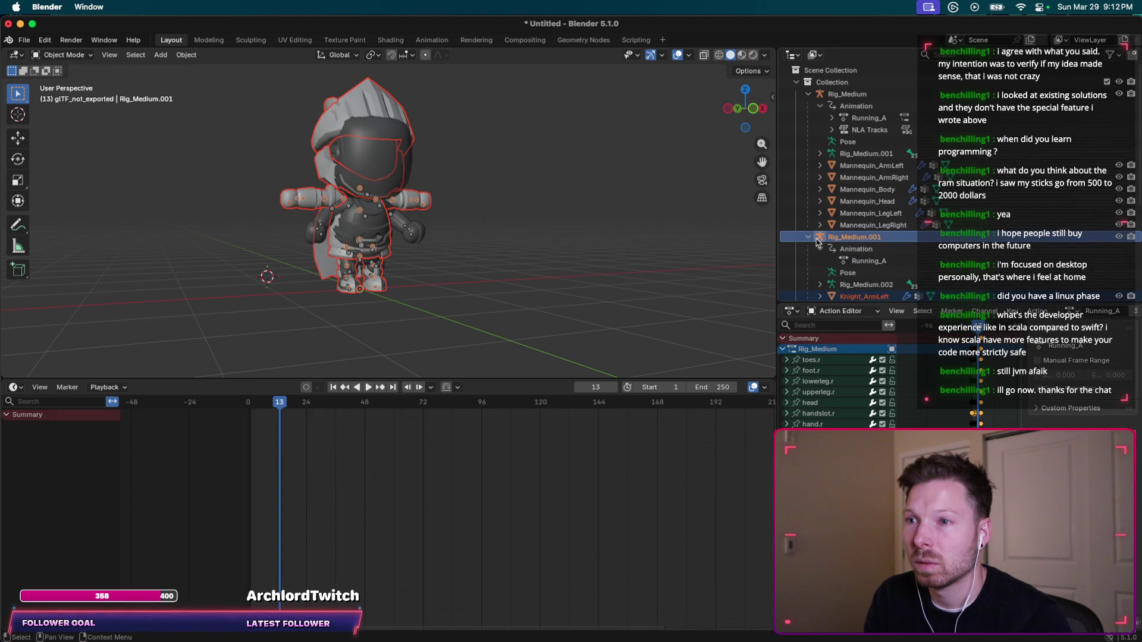
left_click(843, 262)
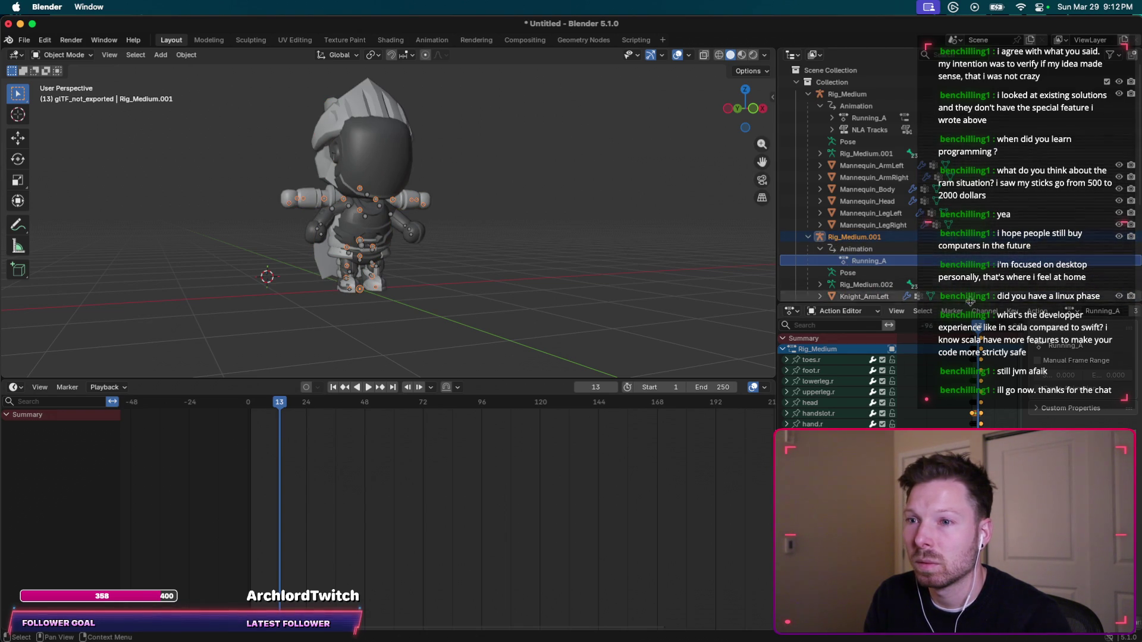
key("shift+Left")
key("space")
key("space")
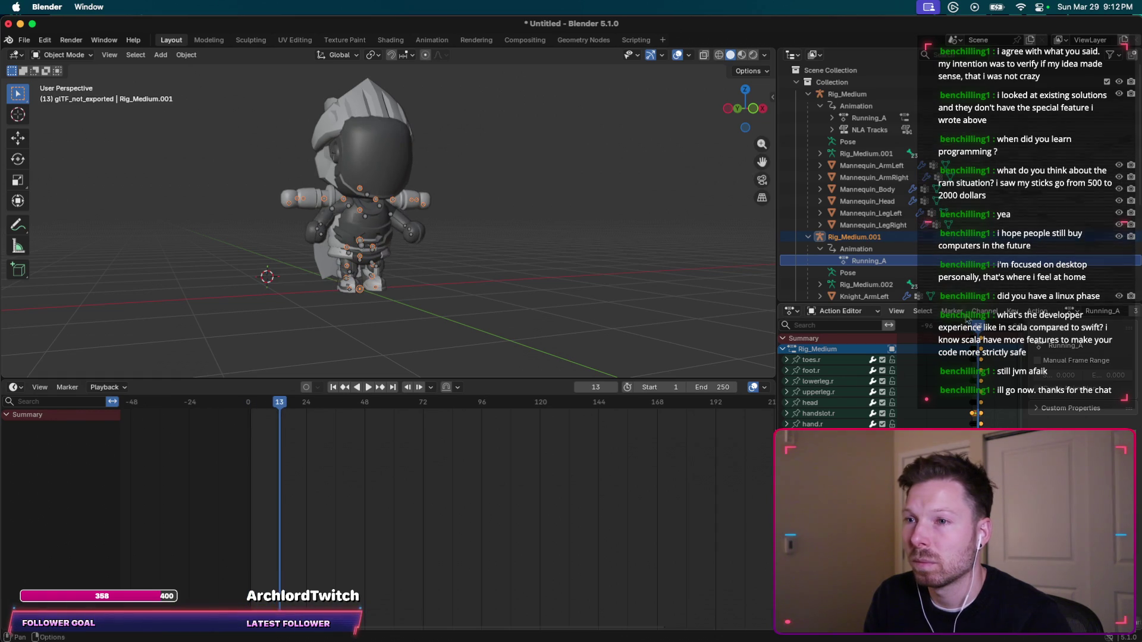
right_click(871, 263)
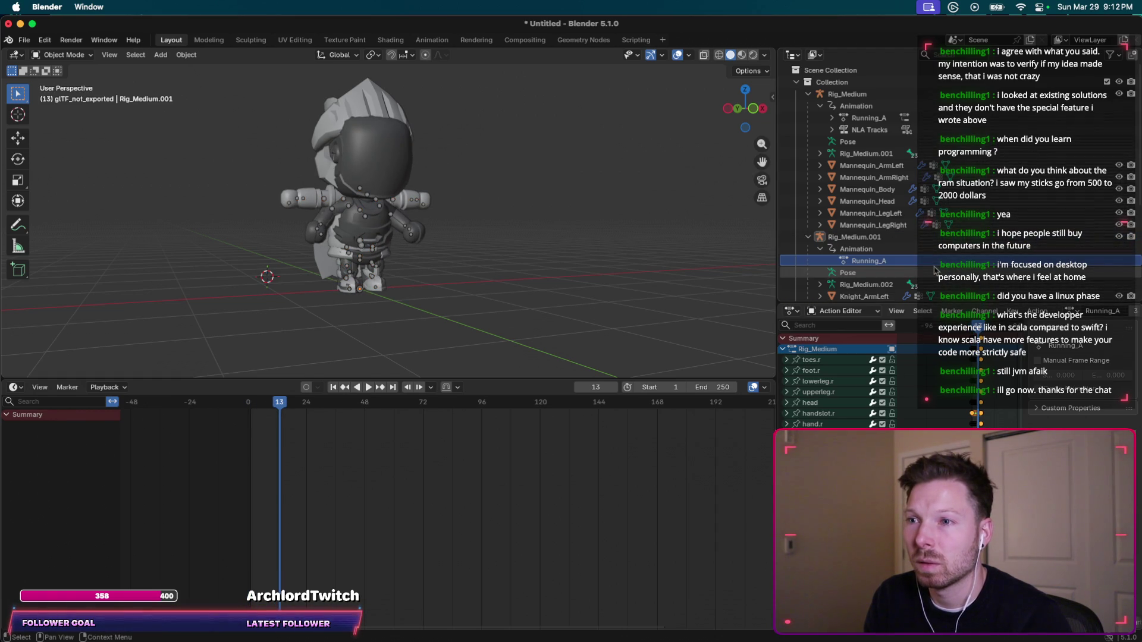
key("super+Tab")
scroll(527, 364, "down", 1)
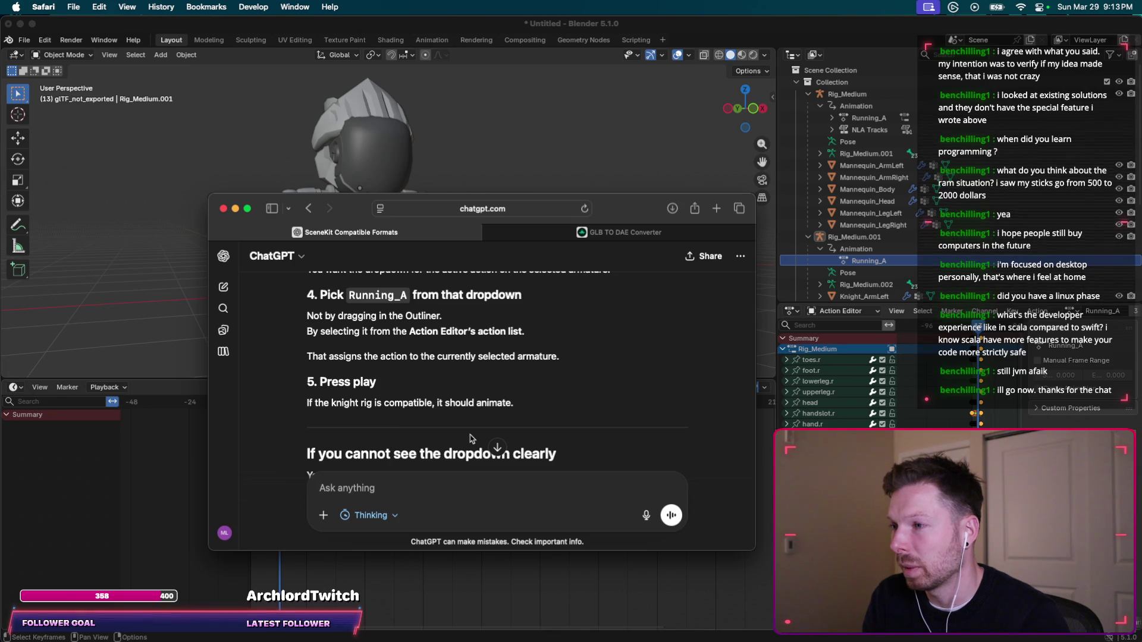
Check the knight's animation playback in Blender.
scroll(479, 435, "down", 3)
scroll(515, 382, "down", 2)
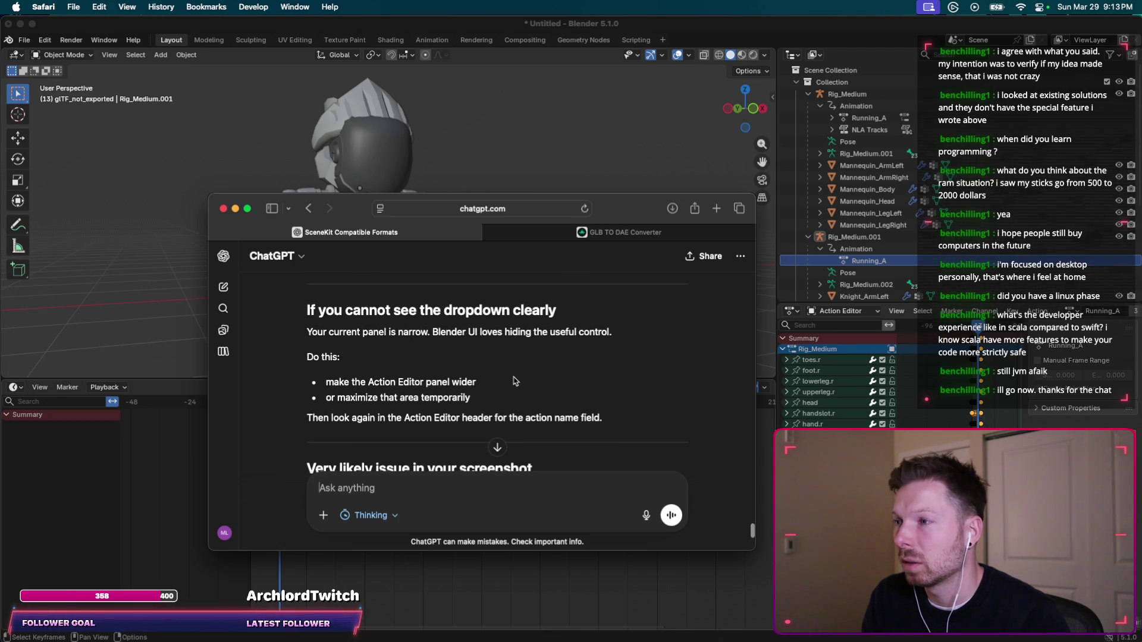
key("super+Tab")
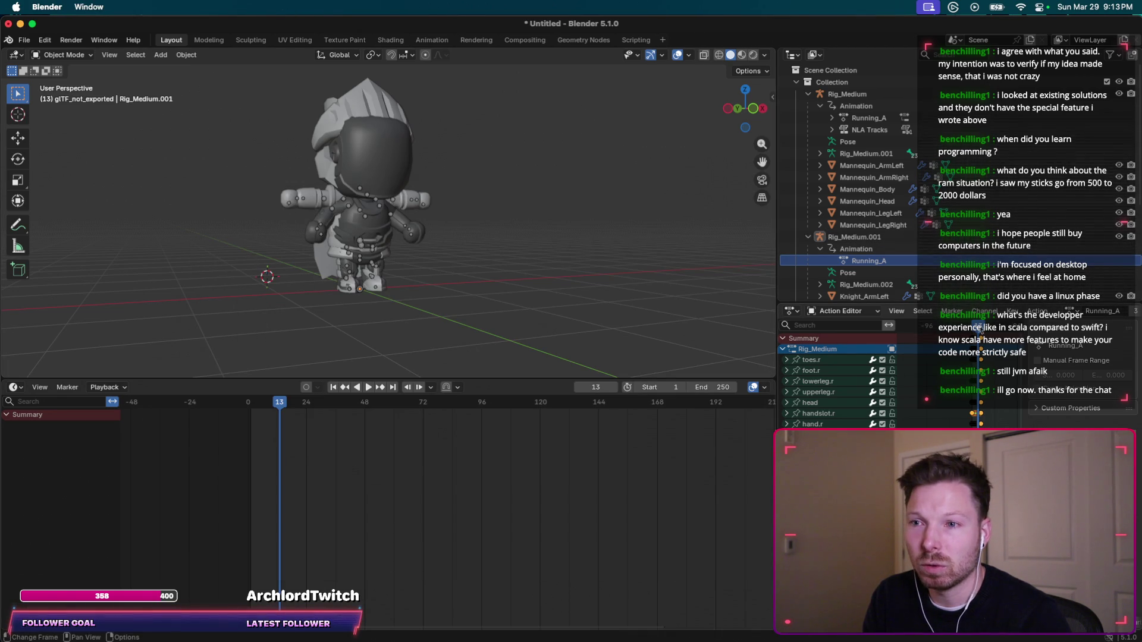
key("space")
key("space")
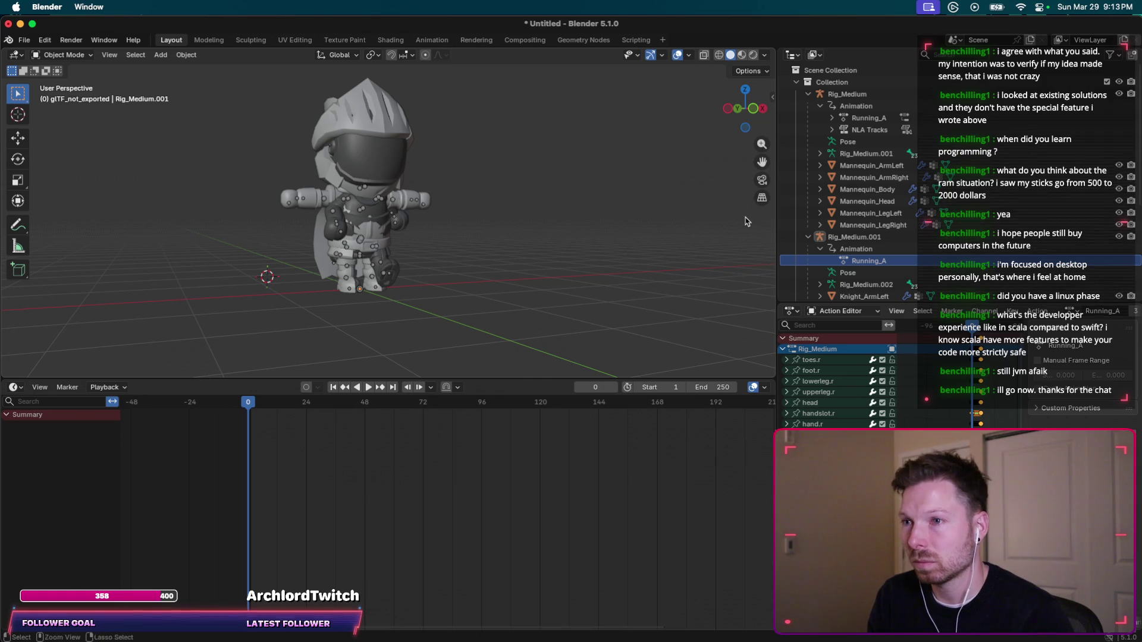
key("super+Tab")
Send ChatGPT 'this is what I see now:' with a pasted Blender screenshot and read the reply.
type("this is")
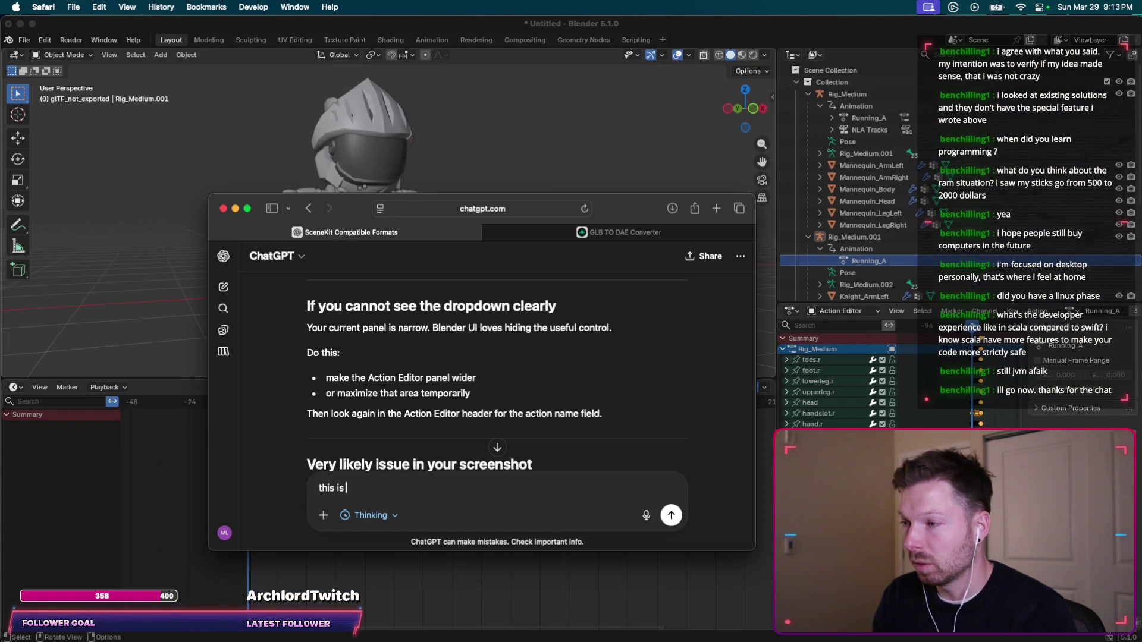
type(" what I see now:")
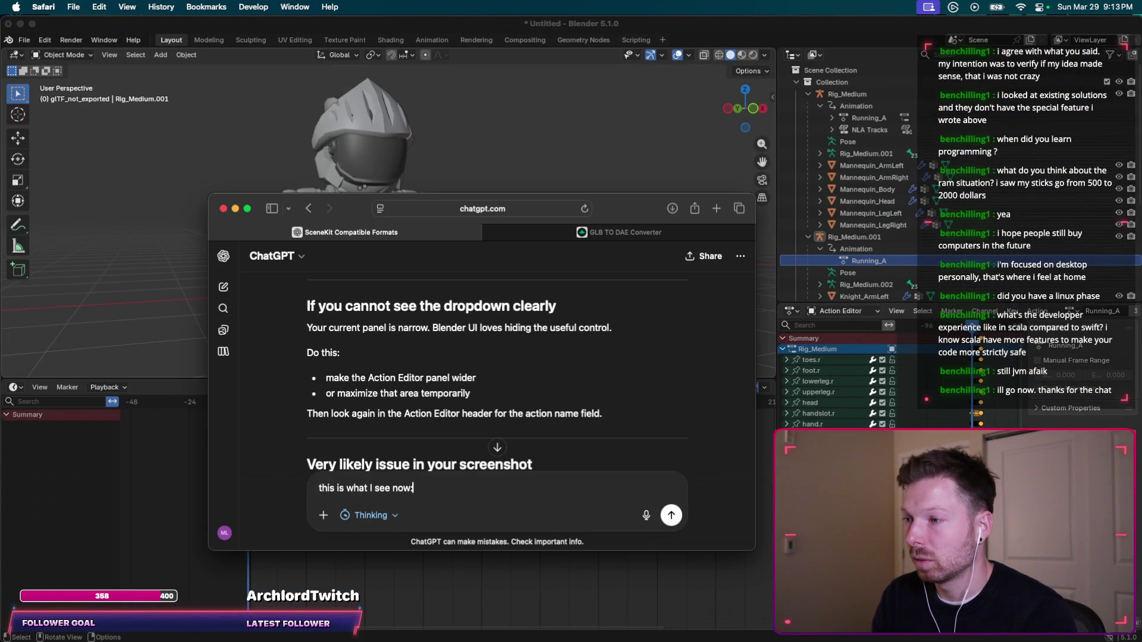
key("shift+Return")
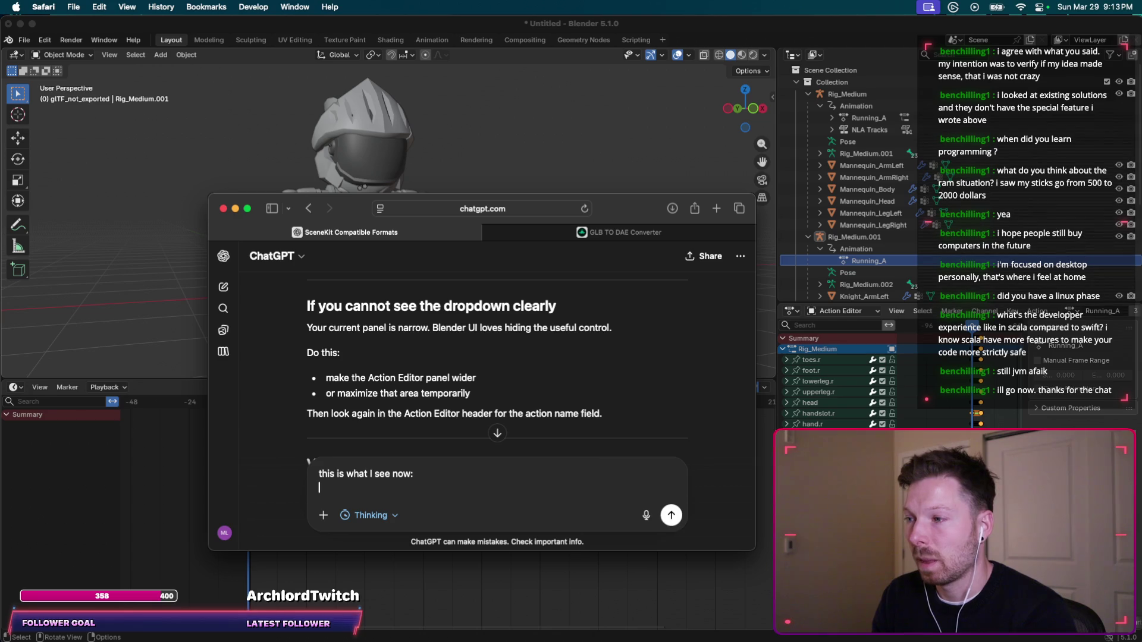
key("super+v")
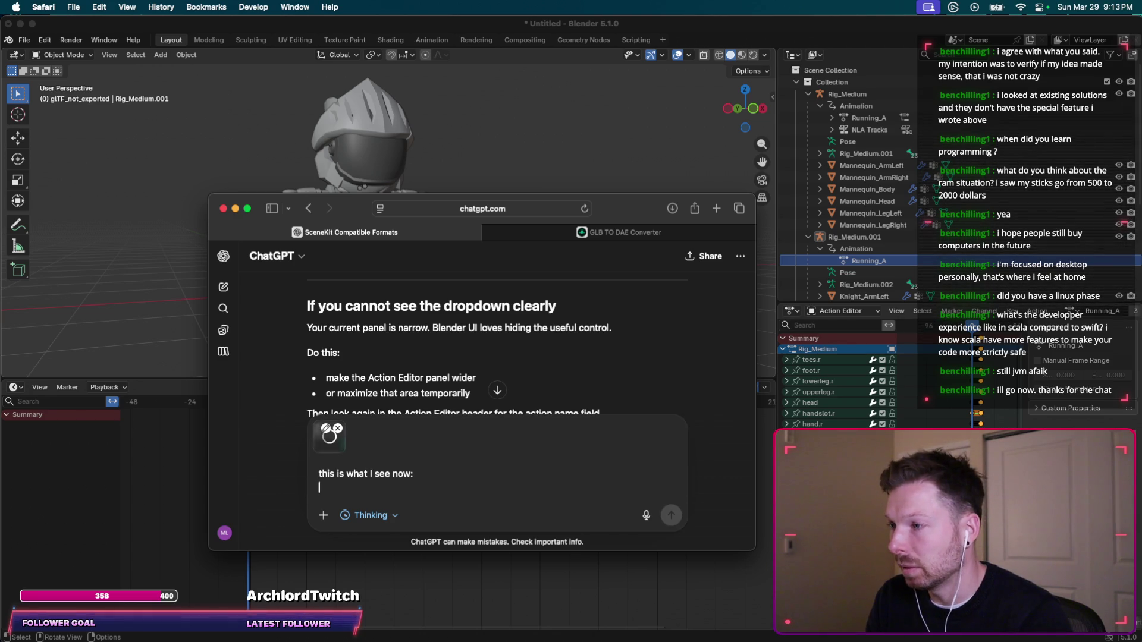
key("Return")
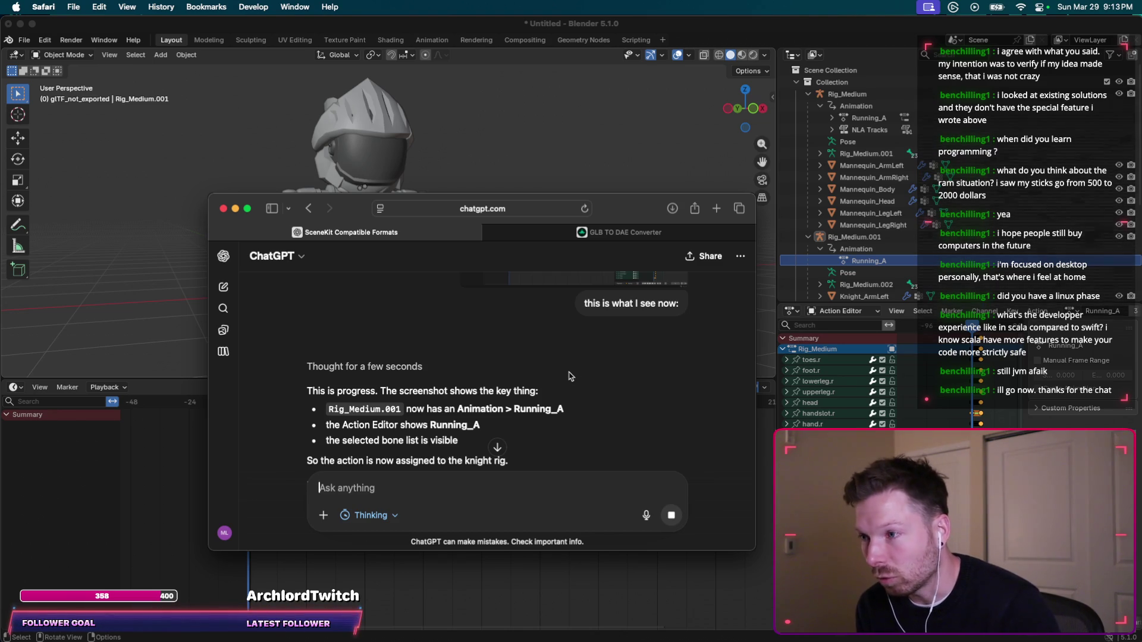
scroll(573, 374, "down", 2)
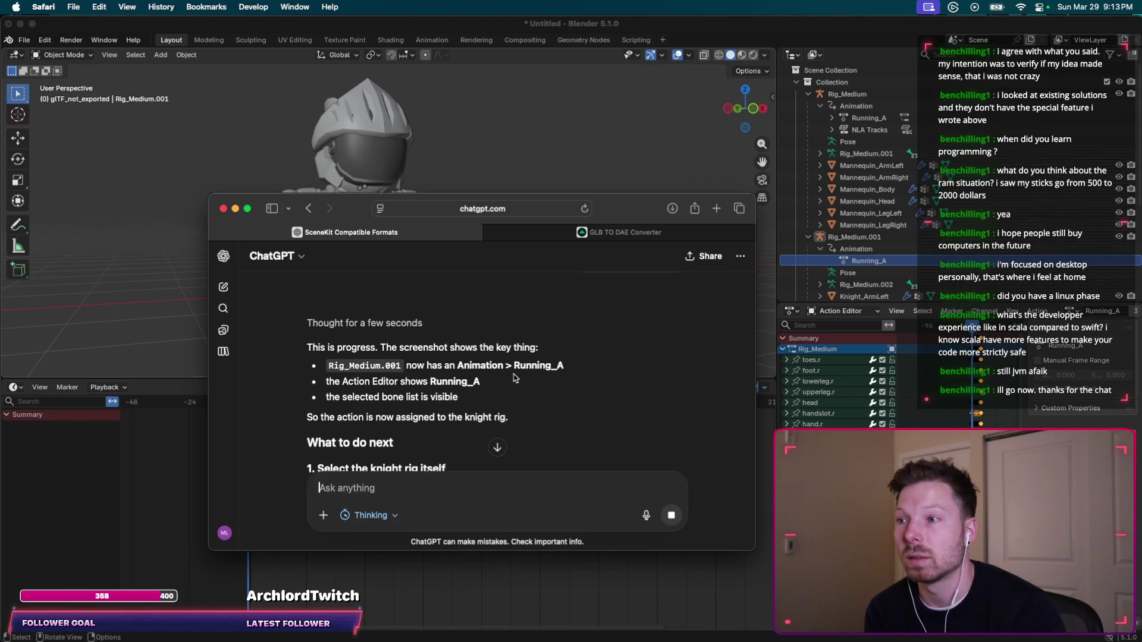
scroll(515, 377, "down", 1)
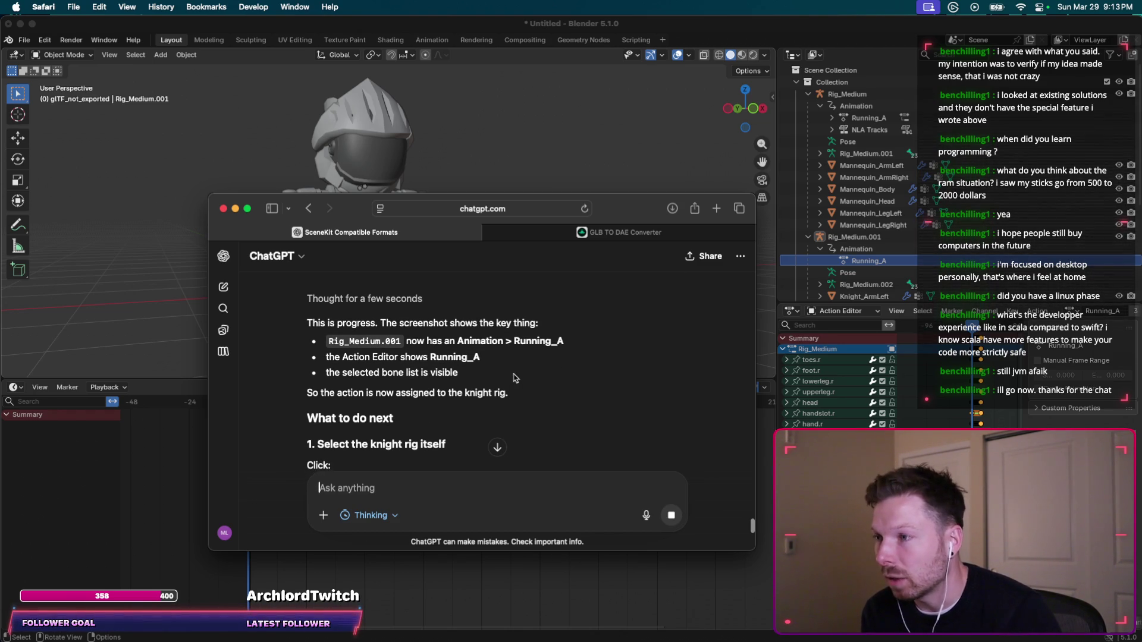
scroll(540, 372, "down", 1)
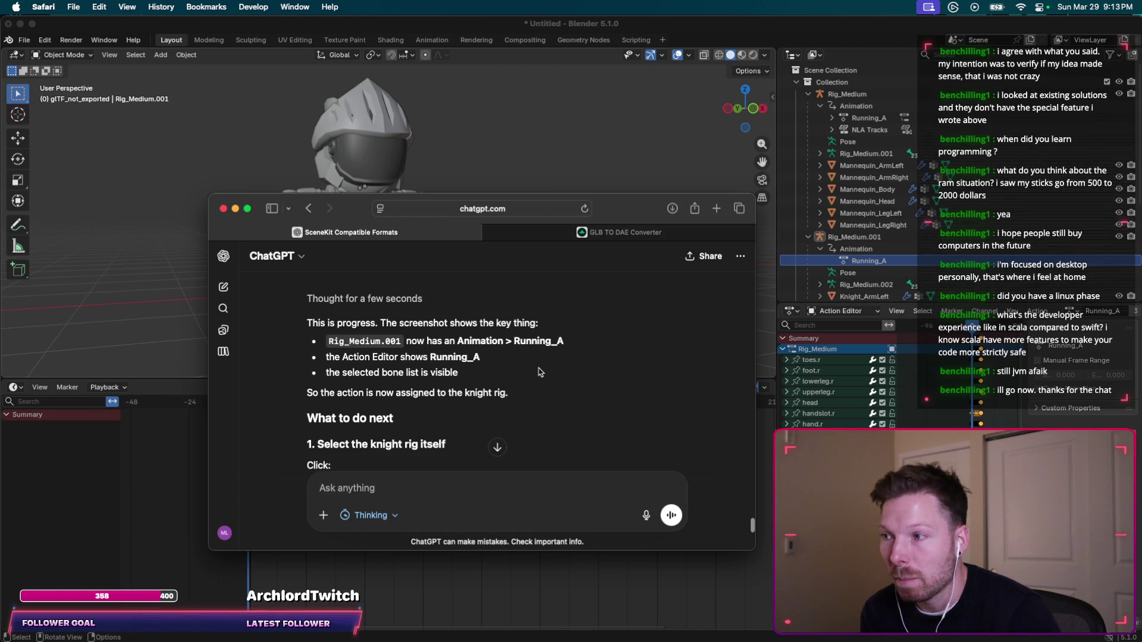
Select the Rig_Medium.001 knight rig and start playback again.
mouse_move(618, 212)
left_mouse_down()
mouse_move(637, 290)
mouse_move(653, 296)
left_mouse_up()
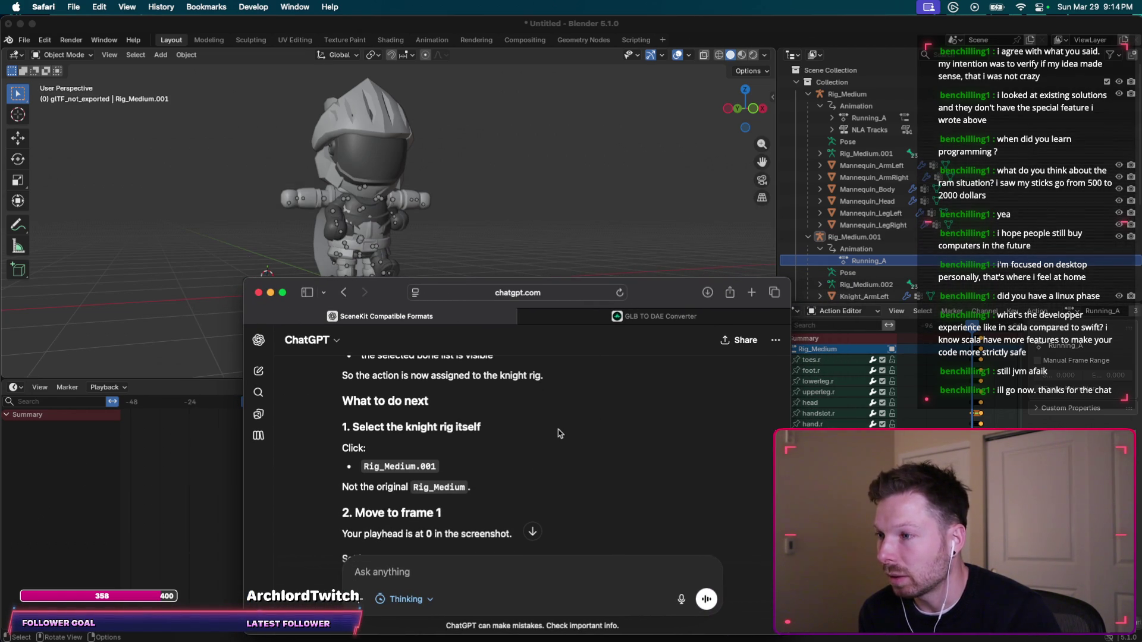
left_click(842, 238)
key("super+Tab")
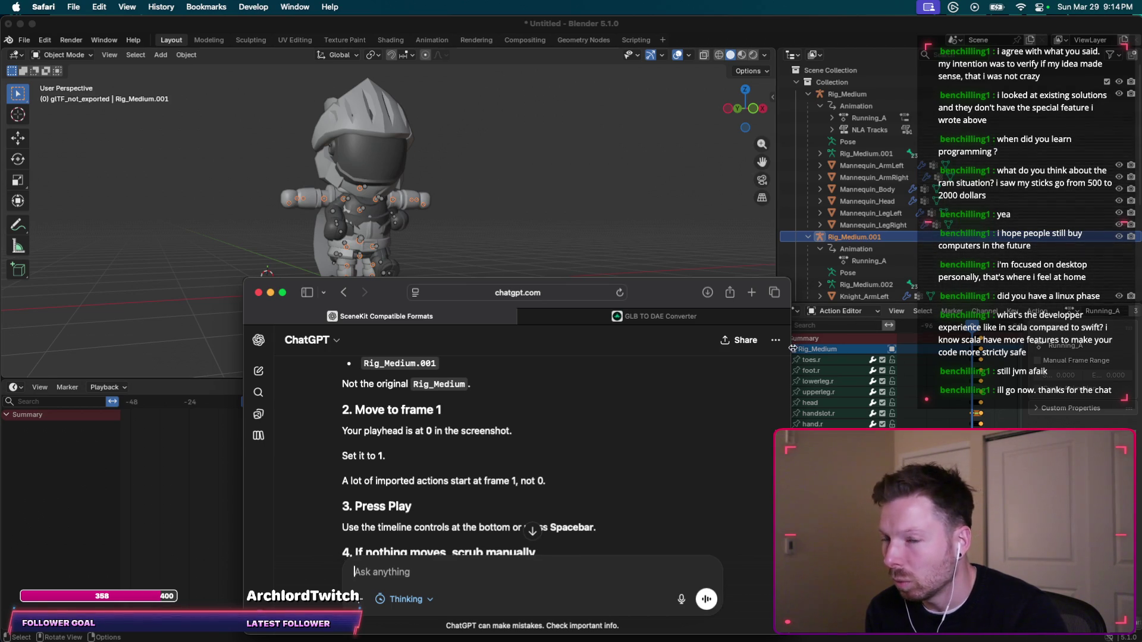
key("super+Tab")
key("space")
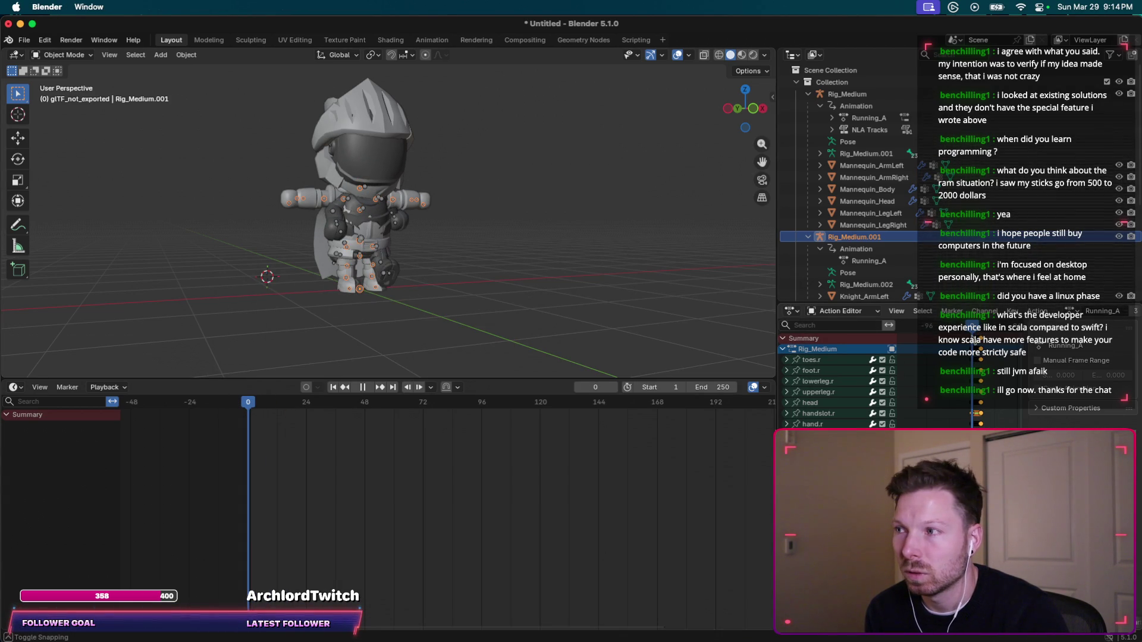
Test Running_A playback on the knight forward and in reverse, then stop it.
key("space")
middle_click_drag(425, 294, 424, 294)
key("super+Tab")
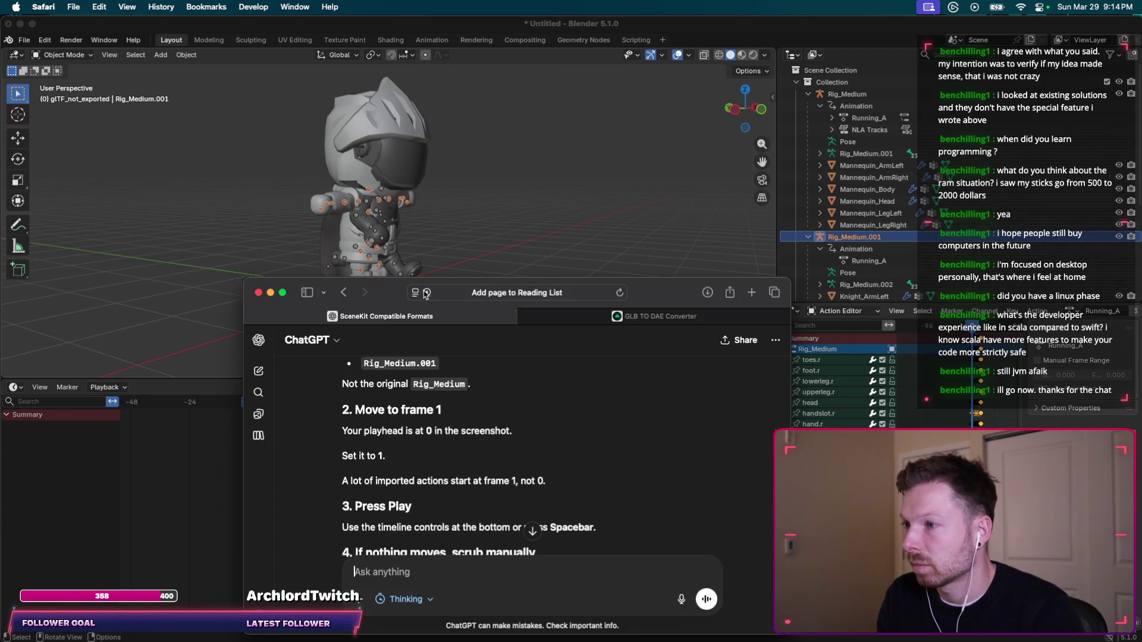
scroll(522, 425, "down", 2)
key("super+Tab")
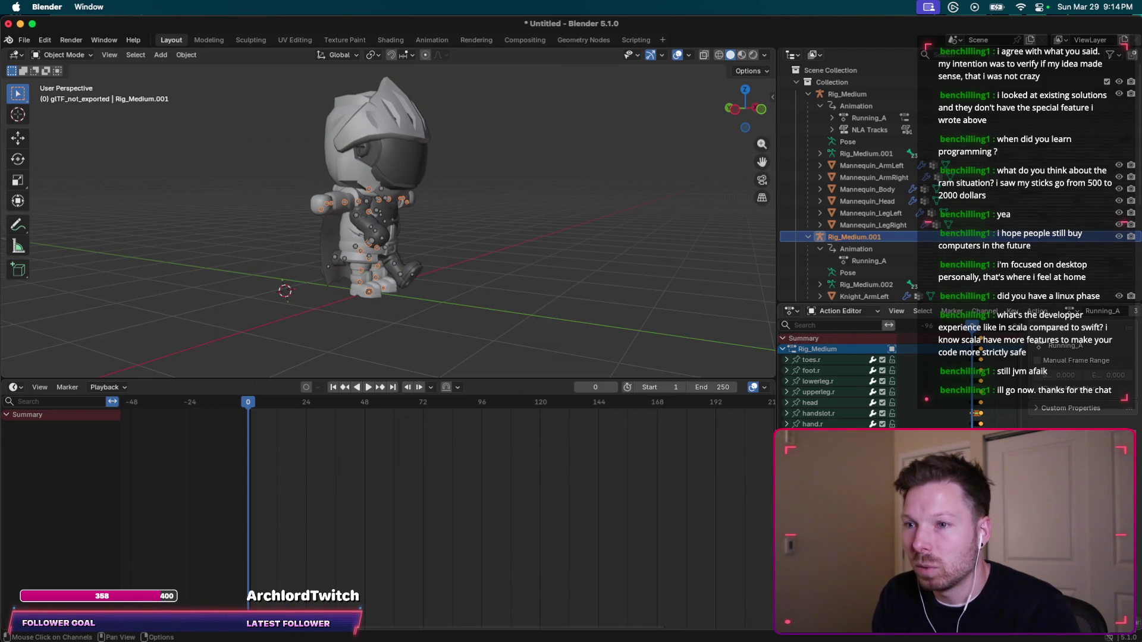
key("space")
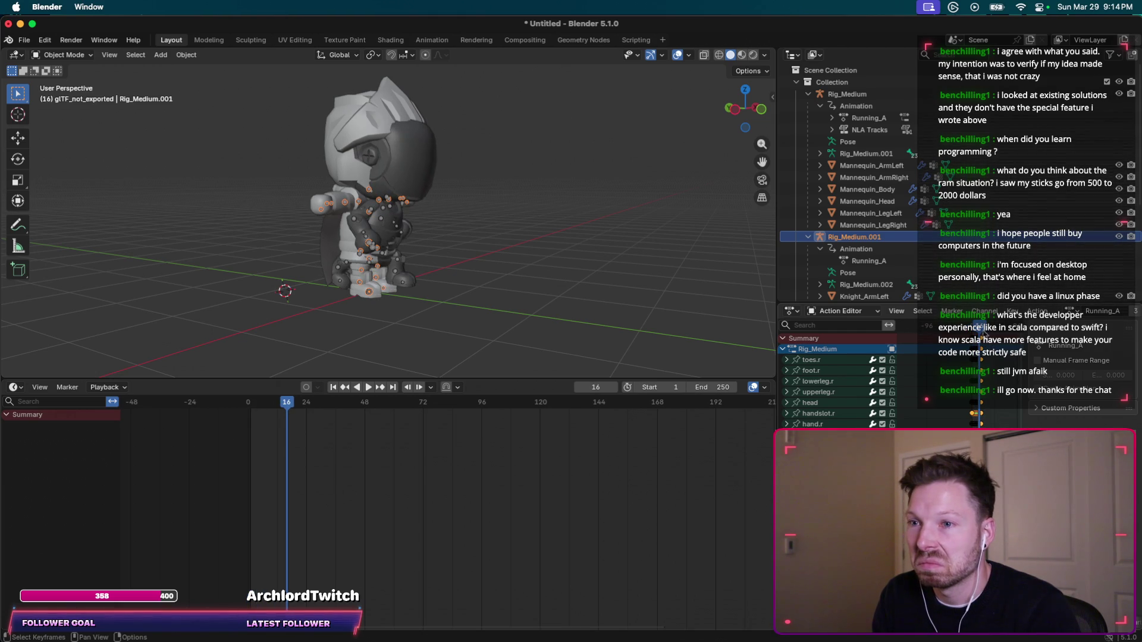
key("shift+ctrl+space")
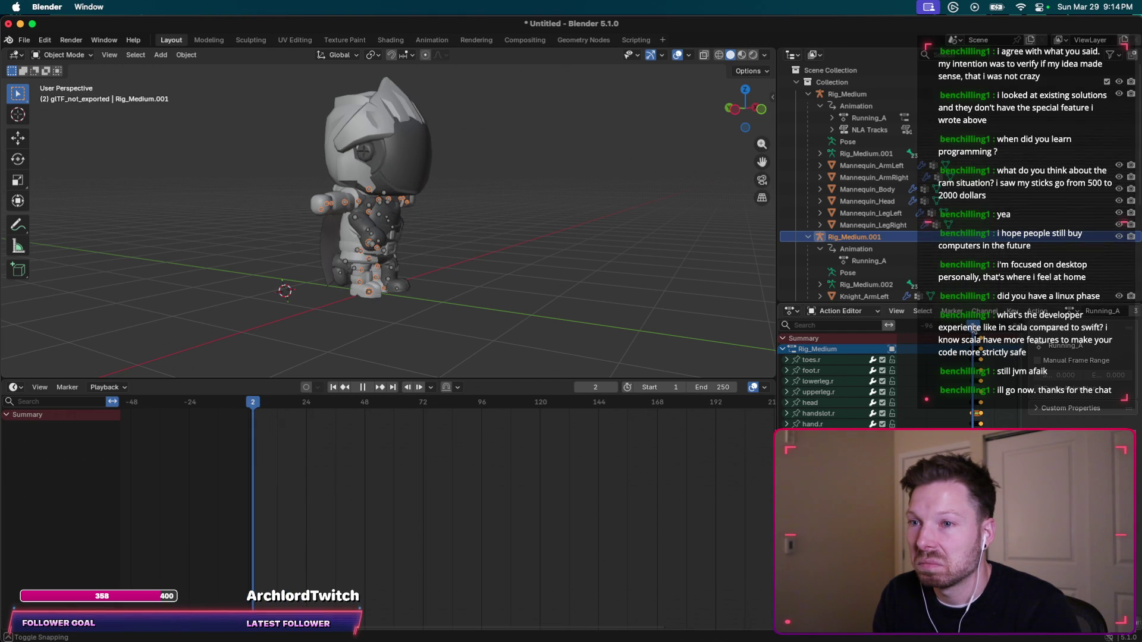
key("Escape")
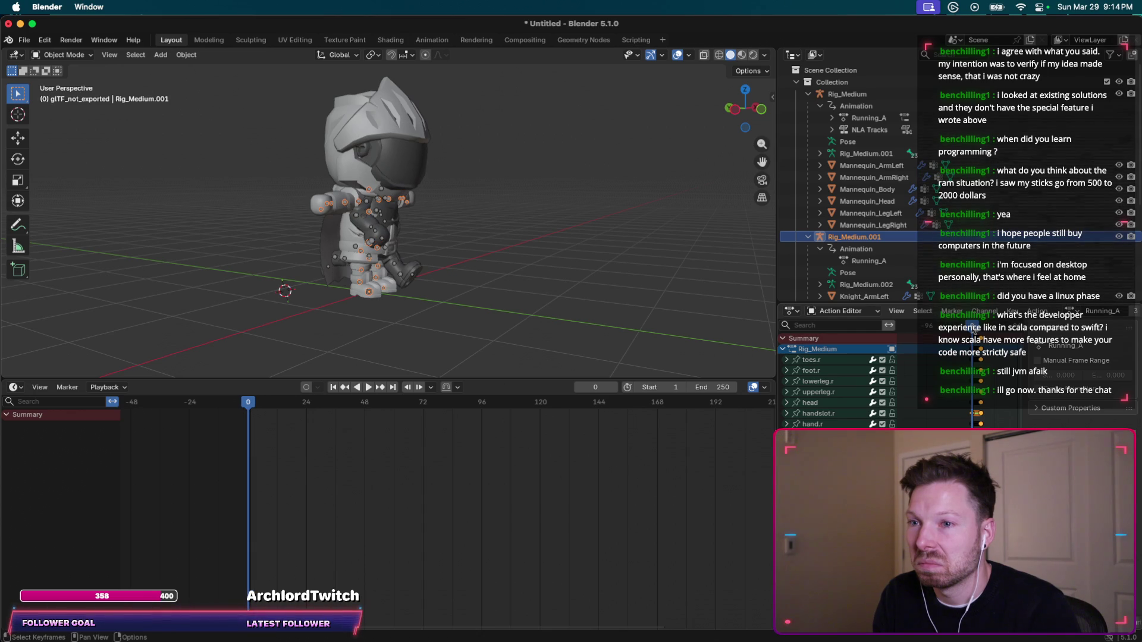
Set the current frame to 1 on the timeline.
scroll(980, 369, "up", 3)
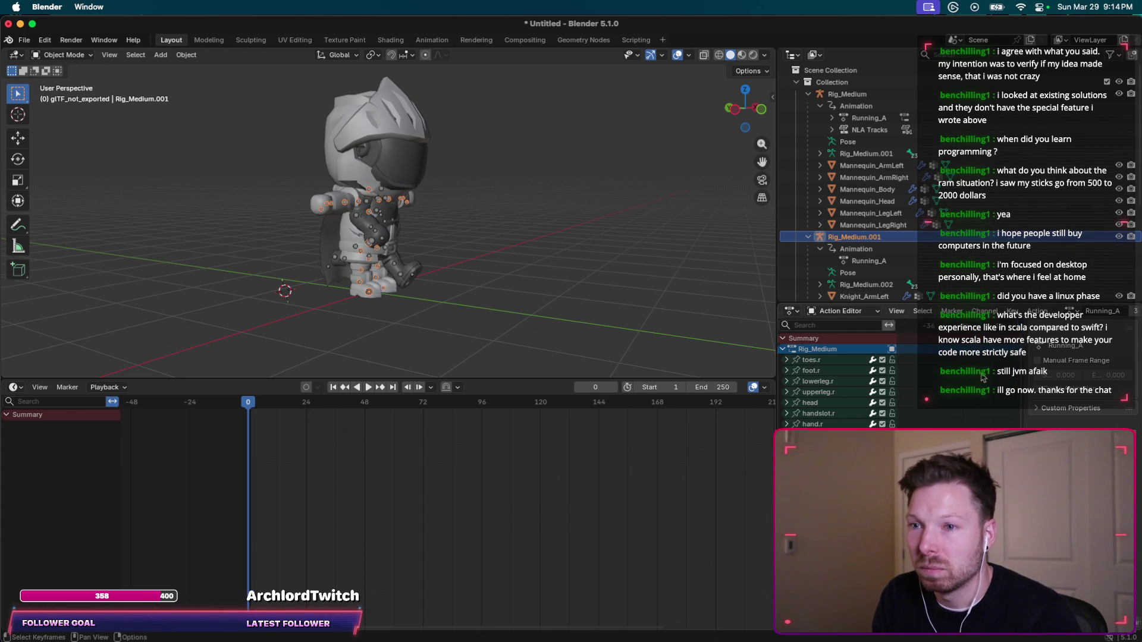
scroll(975, 372, "right", 5)
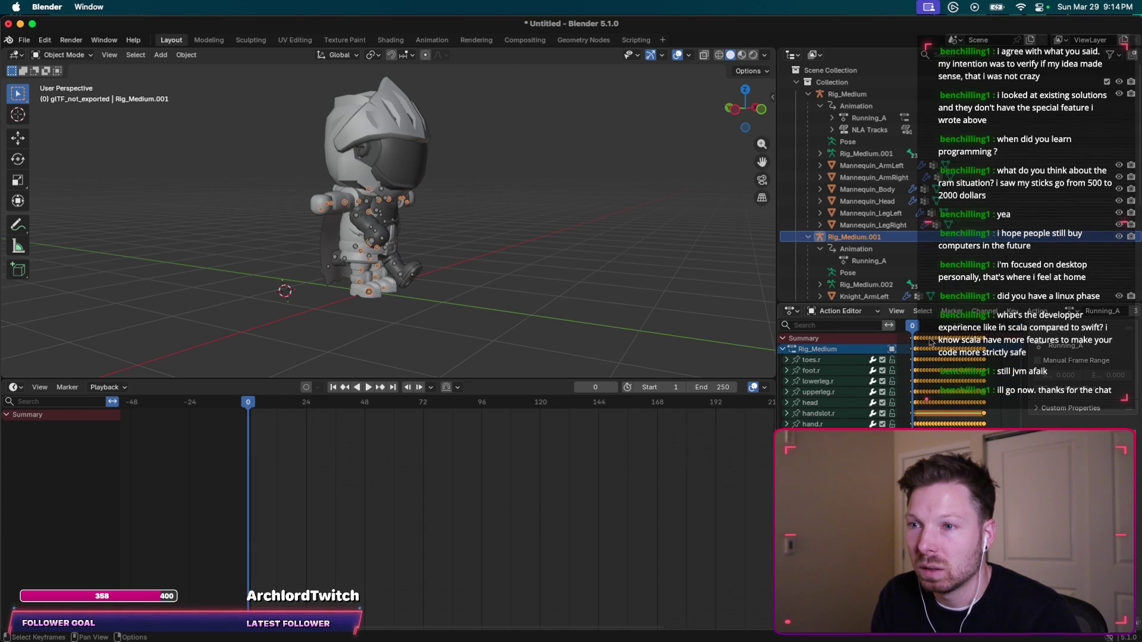
left_click(910, 326)
scroll(944, 403, "left", 2)
scroll(944, 402, "left", 1)
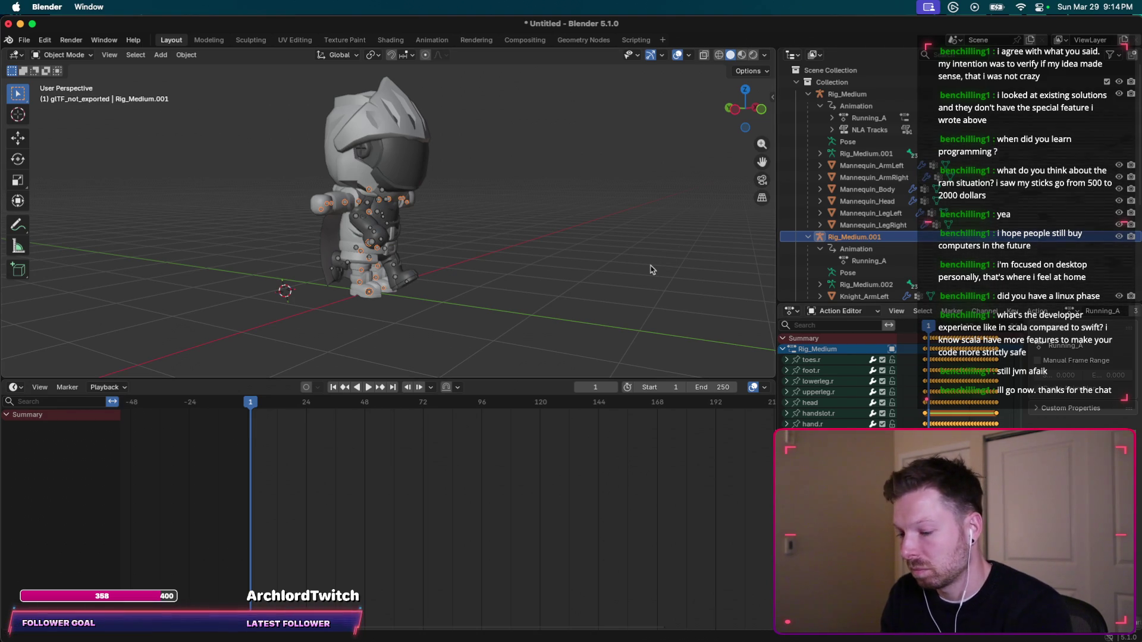
Type 'knight is not moving, only the original rig' into ChatGPT without sending.
key("super+Tab")
type("d")
key("BackSpace")
key("BackSpace")
key("BackSpace")
type("knight is not moving, onl")
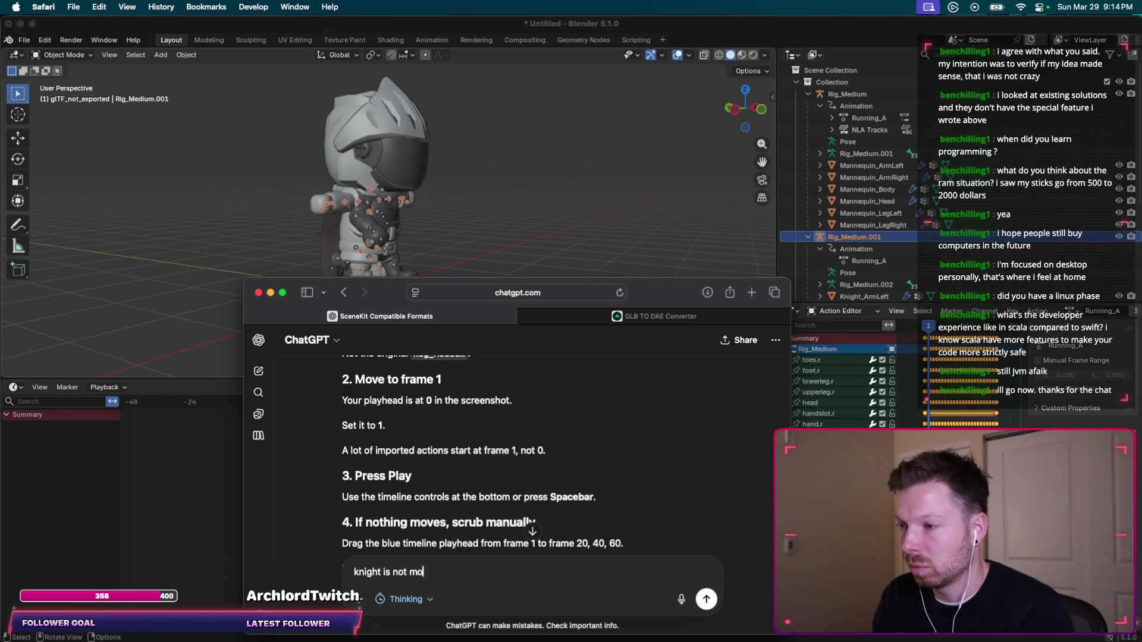
type("y the original rig")
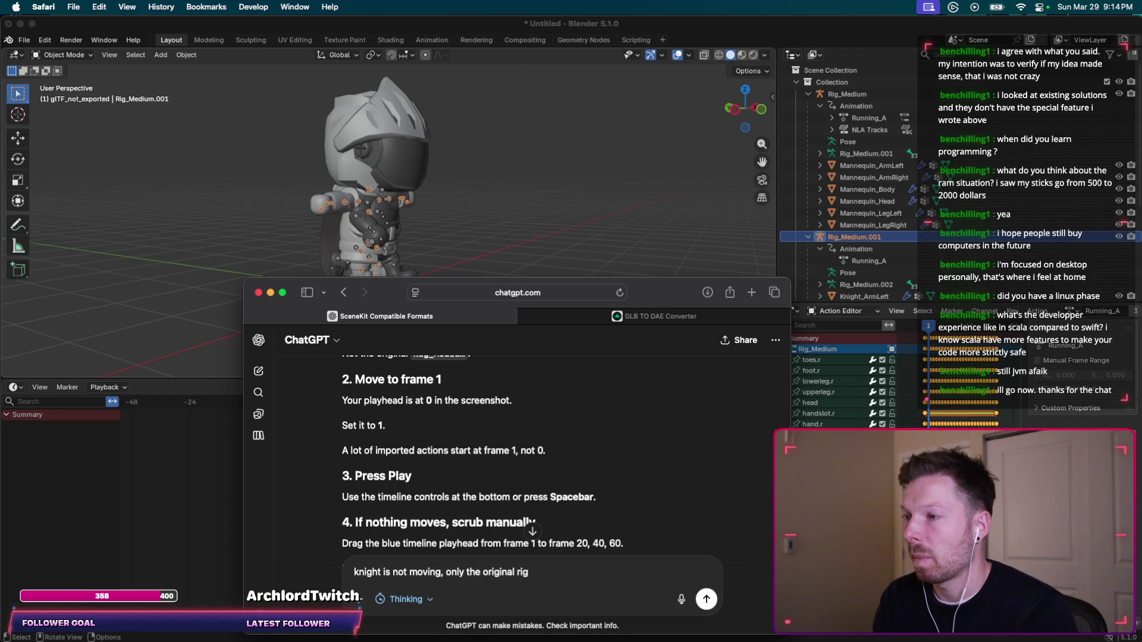
Attach a screenshot of the motionless knight to the ChatGPT message and scroll down.
key("super+v")
scroll(458, 420, "down", 2)
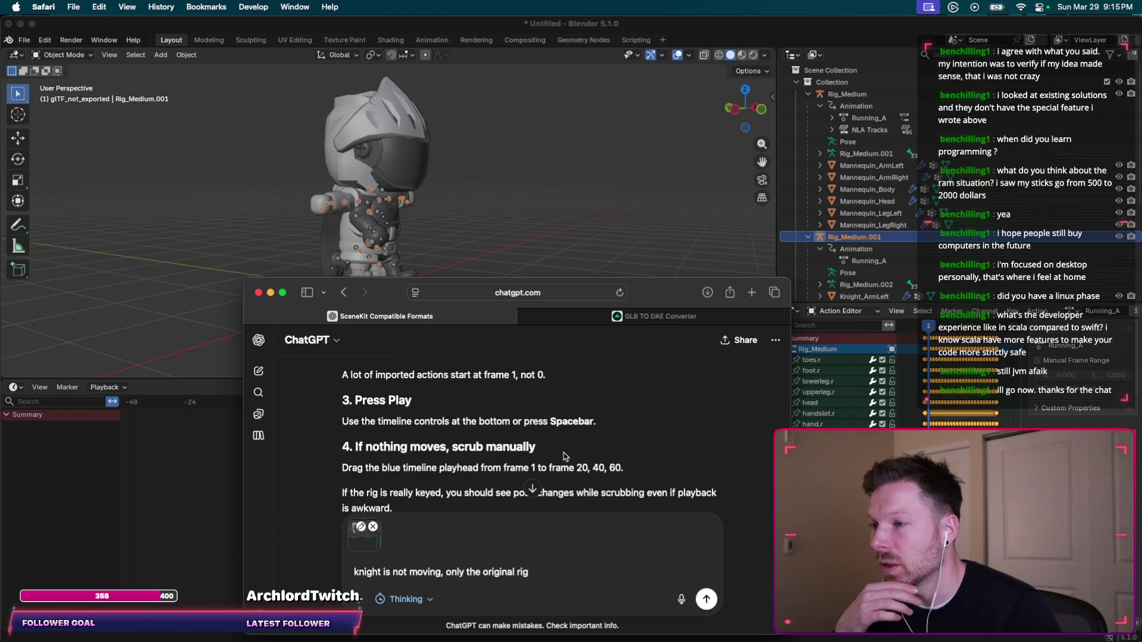
scroll(553, 452, "down", 1)
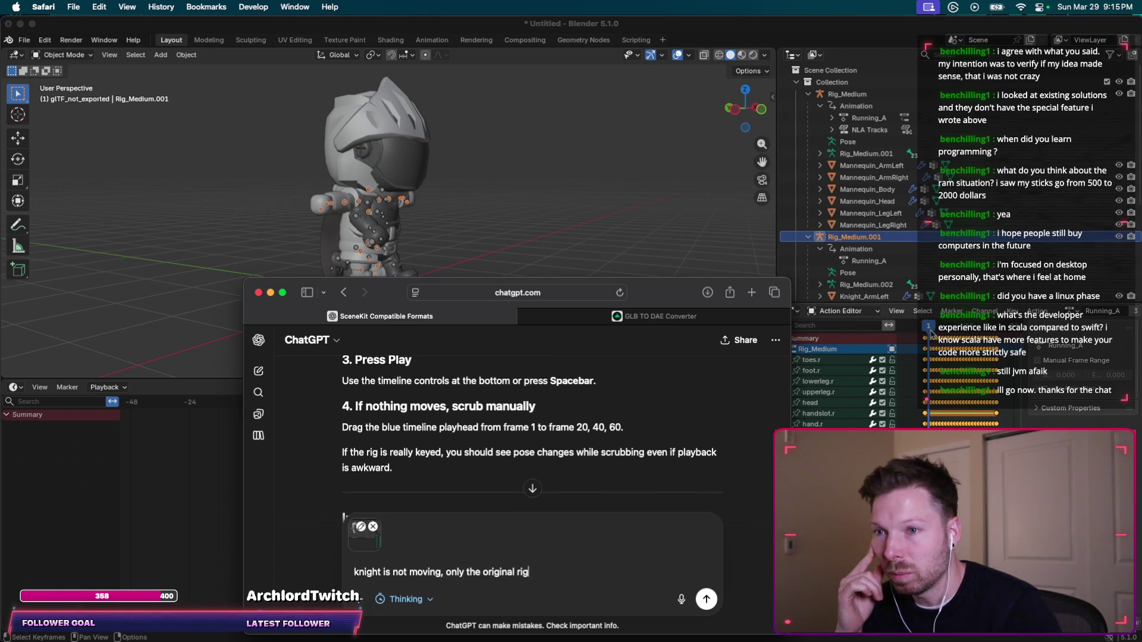
Reset Blender's playhead to frame 0, scrub the pose, then read ChatGPT's 'Important thing I see' reply.
left_click(931, 337)
left_click_drag(926, 327, 923, 331)
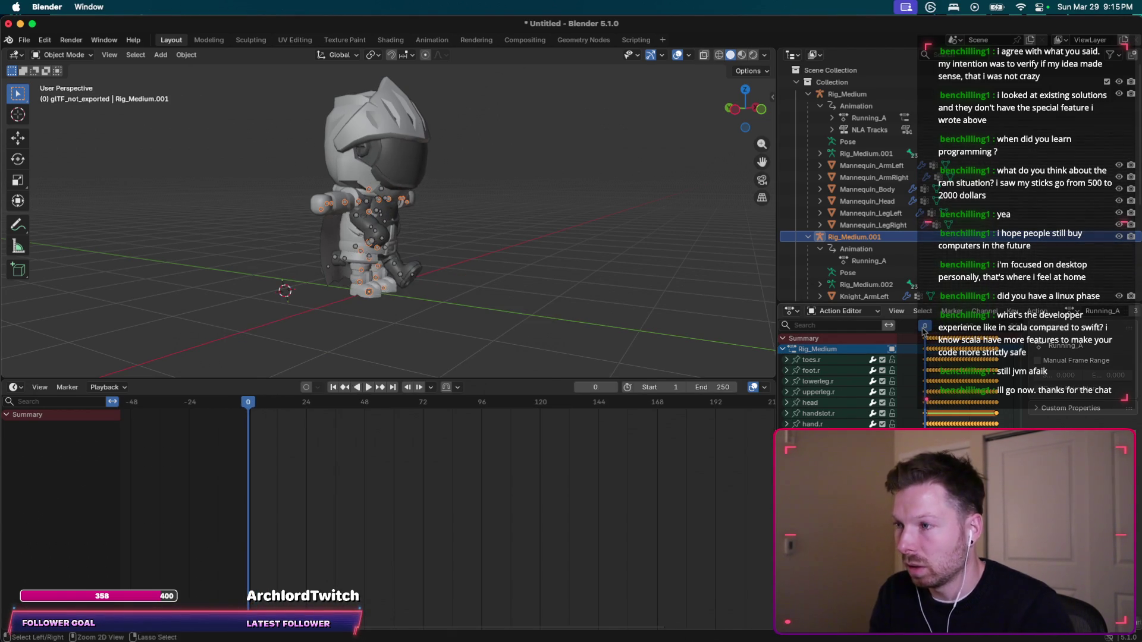
key("super+Tab")
scroll(586, 421, "down", 3)
scroll(587, 421, "down", 3)
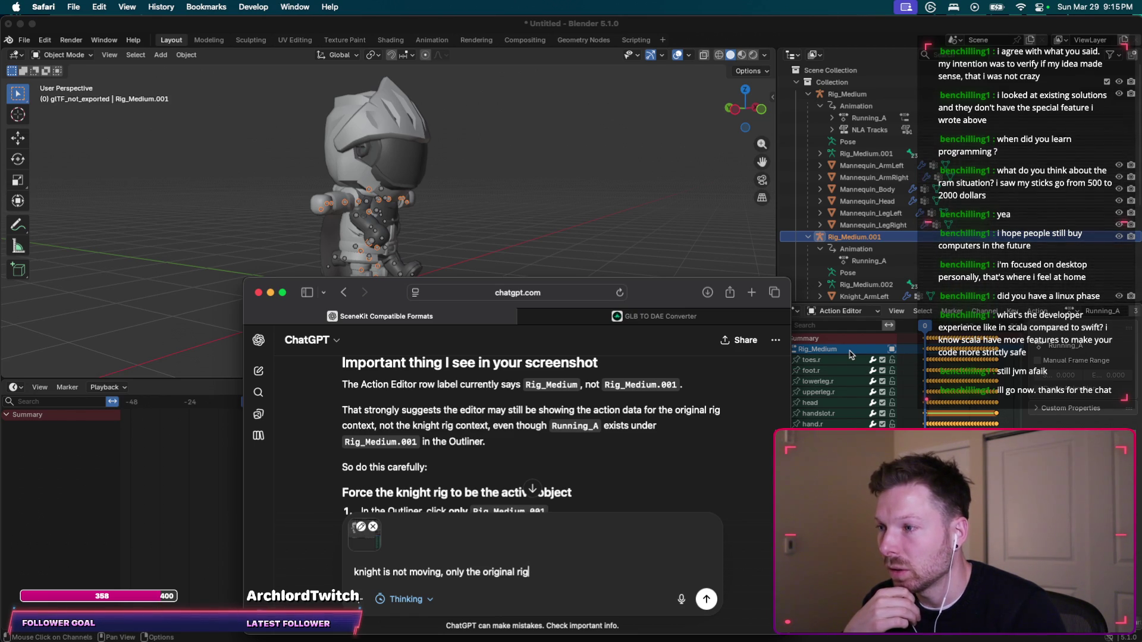
left_click(833, 351)
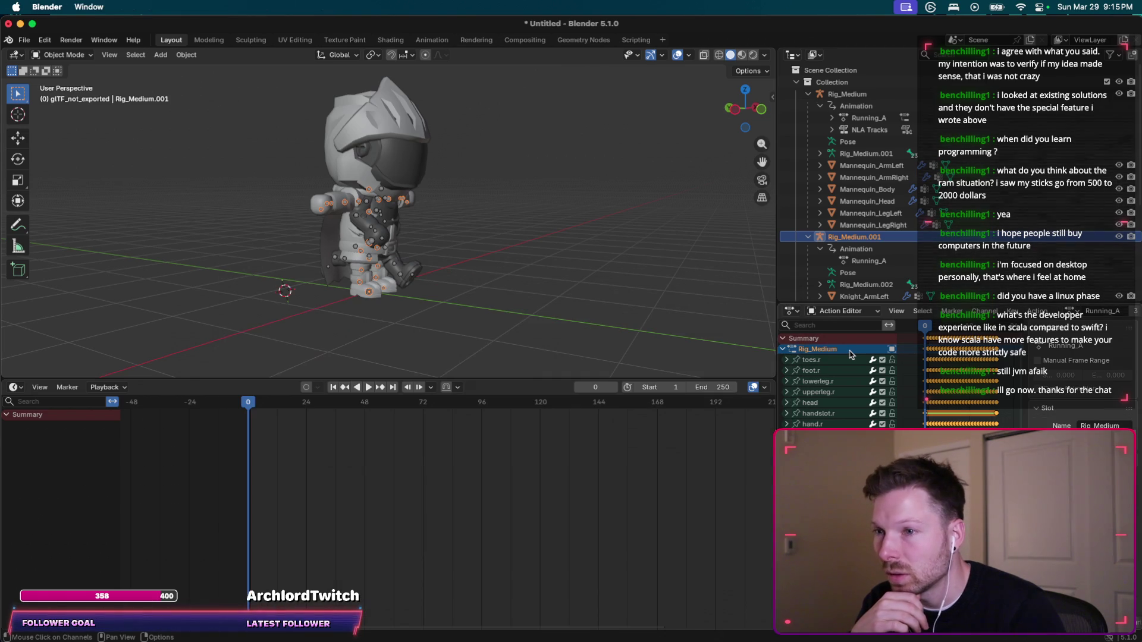
Collapse Rig_Medium's bone list and browse the Action Editor mode and editor-type menus without changing them.
left_click(784, 349)
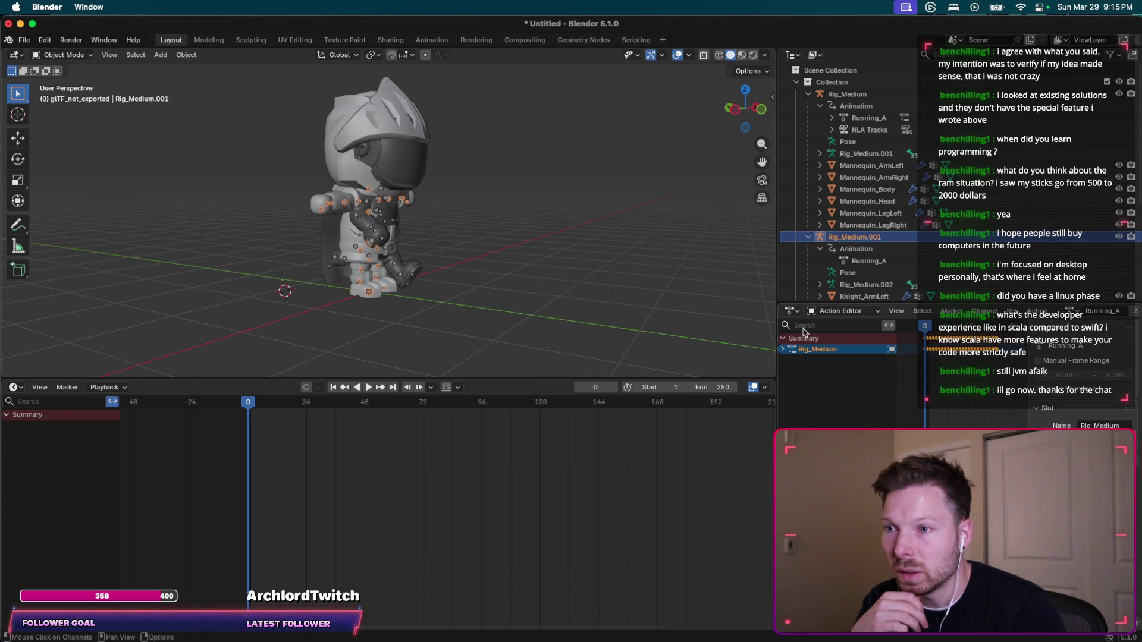
left_click(829, 312)
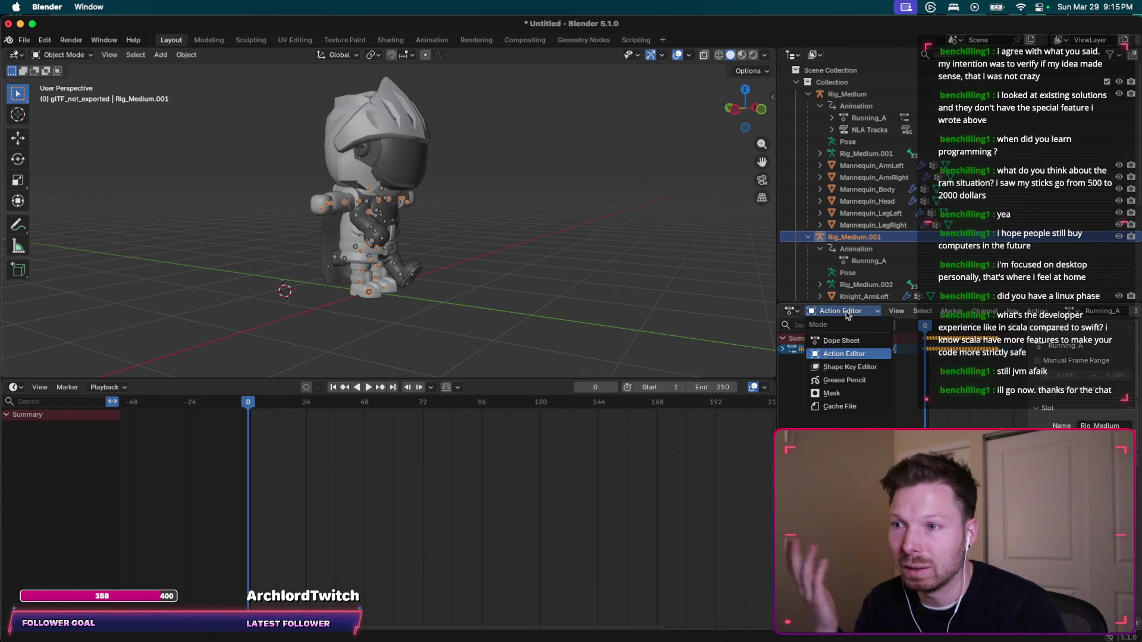
left_click(792, 311)
left_click(792, 311)
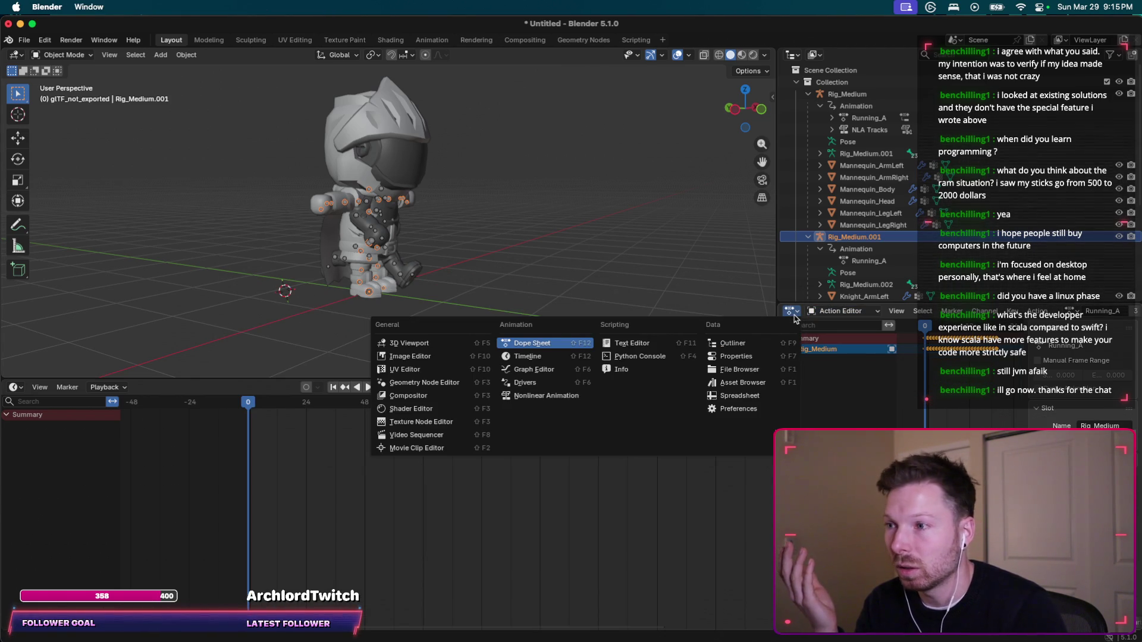
left_click(794, 315)
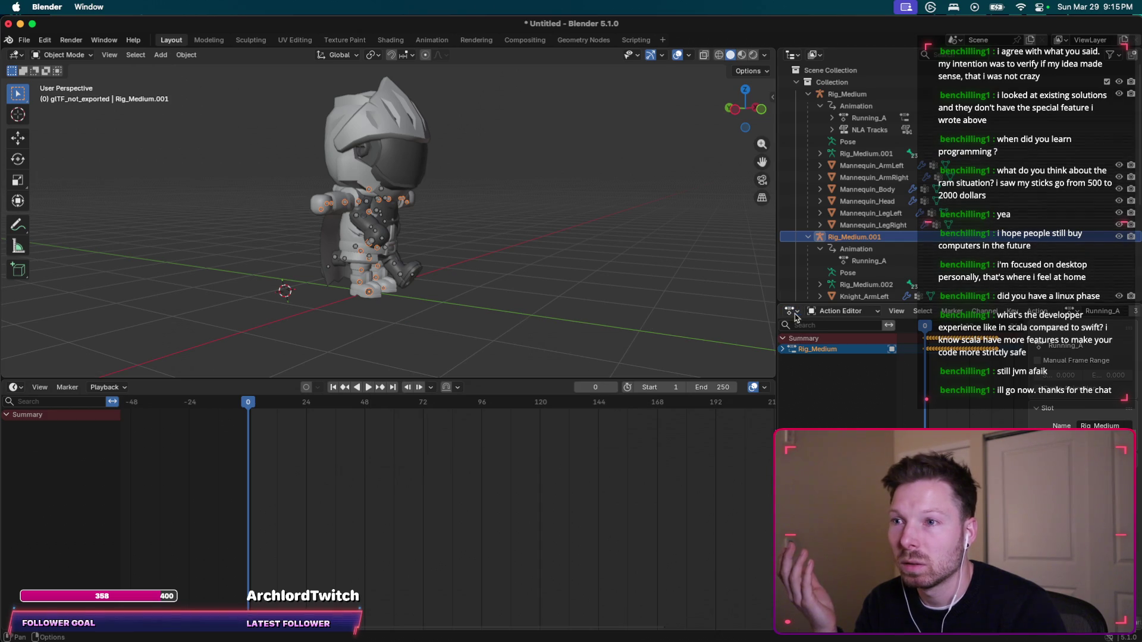
left_click(793, 313)
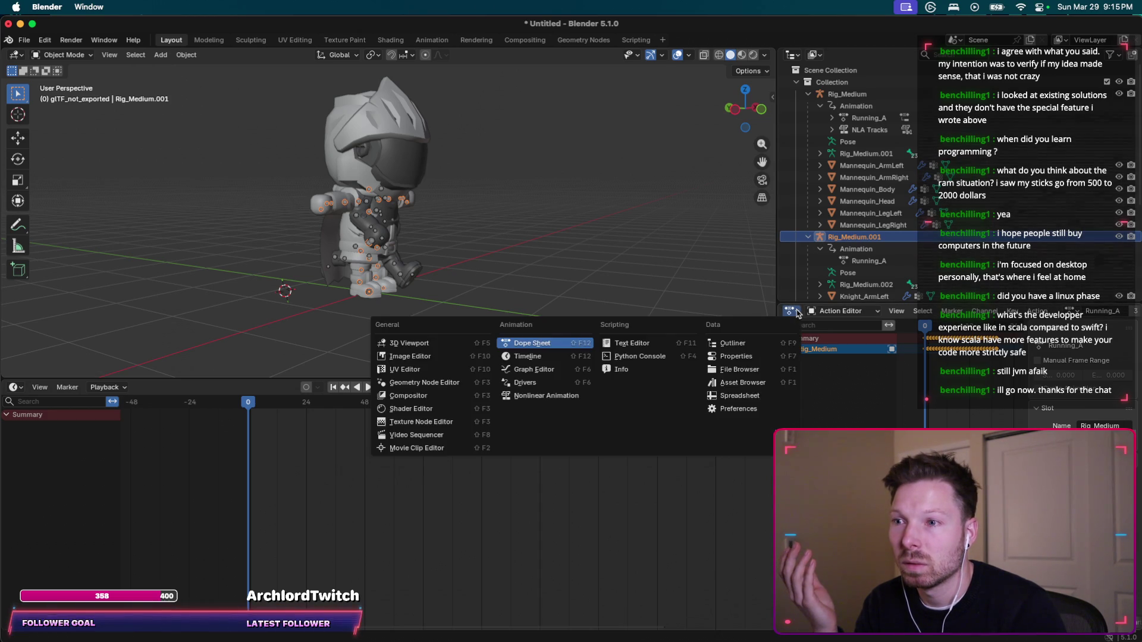
left_click(794, 314)
key("super+Tab")
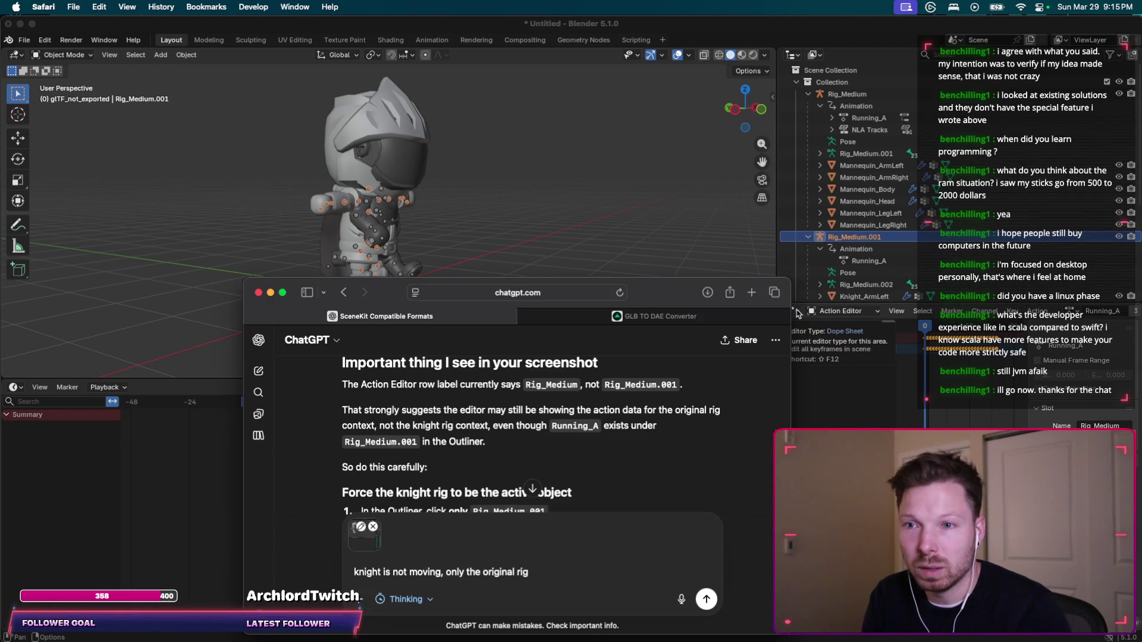
Scroll ChatGPT's reply to the 'Force the knight rig' active-object steps, then return to Blender.
scroll(696, 387, "down", 3)
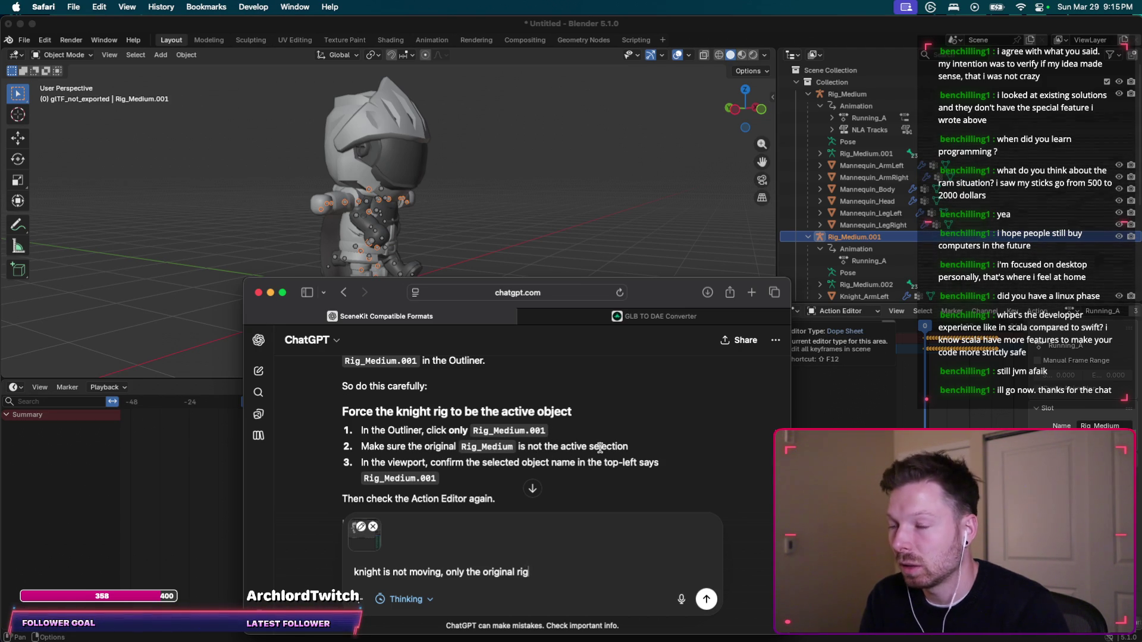
scroll(664, 430, "down", 1)
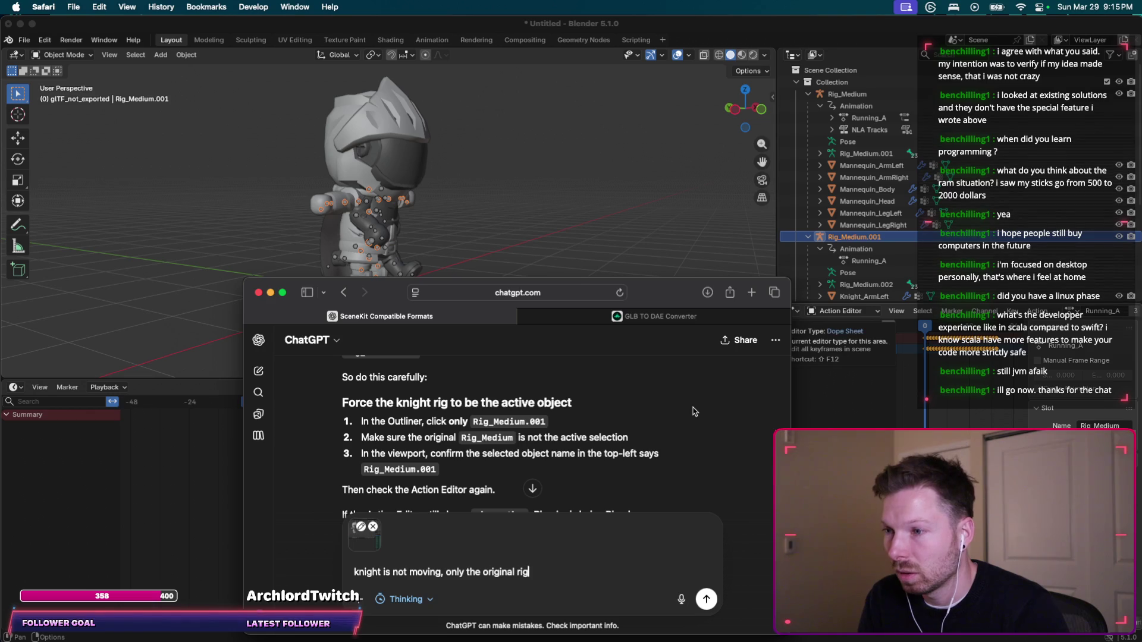
left_click(811, 343)
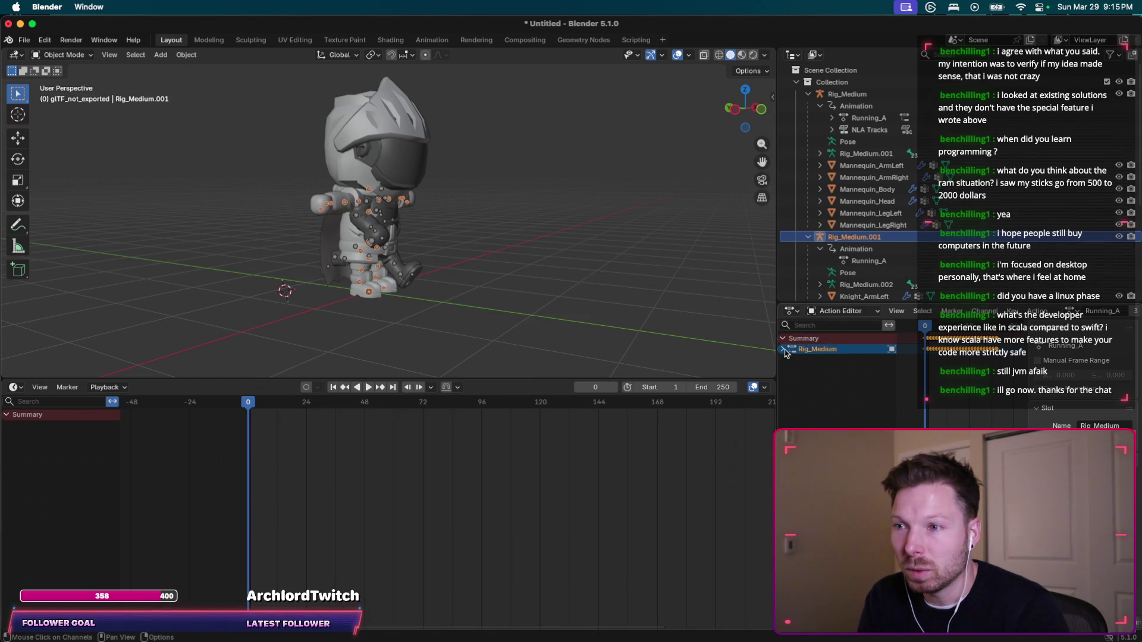
Select Rig_Medium.001 and toggle the animation editor to Dope Sheet and back to Action Editor.
left_click(821, 238)
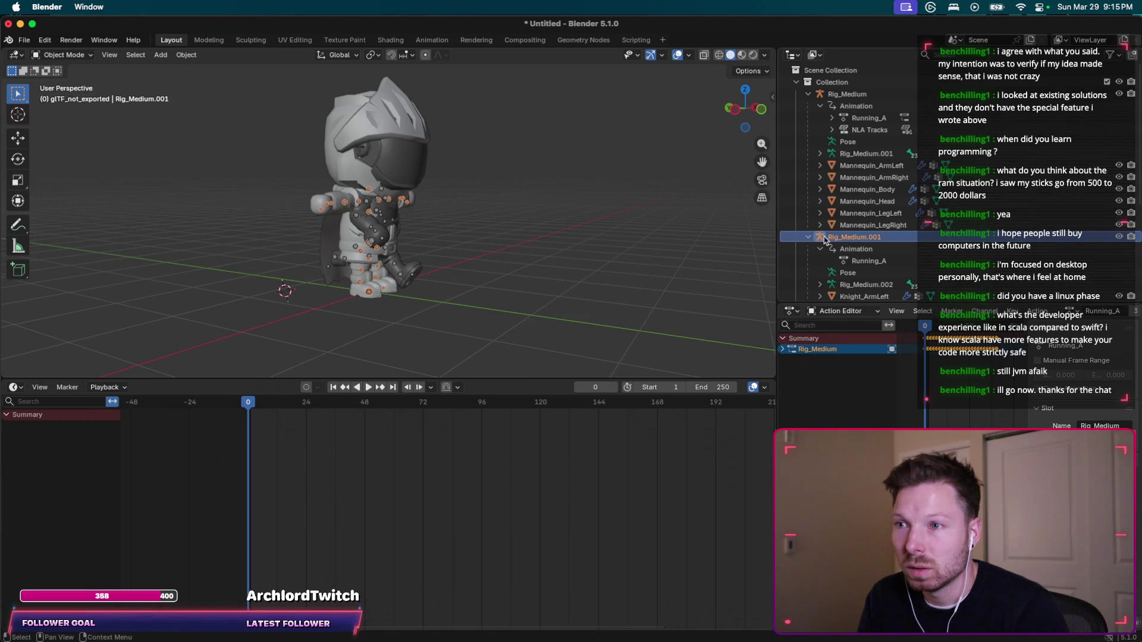
left_click_drag(821, 237, 821, 368)
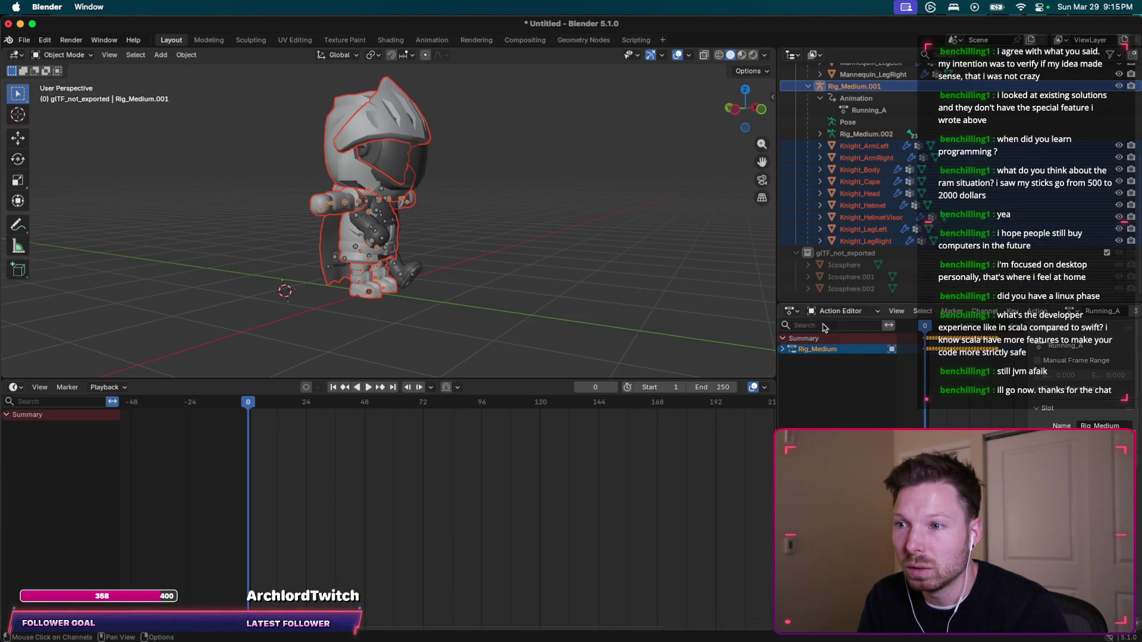
left_click(840, 311)
left_click(840, 341)
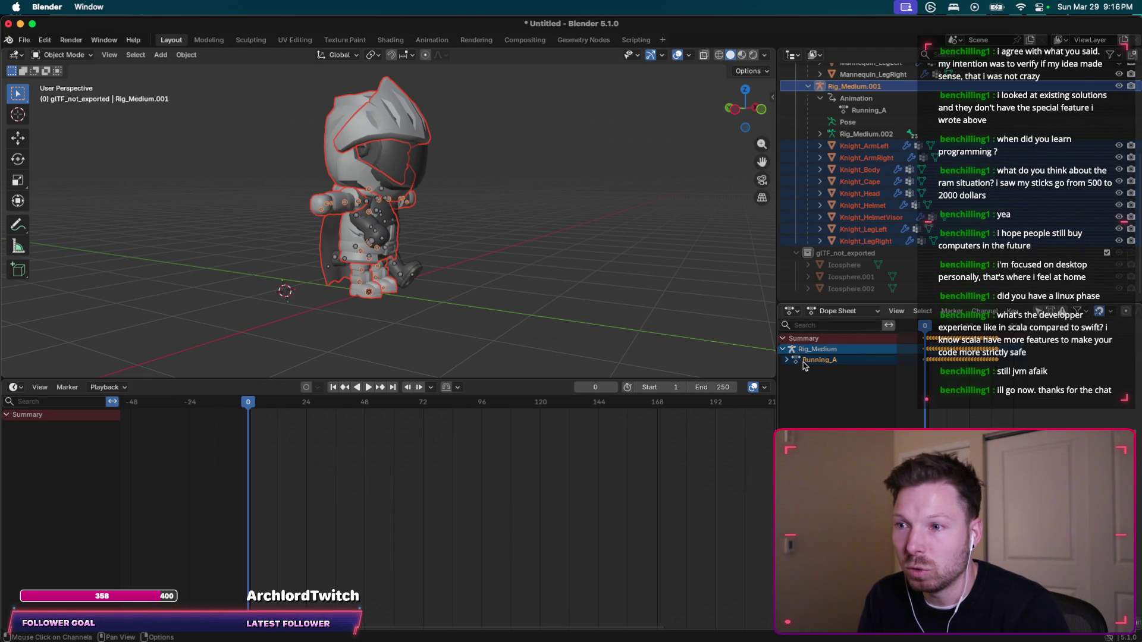
left_click(839, 311)
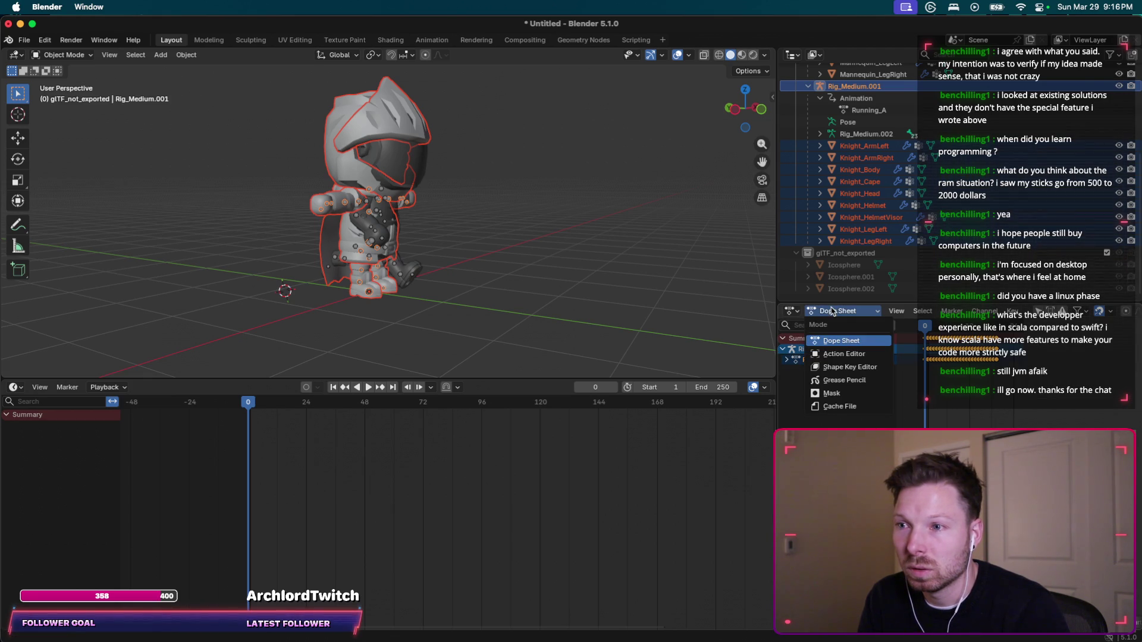
left_click(836, 357)
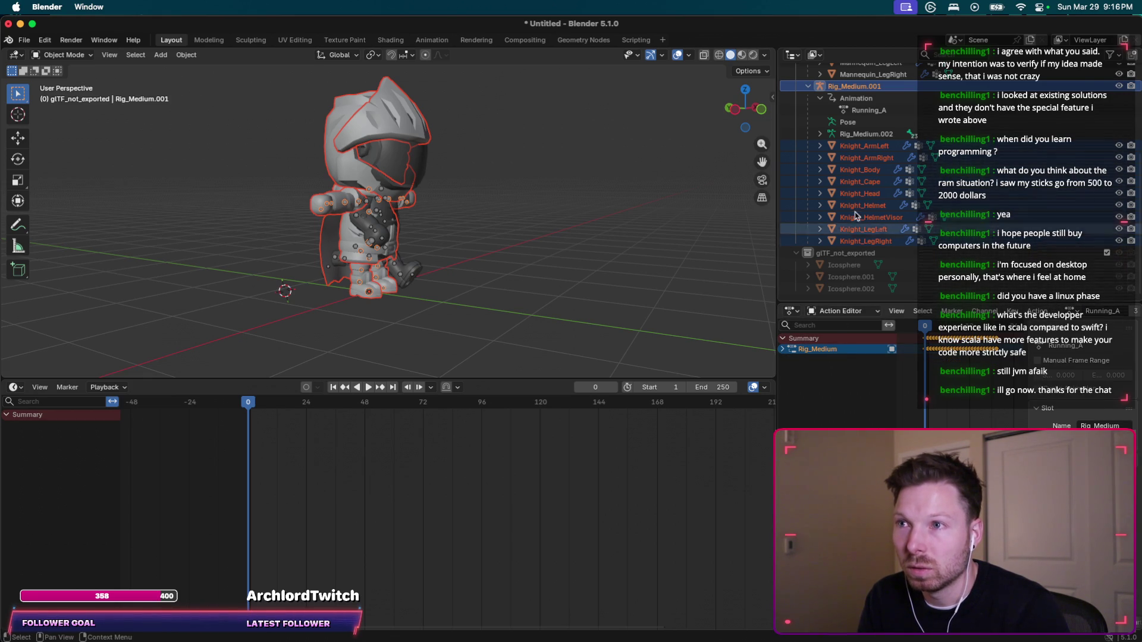
scroll(838, 226, "up", 6)
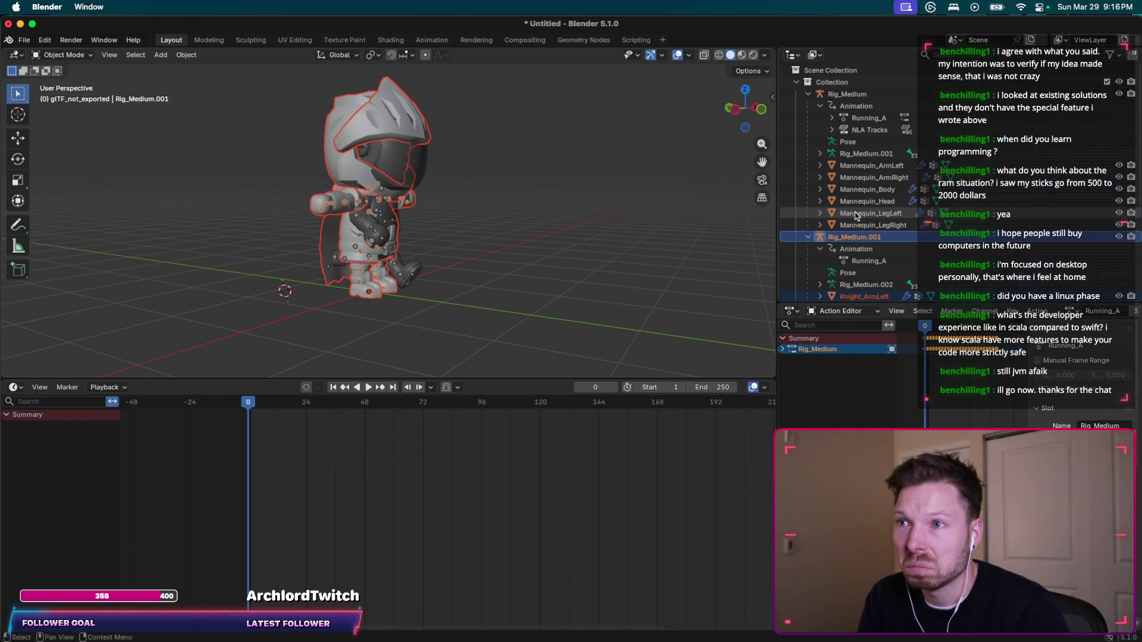
Collapse Rig_Medium and Rig_Medium.001 in the Outliner, then try Show Active on Rig_Medium.001.
left_click(808, 94)
left_click(809, 106)
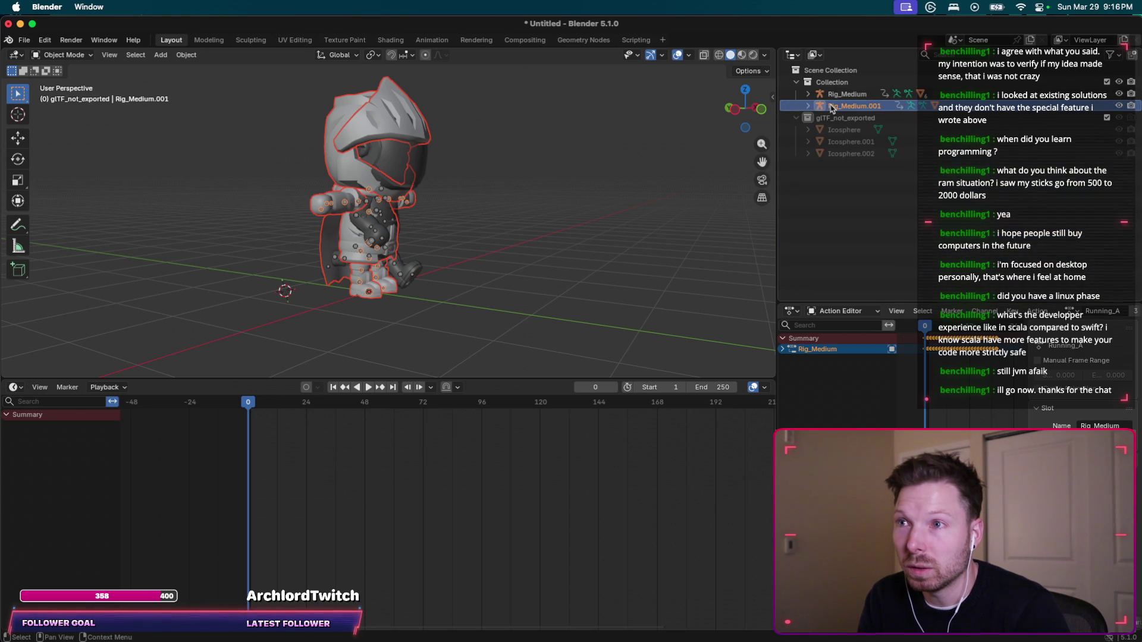
left_click(830, 70)
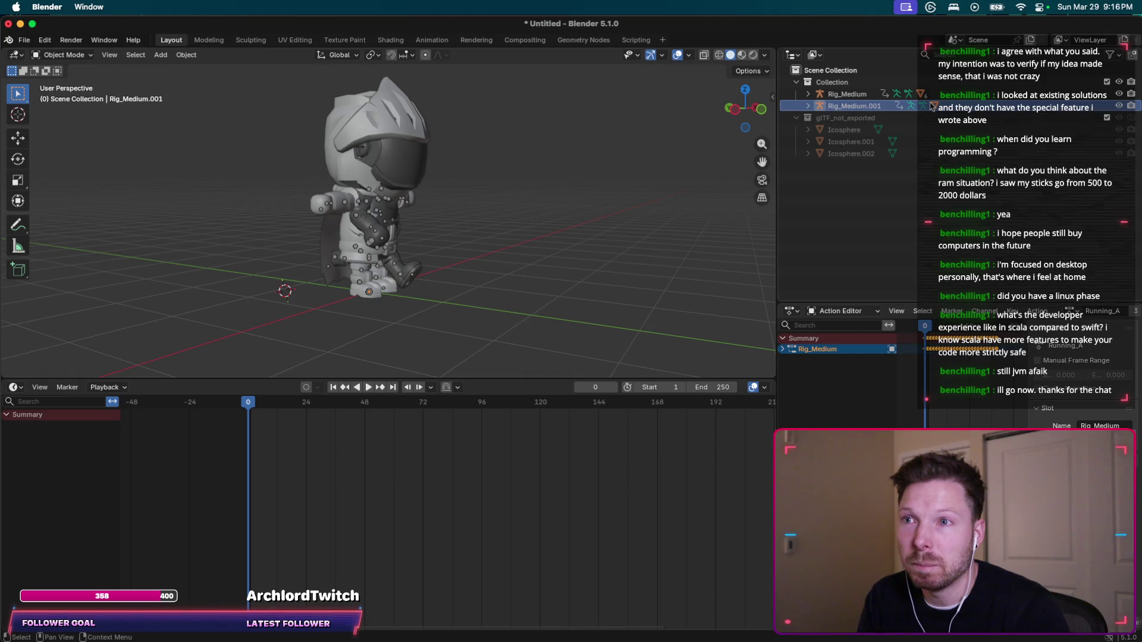
right_click(856, 107)
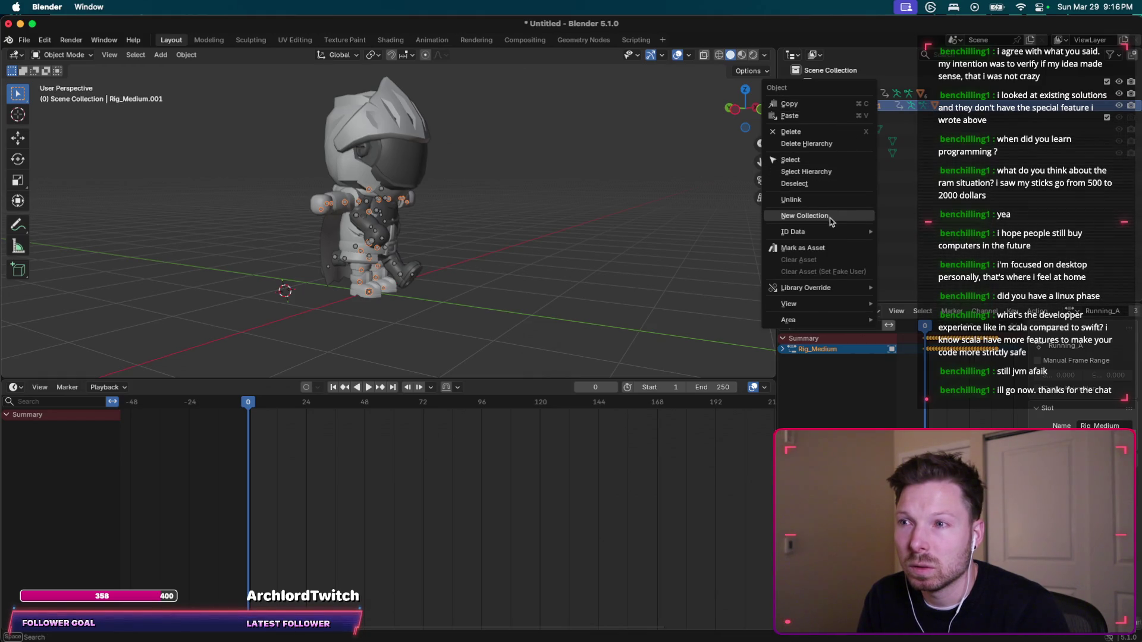
mouse_move(829, 309)
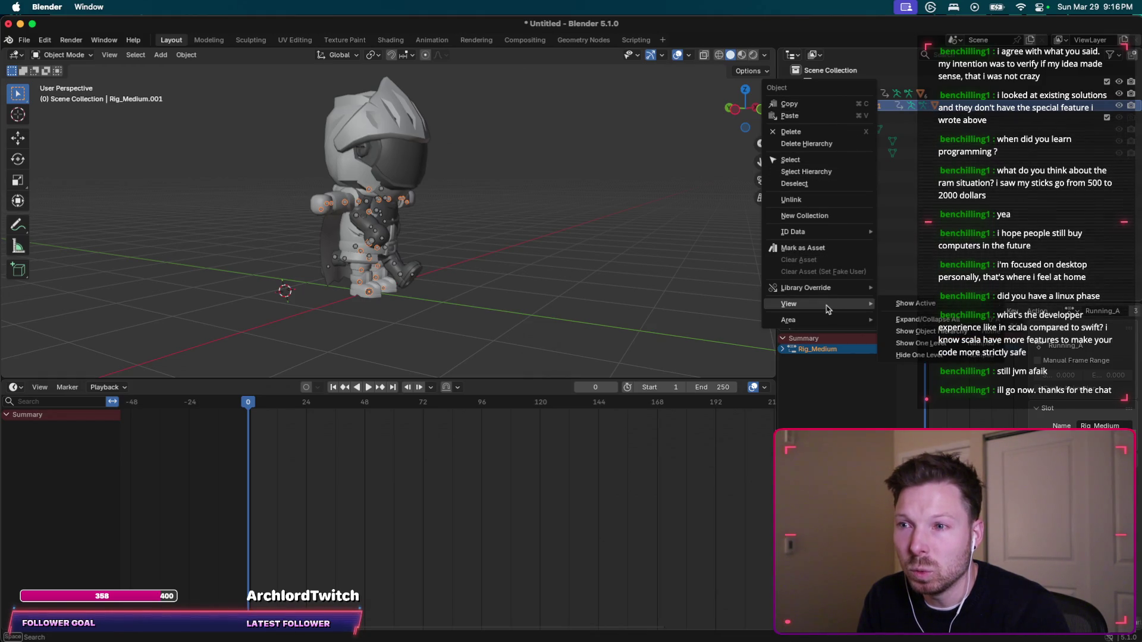
left_click(919, 303)
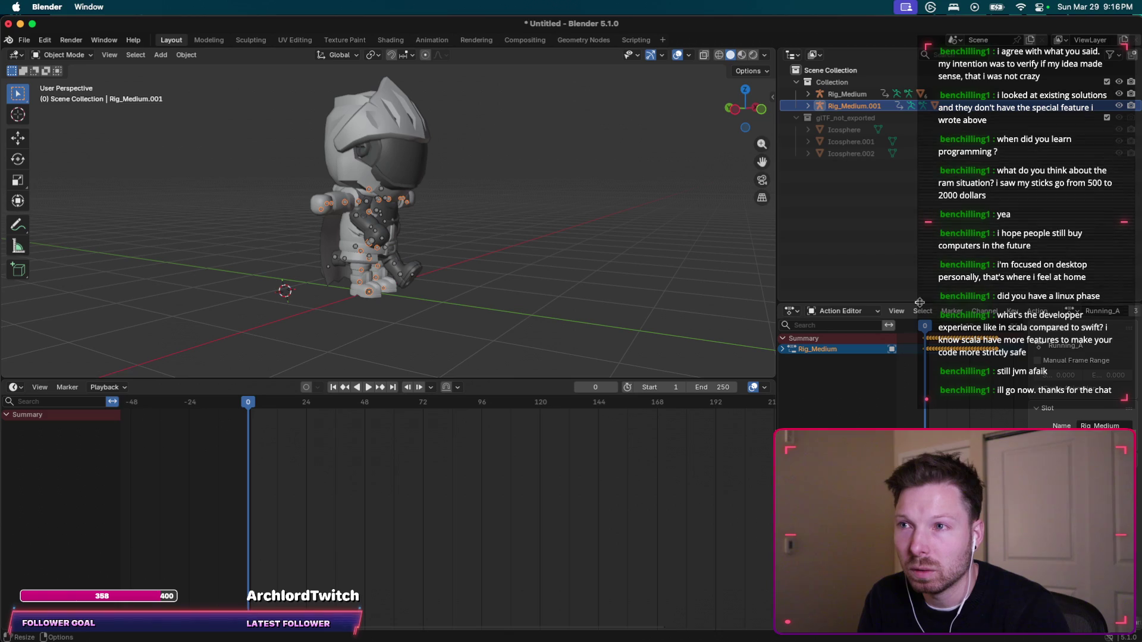
Select Rig_Medium, check its context menu, and browse the Action Editor's Action and Select menus.
left_click(847, 94)
right_click(847, 94)
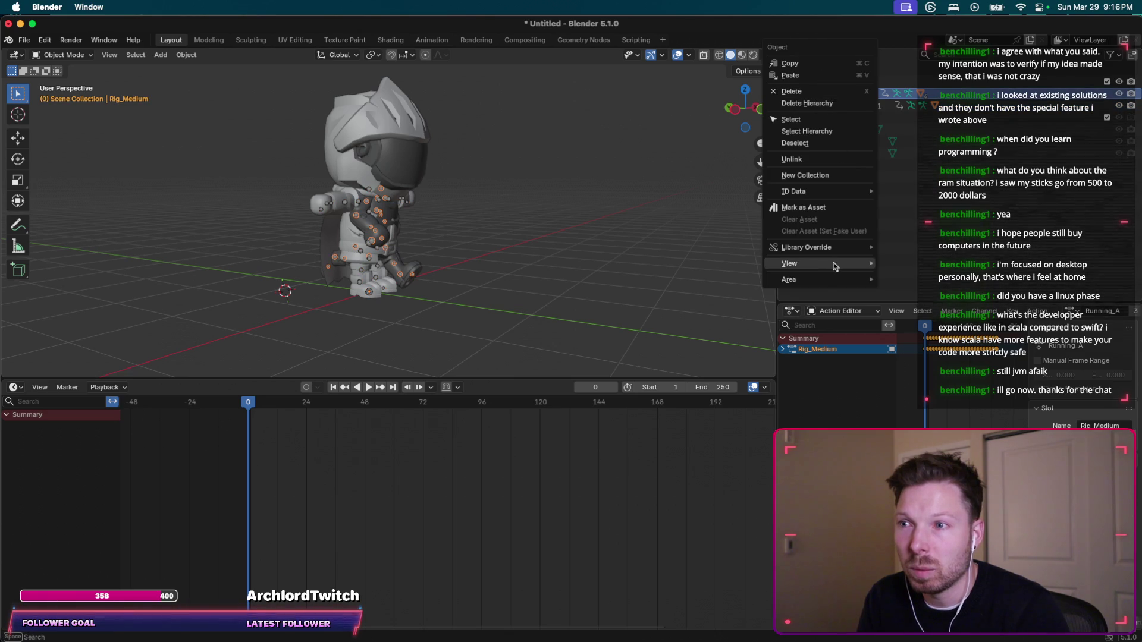
mouse_move(861, 267)
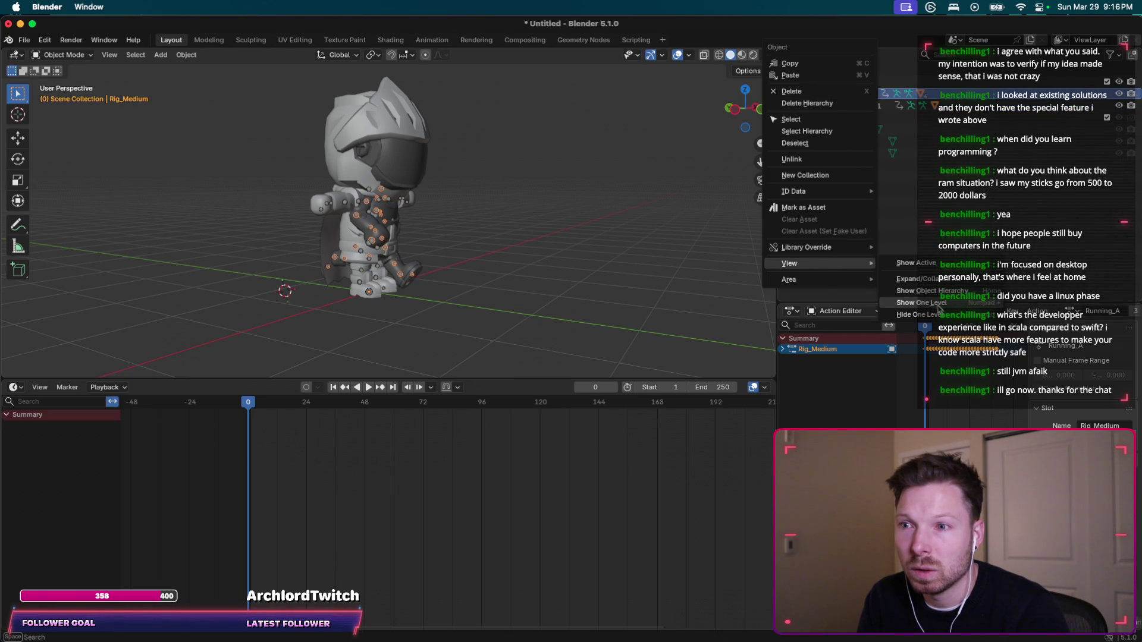
mouse_move(833, 279)
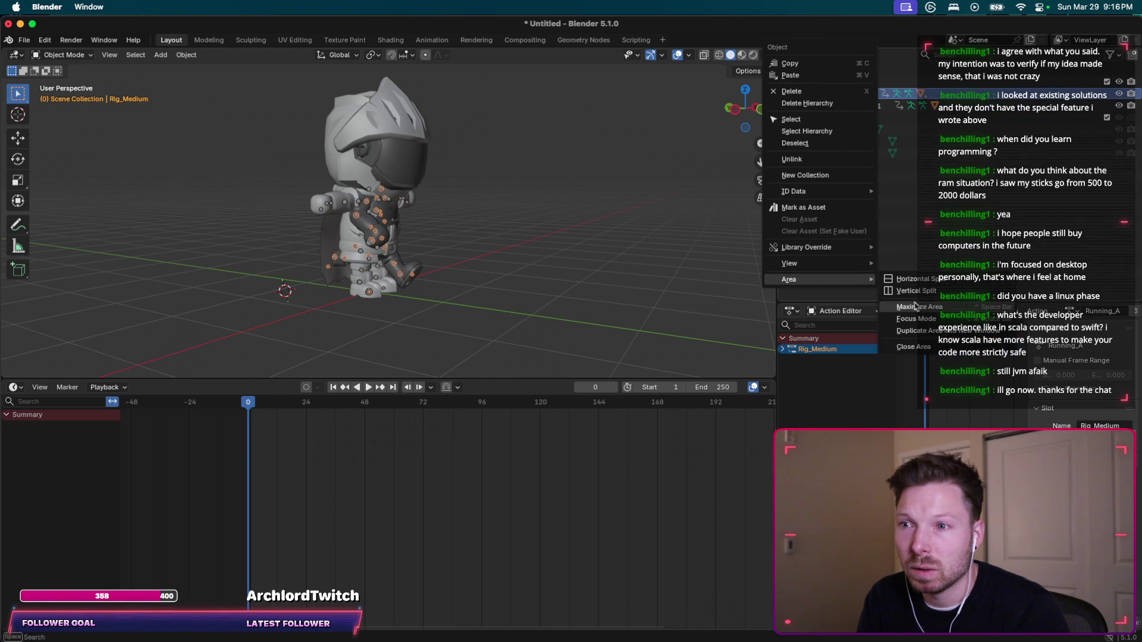
left_click(838, 355)
left_click(838, 312)
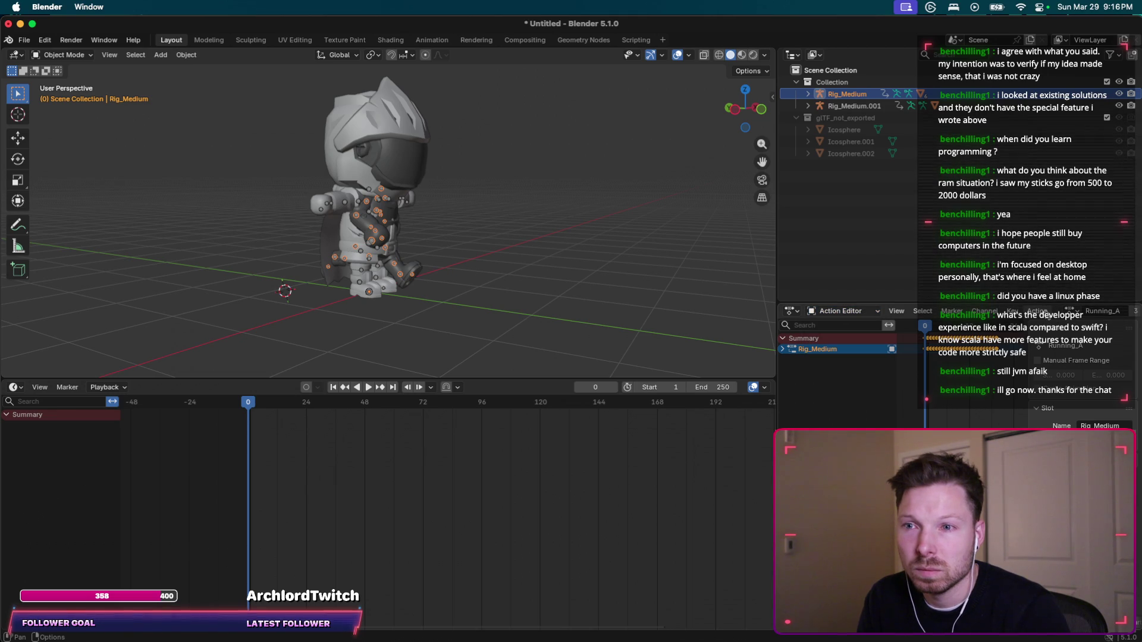
left_click(1036, 311)
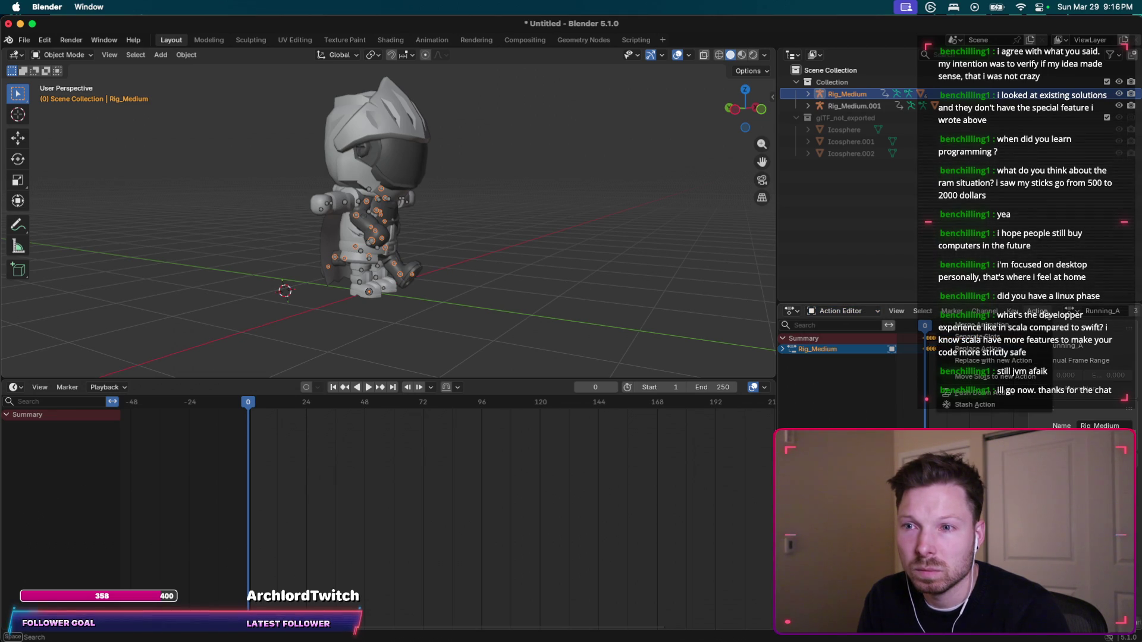
left_click(921, 312)
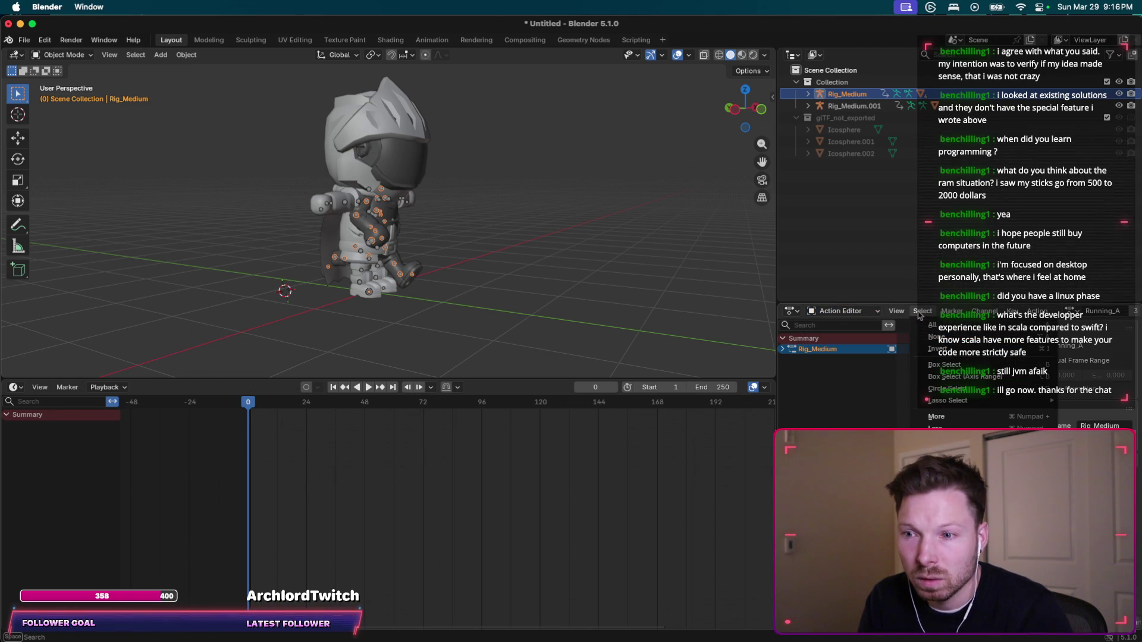
mouse_move(902, 315)
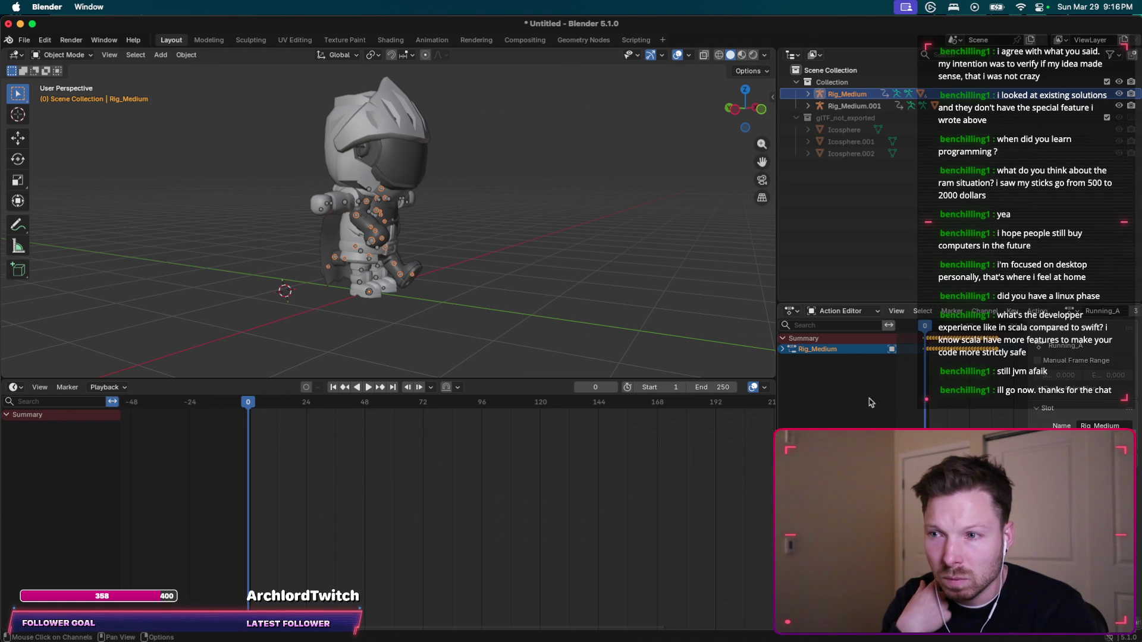
Make Rig_Medium.001 the active object, checking the playback and editor-type menus without changes.
left_click(848, 107)
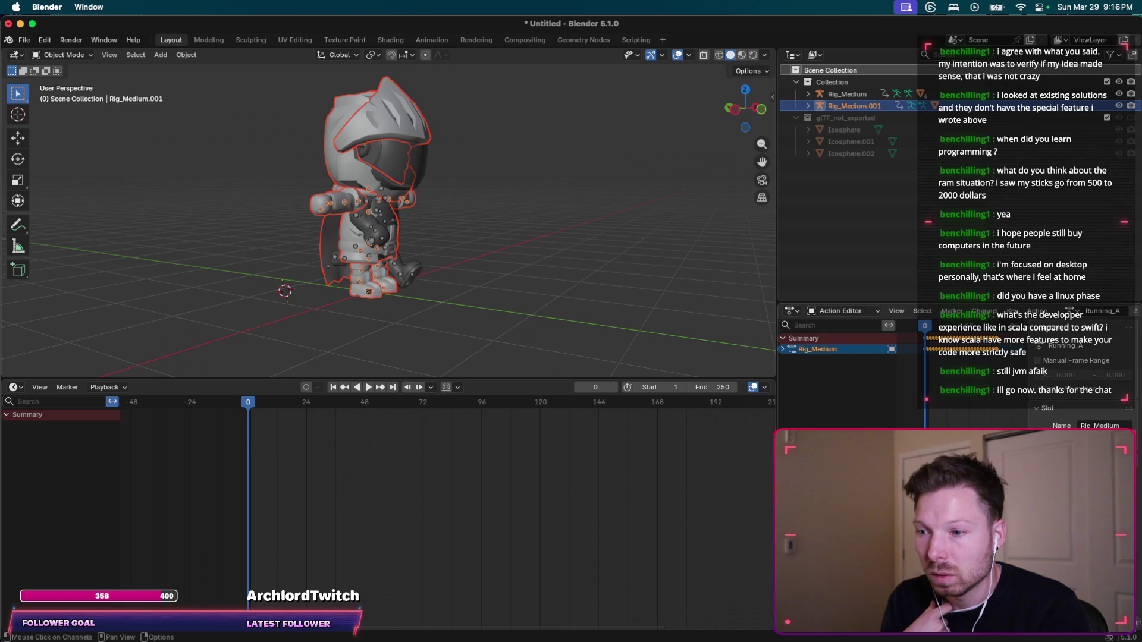
left_click(755, 387)
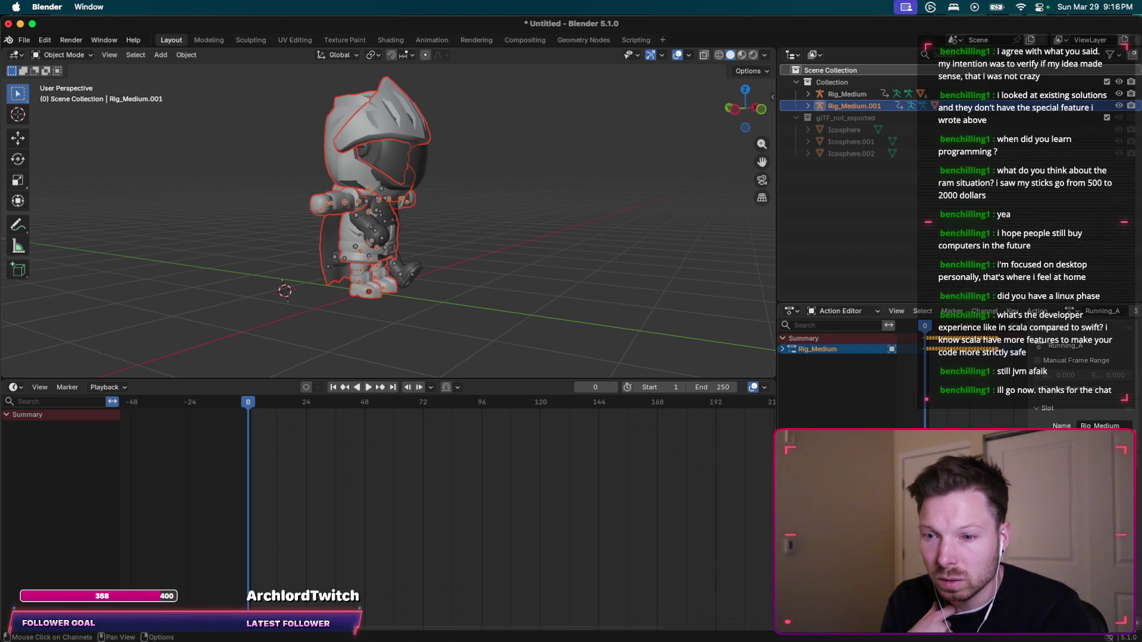
left_click(795, 312)
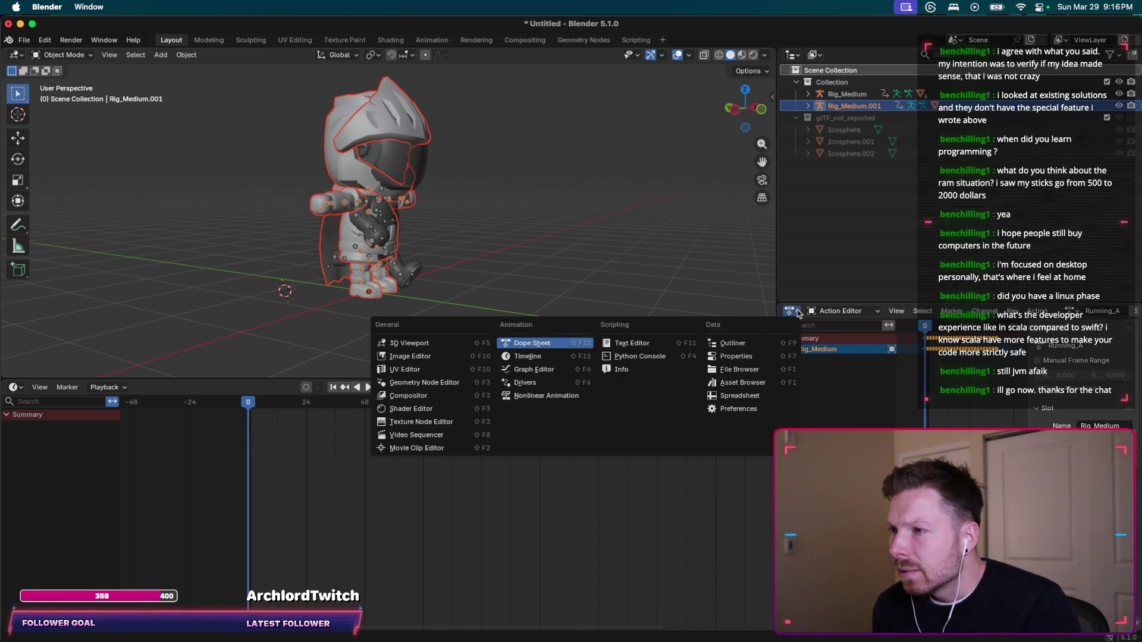
key("Escape")
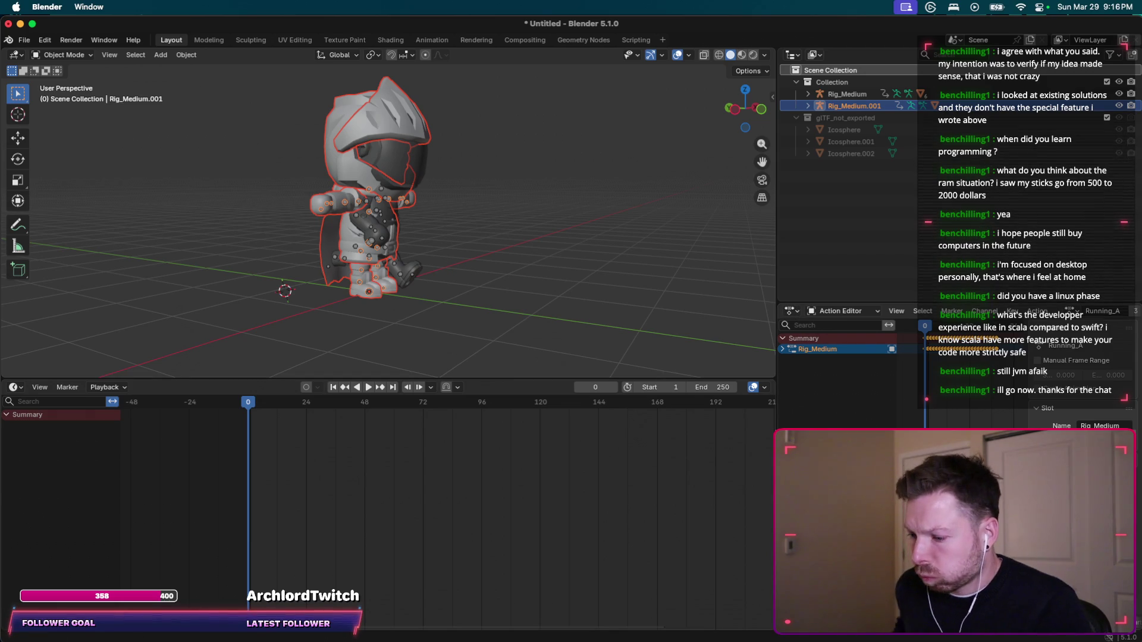
Tell ChatGPT Rig_Medium.001 can't be selected even via right-click > View > Show Active.
key("super+Tab")
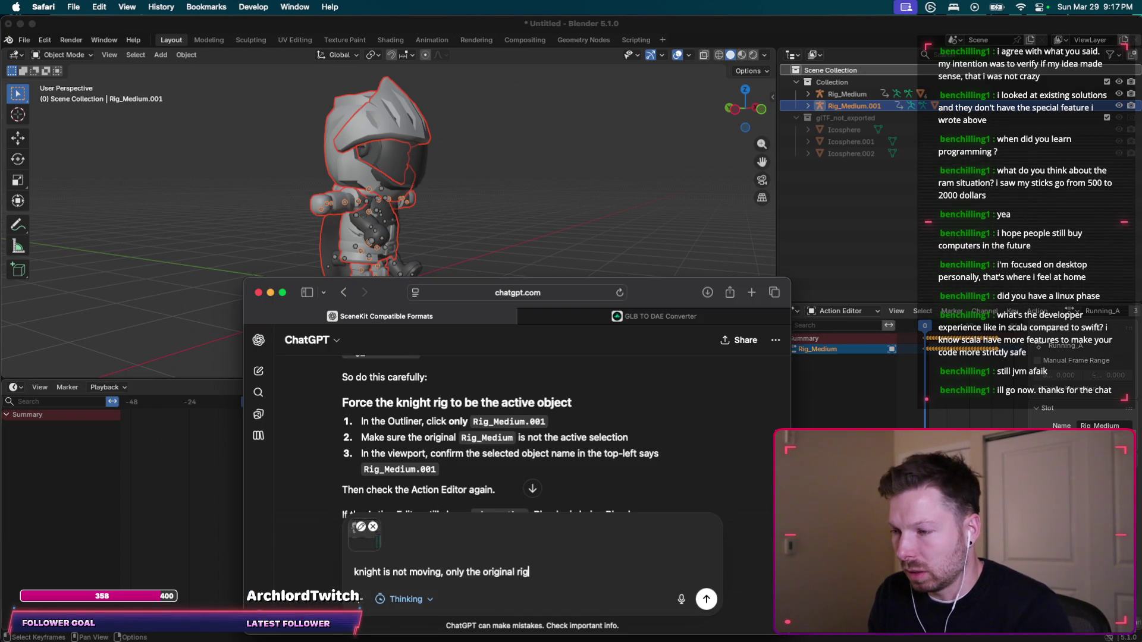
key("shift+Return")
key("shift+Return")
type("I don't know h")
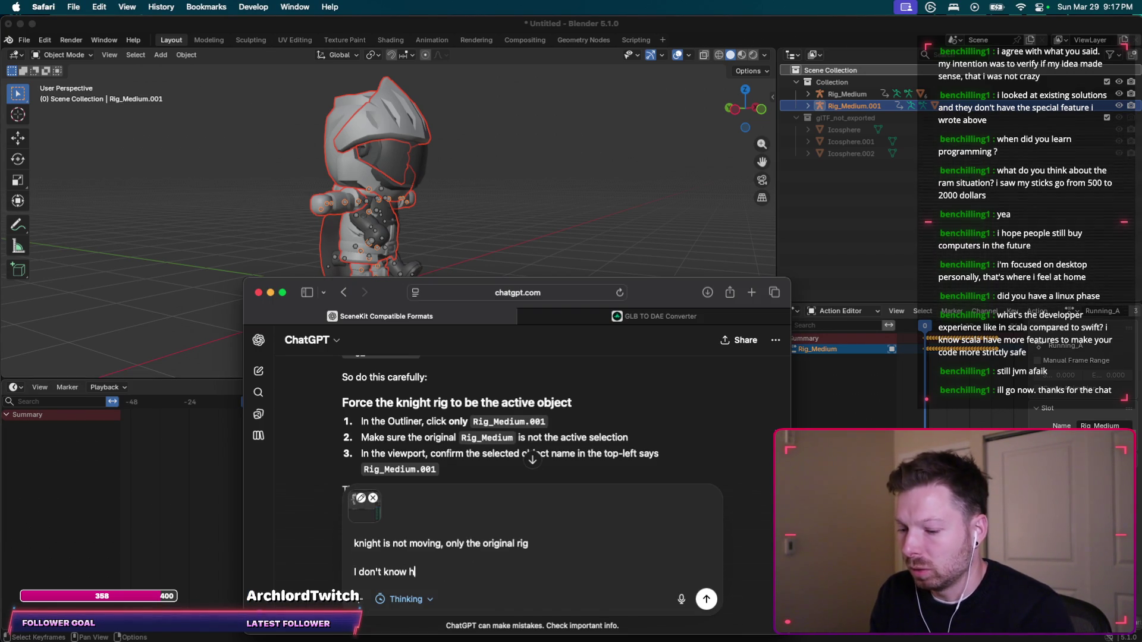
type("ow to select the Rig_Medium.001 ")
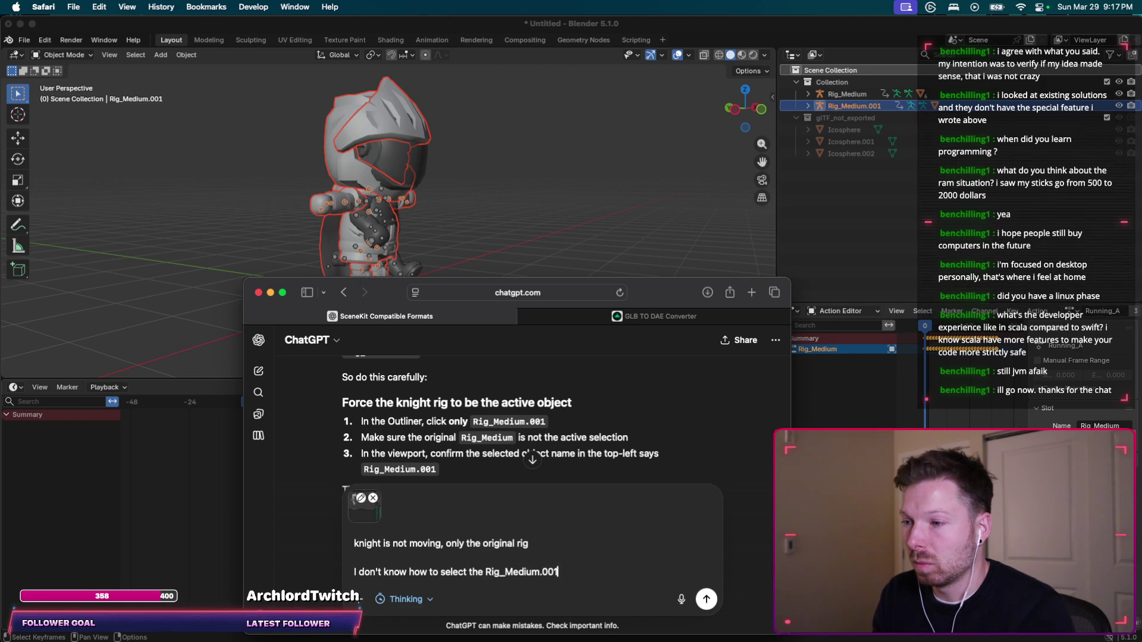
type("even right click")
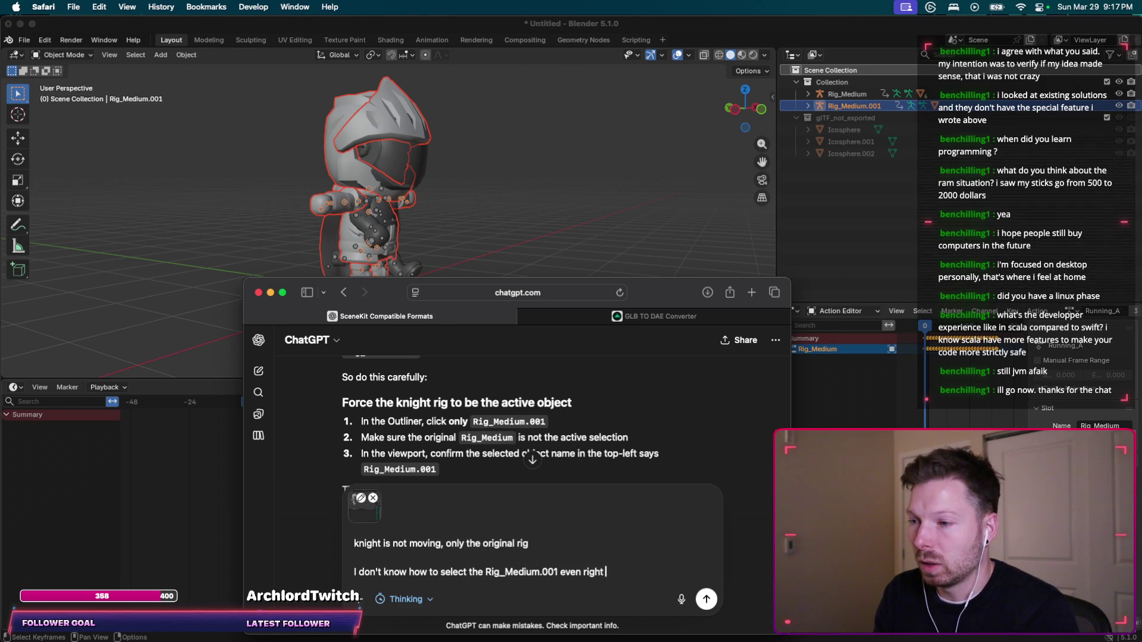
right_click(856, 107)
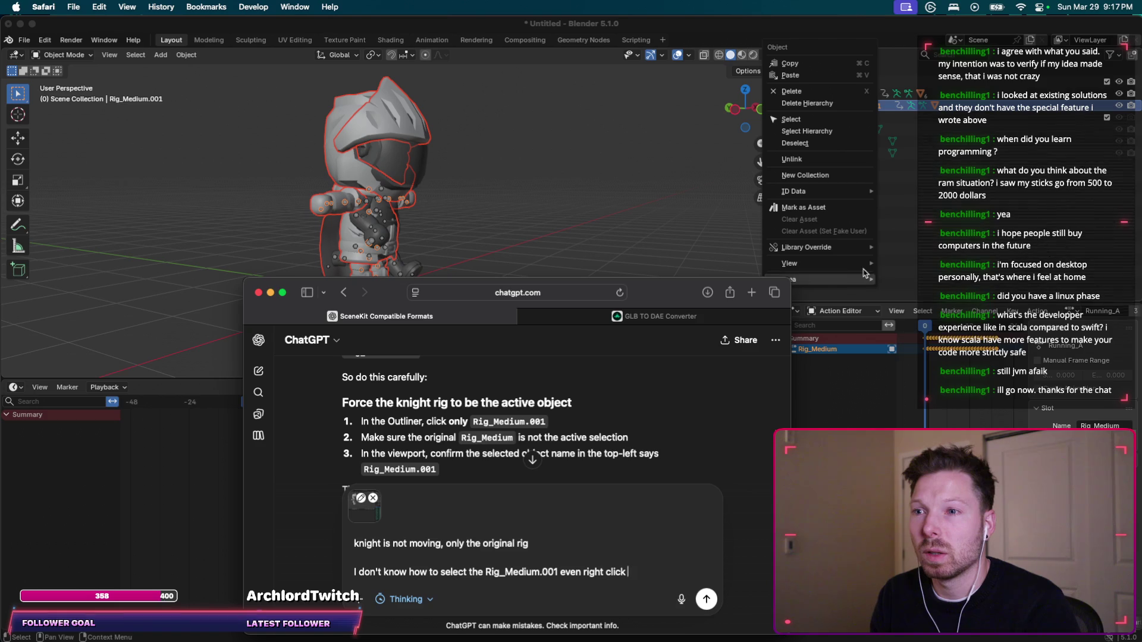
mouse_move(866, 267)
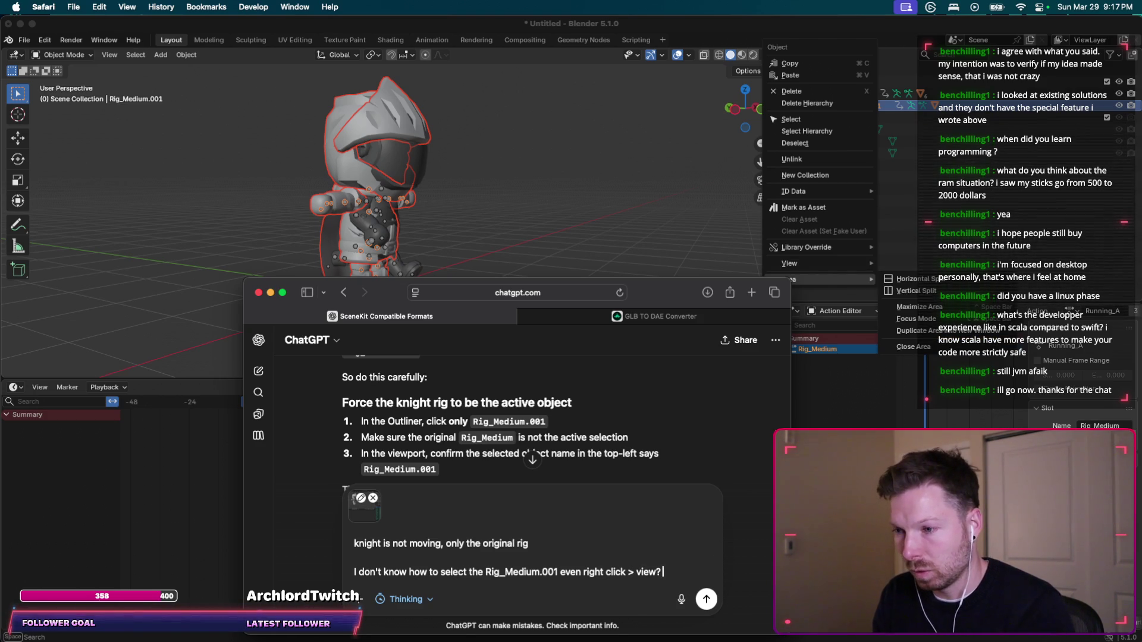
key("BackSpace")
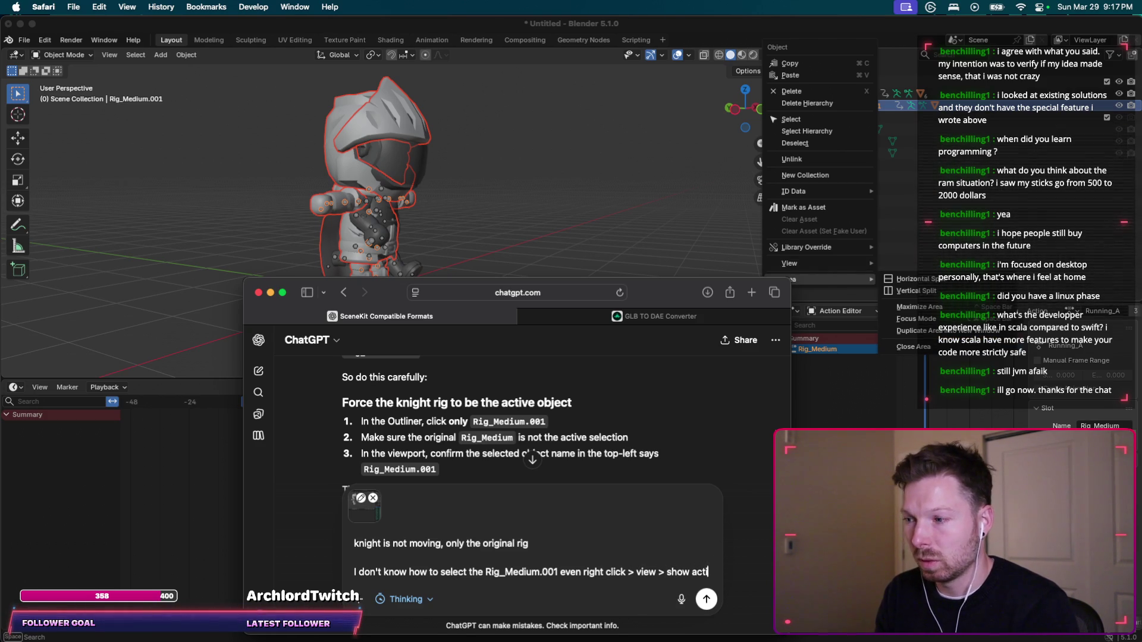
type("ive")
key("shift+Return")
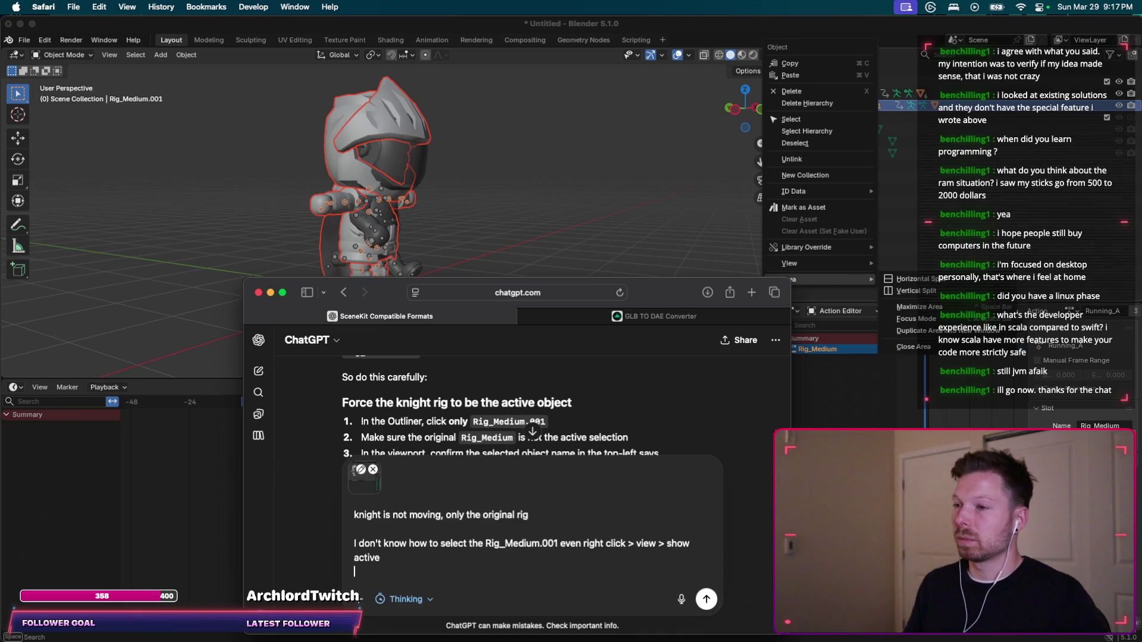
key("Return")
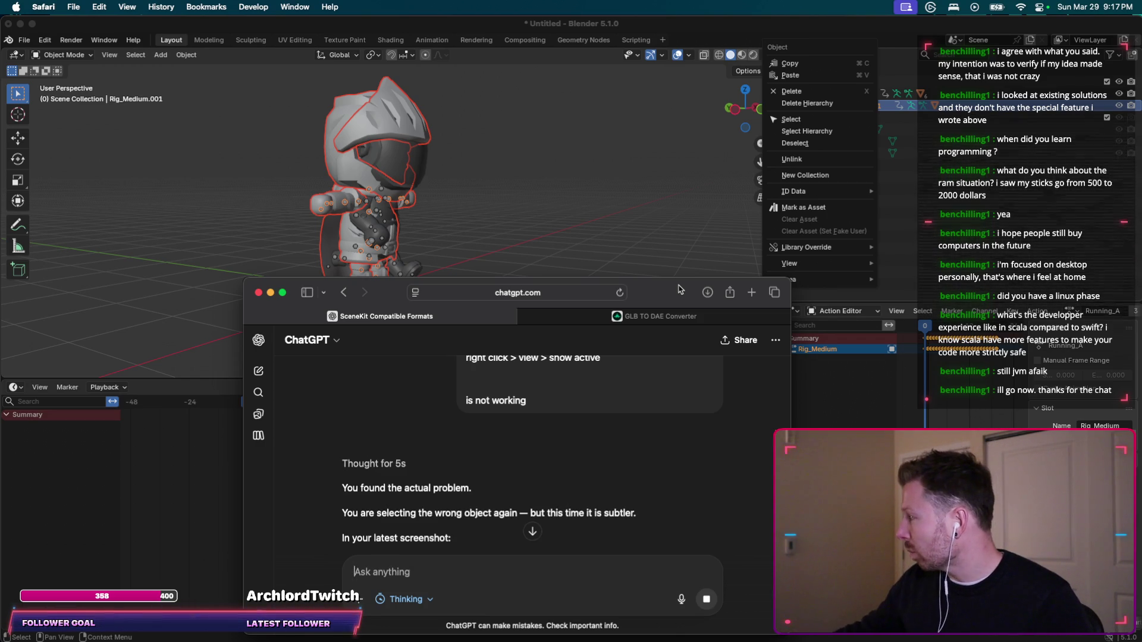
Scroll through ChatGPT's answer naming Rig_Medium.002 as the real knight armature, then return to Blender.
scroll(615, 485, "down", 3)
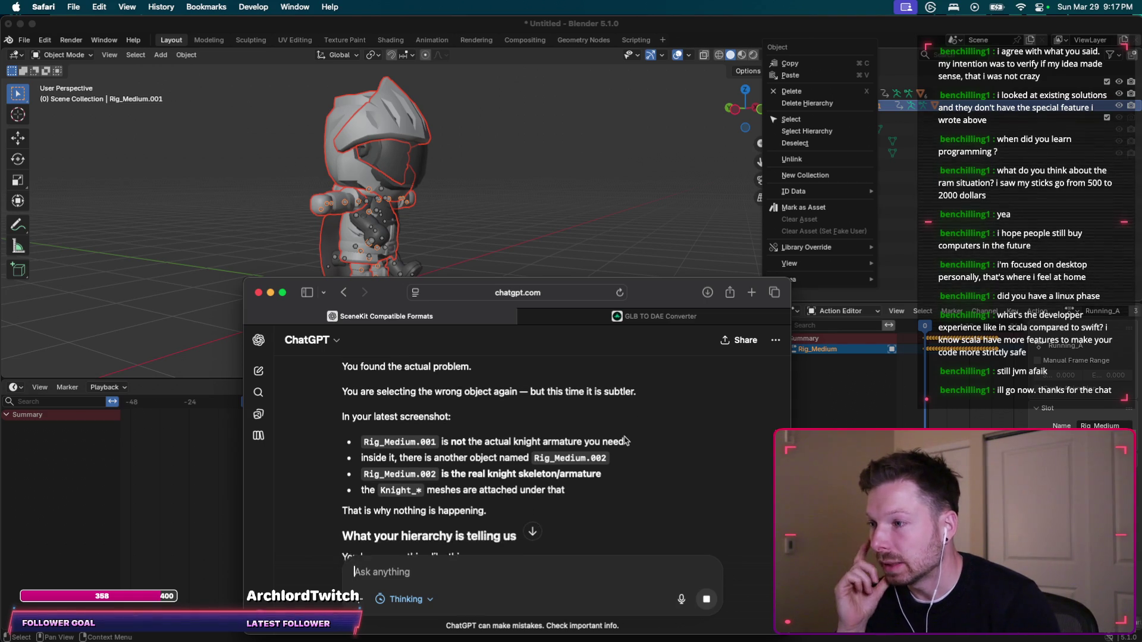
scroll(625, 440, "down", 3)
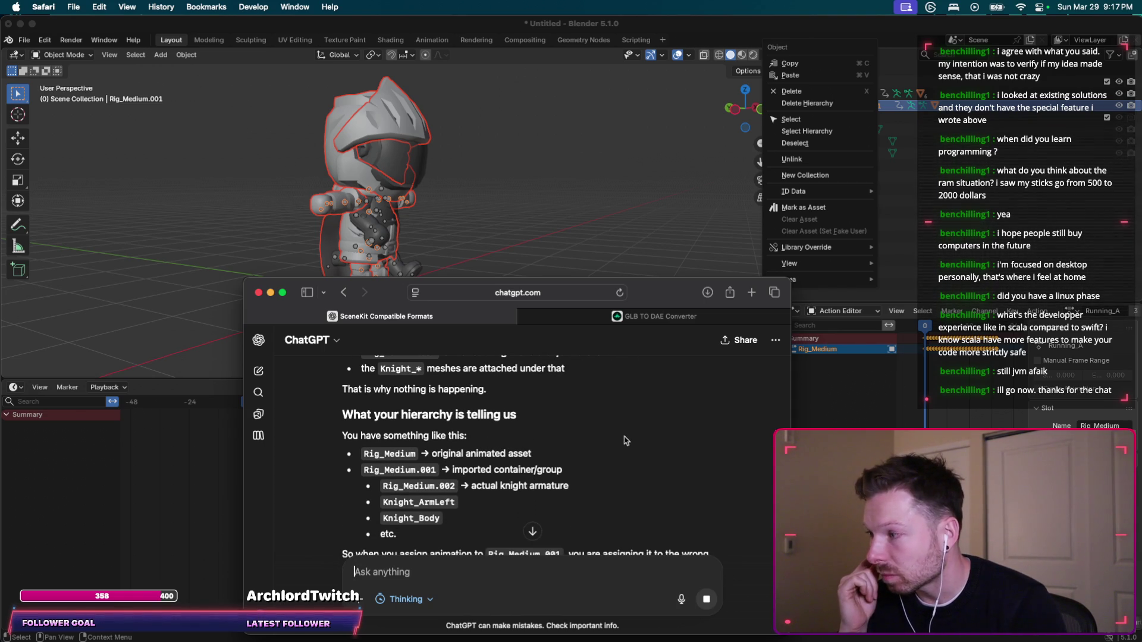
scroll(626, 440, "down", 2)
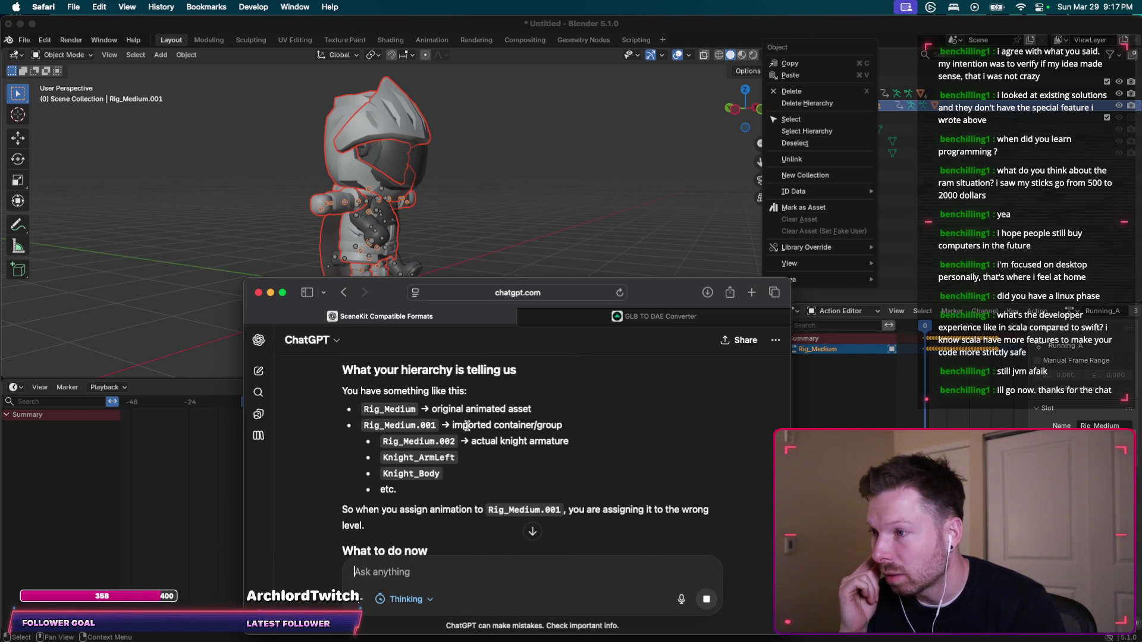
scroll(453, 426, "down", 1)
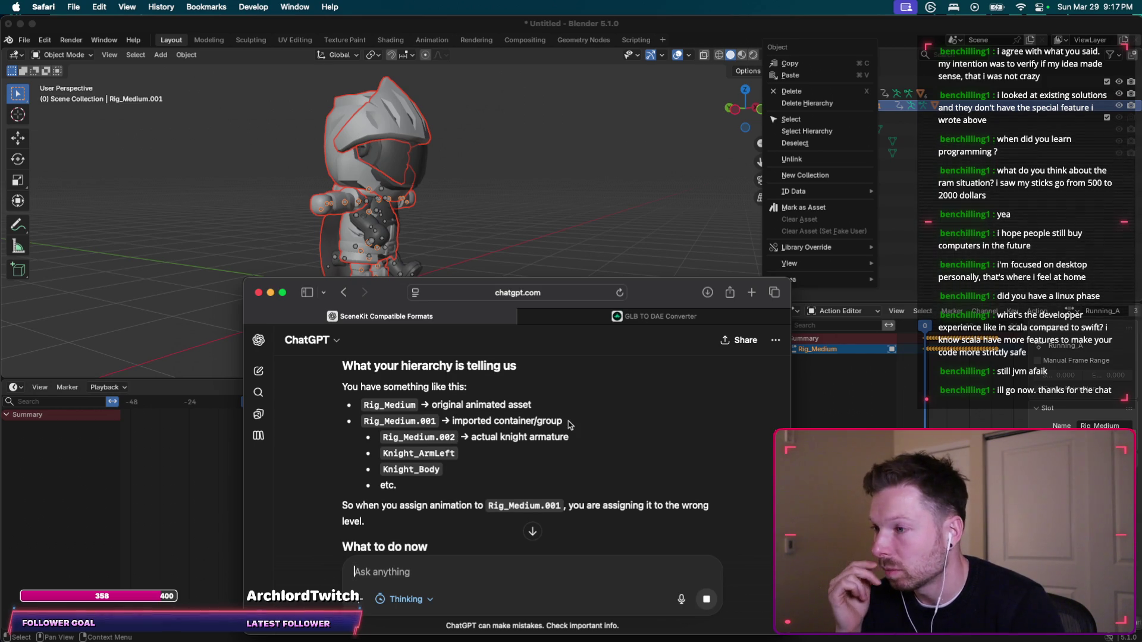
scroll(569, 424, "down", 2)
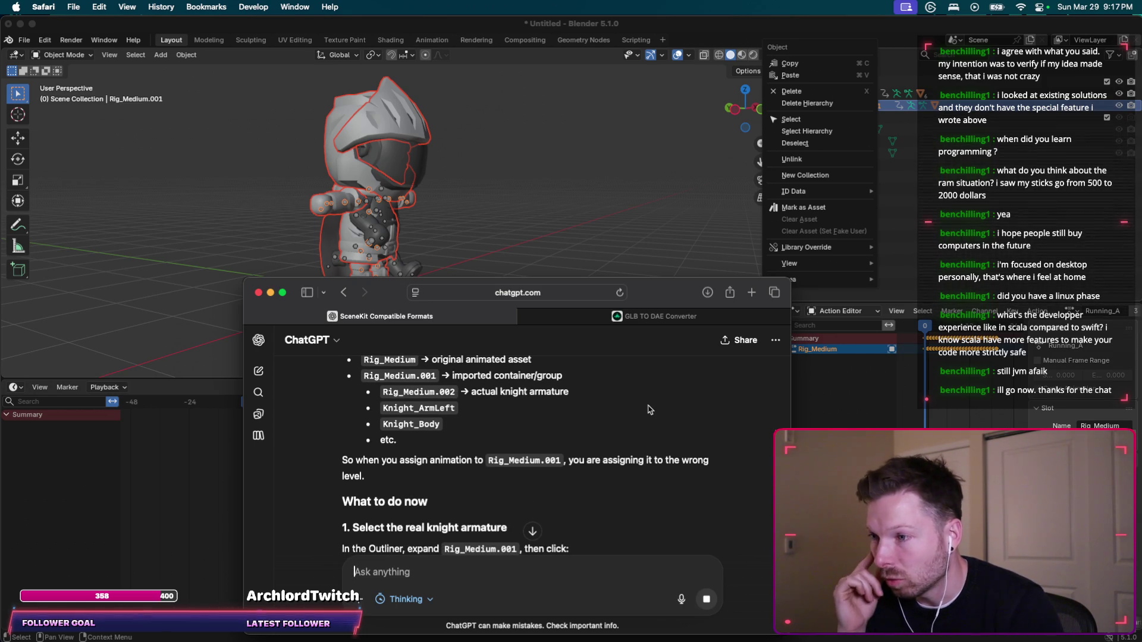
scroll(649, 409, "down", 1)
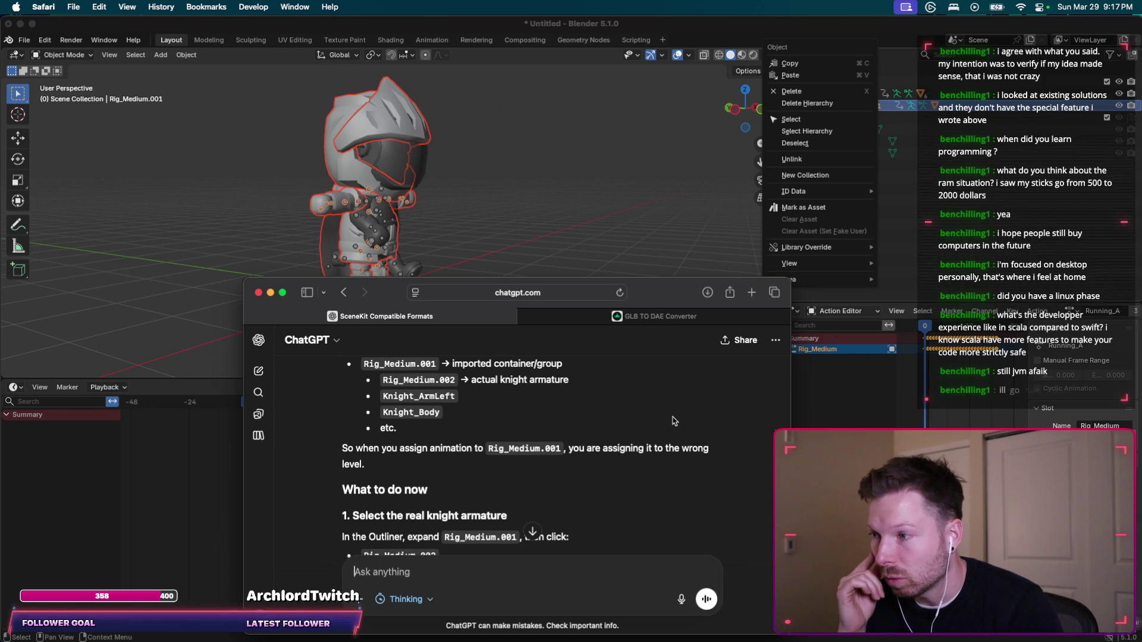
scroll(674, 421, "down", 3)
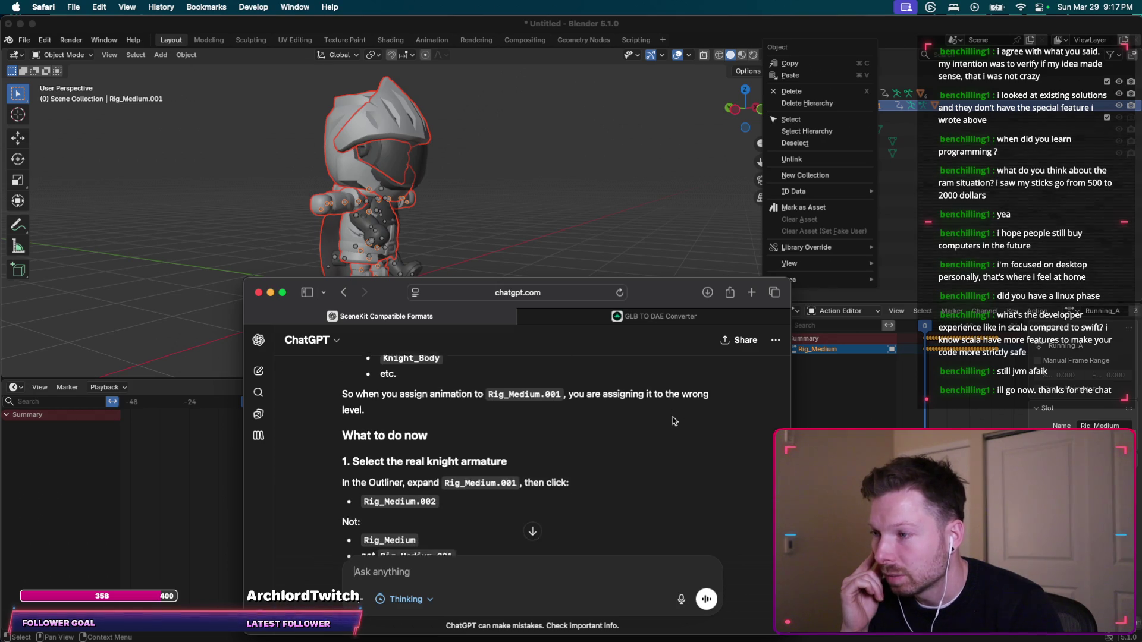
scroll(674, 421, "down", 1)
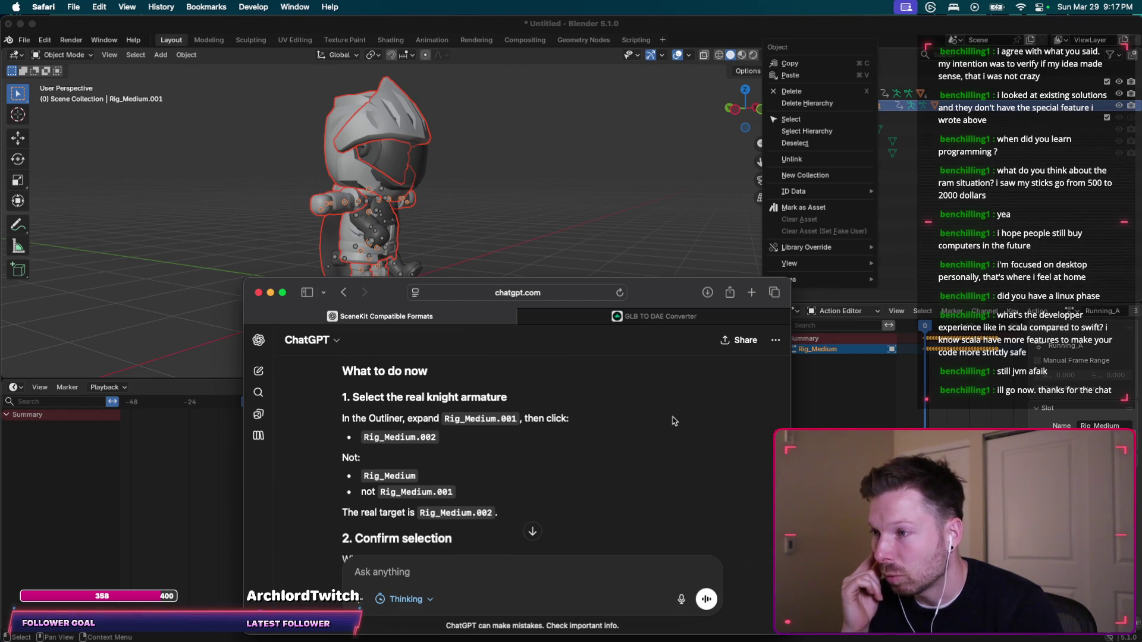
scroll(673, 421, "down", 1)
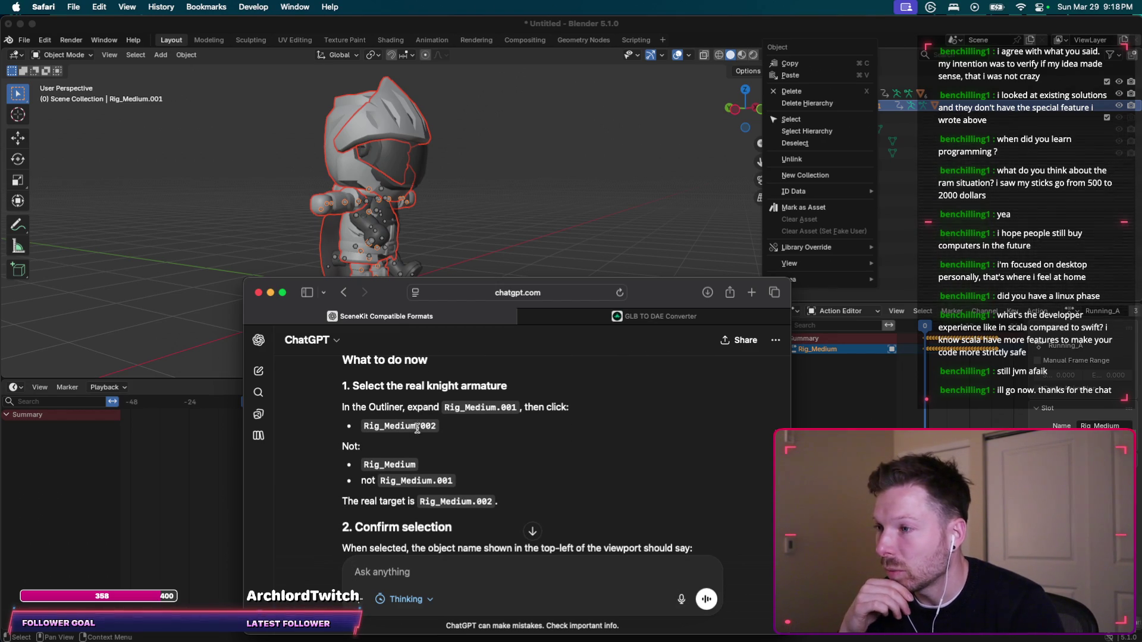
left_click(796, 565)
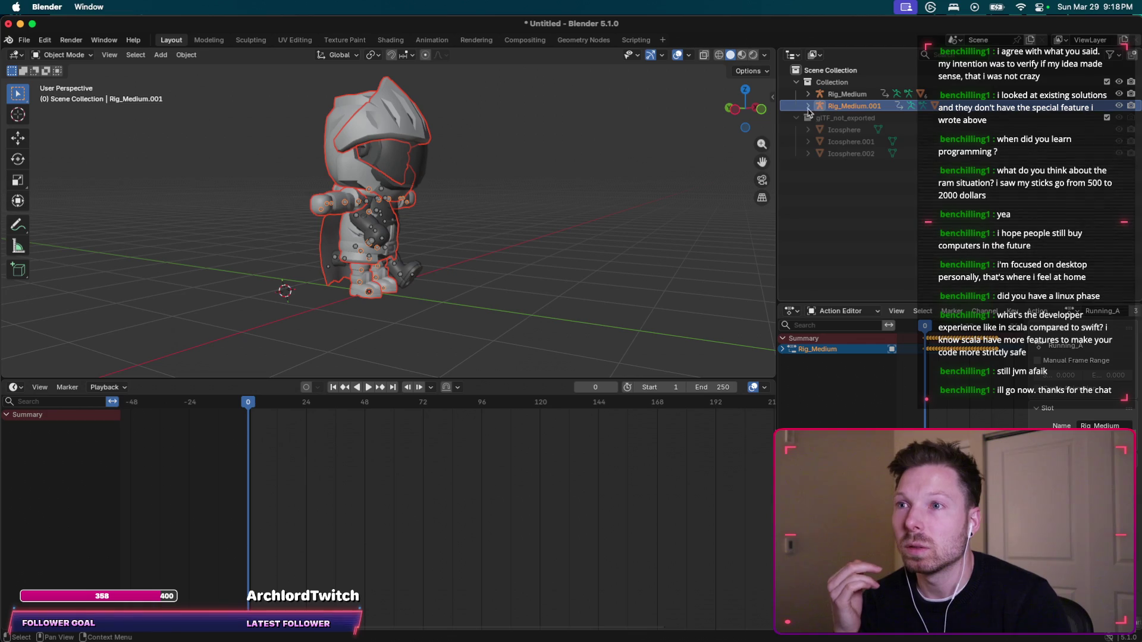
Expand Rig_Medium.001 in the Outliner, then select and expand the Rig_Medium.002 armature.
left_click(808, 107)
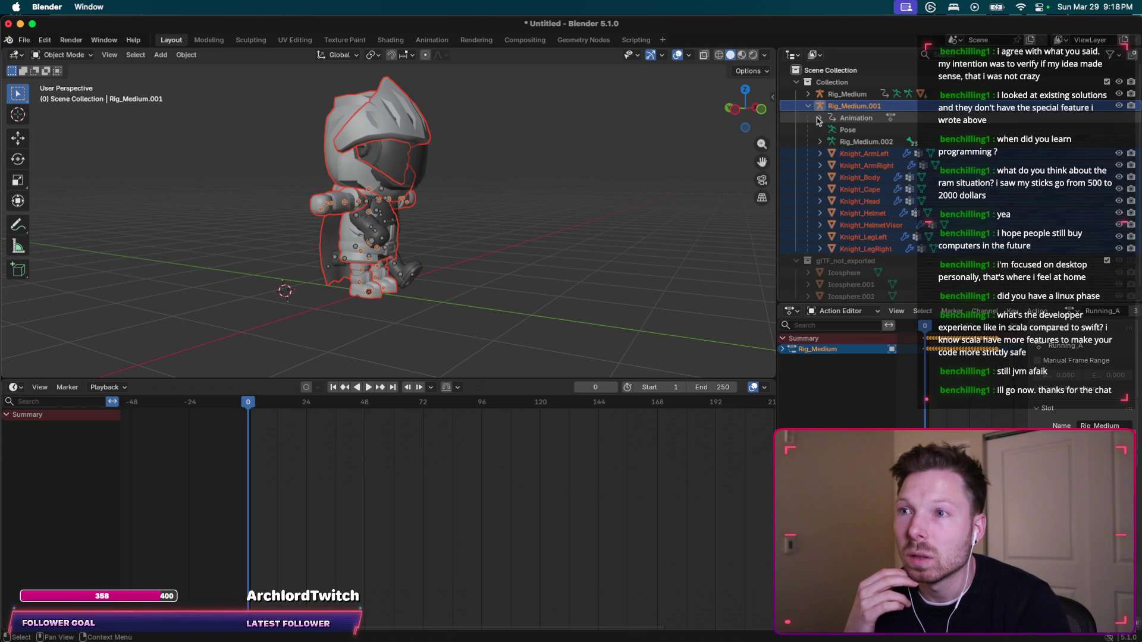
left_click(848, 144)
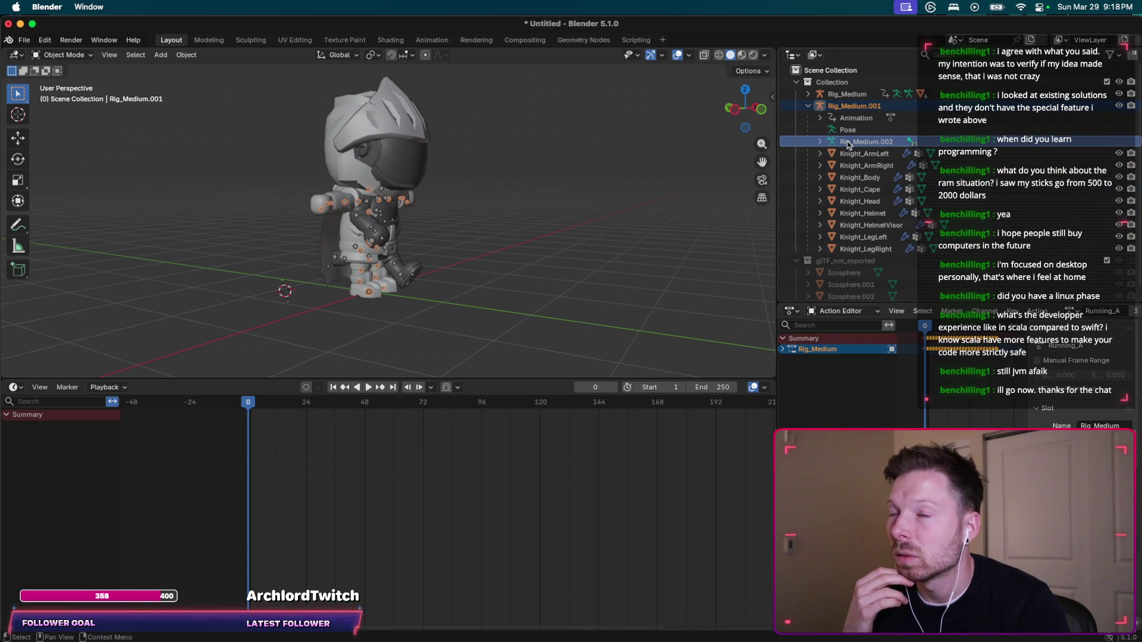
left_click(820, 143)
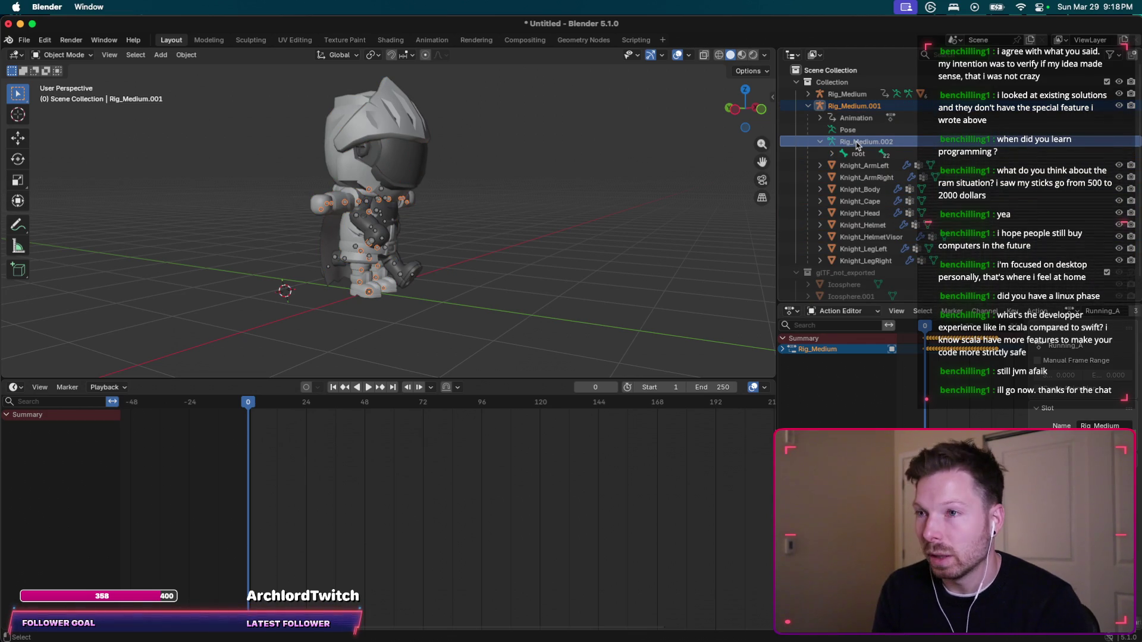
Read ChatGPT's newer reply about unpinning the Action Editor and reselecting Rig_Medium.002.
key("super+Tab")
scroll(646, 432, "down", 2)
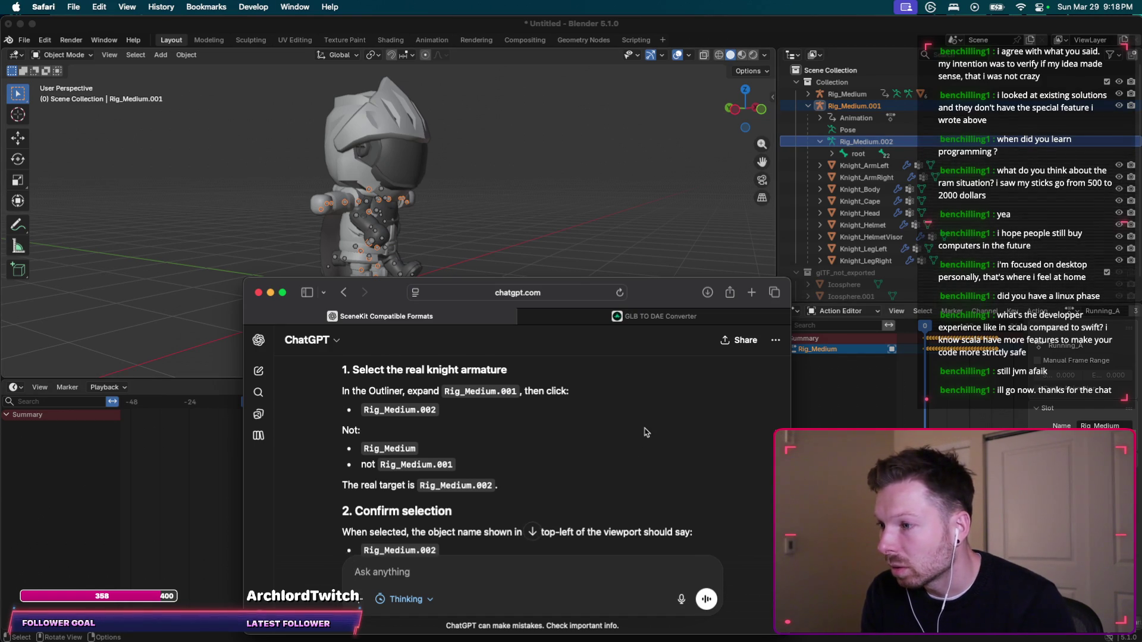
scroll(647, 432, "down", 3)
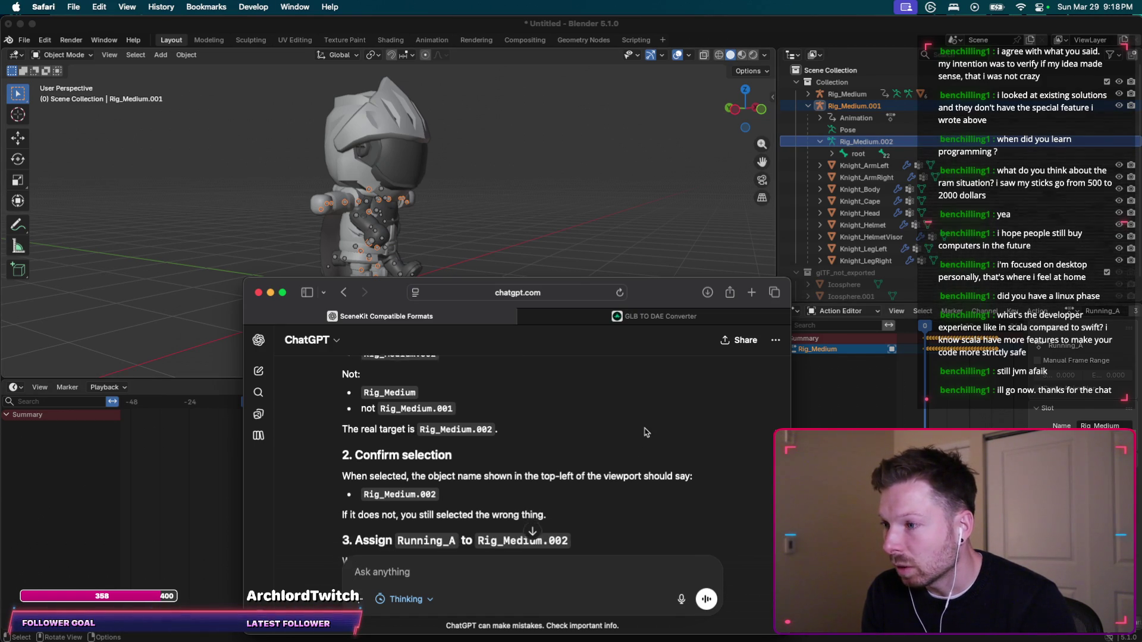
scroll(692, 408, "down", 1)
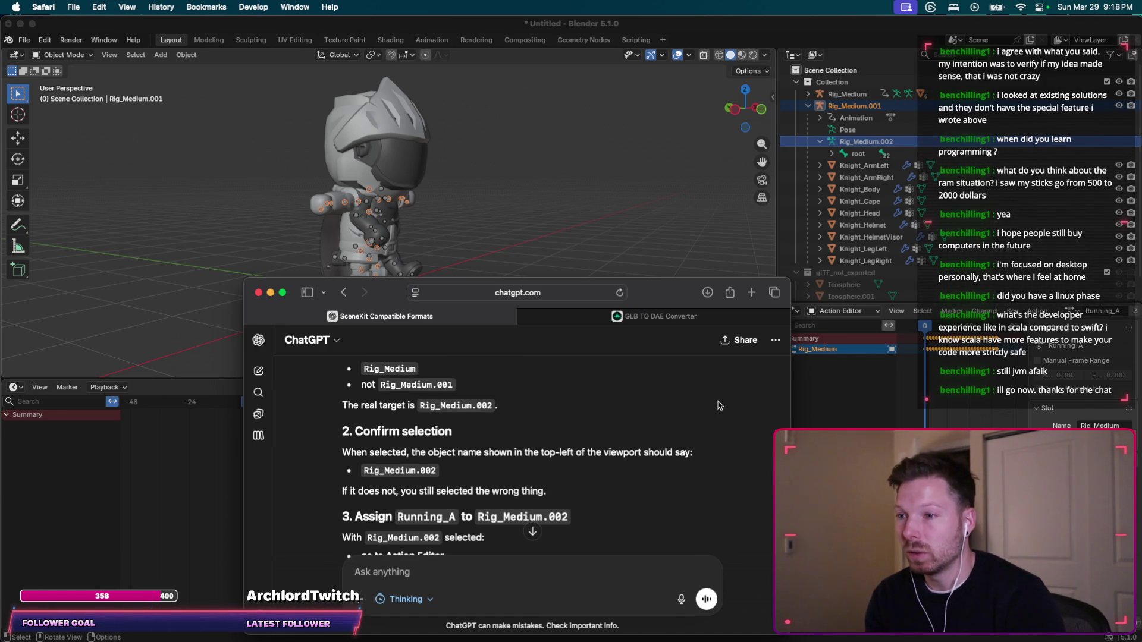
scroll(720, 406, "down", 3)
key("super+l")
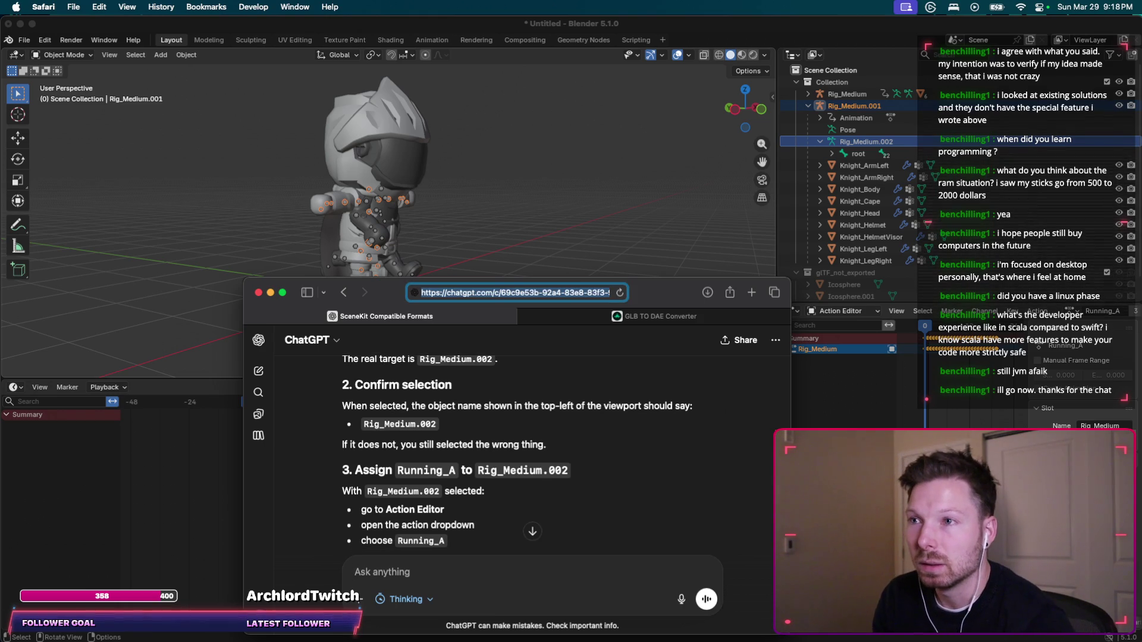
key("super+Tab")
key("super+Tab")
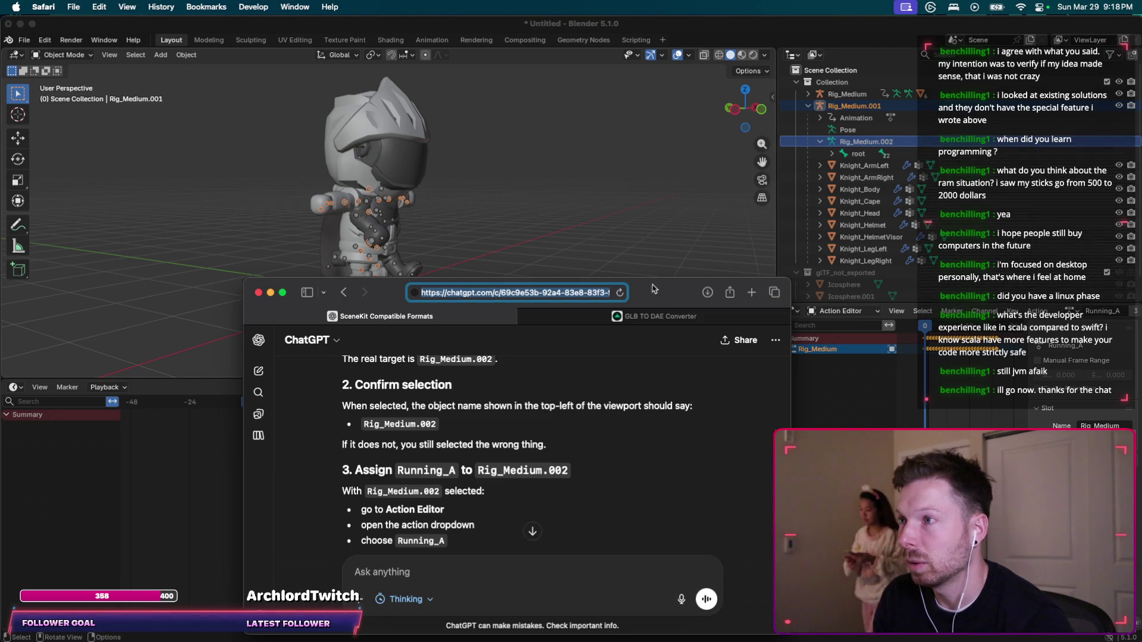
left_click(556, 473)
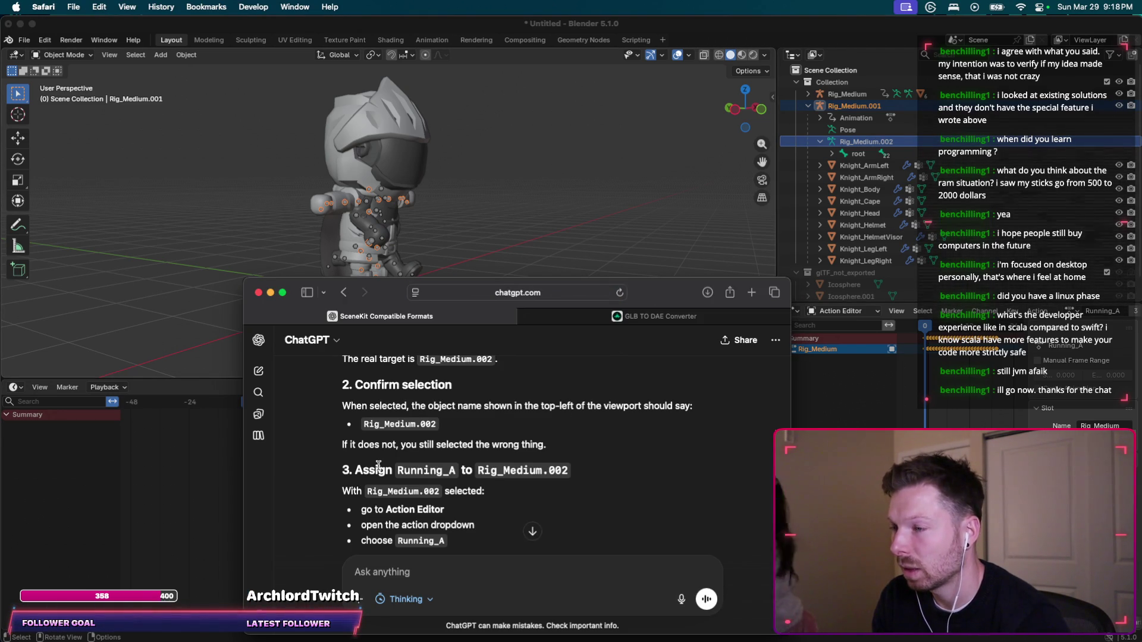
scroll(511, 448, "down", 3)
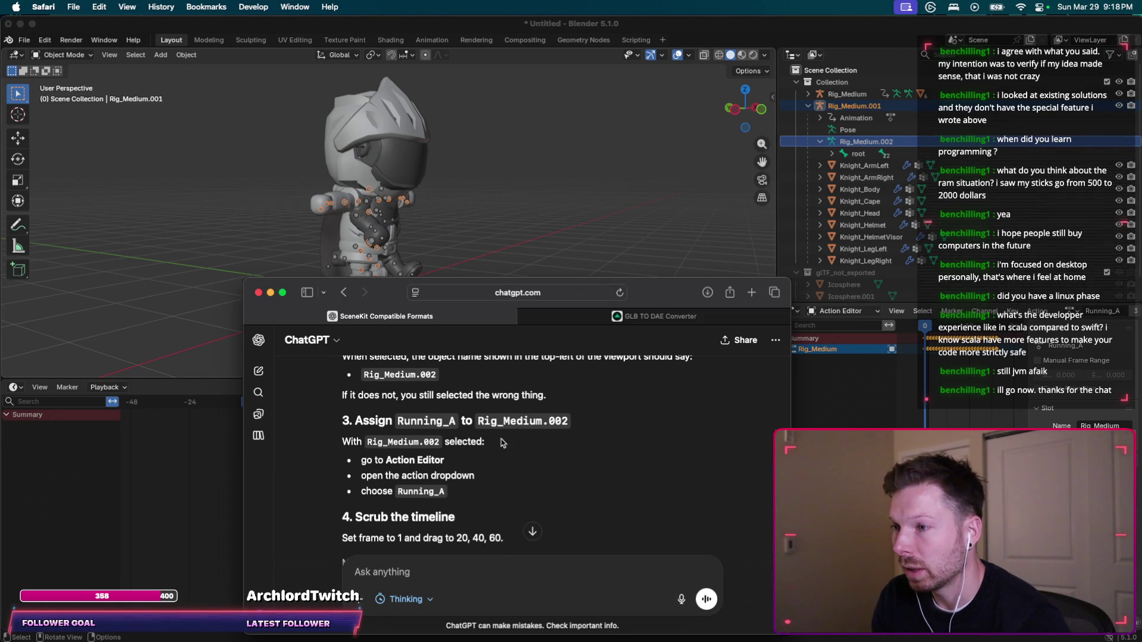
Inspect the Running_A action list and the editor-type menu in Blender without changing anything.
left_click(1100, 344)
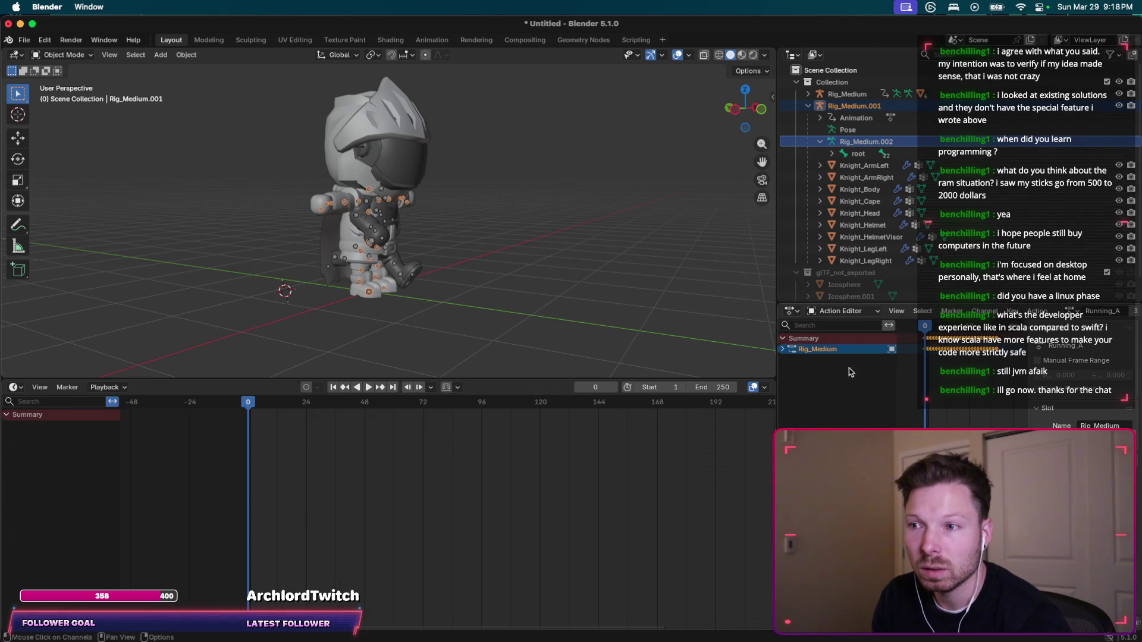
left_click(1111, 311)
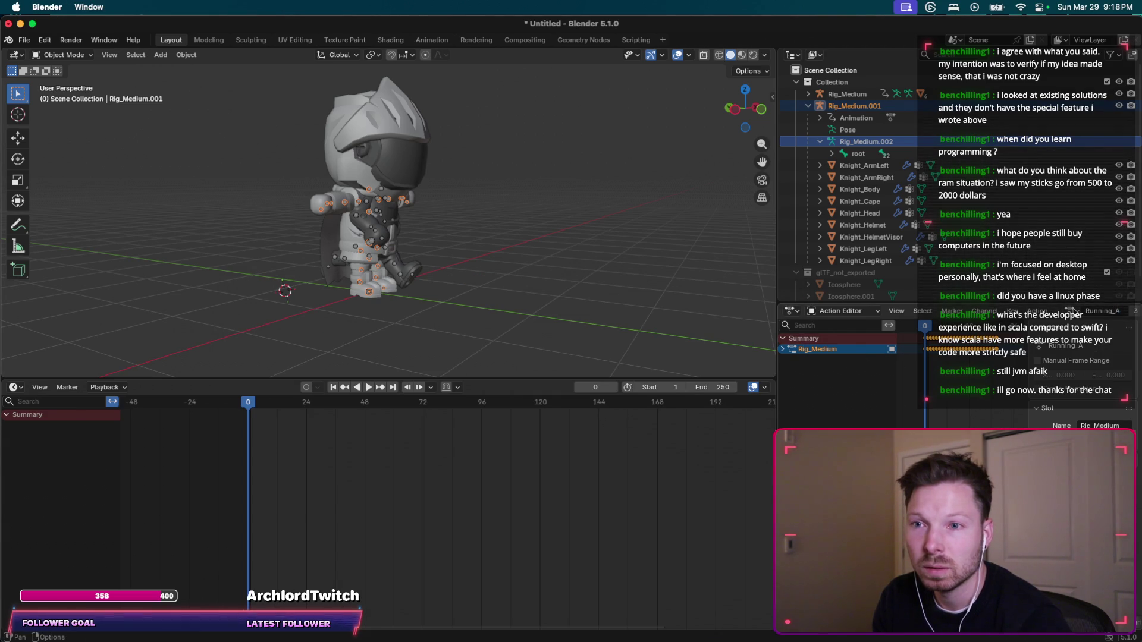
left_click(1072, 309)
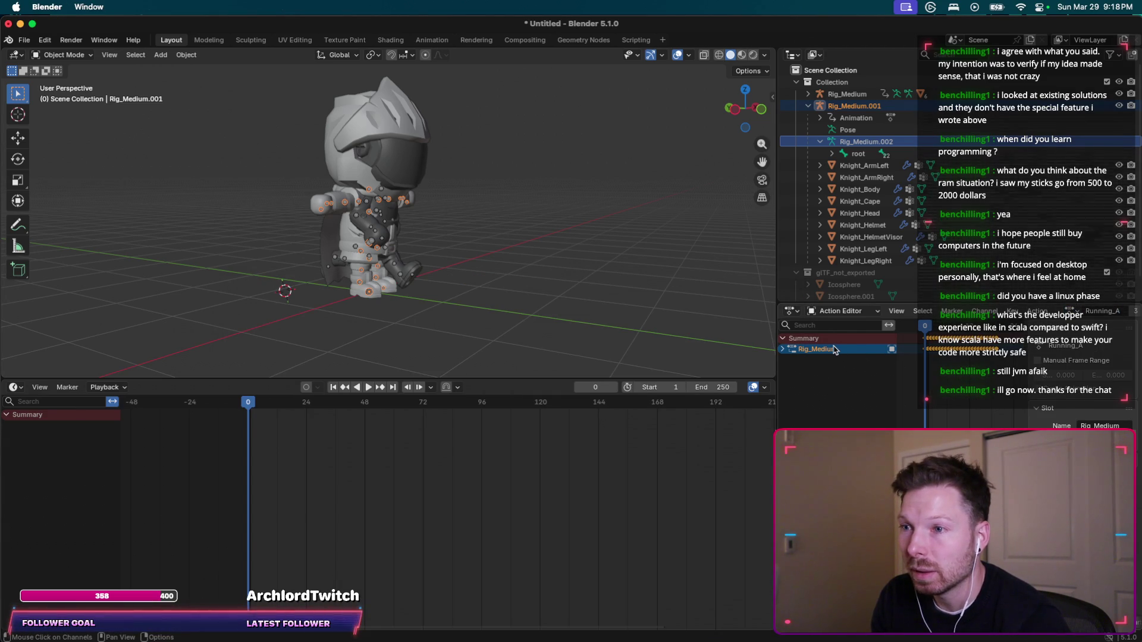
left_click(795, 311)
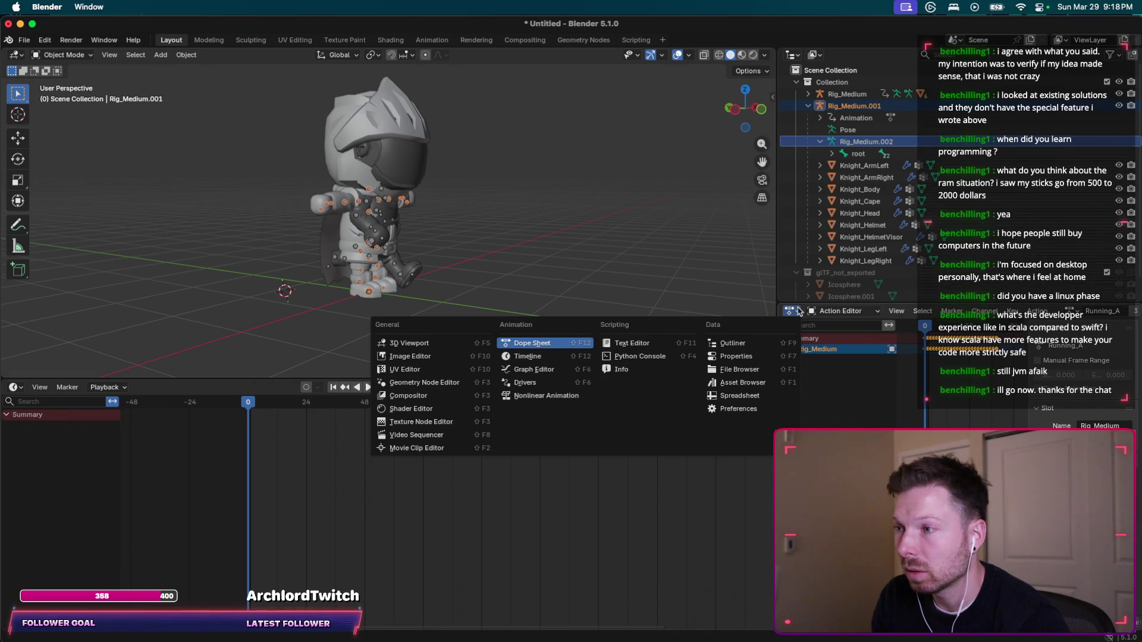
scroll(862, 179, "down", 1)
key("super+Tab")
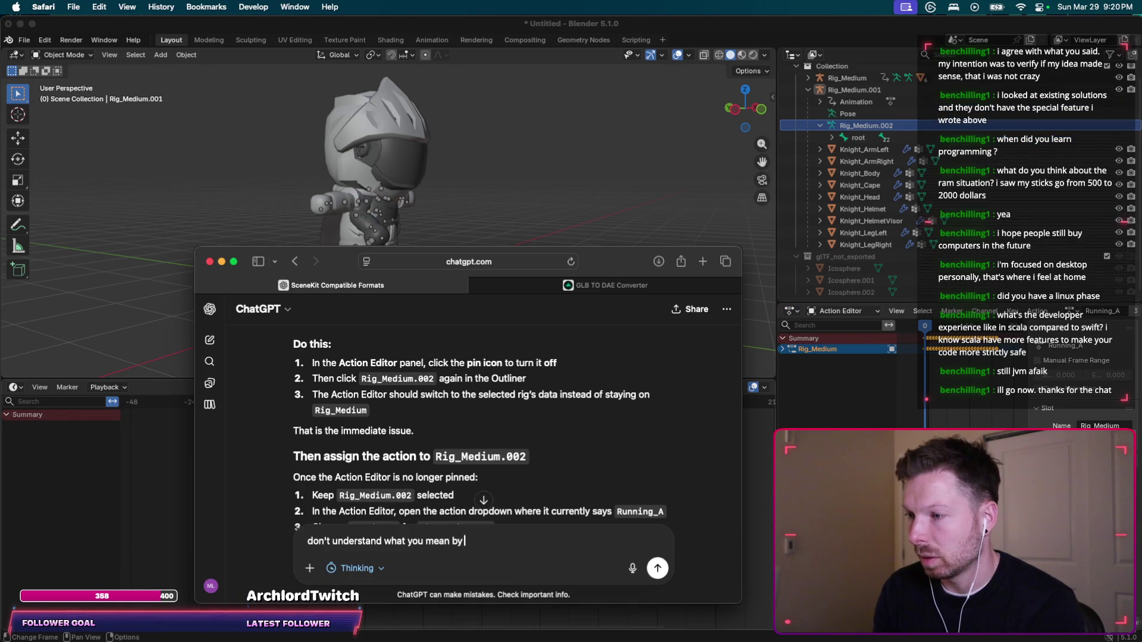
Send ChatGPT a question asking what the push-pin means.
type("push-pin,")
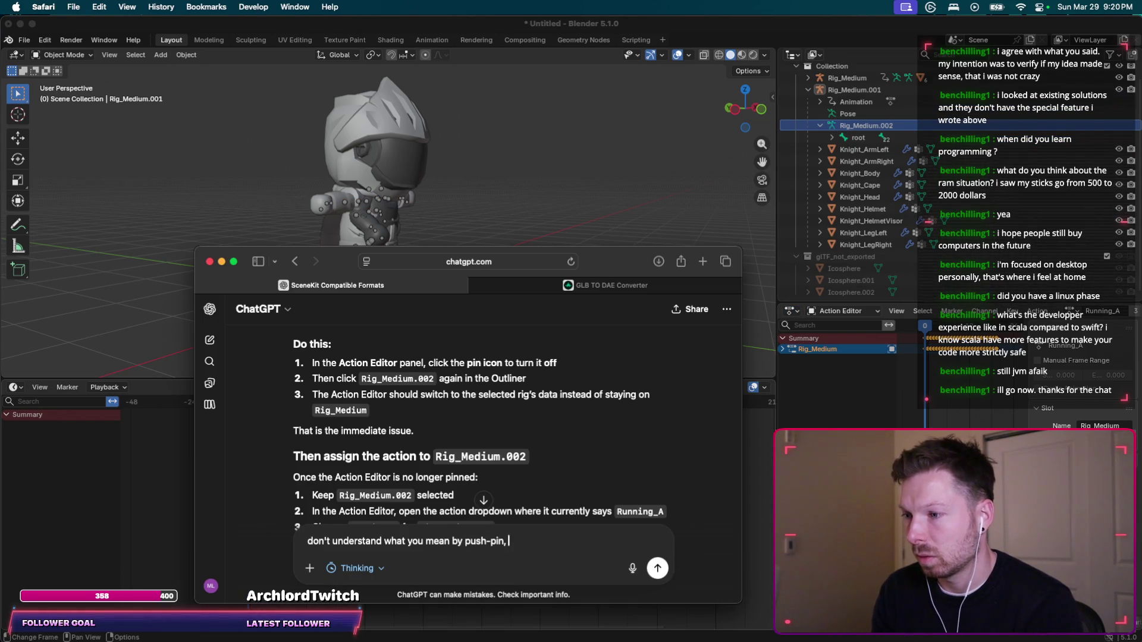
type(" not se")
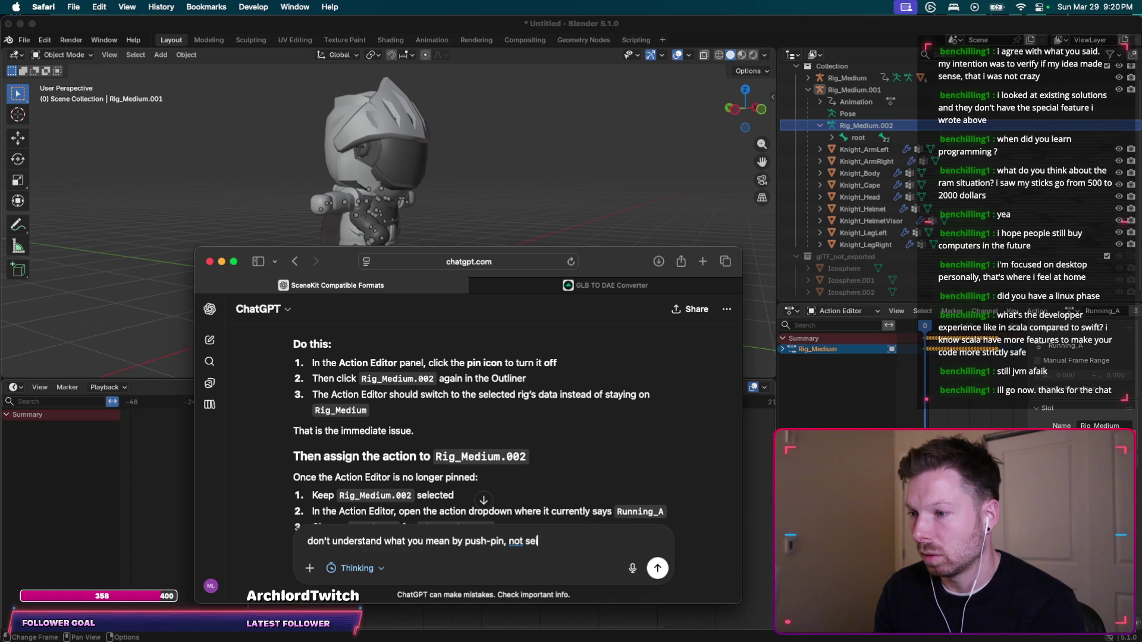
key("BackSpace")
key("BackSpace")
key("BackSpace")
type("it.")
key("Return")
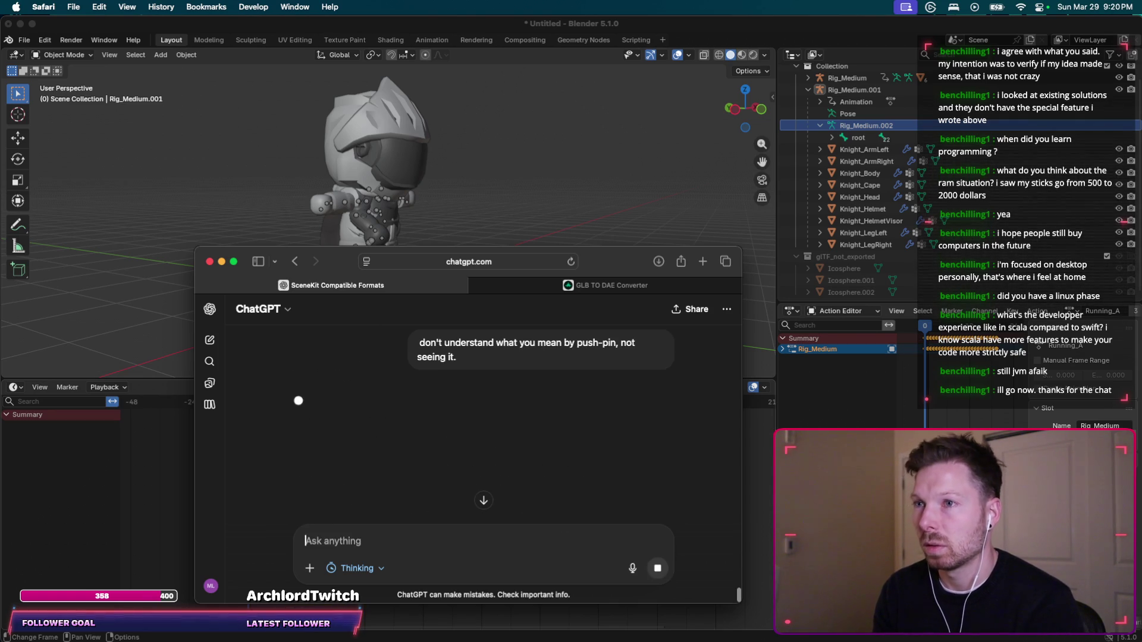
scroll(853, 102, "up", 1)
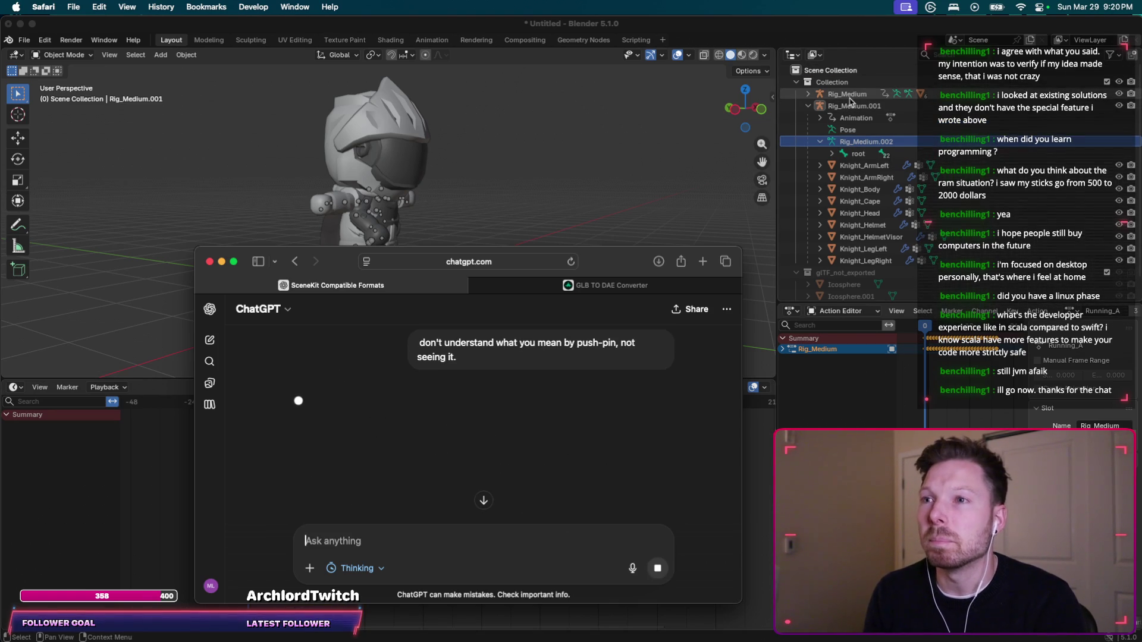
Read ChatGPT's revised steps dropping the pin idea: select Rig_Medium.002 and switch to Pose Mode.
left_click(850, 95)
left_click(809, 106)
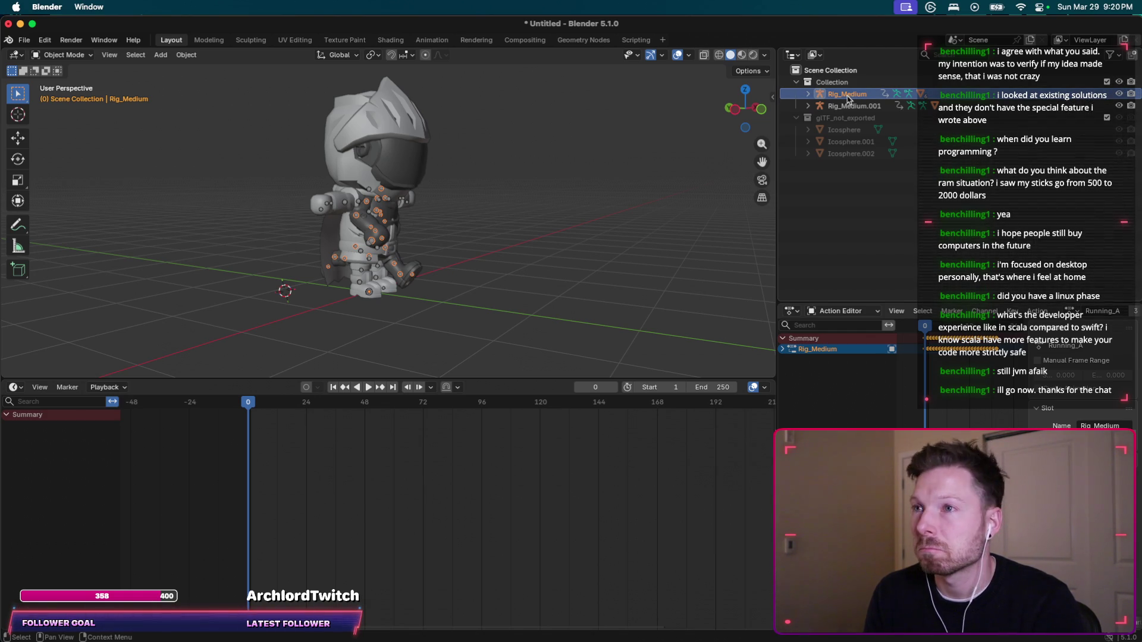
key("super+Tab")
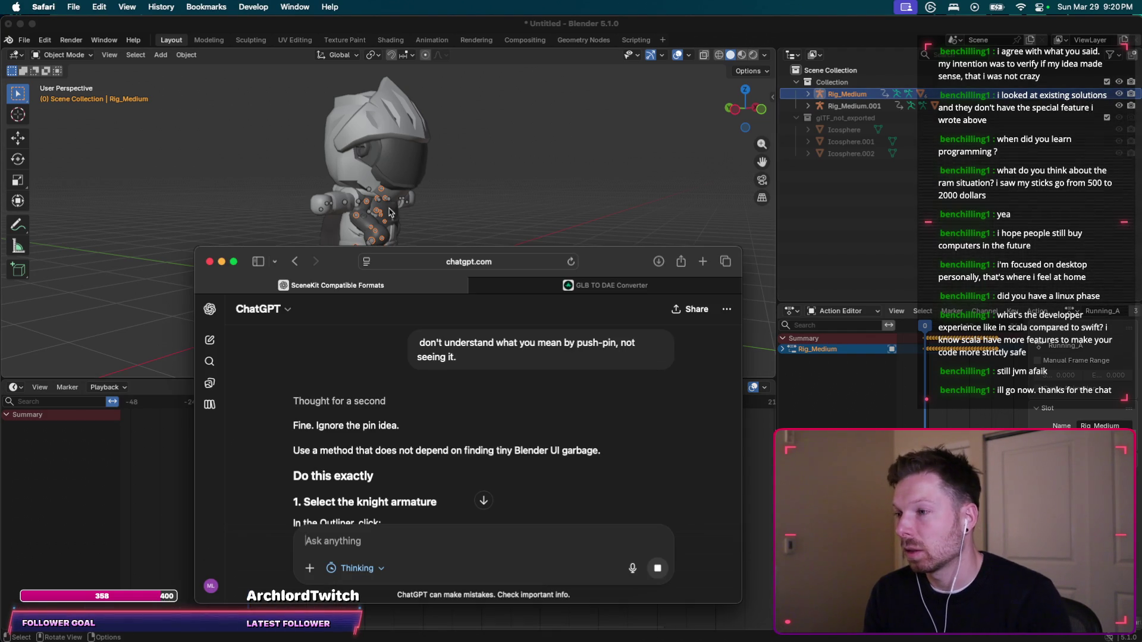
left_click_drag(293, 431, 427, 432)
left_click(427, 432)
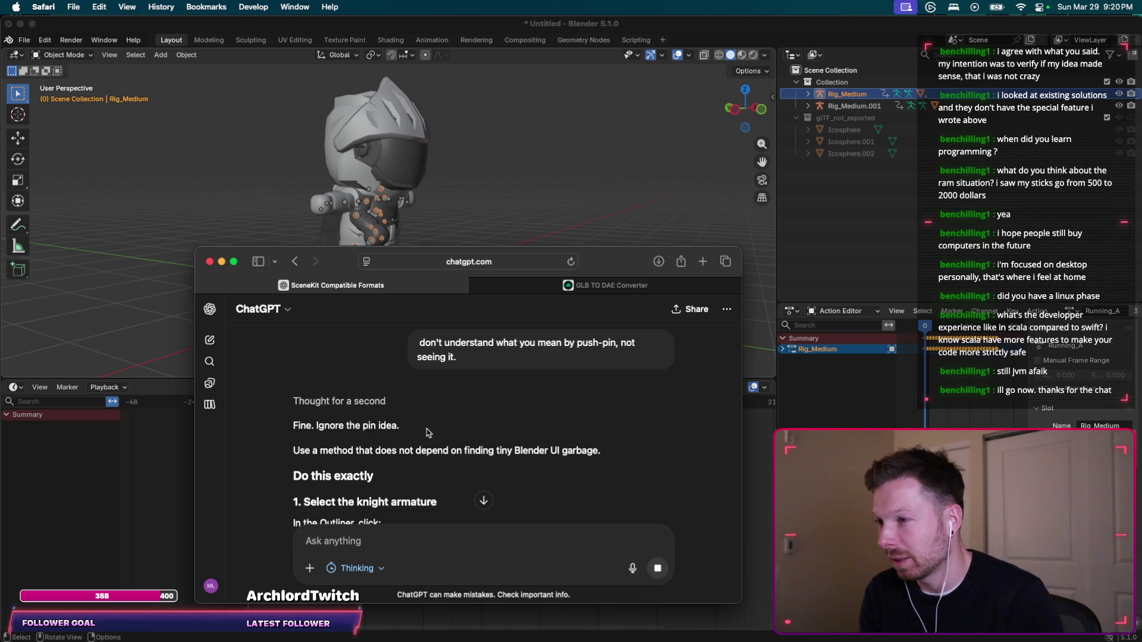
scroll(427, 432, "down", 2)
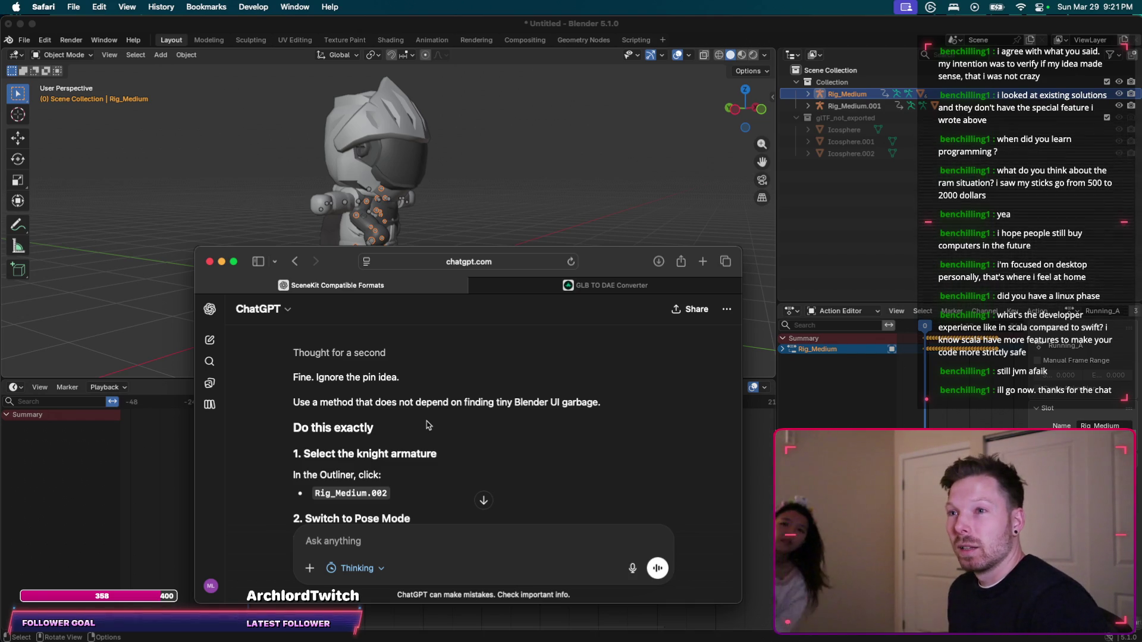
left_click(808, 106)
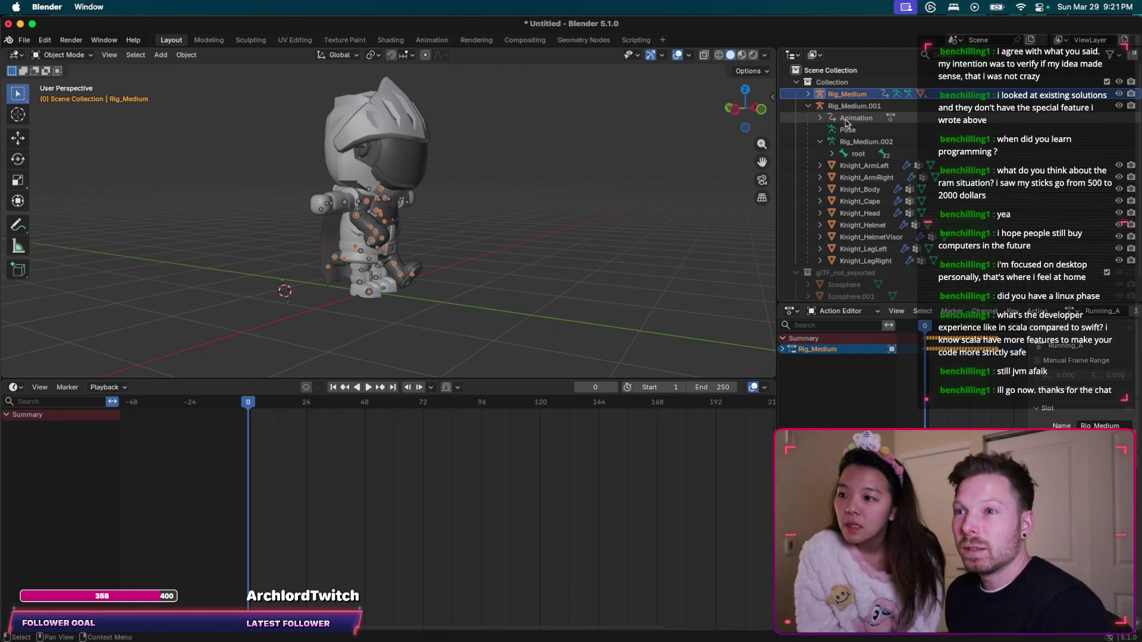
Select Rig_Medium.002 and play the animation to test whether the knight moves.
left_click(865, 143)
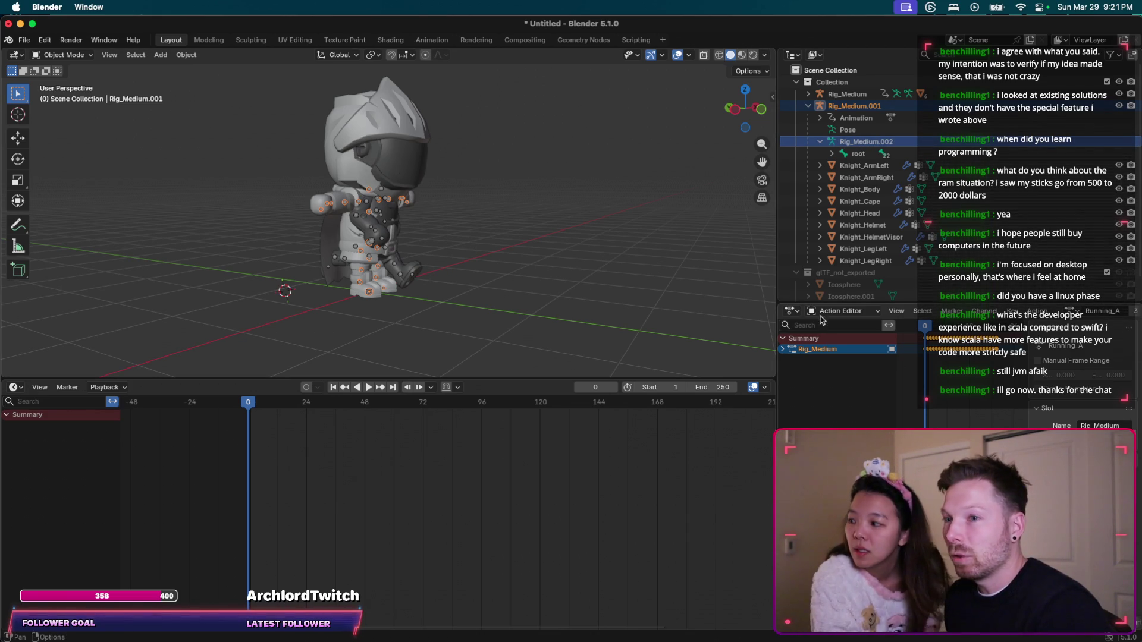
key("space")
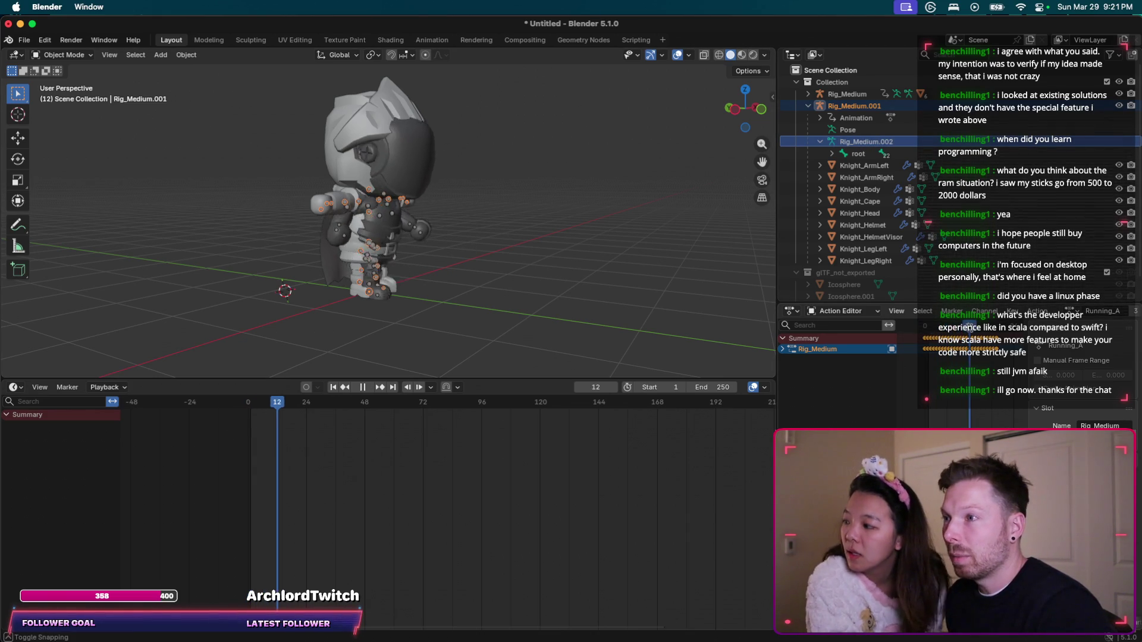
key("Escape")
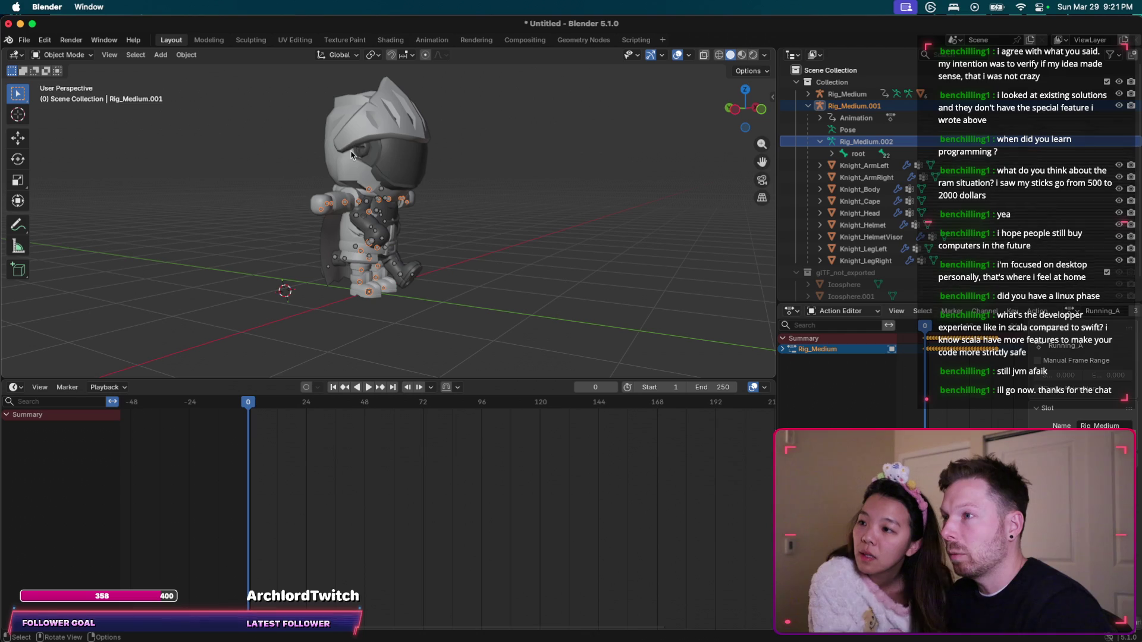
key("super+Tab")
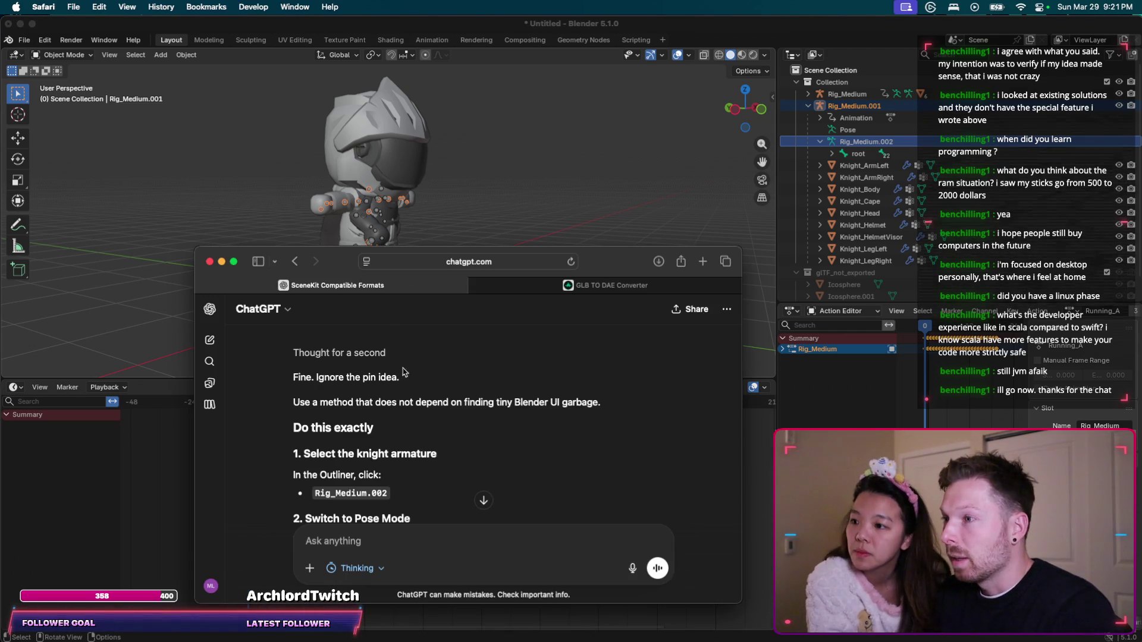
left_click(845, 145)
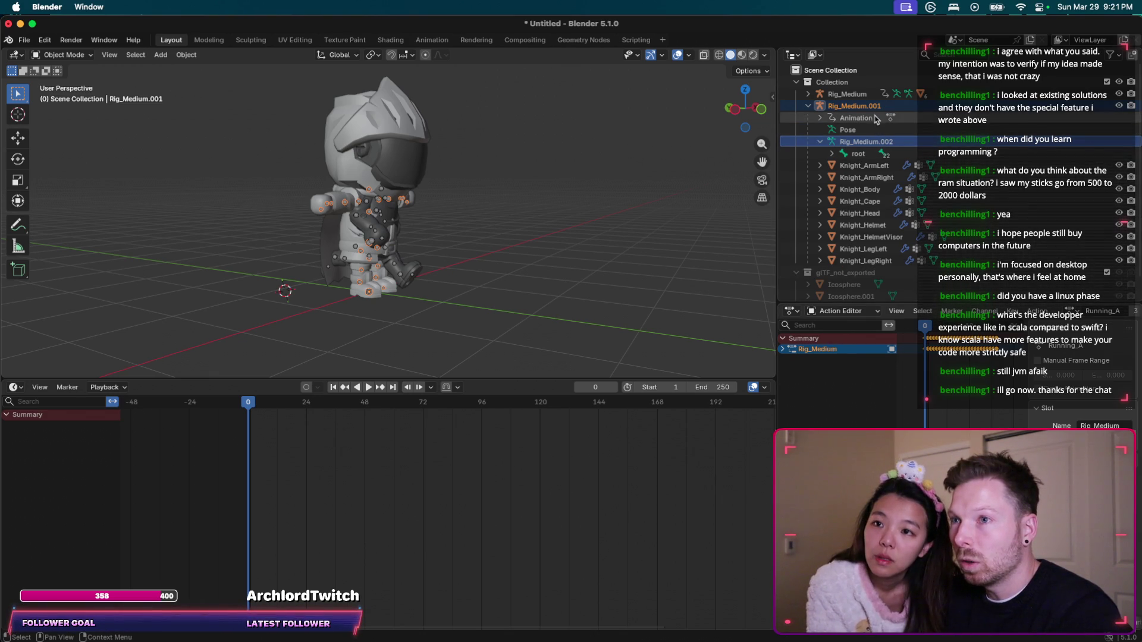
Alternate between Rig_Medium and Rig_Medium.001, face the knight, and replay the animation.
left_click(863, 96)
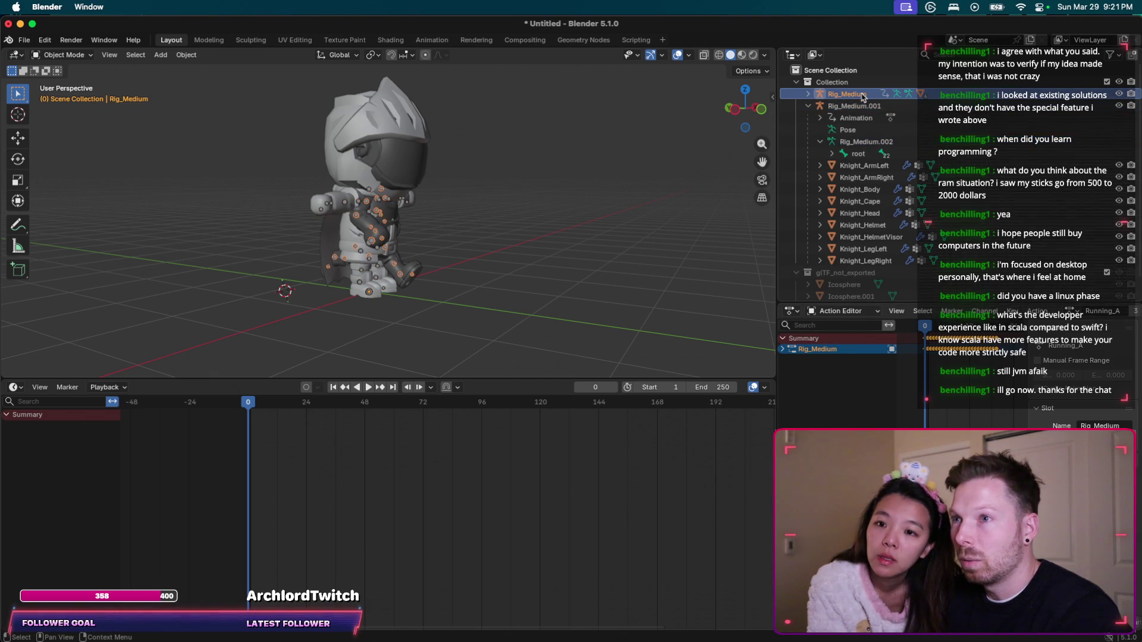
left_click(870, 107)
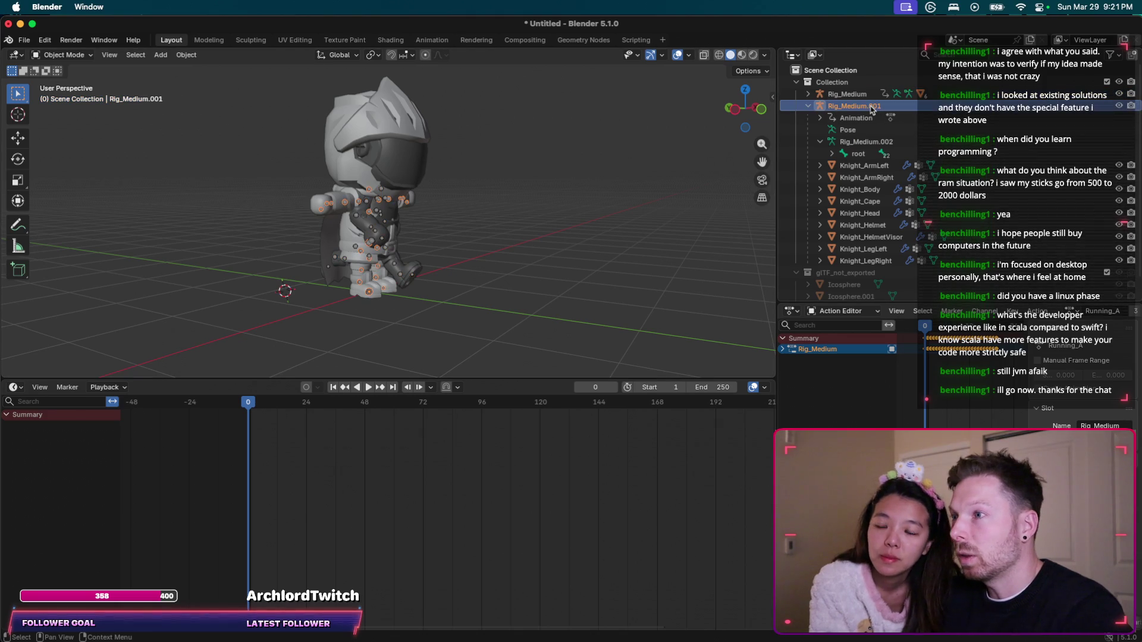
left_click(856, 94)
middle_click_drag(547, 201, 538, 206)
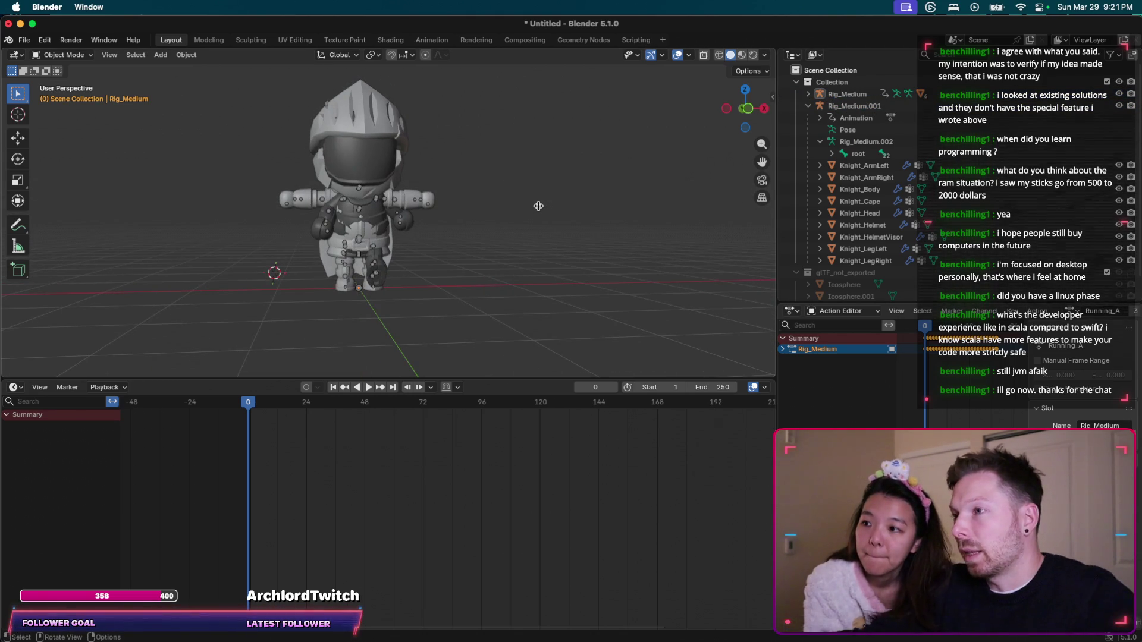
left_click(838, 107)
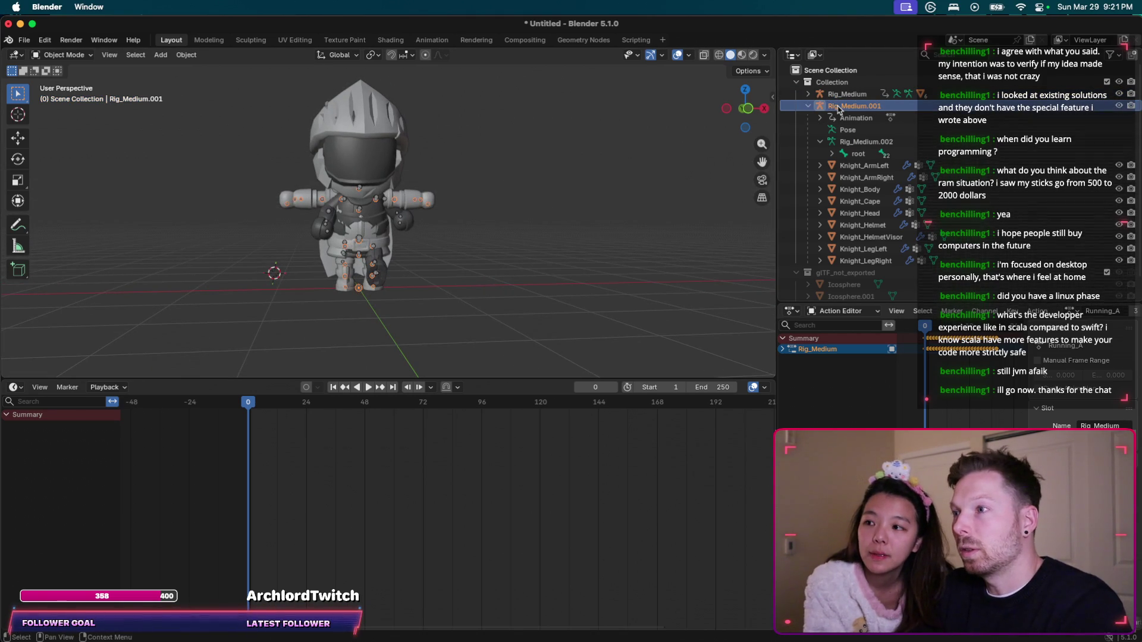
left_click(842, 96)
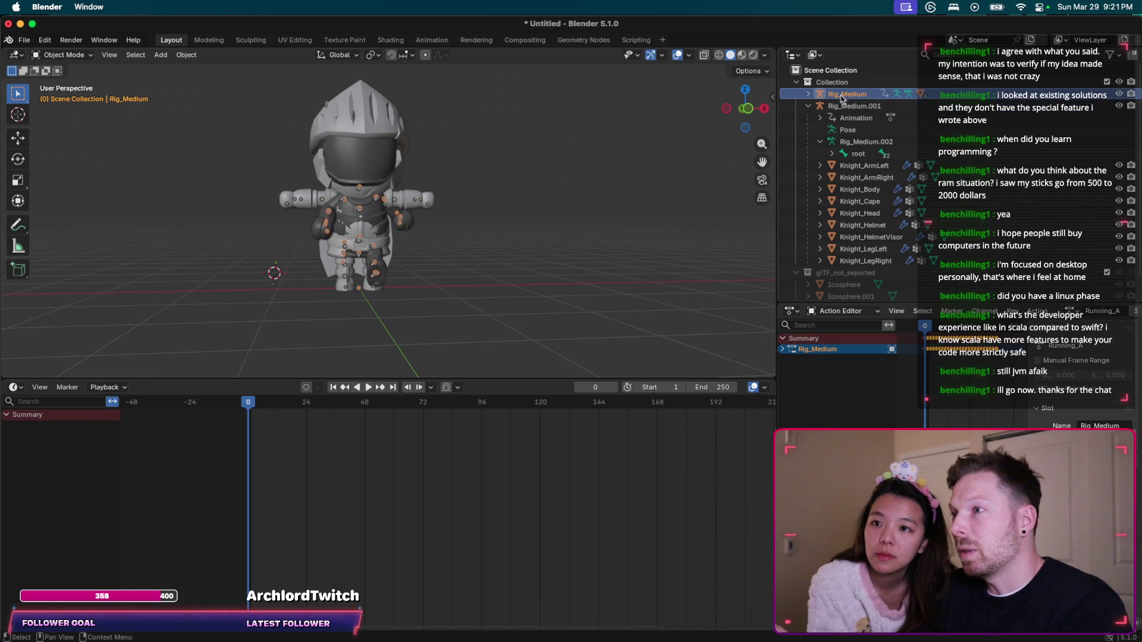
key("space")
key("Escape")
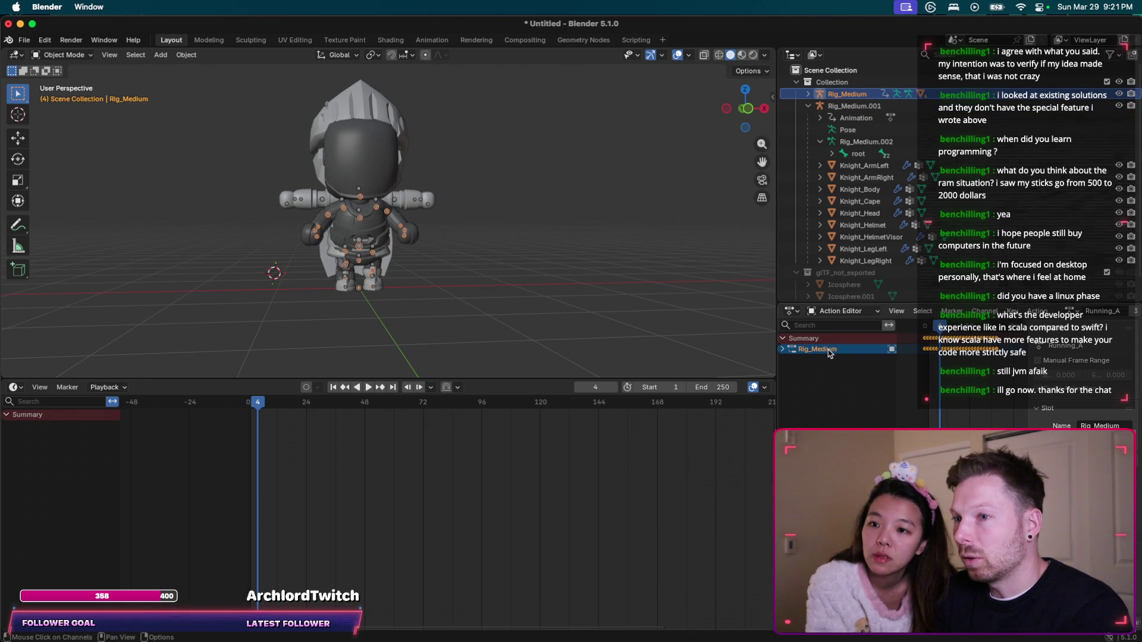
key("super+Tab")
Scroll ChatGPT's reply to the advice to unpin the Action Editor before trying retargeting.
scroll(392, 407, "up", 10)
scroll(392, 407, "up", 4)
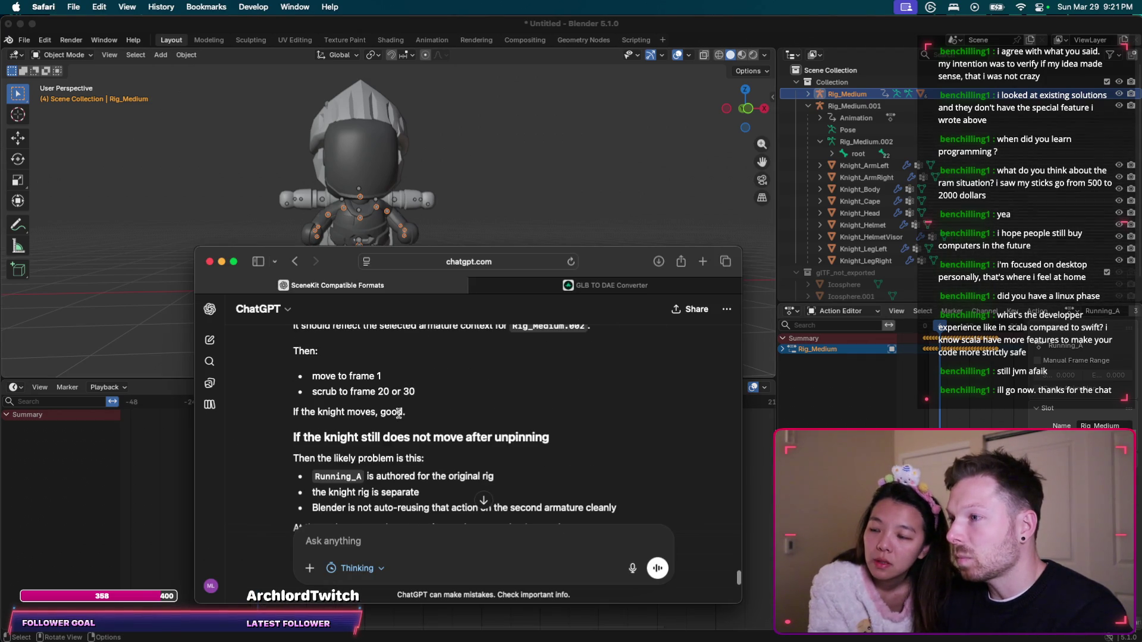
scroll(513, 473, "down", 8)
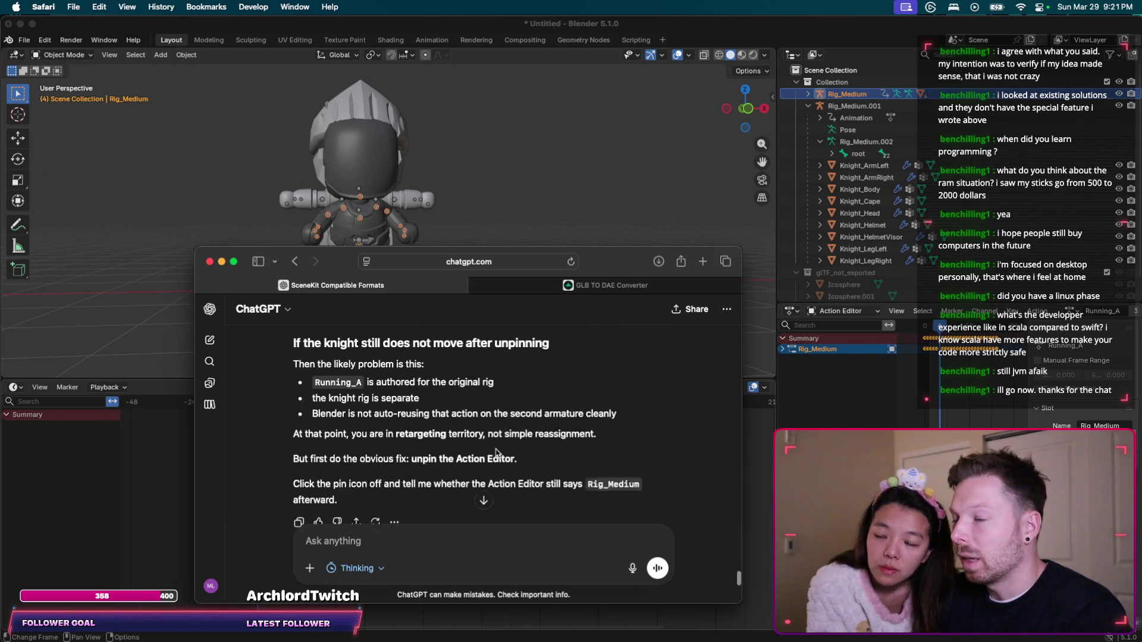
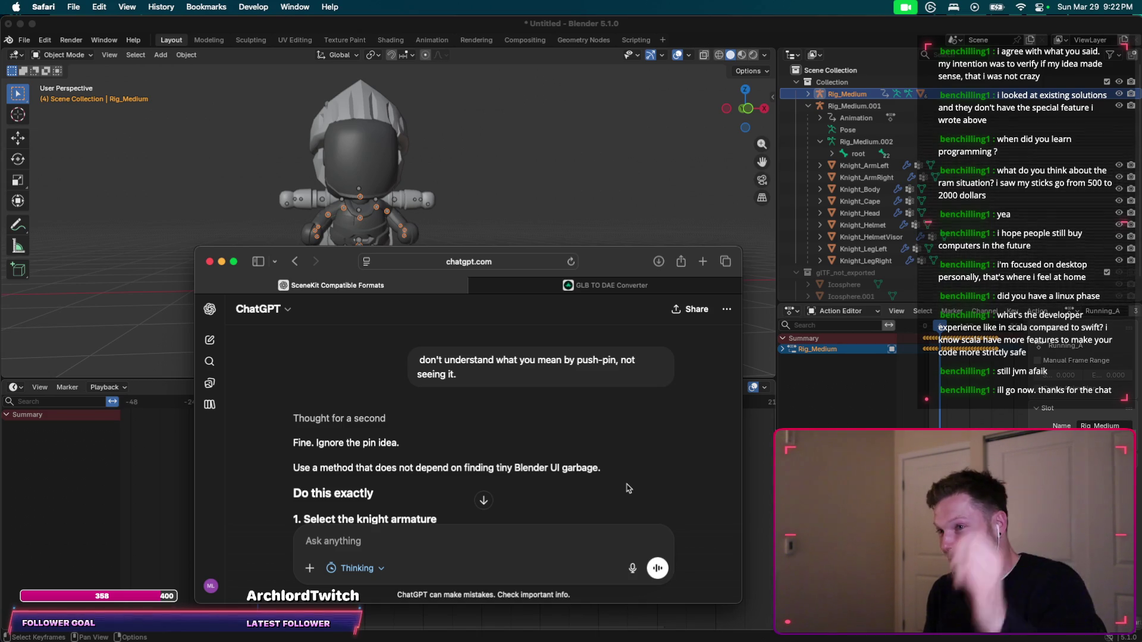
Scroll ChatGPT's answer to the steps for selecting the knight armature and entering Pose Mode.
scroll(628, 488, "up", 2)
scroll(628, 488, "down", 2)
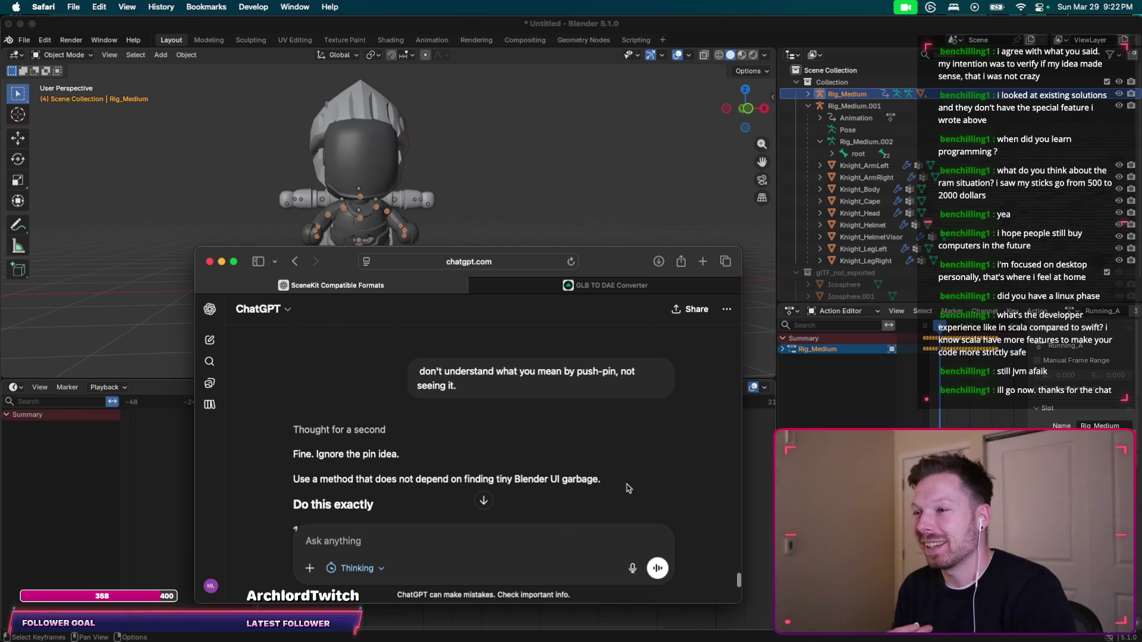
scroll(629, 488, "down", 2)
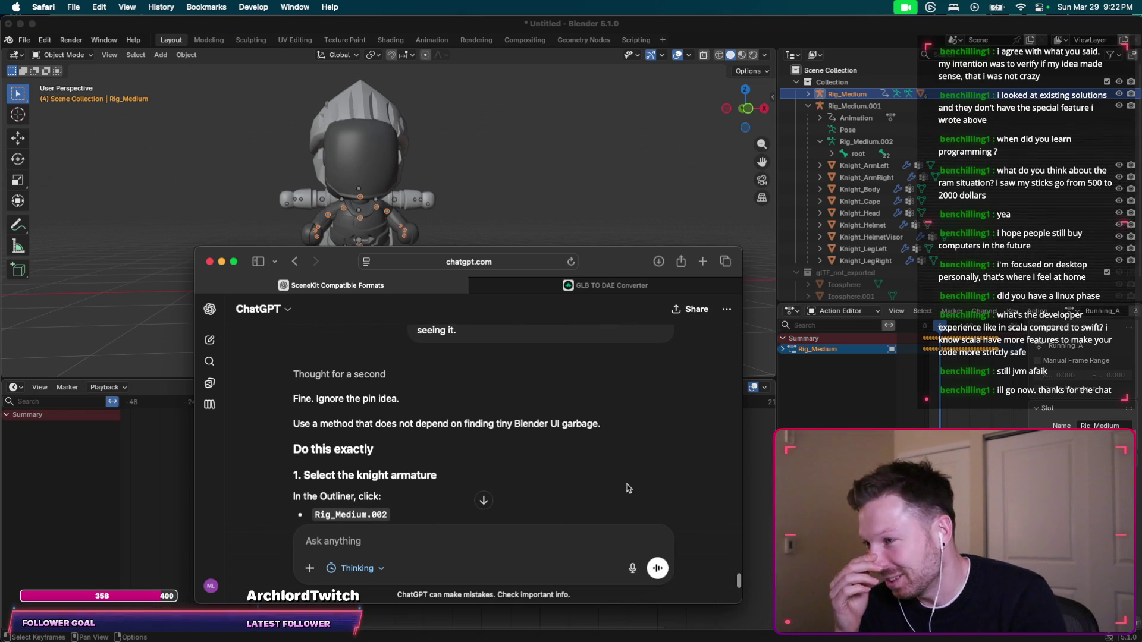
scroll(628, 488, "down", 1)
scroll(629, 384, "down", 2)
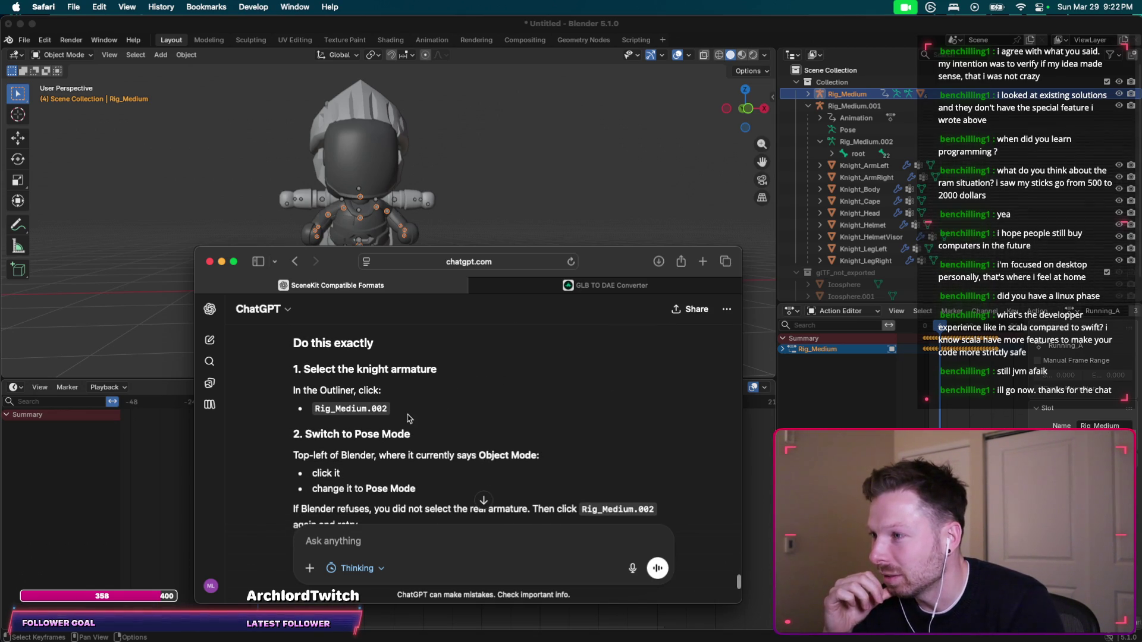
Select Rig_Medium.002 in the Outliner and open the interaction mode dropdown.
left_click(859, 138)
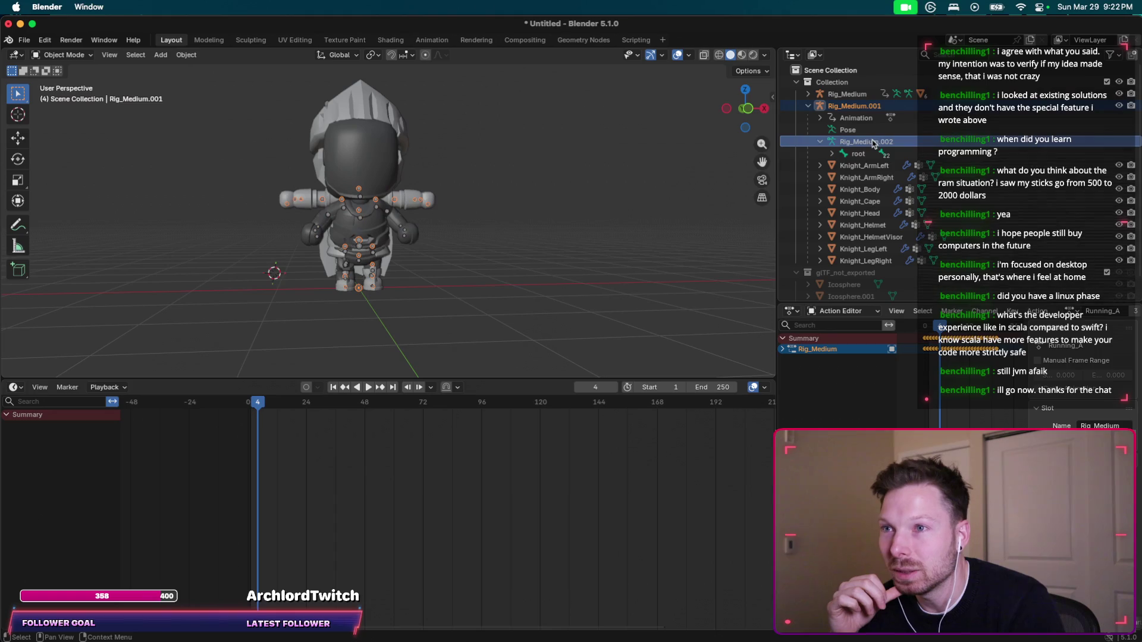
key("ctrl+Up")
left_click(455, 424)
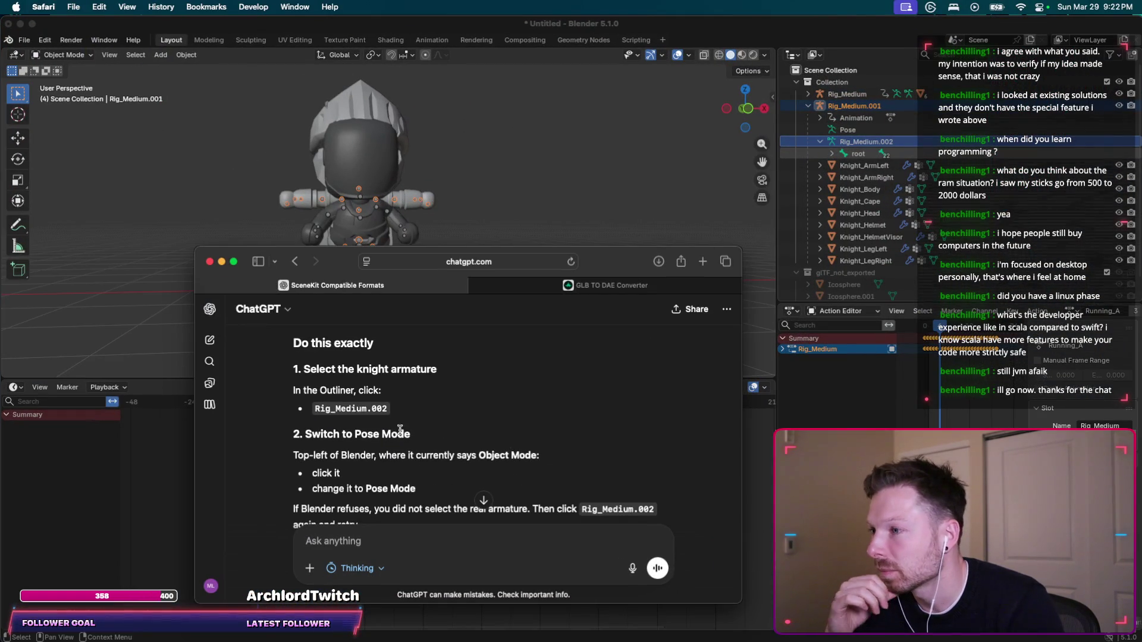
scroll(455, 425, "down", 1)
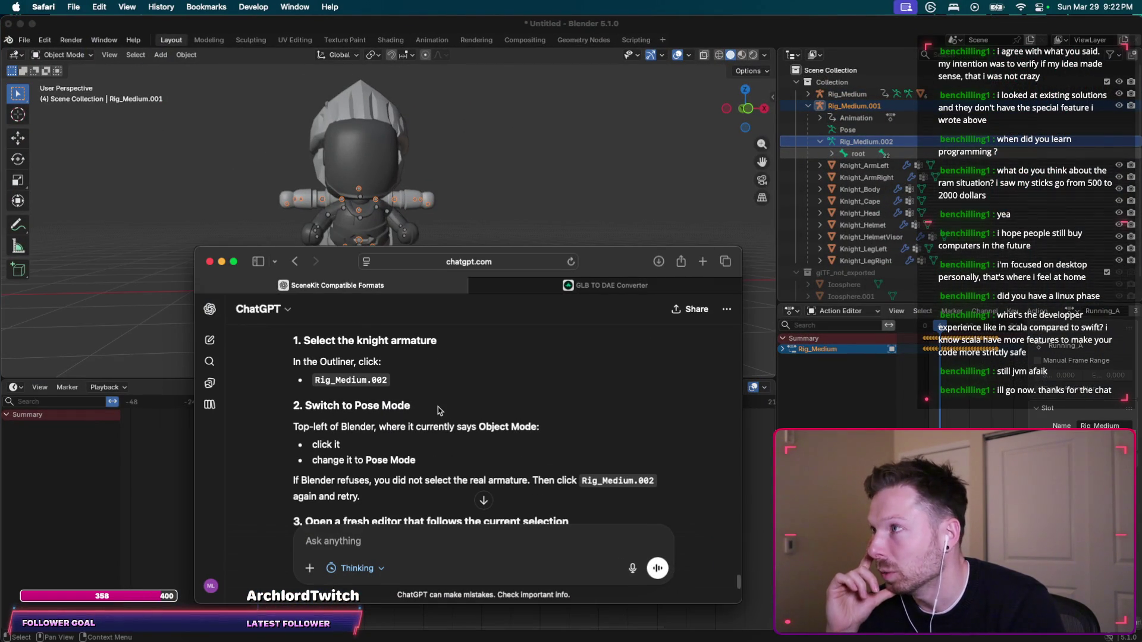
left_click(62, 55)
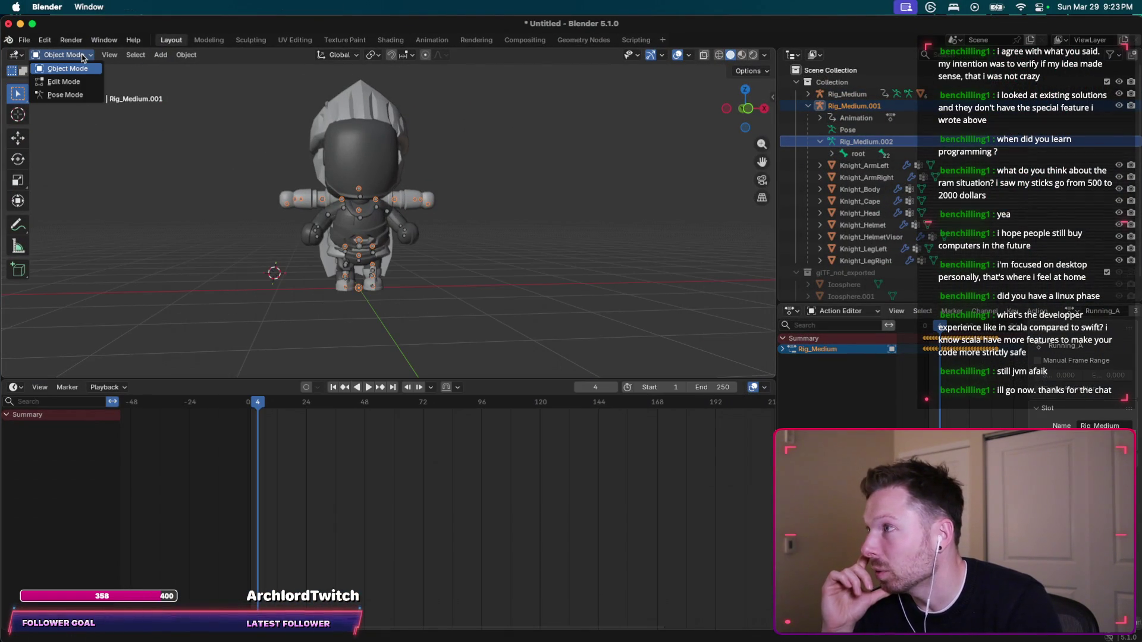
Switch the knight armature into Pose Mode.
left_click(77, 96)
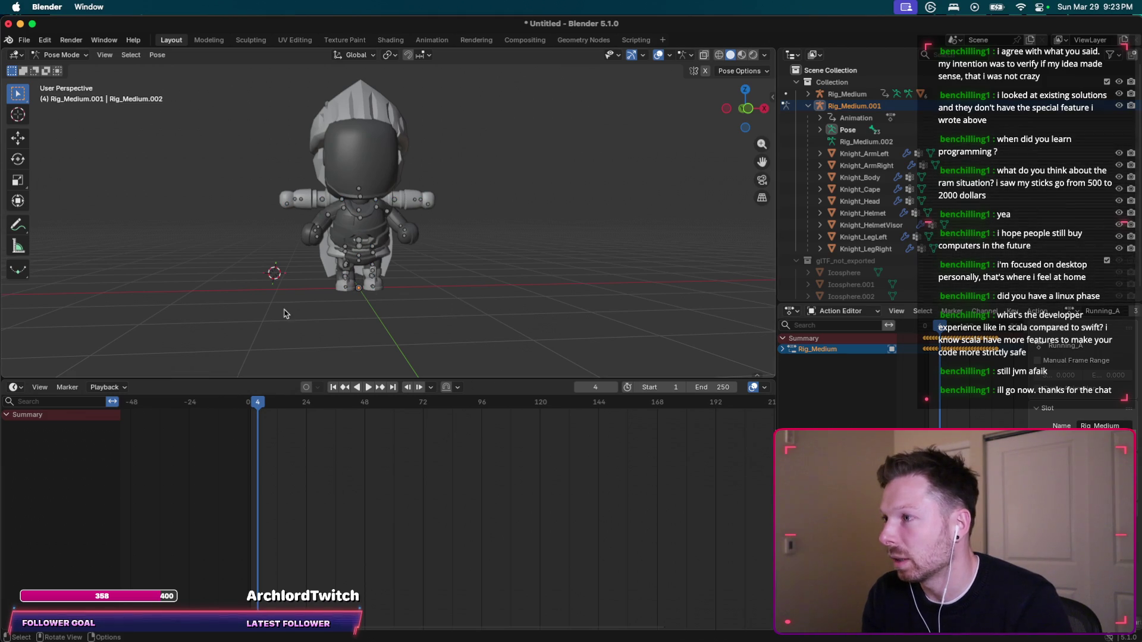
scroll(351, 315, "right", 5)
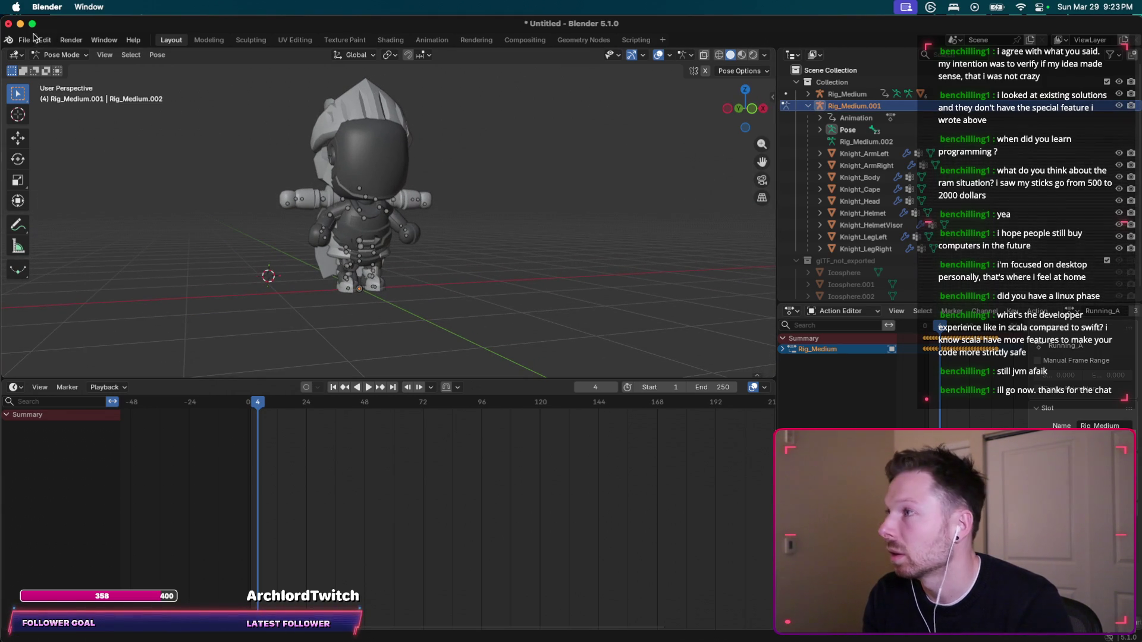
key("super+Tab")
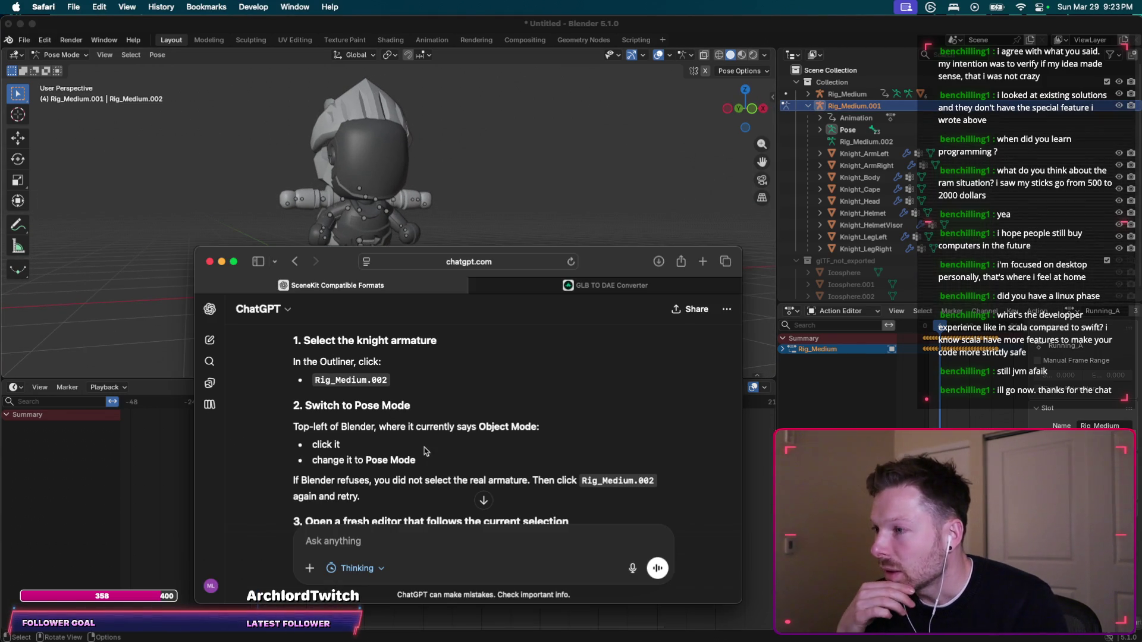
scroll(520, 443, "down", 2)
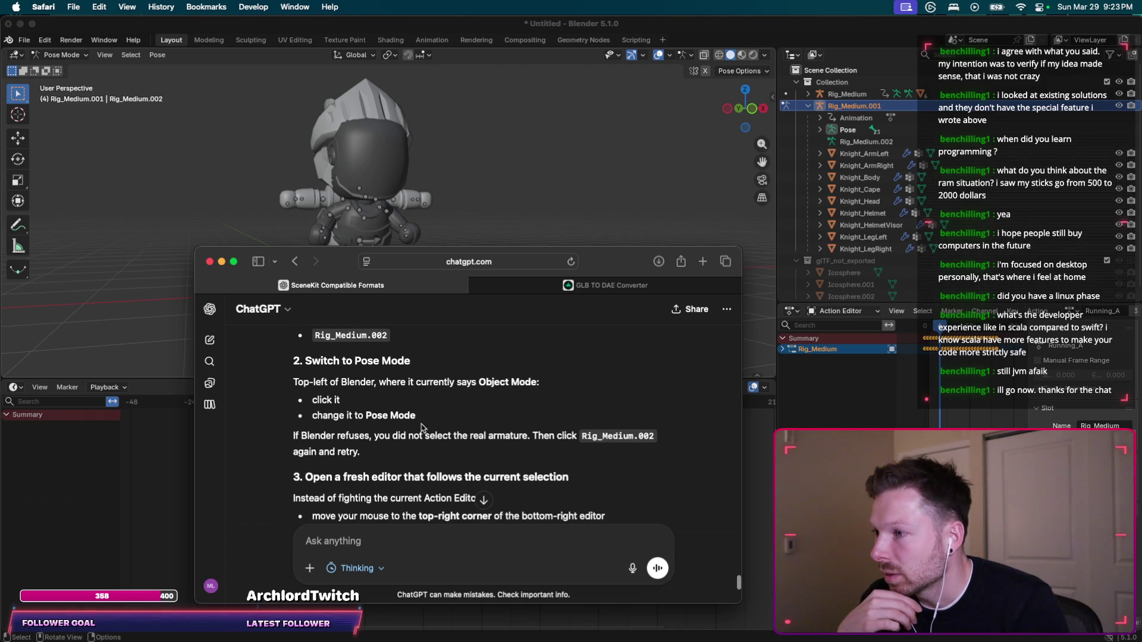
scroll(392, 424, "down", 2)
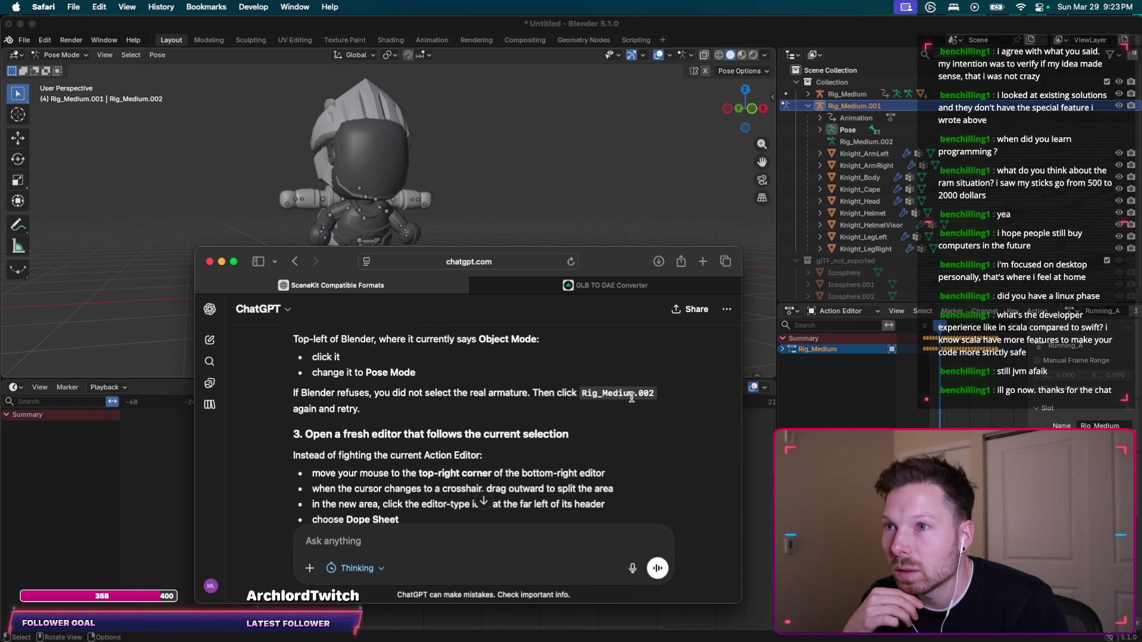
Reselect Rig_Medium.002 and make its running action a single-user copy, Running_A.001.
left_click(867, 108)
left_click(862, 143)
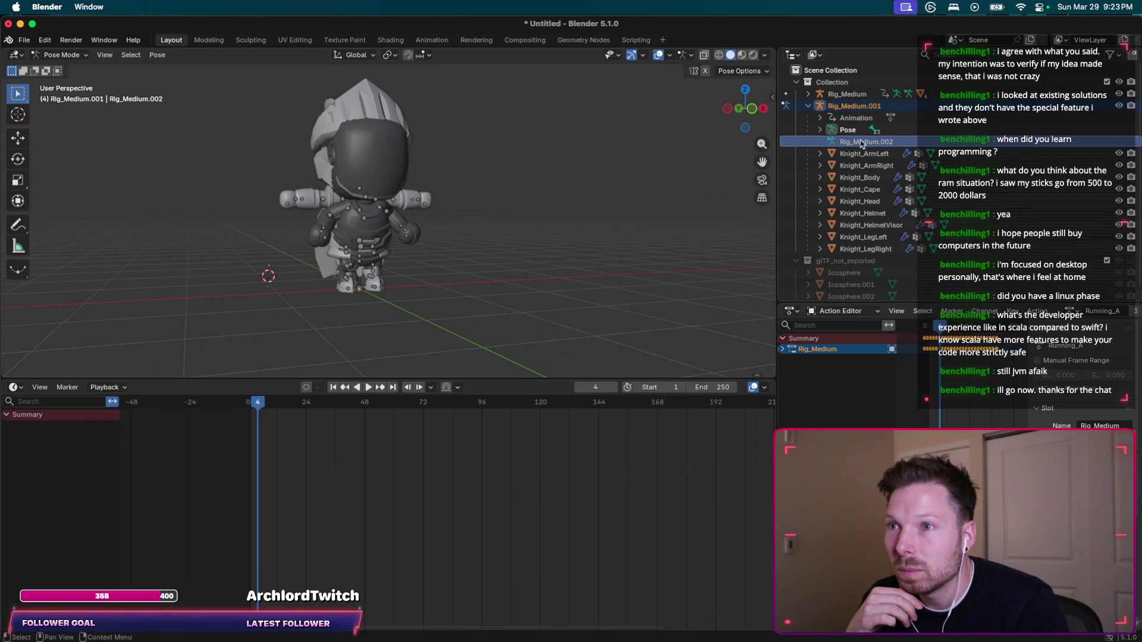
key("super+Tab")
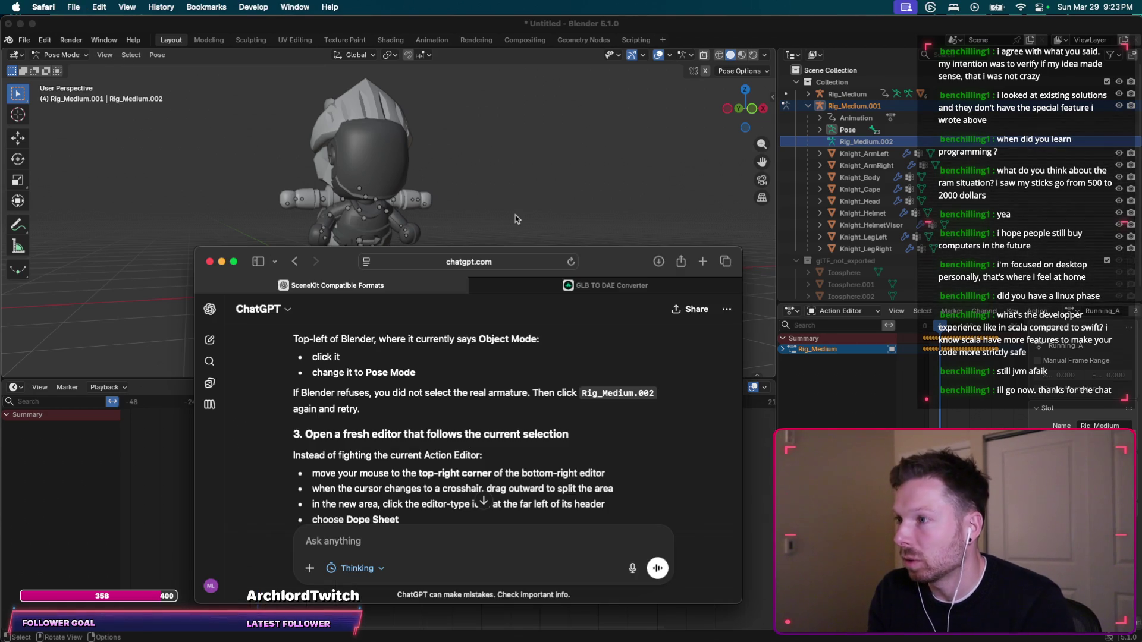
scroll(384, 413, "down", 2)
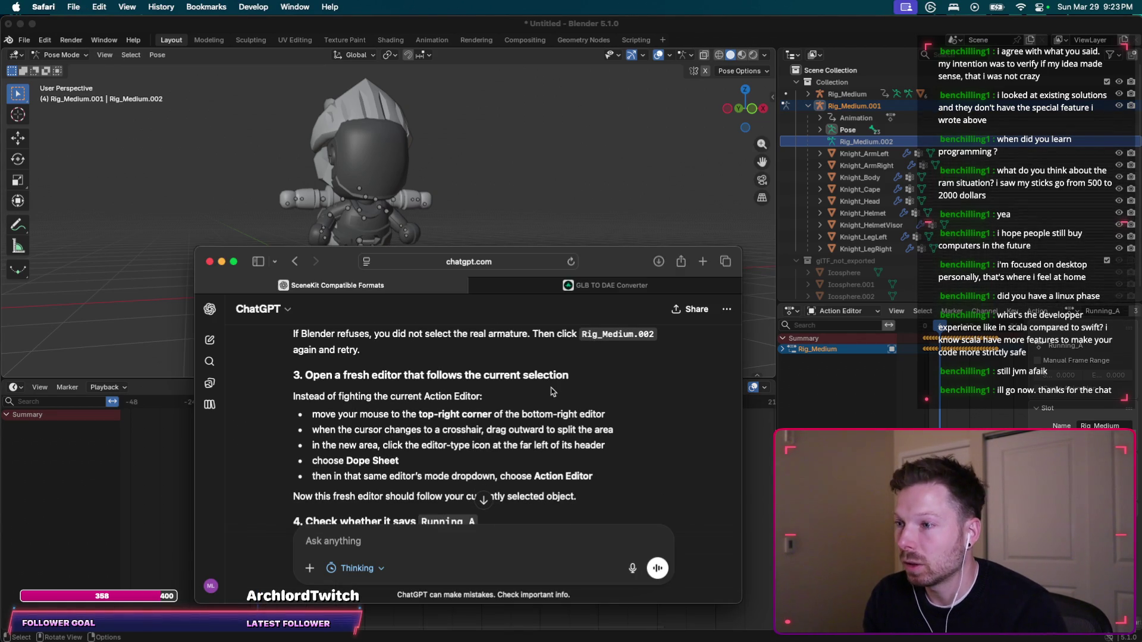
scroll(552, 392, "down", 1)
scroll(602, 392, "down", 1)
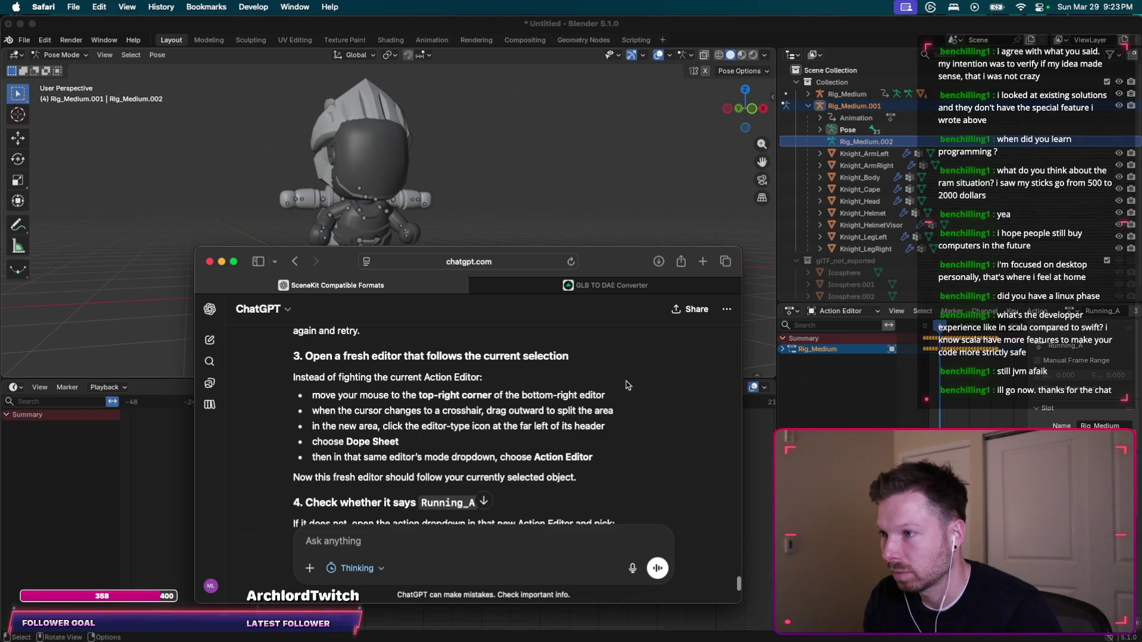
scroll(594, 386, "down", 1)
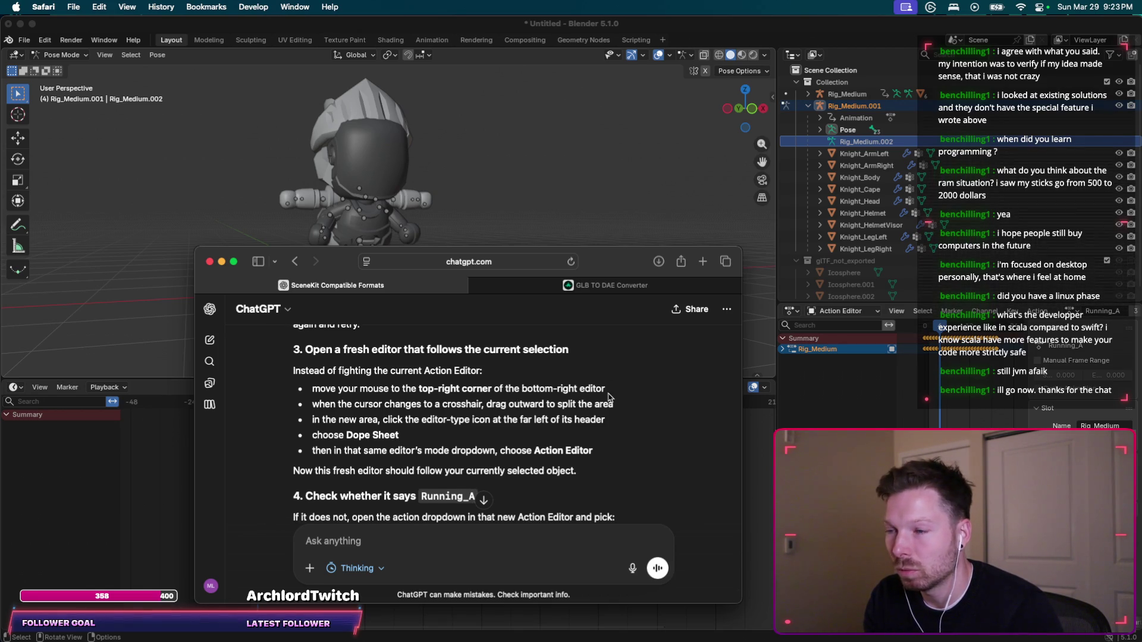
left_click(1136, 317)
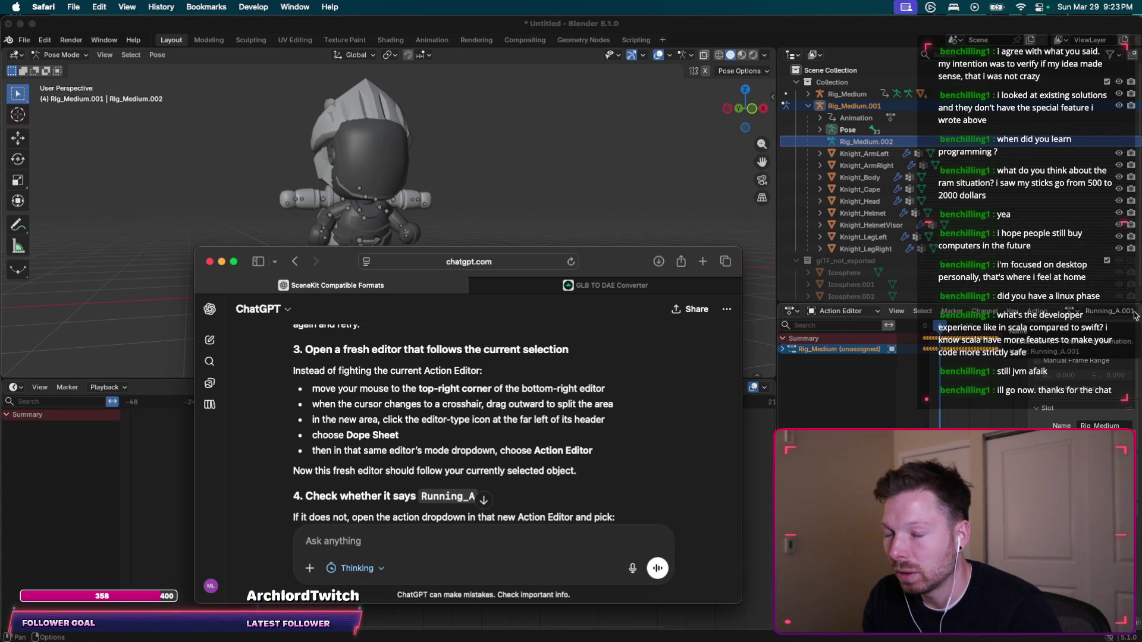
left_click(1137, 321)
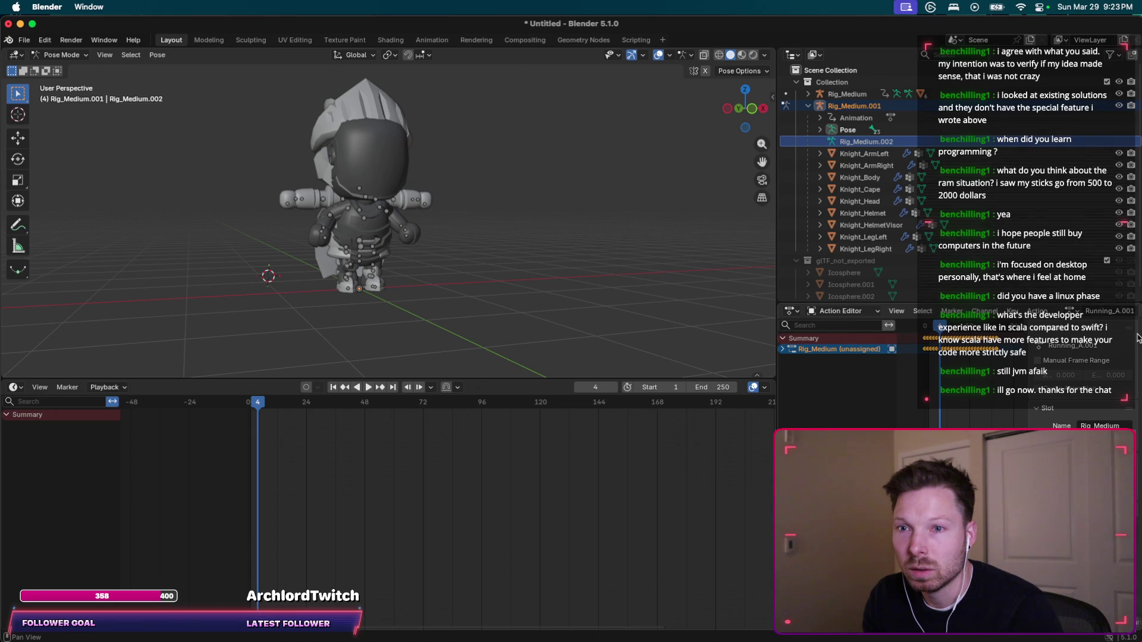
Narrow the Blender window and bring up the Action Editor's editor-type menu.
mouse_move(1138, 336)
left_mouse_down()
mouse_move(1117, 336)
mouse_move(1083, 309)
mouse_move(926, 312)
mouse_move(896, 326)
left_mouse_up()
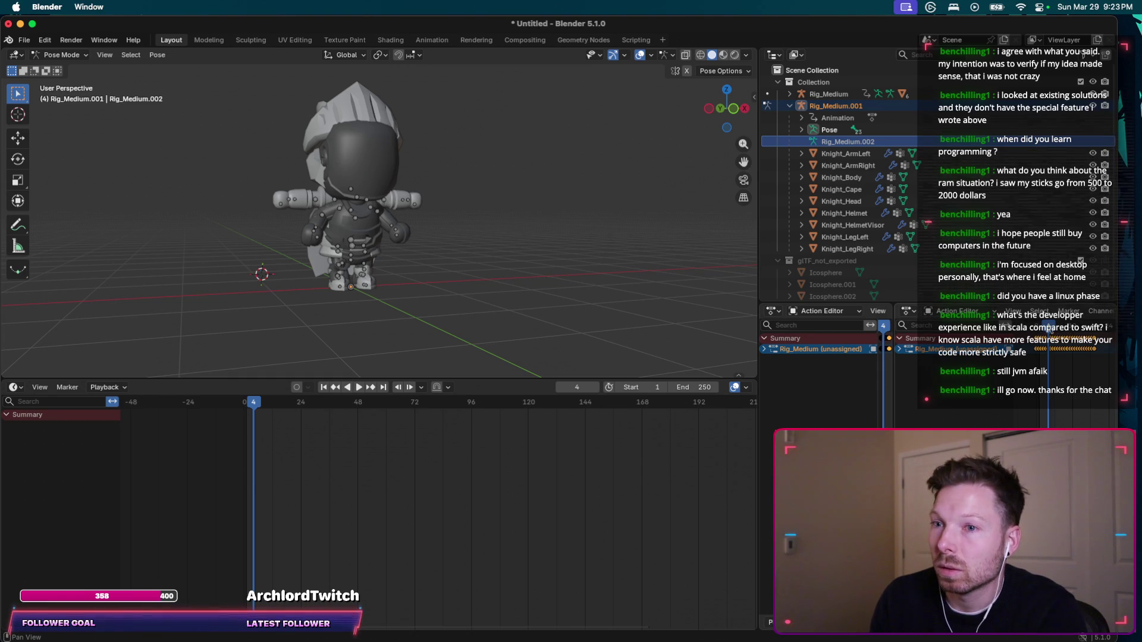
key("super+Tab")
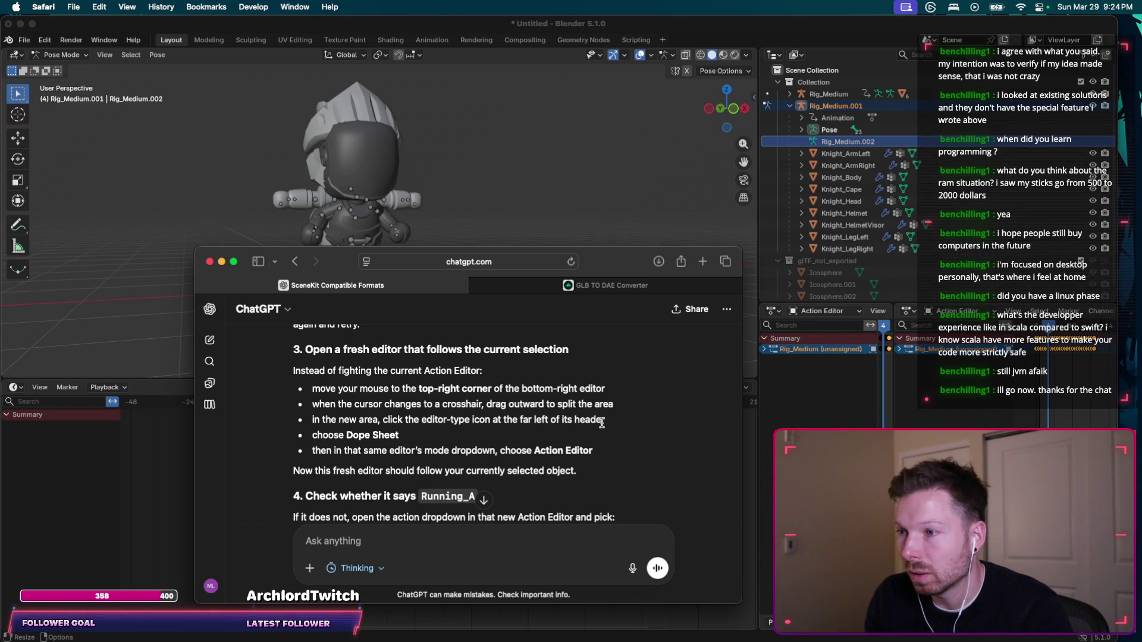
left_click(987, 313)
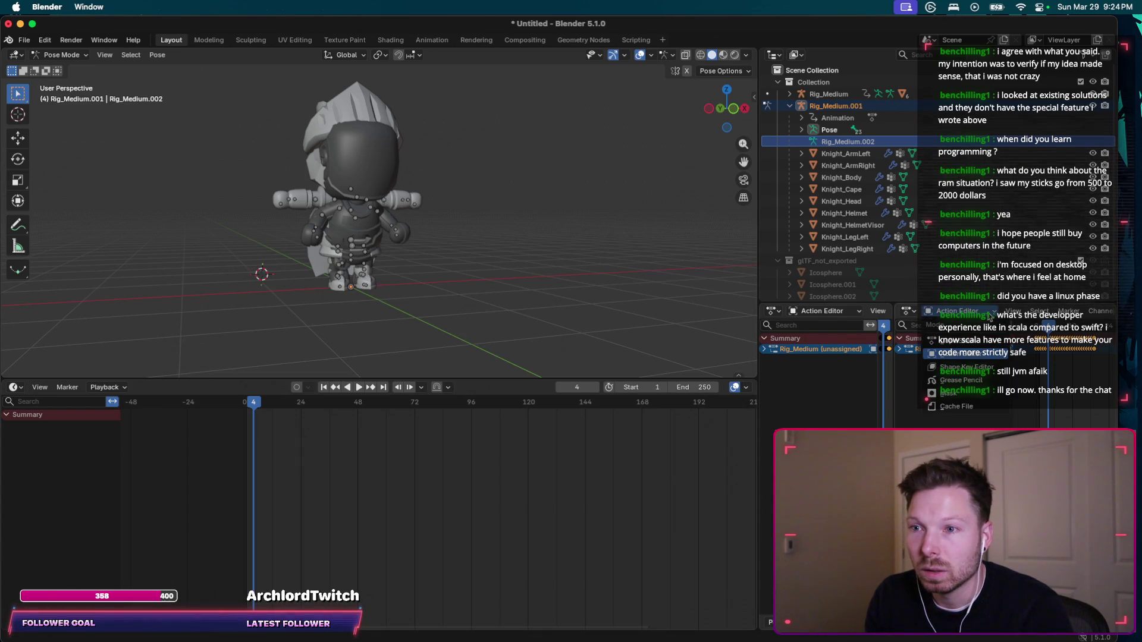
left_click(903, 313)
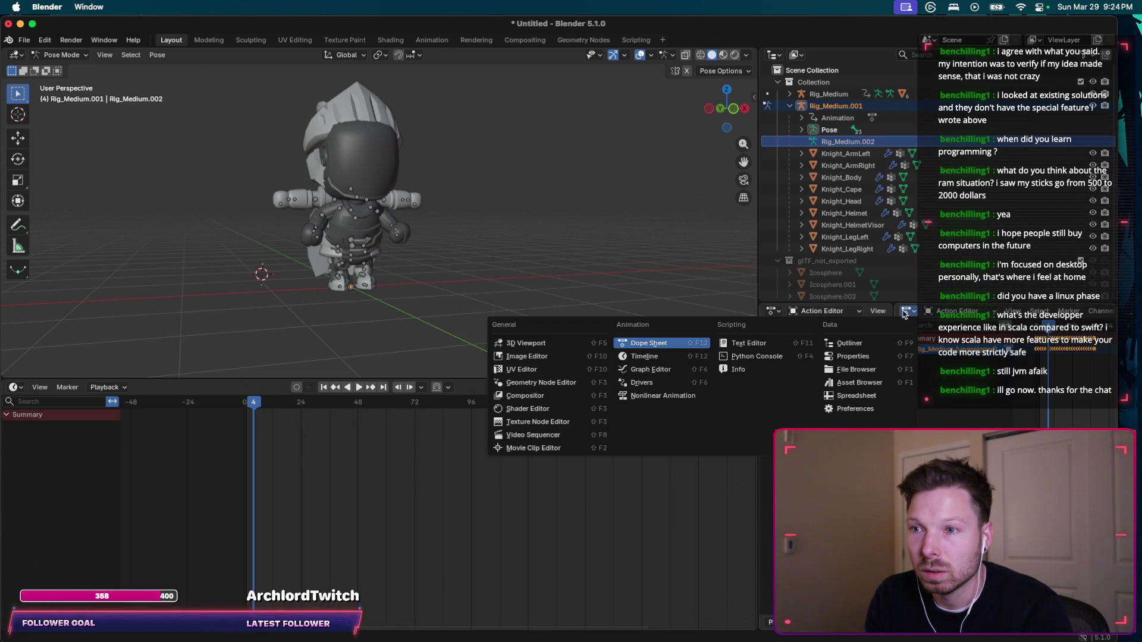
key("super+Tab")
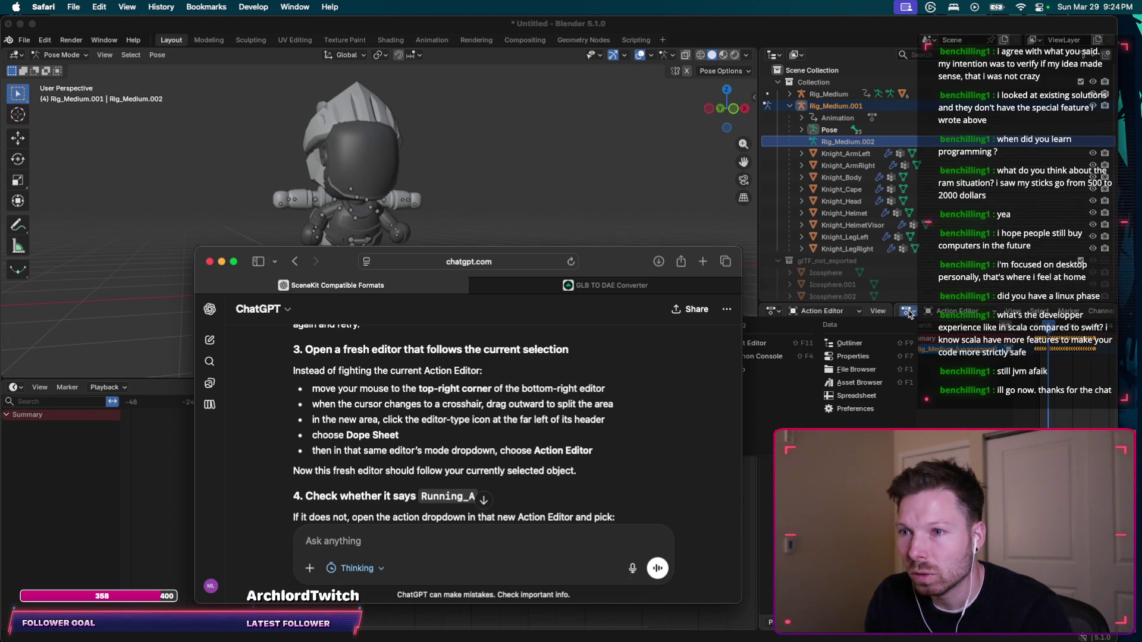
key("super+Tab")
left_click(910, 313)
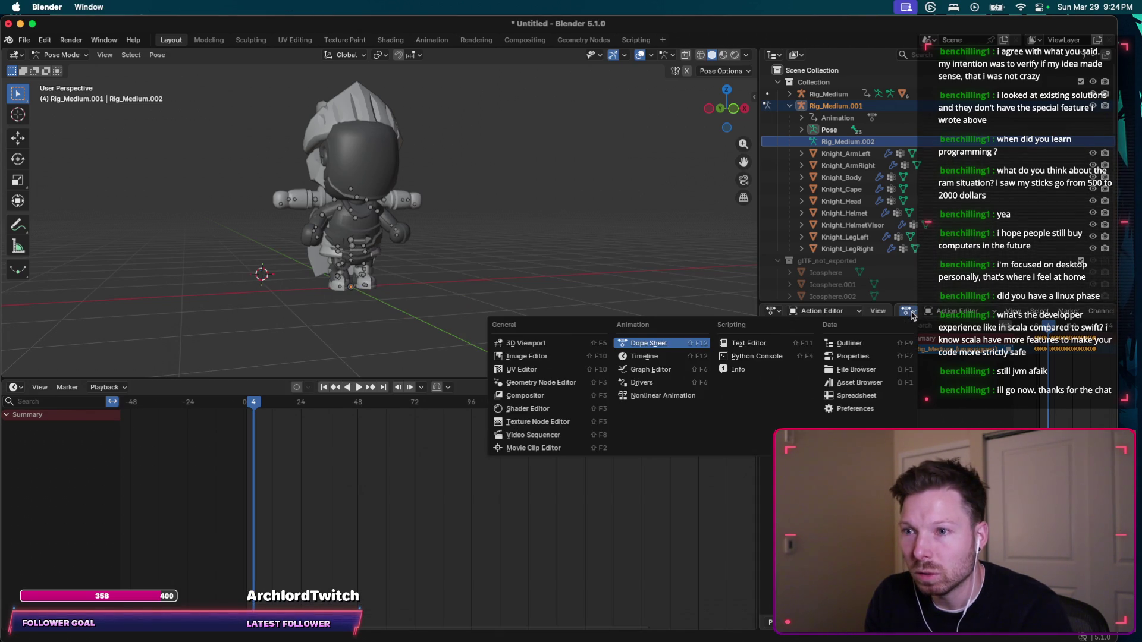
left_click(667, 346)
key("super+Tab")
Scroll ChatGPT's reply past 'Scrub the timeline' to the 'Easier fallback' section.
scroll(417, 434, "down", 1)
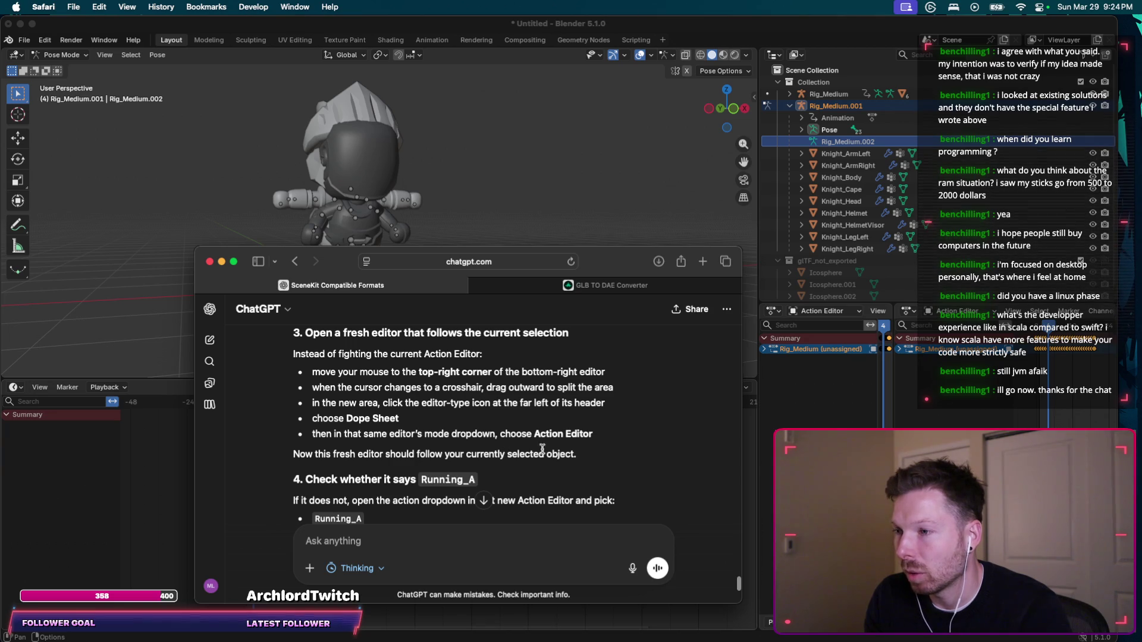
scroll(552, 447, "down", 2)
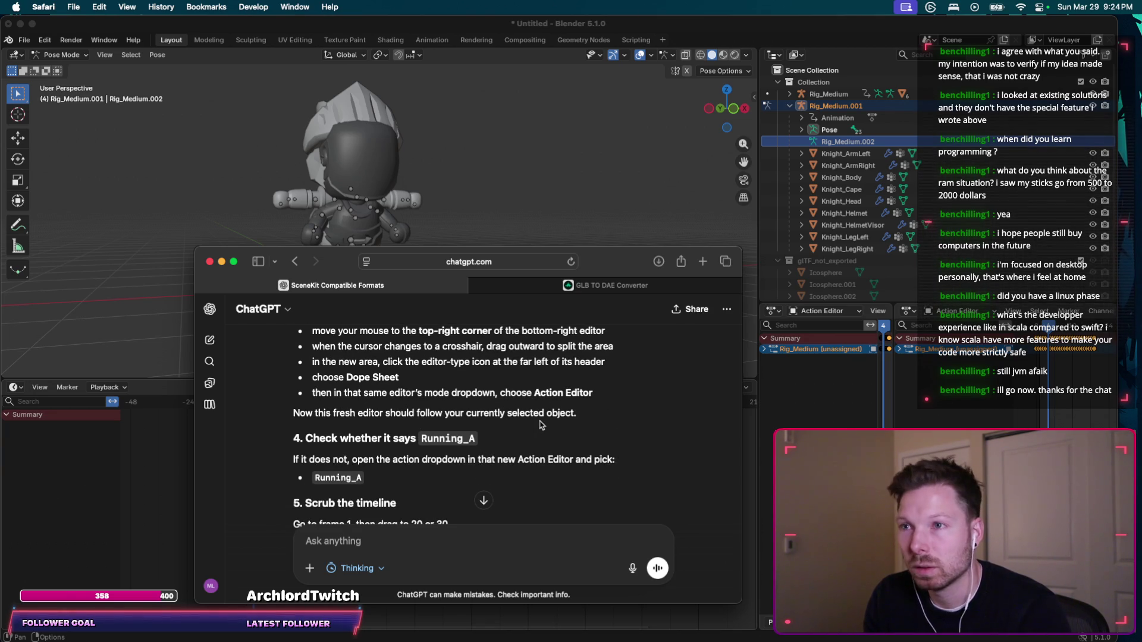
scroll(452, 408, "down", 2)
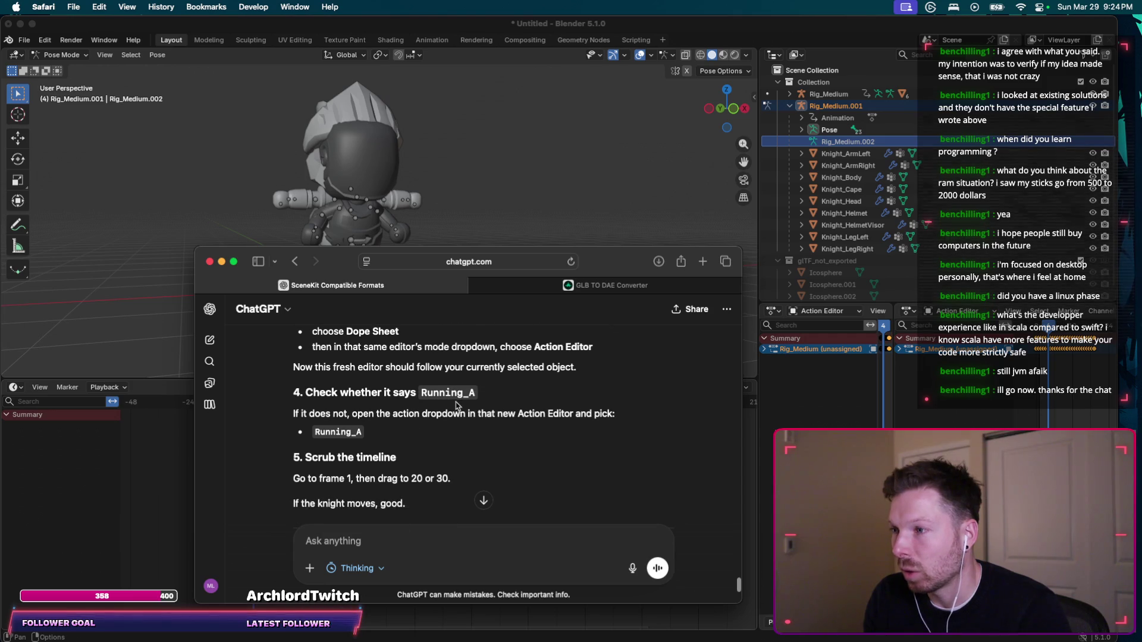
scroll(1011, 312, "down", 5)
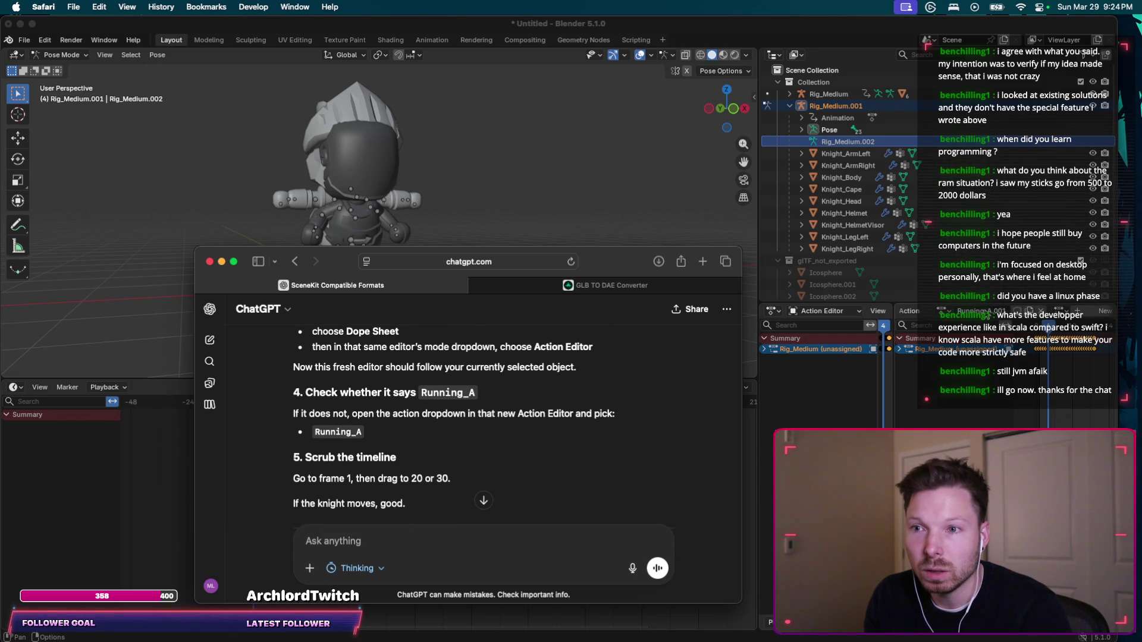
scroll(1012, 311, "down", 4)
scroll(1013, 309, "down", 4)
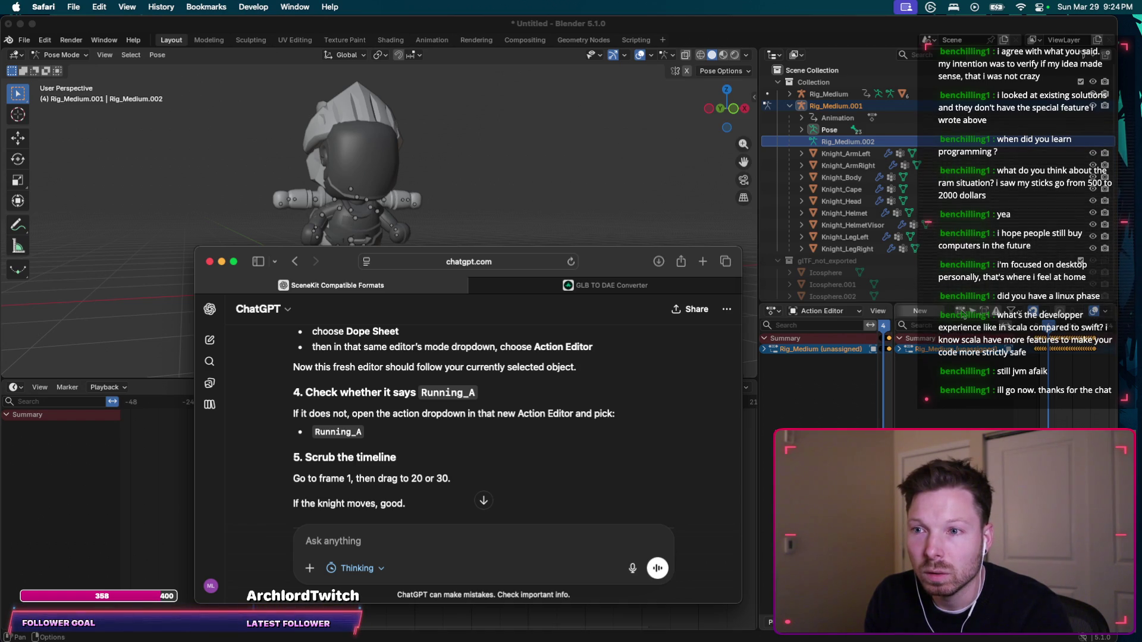
left_click(996, 310)
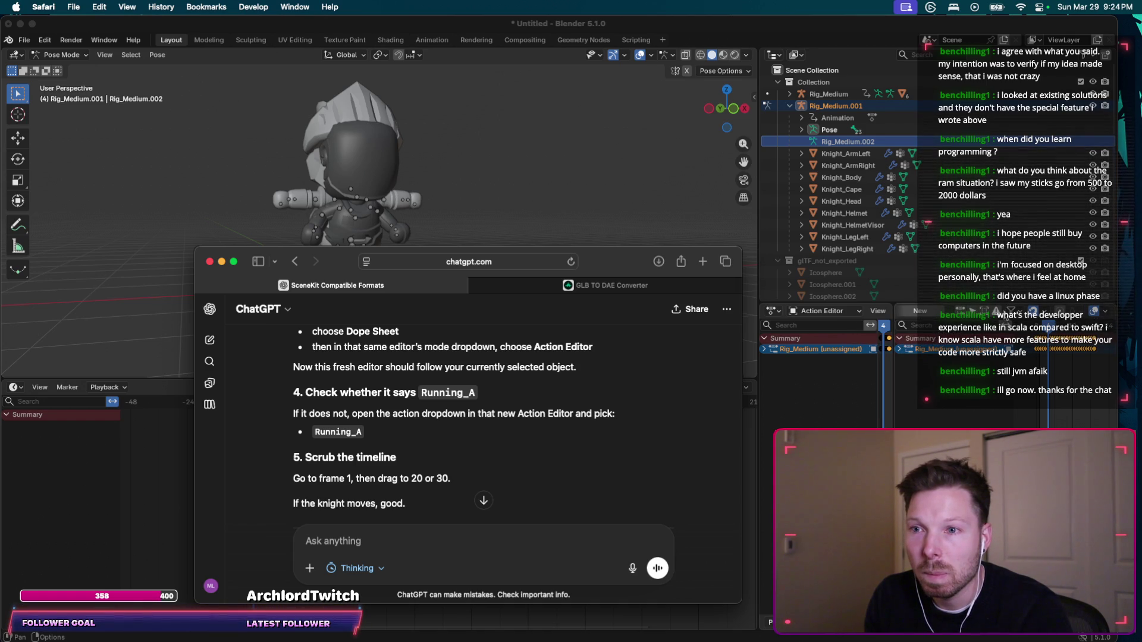
scroll(498, 383, "down", 2)
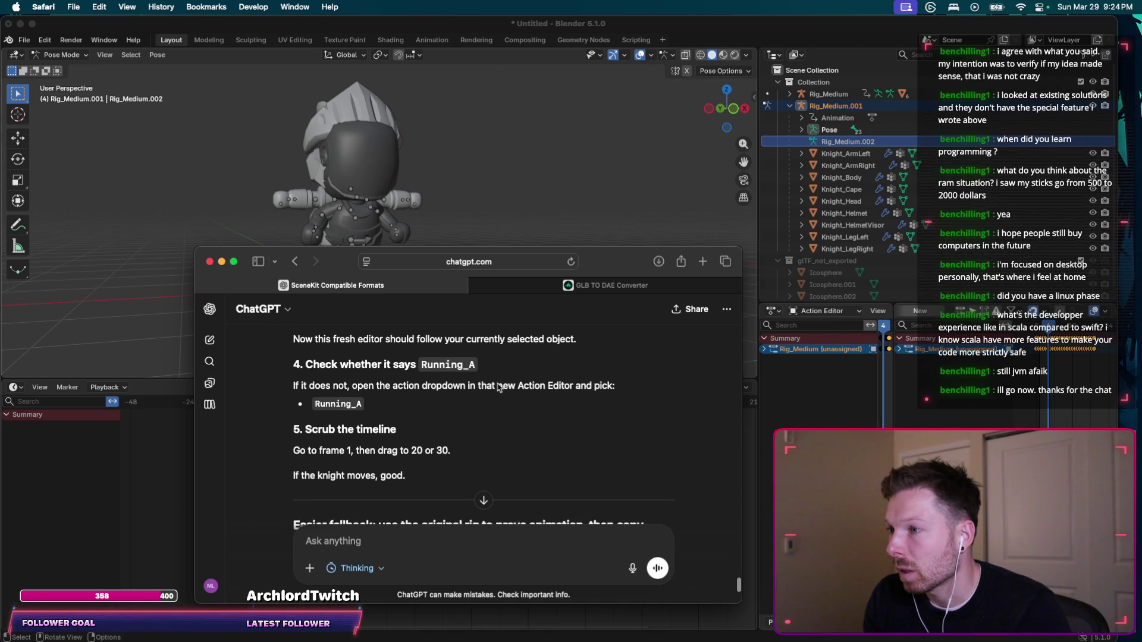
scroll(498, 384, "down", 2)
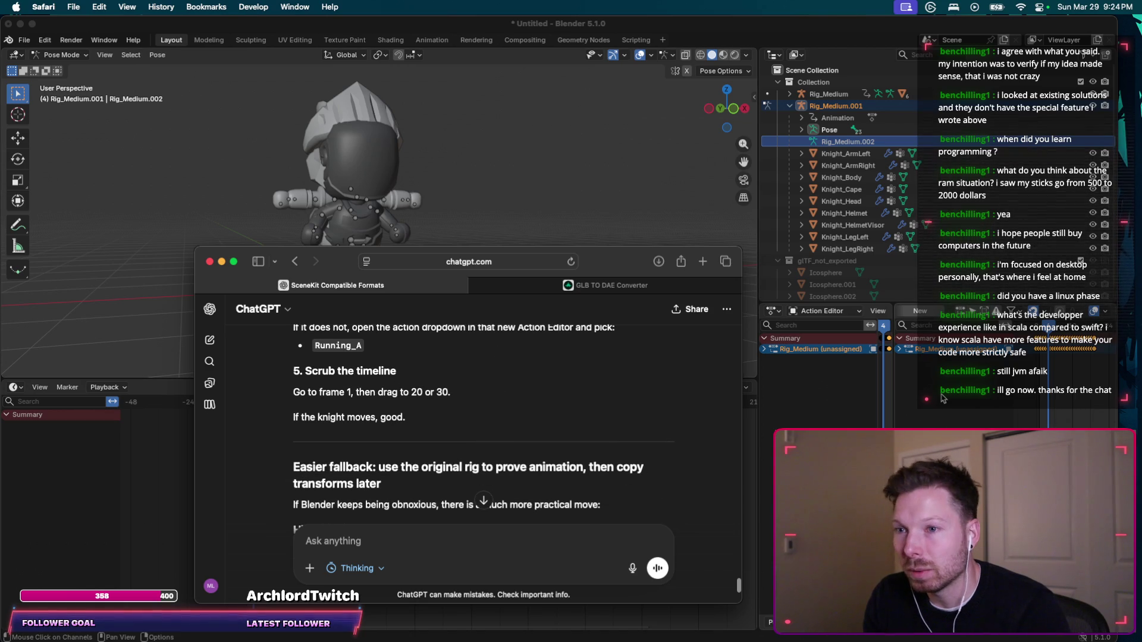
key("super+Tab")
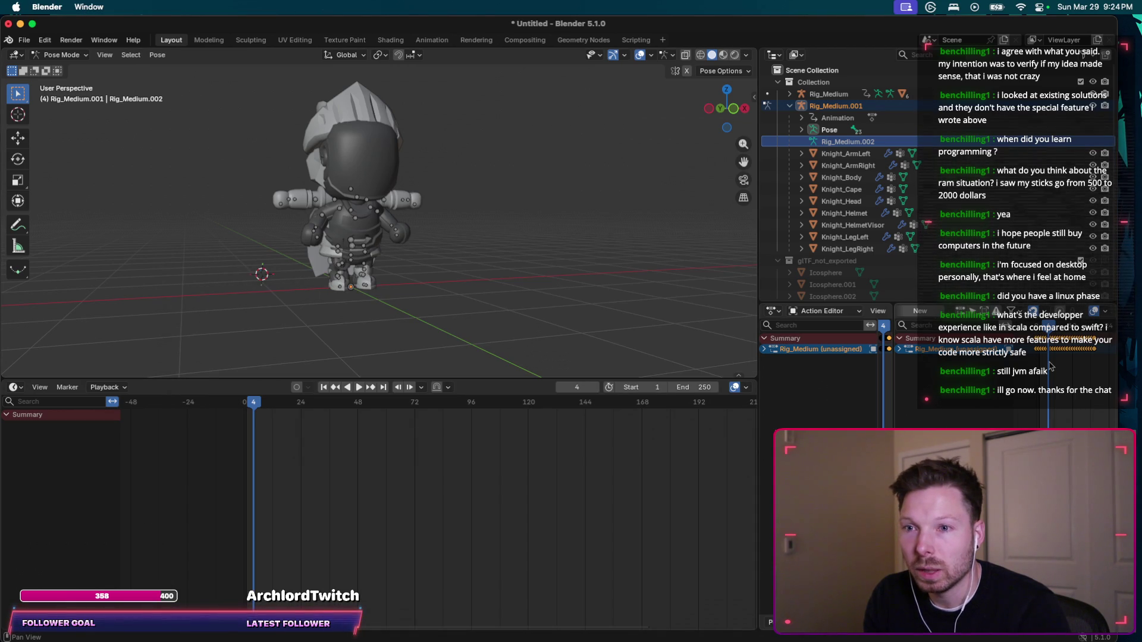
Play and stop the animation, make Rig_Medium.001 active, and jump back near the start.
key("space")
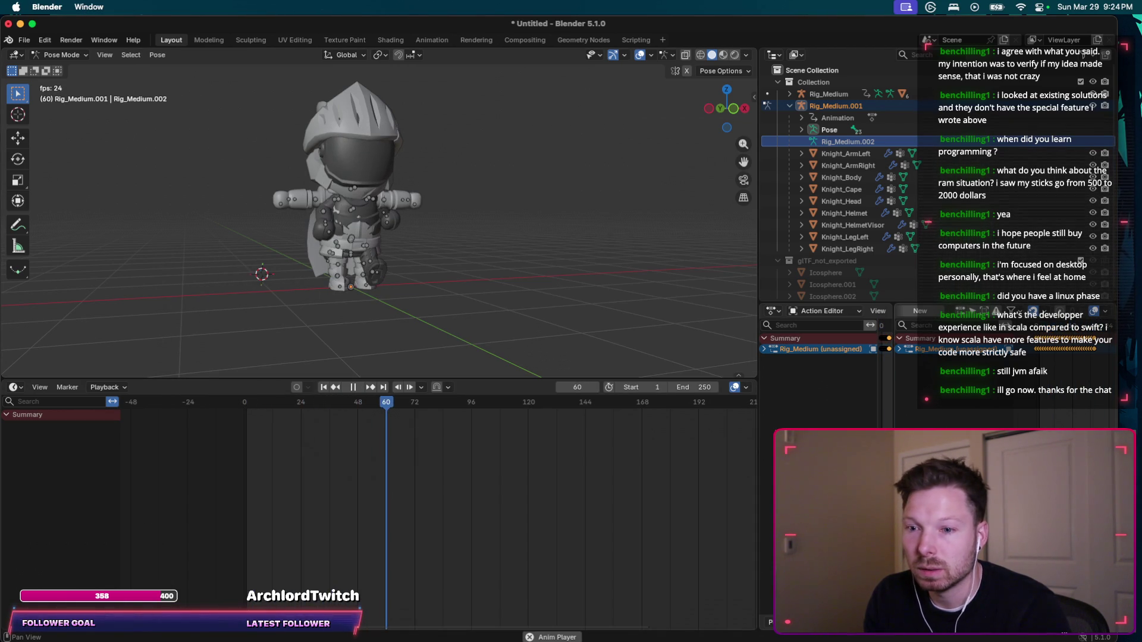
key("space")
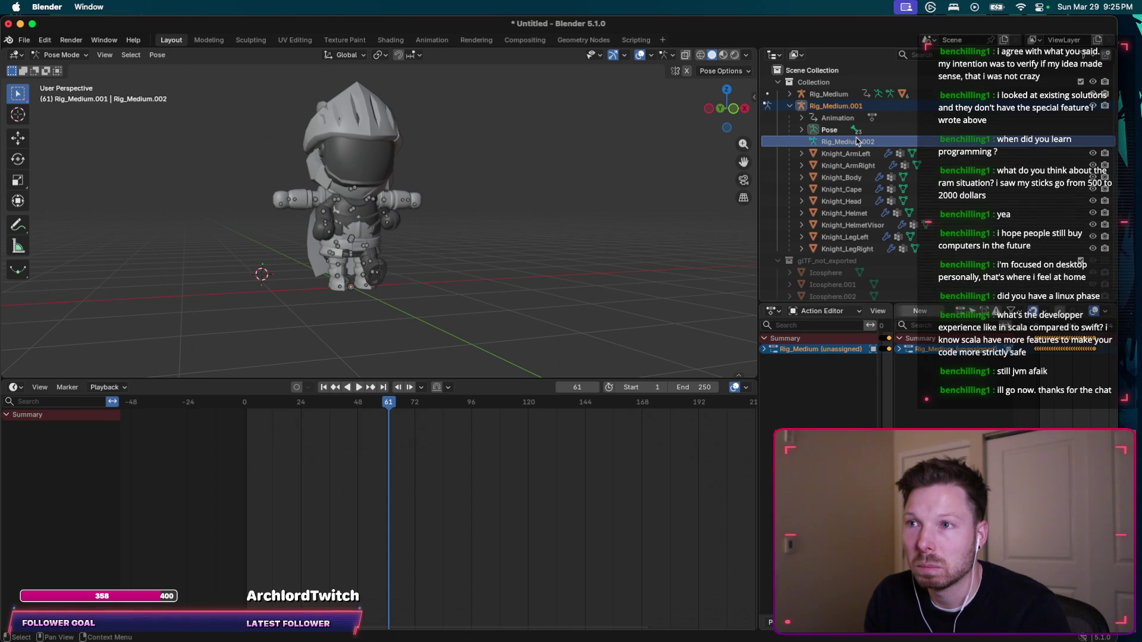
left_click(838, 106)
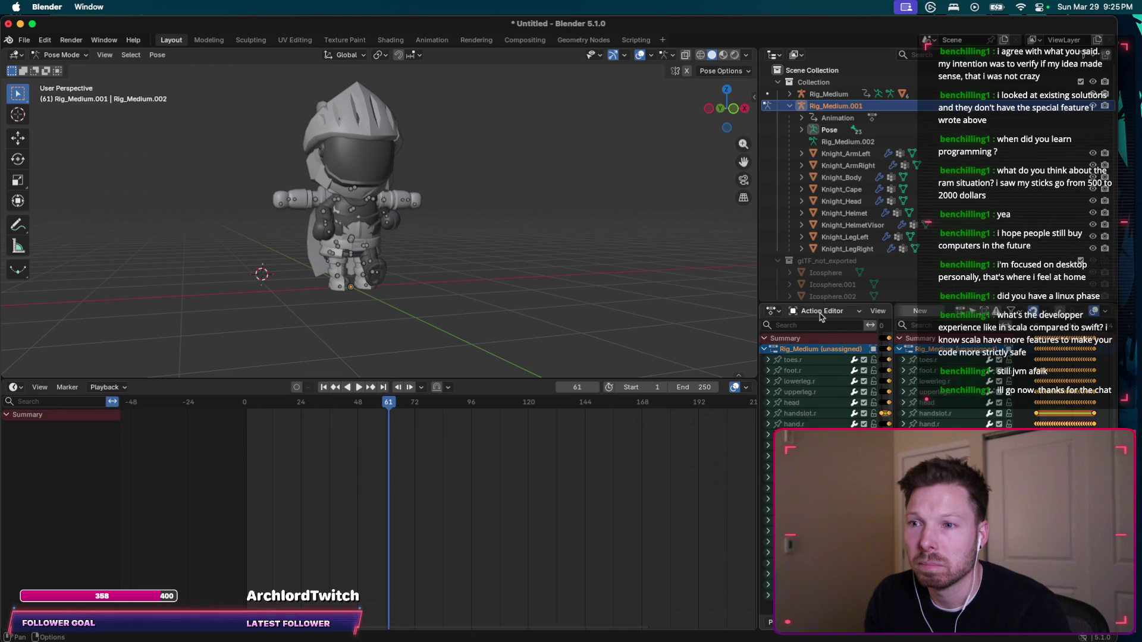
key("Down")
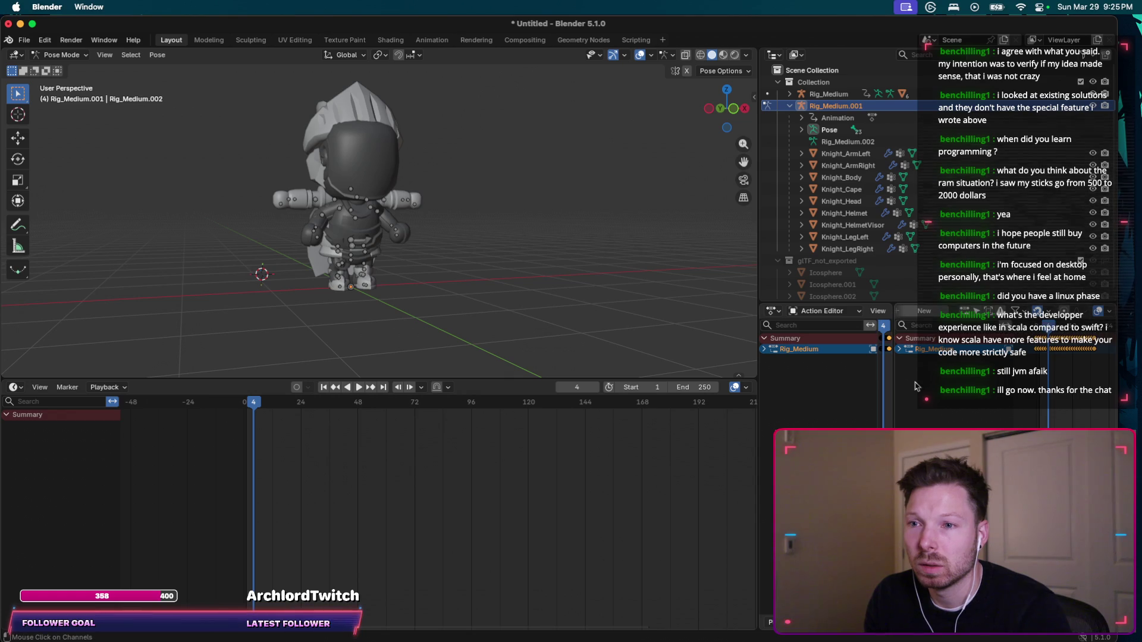
Select and deselect all bones, toggle Pose/Object Mode, and undo back to Object Mode.
key("a")
key("alt+a")
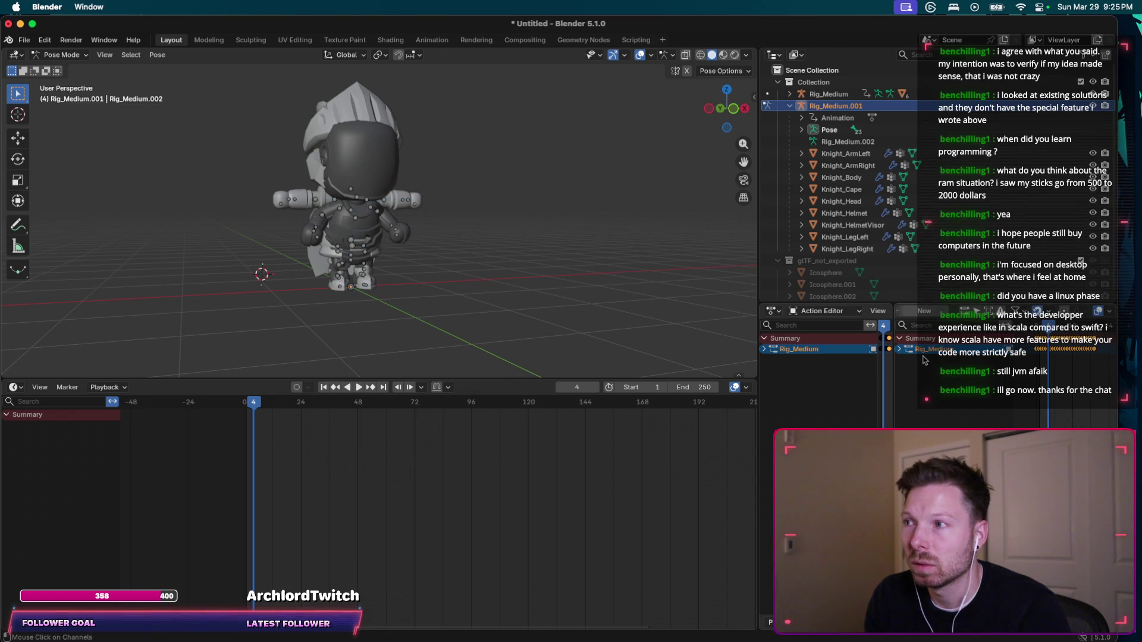
key("ctrl+Tab")
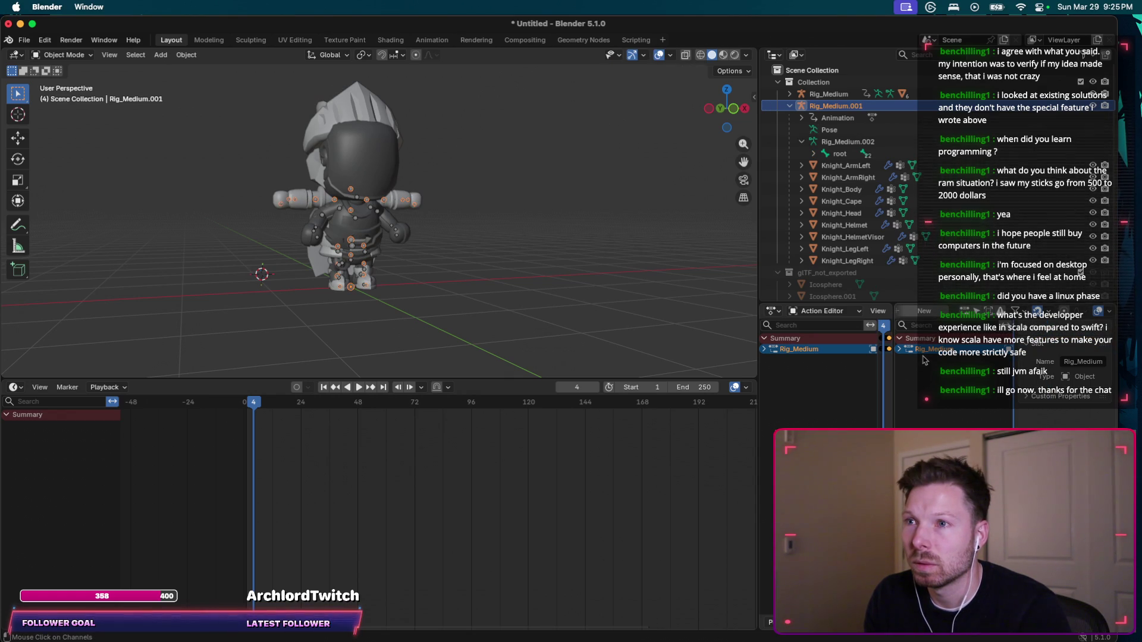
key("ctrl+Tab")
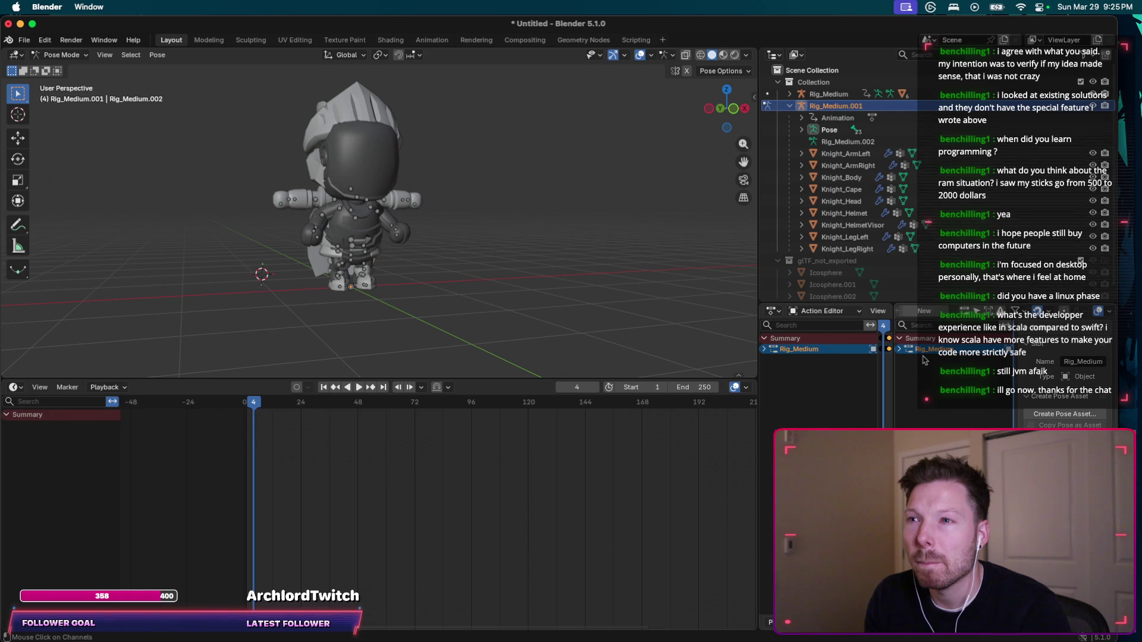
key("ctrl+z")
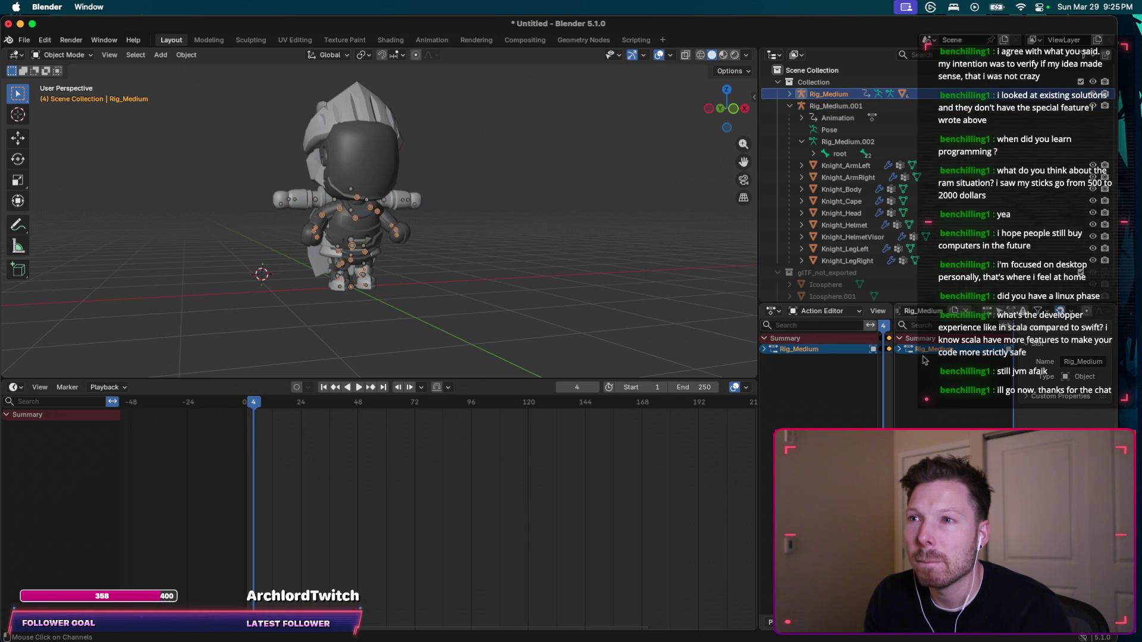
key("ctrl+z")
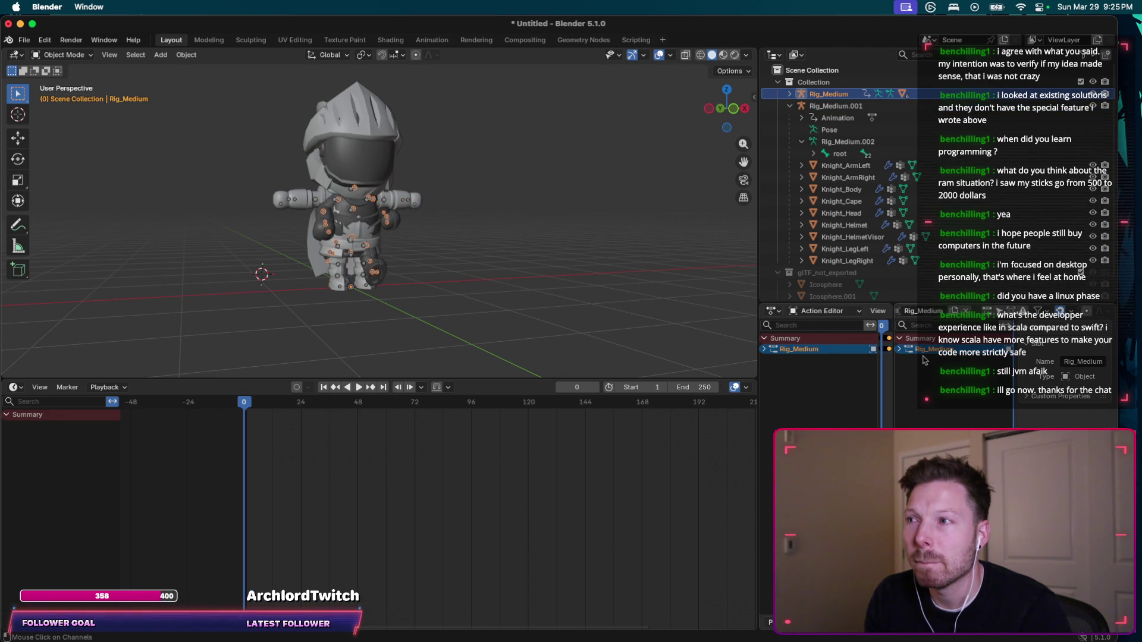
key("ctrl+z")
key("ctrl+z")
key("ctrl+z")
key("ctrl+z")
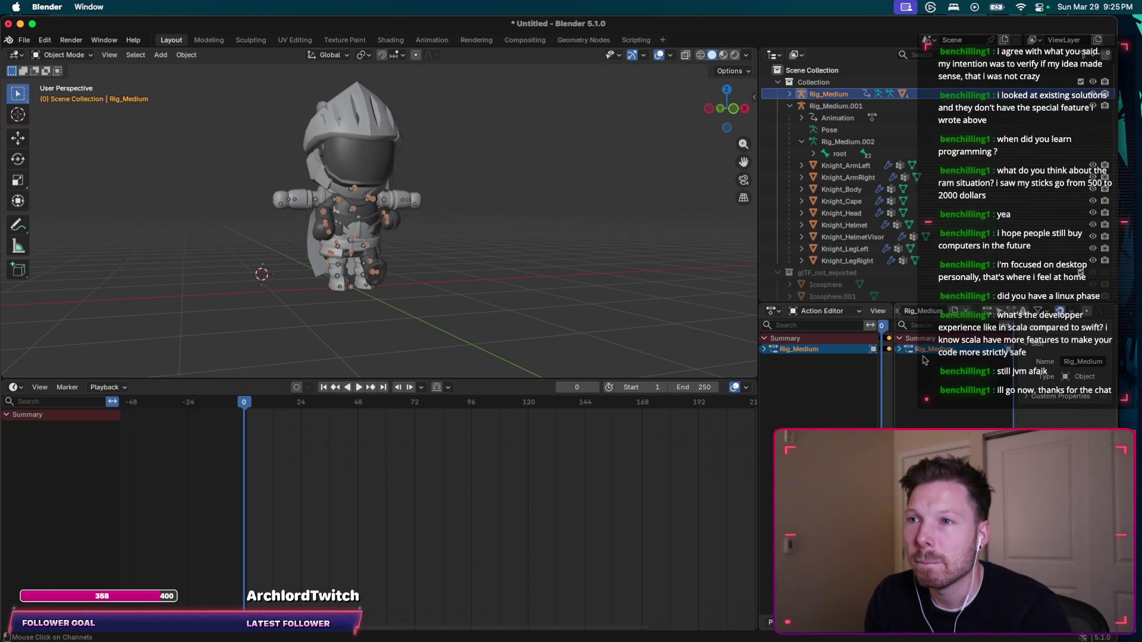
key("ctrl+z")
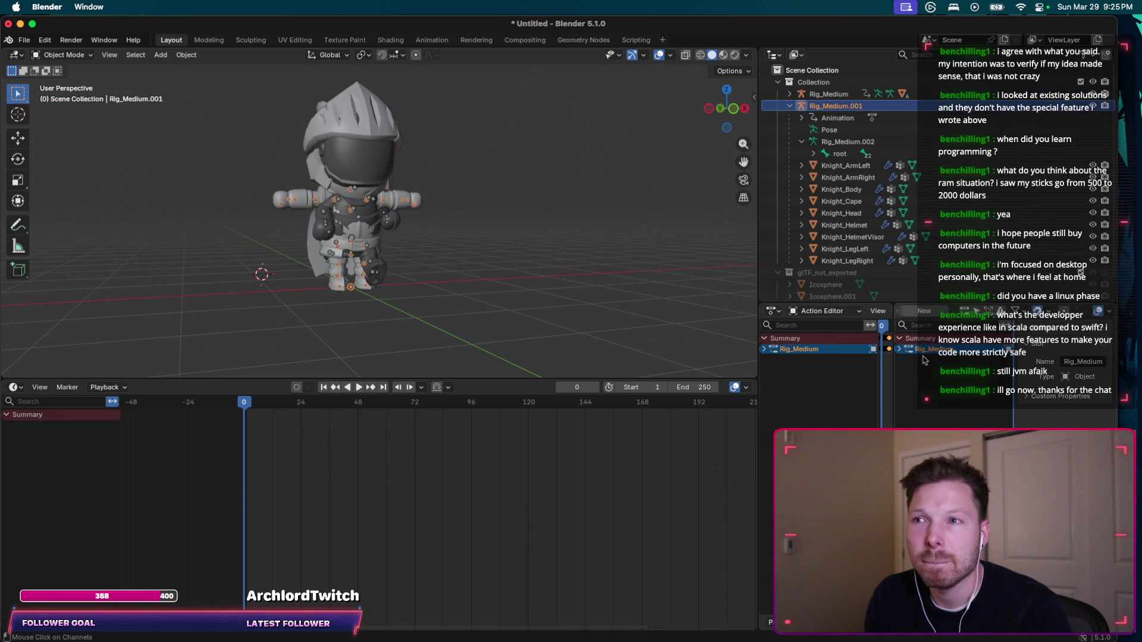
key("ctrl+z")
key("ctrl+z")
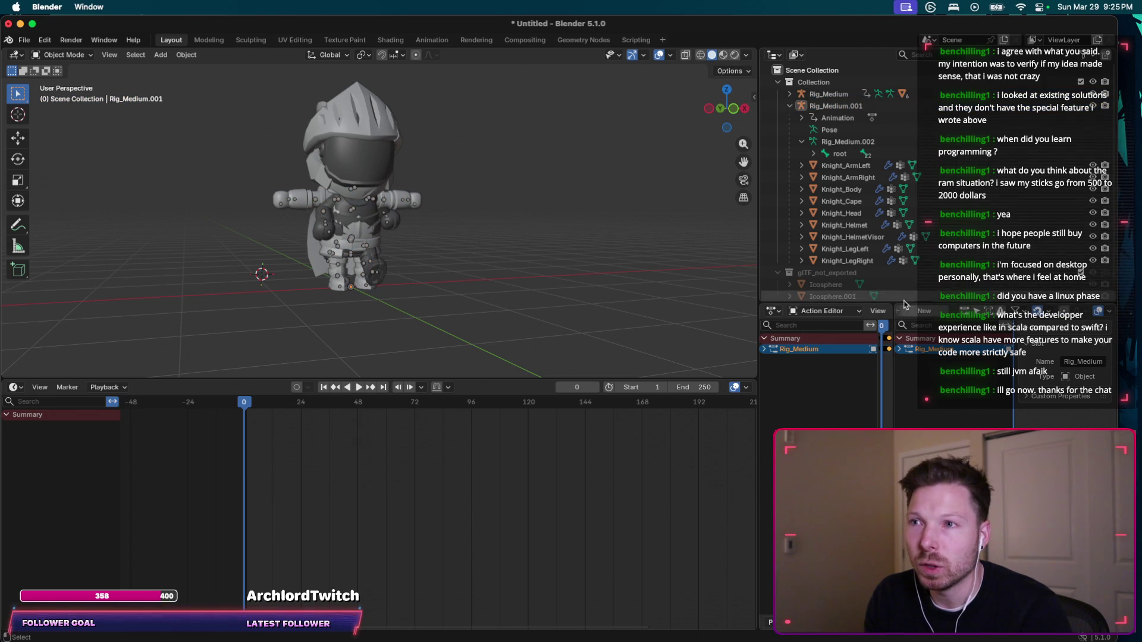
Widen the Action Editor and its channel list, replay the animation, then select Rig_Medium.002.
left_click(1110, 317)
scroll(1011, 311, "up", 5)
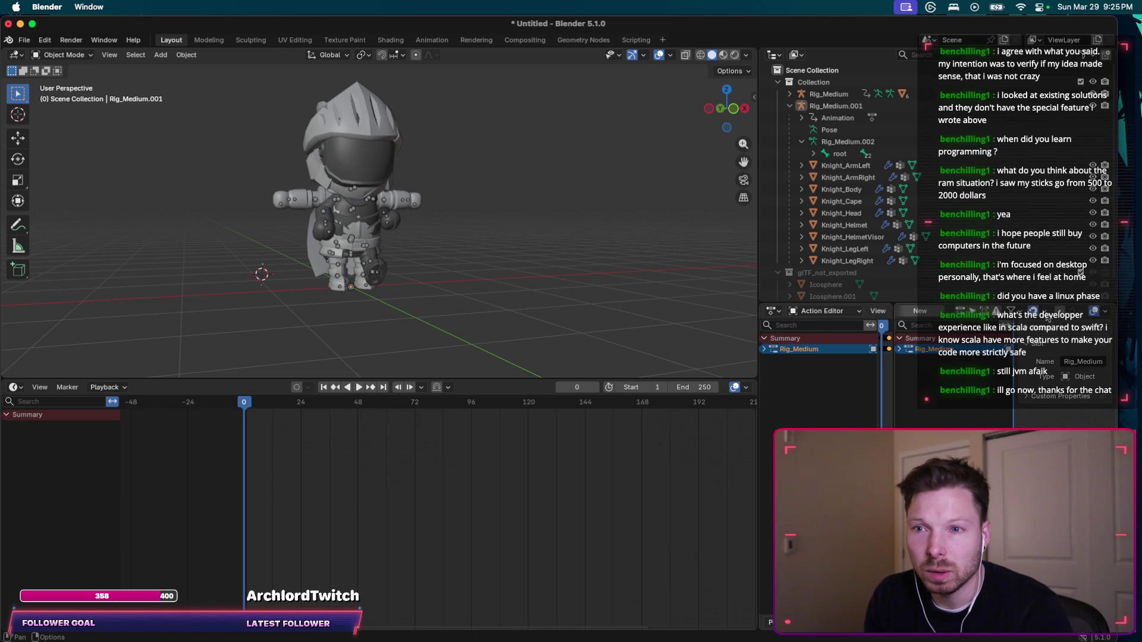
mouse_move(878, 321)
left_mouse_down()
mouse_move(1118, 322)
mouse_move(914, 338)
left_mouse_up()
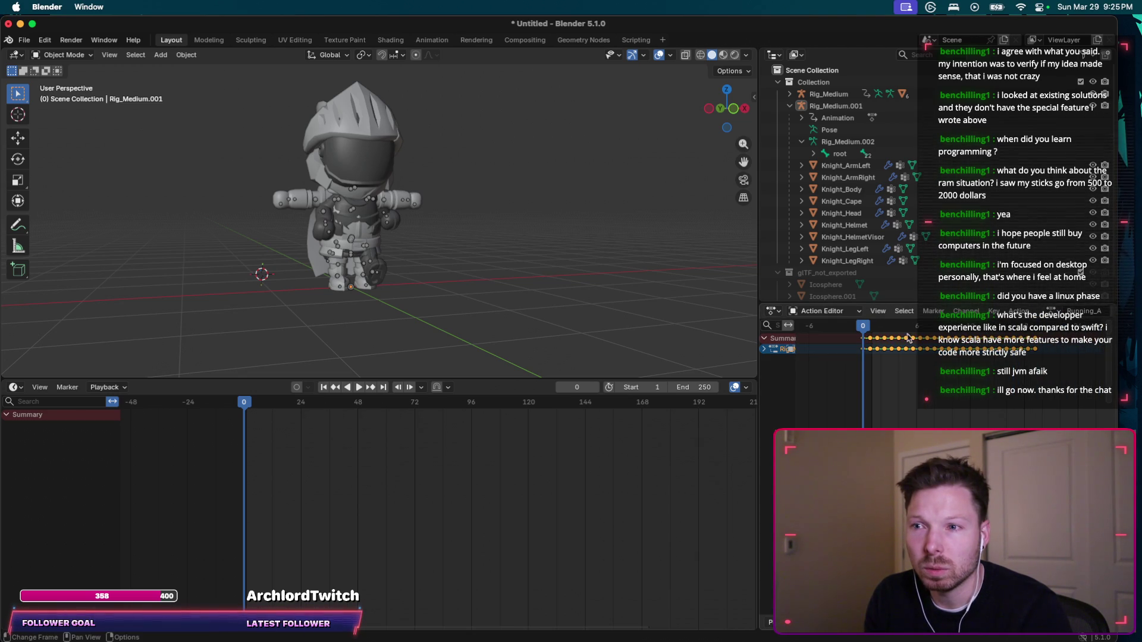
scroll(895, 394, "right", 10)
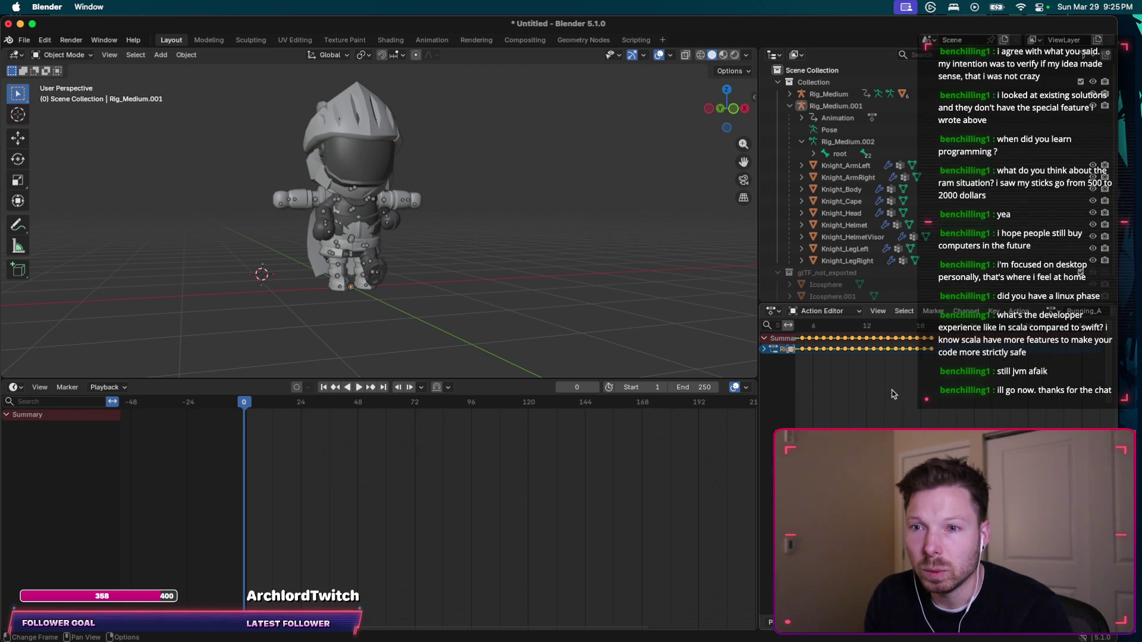
scroll(909, 406, "left", 15)
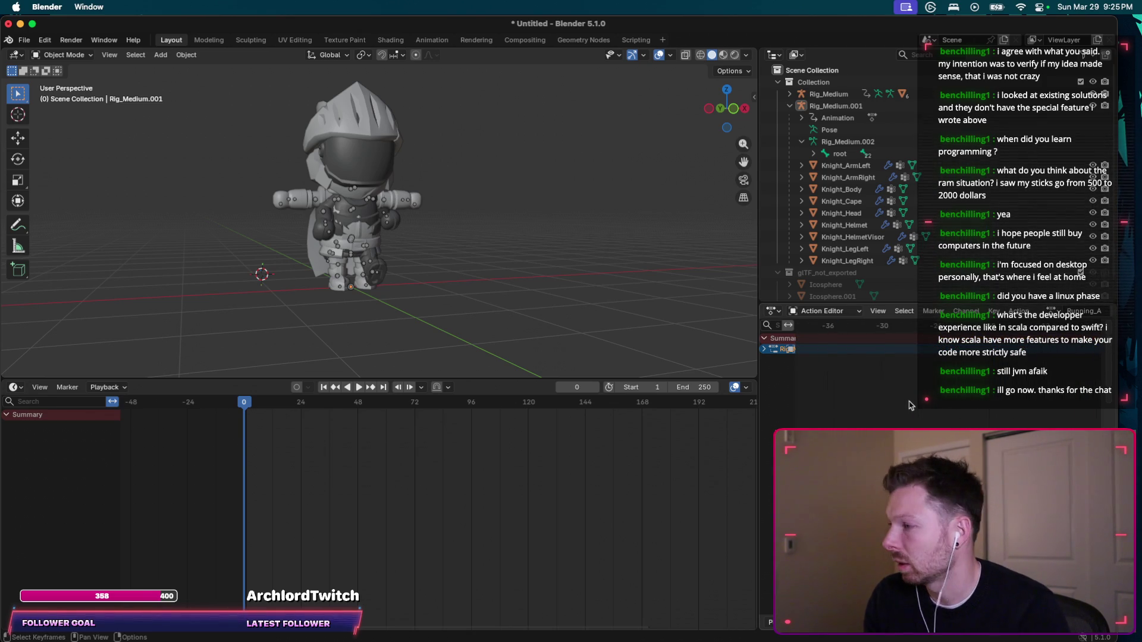
scroll(910, 406, "right", 8)
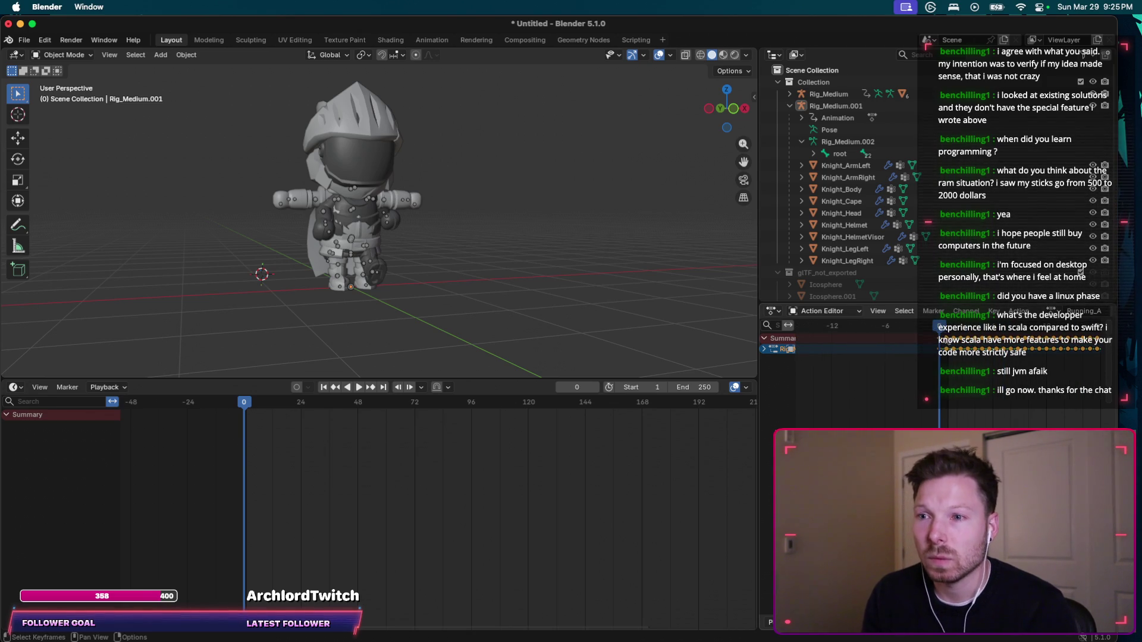
key("space")
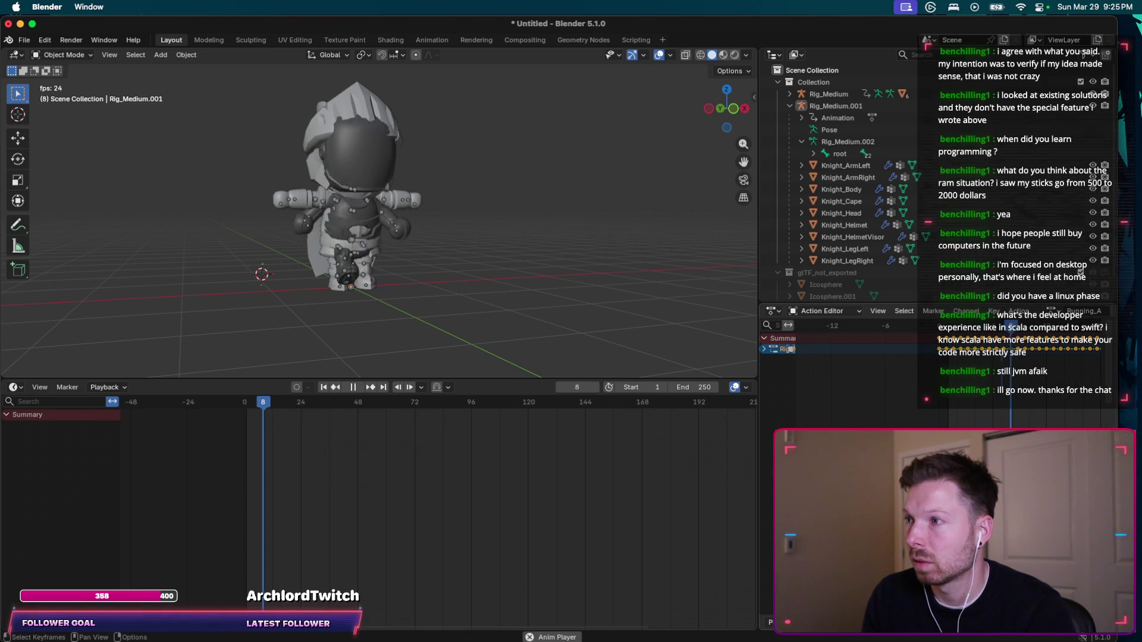
scroll(910, 406, "right", 3)
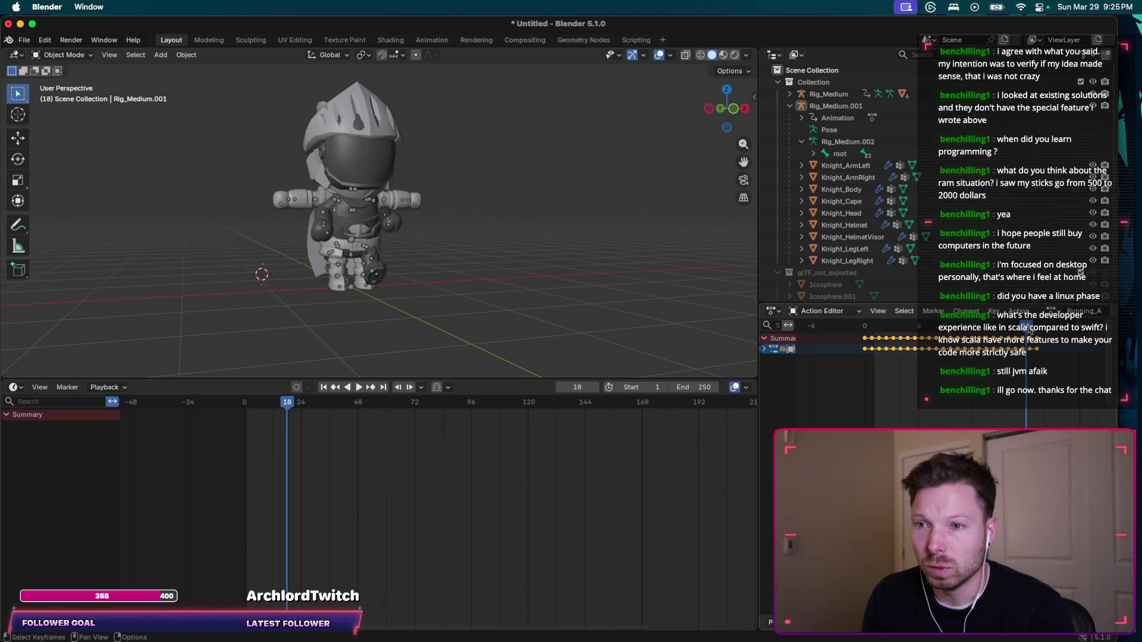
key("Escape")
left_click_drag(795, 327, 835, 327)
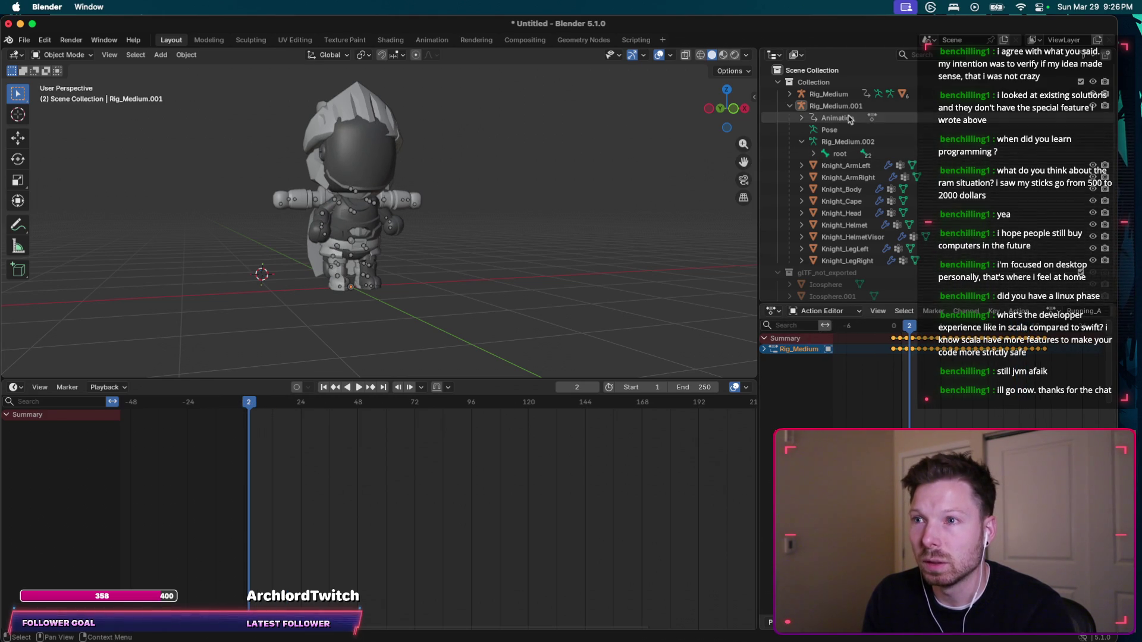
left_click(849, 143)
Recheck ChatGPT's steps and select Rig_Medium.002 in Blender's Outliner.
key("super+Tab")
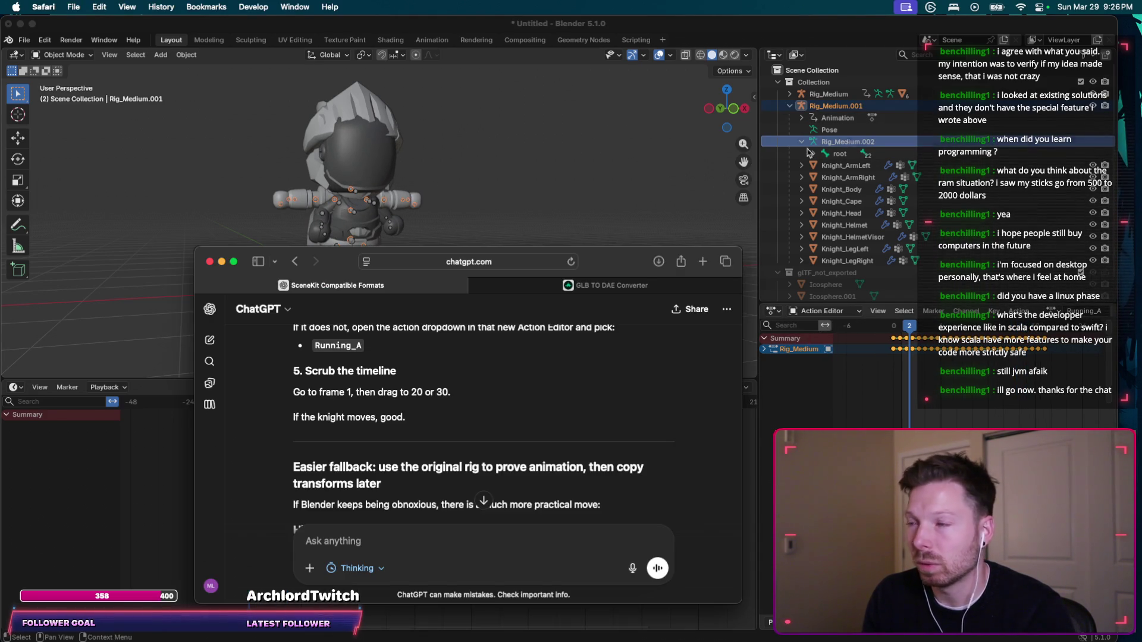
scroll(469, 447, "up", 10)
scroll(470, 447, "down", 6)
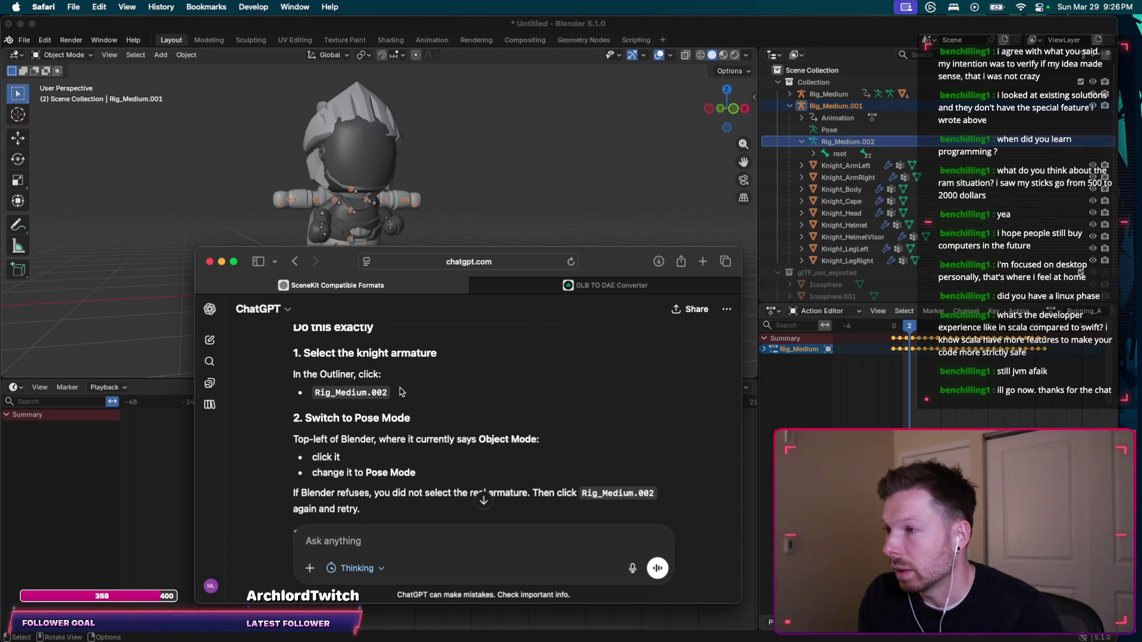
left_click(842, 145)
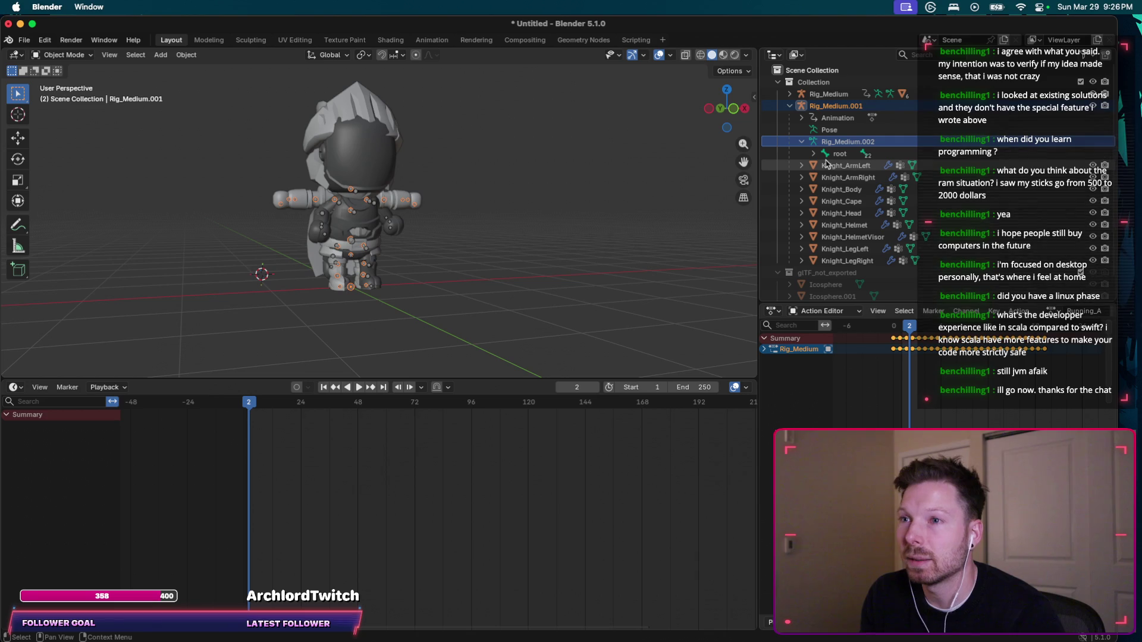
Inspect Rig_Medium.002's right-click options and the File menu, then return to ChatGPT's steps.
right_click(836, 143)
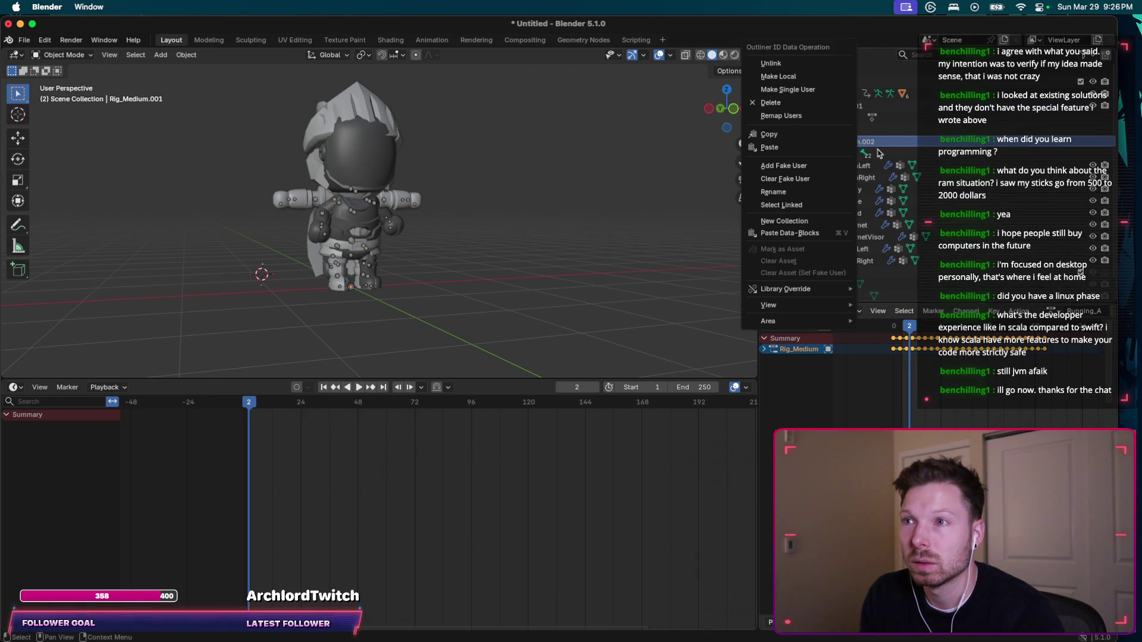
key("Escape")
left_click(24, 41)
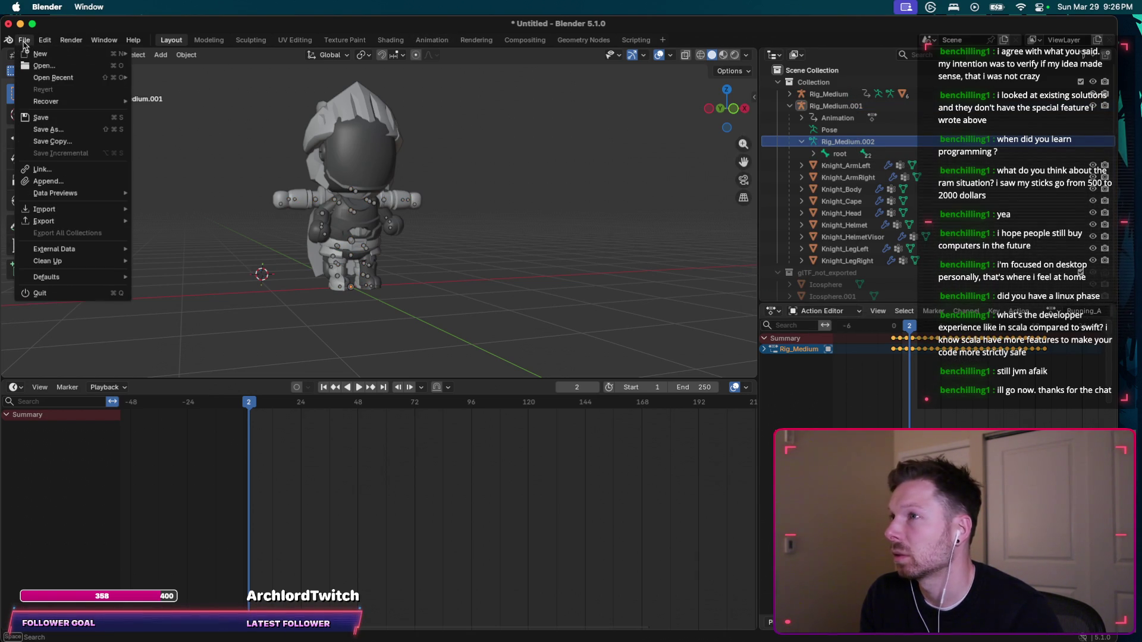
mouse_move(71, 39)
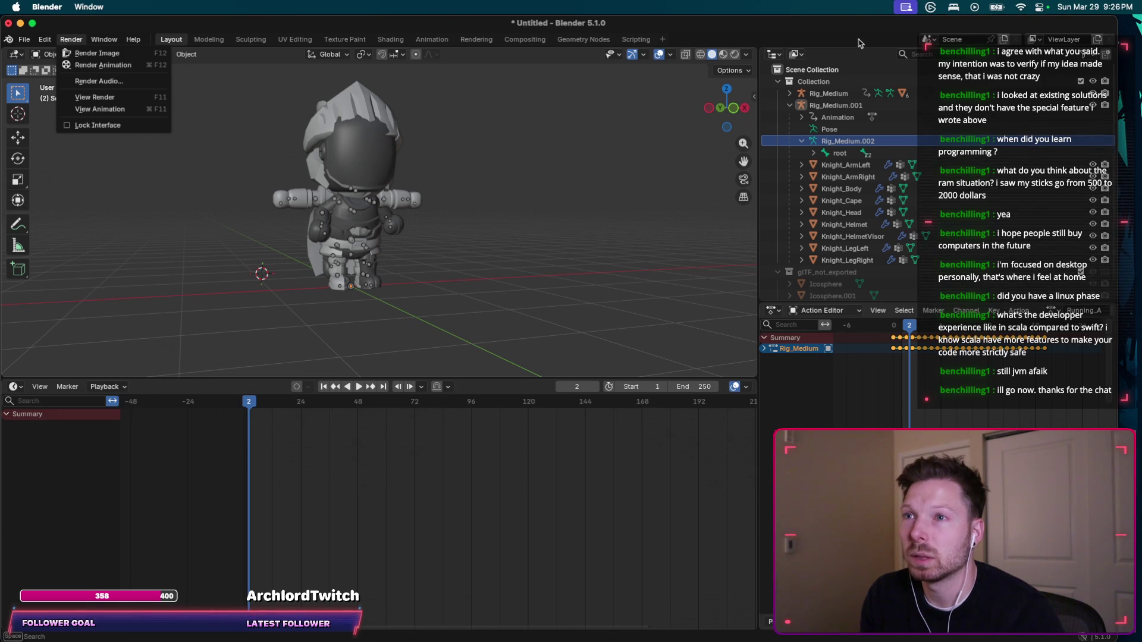
key("super+Tab")
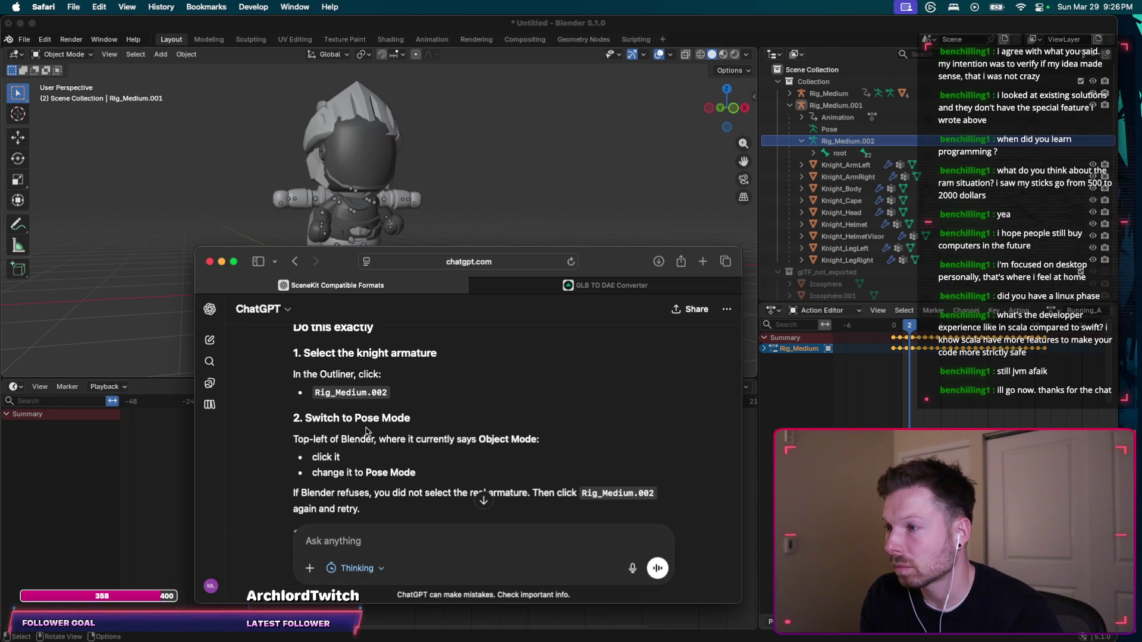
Switch the knight armature into Pose Mode from the mode dropdown.
left_click(75, 55)
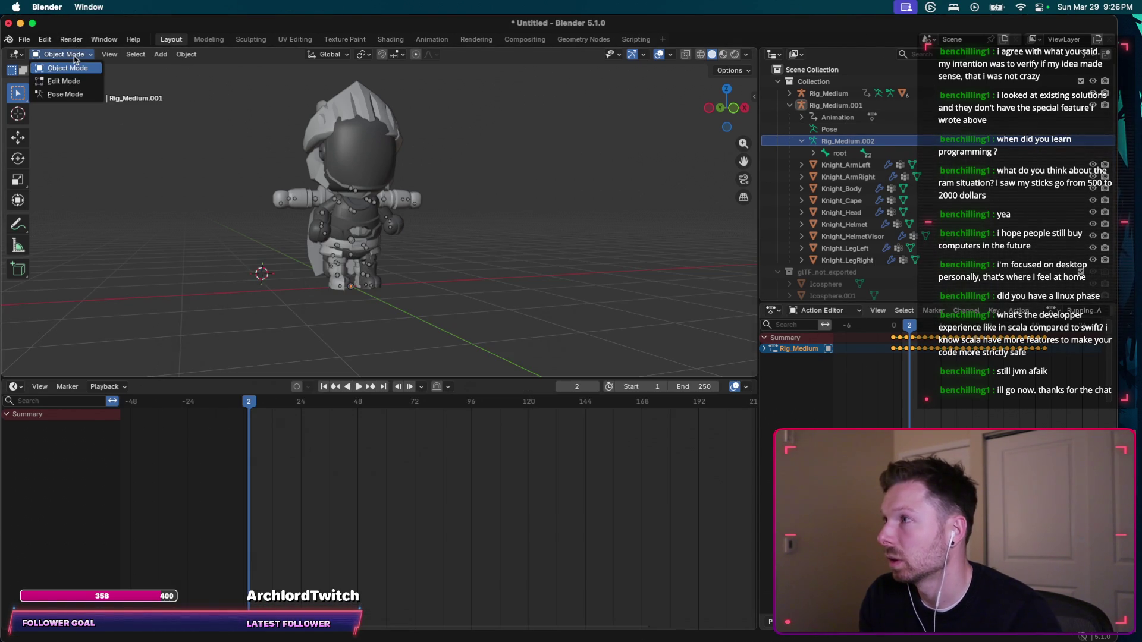
left_click(76, 94)
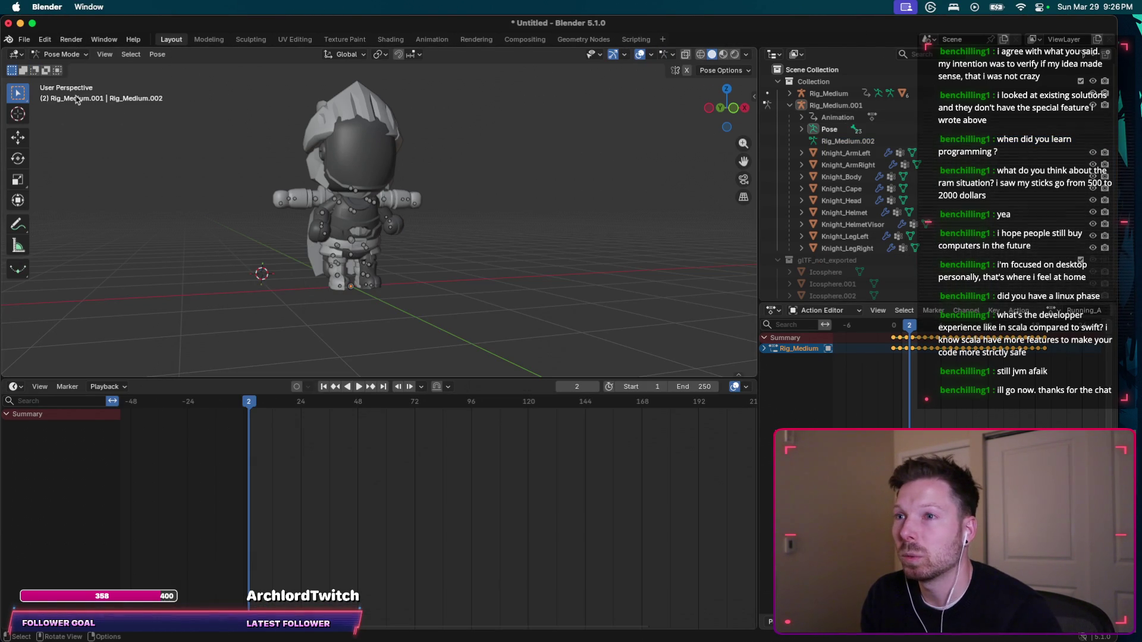
left_click(802, 129)
left_click(802, 130)
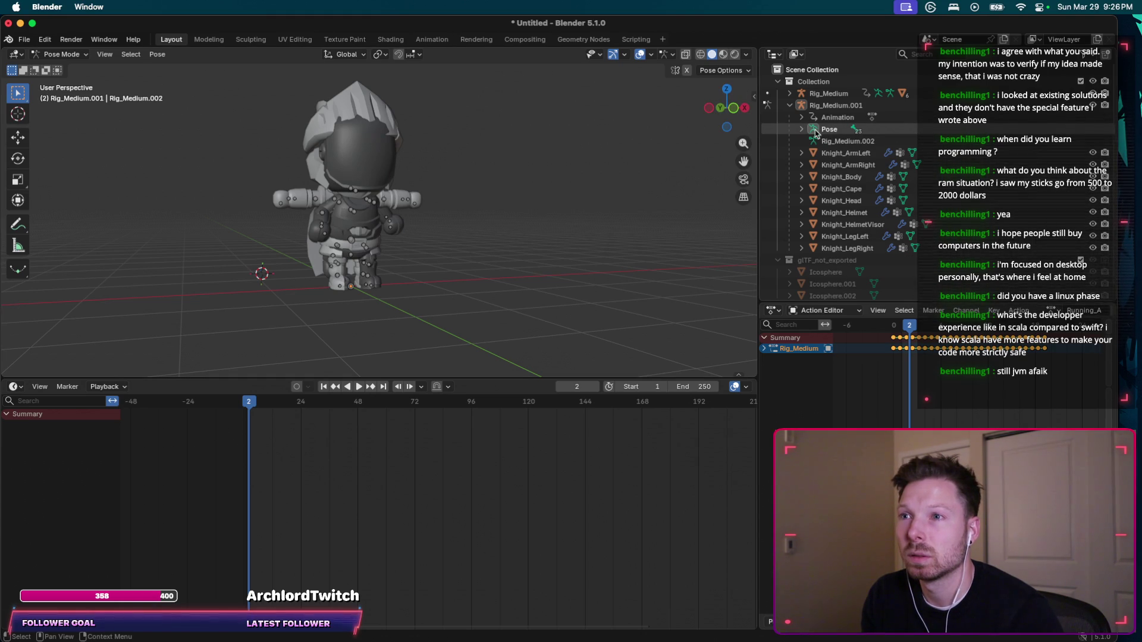
key("super+Tab")
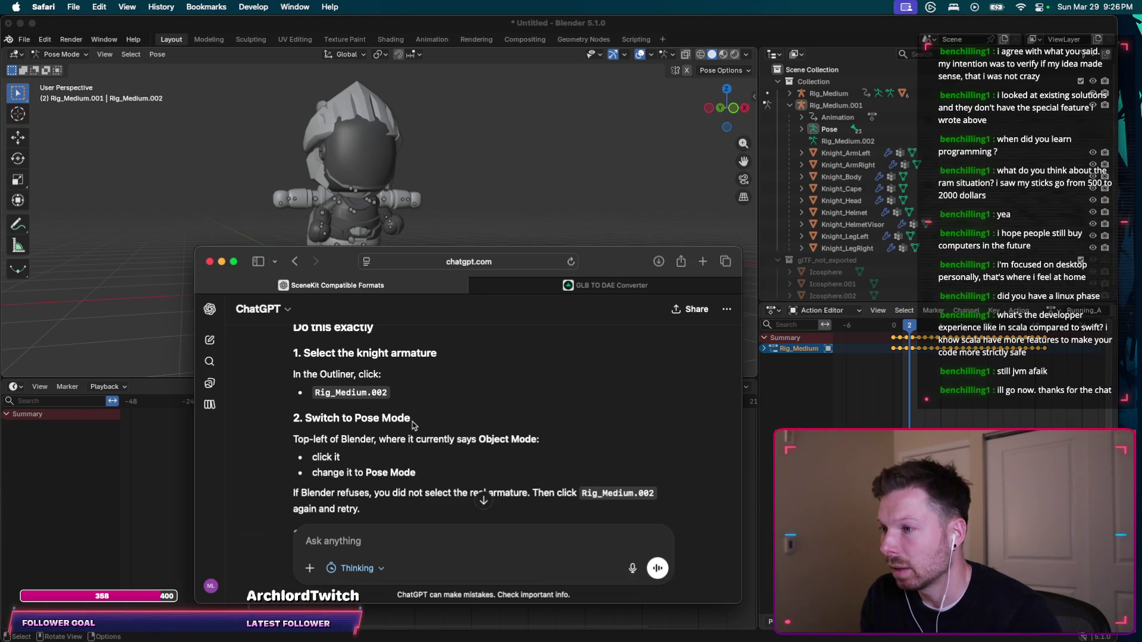
scroll(424, 433, "down", 5)
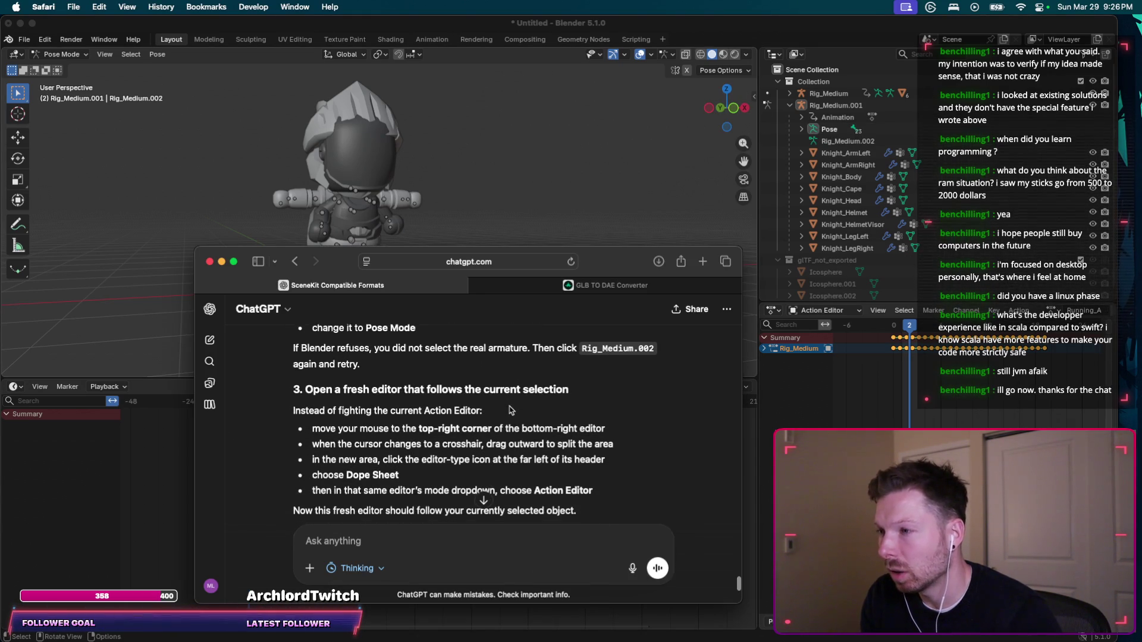
Split the Action Editor into two side-by-side editors and adjust the divider and channel list.
left_click(1115, 323)
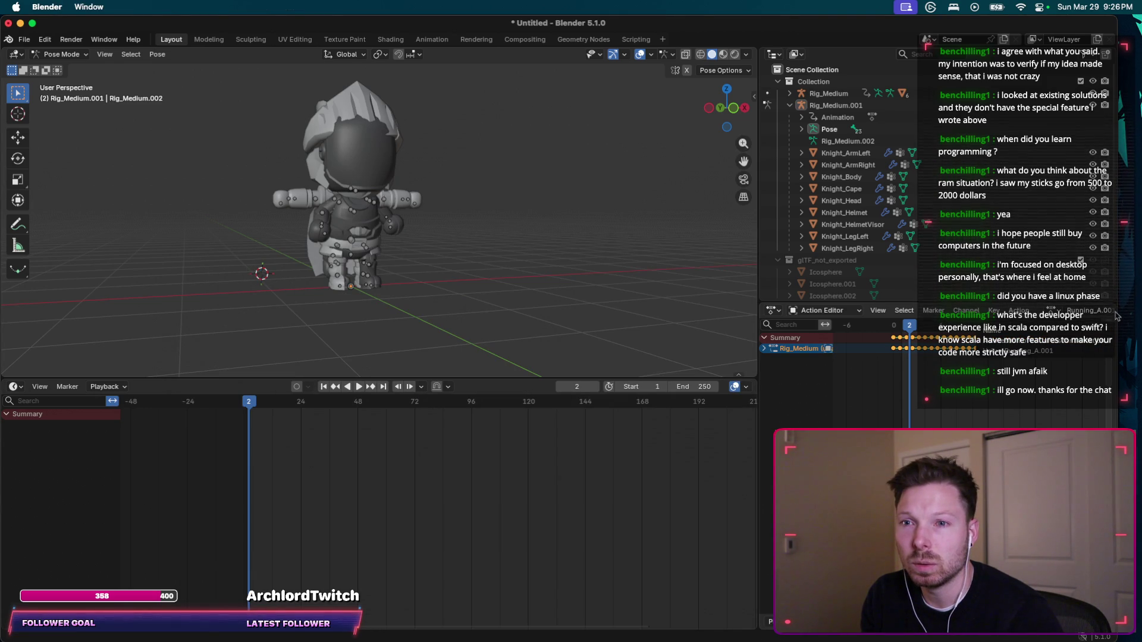
left_click_drag(1117, 316, 939, 324)
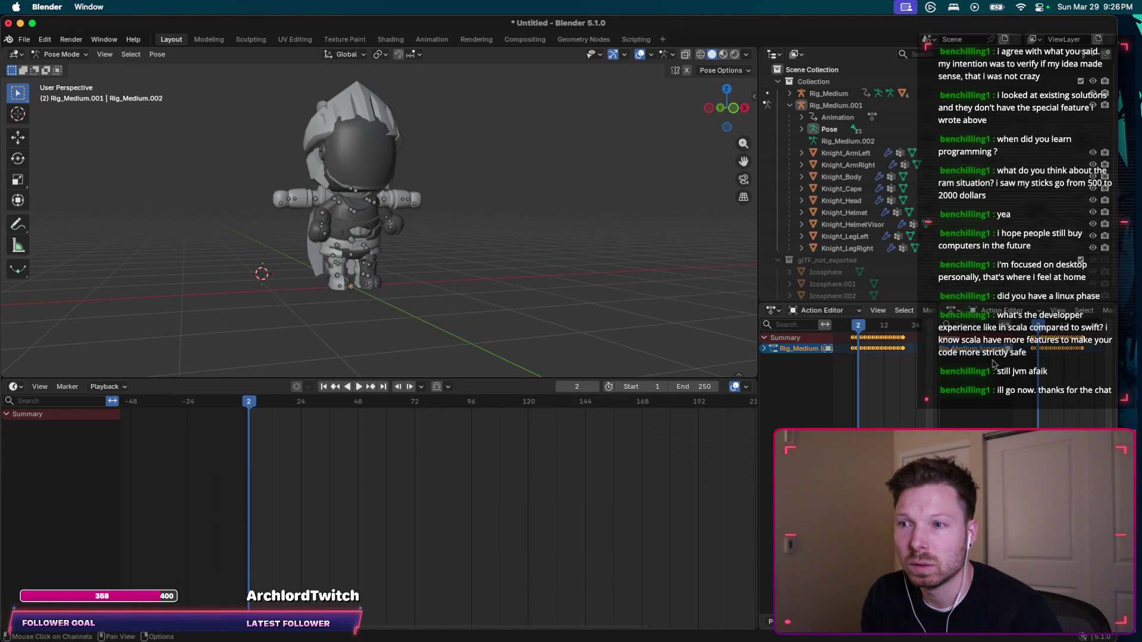
key("super+Tab")
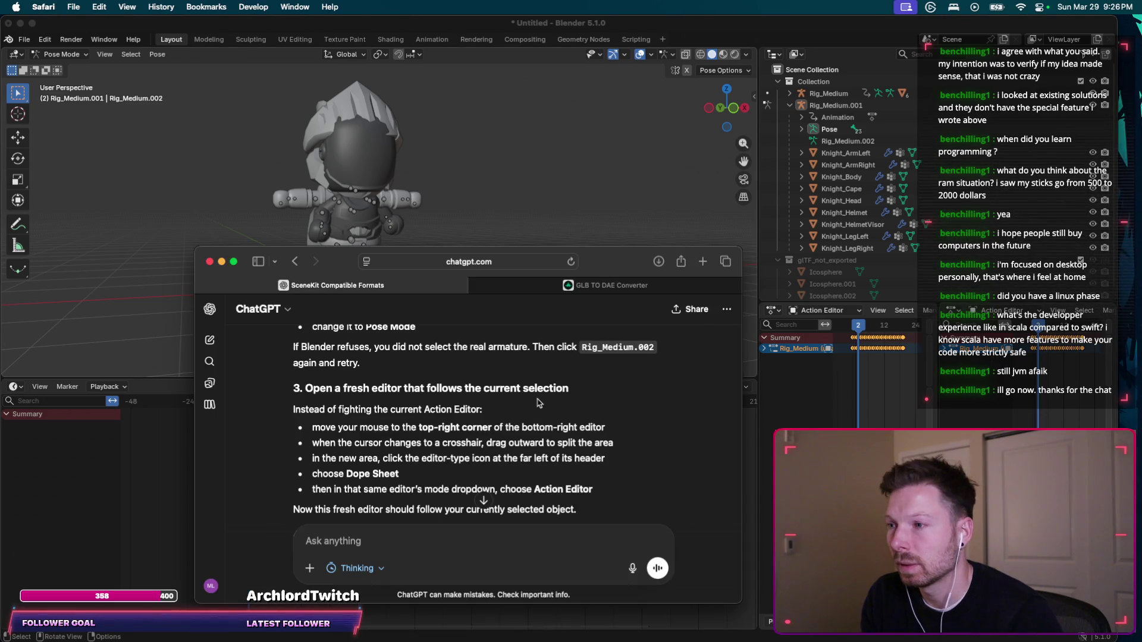
scroll(545, 402, "down", 1)
key("super+Tab")
left_click_drag(937, 370, 872, 372)
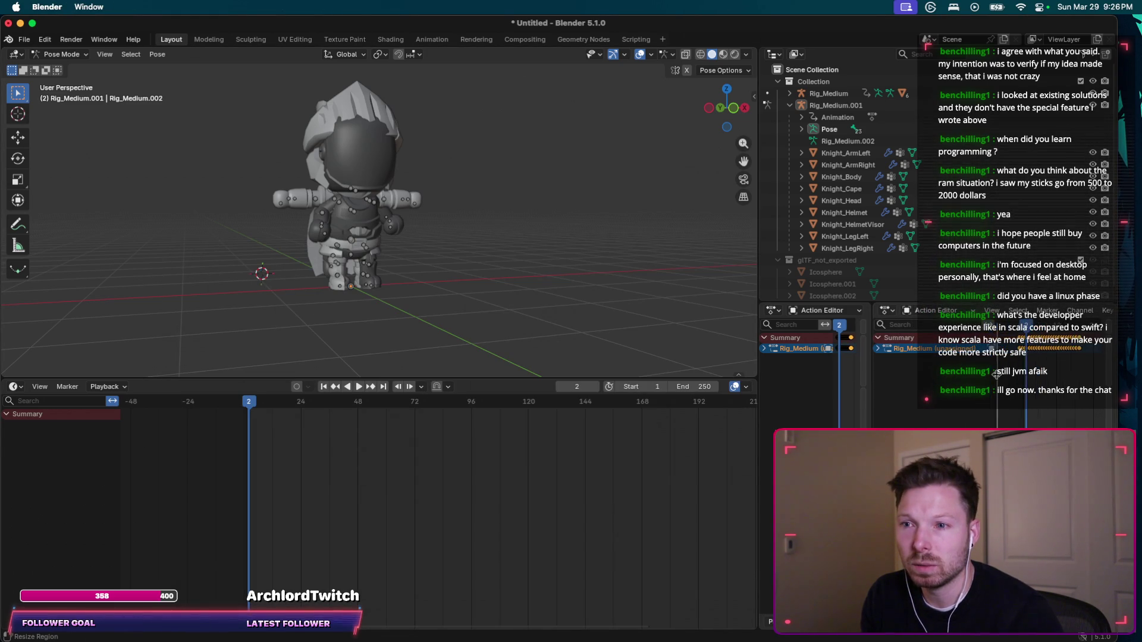
left_click_drag(990, 375, 985, 375)
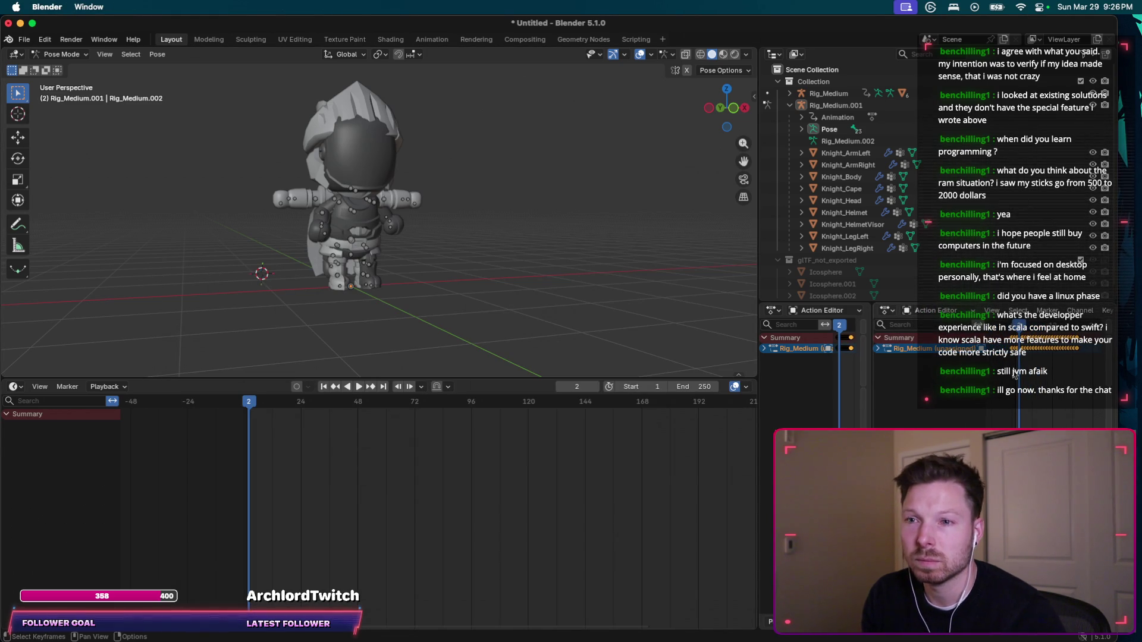
Screenshot the Blender window and begin a ChatGPT message with 'this is'.
key("super+shift+4")
key("space")
left_click(1012, 371)
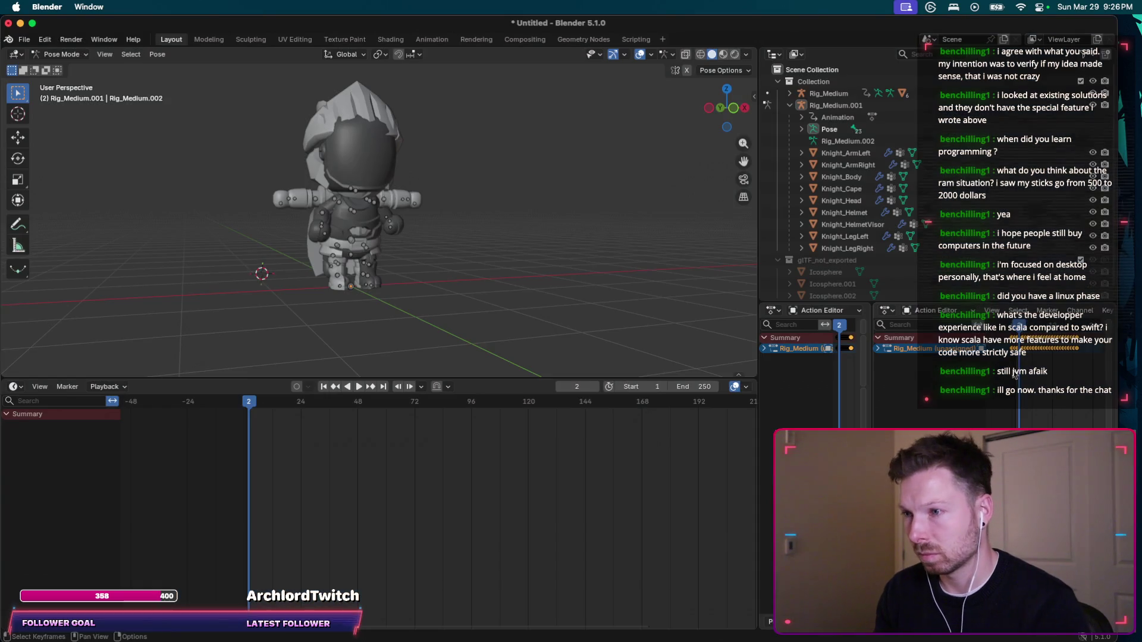
key("super+Tab")
type("this is")
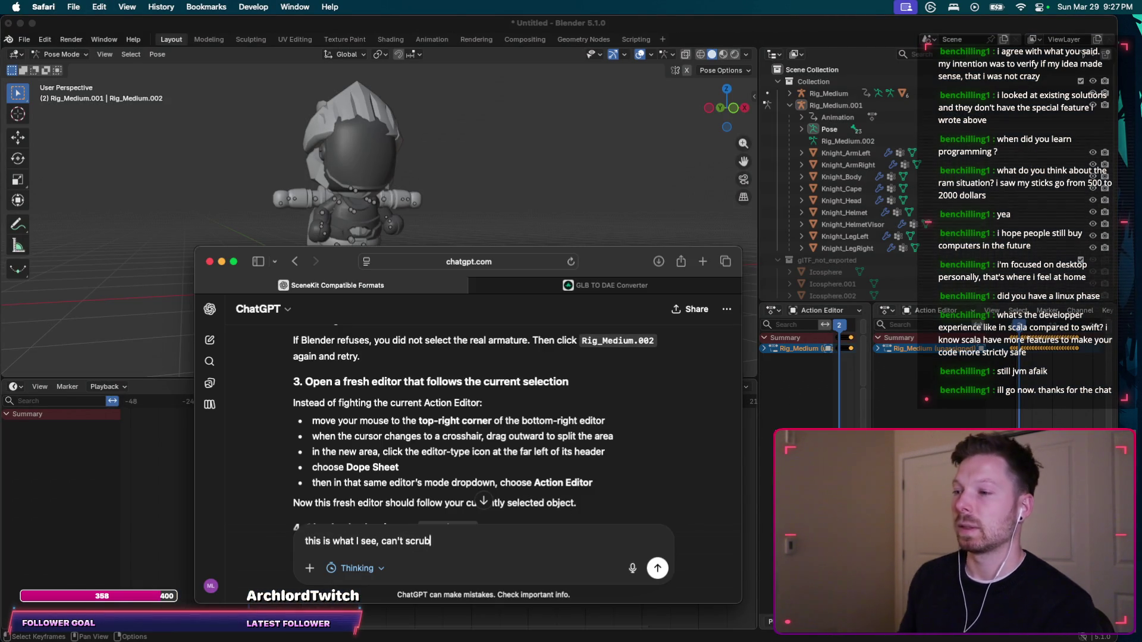
Paste the Blender screenshot into the message, send it, and read the reply.
key("super+v")
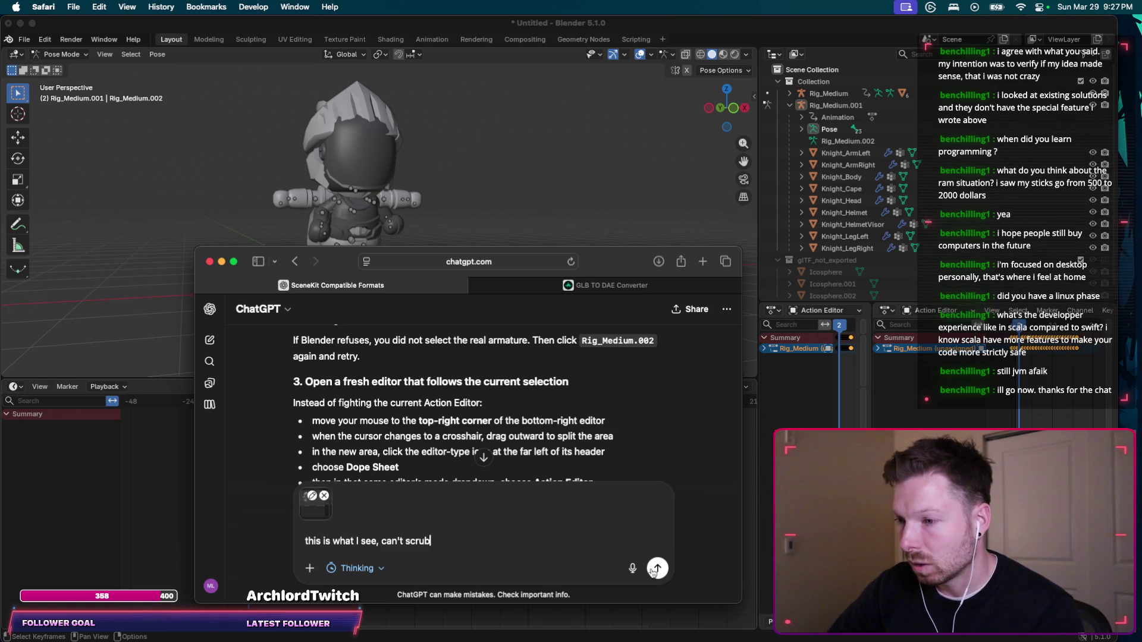
key("Return")
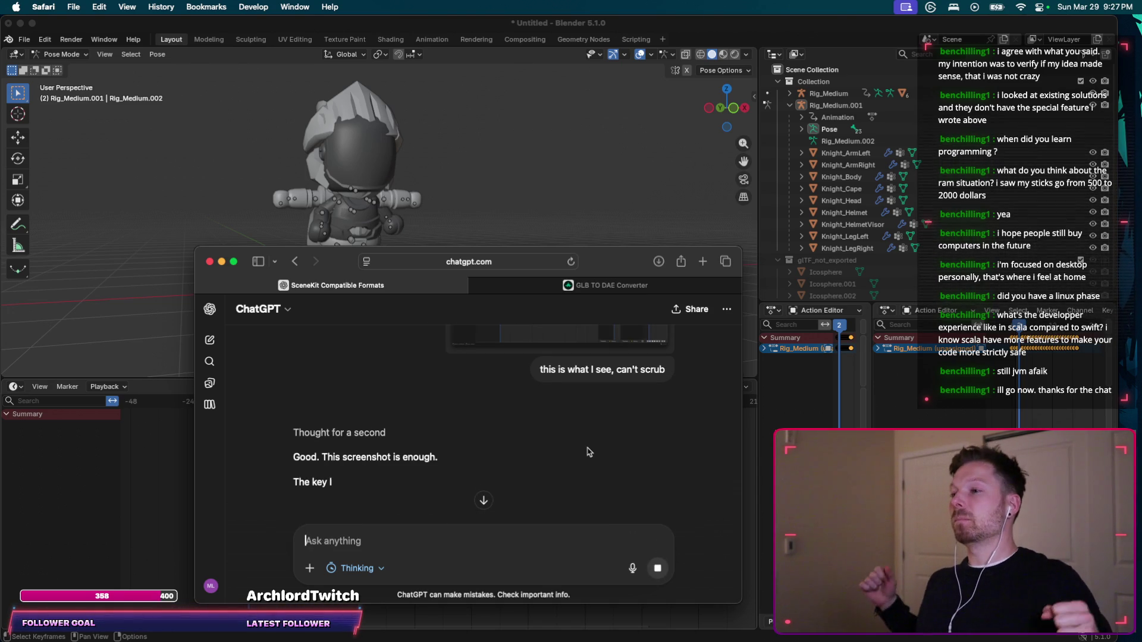
scroll(588, 452, "down", 4)
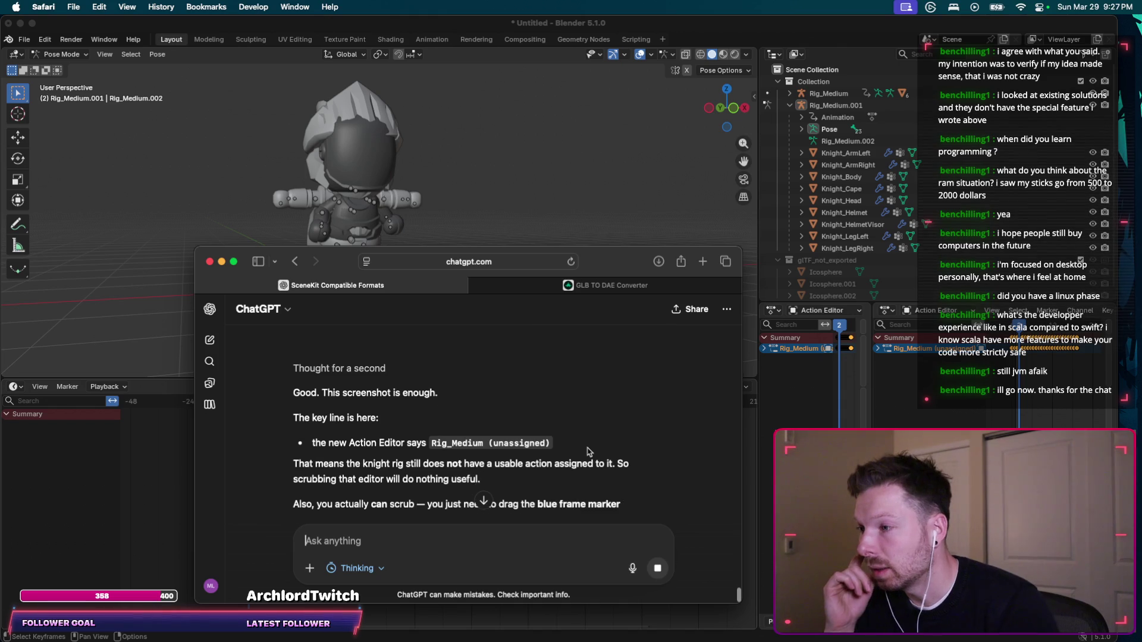
scroll(625, 415, "down", 1)
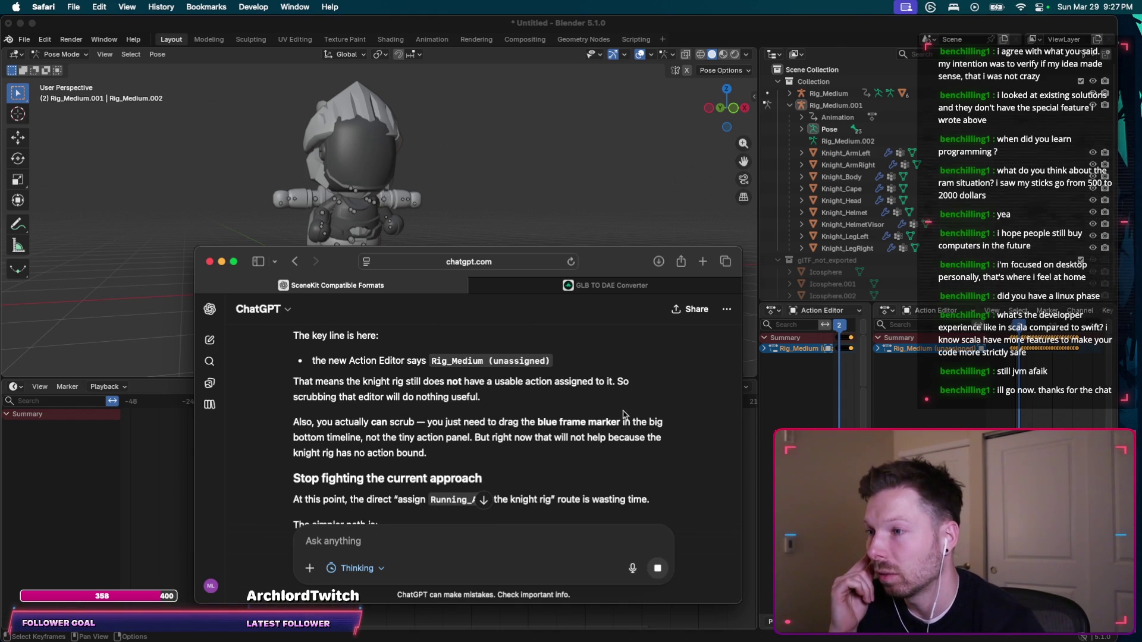
scroll(624, 414, "down", 1)
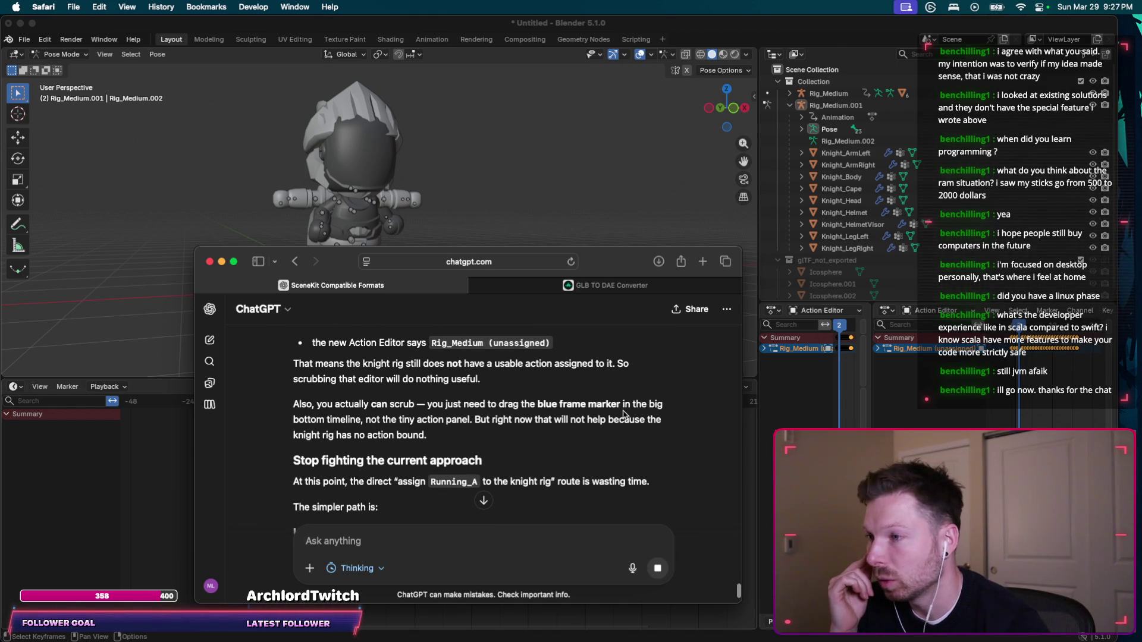
scroll(623, 415, "down", 1)
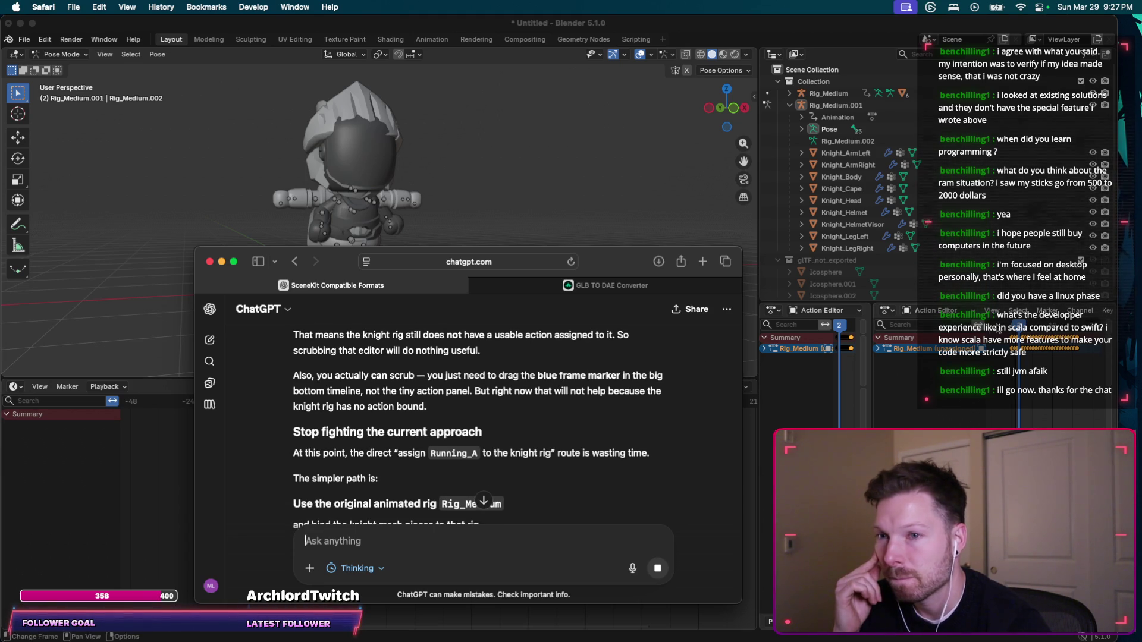
Stop Blender's playback, then read the advice to bind the knight meshes to Rig_Medium.
key("super+Tab")
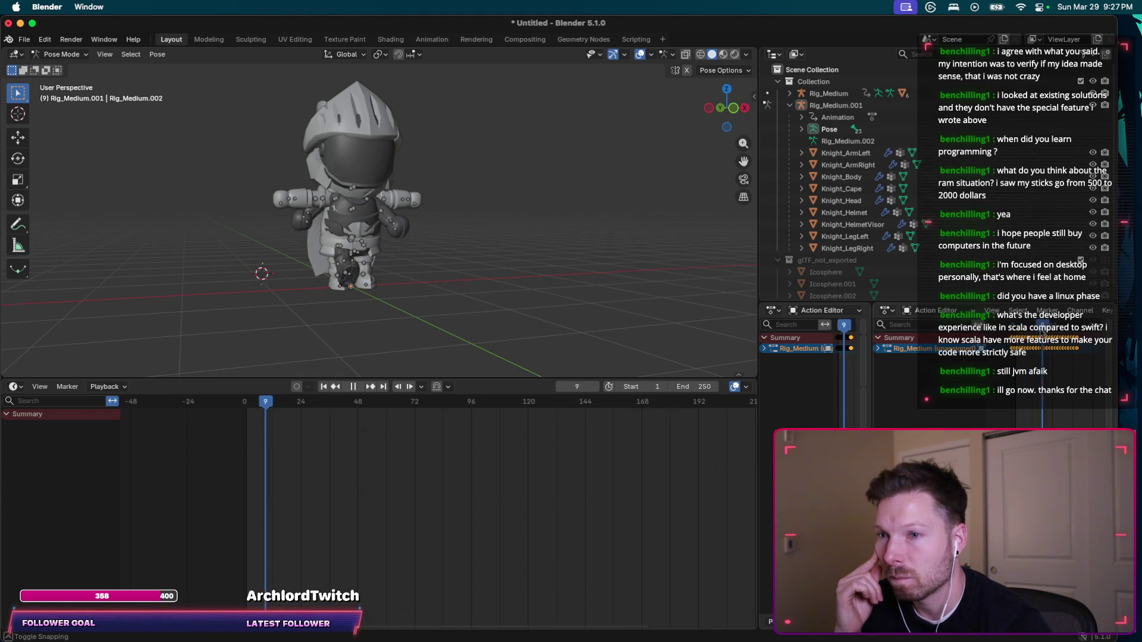
key("space")
key("super+Tab")
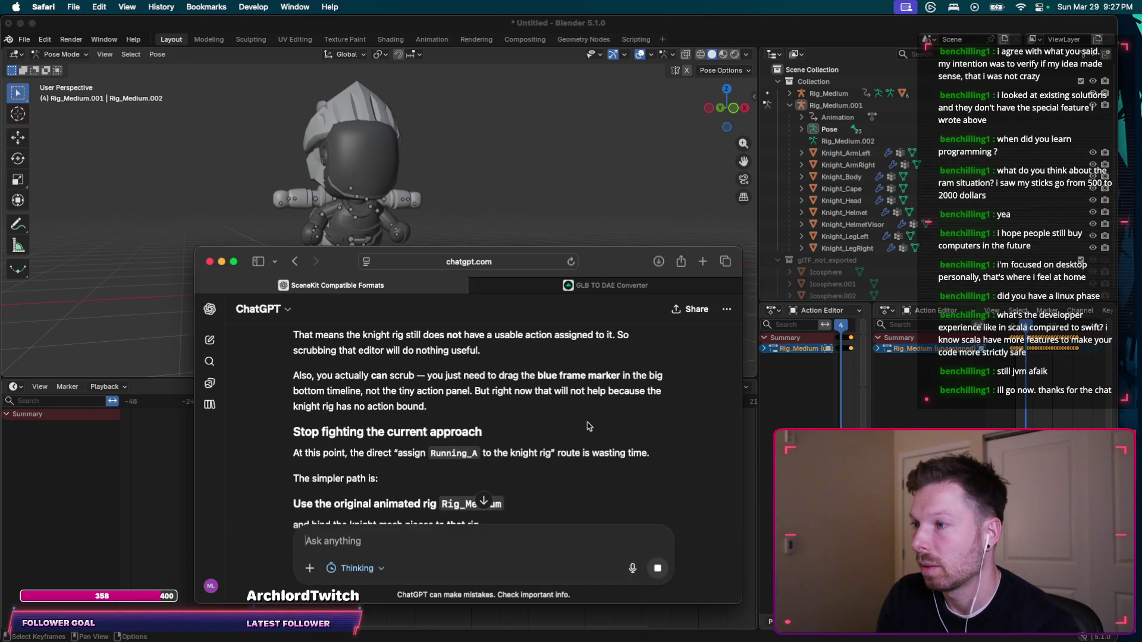
scroll(581, 422, "down", 1)
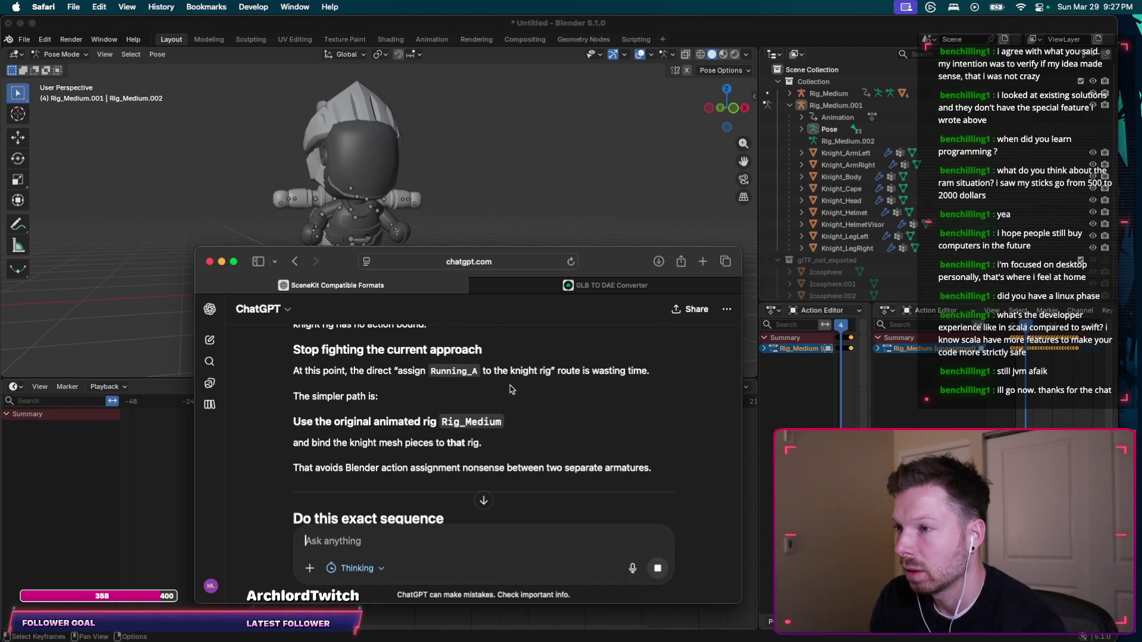
scroll(618, 386, "down", 1)
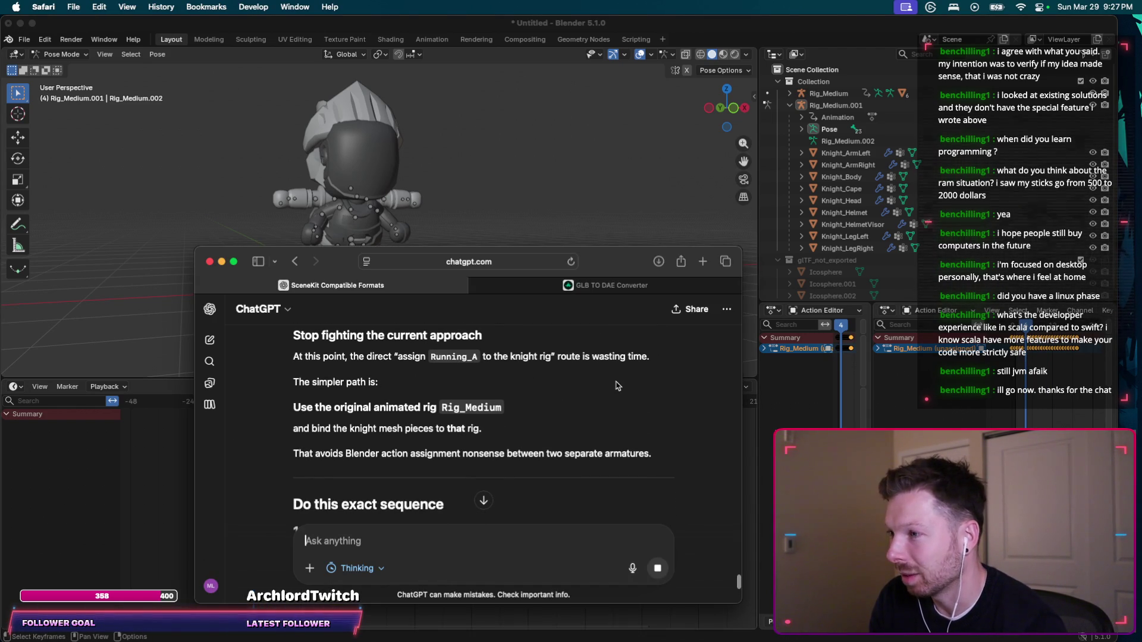
scroll(605, 393, "down", 2)
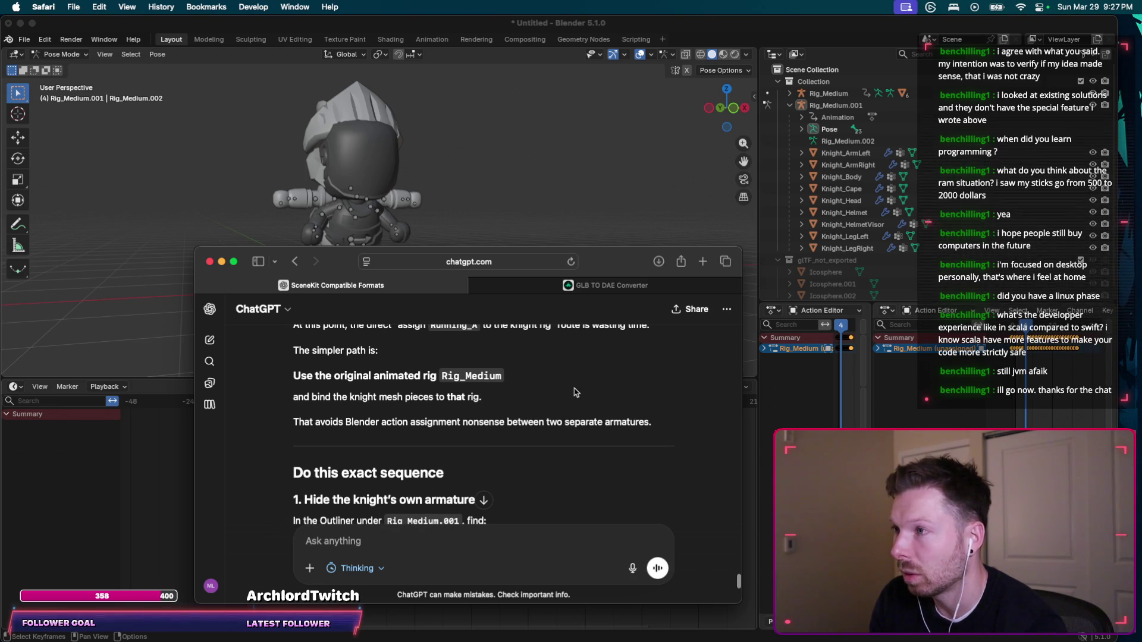
scroll(576, 392, "down", 5)
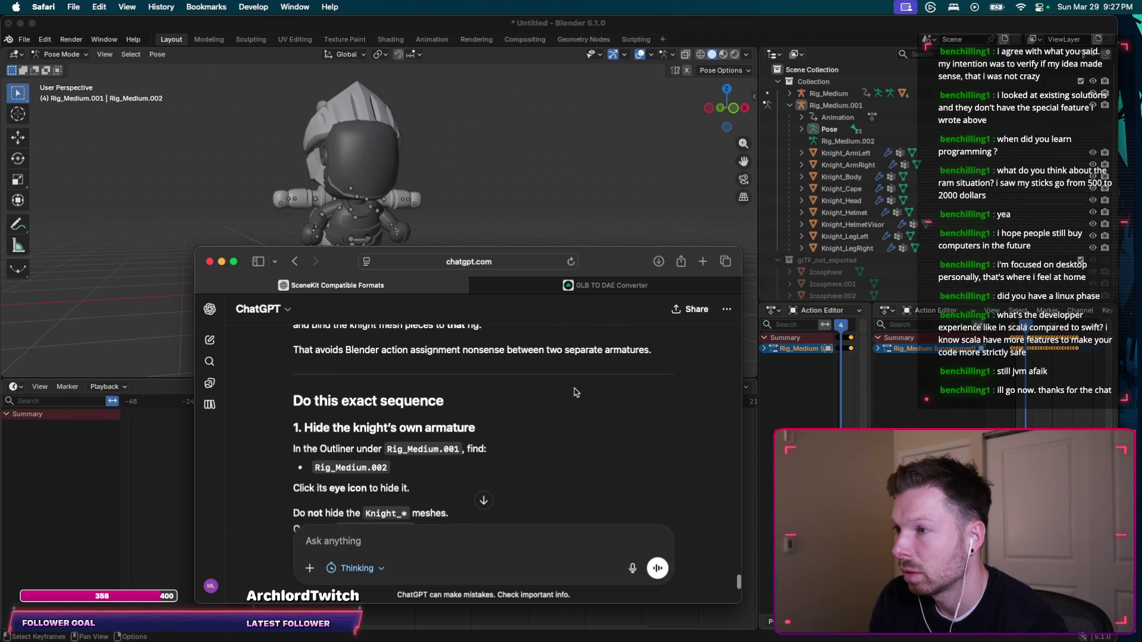
scroll(576, 392, "down", 1)
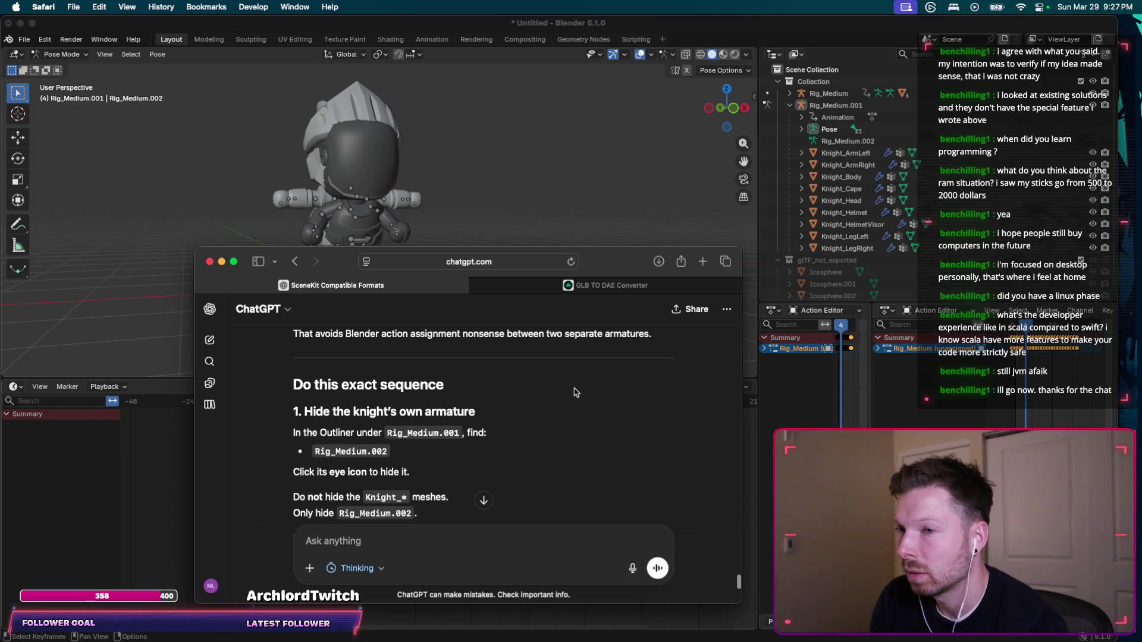
scroll(576, 393, "down", 5)
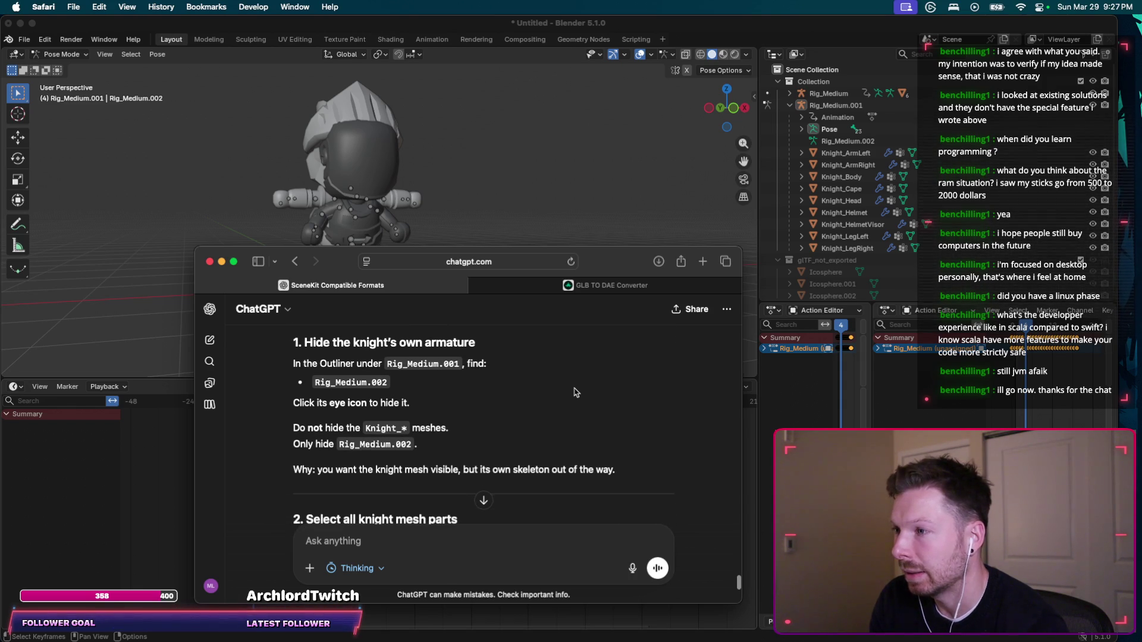
scroll(575, 393, "down", 1)
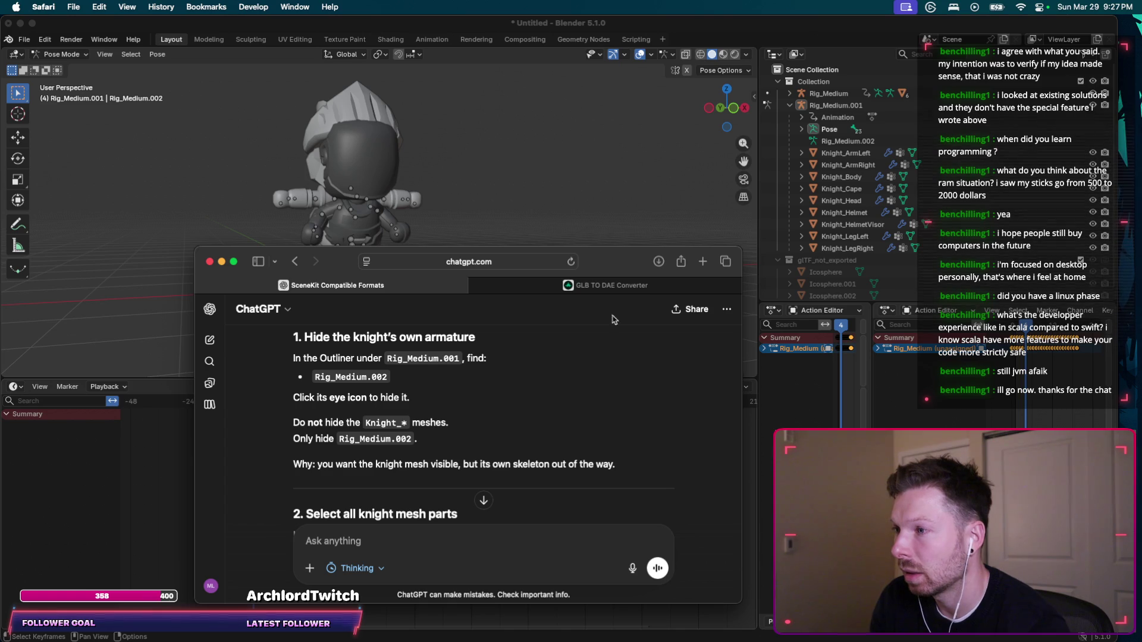
Select Rig_Medium.002 in the Outliner and check its ID Data operations menu without running anything.
left_click(856, 143)
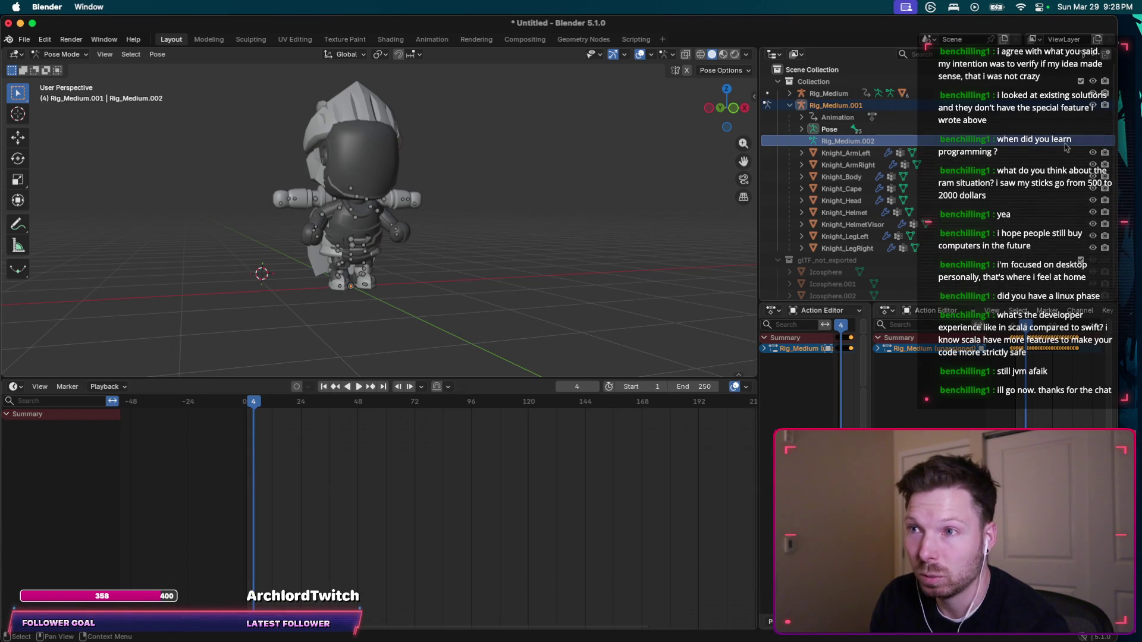
right_click(860, 143)
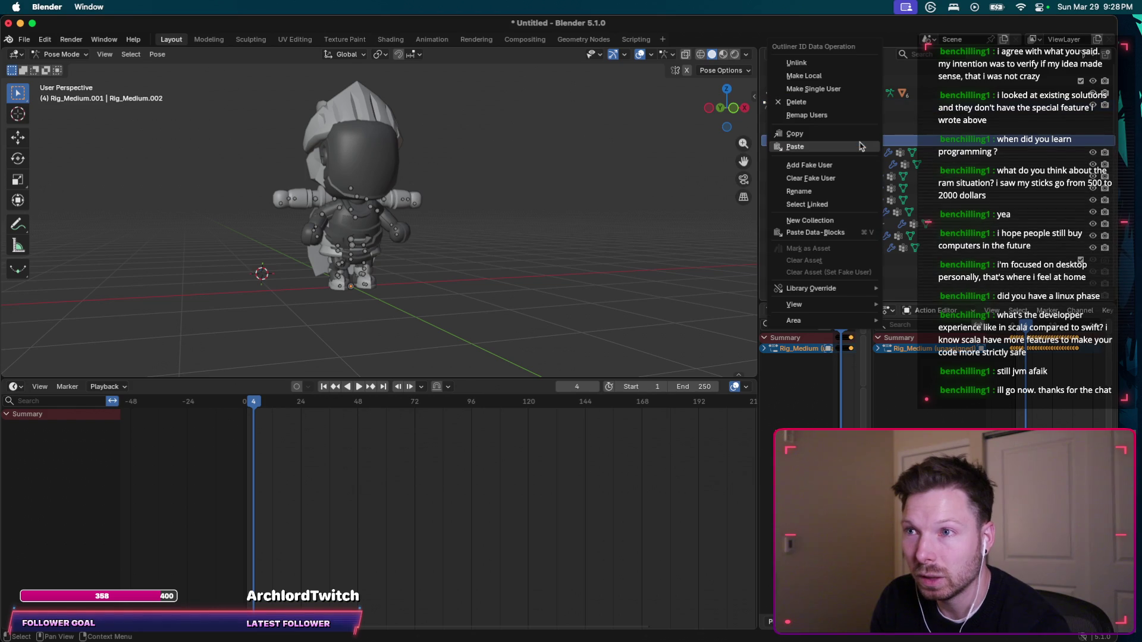
mouse_move(858, 306)
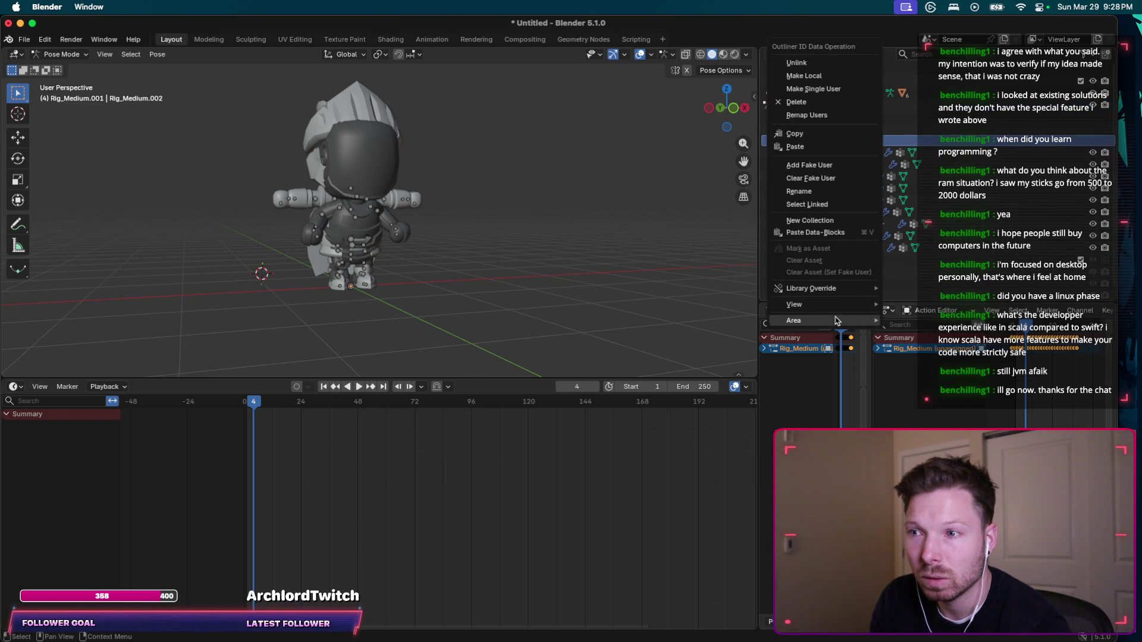
key("Escape")
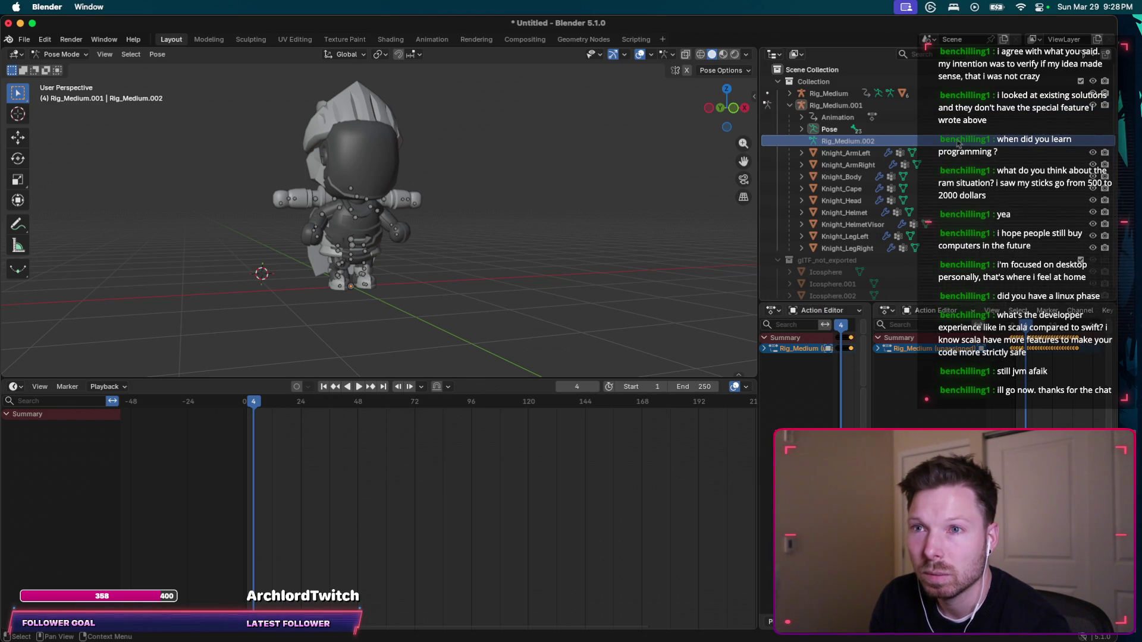
key("super+Tab")
Ask ChatGPT why Rig_Medium.002 shows no eye icon in the screenshot, and read the reply.
type("you")
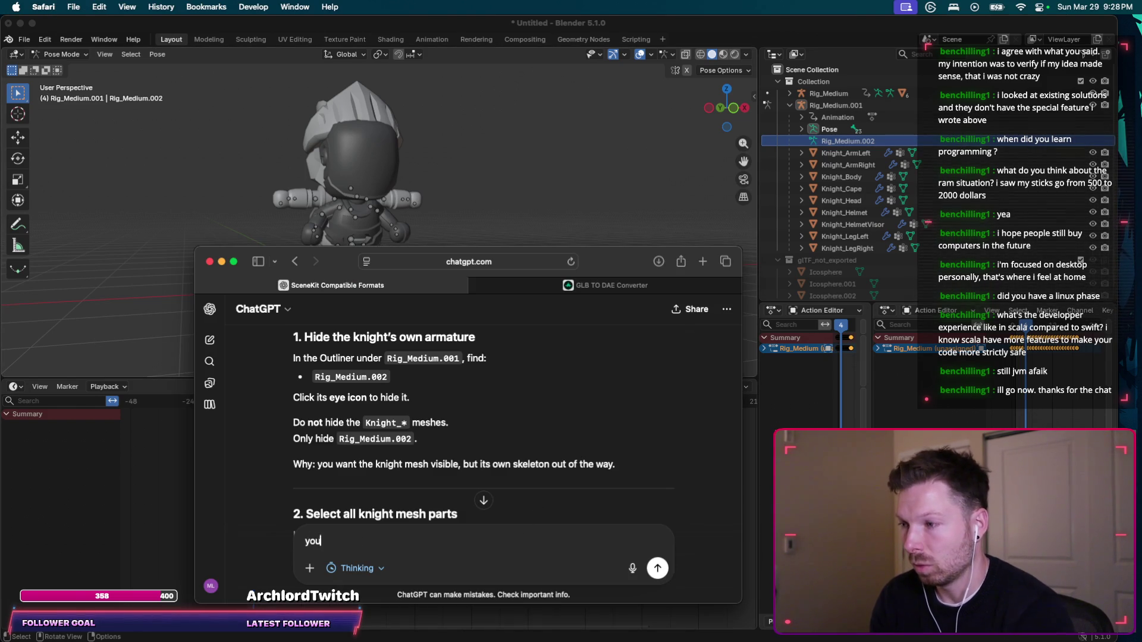
type(" can see in the screen")
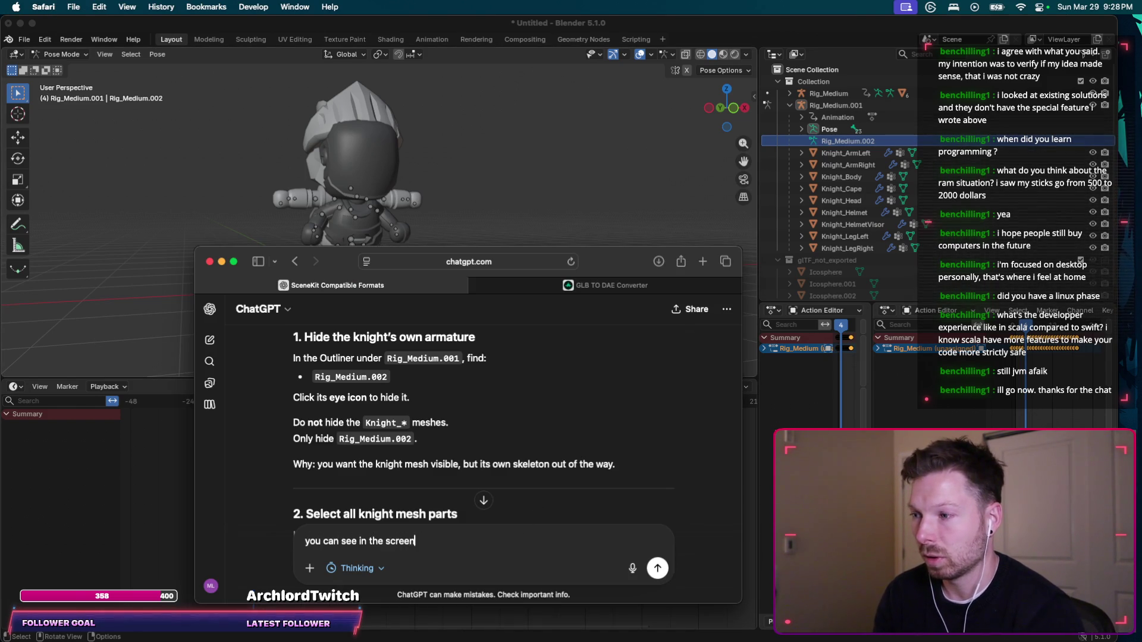
type("shot, Rig_Medium.002 does not have an")
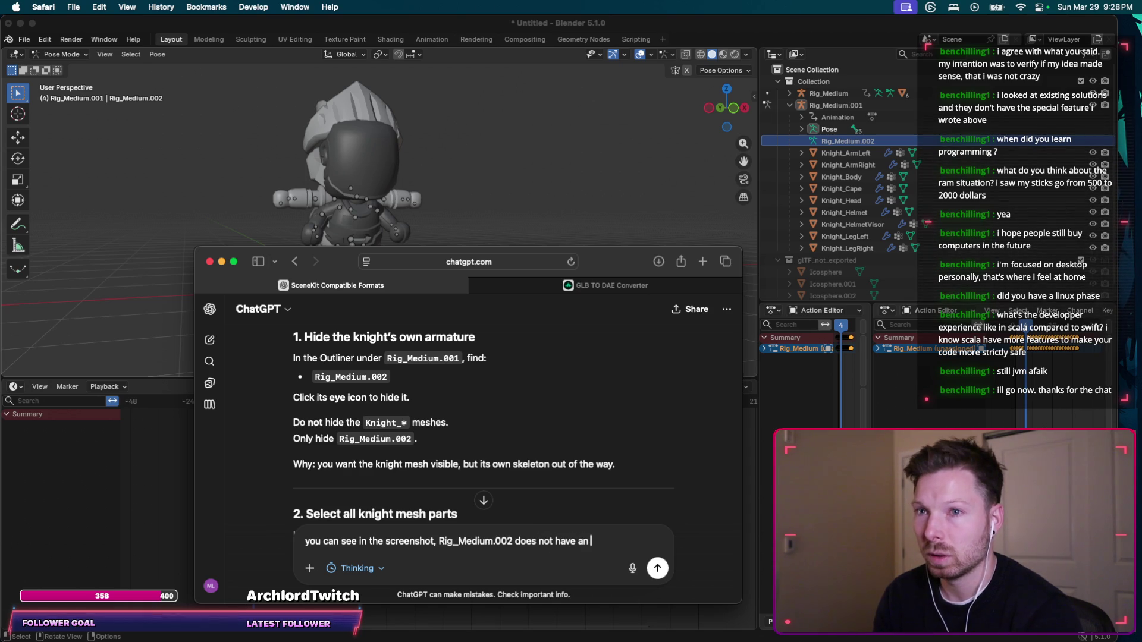
type("?")
key("Return")
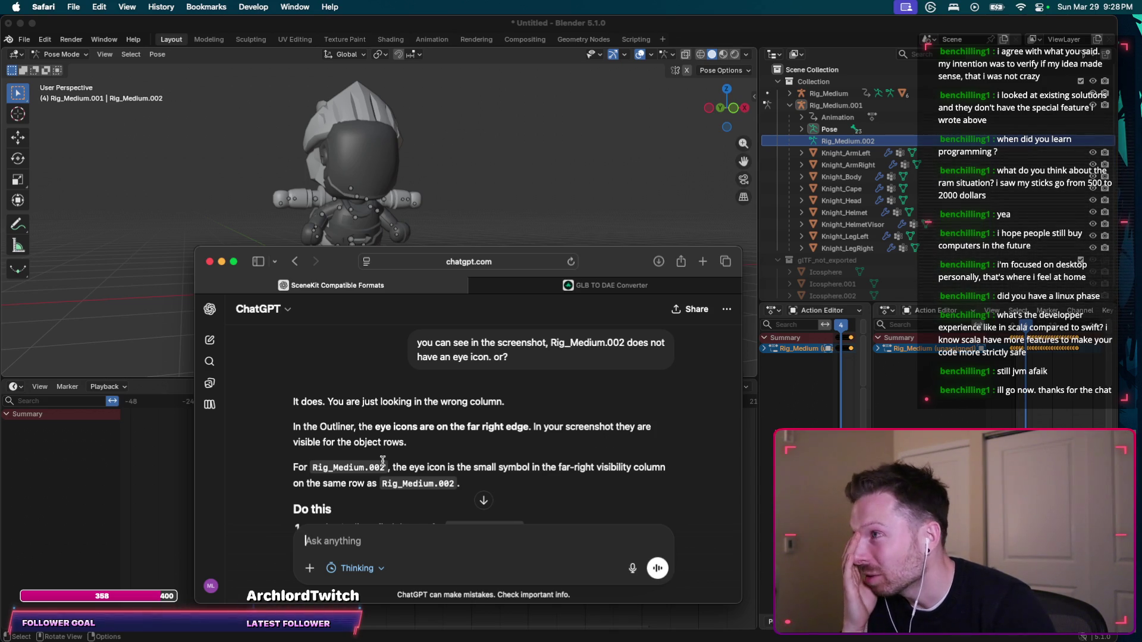
scroll(862, 185, "down", 1)
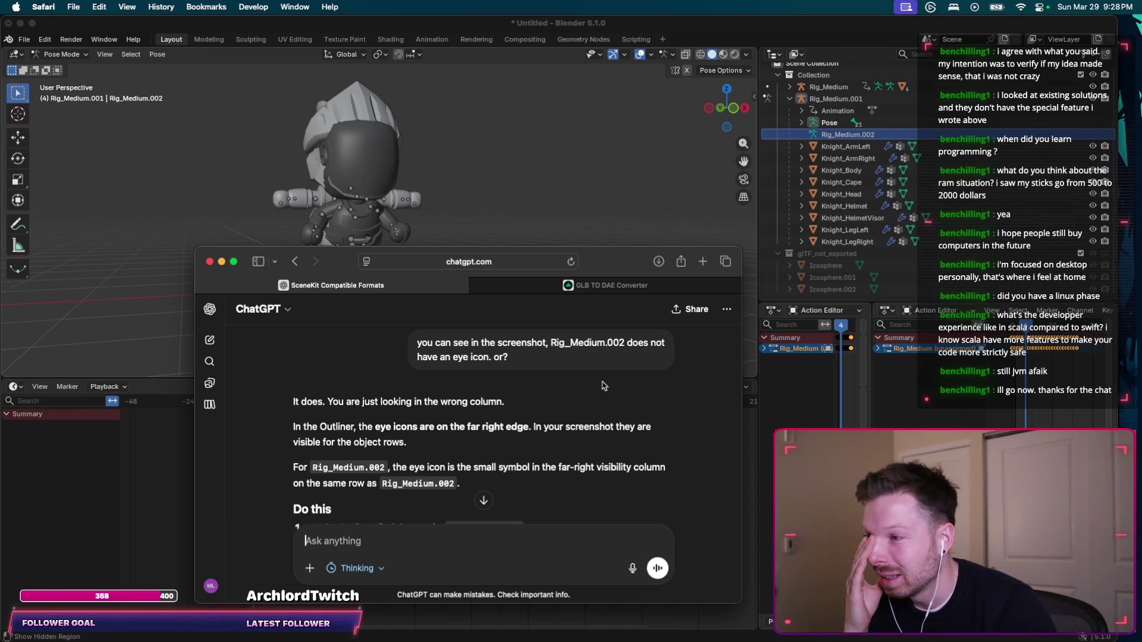
scroll(603, 386, "down", 4)
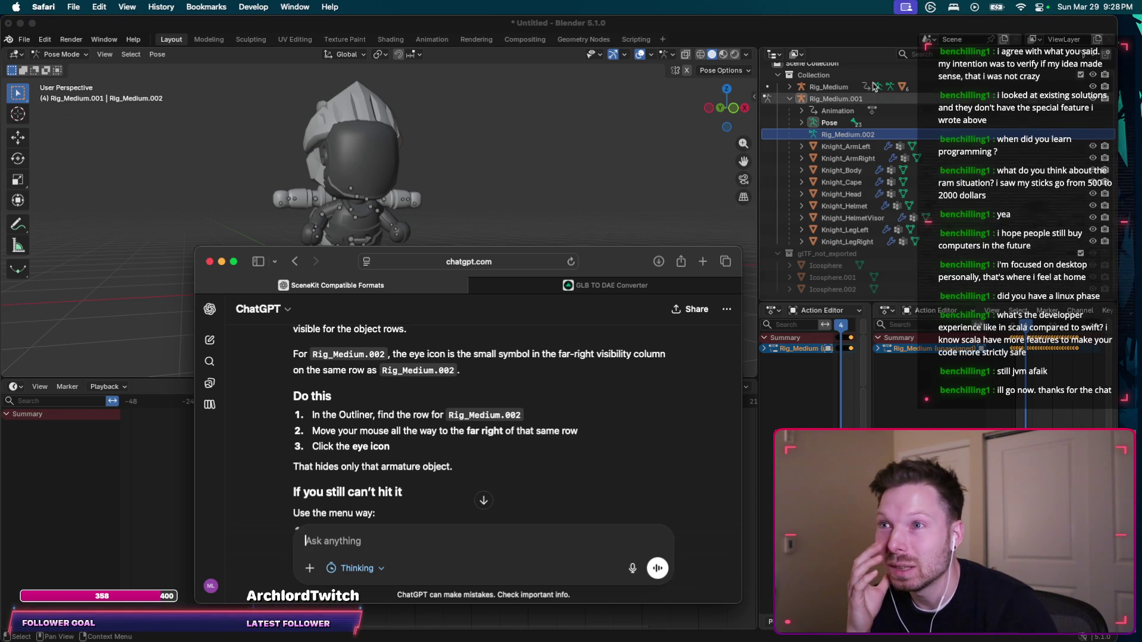
scroll(844, 83, "up", 1)
Select the Rig_Medium.001 armature in the Outliner and review ChatGPT's instructions.
left_click(828, 73)
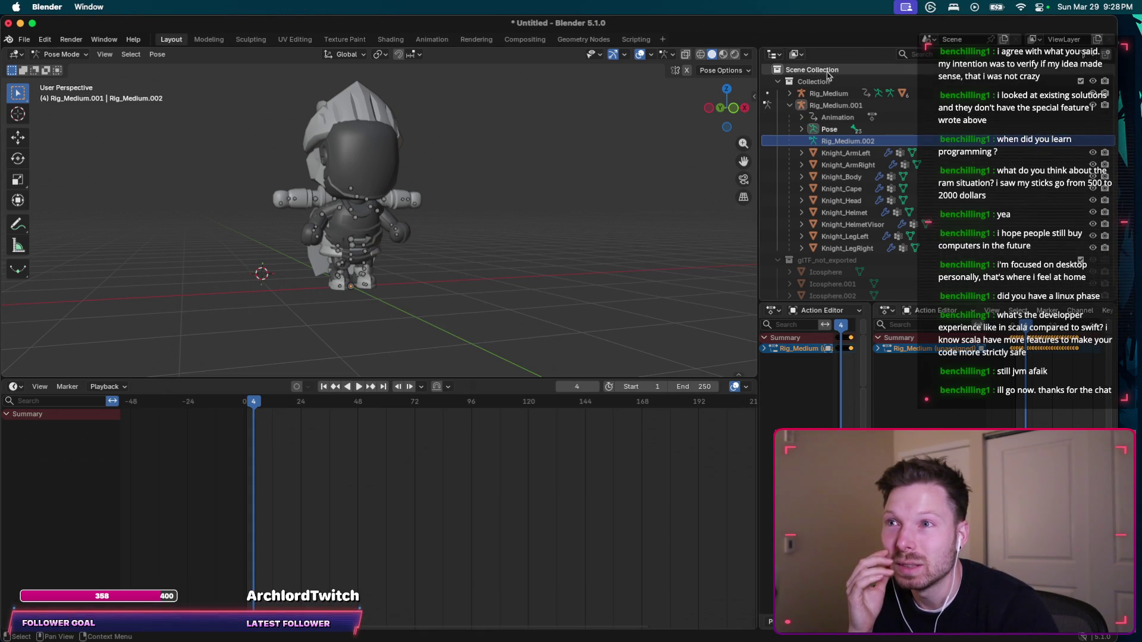
left_click(833, 105)
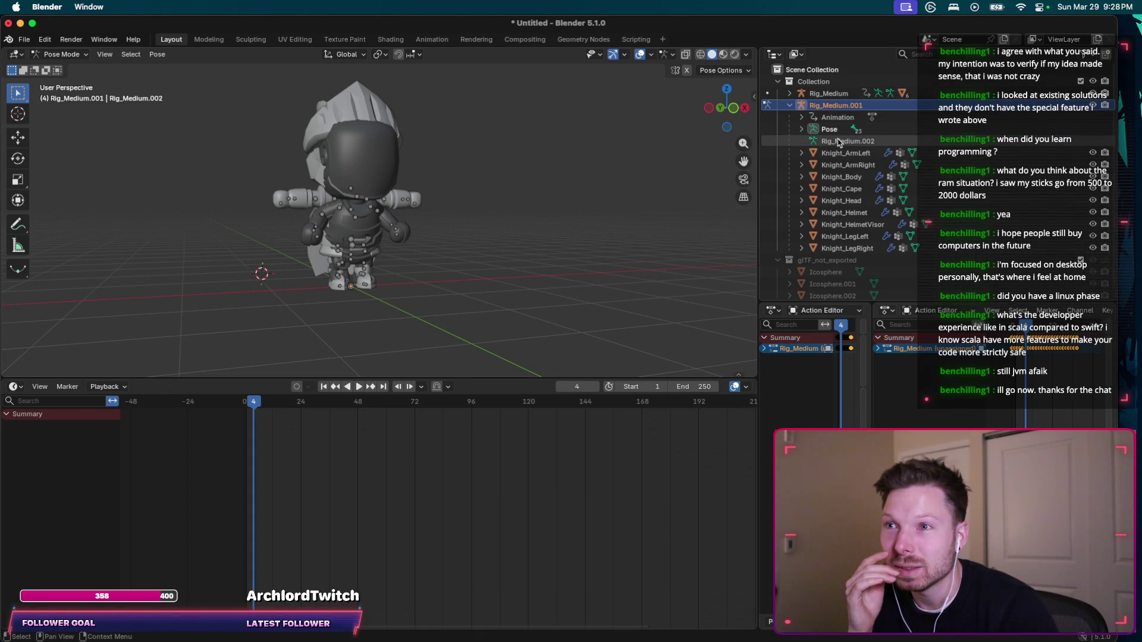
scroll(862, 138, "down", 1)
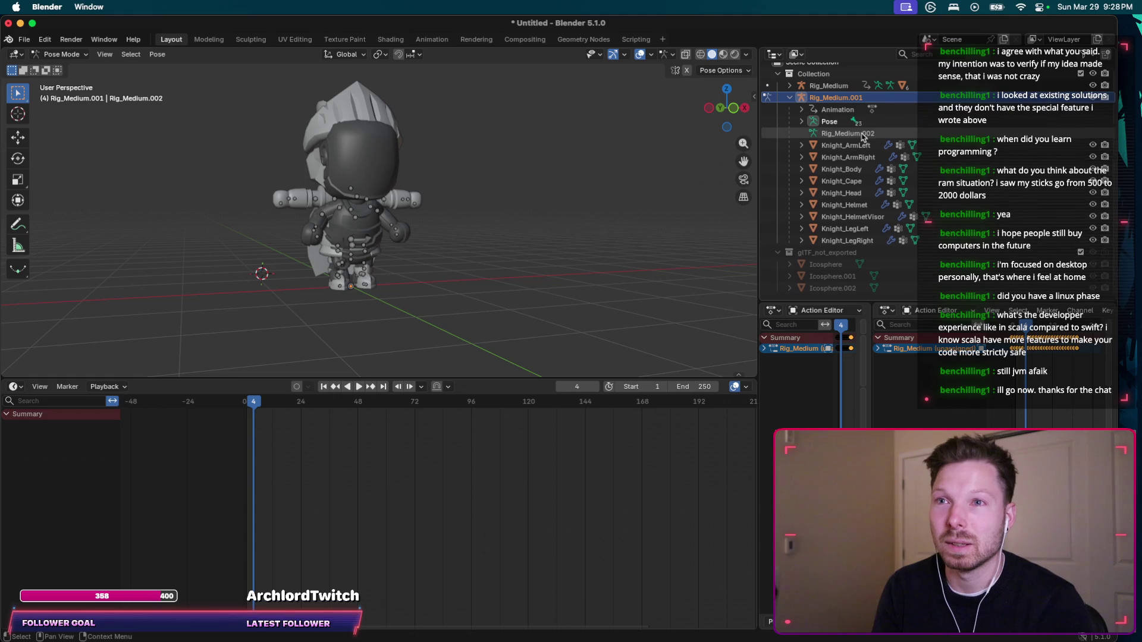
scroll(864, 136, "up", 1)
key("super+Tab")
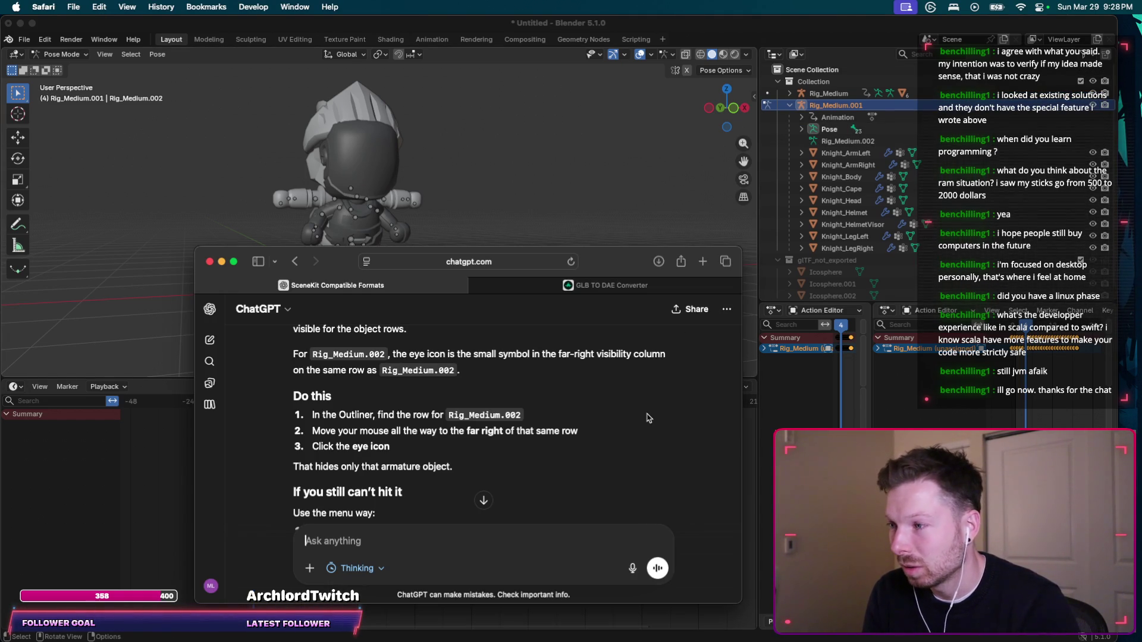
scroll(648, 418, "down", 2)
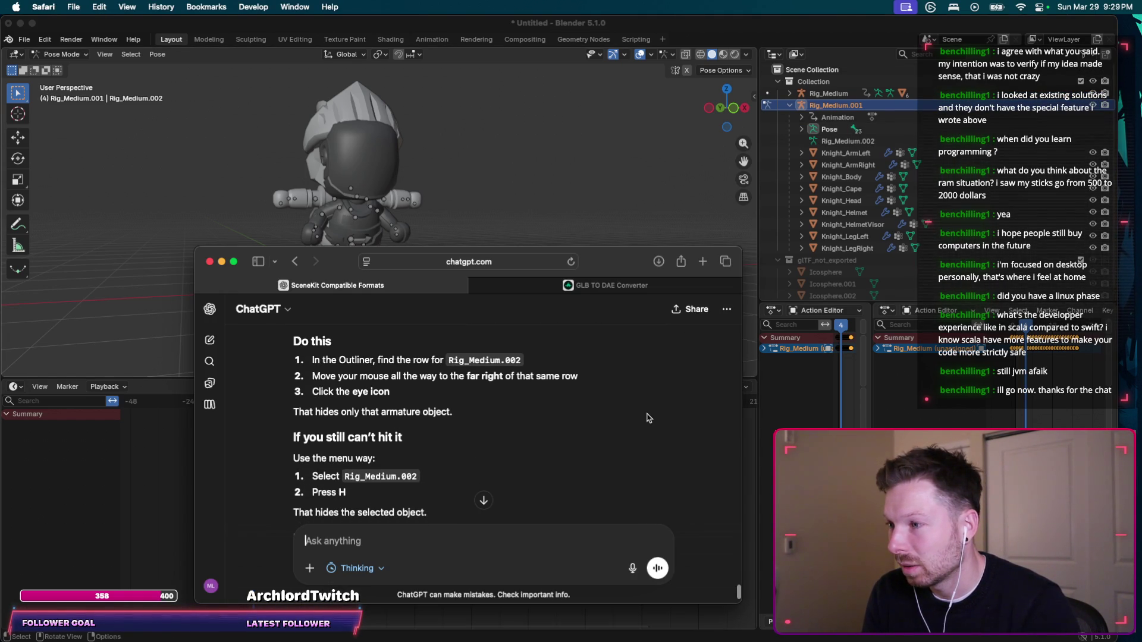
scroll(648, 418, "down", 1)
key("super+Tab")
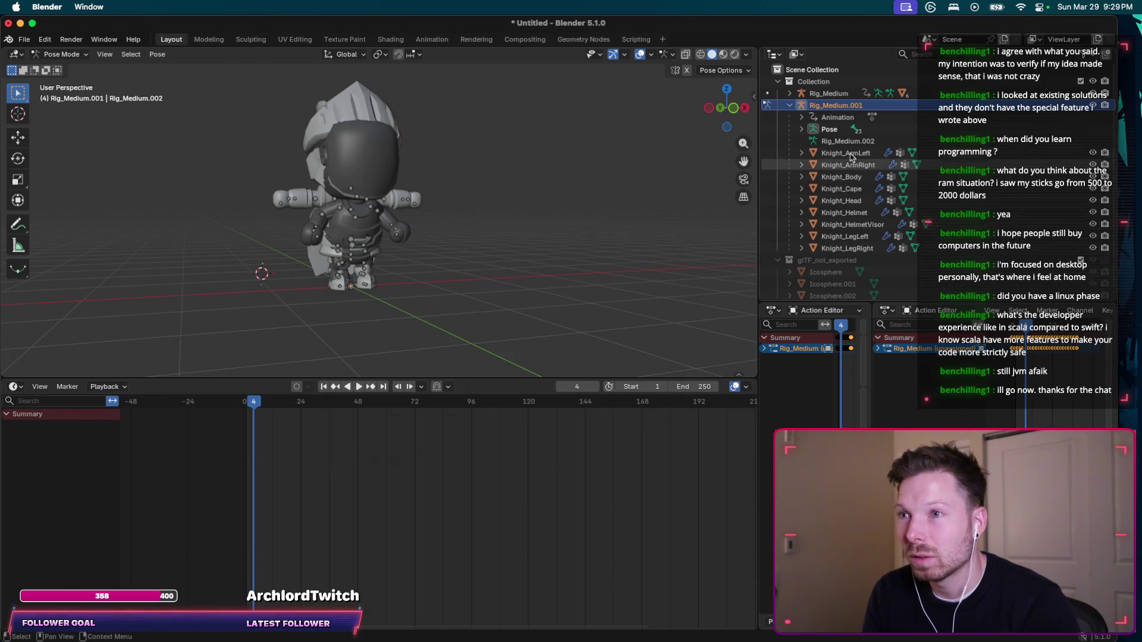
Hide the Rig_Medium.002 armature with H while the Knight meshes stay visible.
left_click(853, 143)
key("h")
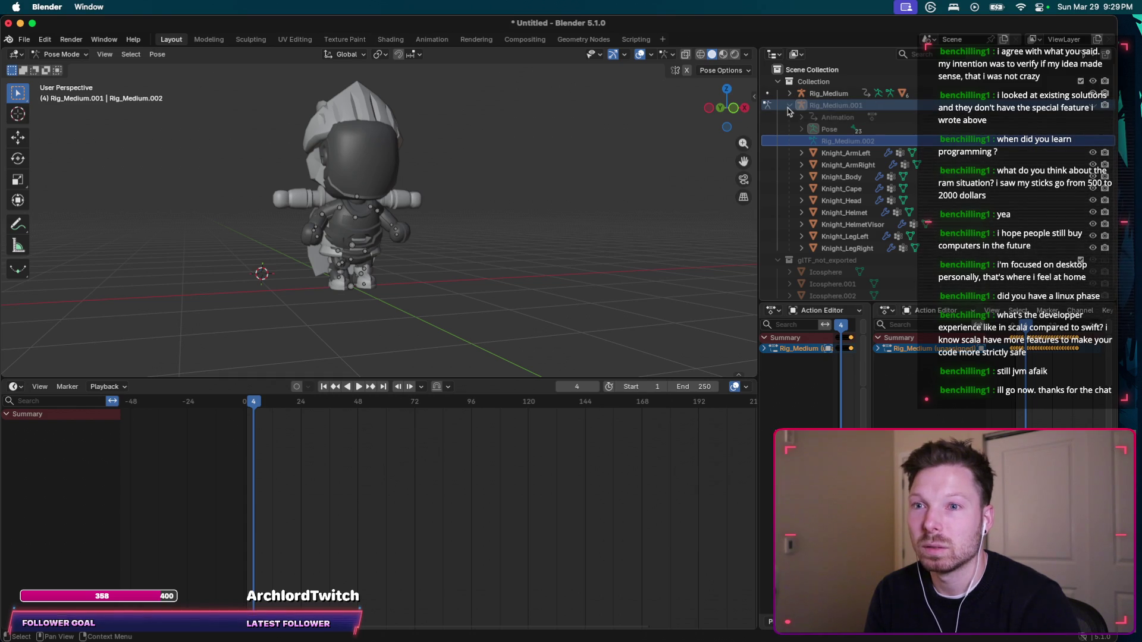
key("super+Tab")
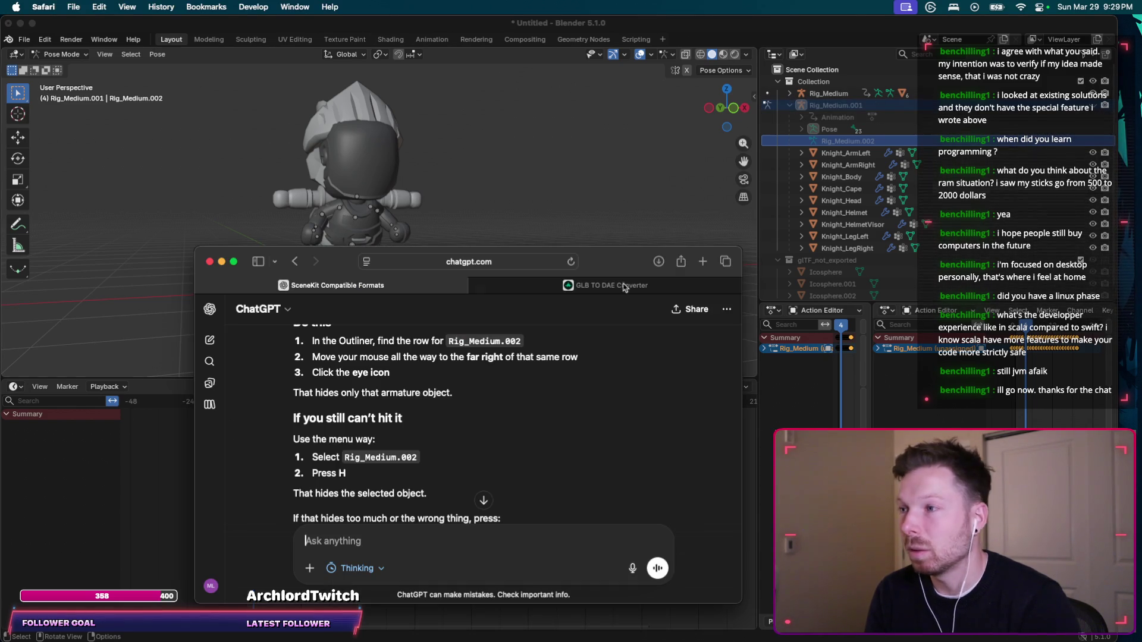
key("super+Tab")
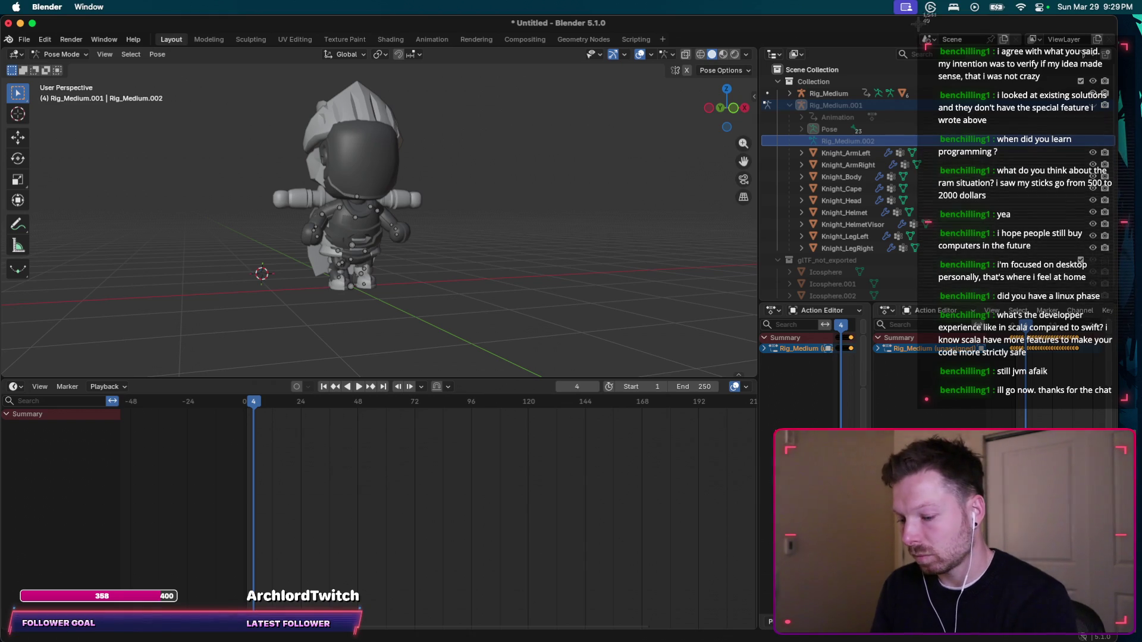
Ask ChatGPT, with a pasted screenshot, whether Rig_Medium.001 dimming after pressing H is a clue.
key("super+Tab")
type("selected the right")
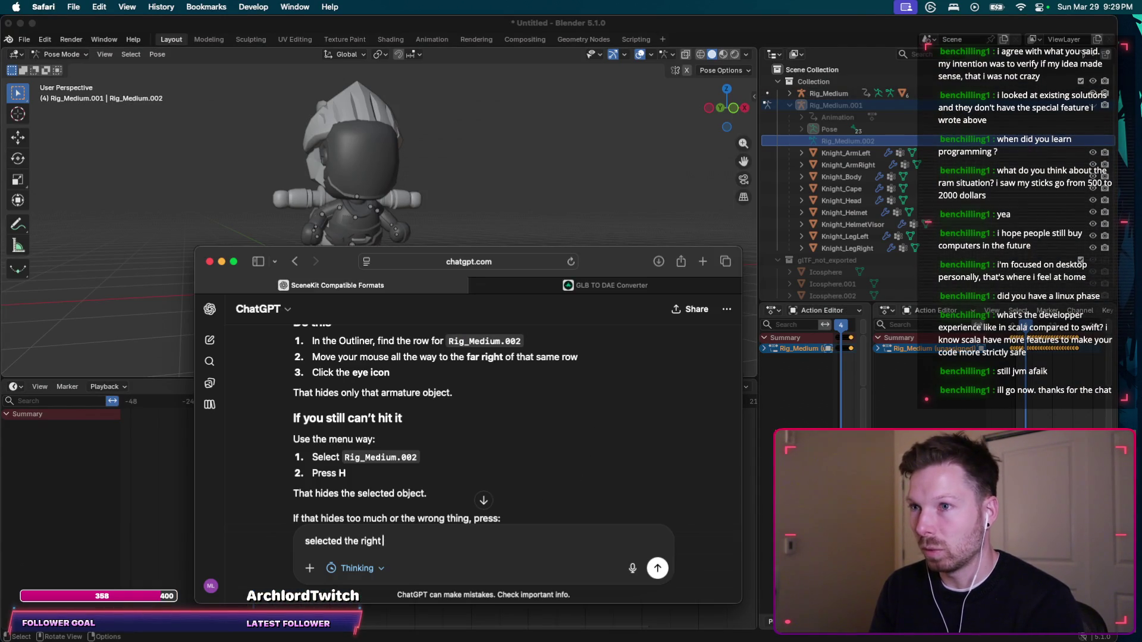
key("BackSpace")
key("BackSpace")
key("BackSpace")
type("stuff, presed")
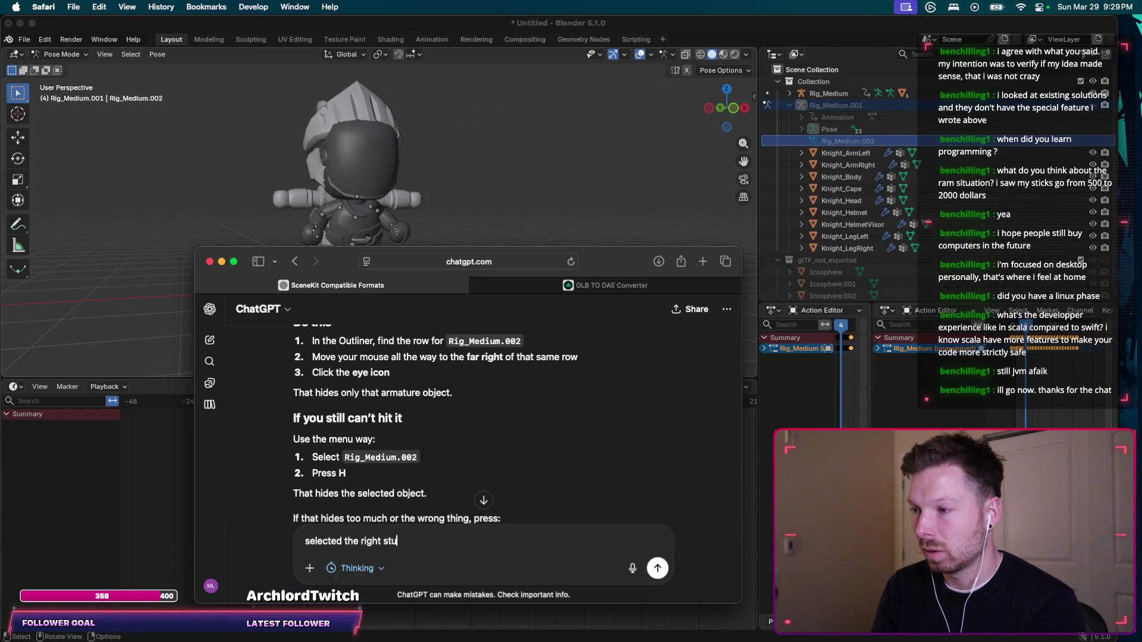
key("BackSpace")
key("BackSpace")
type("ssed \"H\" it dimmed even Rig_M")
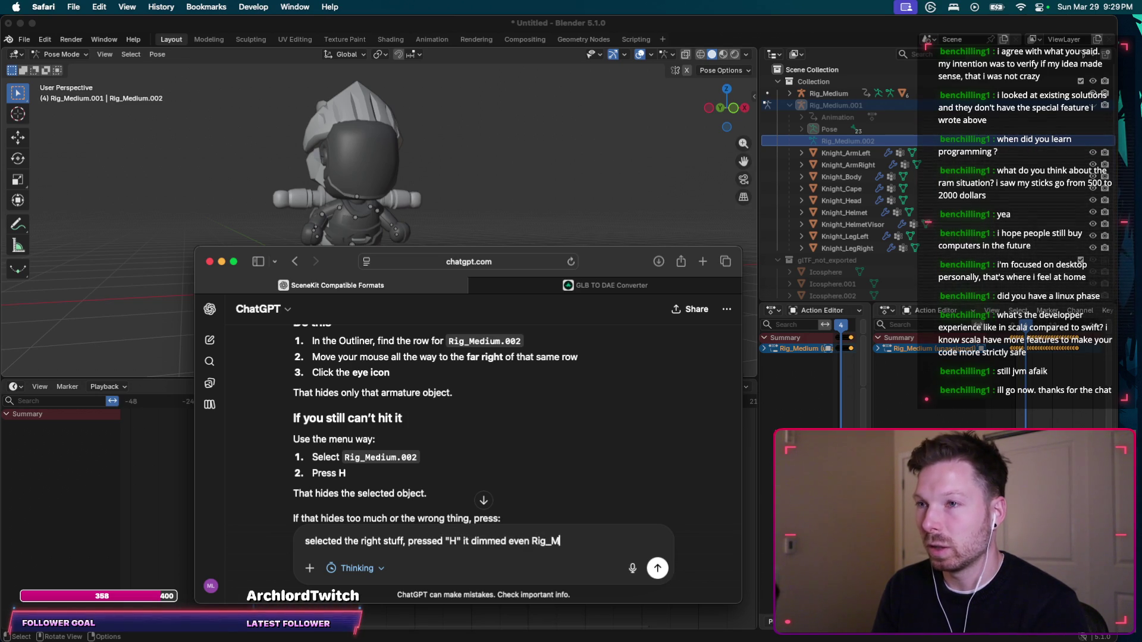
type(", is that a clu")
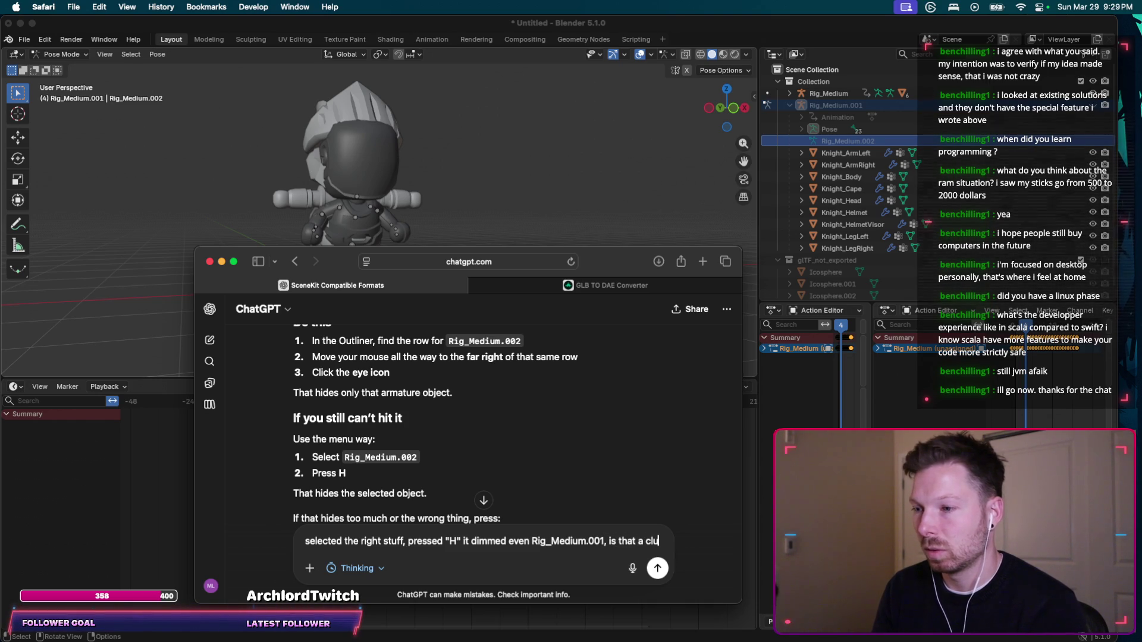
type("e?")
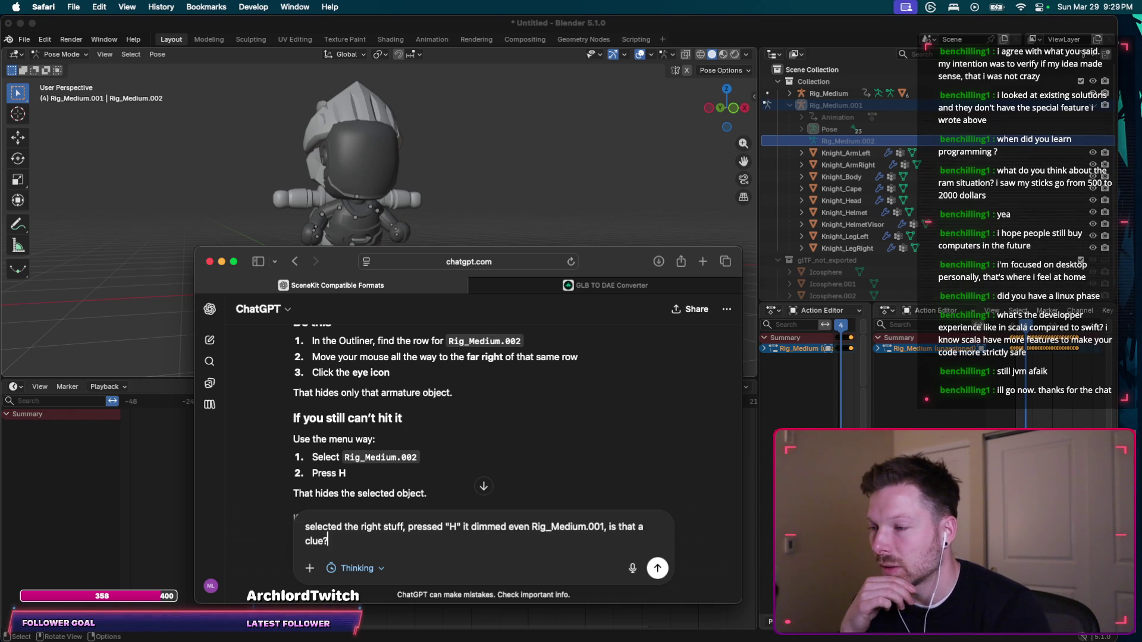
key("super+v")
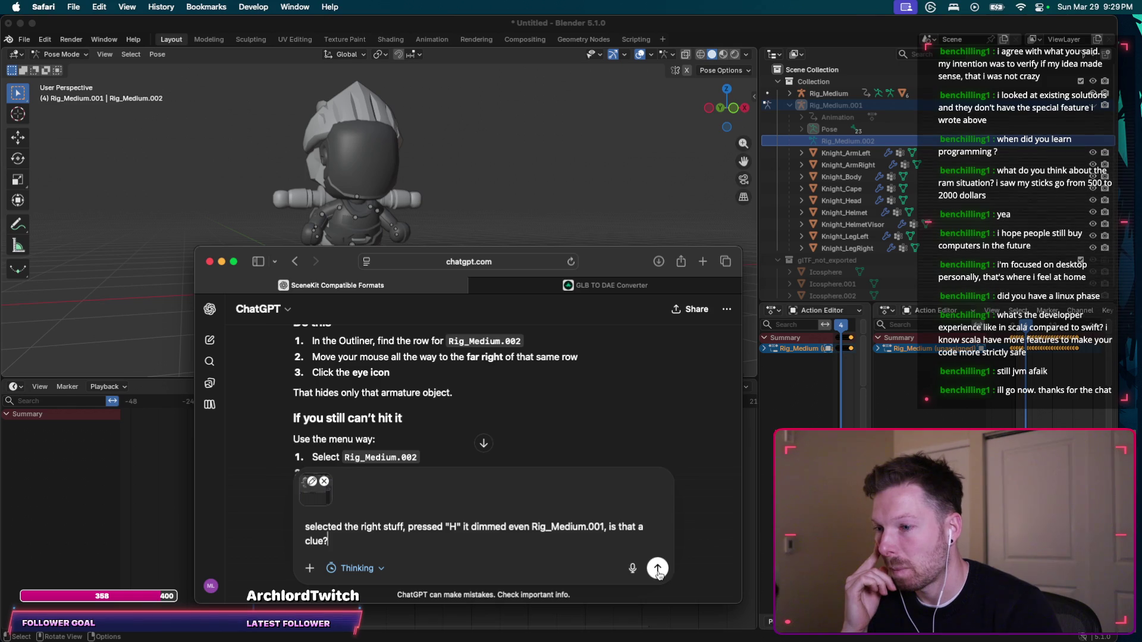
left_click(657, 569)
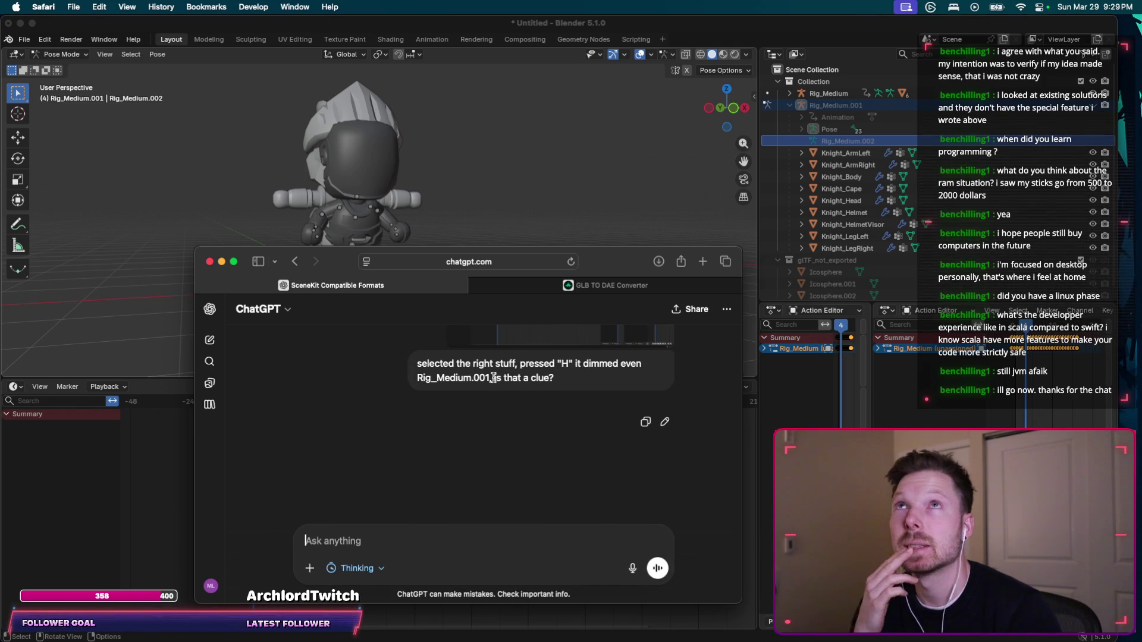
Google 'blender atuo map animation to character rig' in a new tab and scroll the results.
key("super+t")
type("blender")
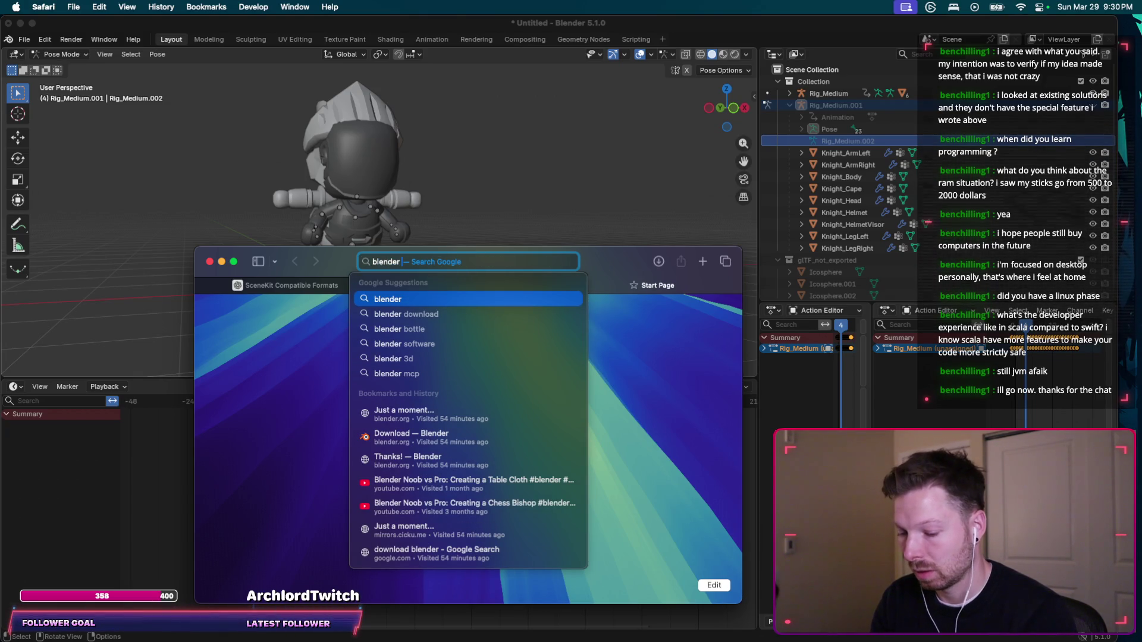
type("m")
key("BackSpace")
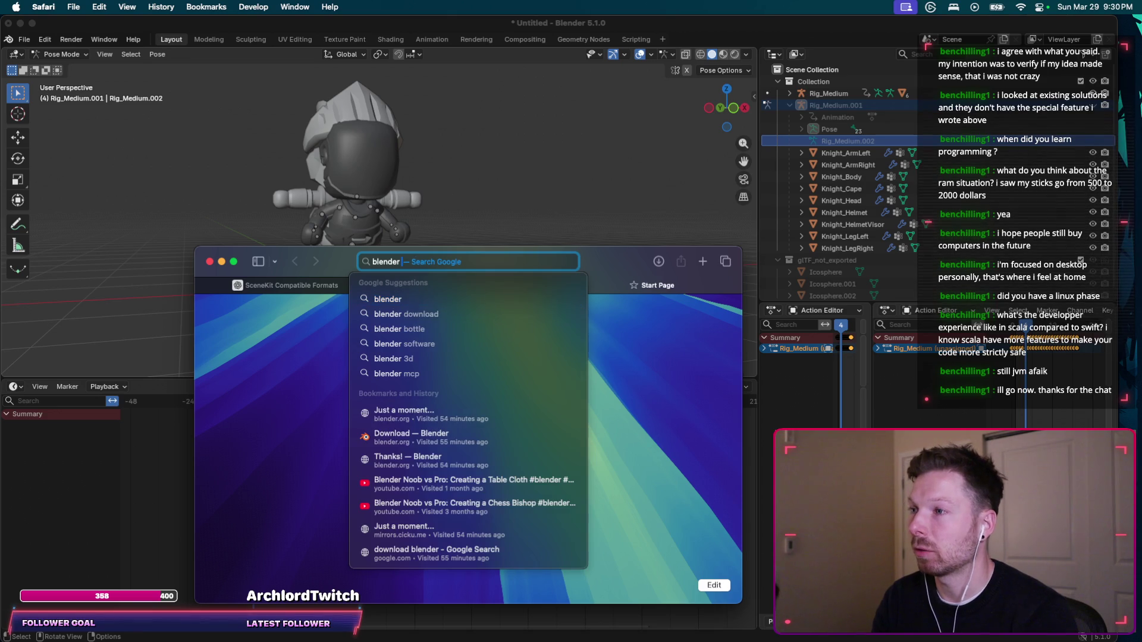
type("map an")
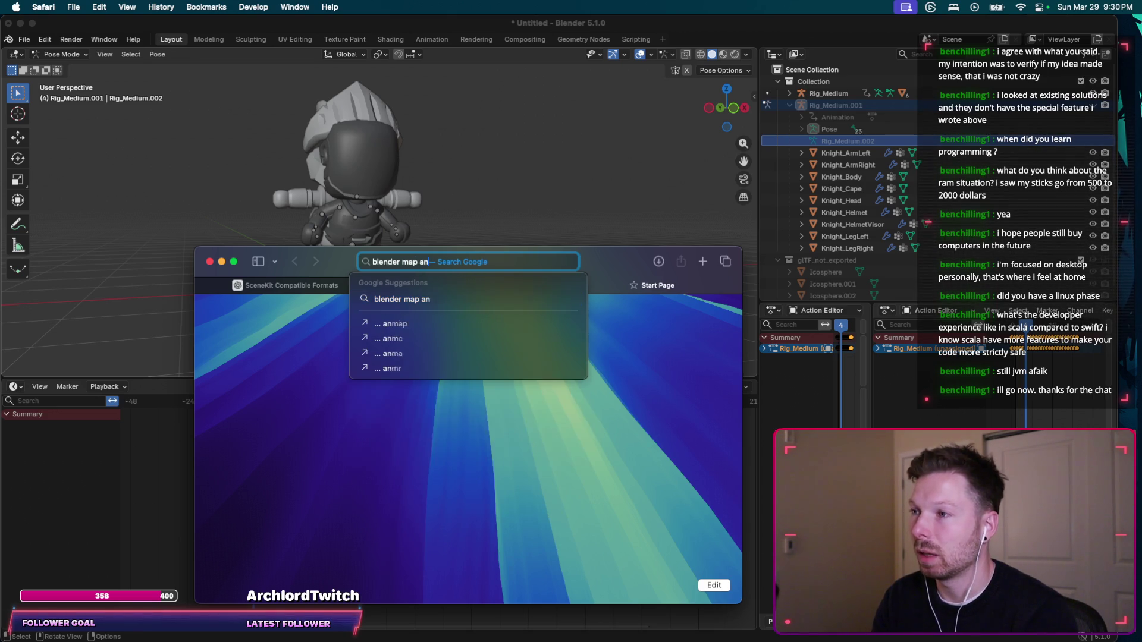
type("imation")
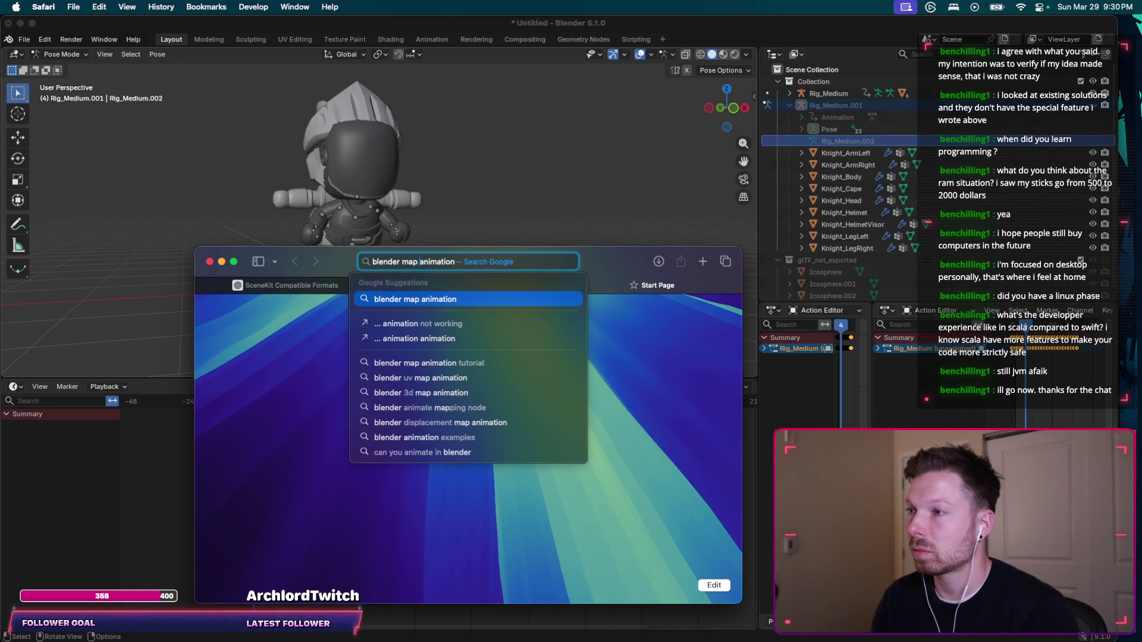
type("atuo ")
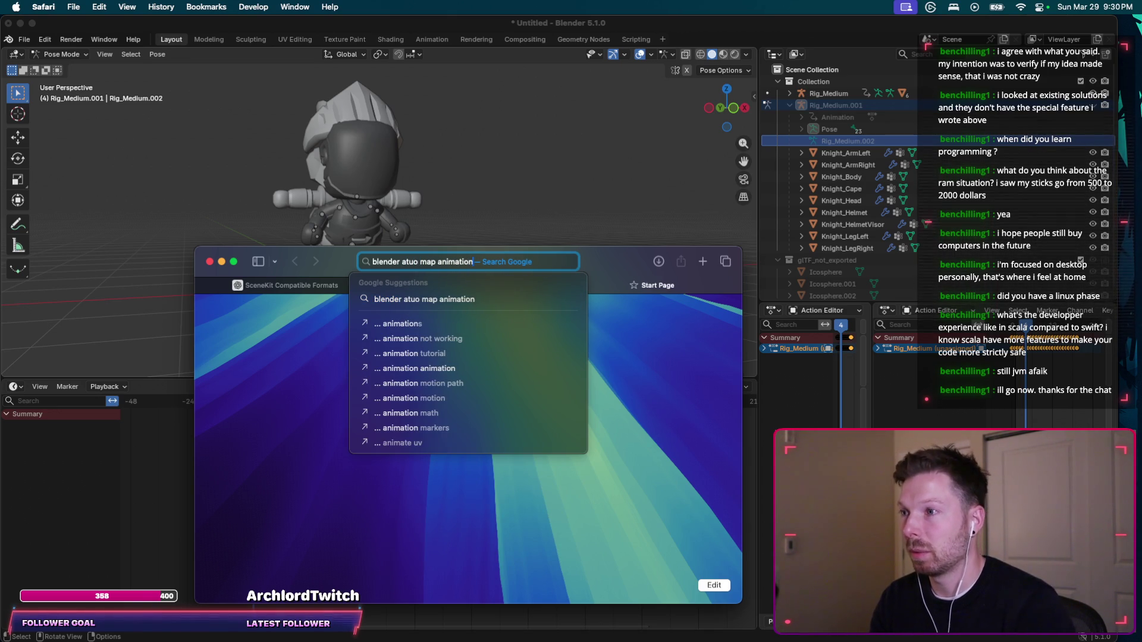
type(" to character rig")
key("Return")
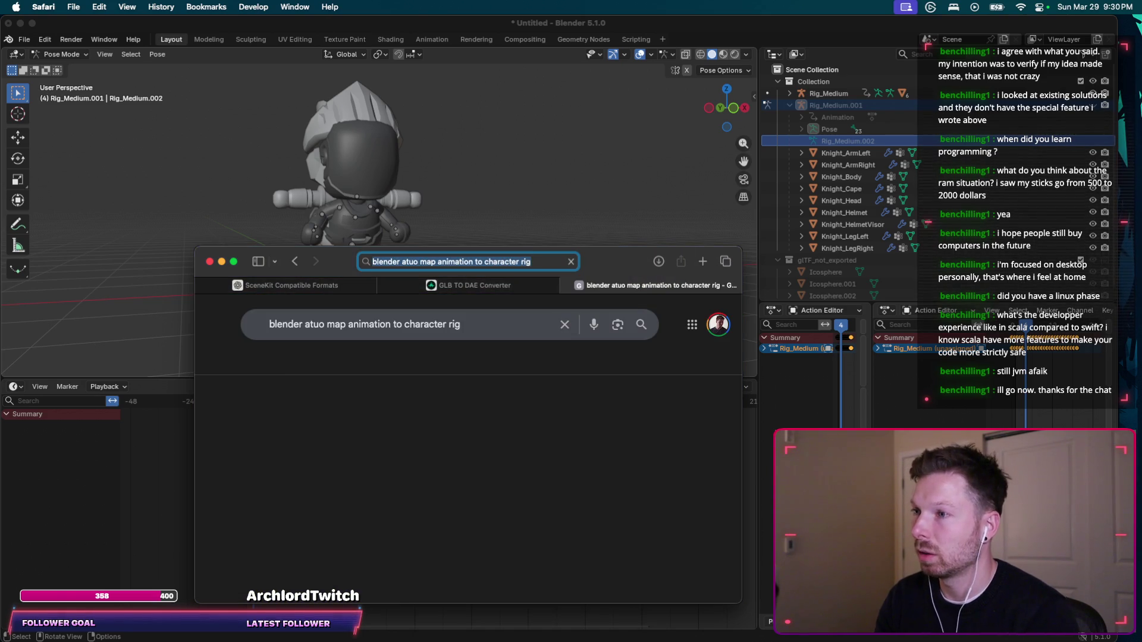
scroll(468, 430, "down", 2)
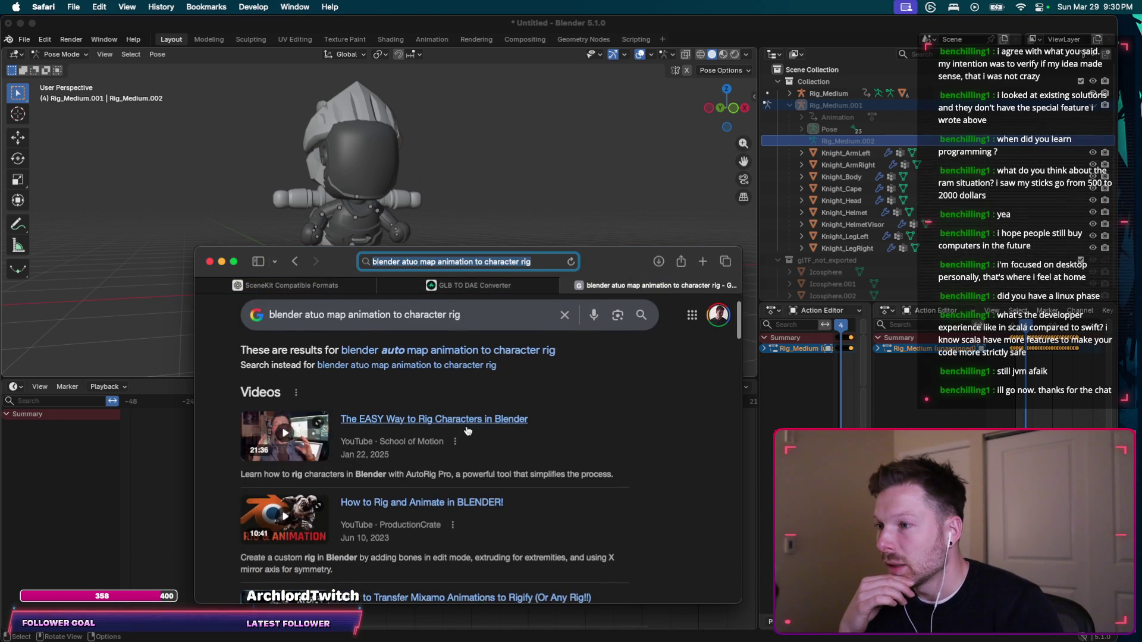
scroll(607, 412, "down", 2)
scroll(607, 412, "down", 4)
scroll(631, 399, "down", 3)
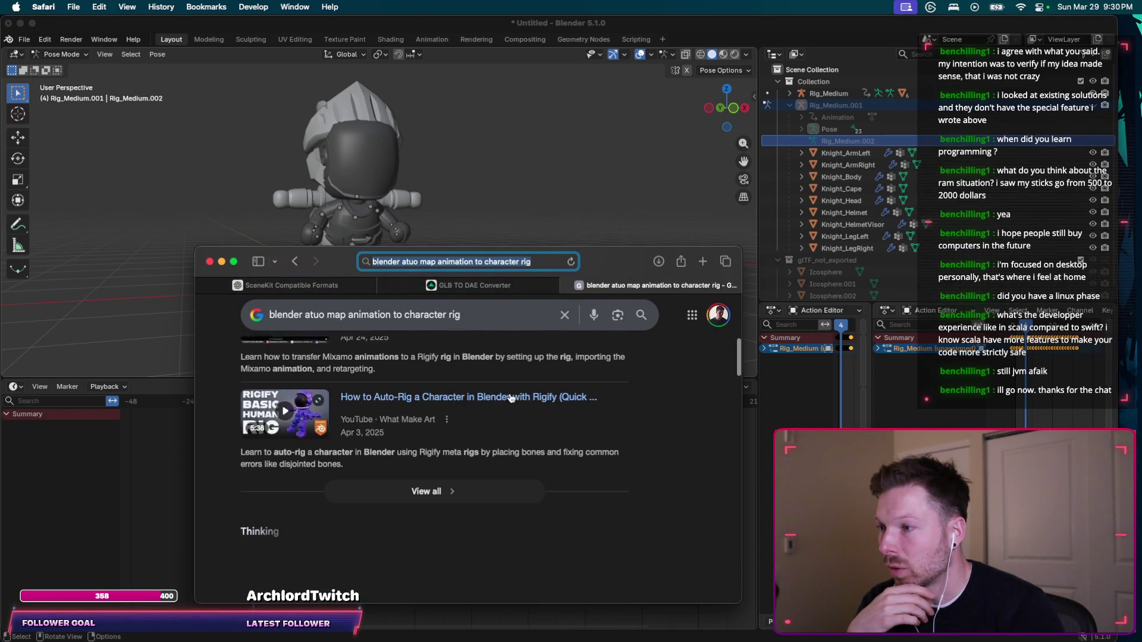
scroll(589, 400, "down", 3)
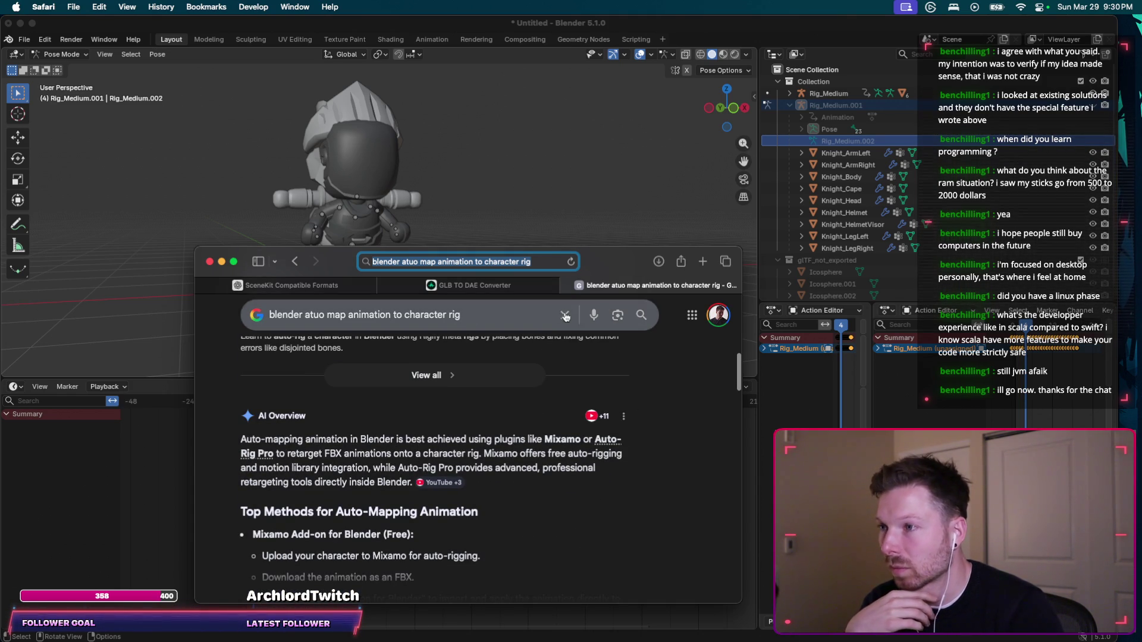
Close the search tab and resend the last ChatGPT question with an added '?'.
left_click(568, 286)
left_click(442, 286)
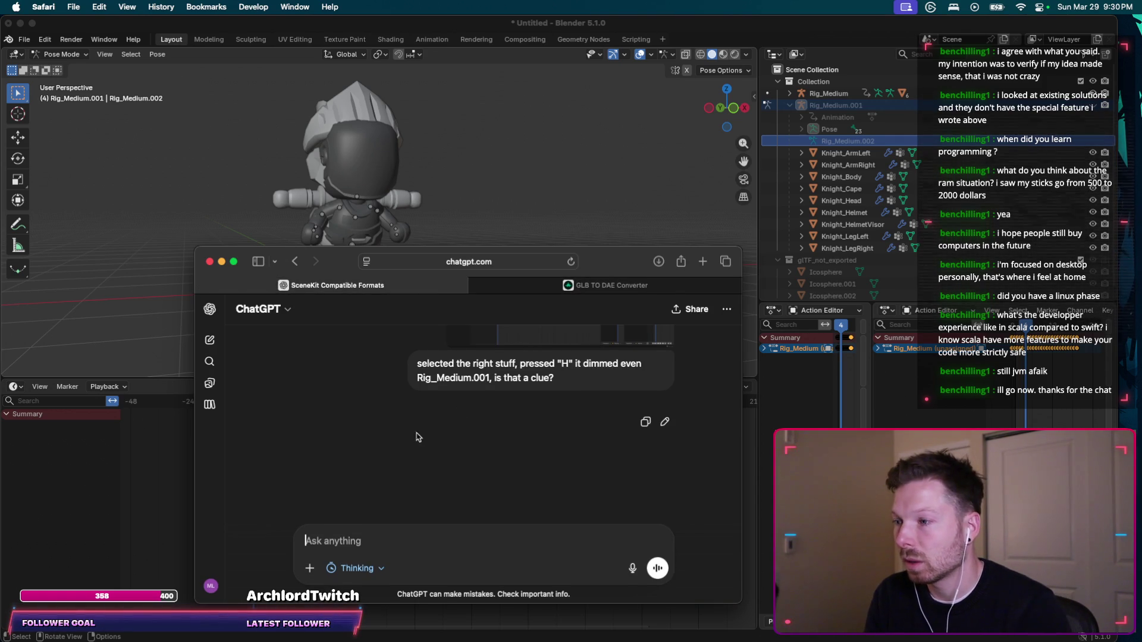
scroll(485, 423, "up", 5)
scroll(484, 423, "down", 5)
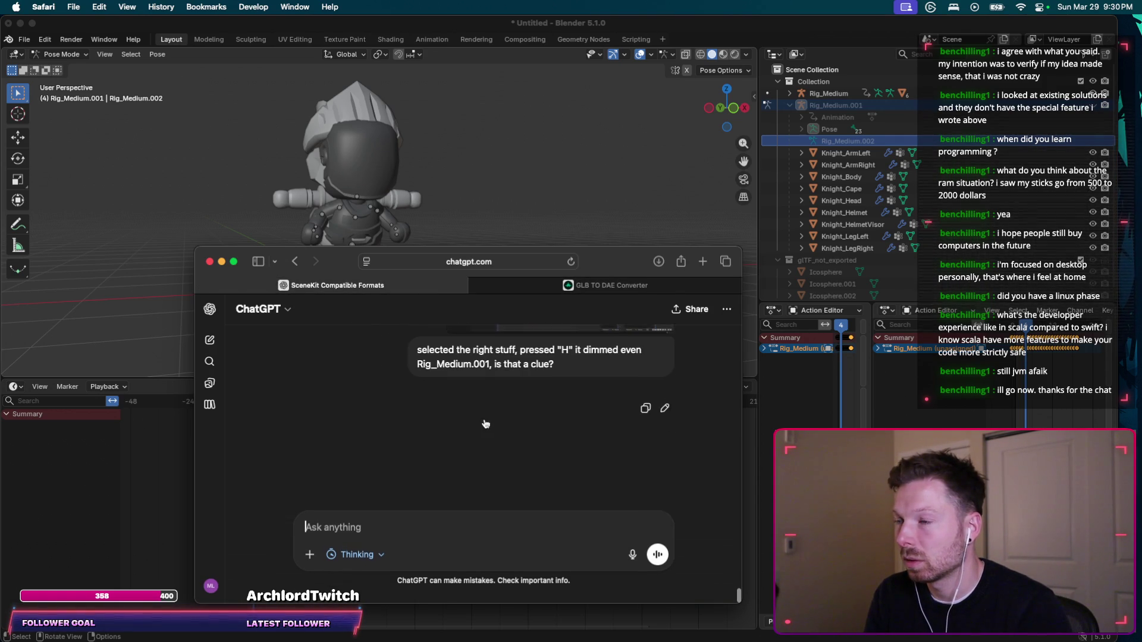
left_click(667, 422)
type("?")
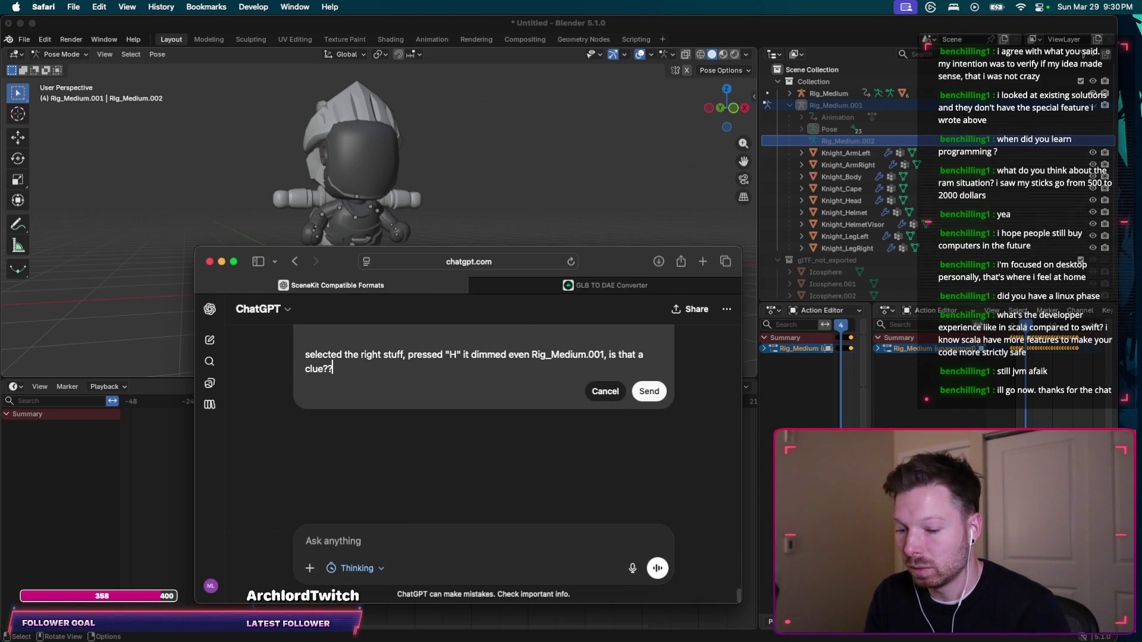
left_click(648, 392)
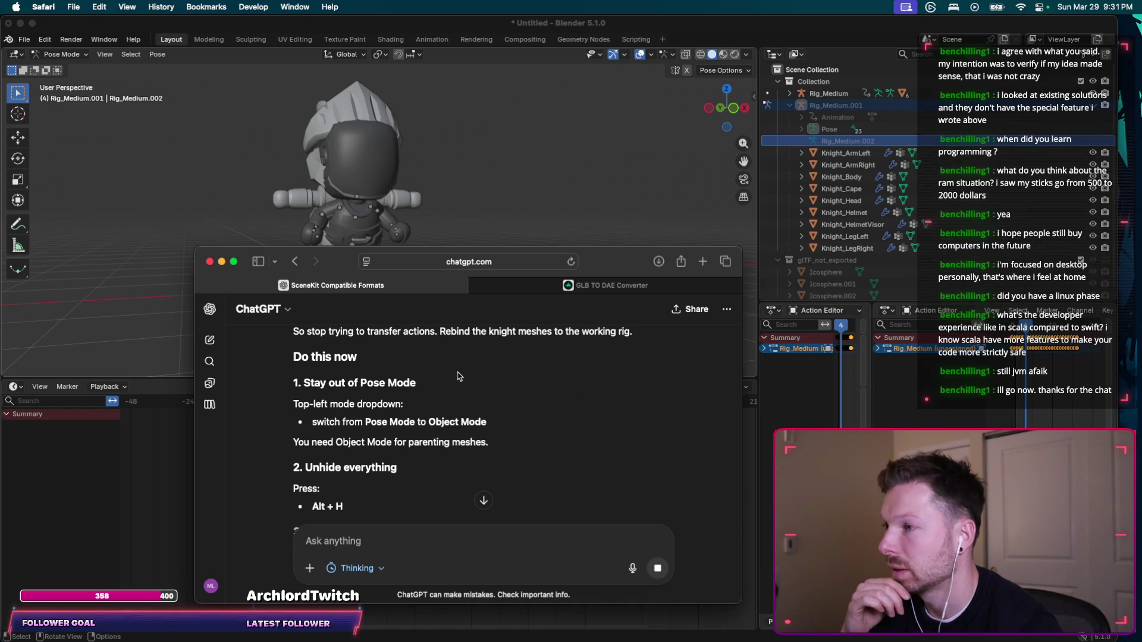
Switch Blender from Pose Mode to Object Mode and check ChatGPT's next instructions.
left_click(63, 54)
left_click(62, 55)
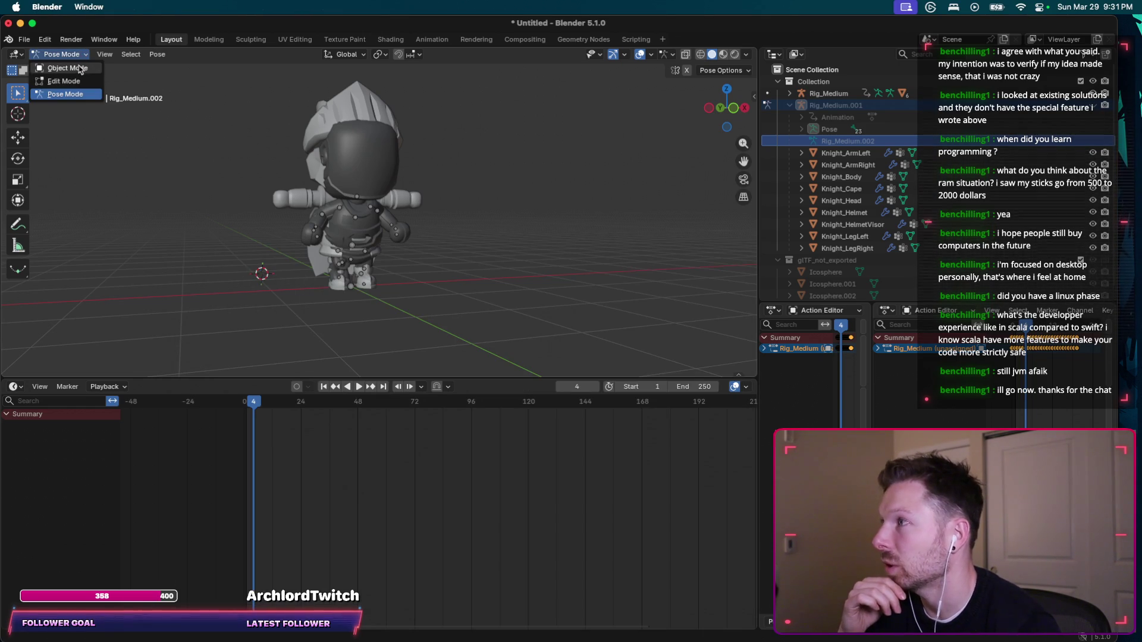
left_click(60, 66)
key("super+Tab")
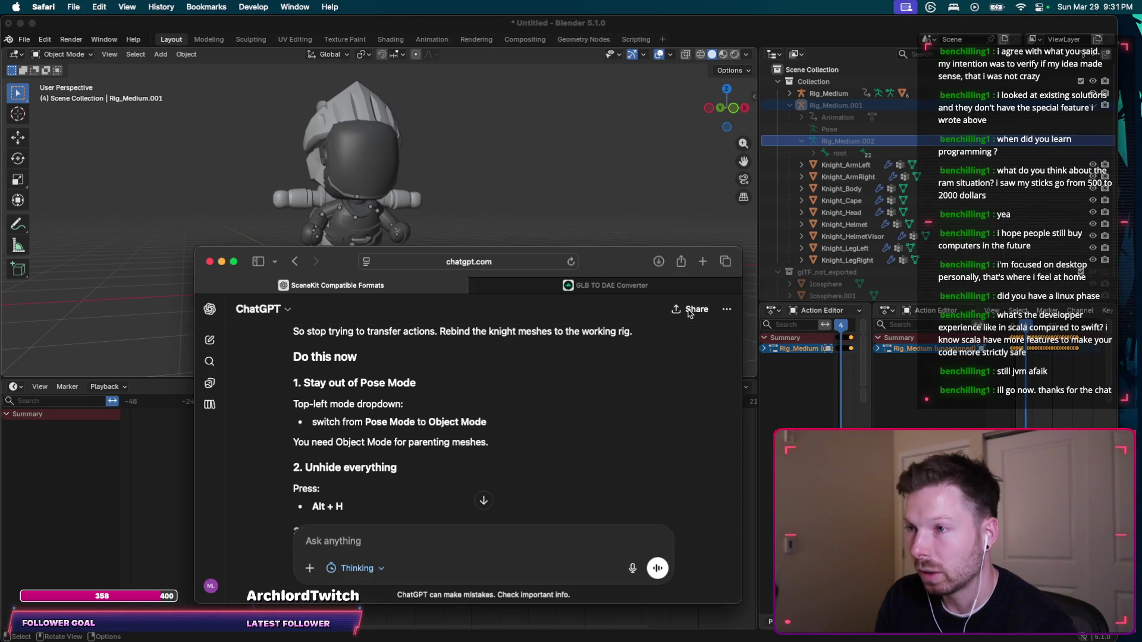
scroll(551, 427, "down", 2)
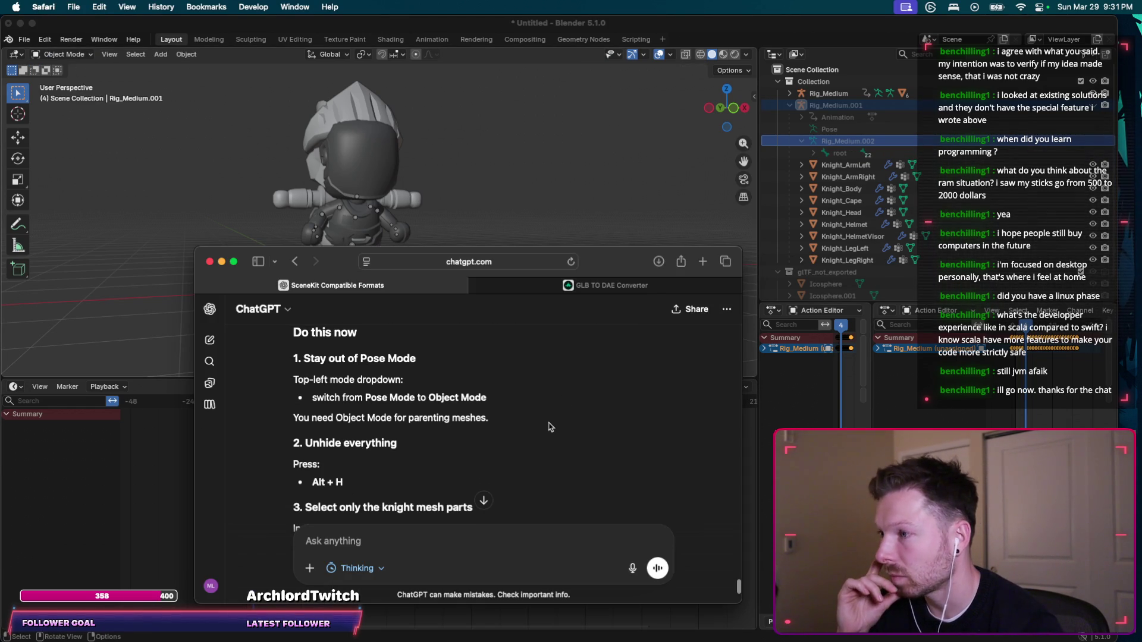
scroll(550, 427, "down", 1)
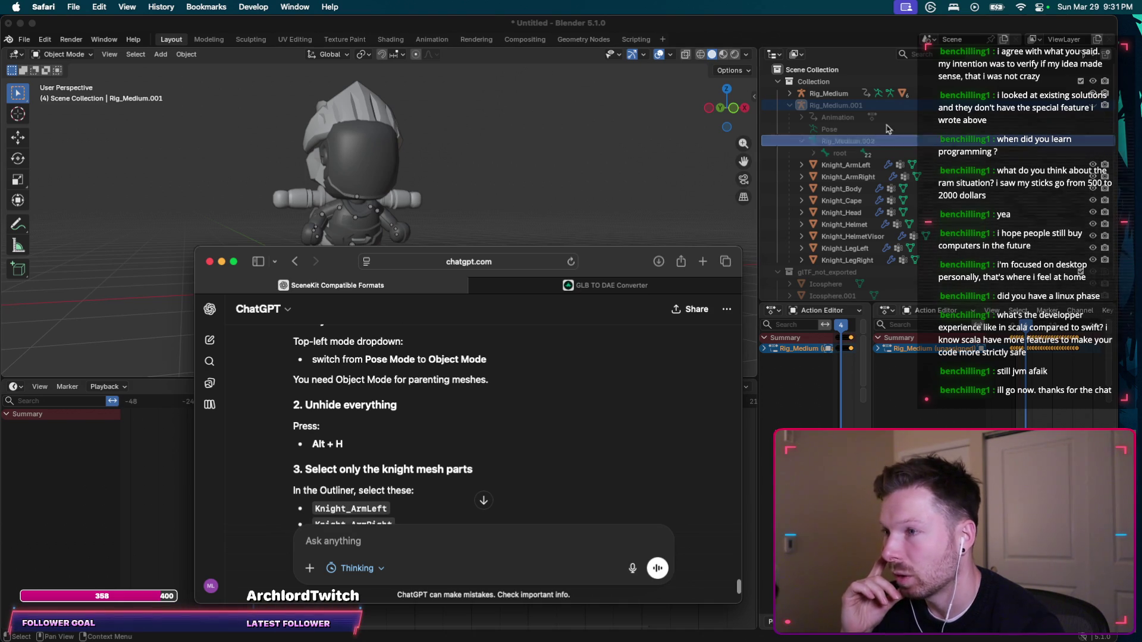
Select Rig_Medium.001 in the Outliner and read ChatGPT's list of knight parts to rebind.
left_click(880, 107)
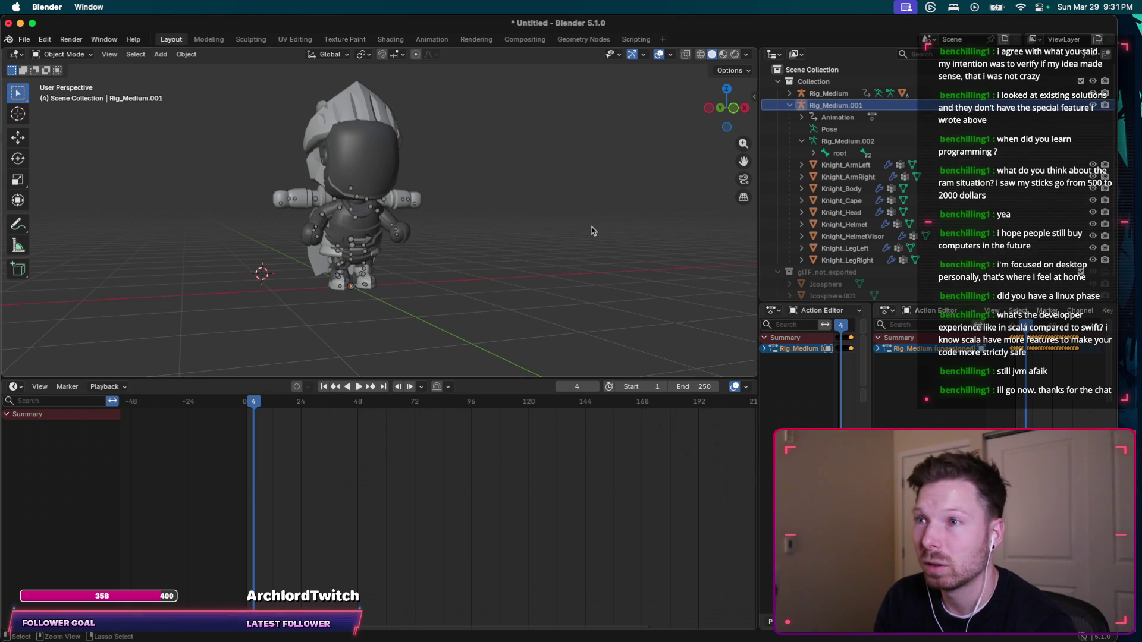
key("super+Tab")
scroll(463, 452, "down", 2)
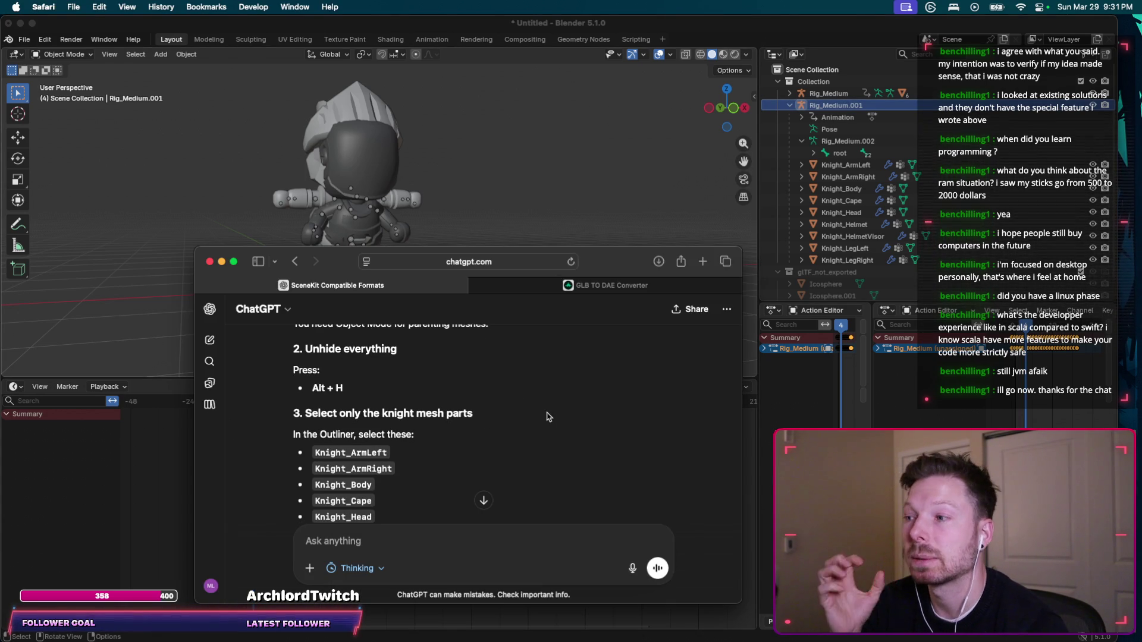
scroll(548, 416, "down", 2)
scroll(548, 417, "down", 2)
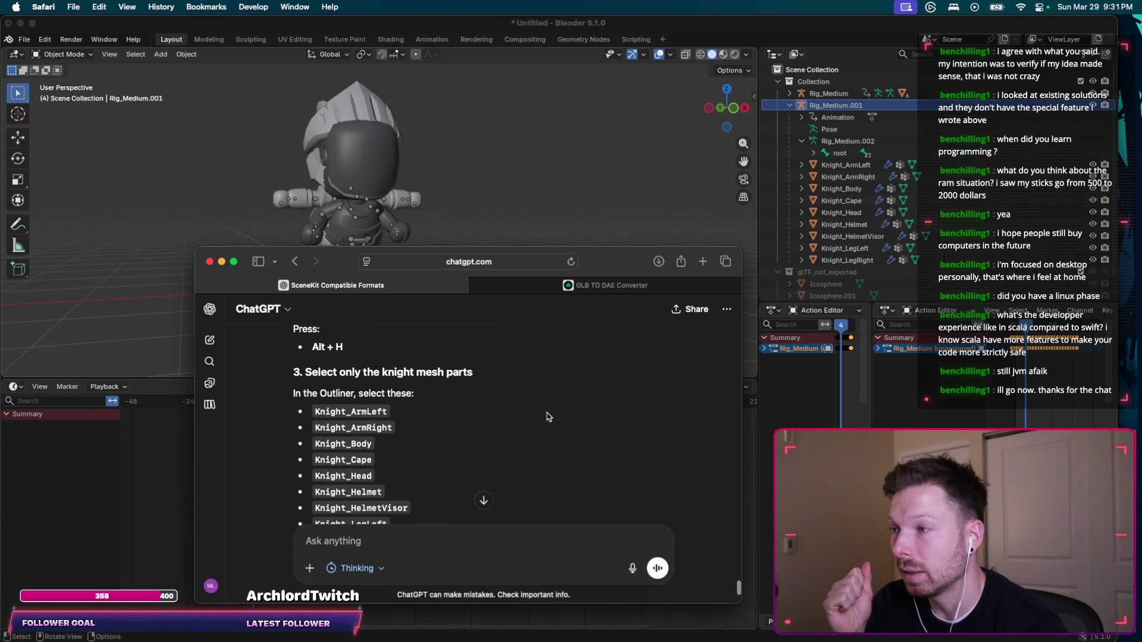
Select the Knight meshes from Knight_ArmLeft through Knight_LegRight in the Outliner.
left_click(853, 165)
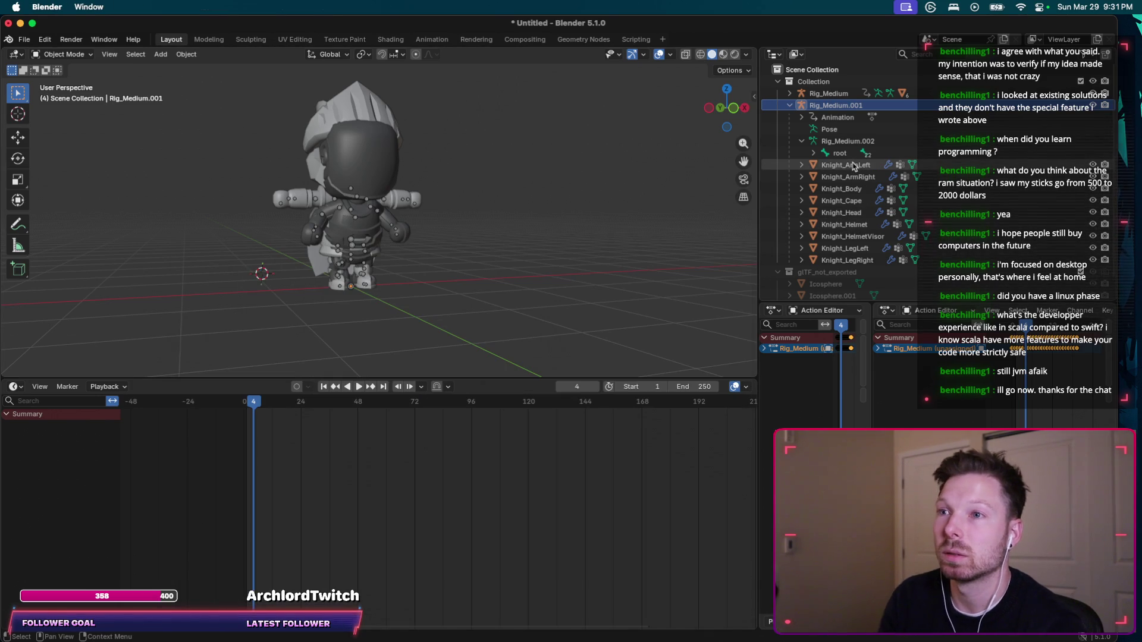
left_click(847, 262, "shift")
key("super+Tab")
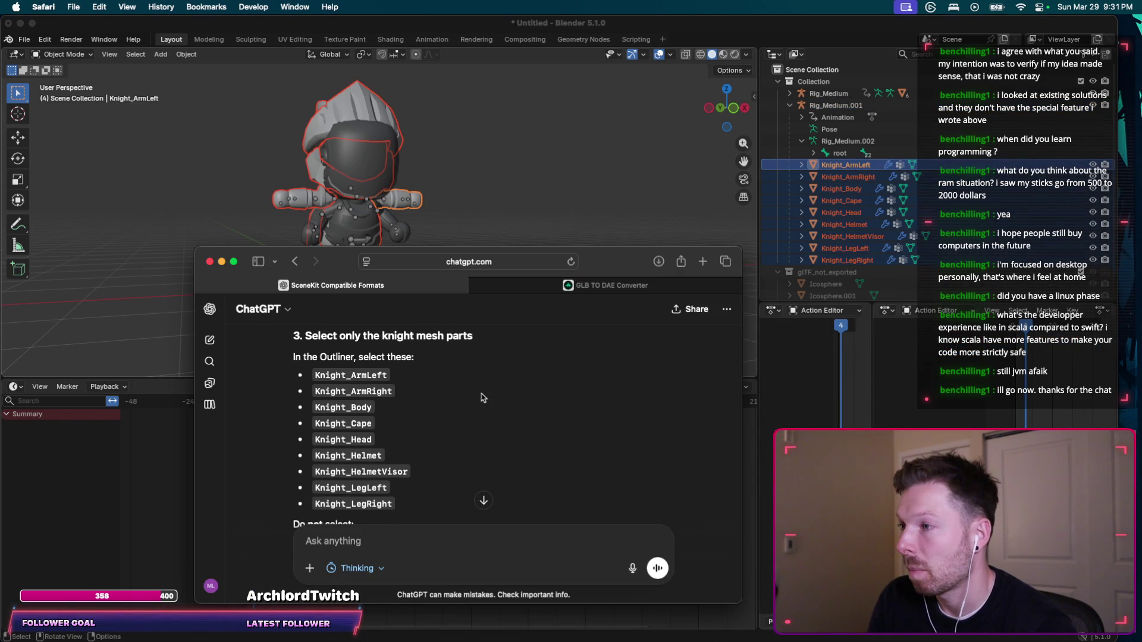
scroll(483, 397, "down", 5)
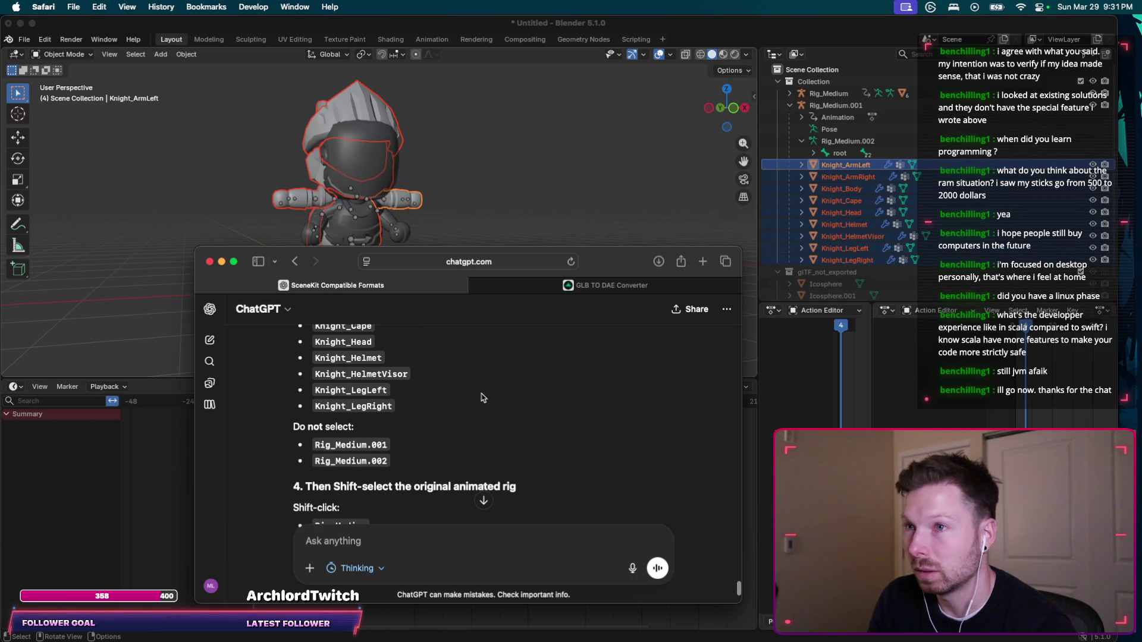
scroll(482, 397, "down", 3)
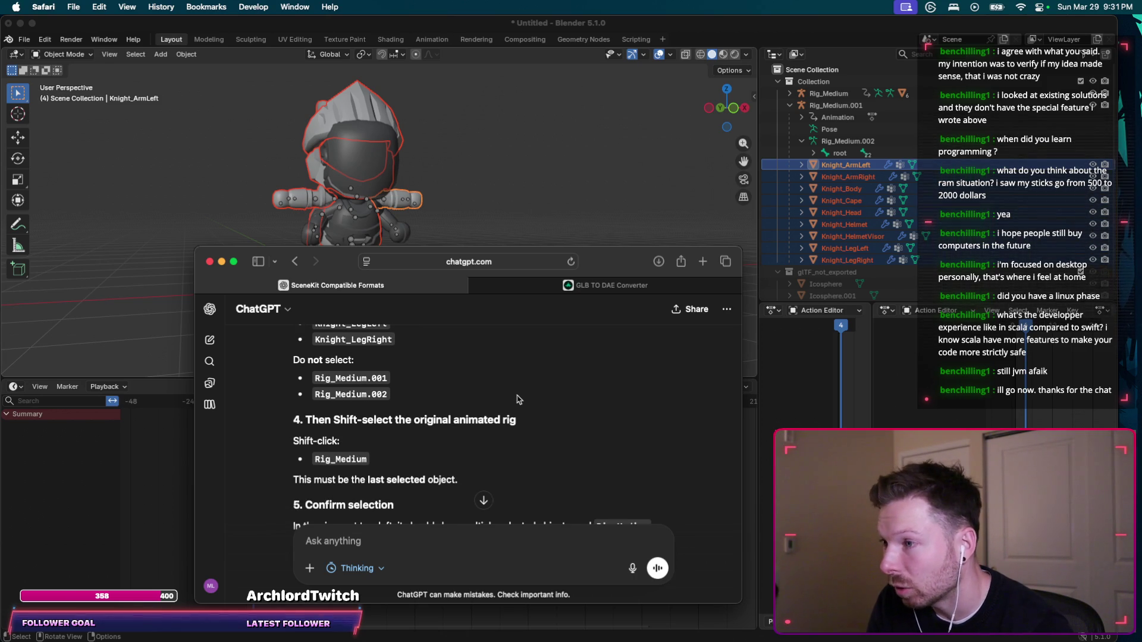
scroll(519, 399, "down", 1)
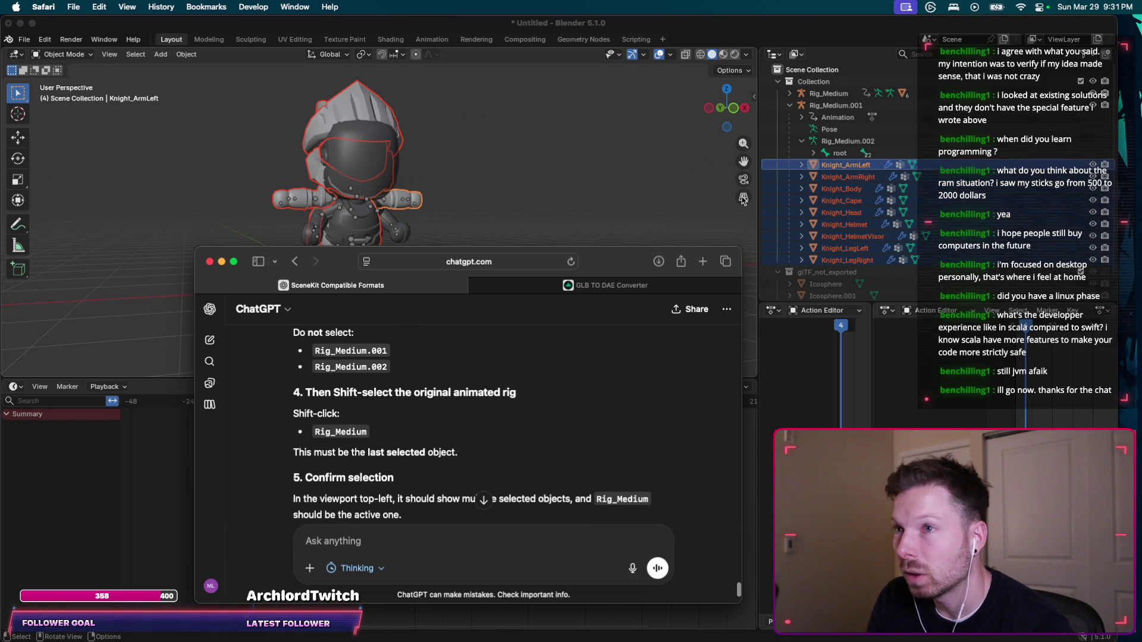
Reselect the knight meshes and Cmd-click Rig_Medium last so it becomes the active object.
left_click(837, 97)
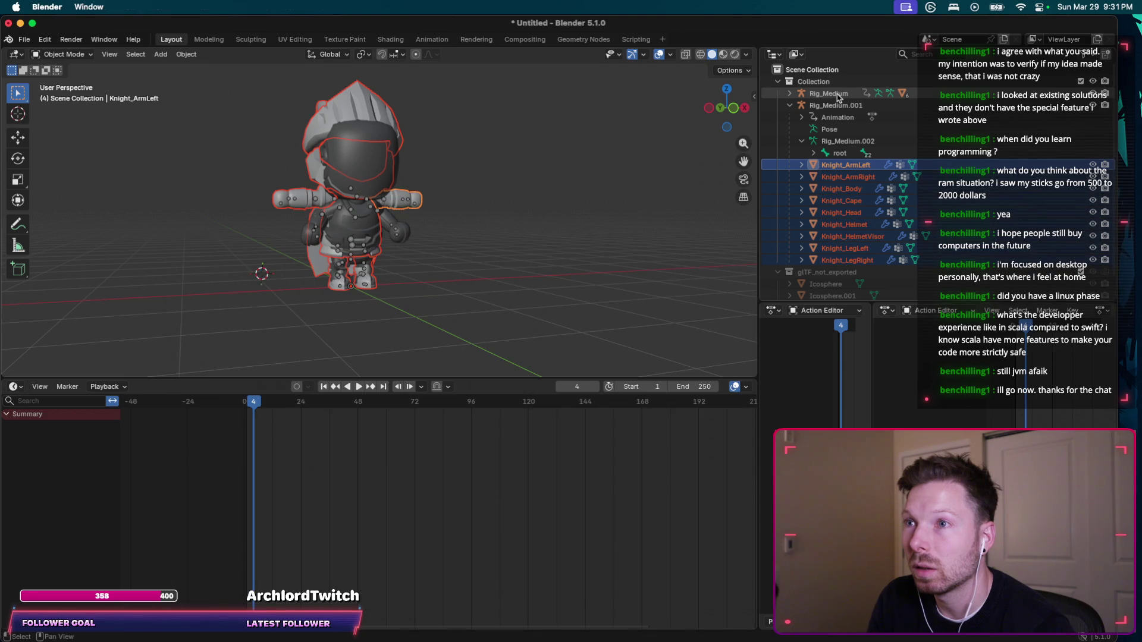
left_click(833, 95, "shift")
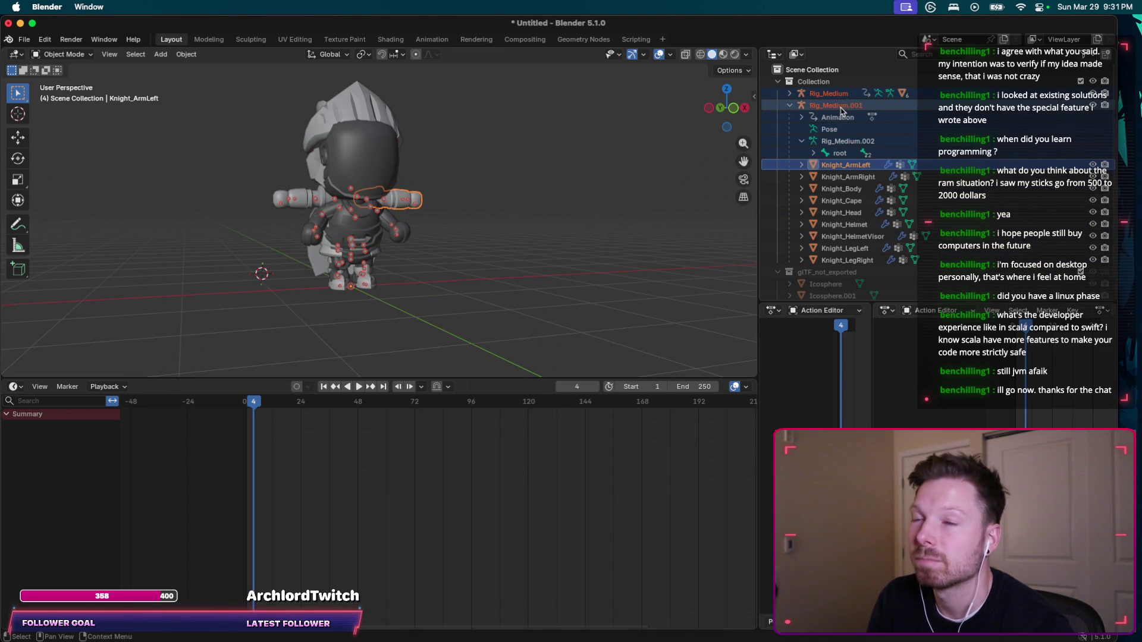
left_click(847, 260, "shift")
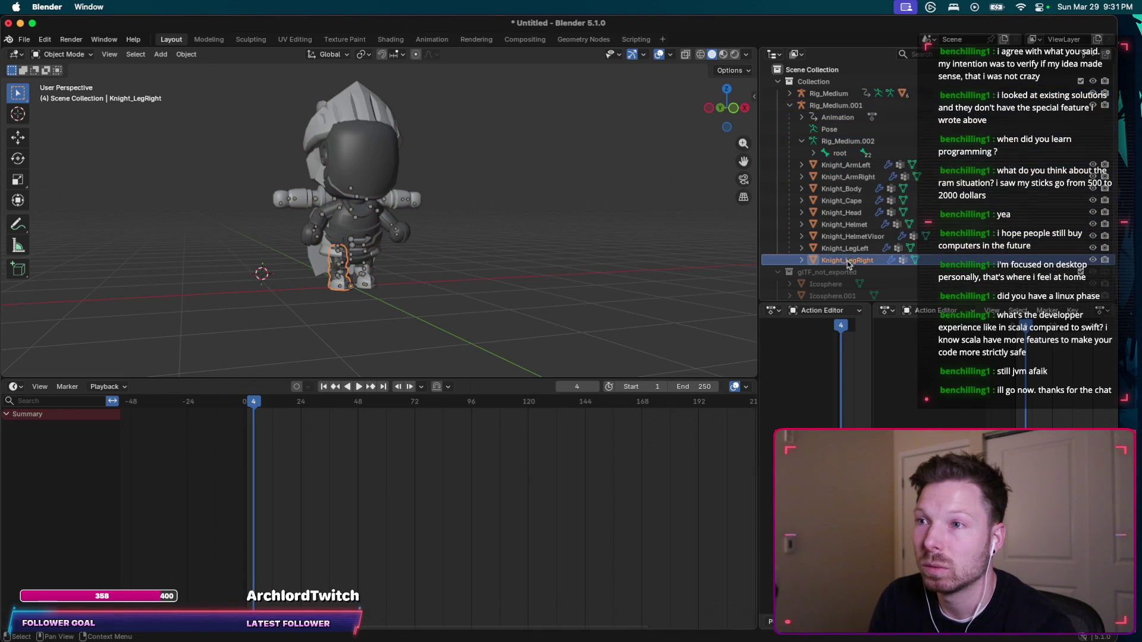
left_click(828, 94, "ctrl")
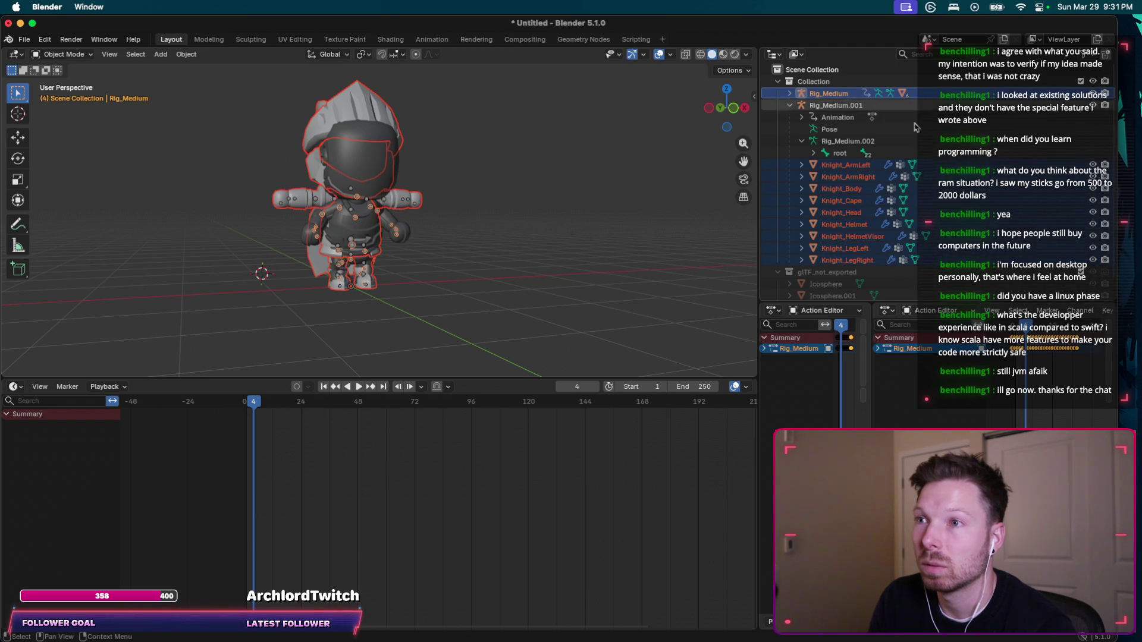
key("super+Tab")
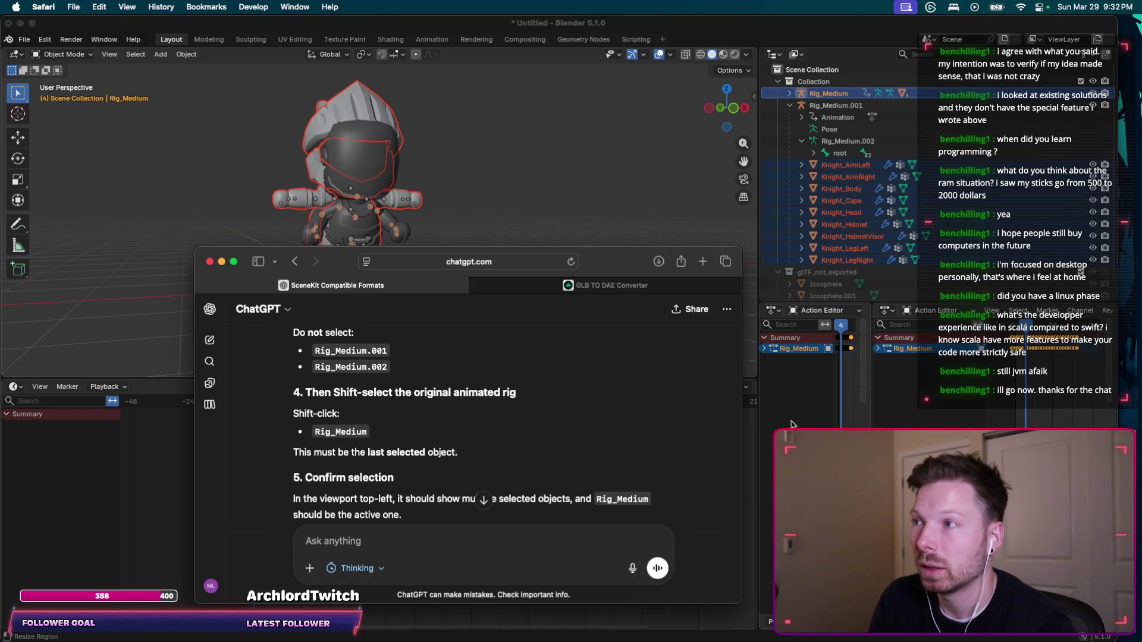
scroll(551, 443, "down", 2)
scroll(551, 443, "down", 1)
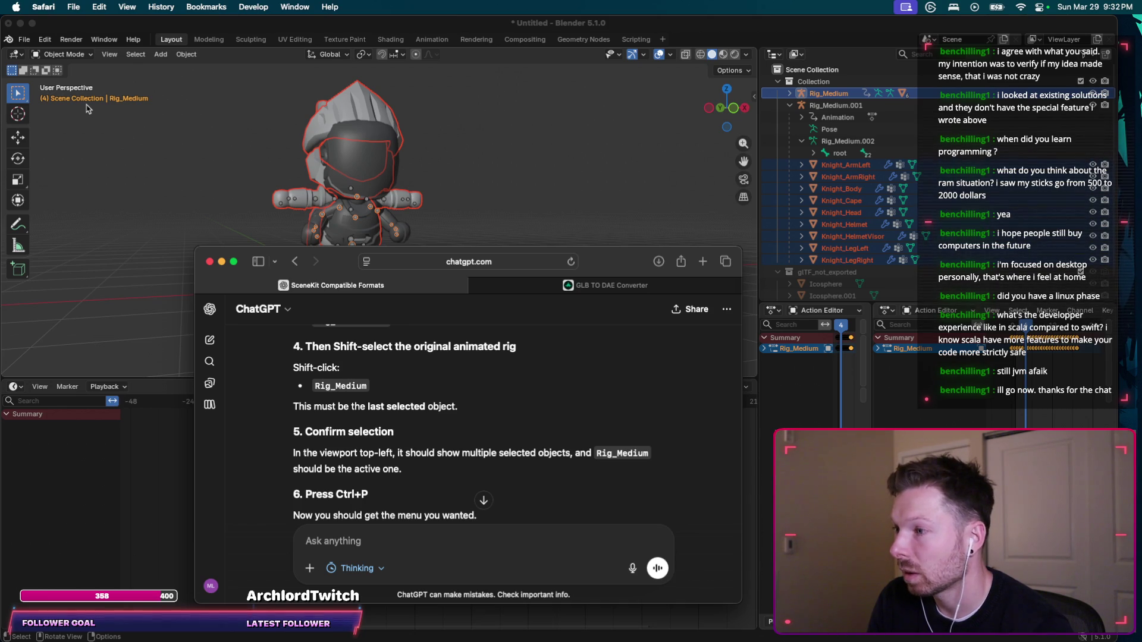
Capture a window screenshot of Blender showing the current selection.
key("super+Tab")
key("super+shift+4")
key("space")
left_click(353, 23)
Tell ChatGPT Cmd-click added Rig_Medium without selecting everything else, and paste the screenshot.
key("super+Tab")
type("this ")
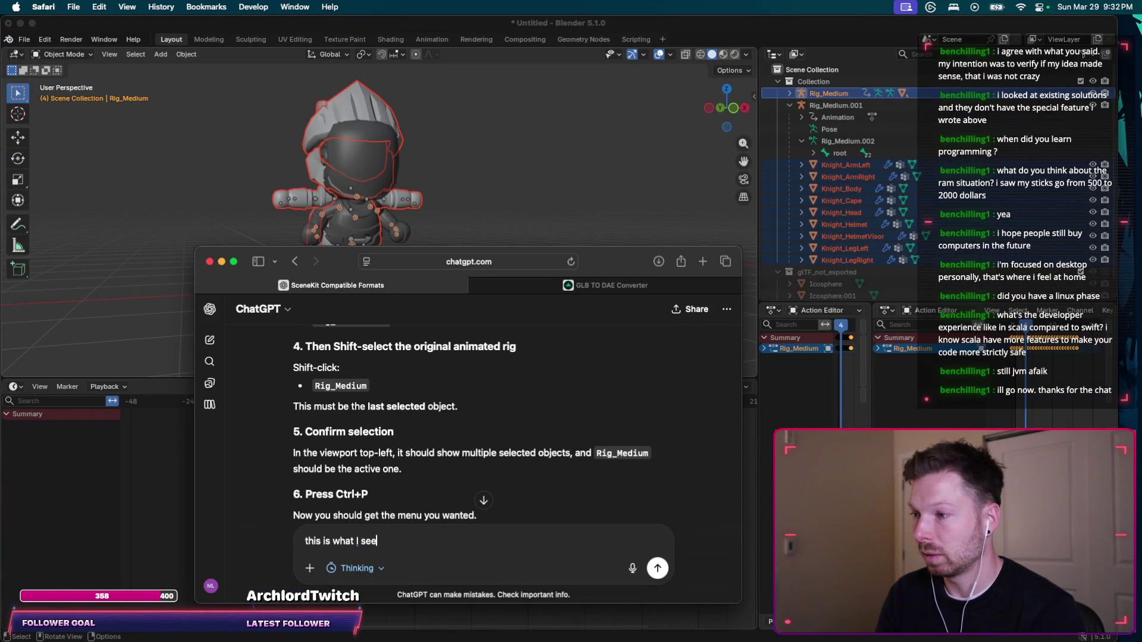
type("was ")
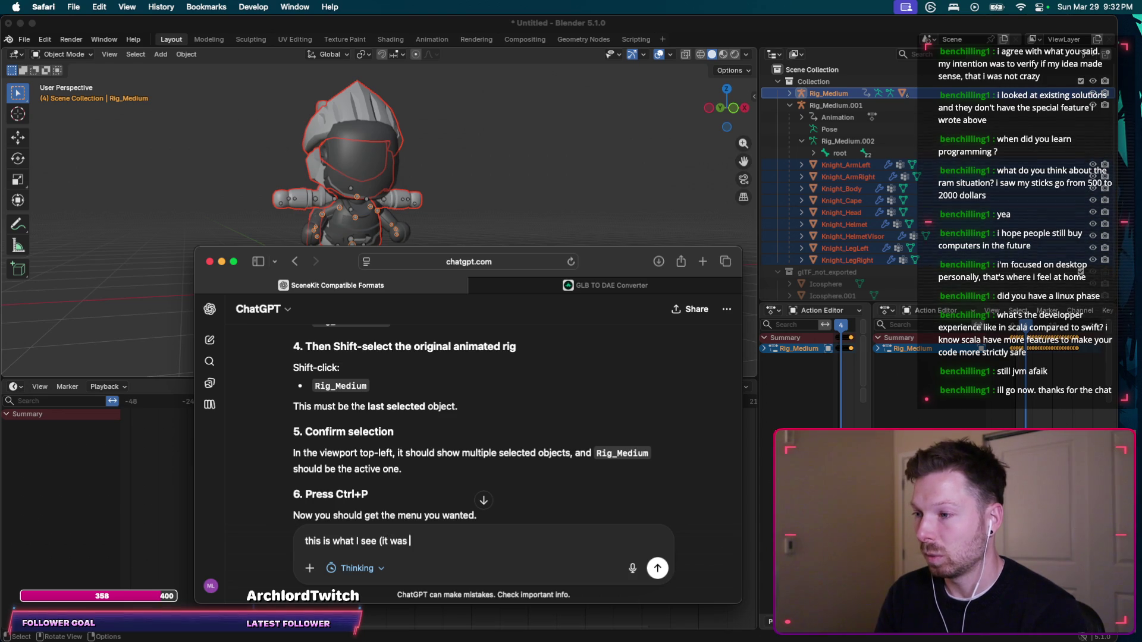
type("cmd-")
type("+click, not sh")
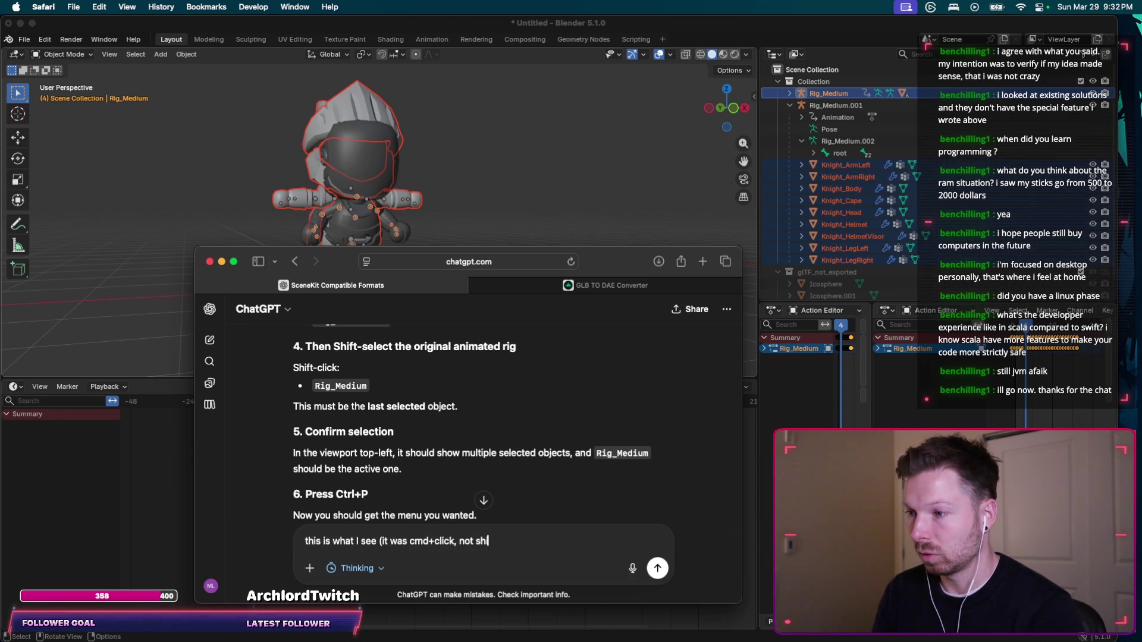
type("ift+click to get the Rig_Medium ")
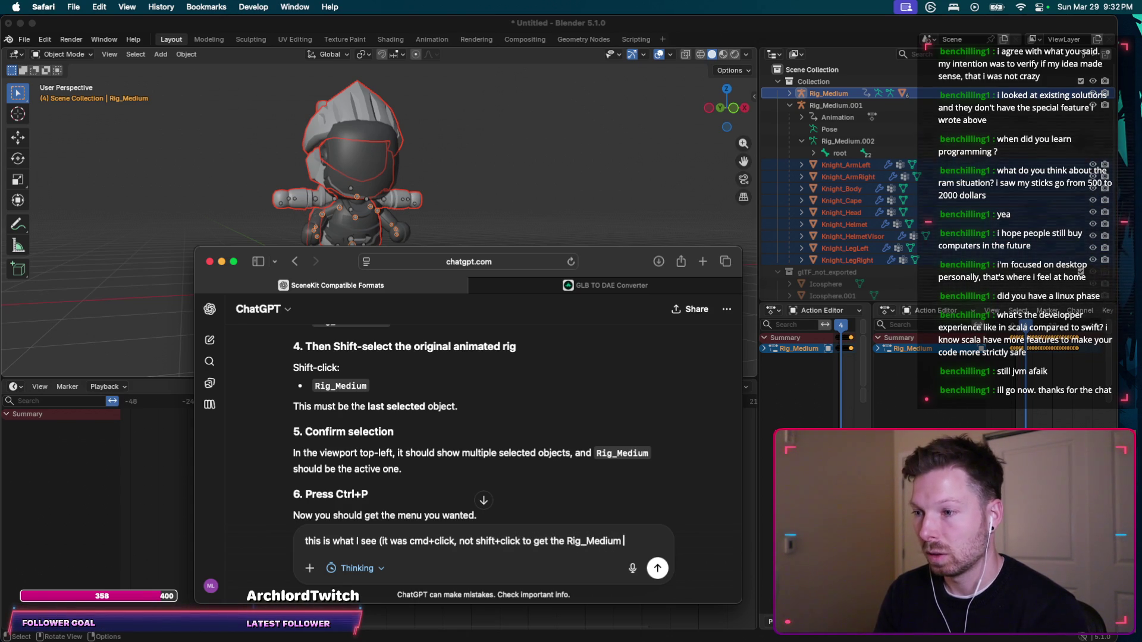
type("selected")
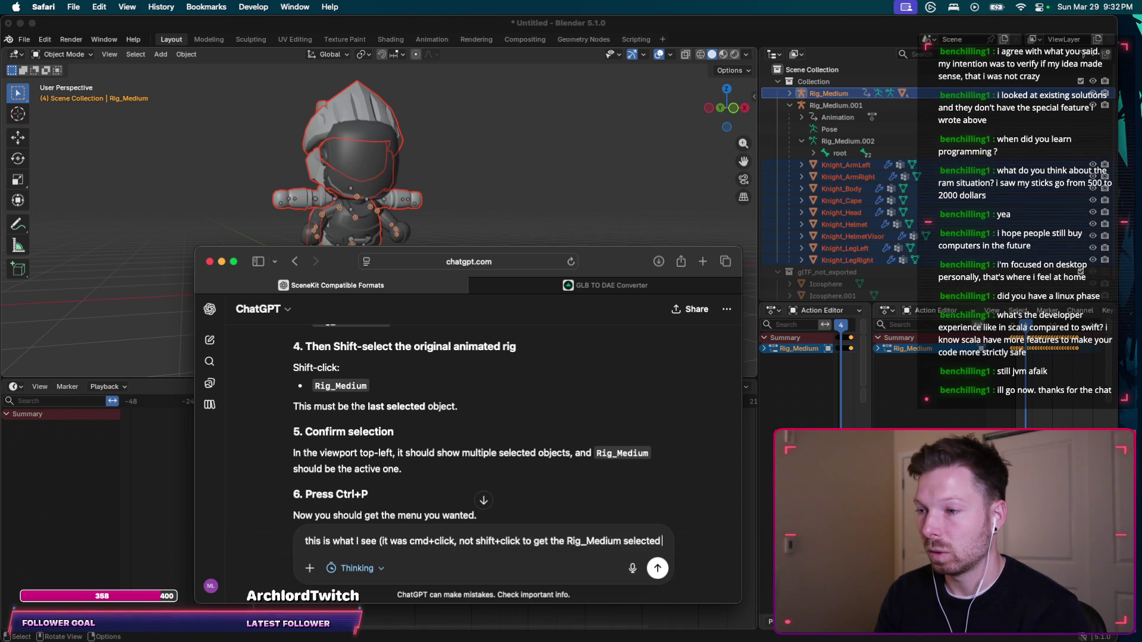
type(" without sele")
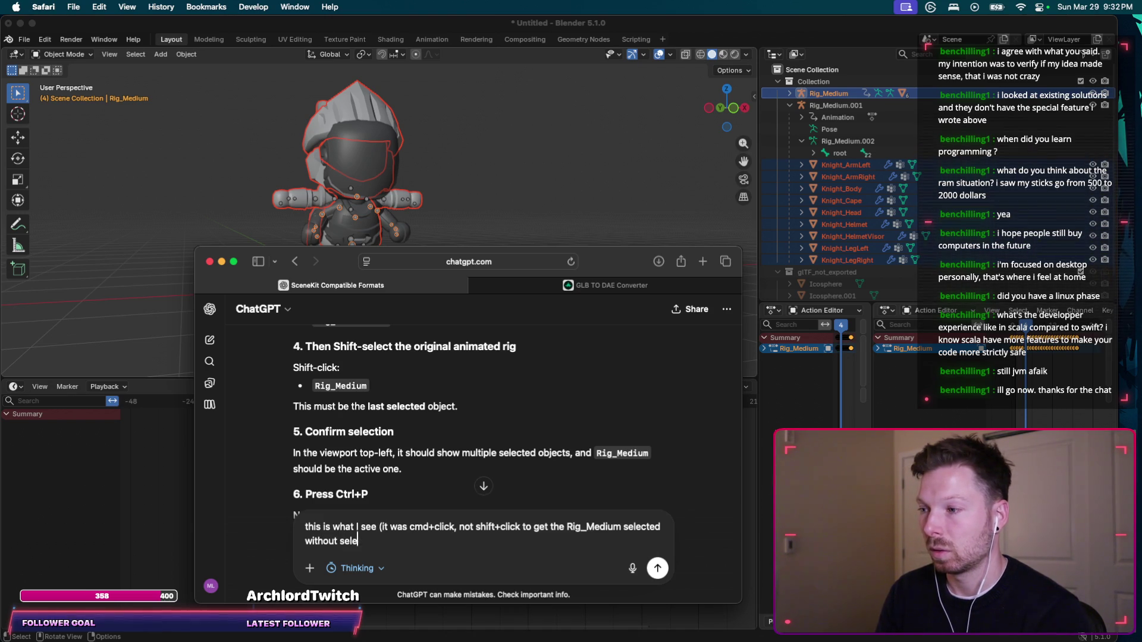
type("cting everything e")
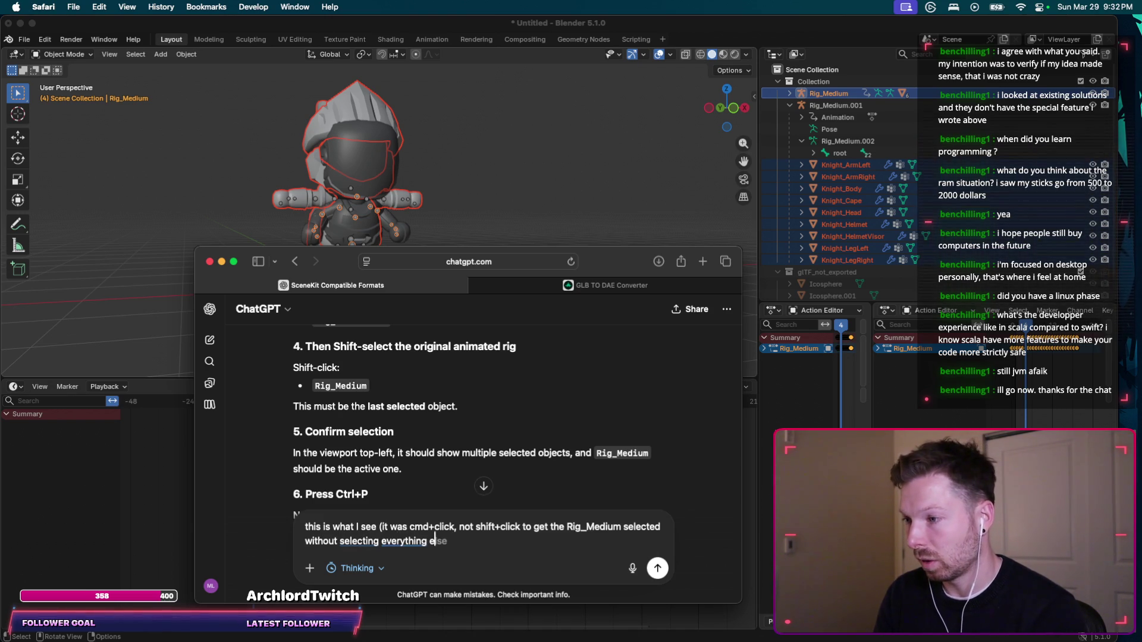
type("lse, too).")
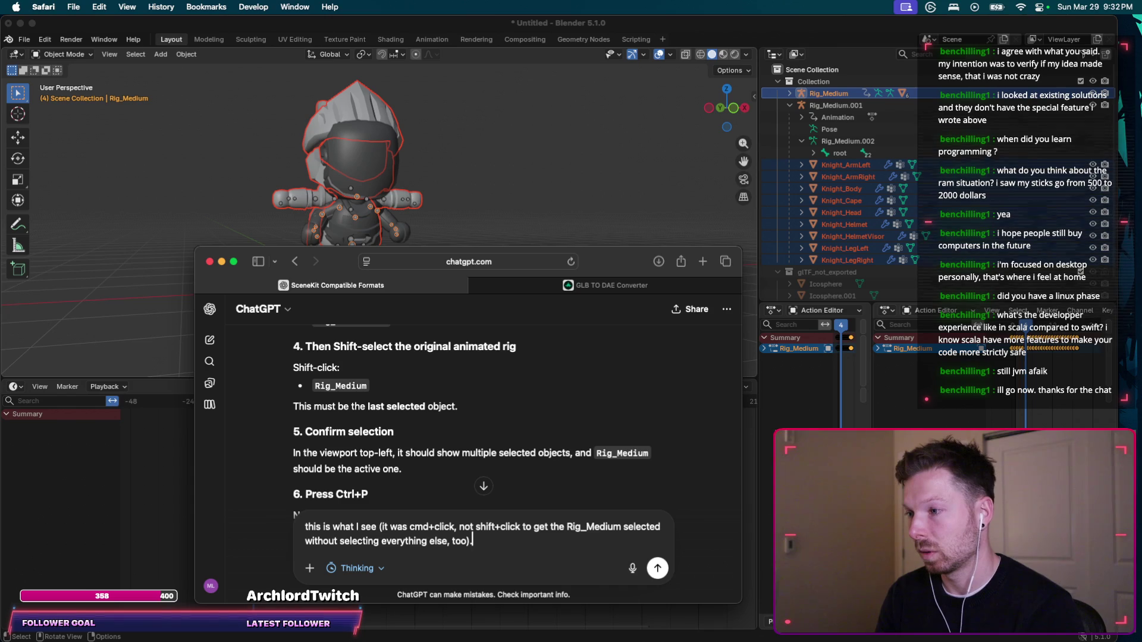
key("Return")
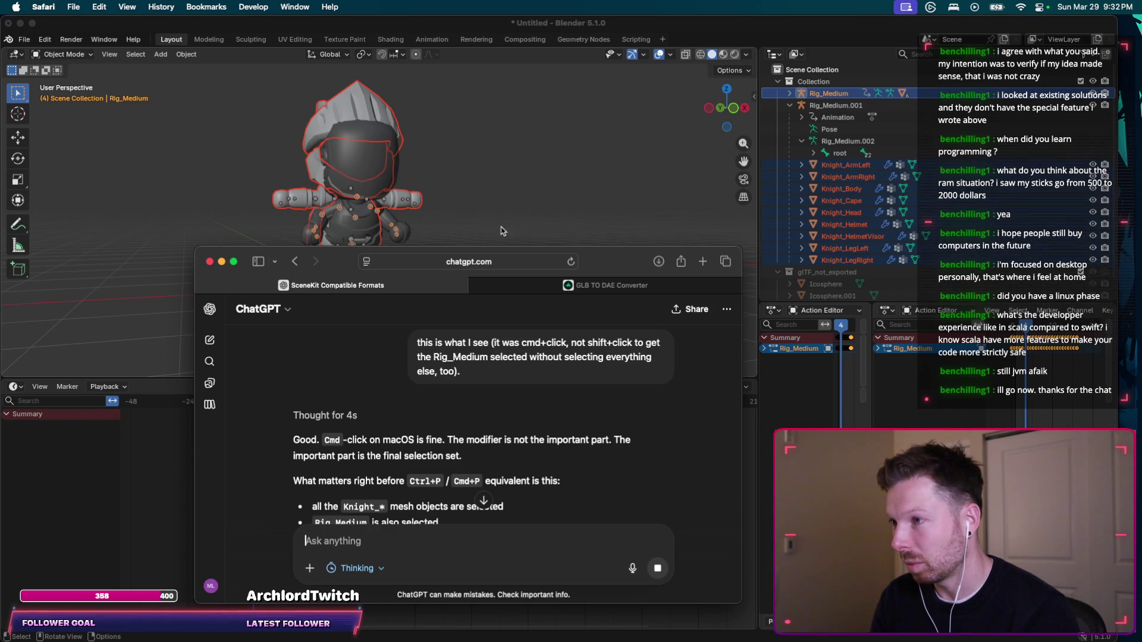
key("super+v")
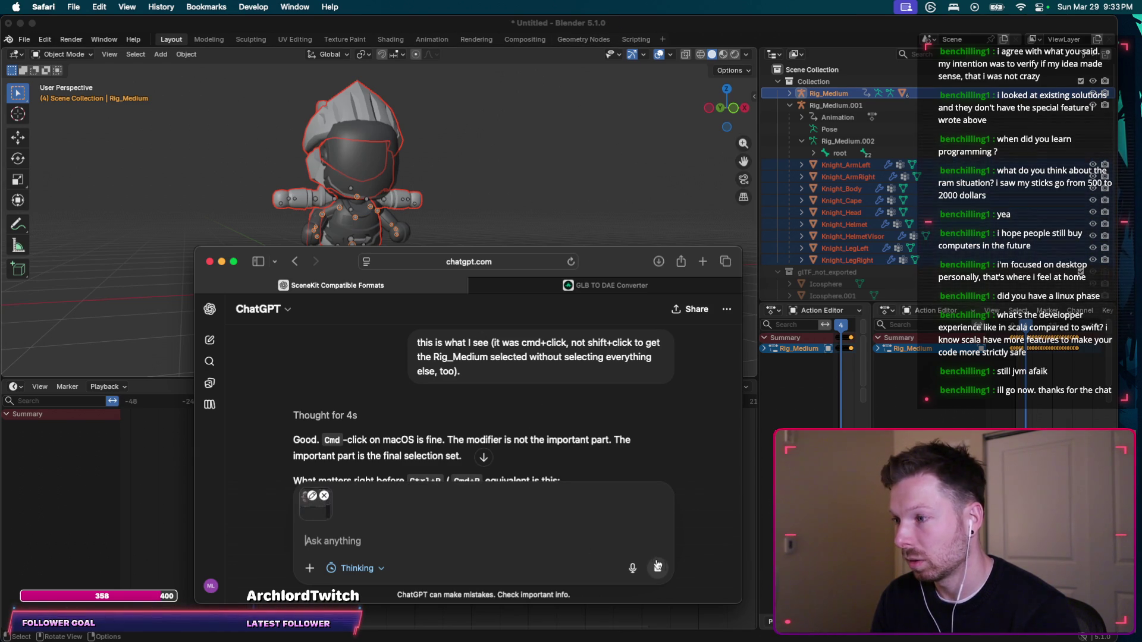
Read ChatGPT's reply about the Ctrl+P Armature Deform options, then return to Blender.
scroll(559, 411, "down", 5)
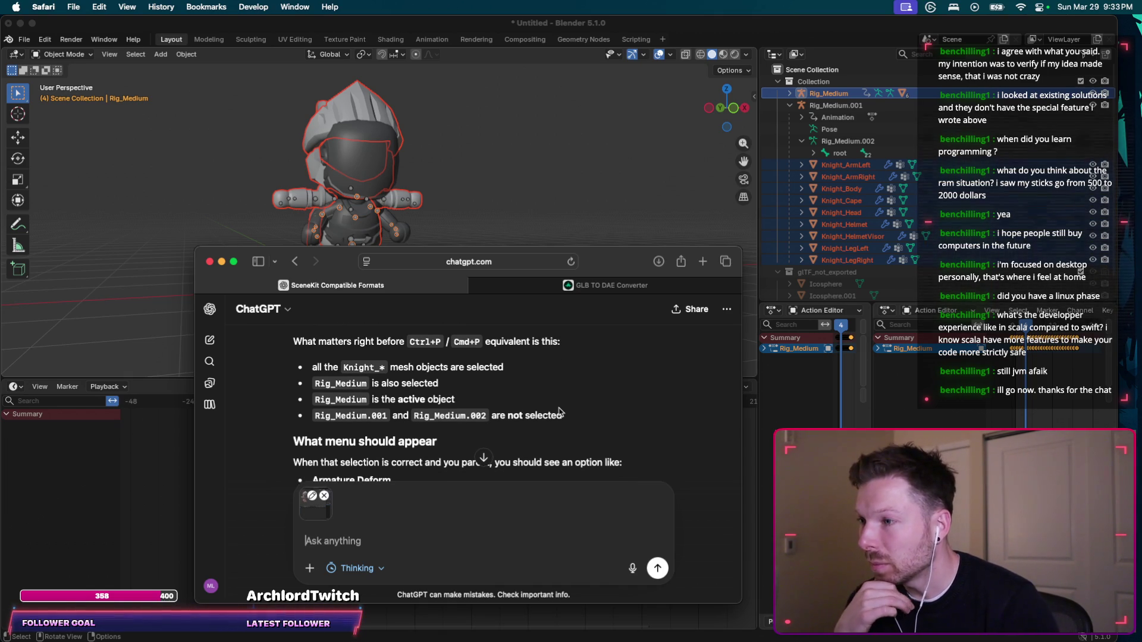
scroll(559, 411, "down", 1)
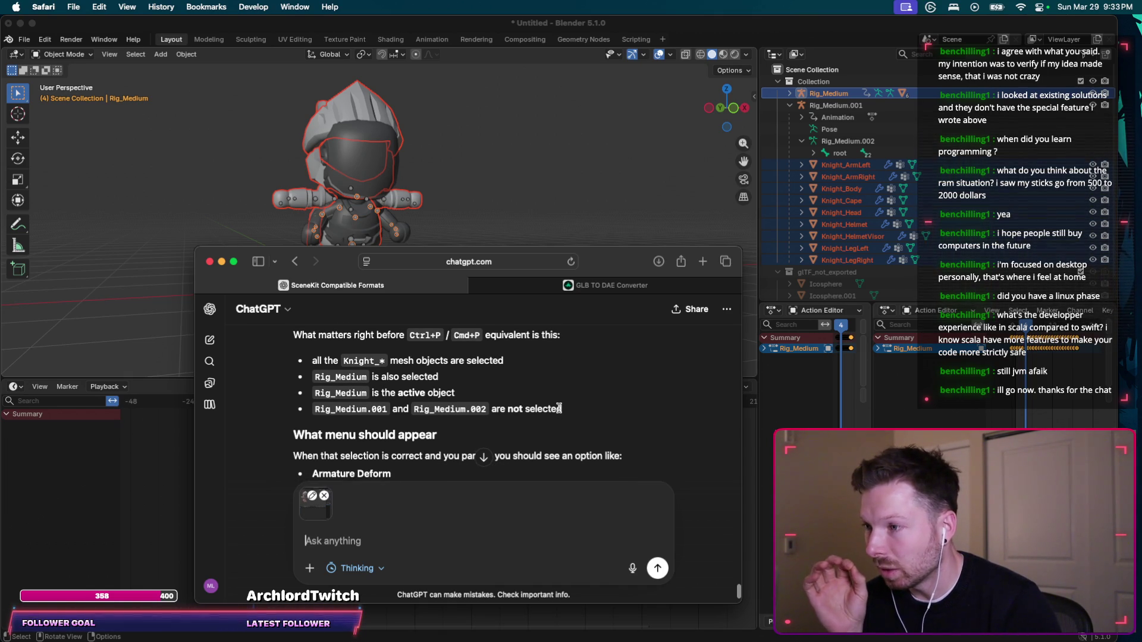
scroll(559, 408, "down", 3)
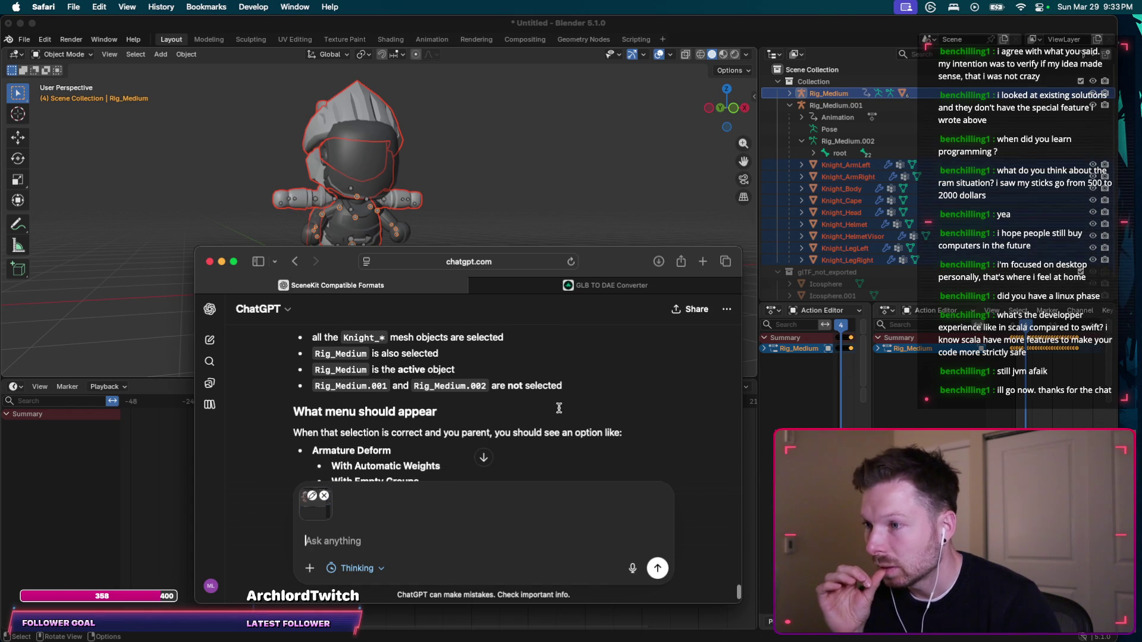
scroll(559, 410, "down", 5)
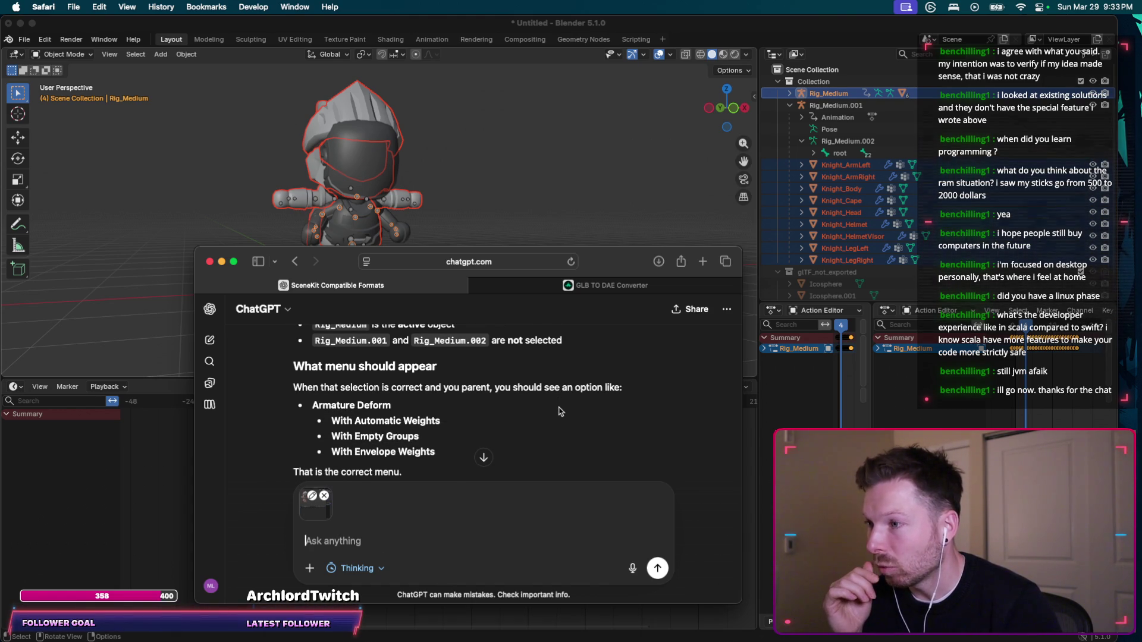
scroll(558, 411, "down", 2)
left_click(645, 29)
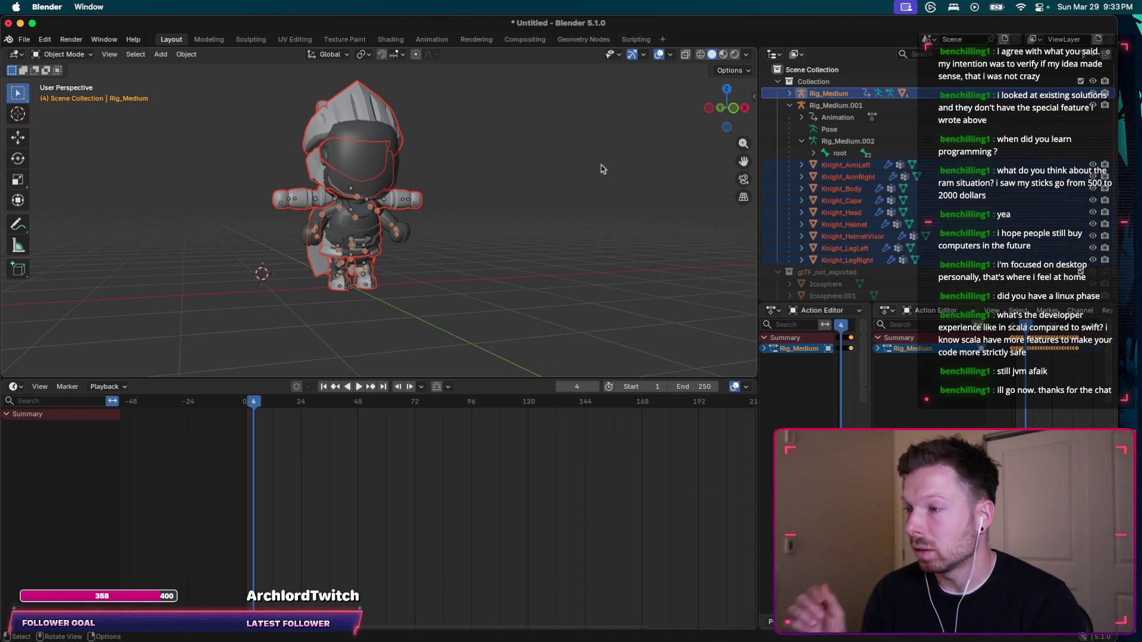
Open the Set Parent To menu with Ctrl+P and screenshot the Blender window showing it.
key("ctrl+p")
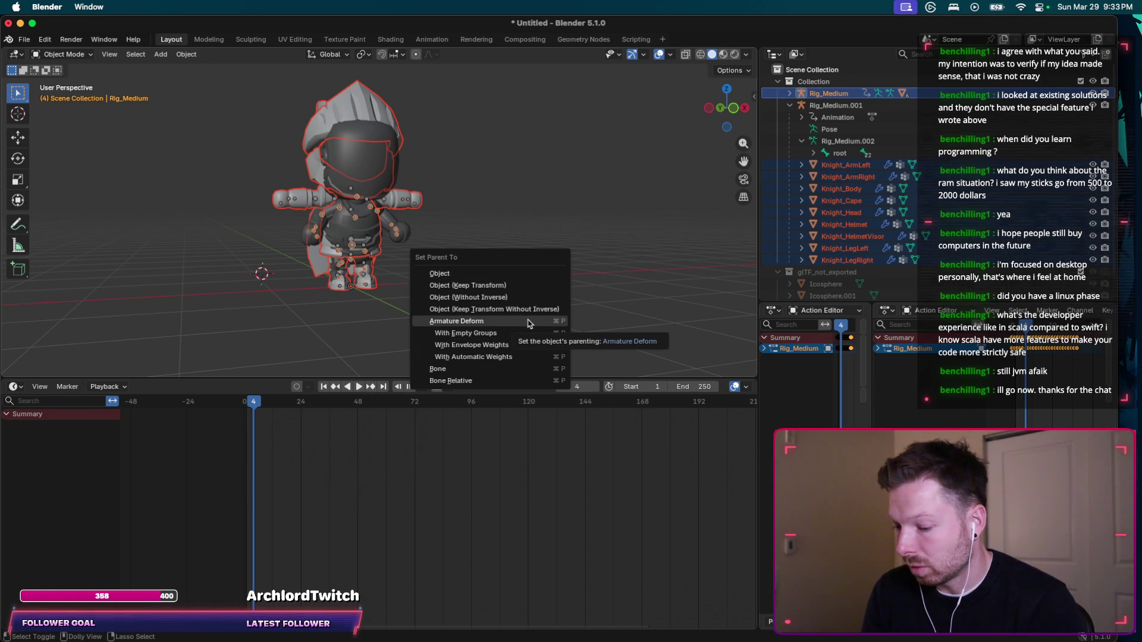
key("super+shift+4")
key("space")
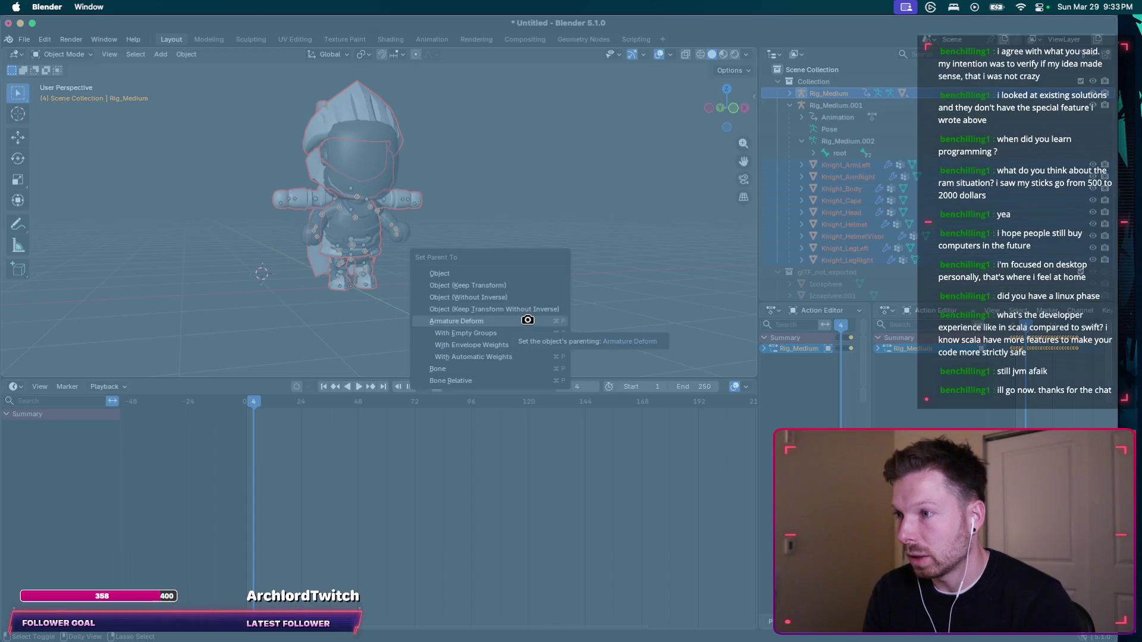
left_click(527, 320)
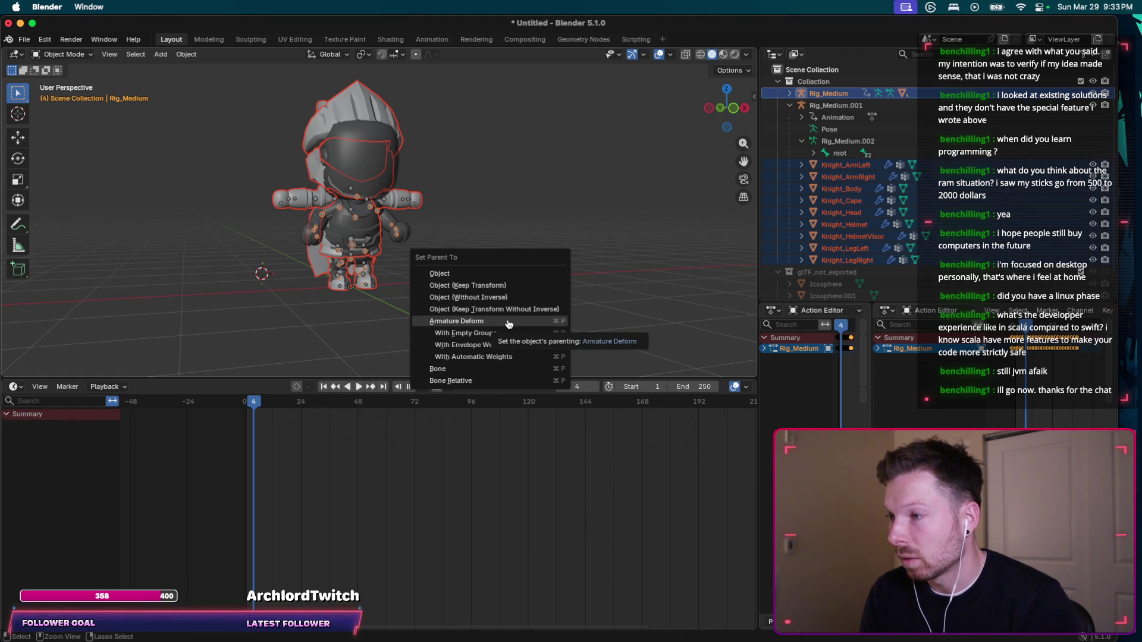
key("super+Tab")
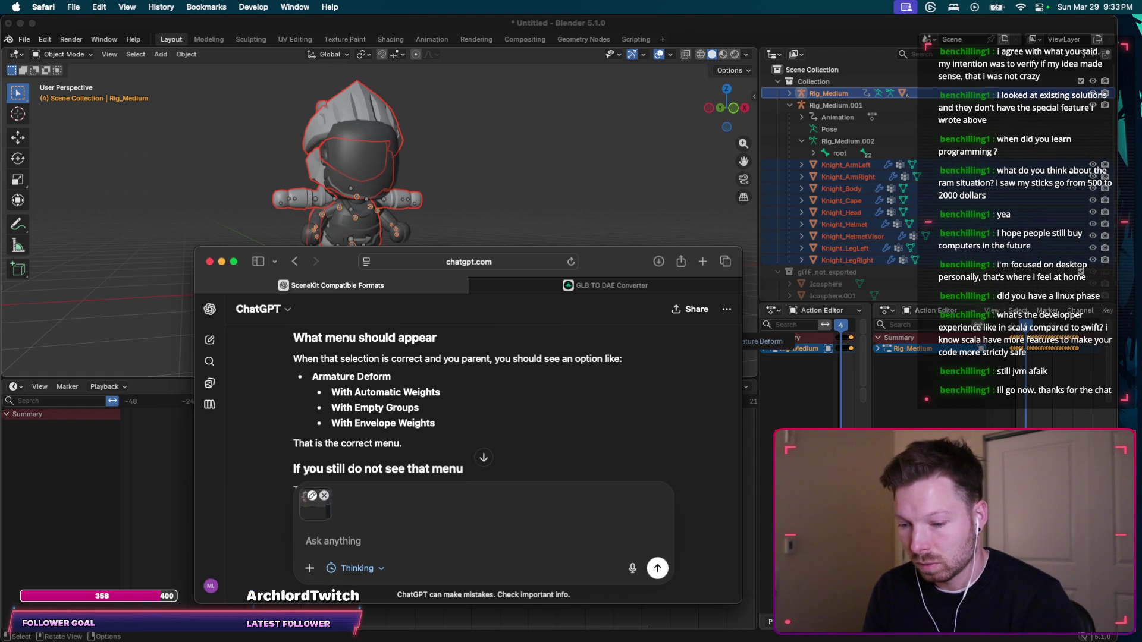
Send ChatGPT the screenshot of the Set Parent To menu.
left_click_drag(1046, 582, 420, 535)
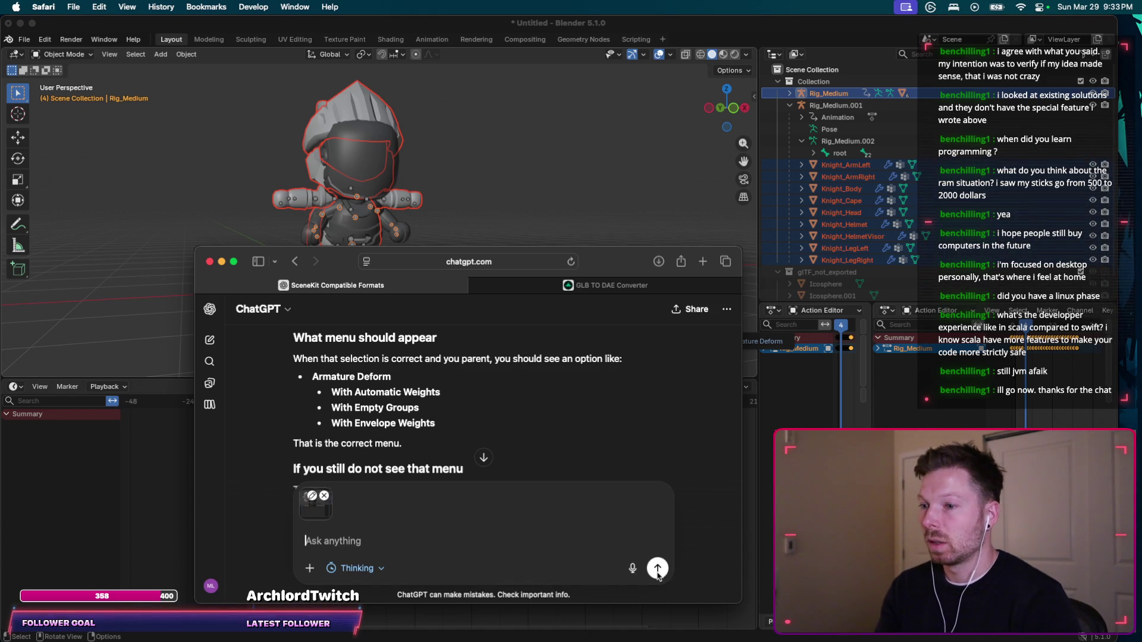
left_click(658, 569)
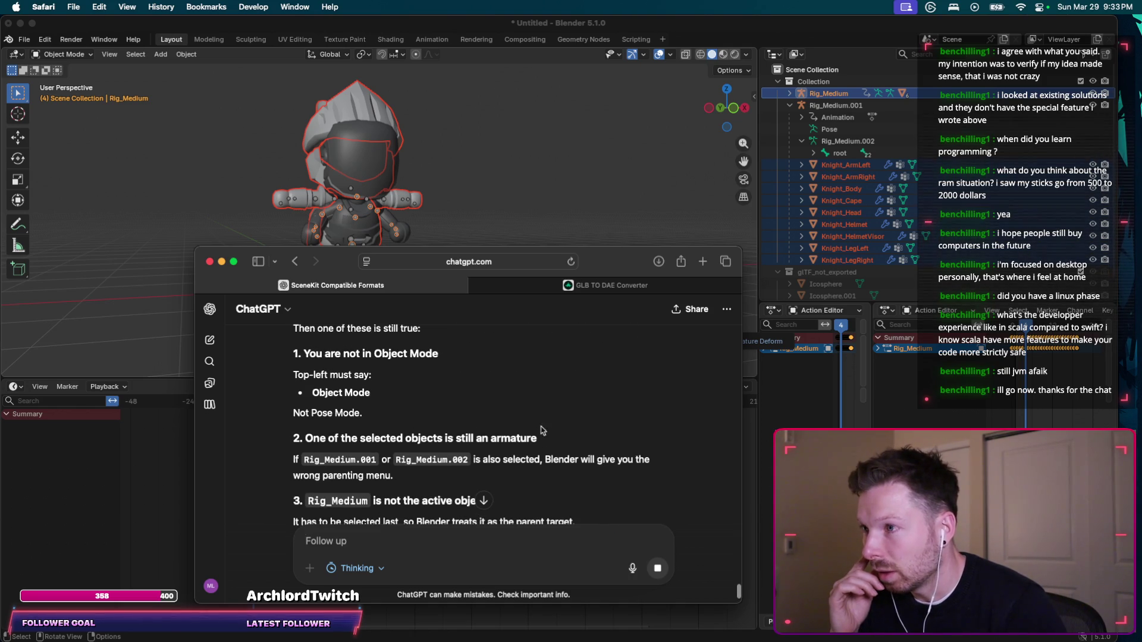
mouse_move(595, 260)
left_mouse_down()
mouse_move(595, 379)
mouse_move(595, 354)
left_mouse_up()
Read ChatGPT's confirmation to choose Armature Deform With Automatic Weights.
scroll(498, 502, "up", 3)
scroll(498, 503, "up", 3)
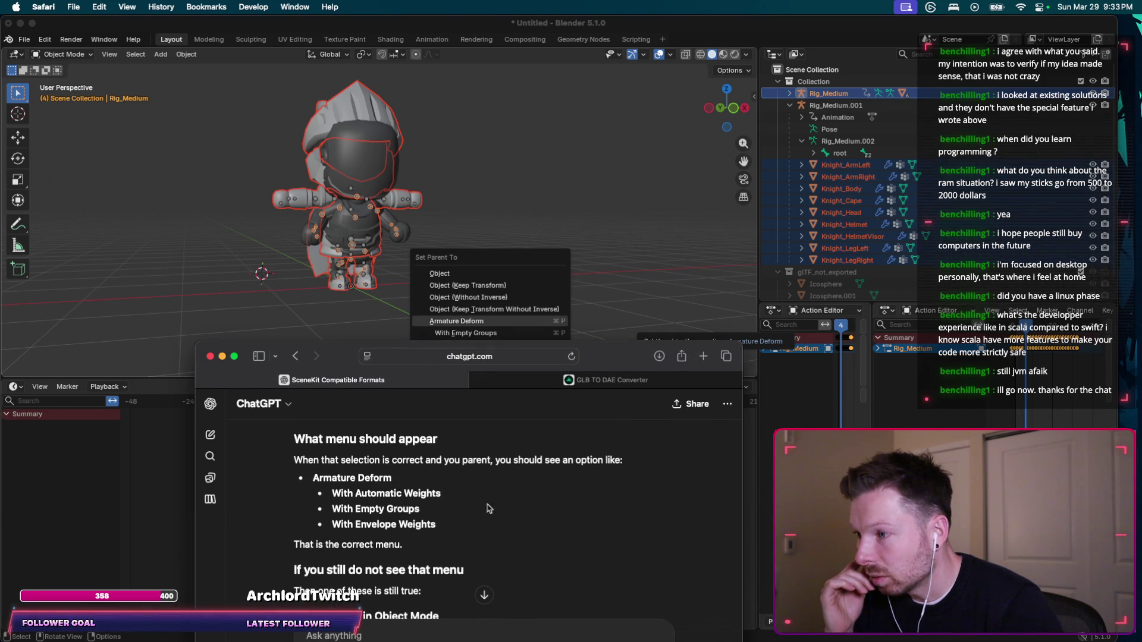
scroll(365, 476, "up", 5)
scroll(366, 529, "down", 3)
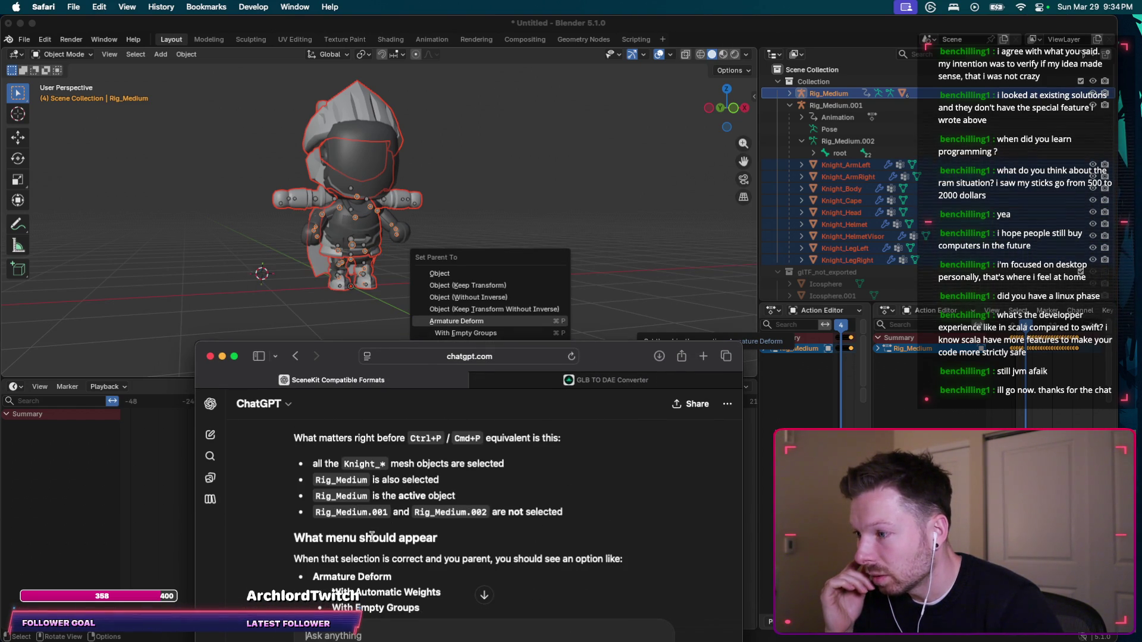
scroll(422, 529, "down", 3)
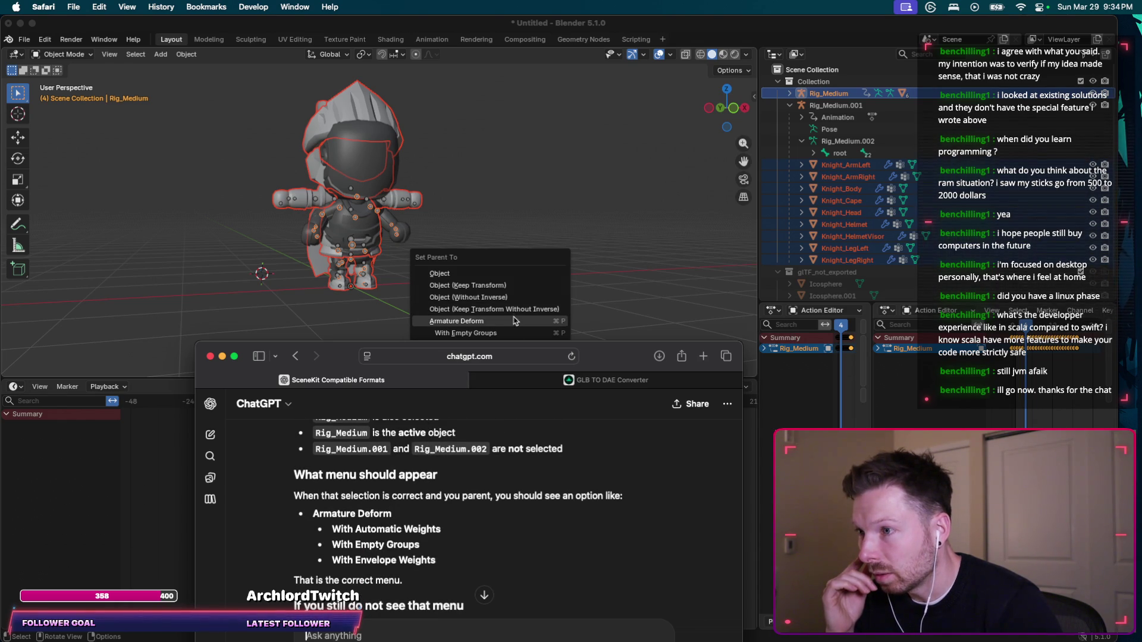
scroll(457, 498, "down", 1)
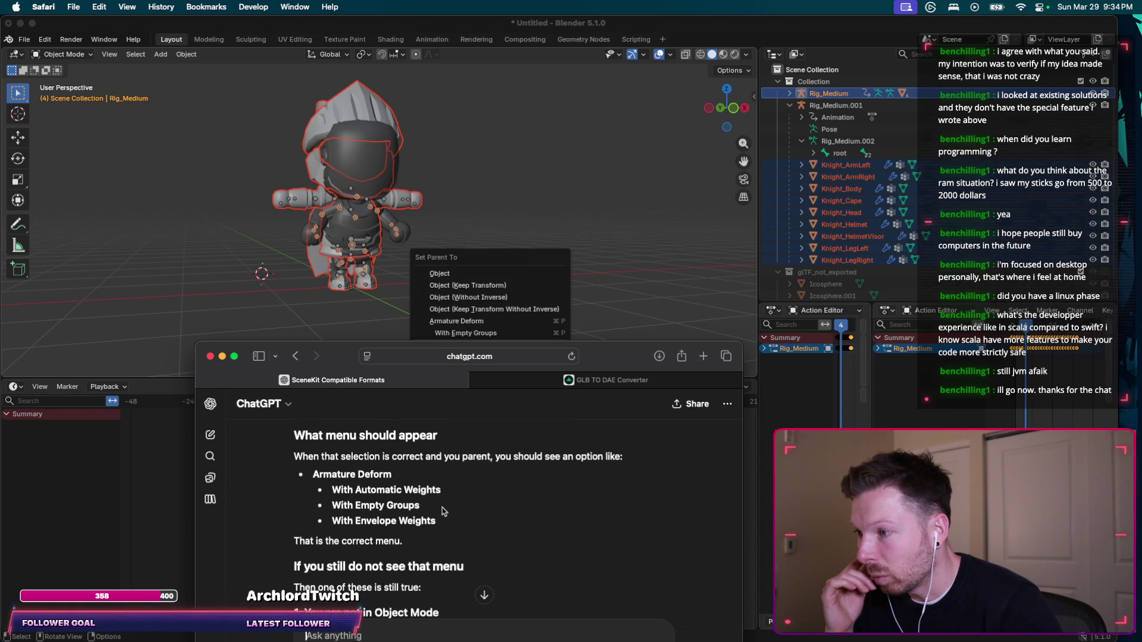
scroll(443, 511, "down", 1)
scroll(476, 506, "down", 5)
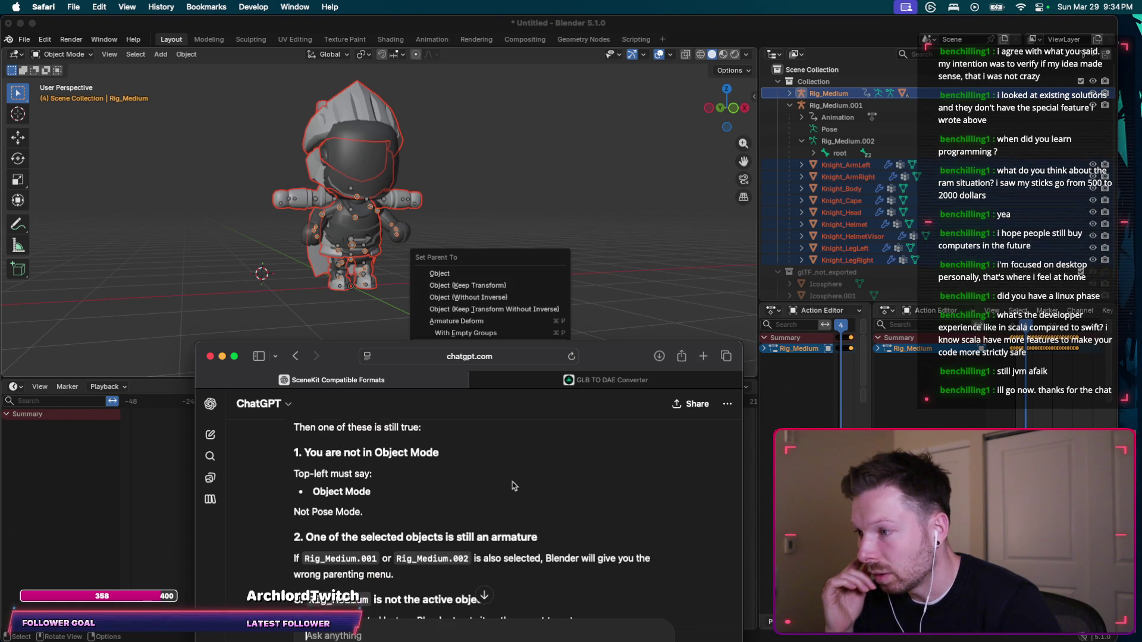
scroll(514, 486, "down", 3)
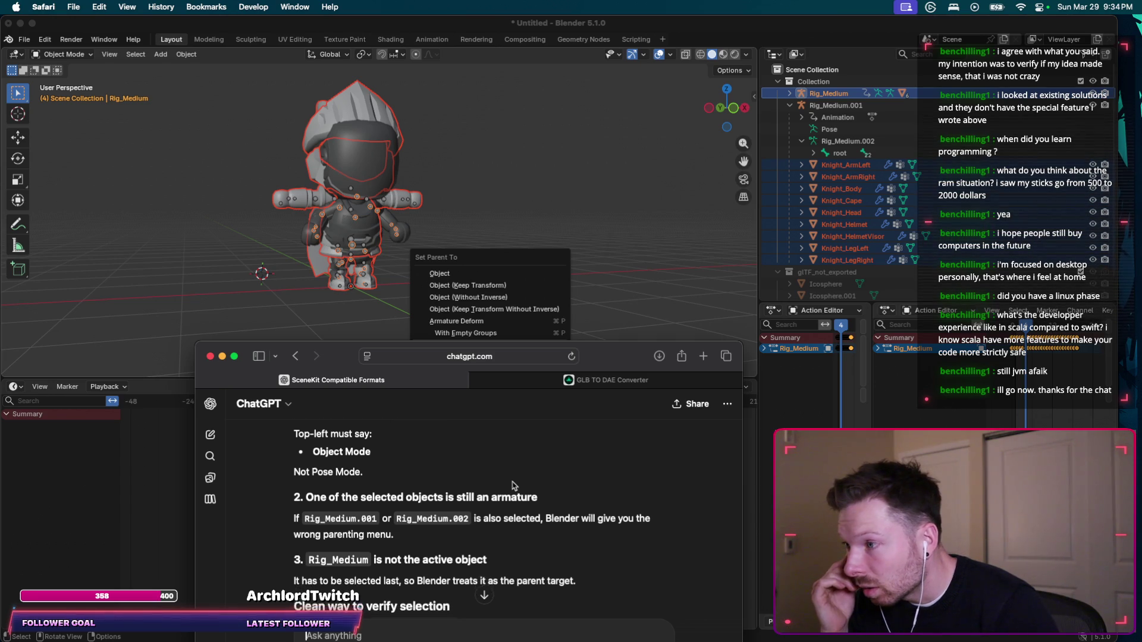
scroll(514, 486, "down", 1)
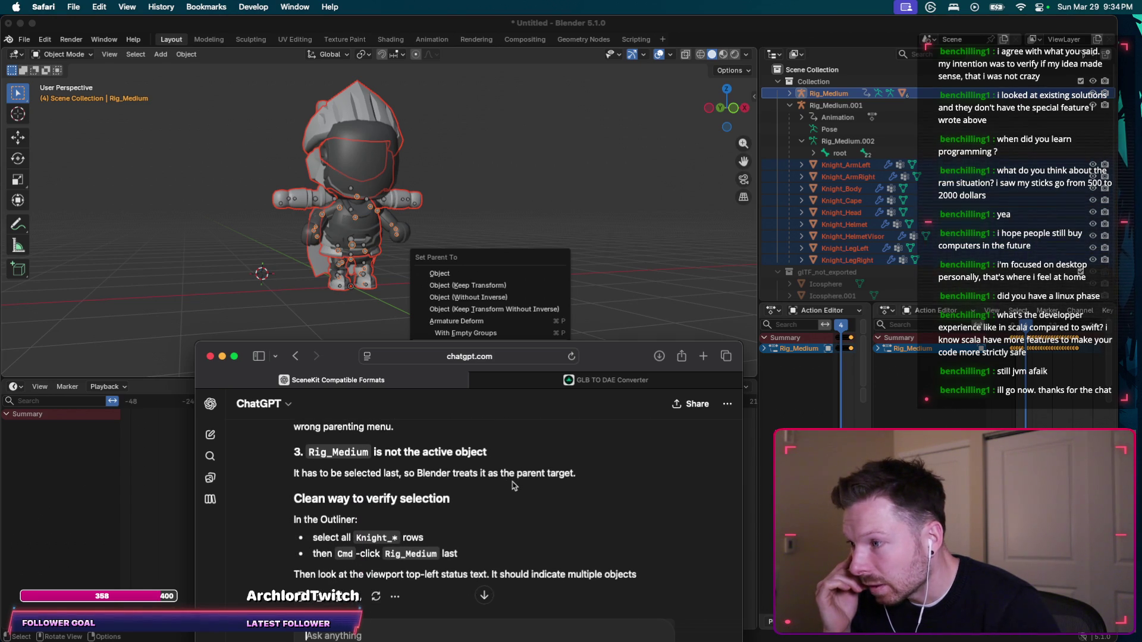
scroll(514, 486, "up", 5)
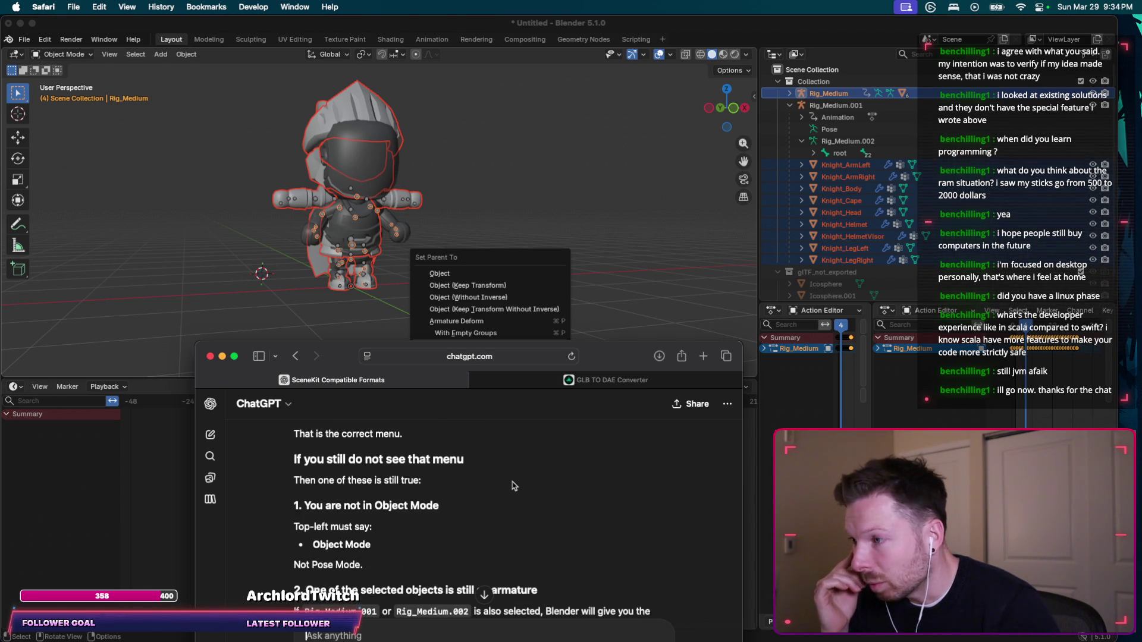
scroll(550, 442, "down", 10)
scroll(550, 443, "up", 2)
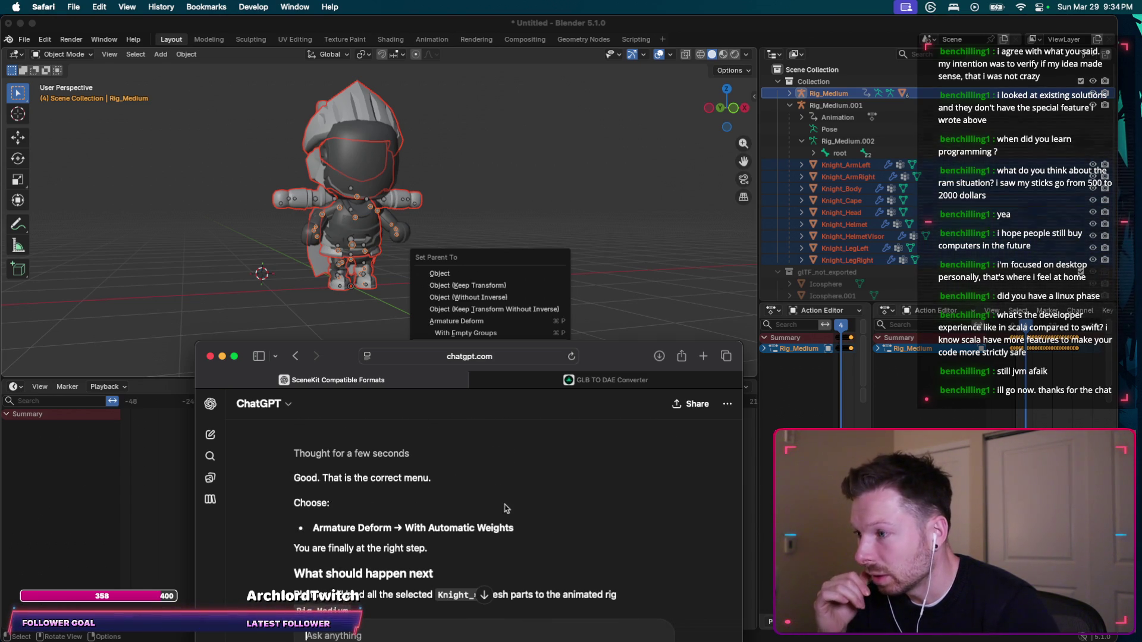
Parent the knight meshes to Rig_Medium using Armature Deform With Automatic Weights.
left_click_drag(559, 354, 559, 445)
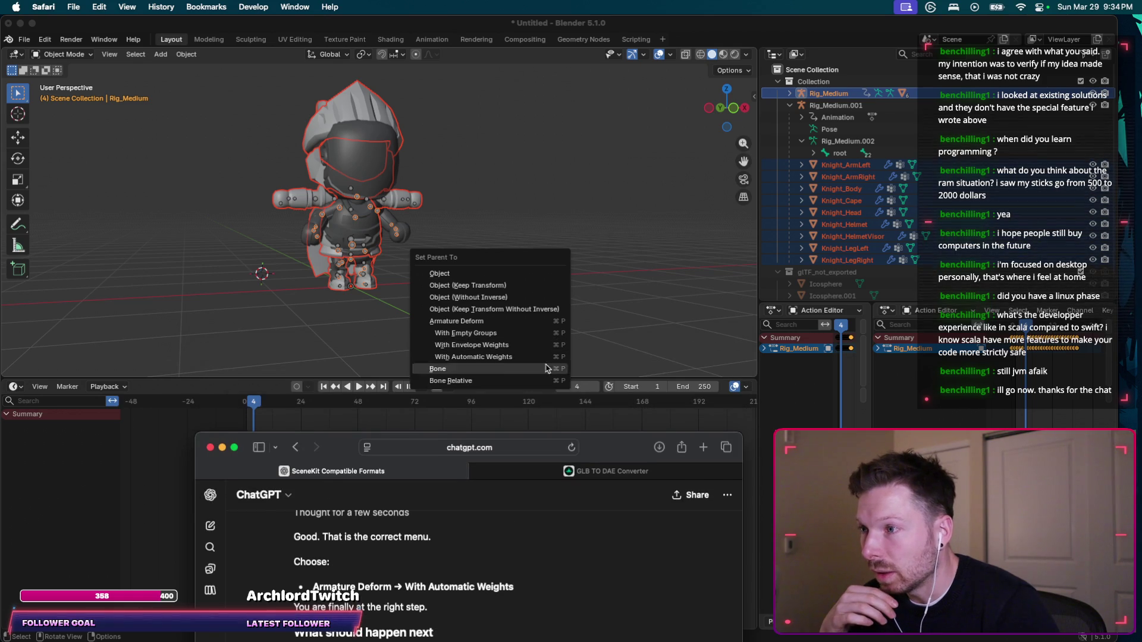
left_click(509, 359)
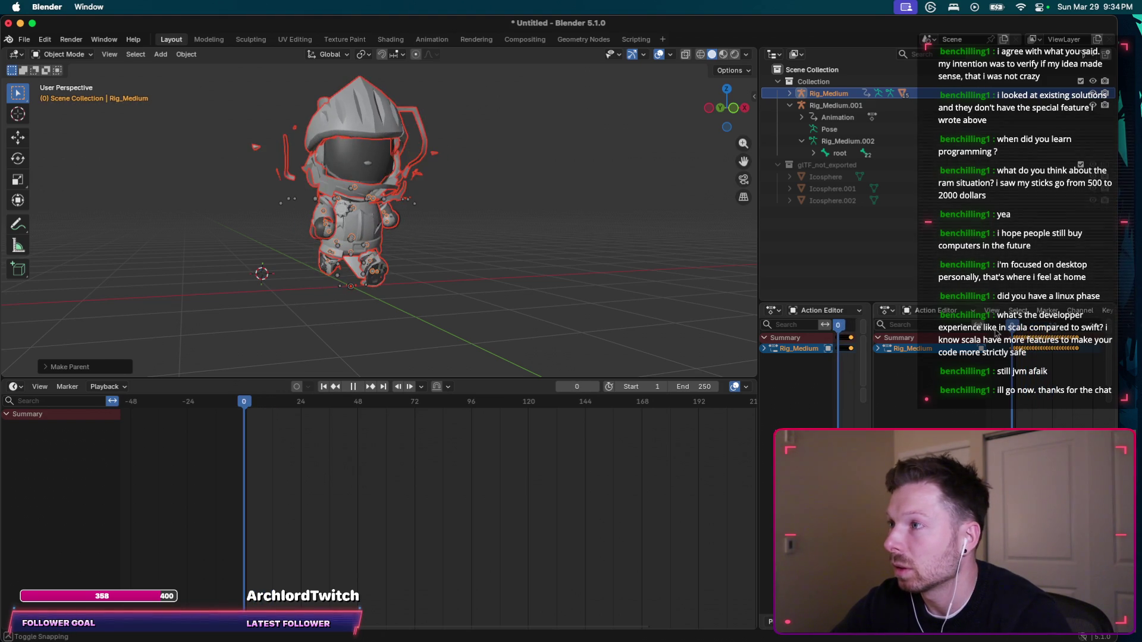
Stop playback and rewind the timeline to frame 0.
key("space")
scroll(588, 314, "left", 10)
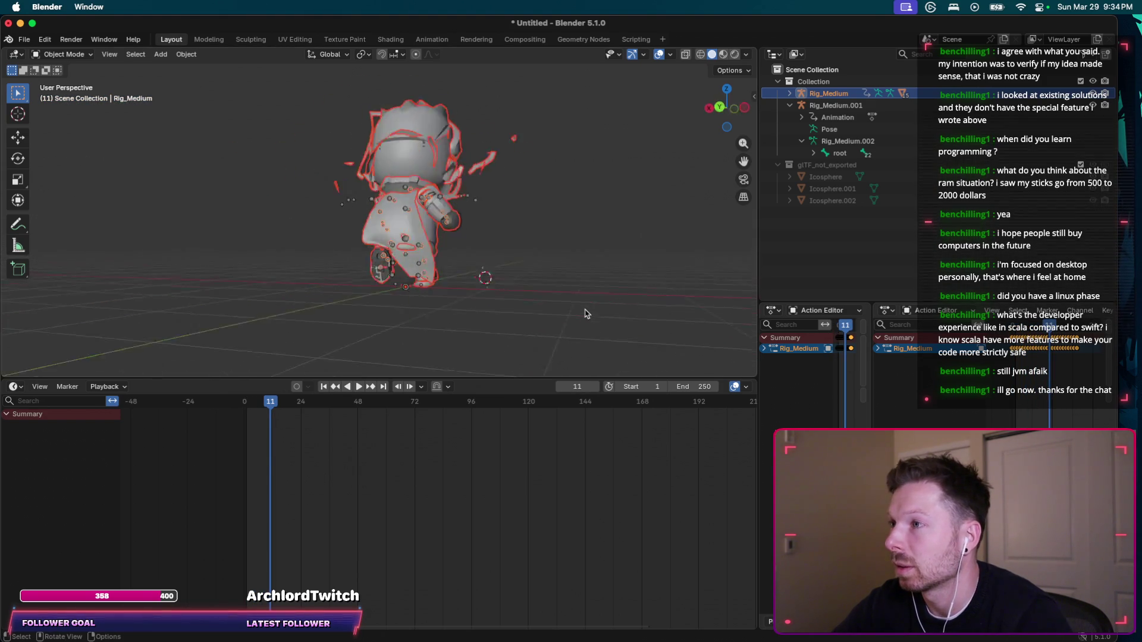
scroll(588, 313, "left", 15)
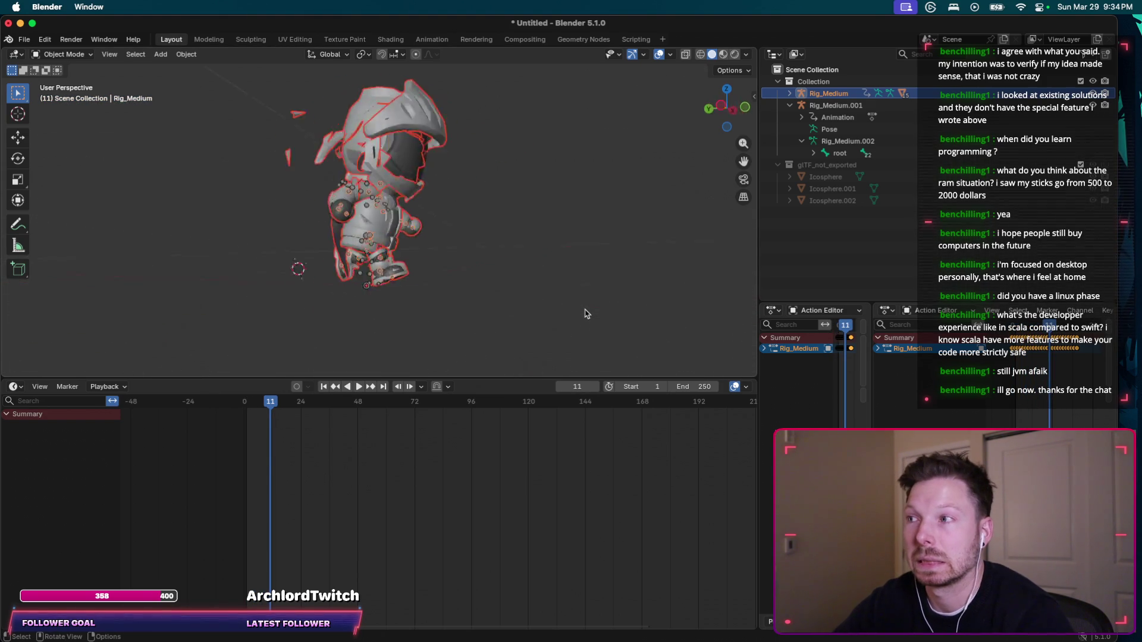
scroll(588, 314, "left", 3)
scroll(641, 303, "left", 15)
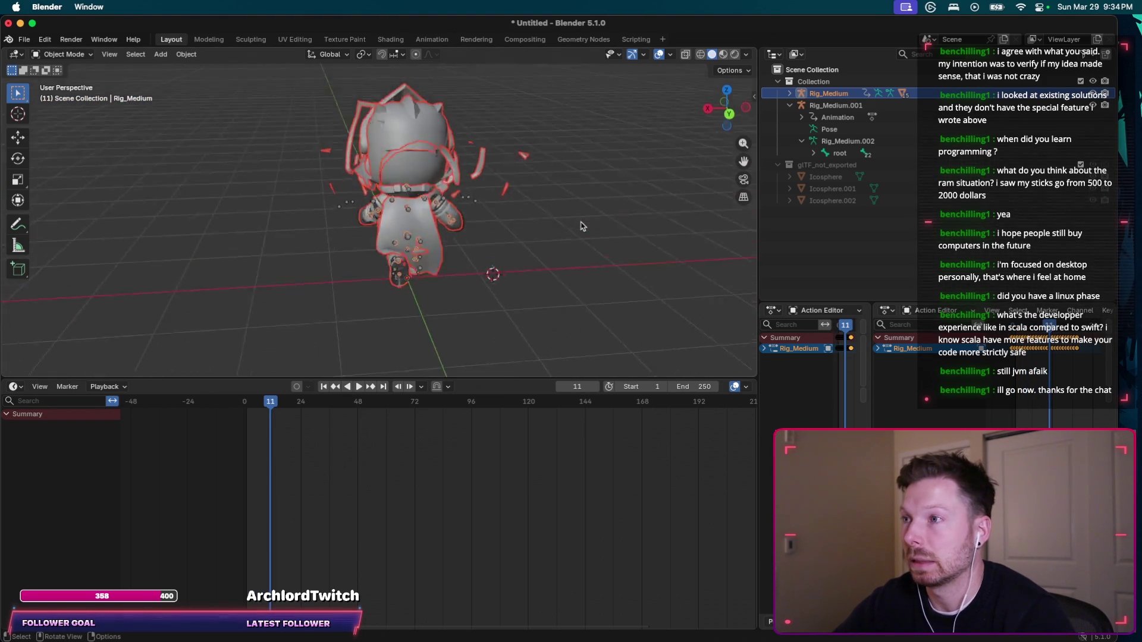
scroll(582, 226, "left", 10)
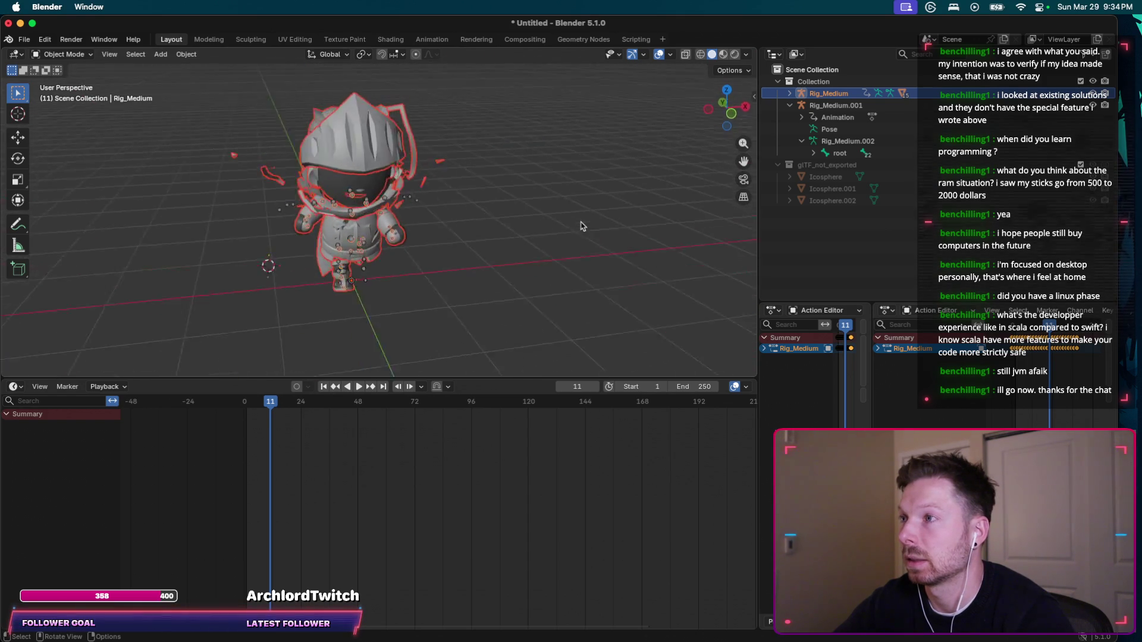
scroll(581, 226, "left", 2)
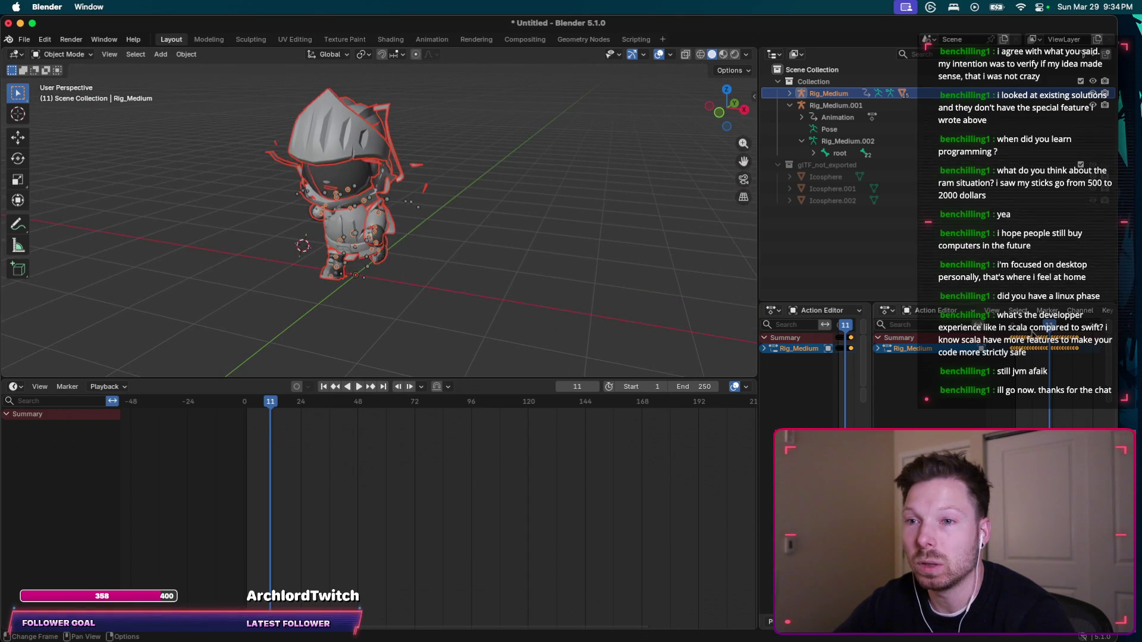
left_click_drag(1049, 330, 1011, 327)
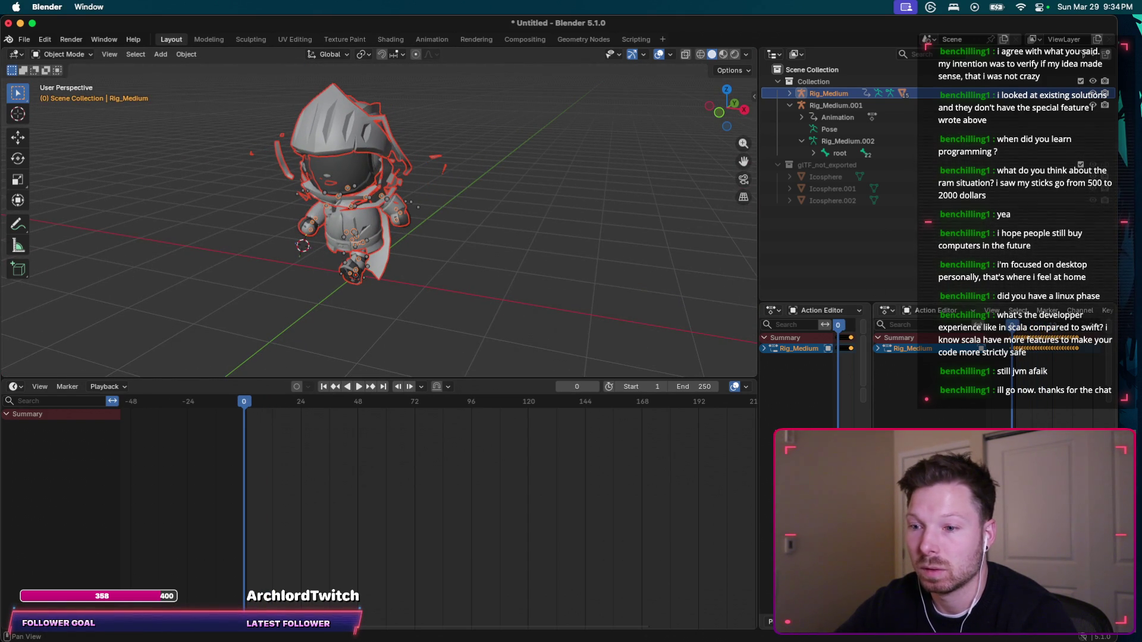
Play the run animation from frame 0 to check the knight follows Rig_Medium.
key("space")
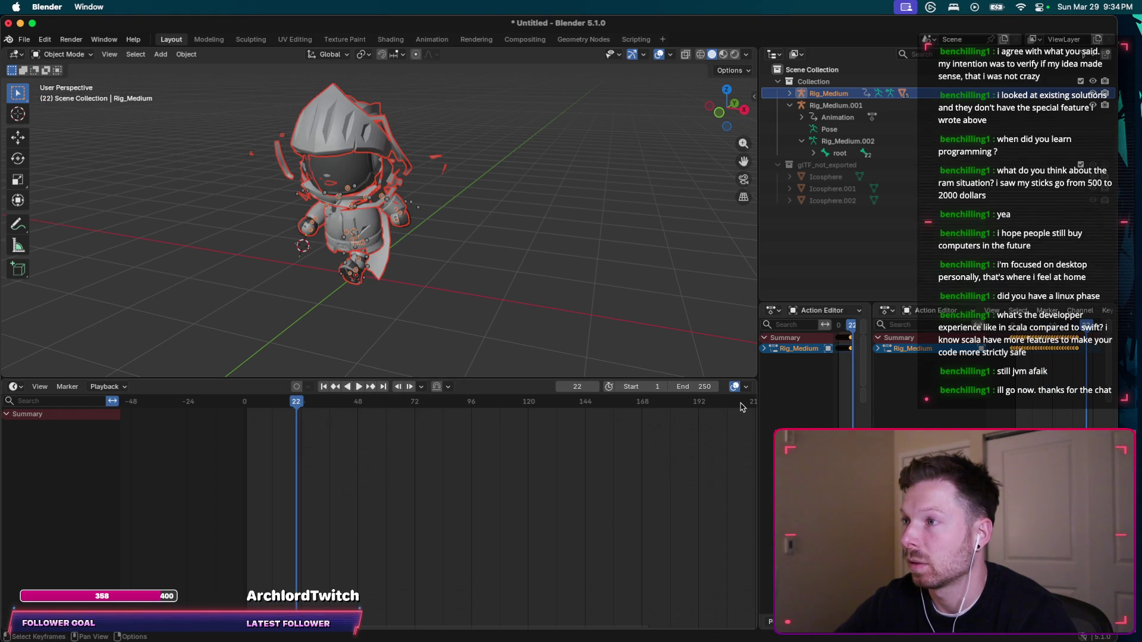
scroll(592, 302, "left", 10)
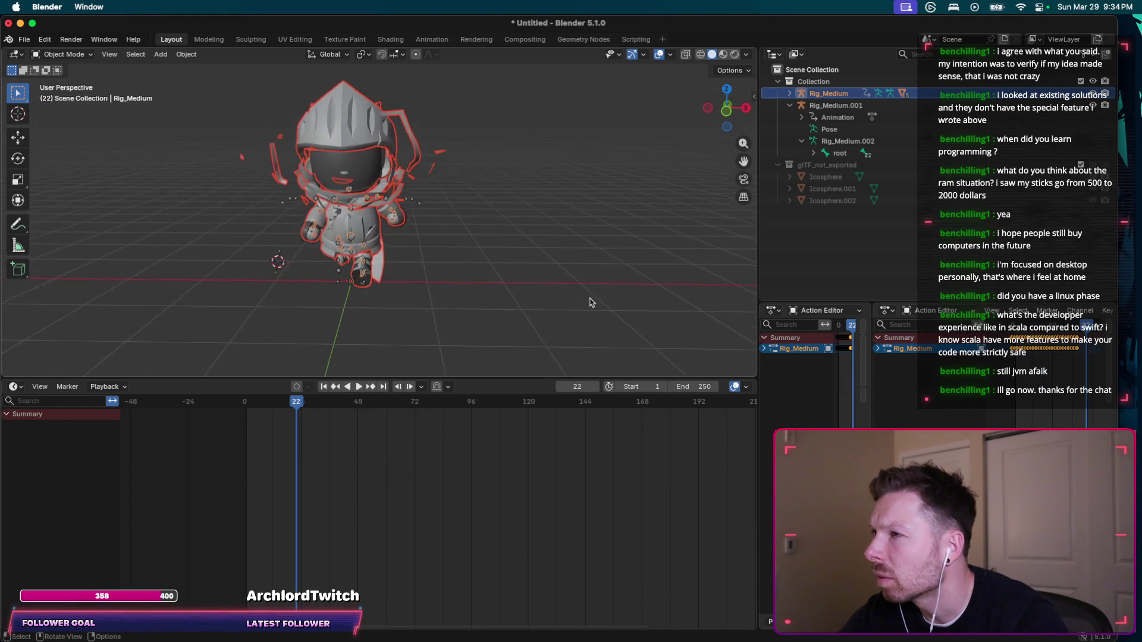
scroll(591, 302, "left", 15)
scroll(592, 302, "left", 20)
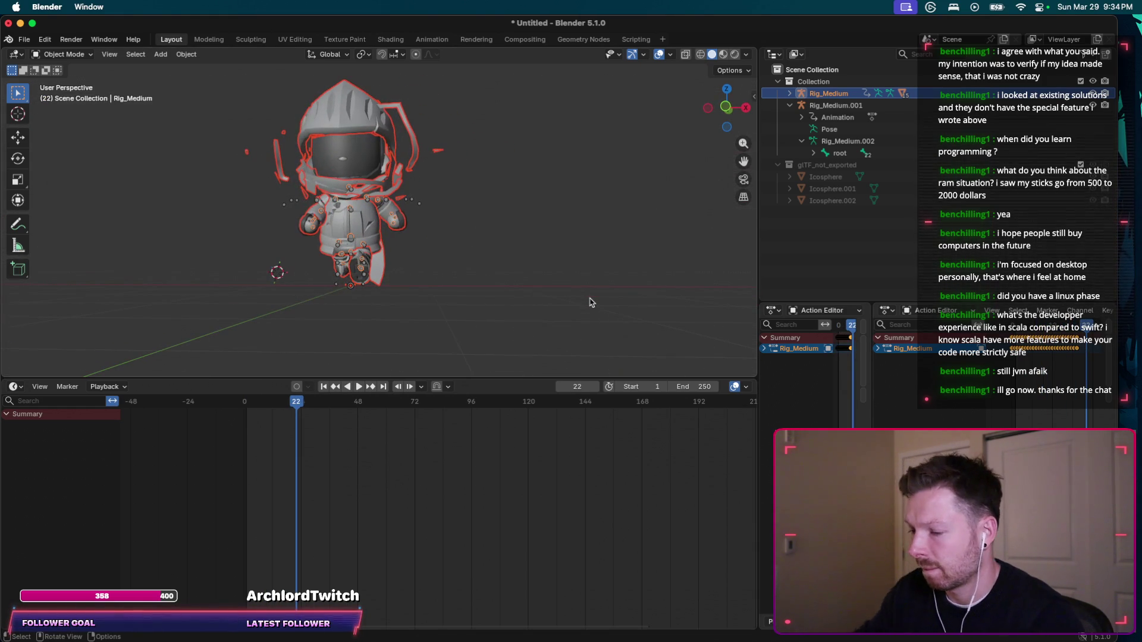
key("super+Tab")
Read ChatGPT's 'After it works' list, then expand Rig_Medium in the Outliner to show its children.
scroll(503, 559, "down", 2)
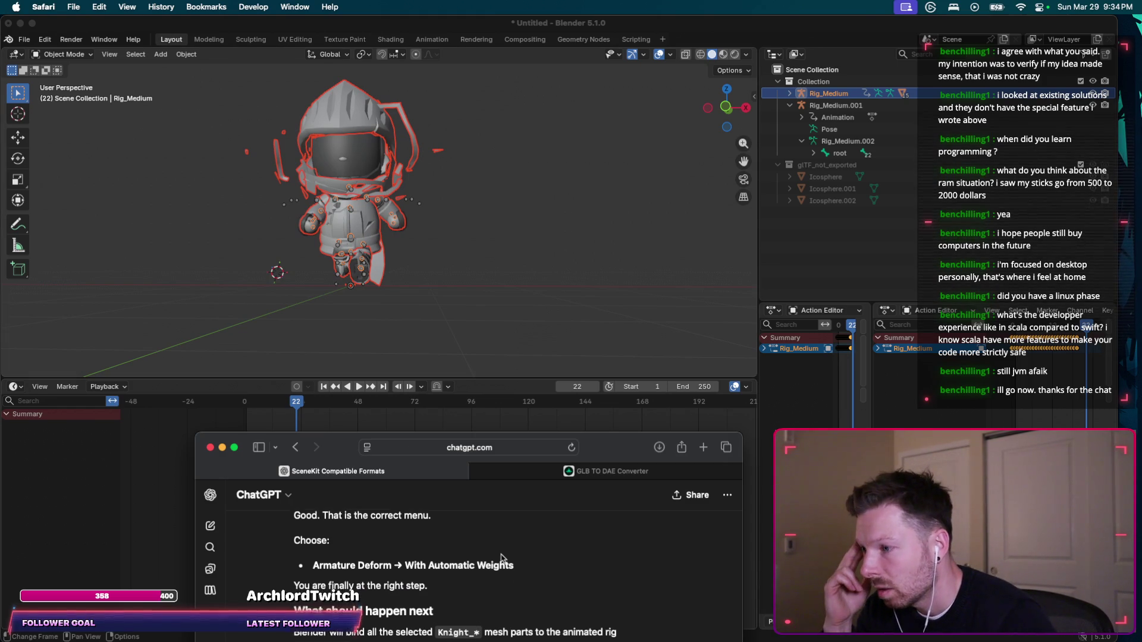
scroll(503, 559, "down", 3)
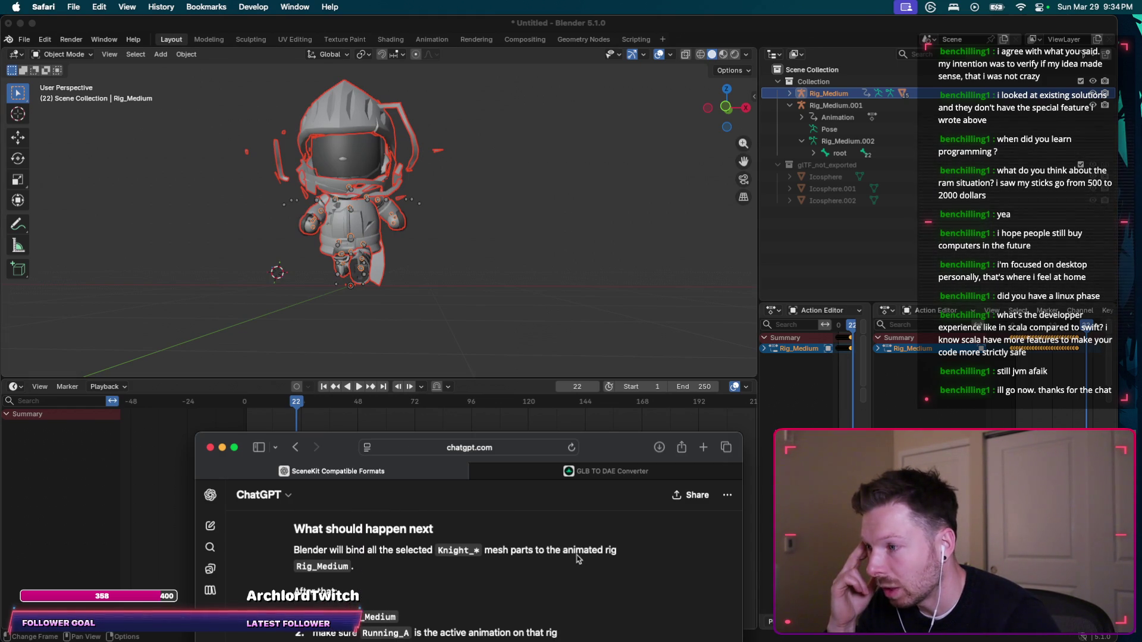
scroll(579, 559, "down", 2)
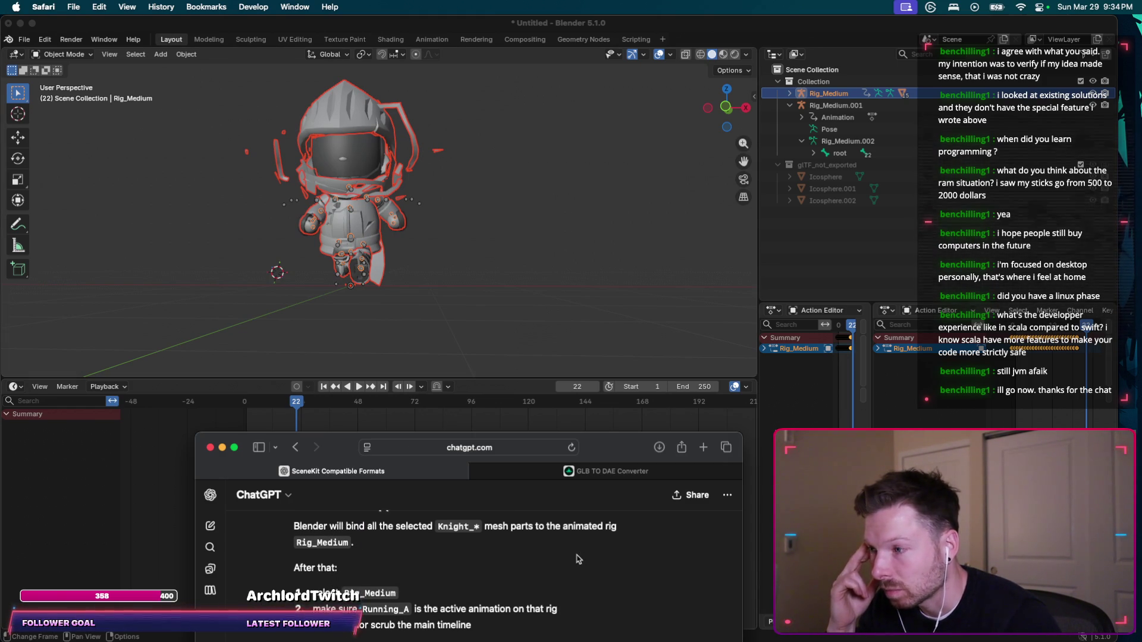
scroll(579, 559, "down", 2)
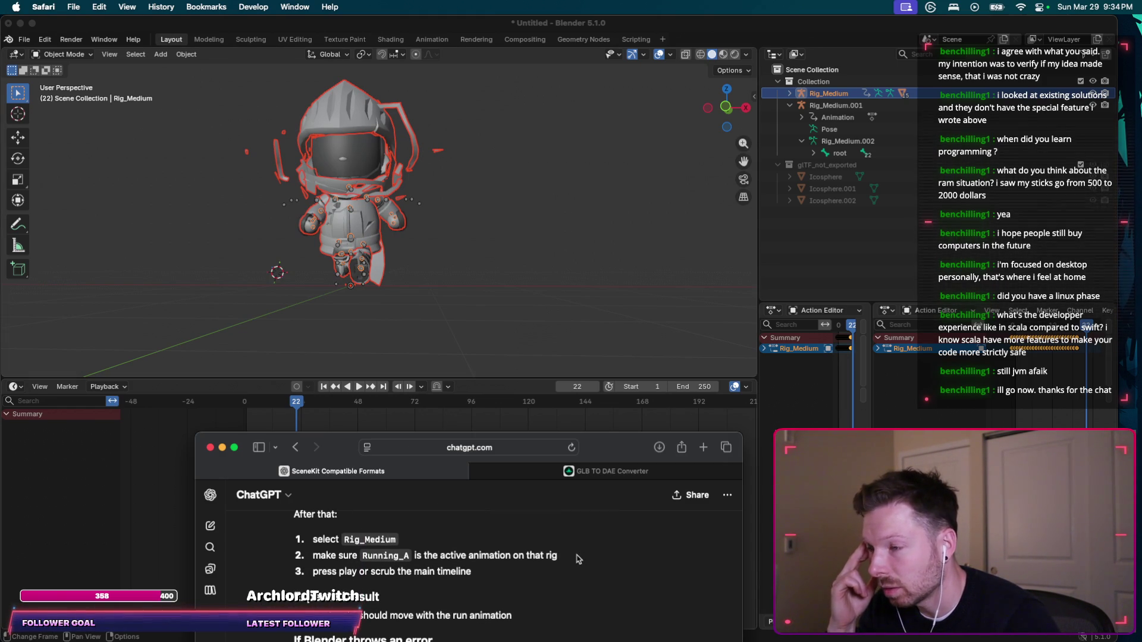
scroll(578, 559, "down", 1)
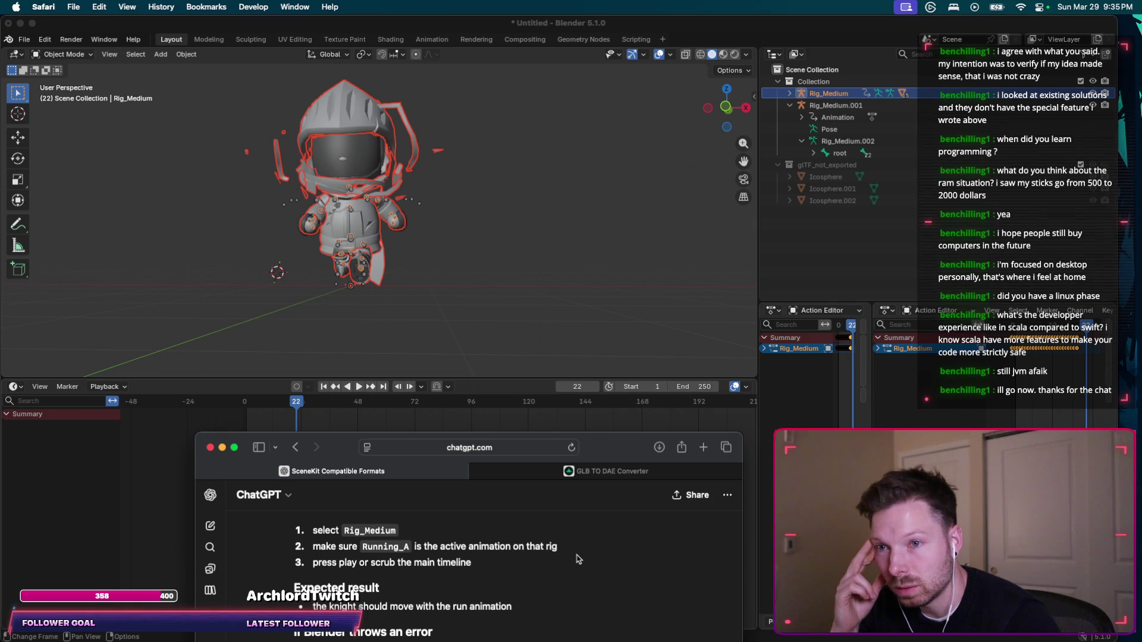
scroll(578, 559, "down", 5)
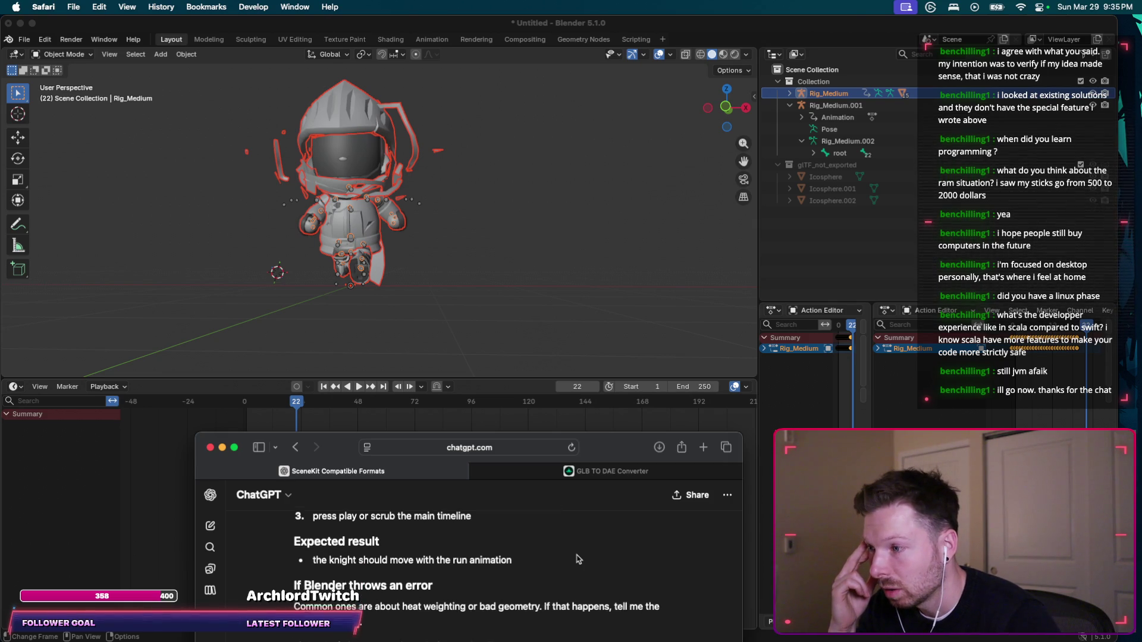
scroll(579, 559, "down", 5)
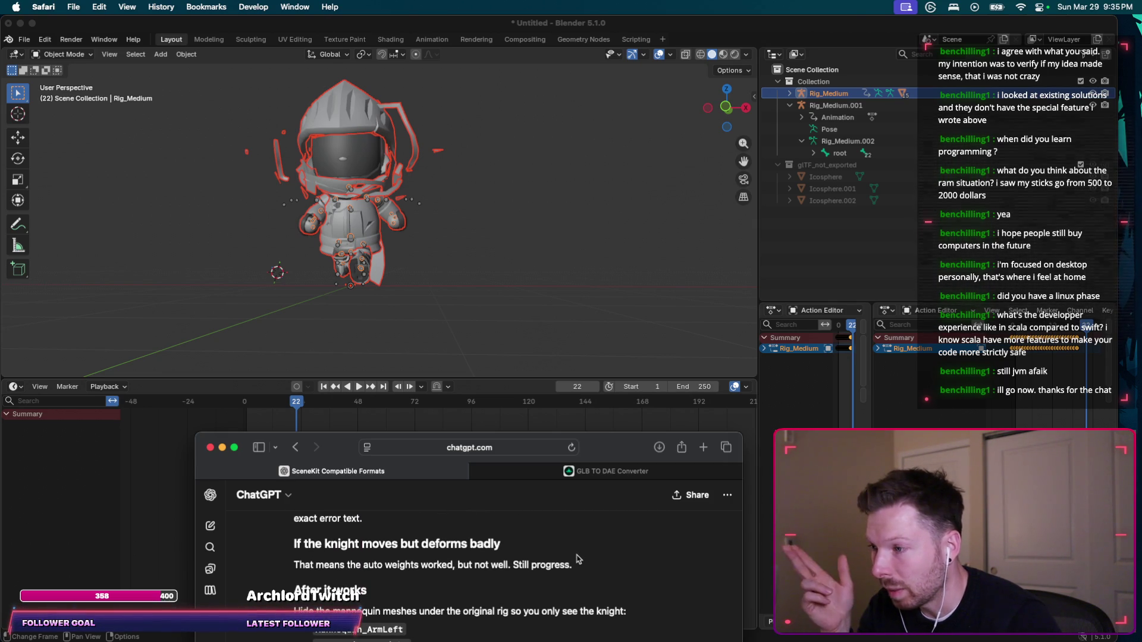
scroll(578, 559, "down", 1)
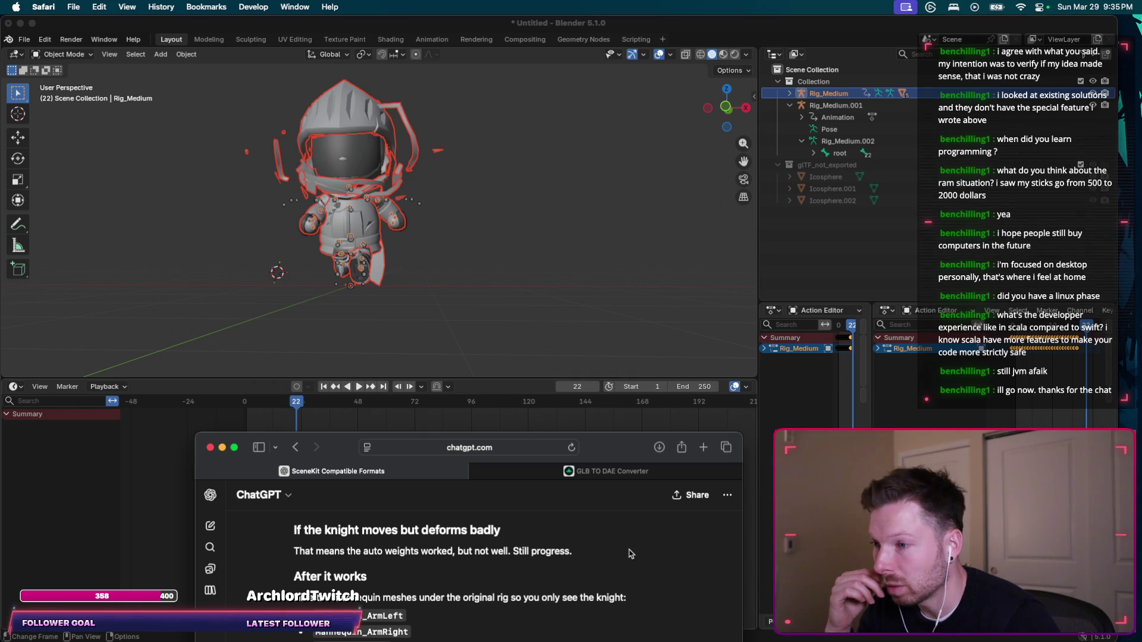
scroll(631, 554, "down", 3)
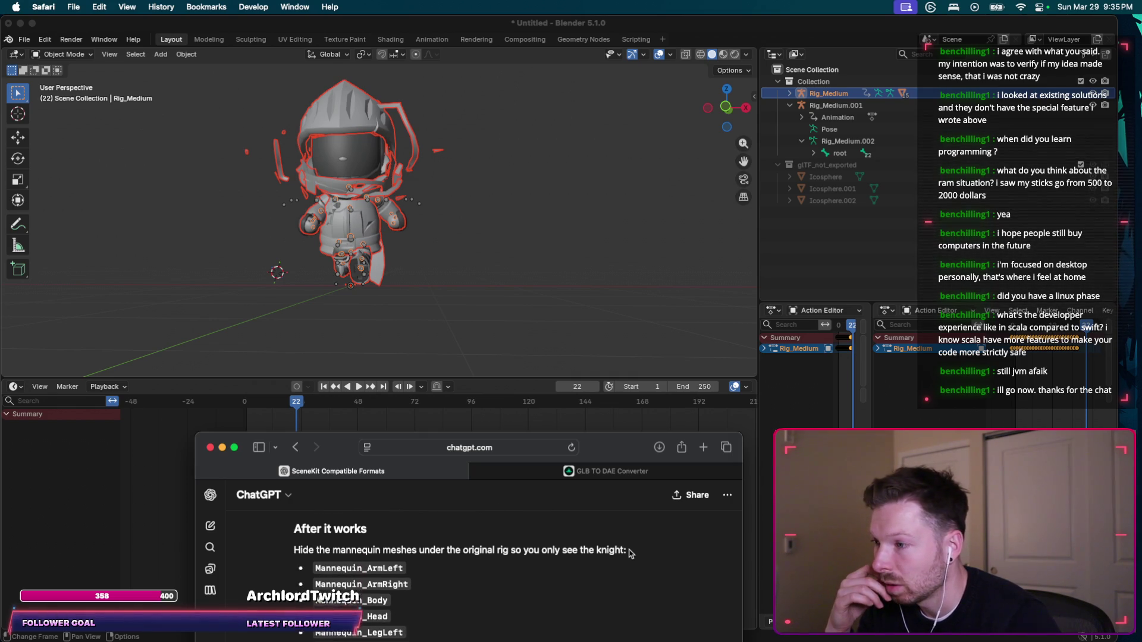
scroll(630, 553, "down", 1)
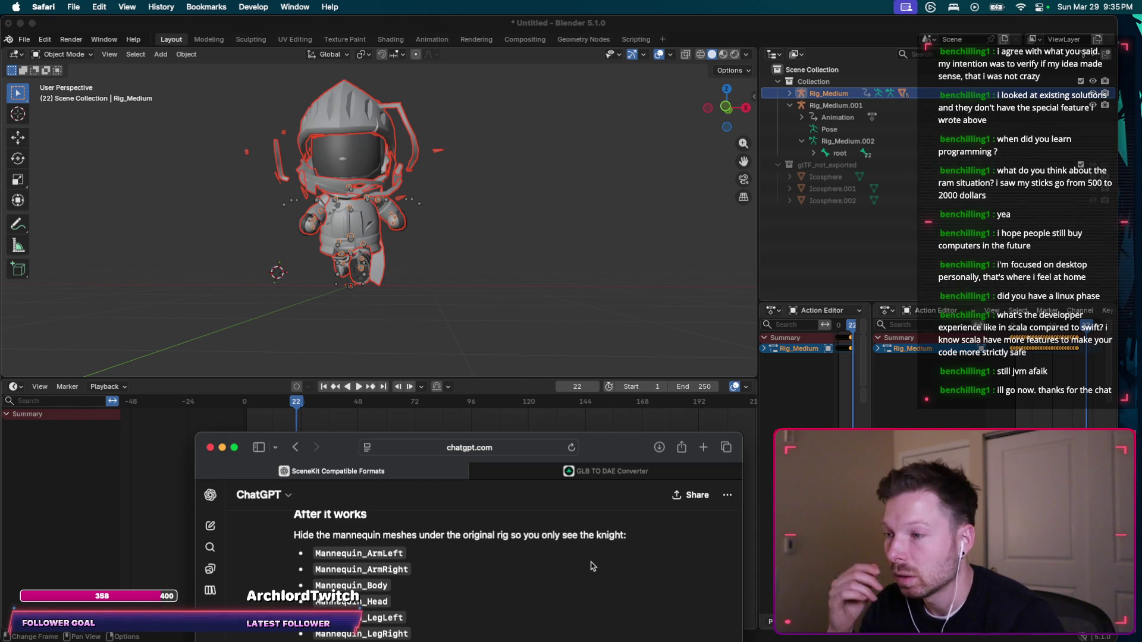
scroll(592, 565, "down", 2)
scroll(593, 566, "down", 1)
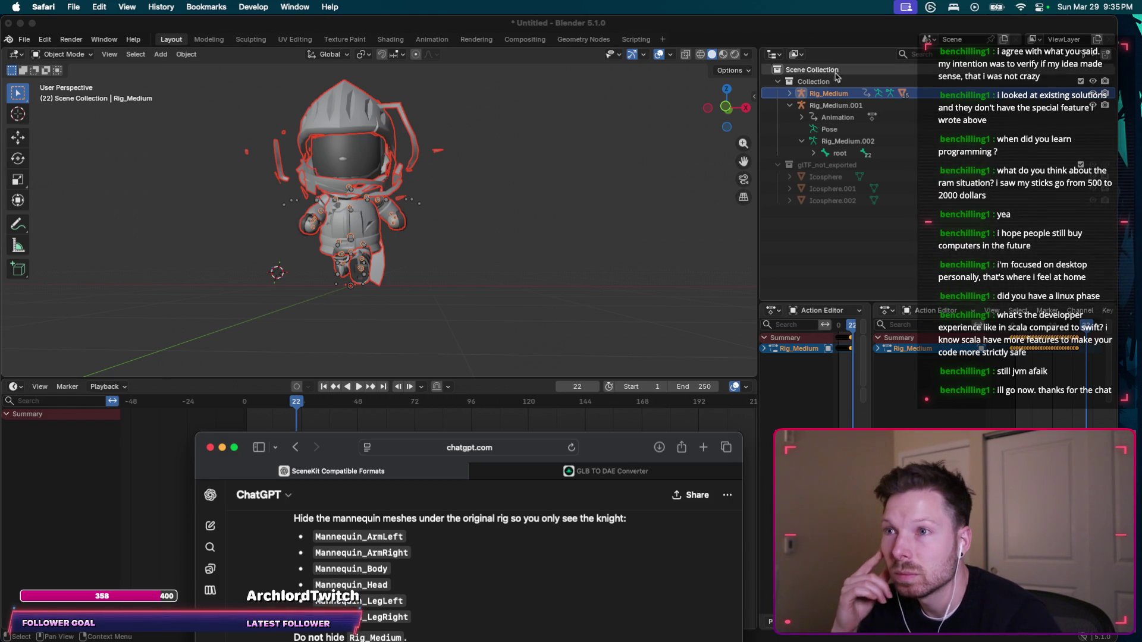
left_click_drag(807, 105, 828, 94)
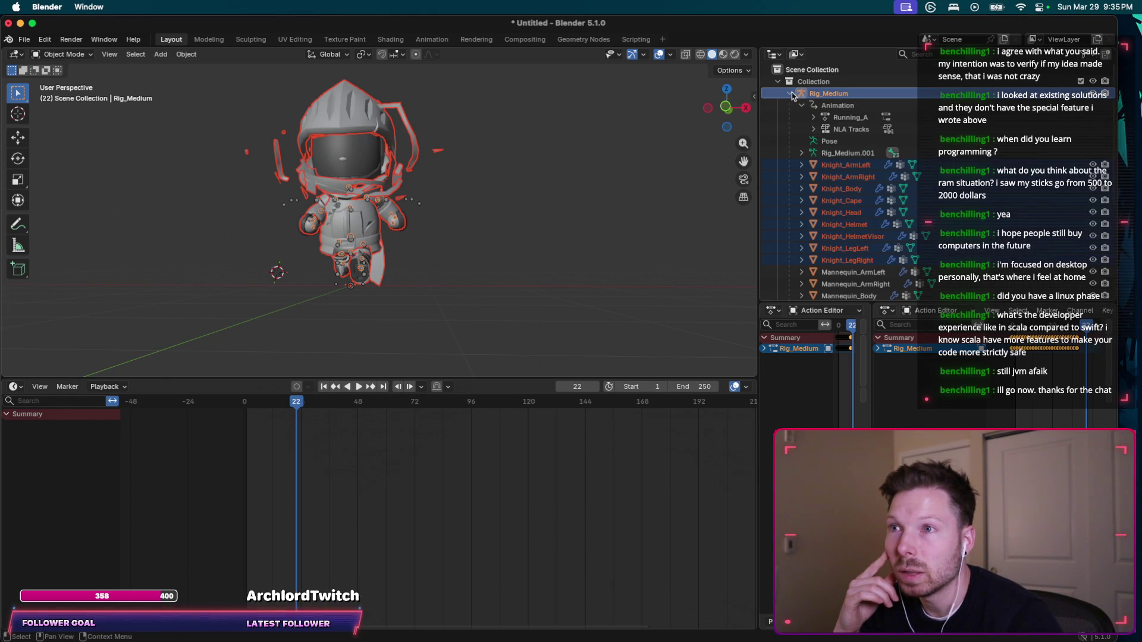
Select Mannequin_ArmLeft through Mannequin_LegRight in the Outliner and hide them.
left_click(847, 165)
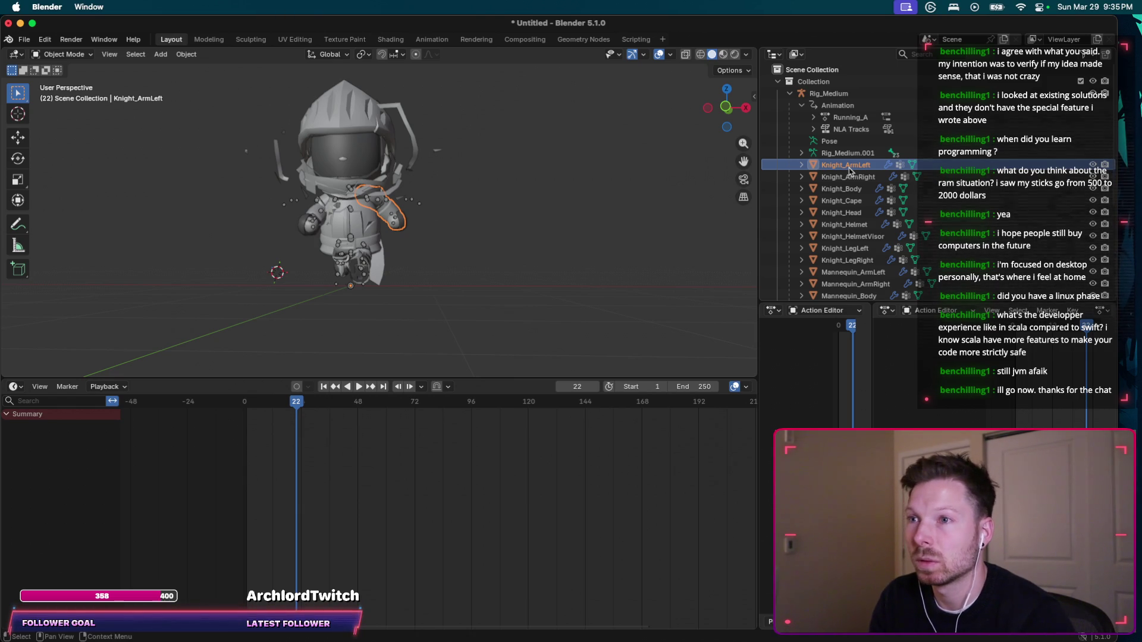
scroll(849, 172, "down", 6)
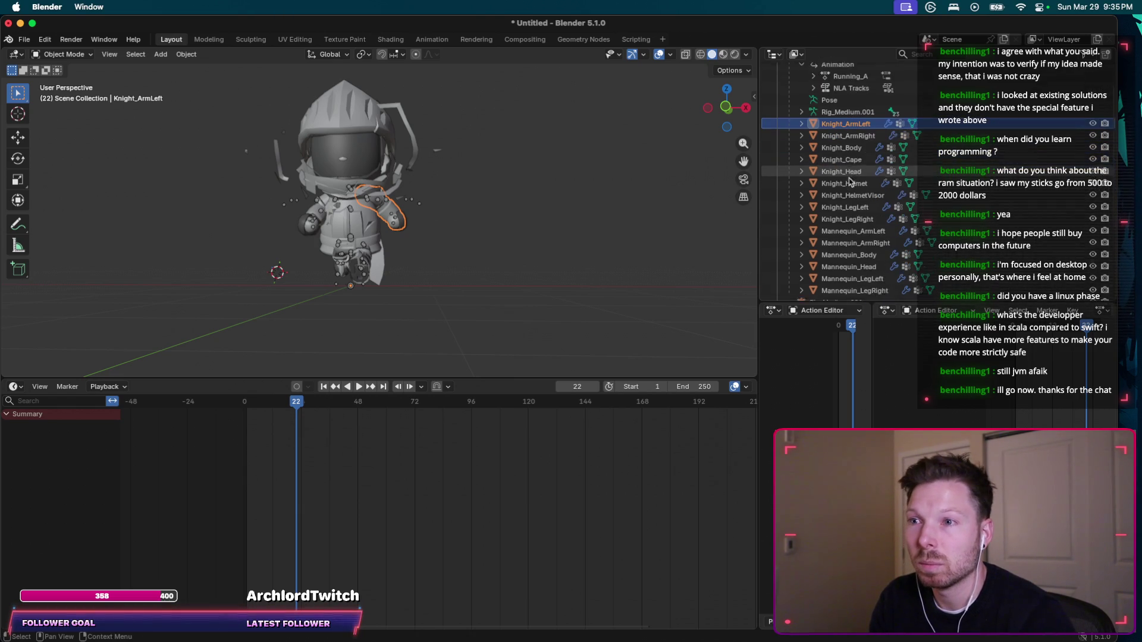
left_click(847, 187)
left_click(845, 246, "shift")
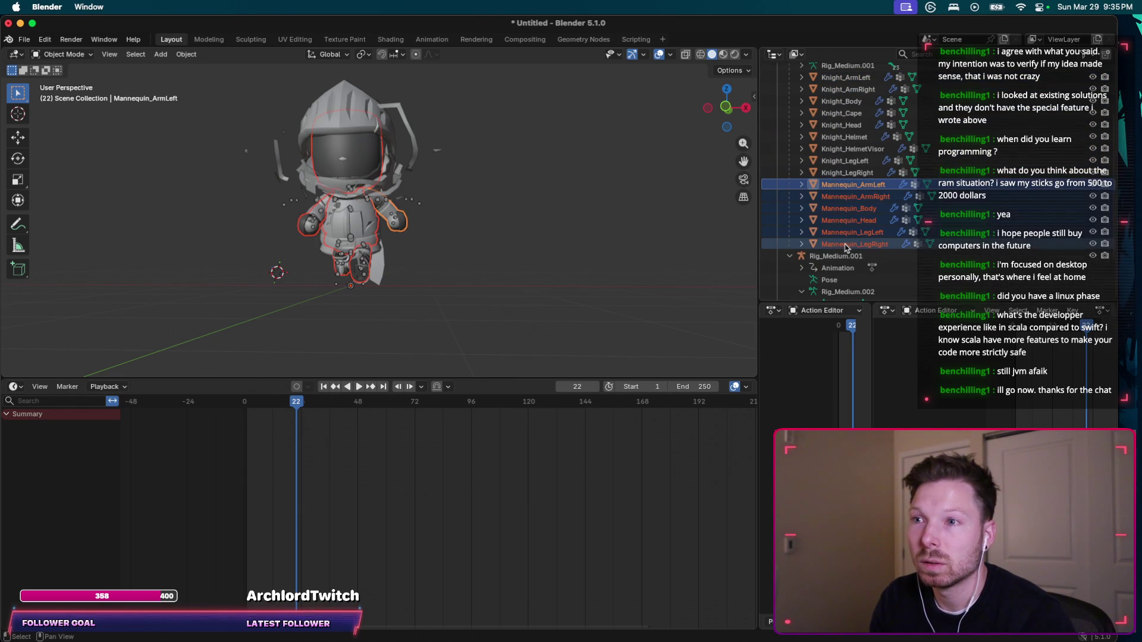
key("h")
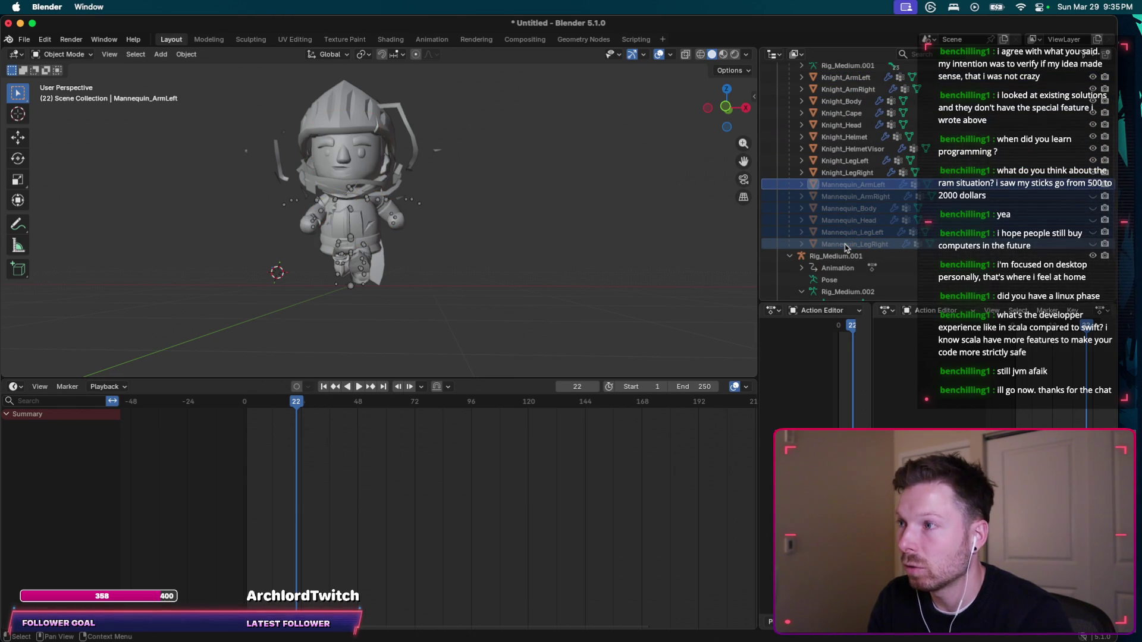
Bring ChatGPT's instructions back up and scroll through the reply.
key("super+Tab")
scroll(454, 545, "down", 3)
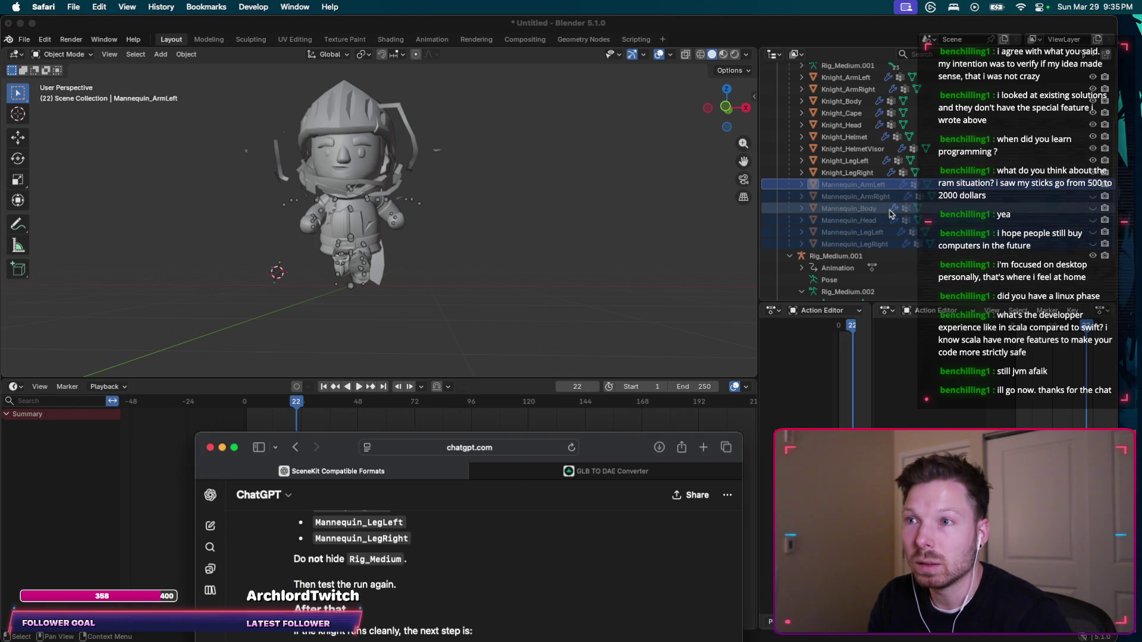
scroll(853, 148, "up", 5)
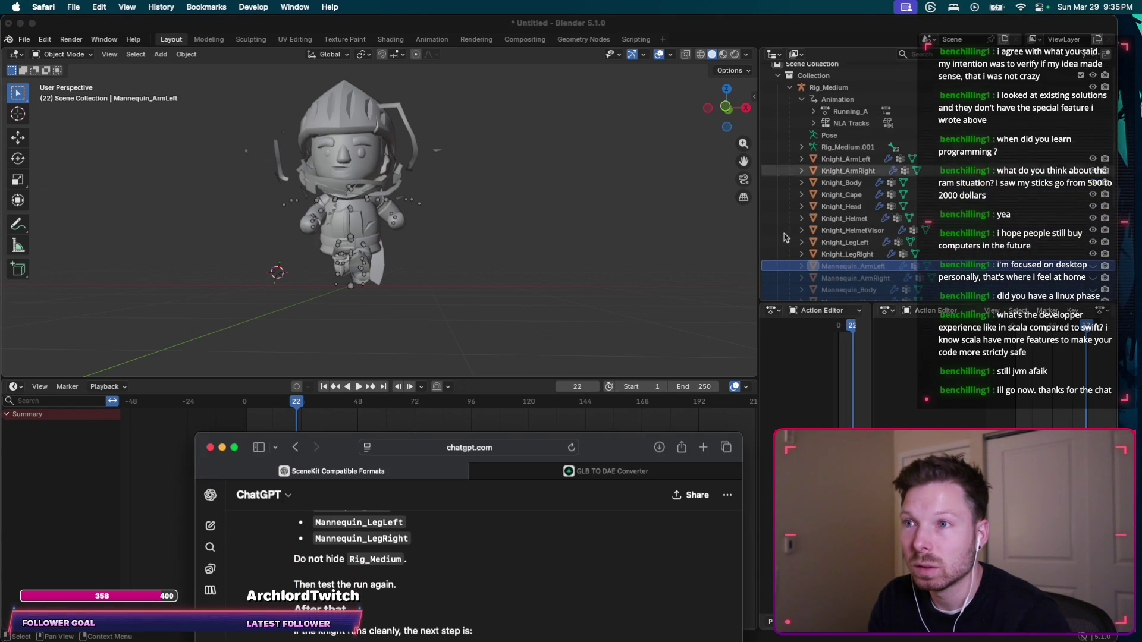
scroll(491, 572, "down", 2)
left_click_drag(616, 443, 618, 326)
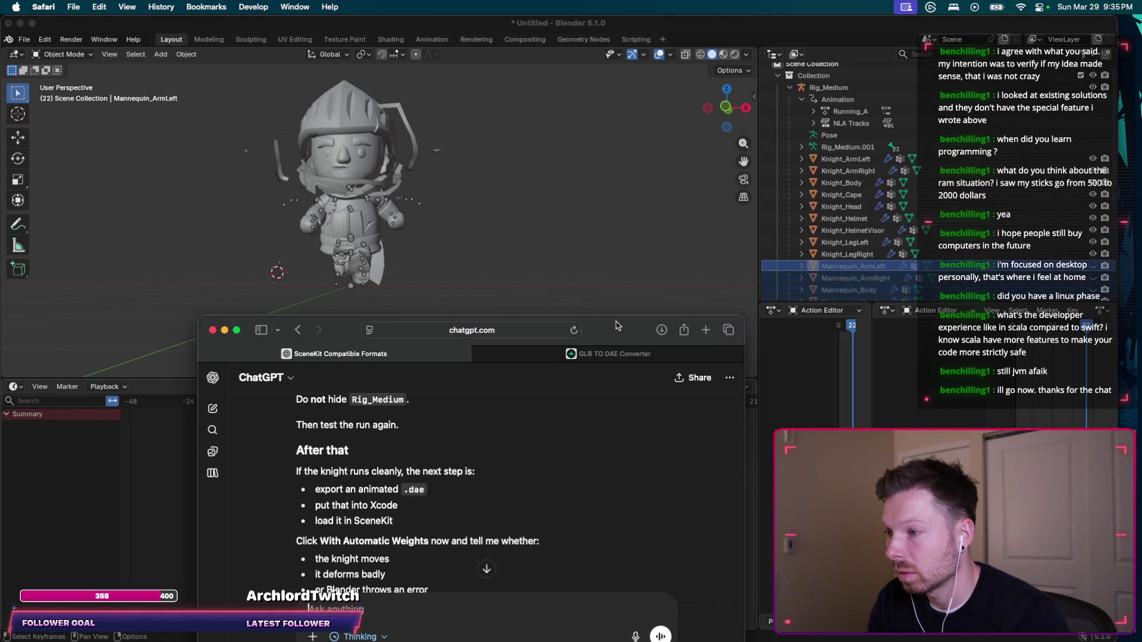
Draft 'Knight is animating but kind of broken a little, pieces are floating everywhere' in ChatGPT, then return to Blender.
scroll(512, 440, "down", 3)
type("Knight is")
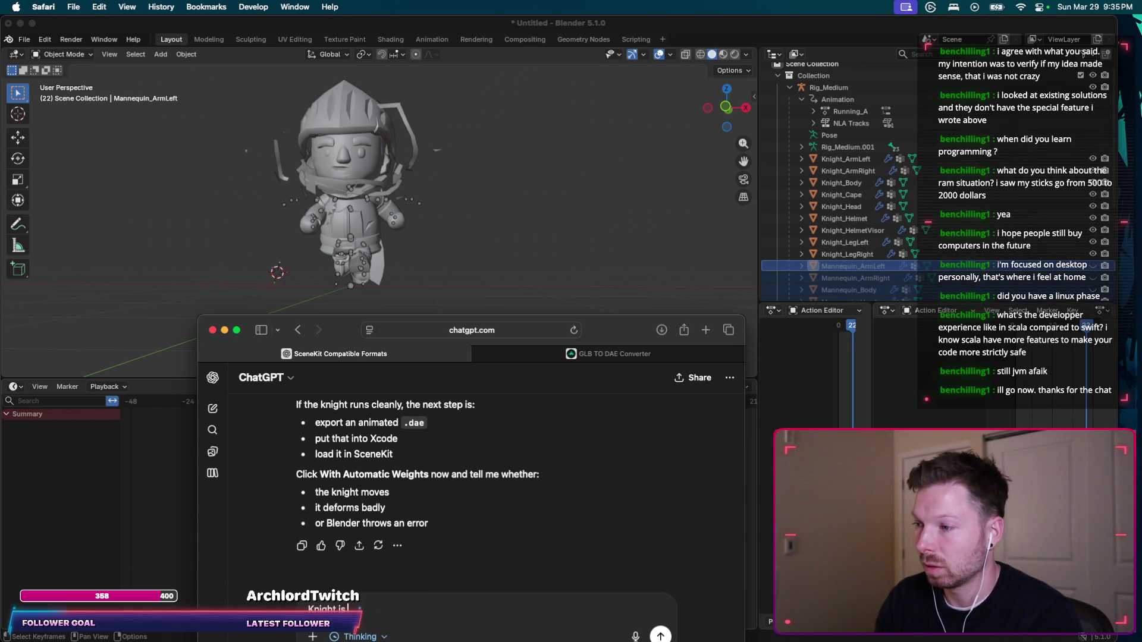
type("animating but kin")
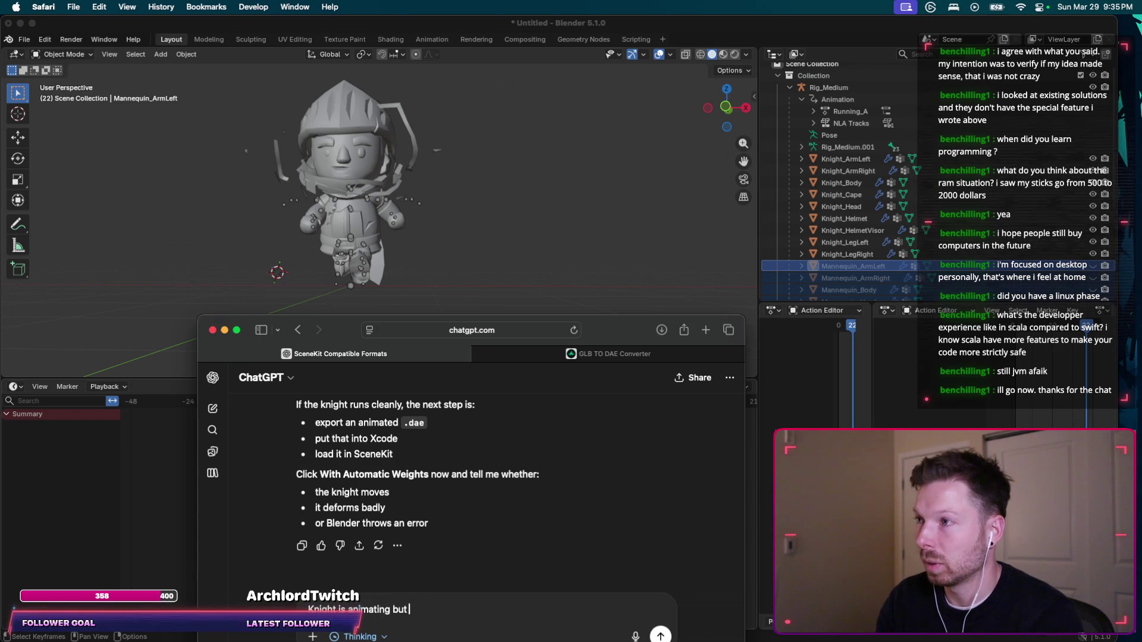
type("d of broken a little, pieces are floating")
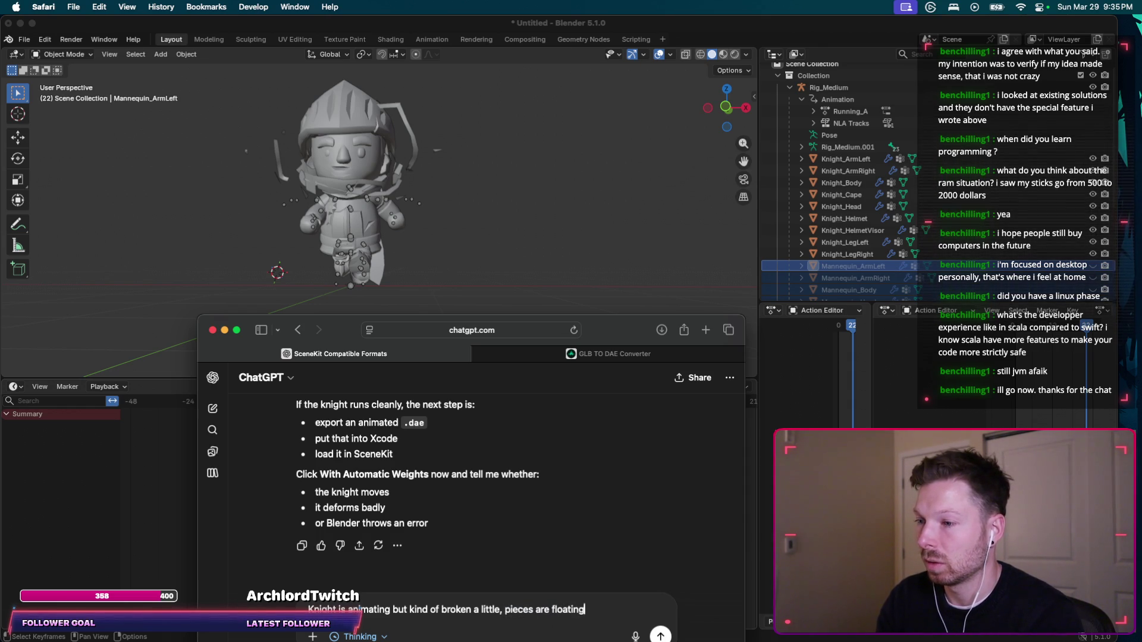
type(" everywhere?")
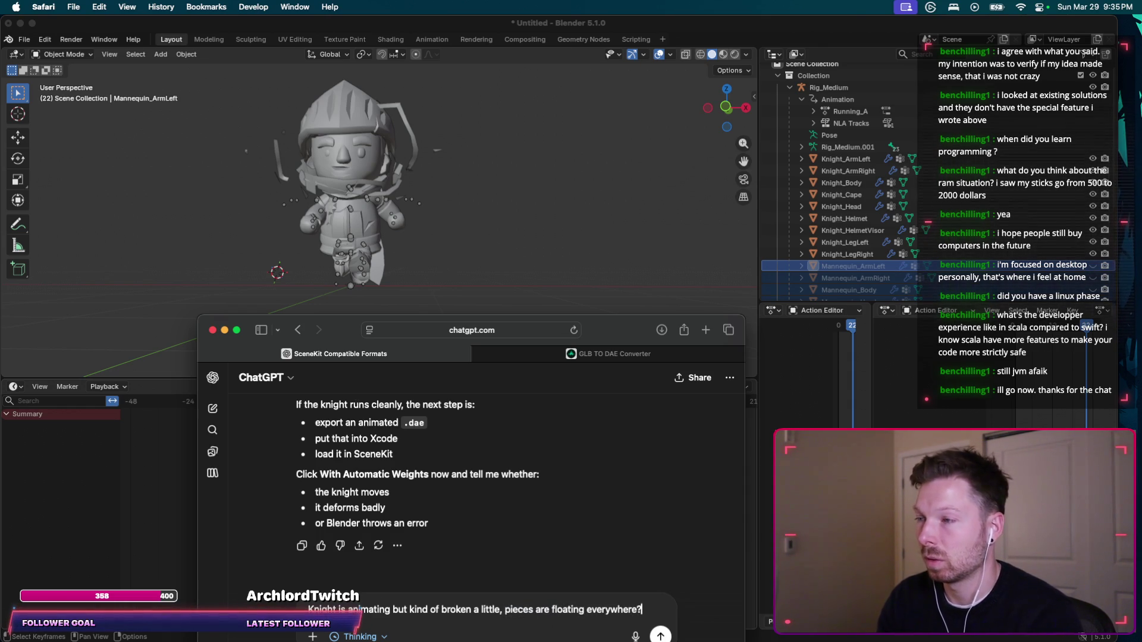
left_click(471, 217)
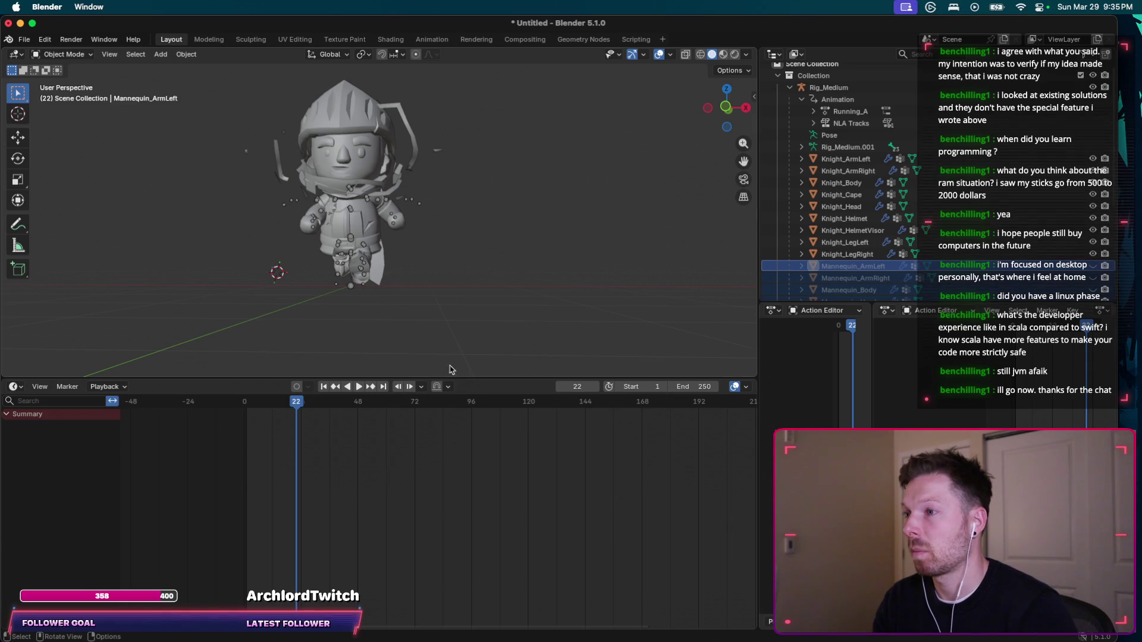
Replay the run animation from the start frame and select the Rig_Medium armature.
left_click(358, 387)
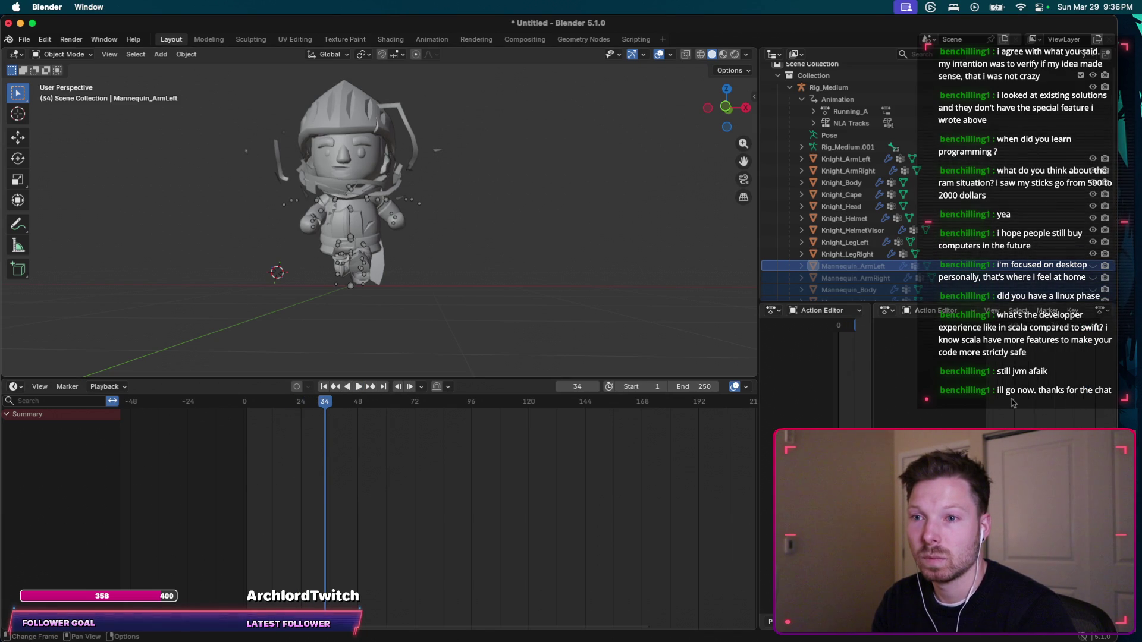
key("shift+Left")
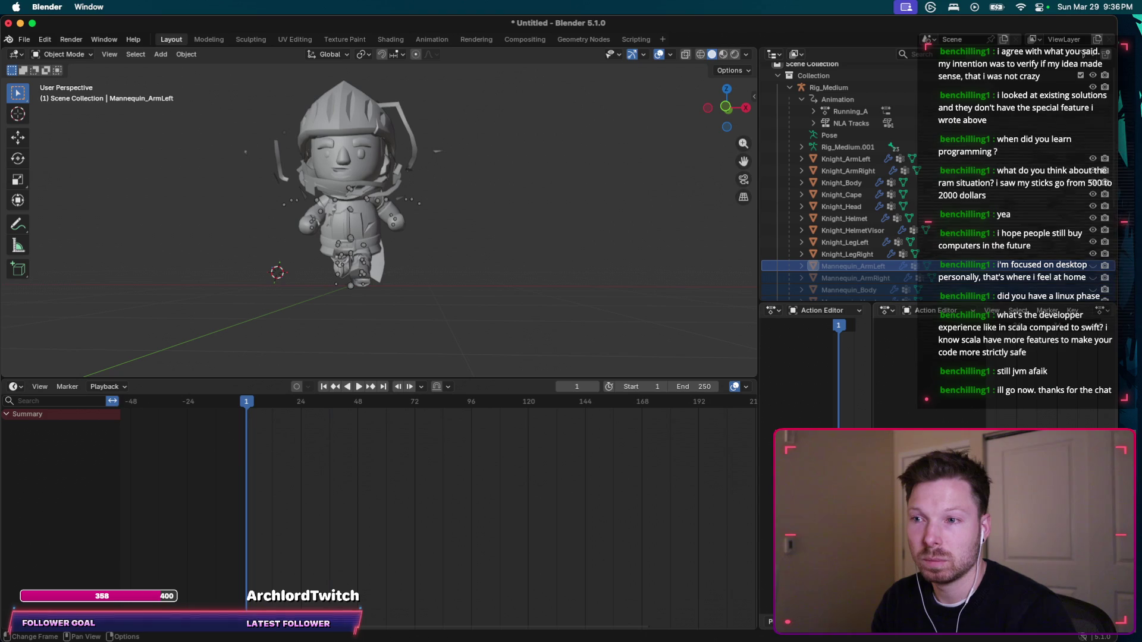
key("space")
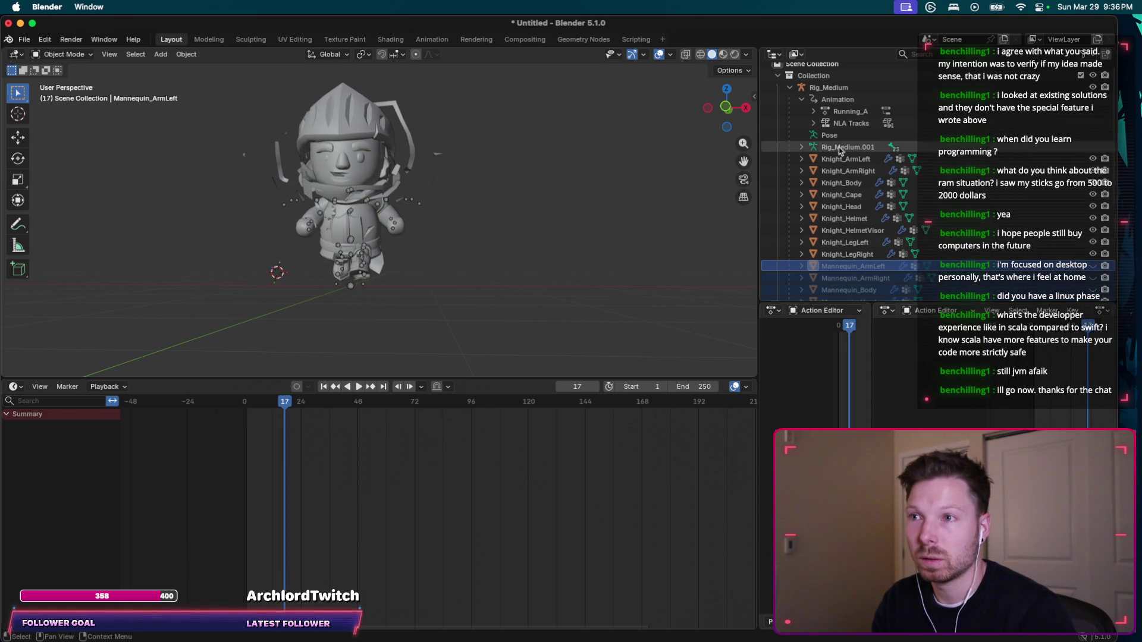
left_click(829, 88)
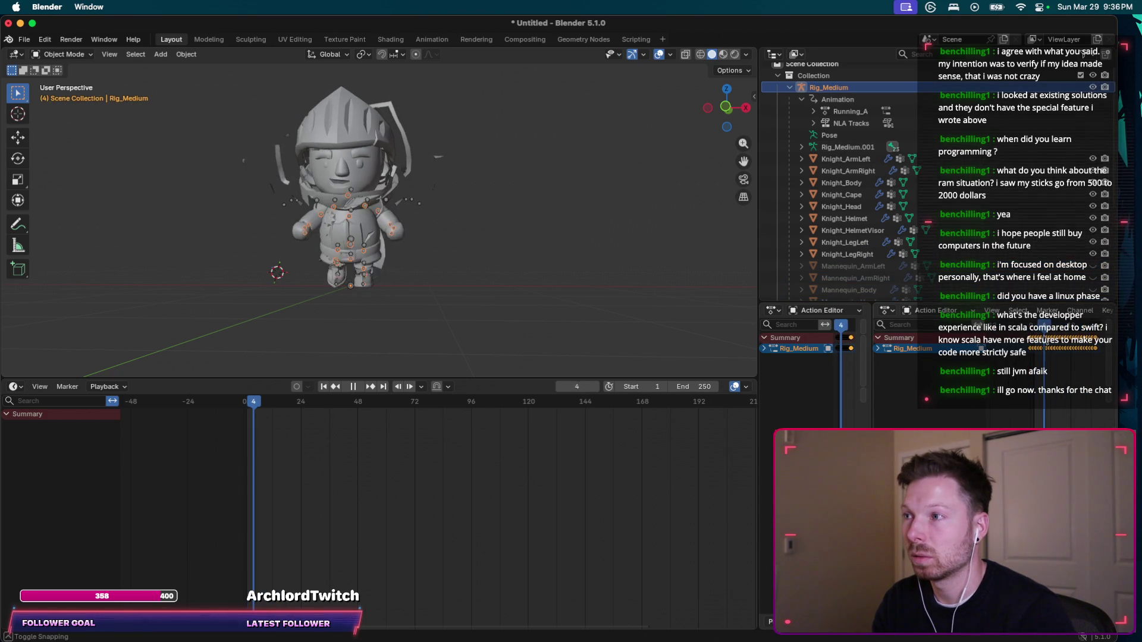
key("space")
Orbit around the knight and step through frames to inspect the floating pieces.
middle_click_drag(571, 297, 673, 301)
scroll(673, 300, "right", 10)
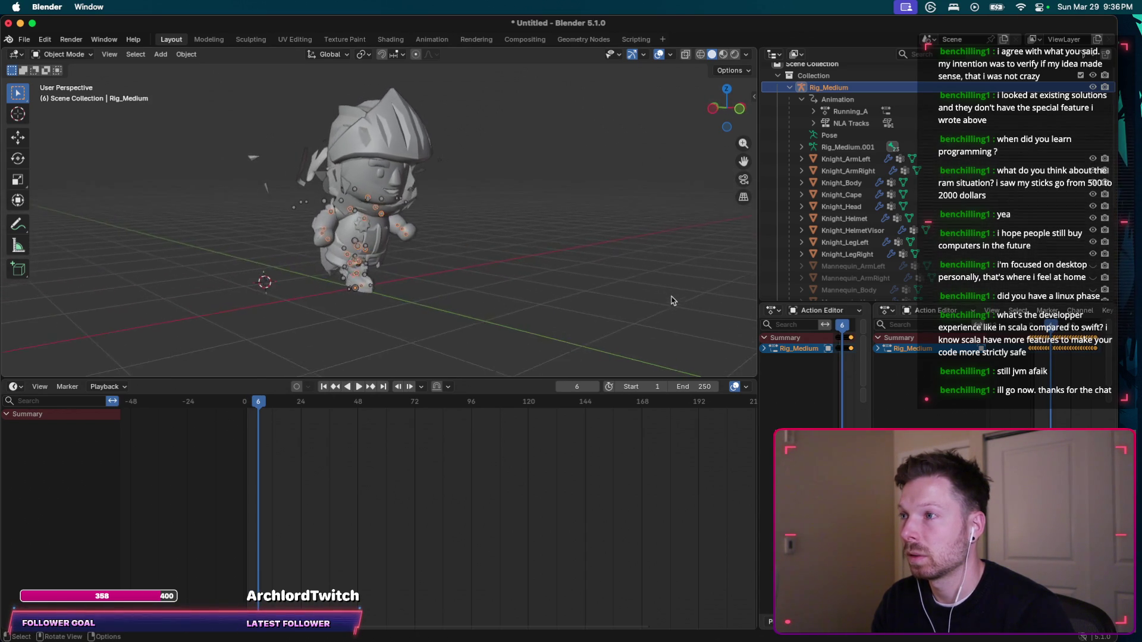
scroll(673, 301, "right", 10)
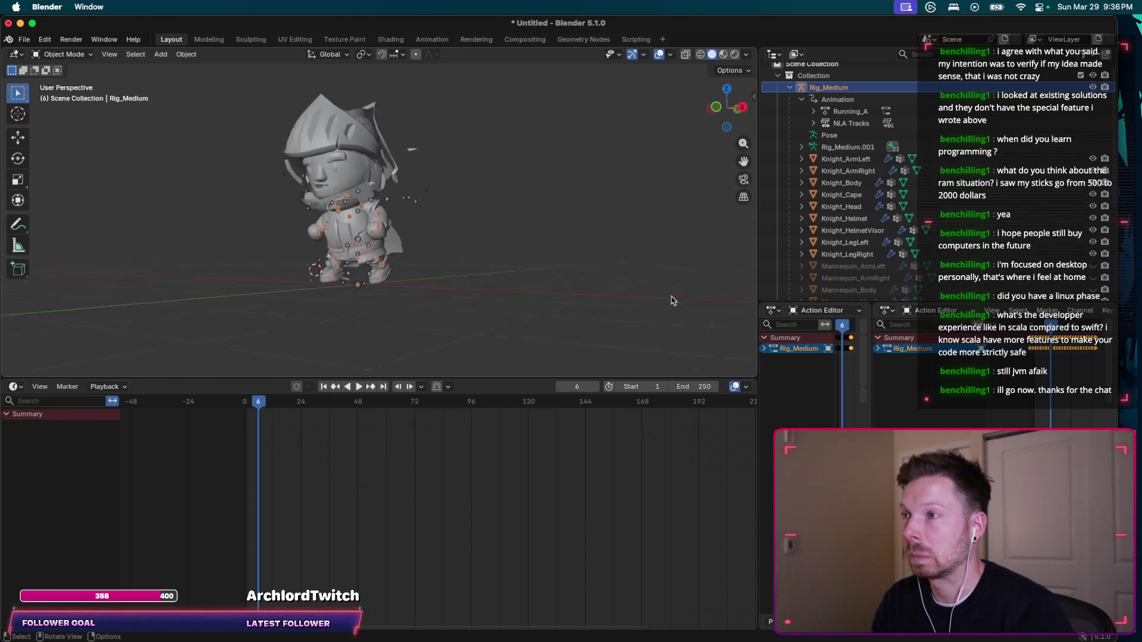
scroll(673, 300, "right", 10)
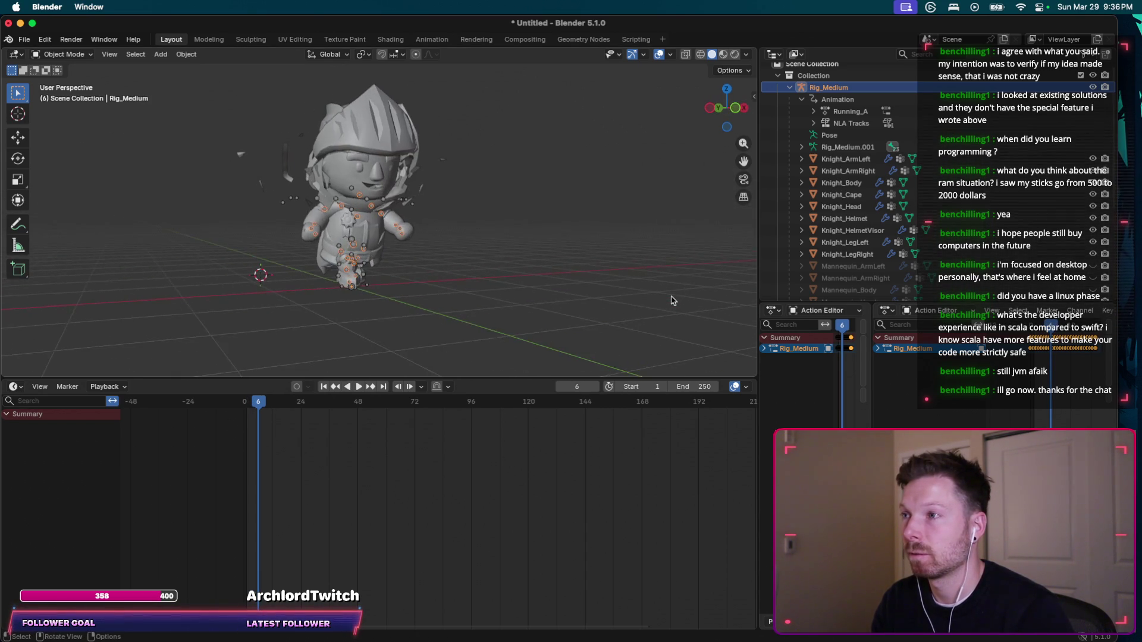
scroll(673, 301, "right", 10)
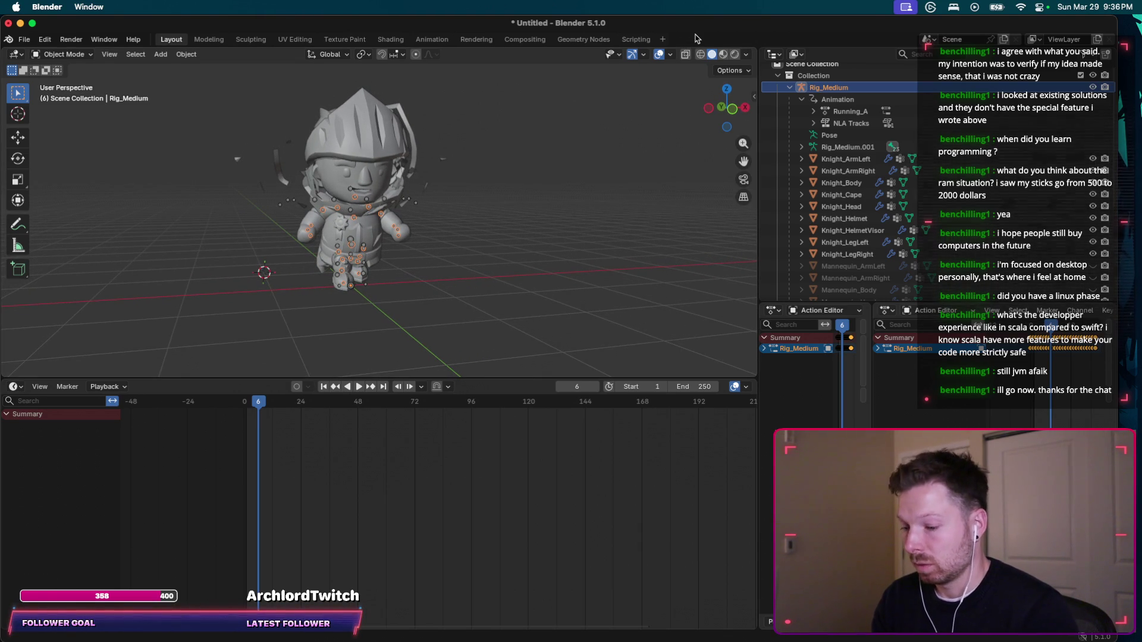
key("space")
Send ChatGPT a Blender window screenshot asking about the floating pieces, then return to Blender.
left_click(629, 160)
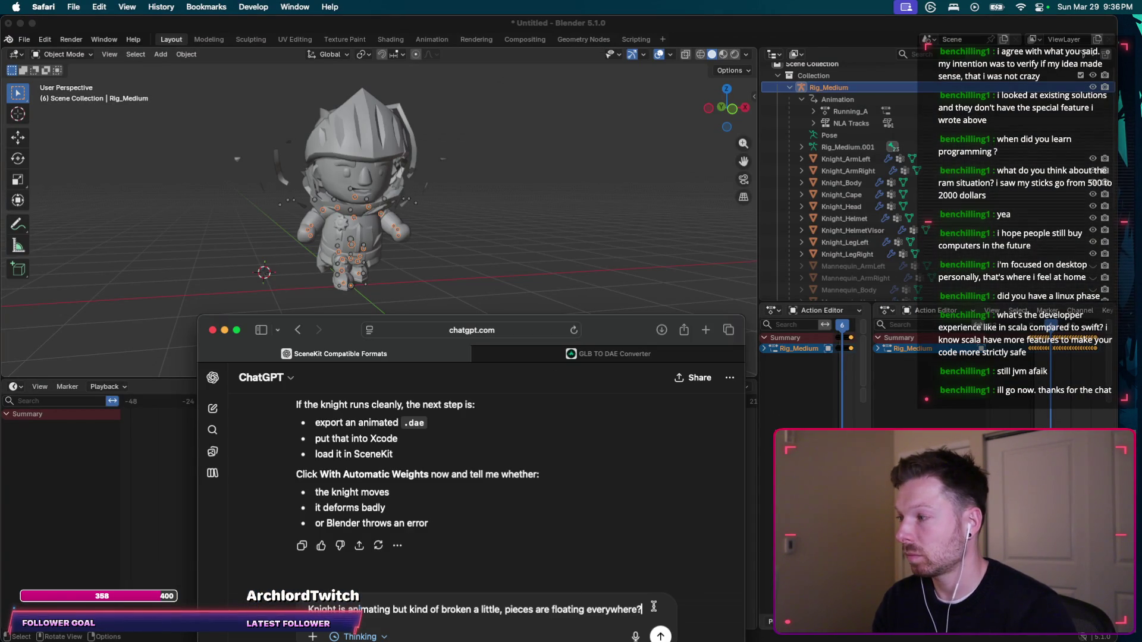
key("super+v")
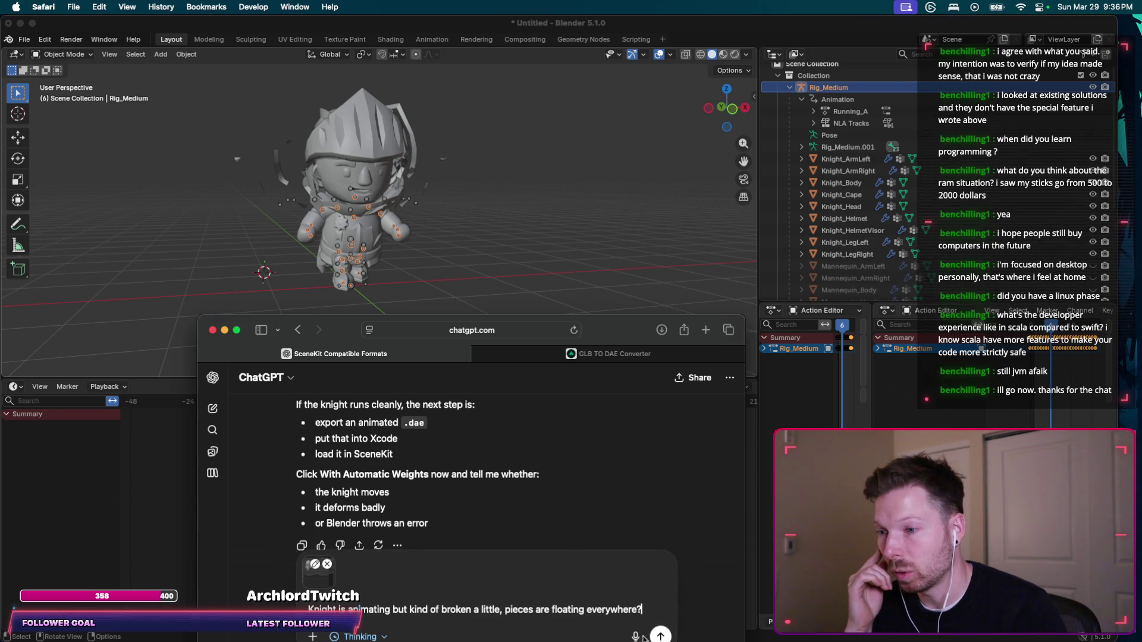
left_click(657, 636)
left_click(607, 190)
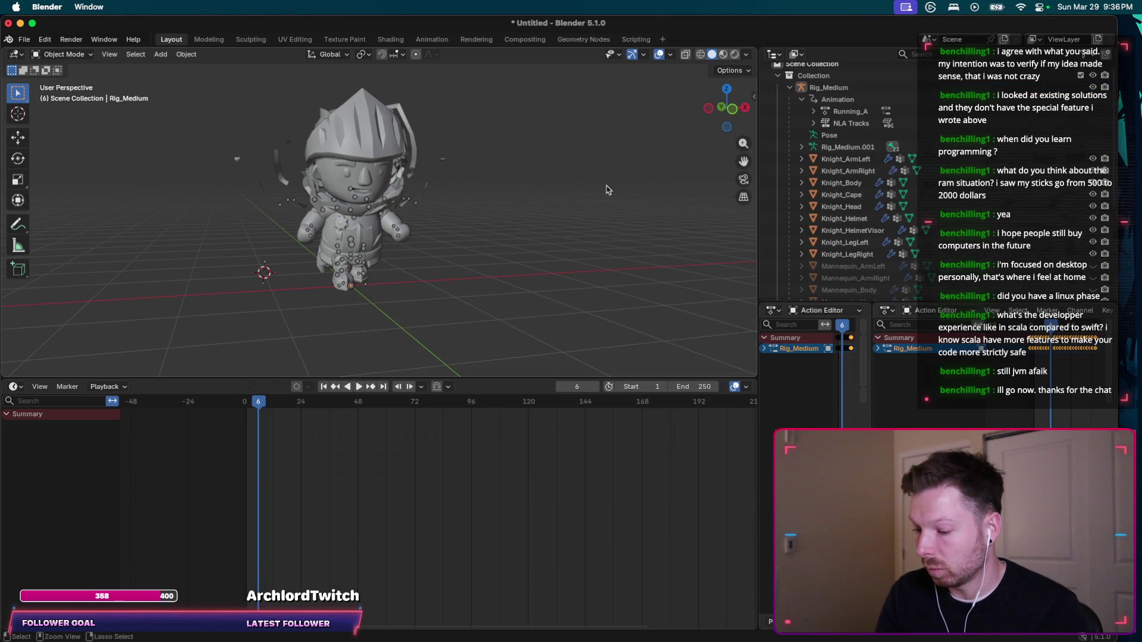
Undo back past the automatic-weights parenting to the knight and rig selection.
key("super+z")
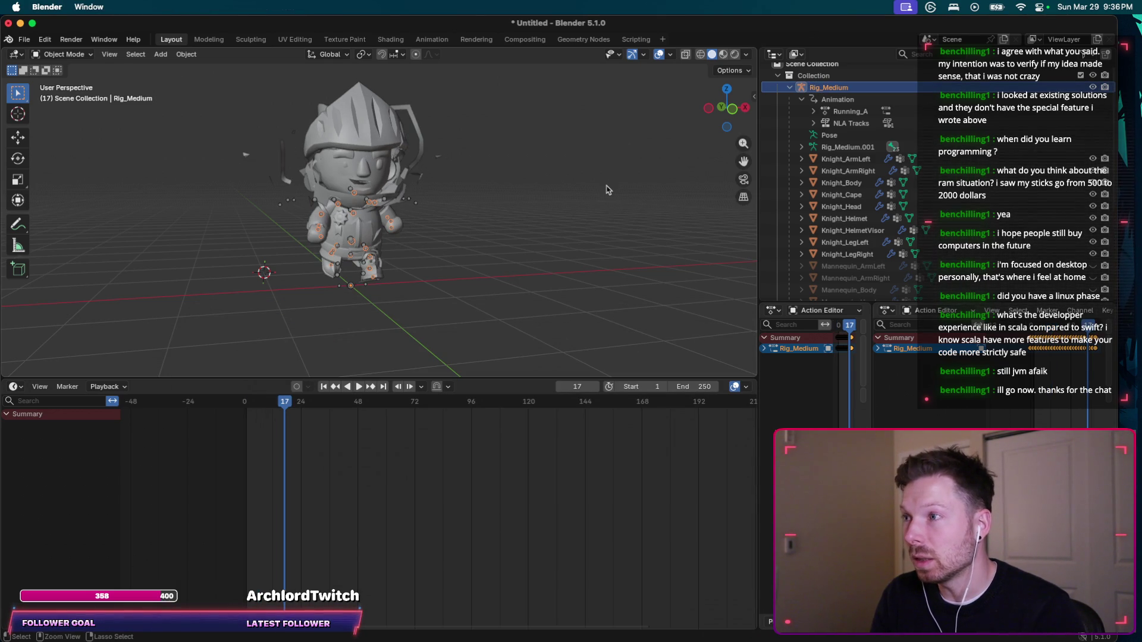
key("super+z")
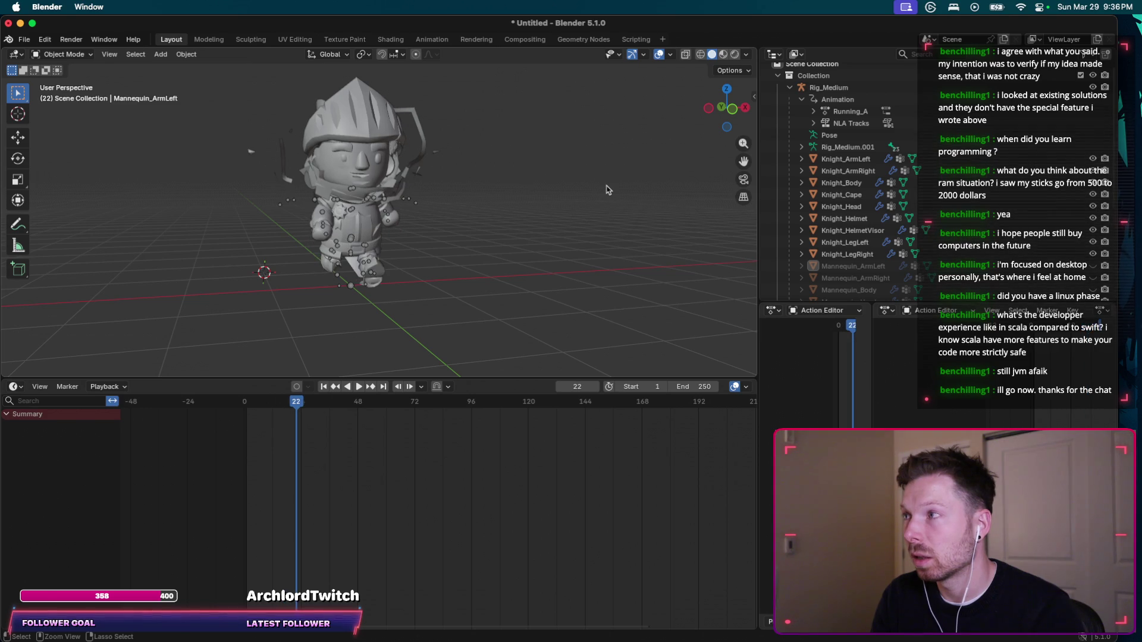
key("super+z")
key("super+z")
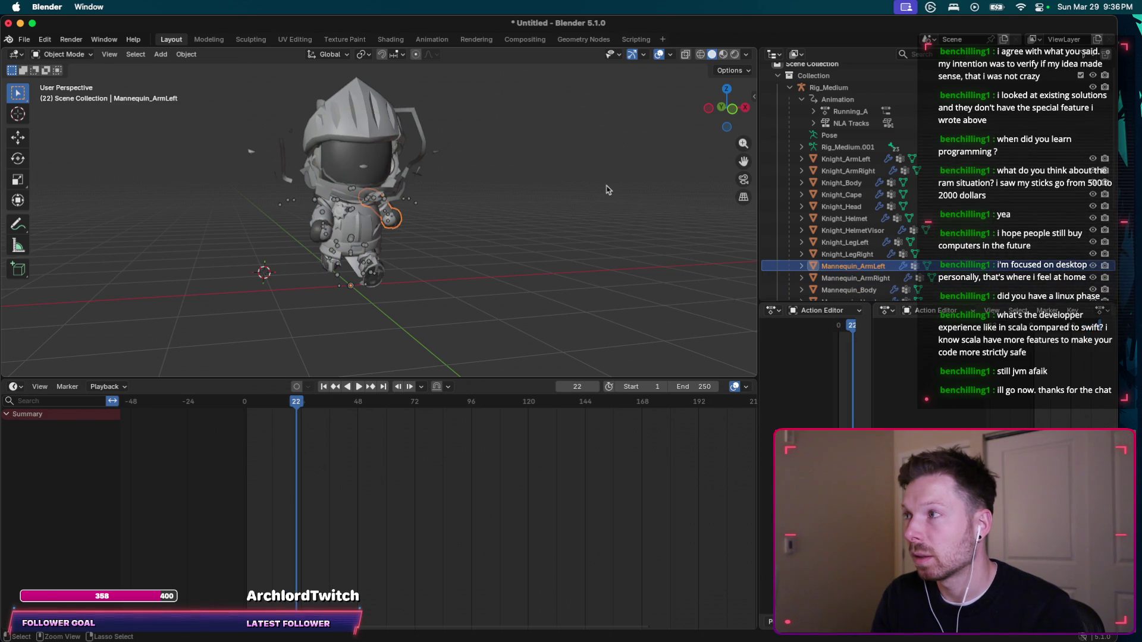
key("super+z")
key("super+z")
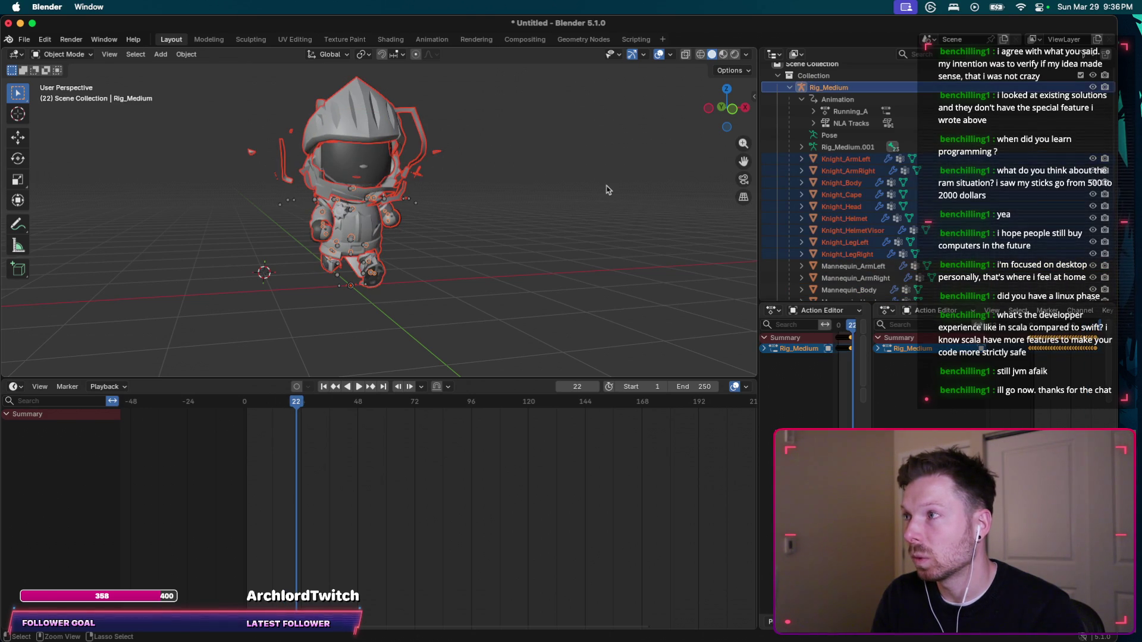
key("super+z")
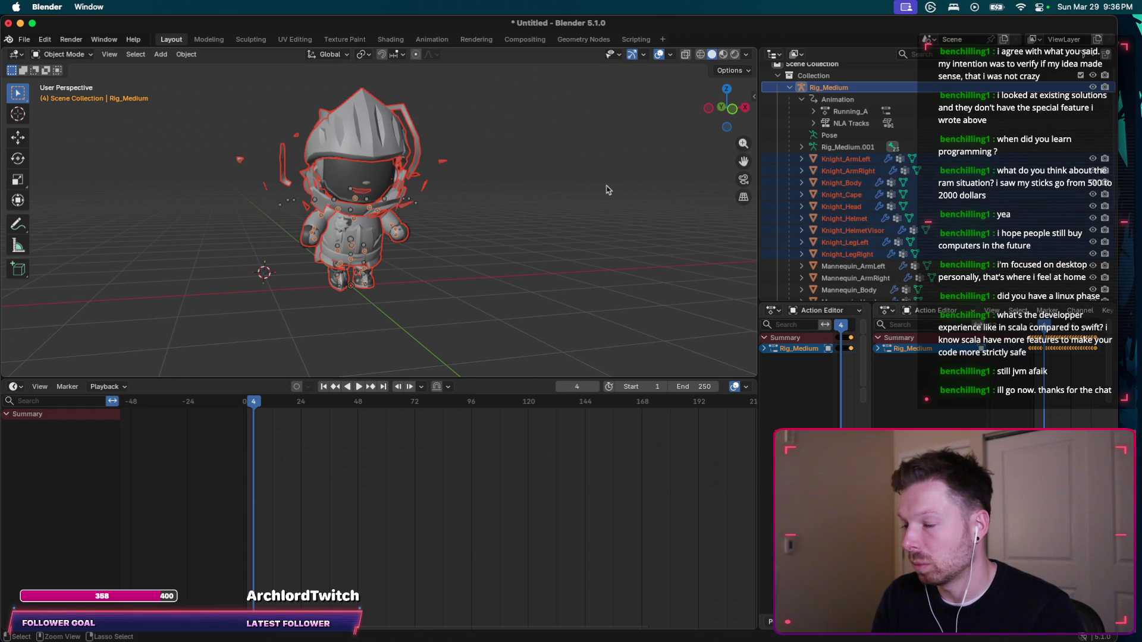
key("super+z")
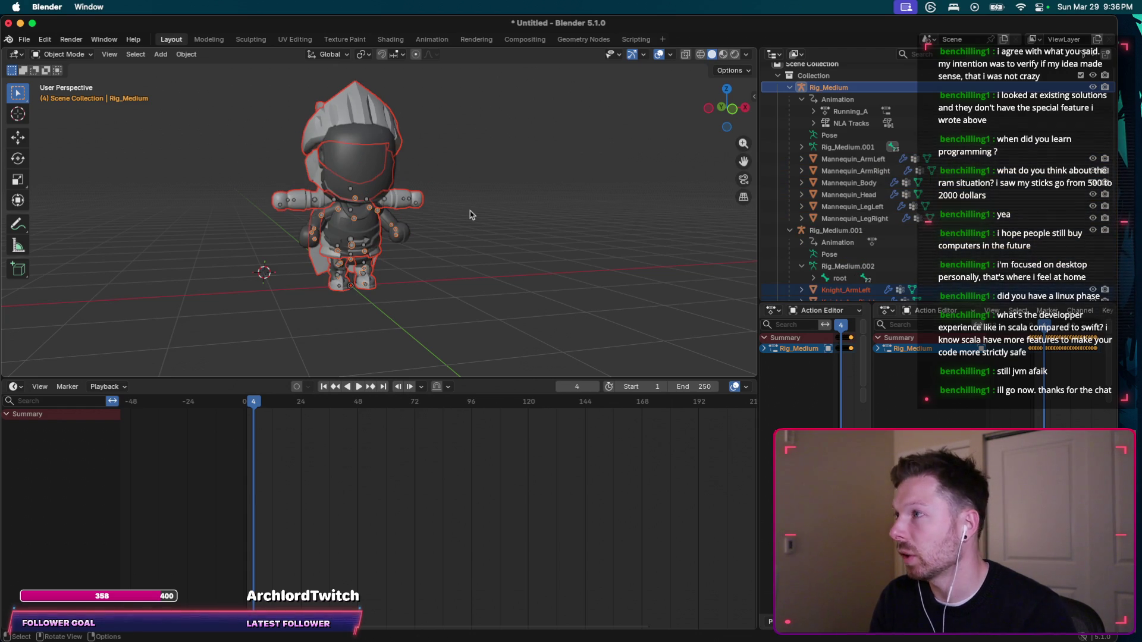
Re-parent the knight meshes to Rig_Medium with plain Armature Deform and play from frame 0.
key("super+p")
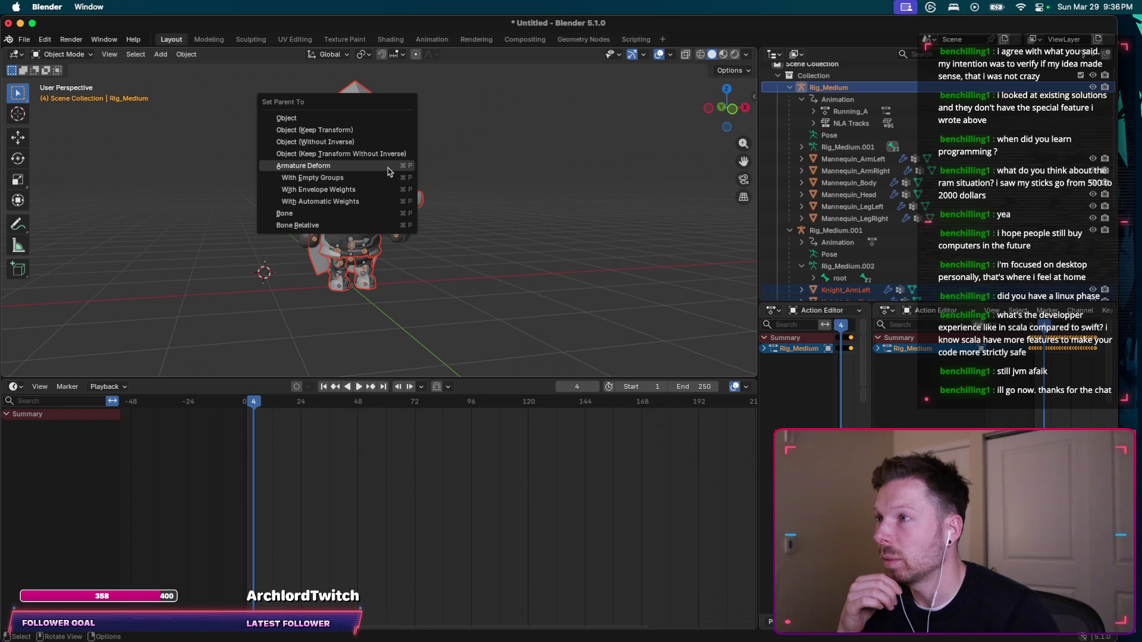
left_click(388, 172)
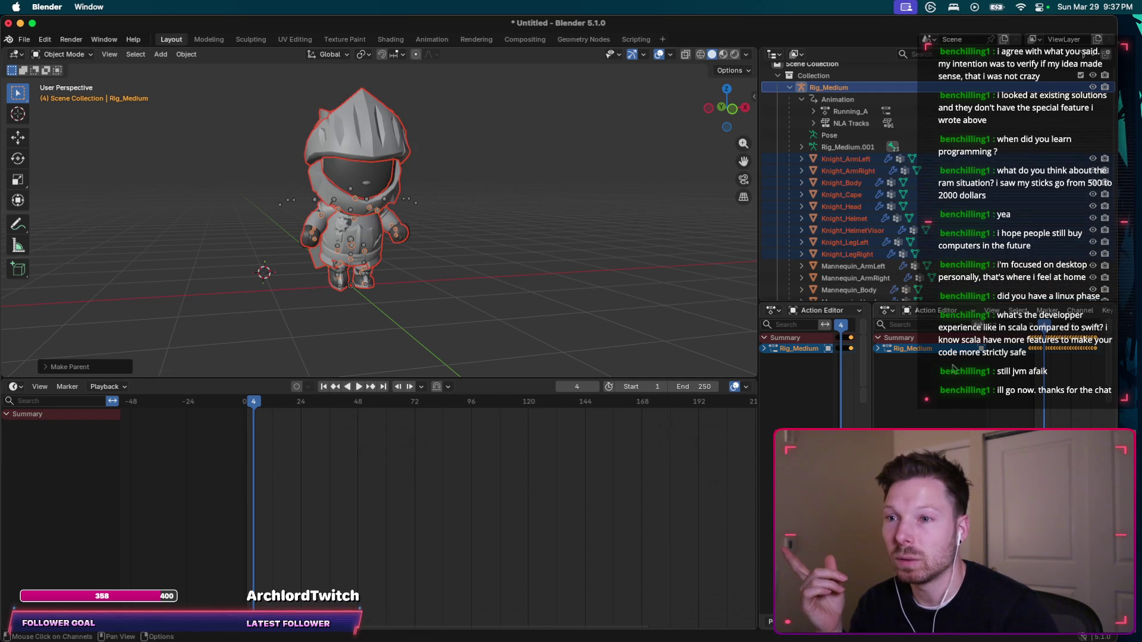
key("Left")
key("Left")
key("Left")
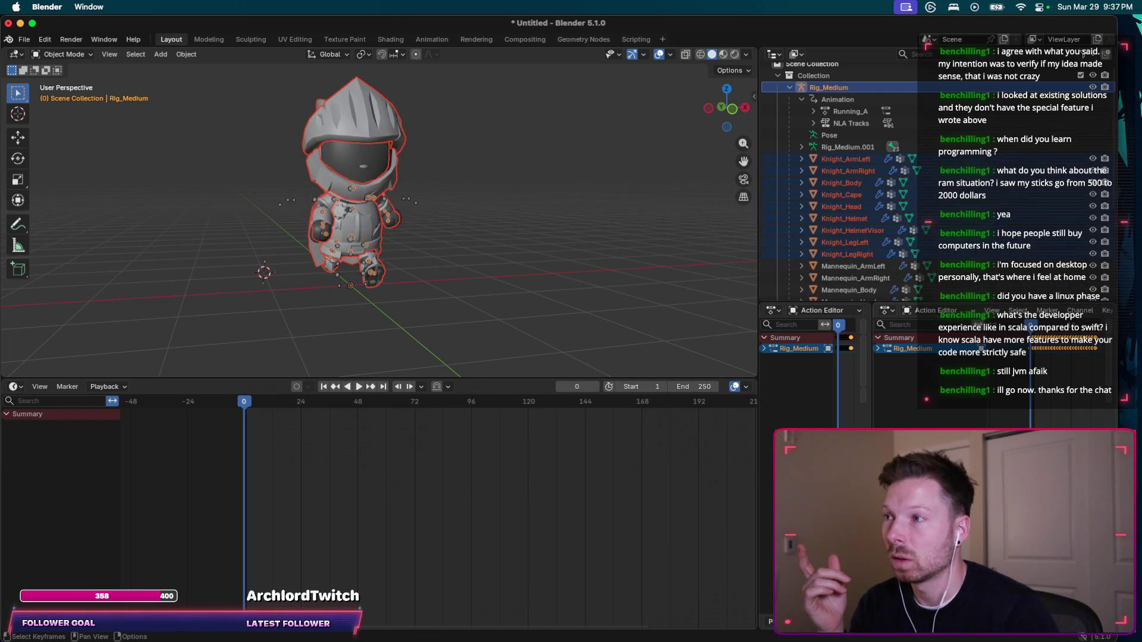
key("space")
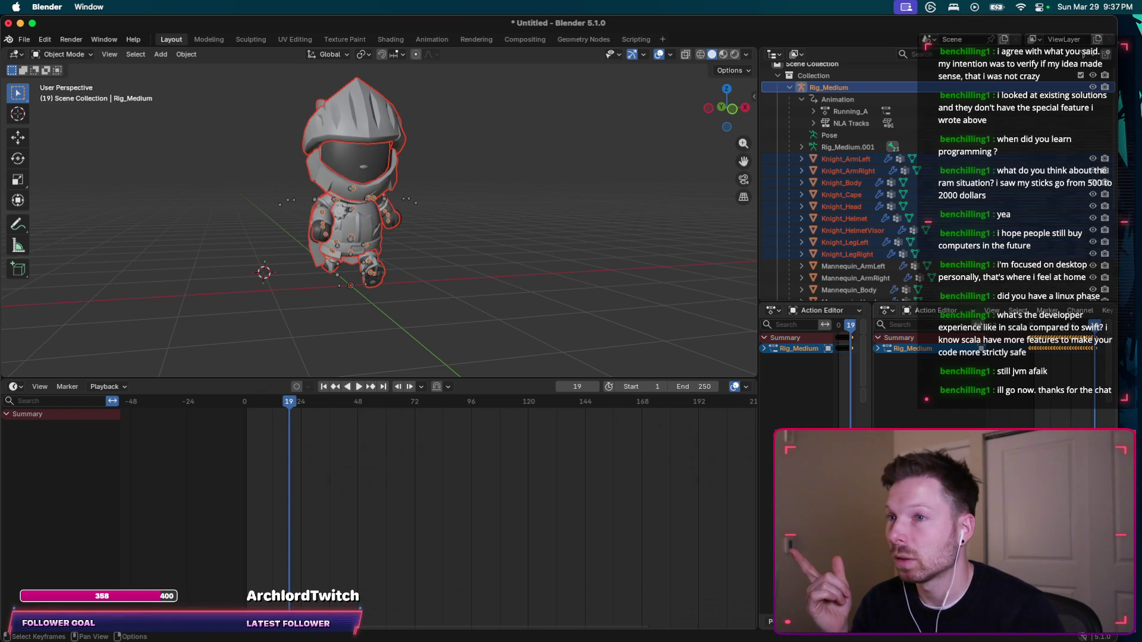
scroll(880, 185, "down", 5)
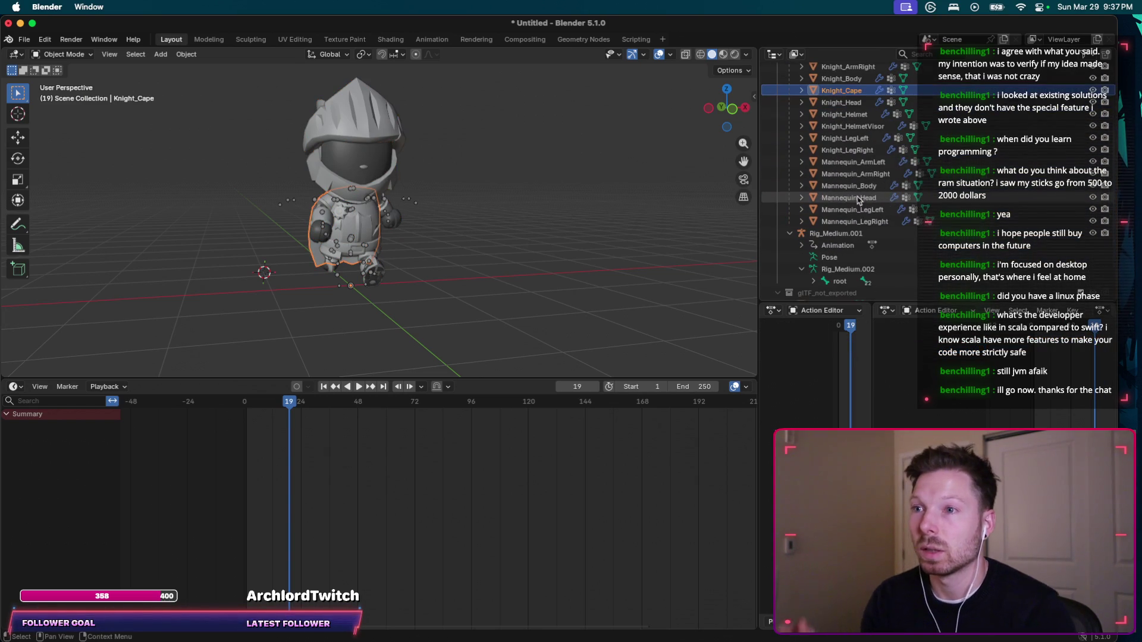
Hide Mannequin_ArmLeft through Mannequin_LegRight, then bring ChatGPT to the front.
left_click(856, 162)
left_click(859, 221, "shift")
key("h")
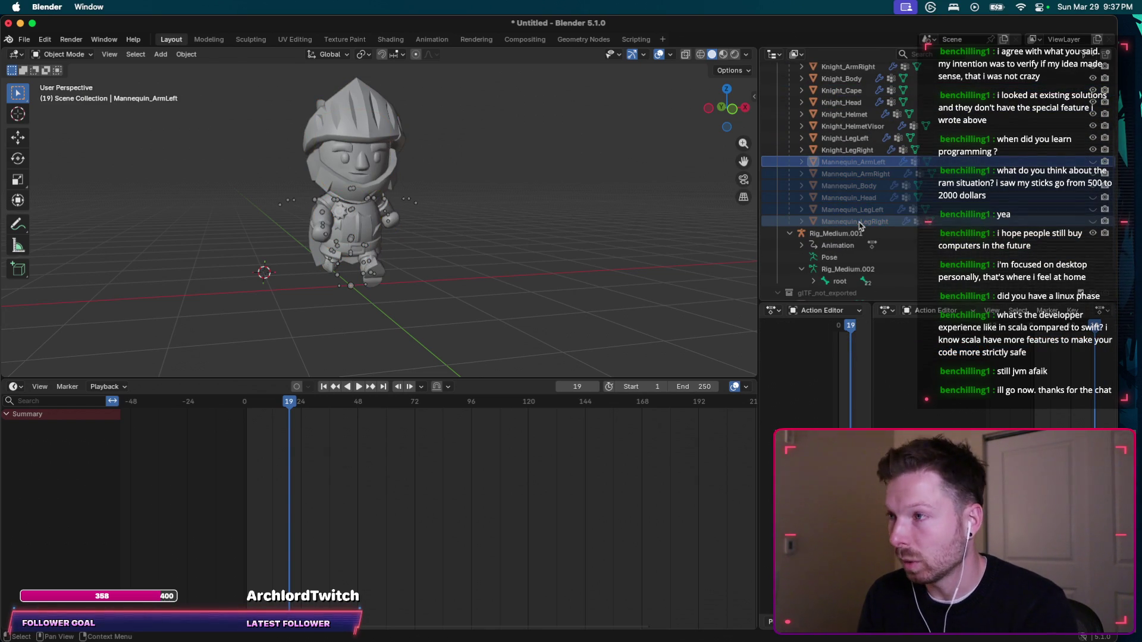
scroll(496, 236, "left", 10)
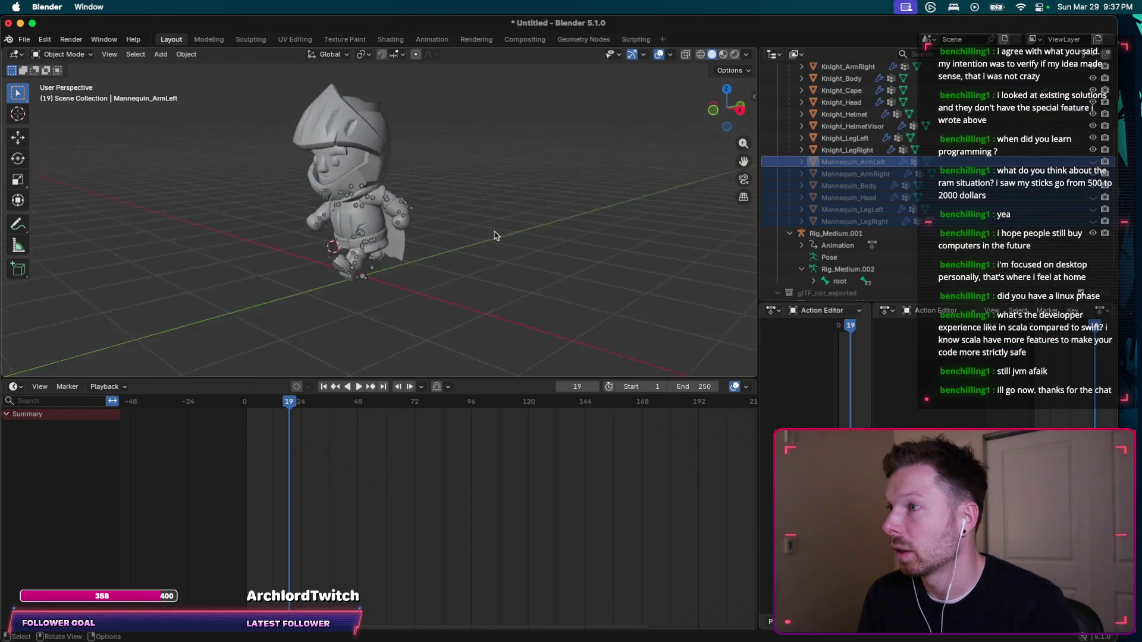
scroll(496, 236, "left", 15)
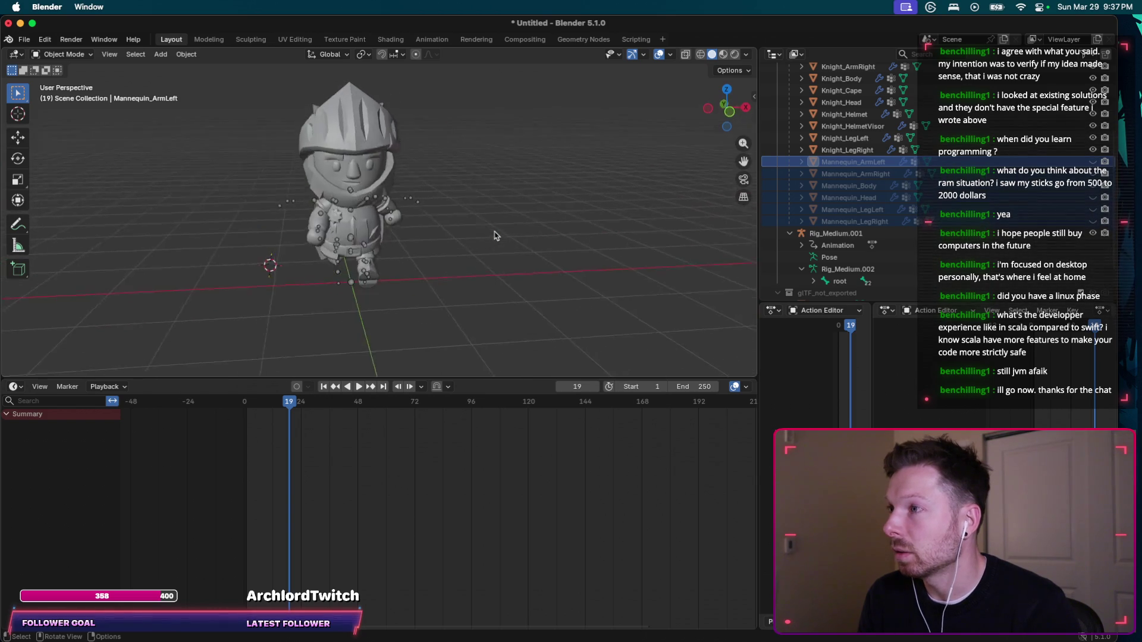
key("super+Tab")
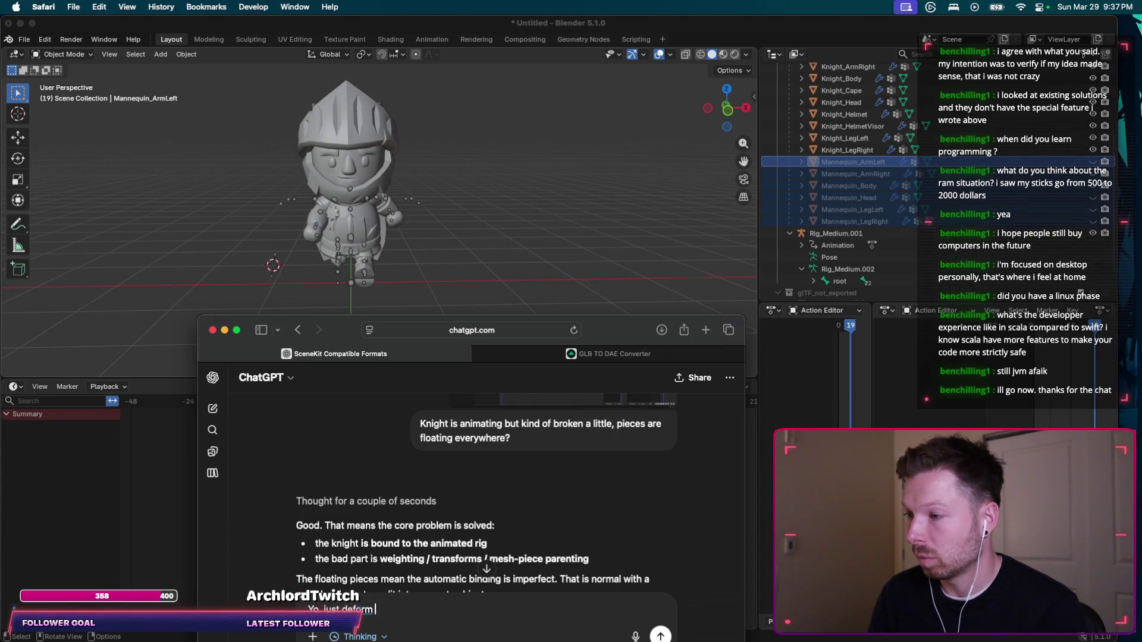
Send ChatGPT the message that plain deform without other options worked nicely, asking why.
key("super+Tab")
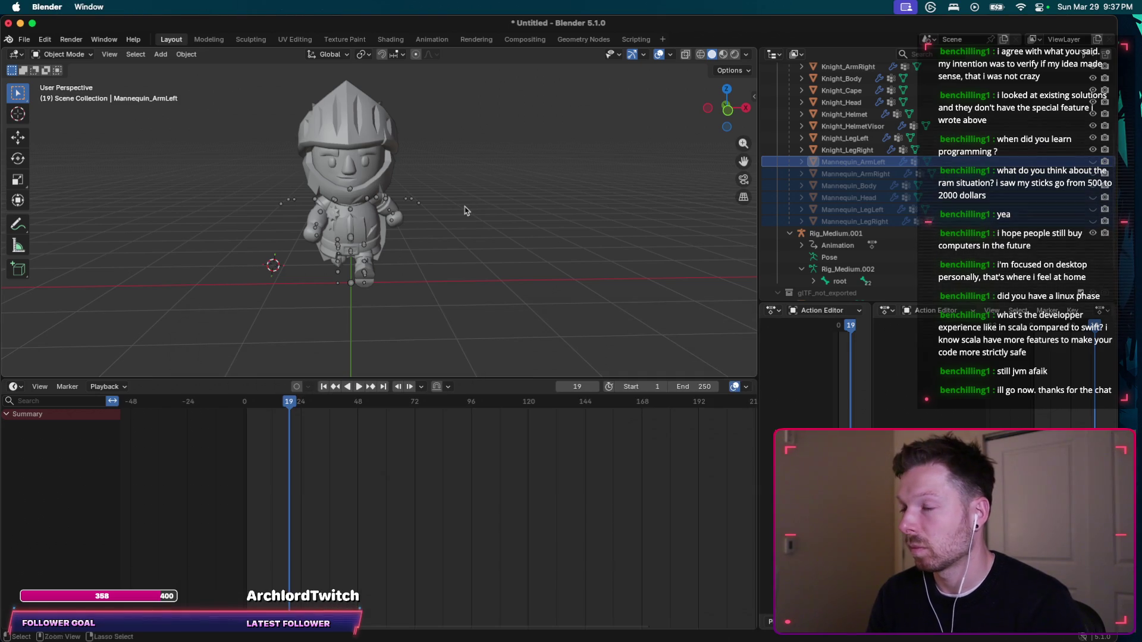
key("super+Tab")
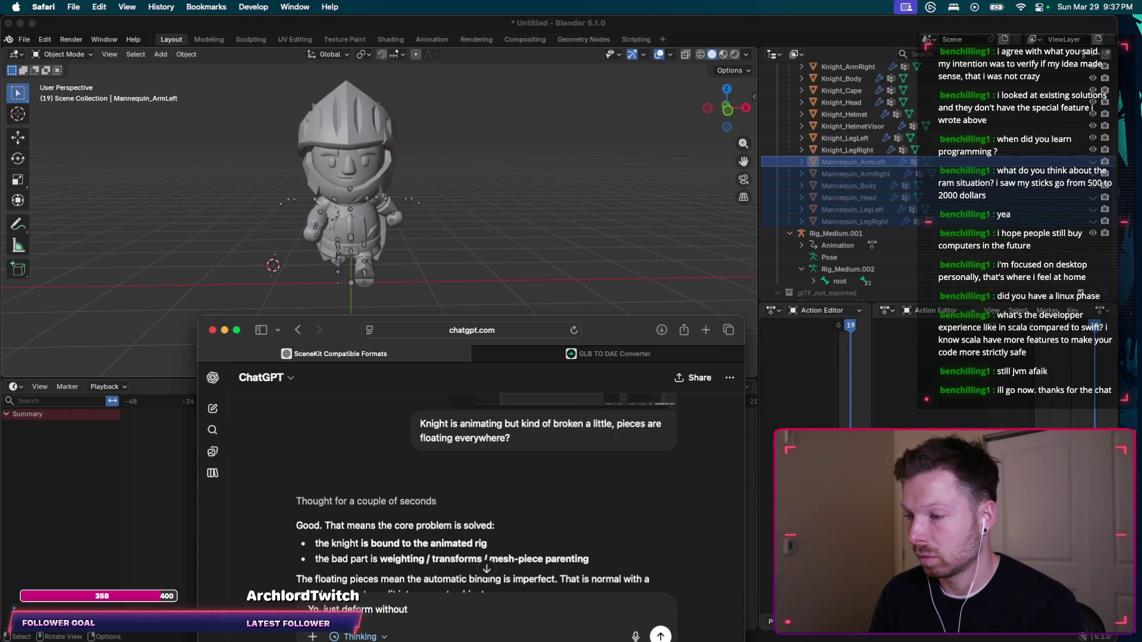
type(" any oth")
type("er opt")
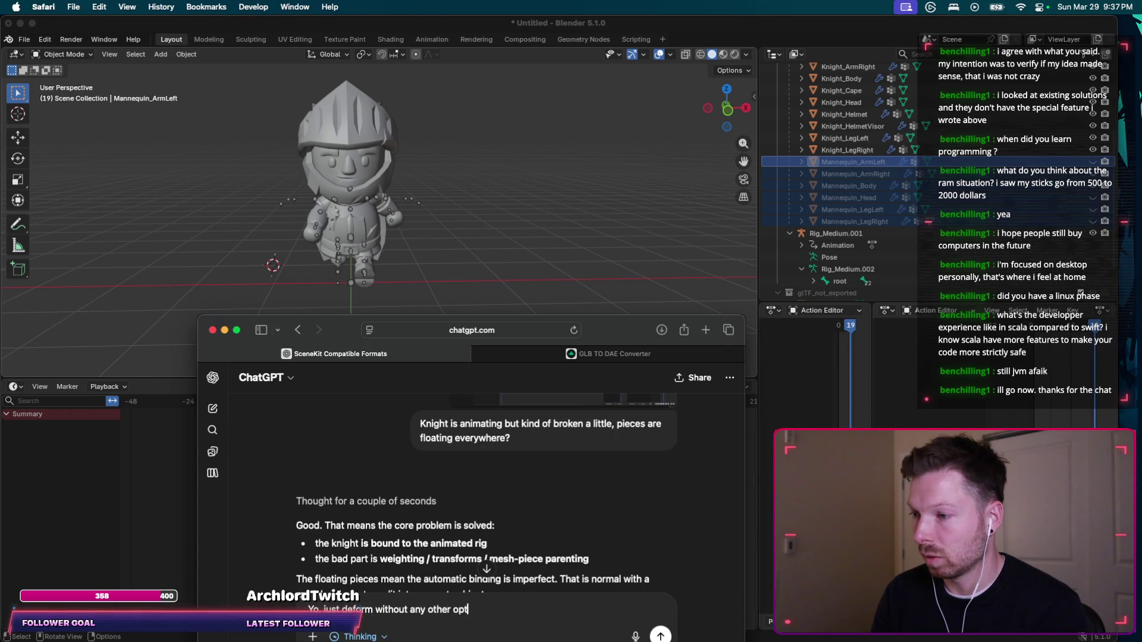
type("ions worked nicely without breaking things,")
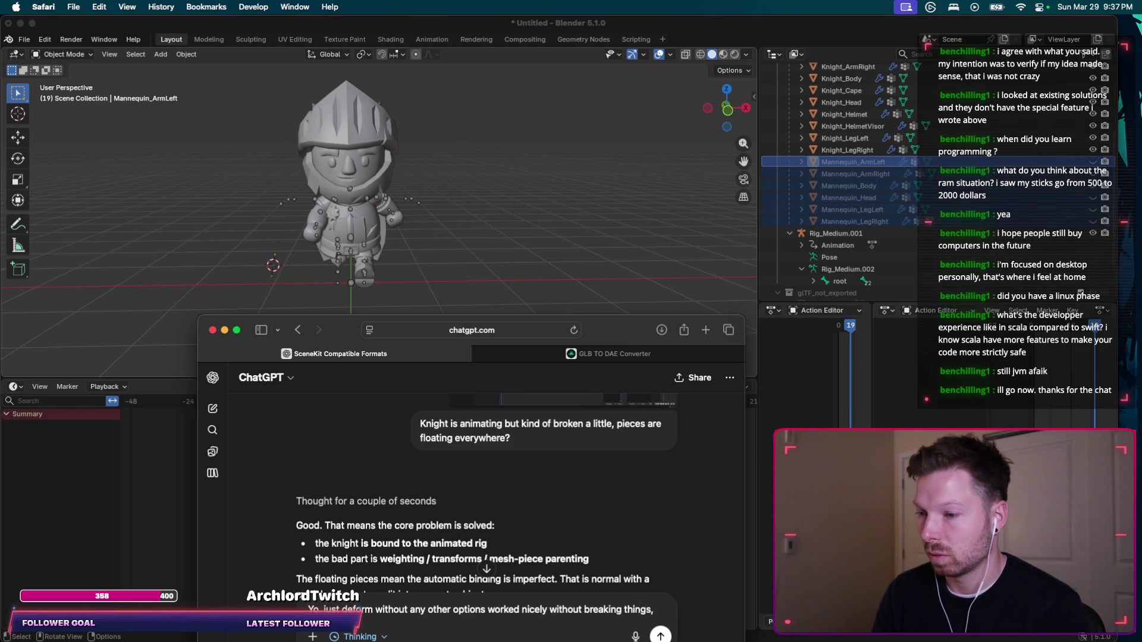
type(" any ide awhy?")
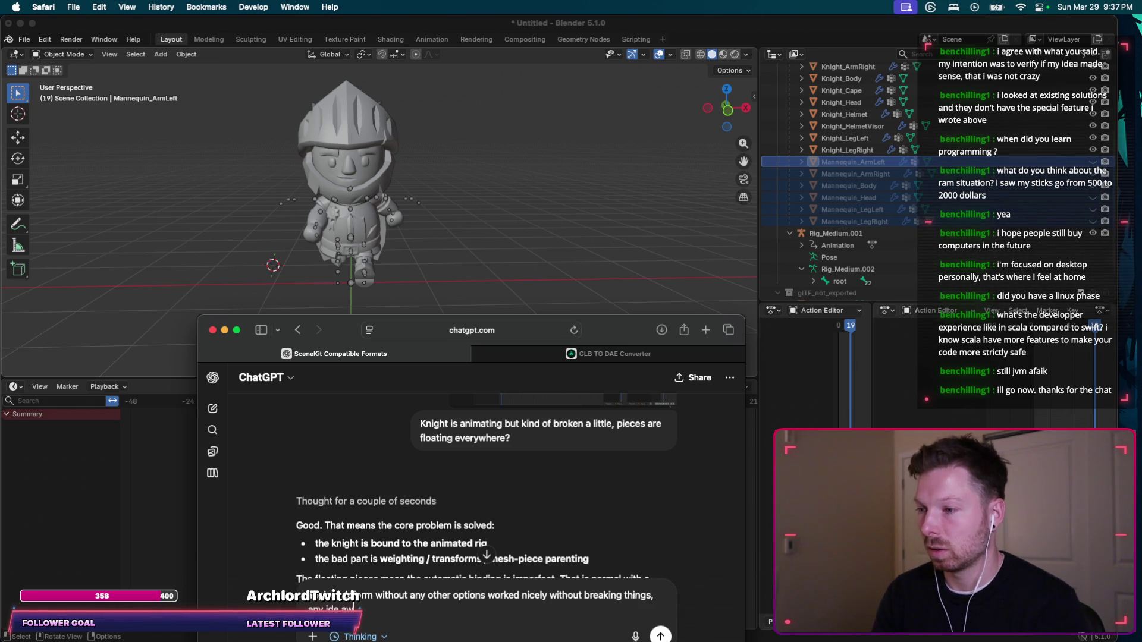
key("Return")
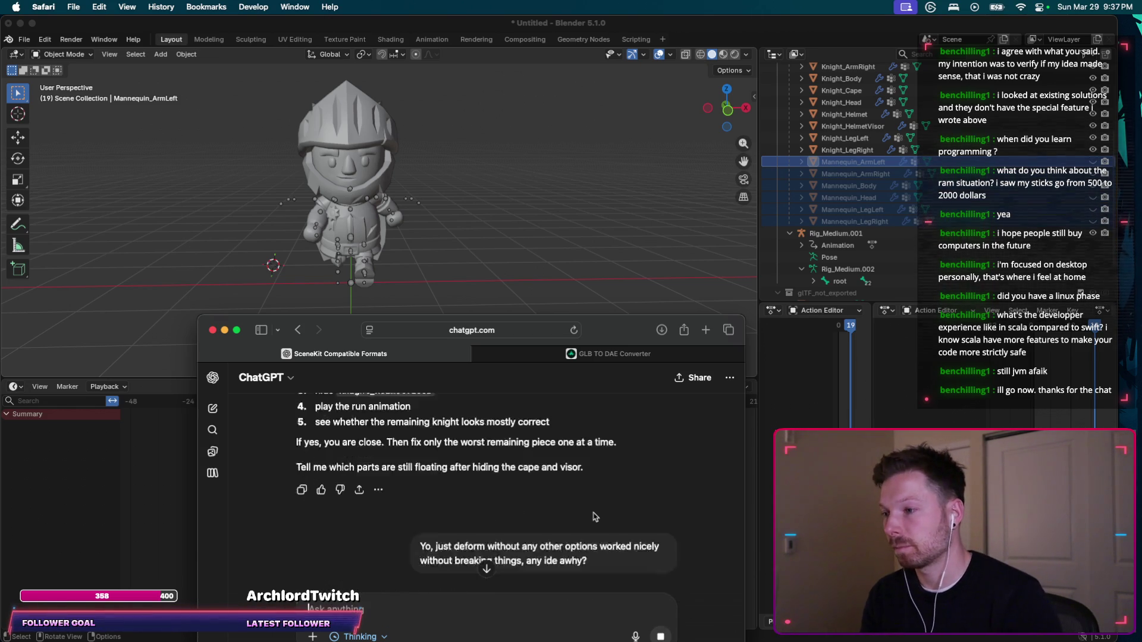
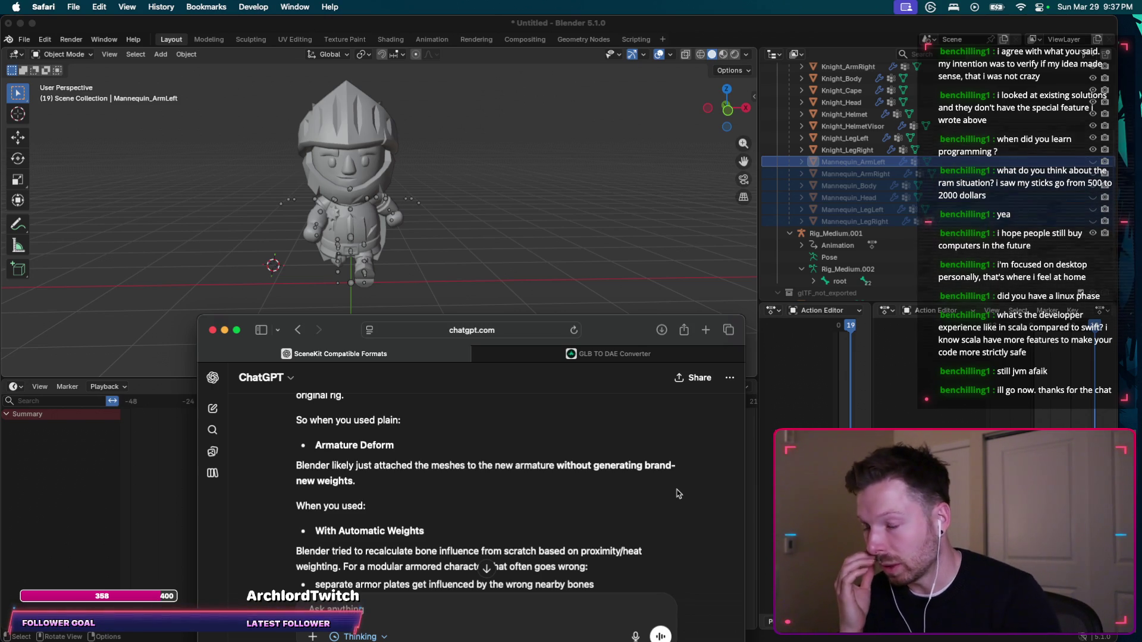
Zoom and orbit the viewport to look at the knight's back.
scroll(679, 494, "down", 3)
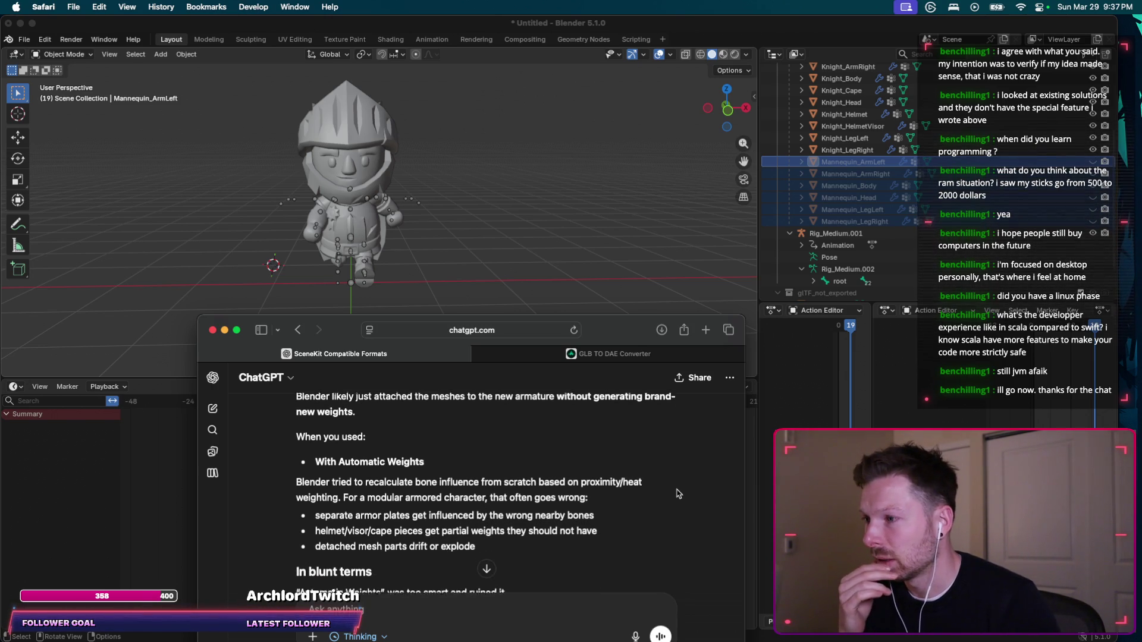
scroll(679, 494, "down", 2)
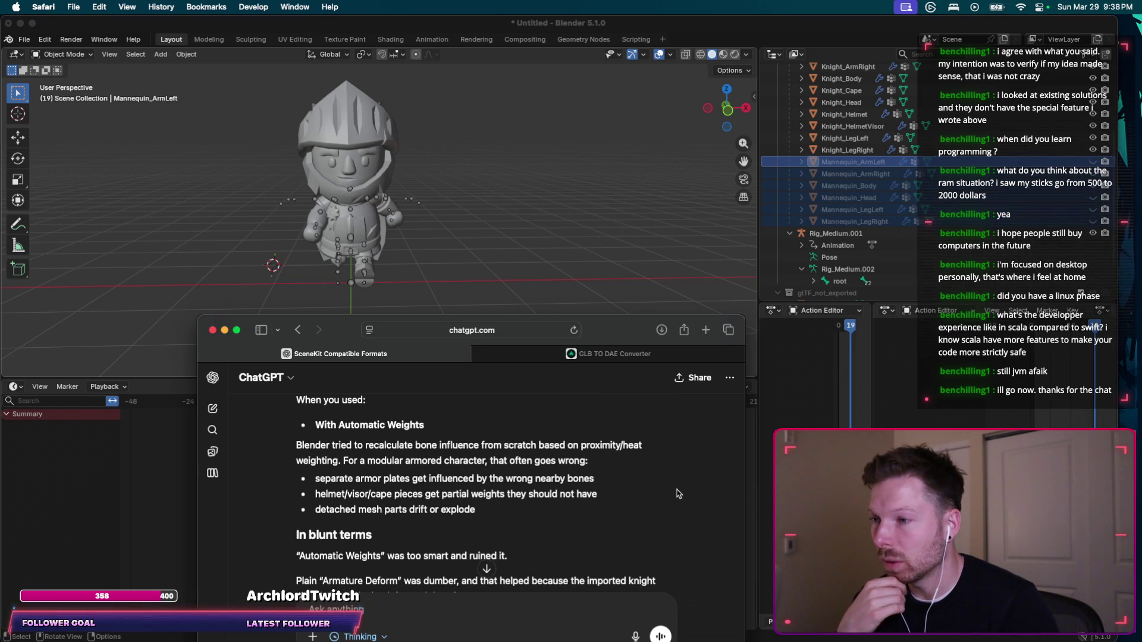
scroll(679, 494, "down", 2)
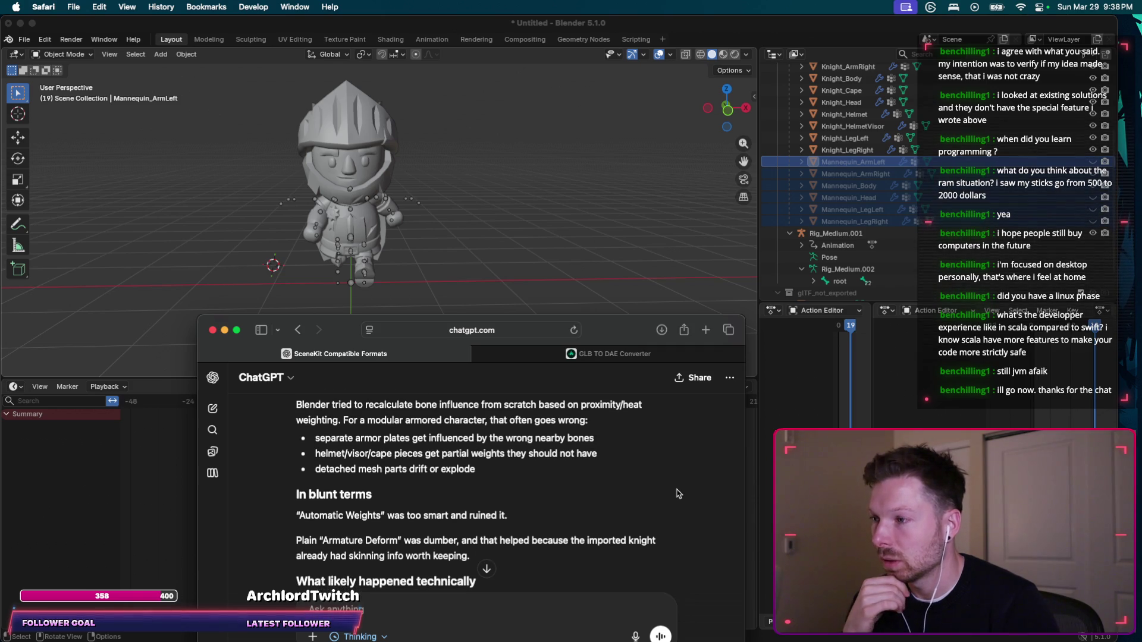
scroll(679, 494, "down", 3)
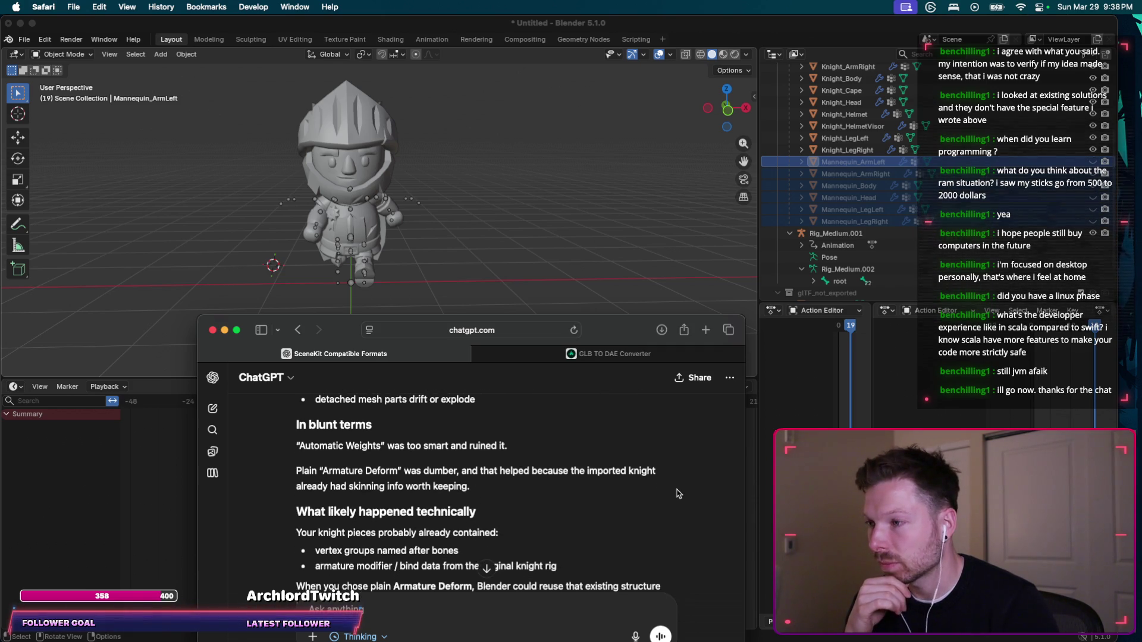
scroll(678, 494, "down", 1)
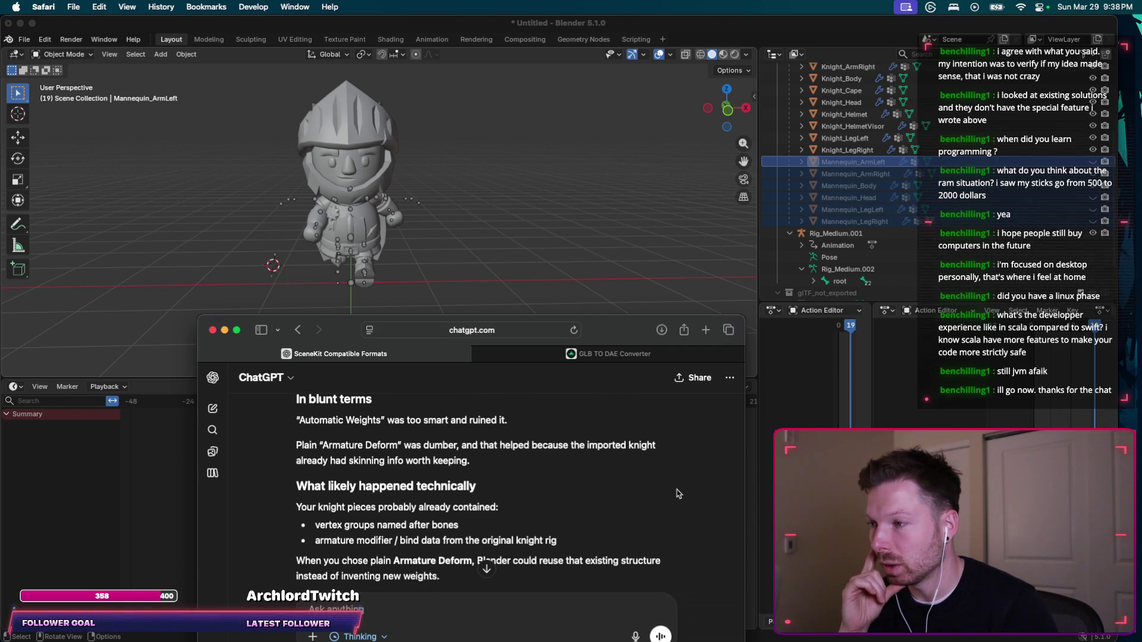
scroll(678, 494, "down", 2)
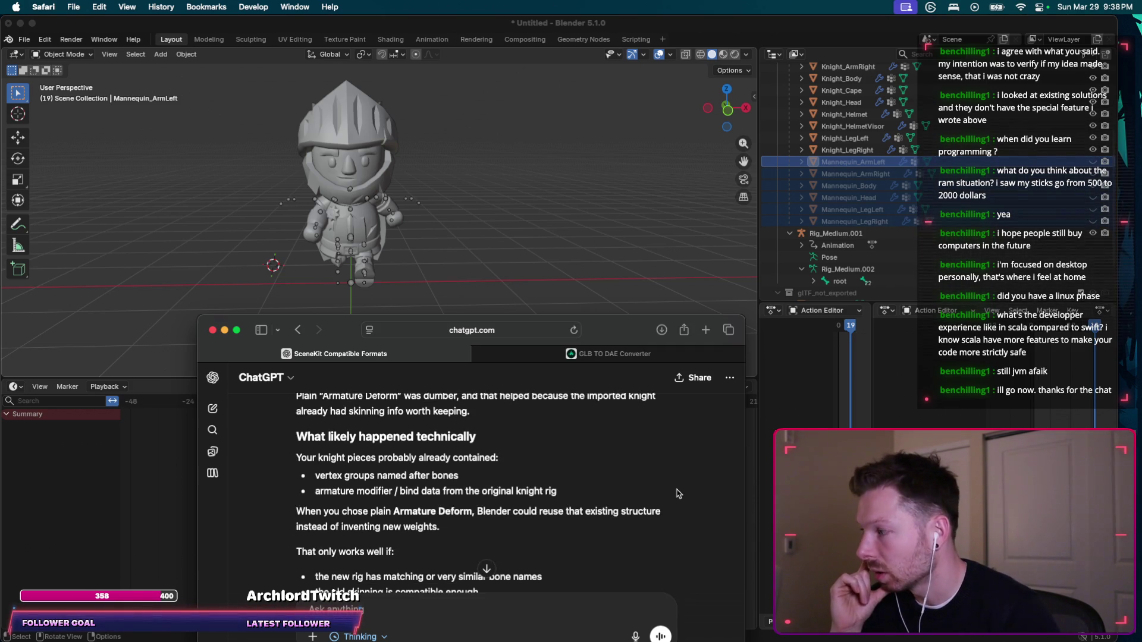
scroll(678, 494, "down", 10)
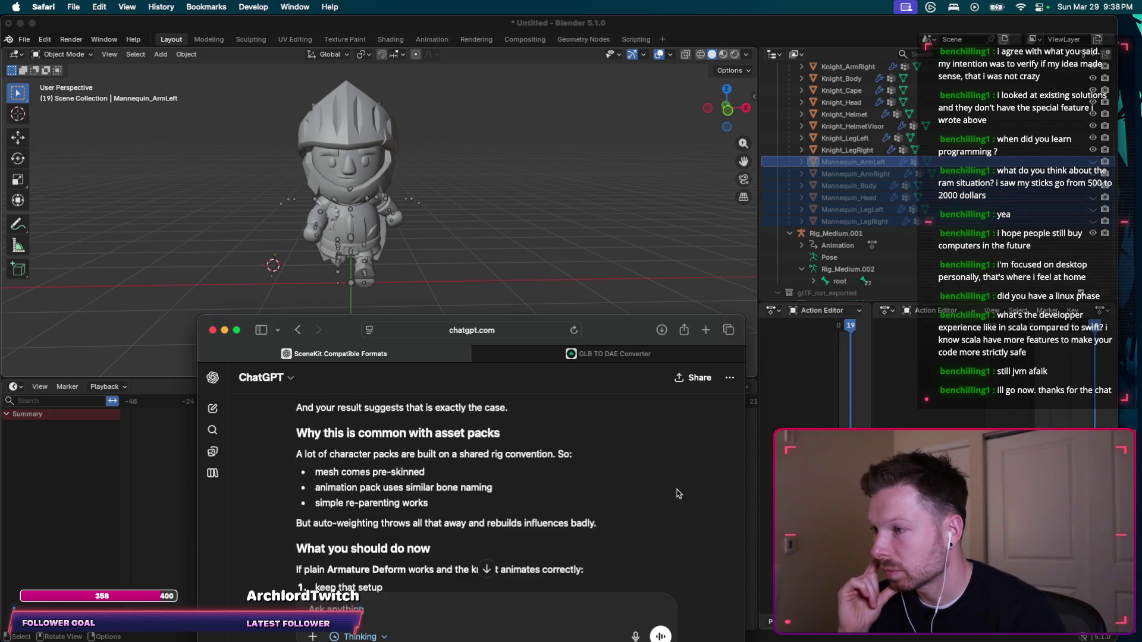
scroll(678, 494, "down", 5)
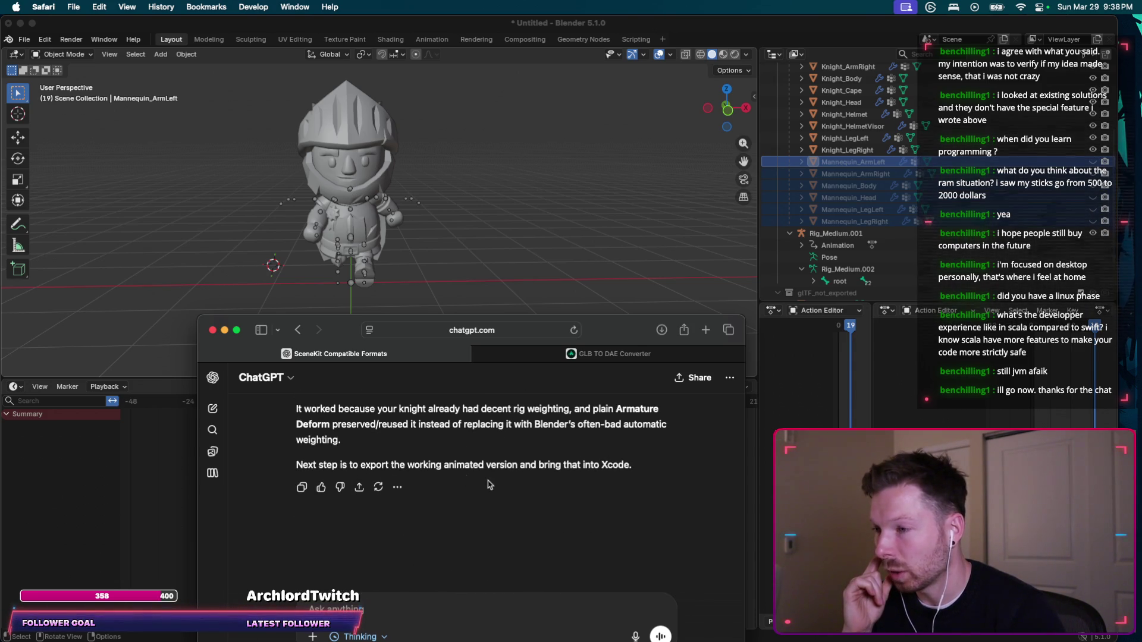
middle_click_drag(482, 252, 450, 269)
scroll(450, 269, "right", 10)
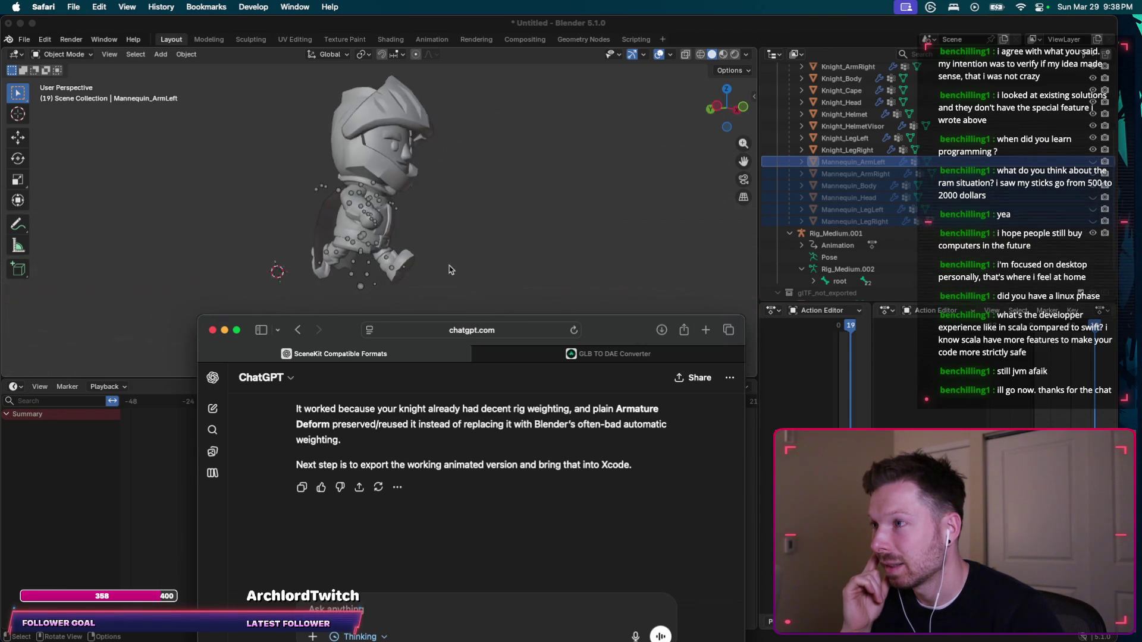
scroll(450, 269, "right", 10)
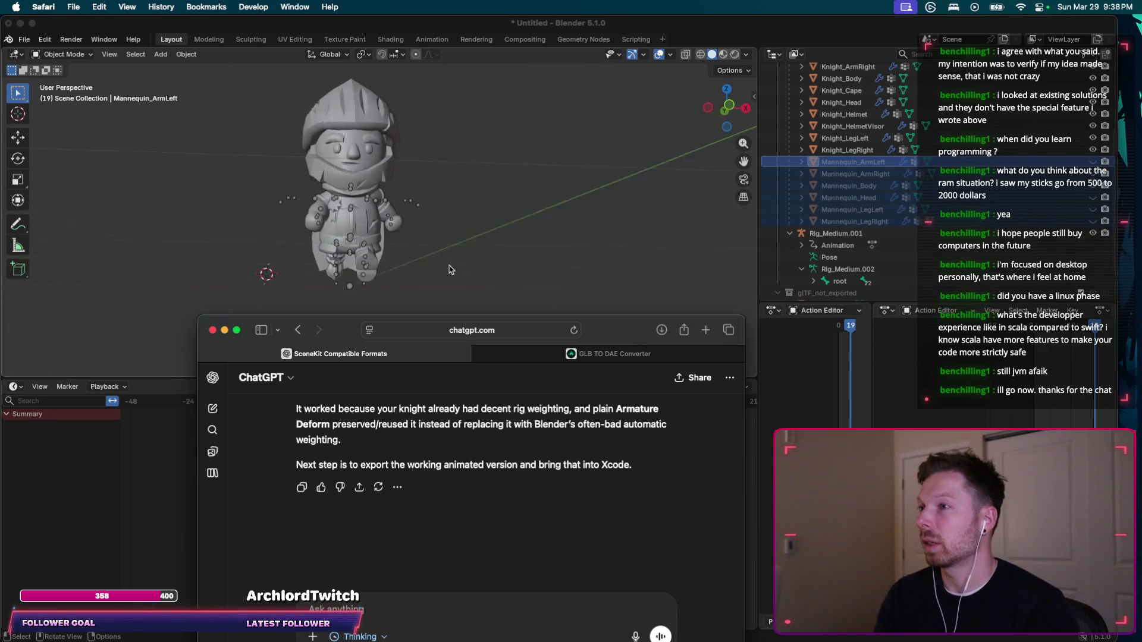
Show Blender's File > Export format list and screenshot it with Cmd+Shift+4.
left_click(73, 6)
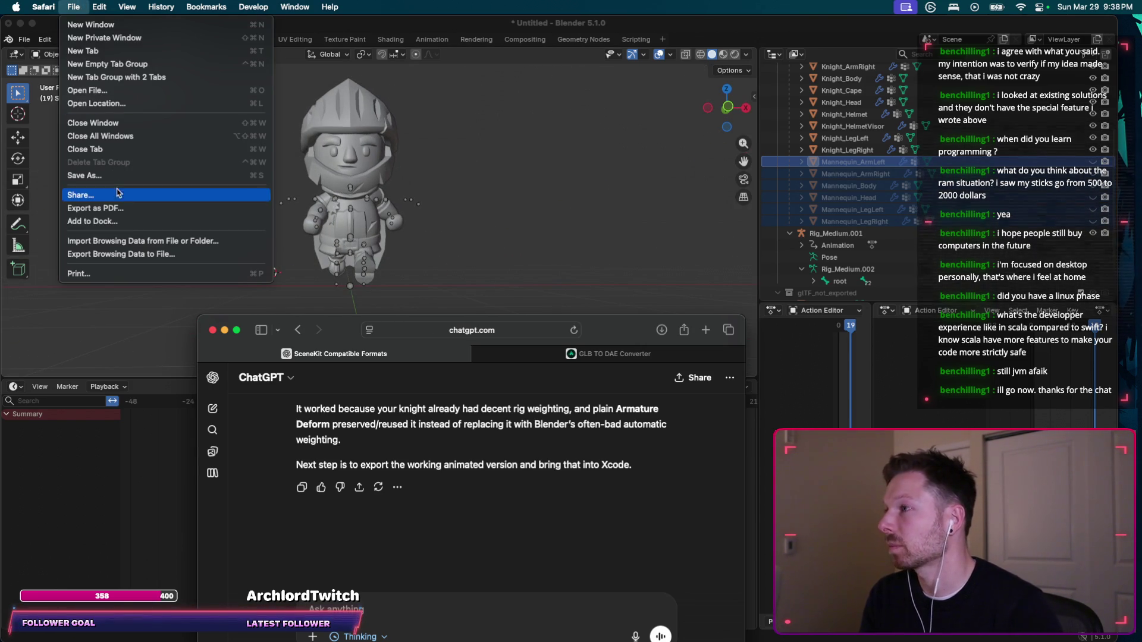
left_click(97, 462)
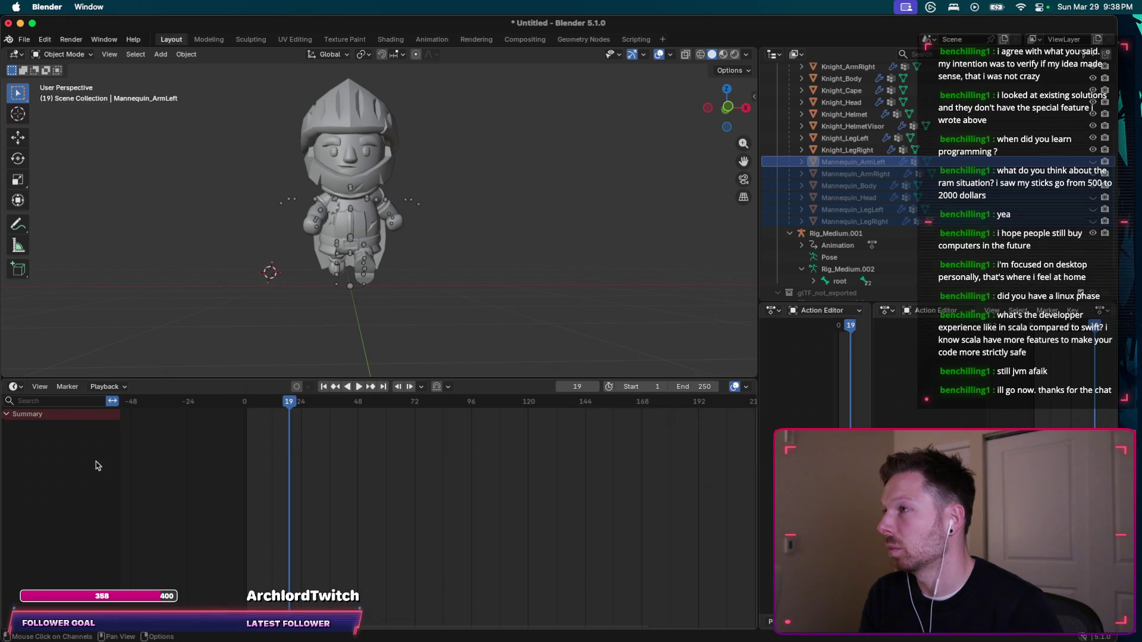
left_click(24, 39)
mouse_move(71, 214)
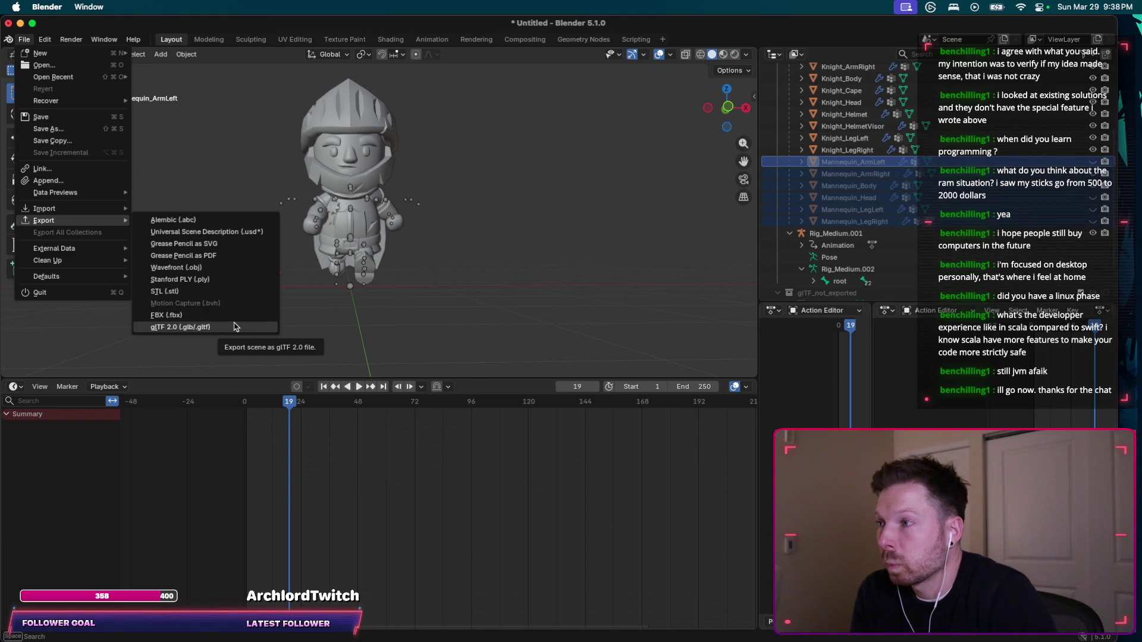
key("super+shift+4")
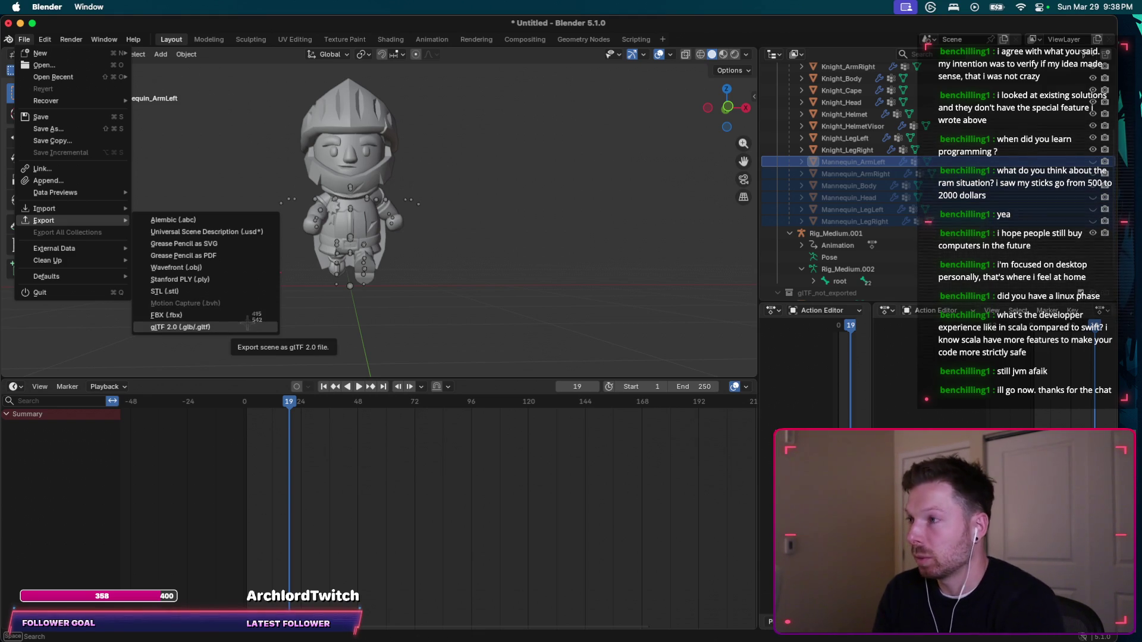
mouse_move(4, 5)
left_mouse_down()
mouse_move(92, 112)
mouse_move(398, 370)
mouse_move(433, 370)
left_mouse_up()
Ask ChatGPT 'as what do I export?' with the export-format screenshot attached.
key("super+Tab")
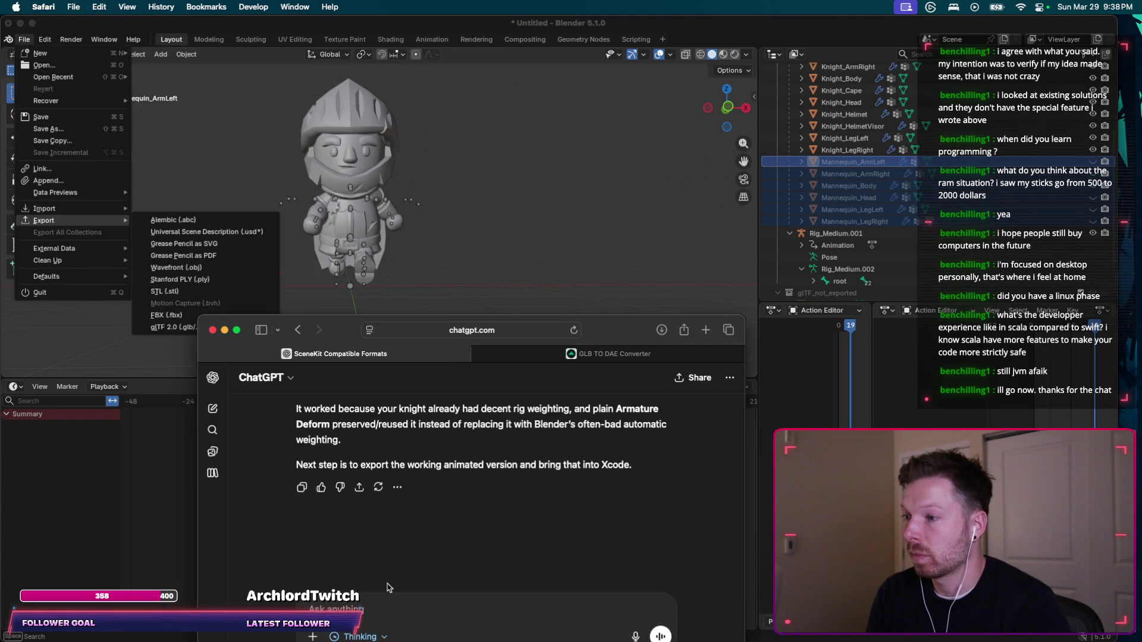
type("as what do I ")
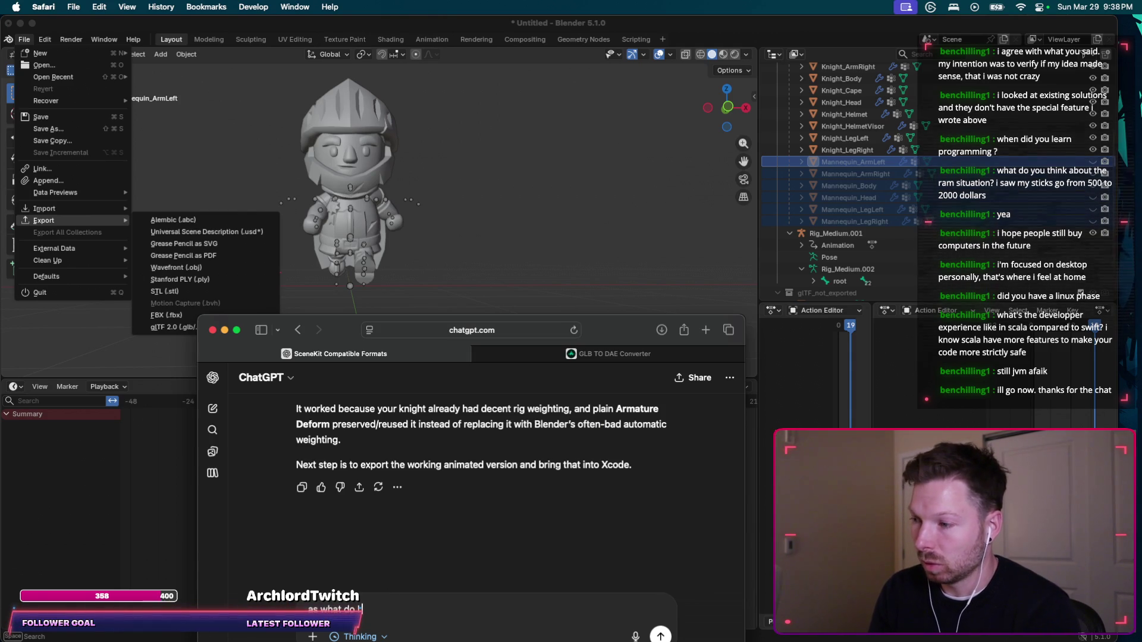
type("expert")
key("BackSpace")
key("BackSpace")
key("BackSpace")
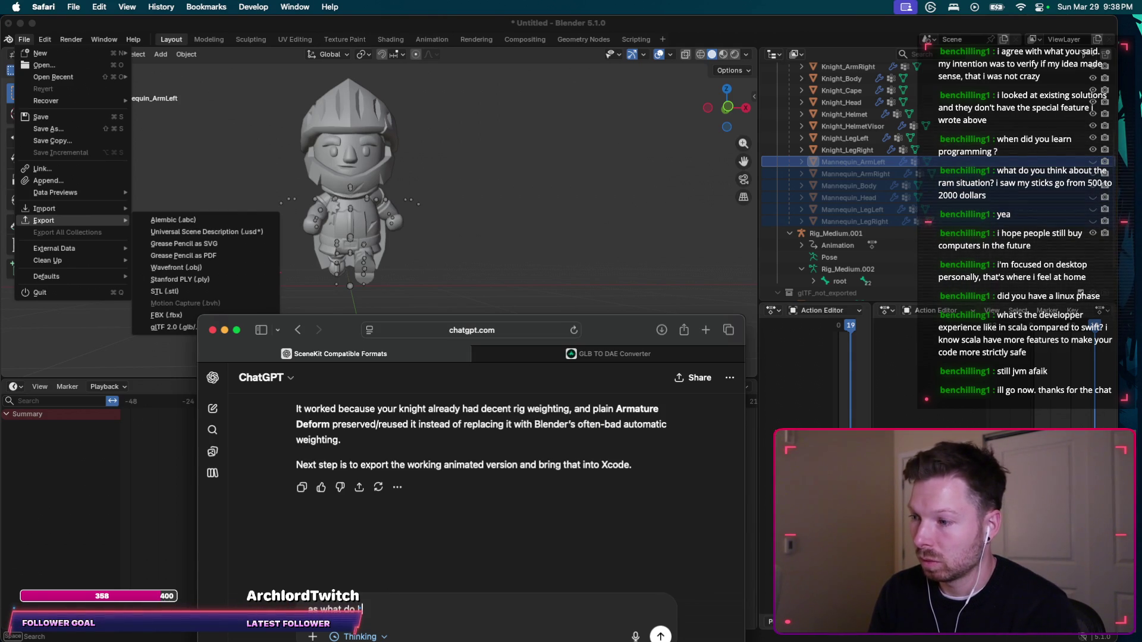
type("?")
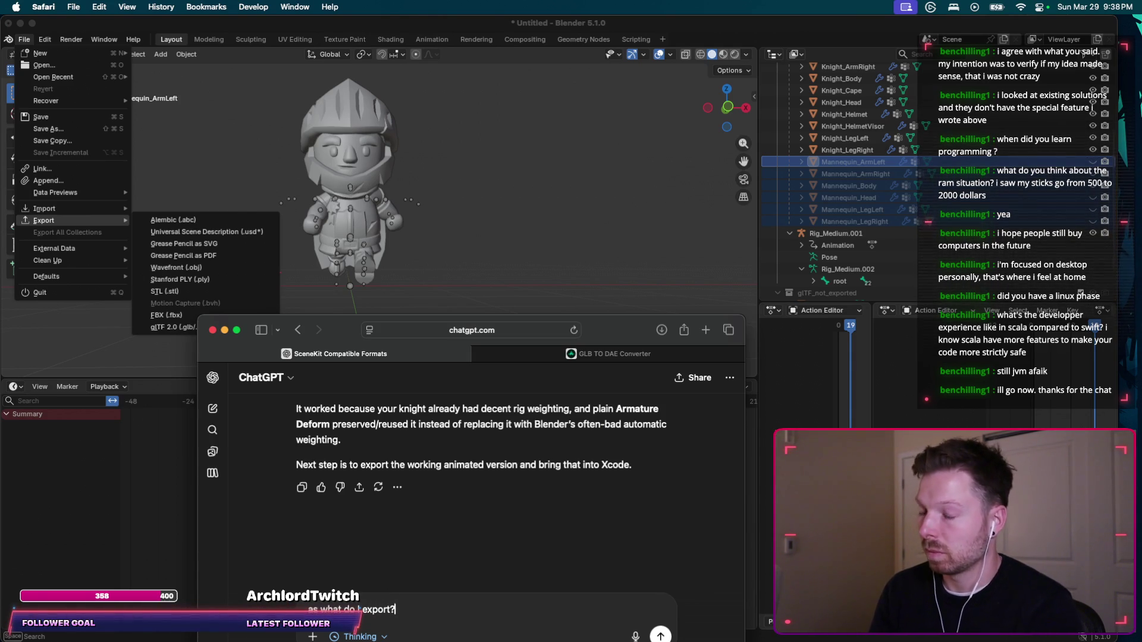
key("super+v")
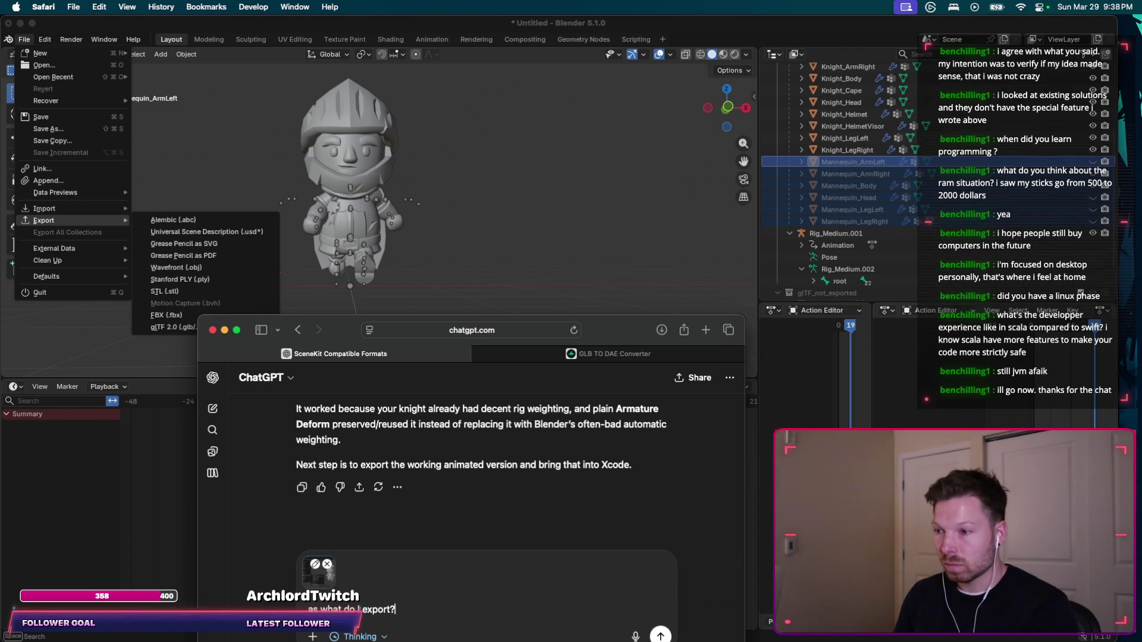
key("Return")
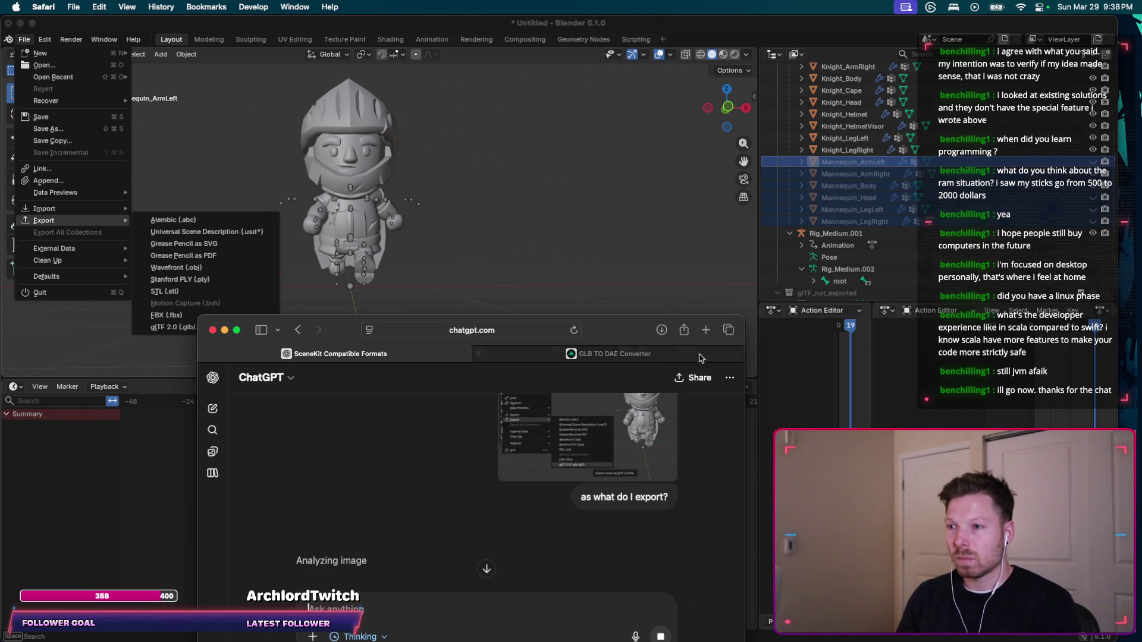
Edit the sent question to add '?', resend it and read the FBX-first advice.
left_click_drag(640, 333, 654, 297)
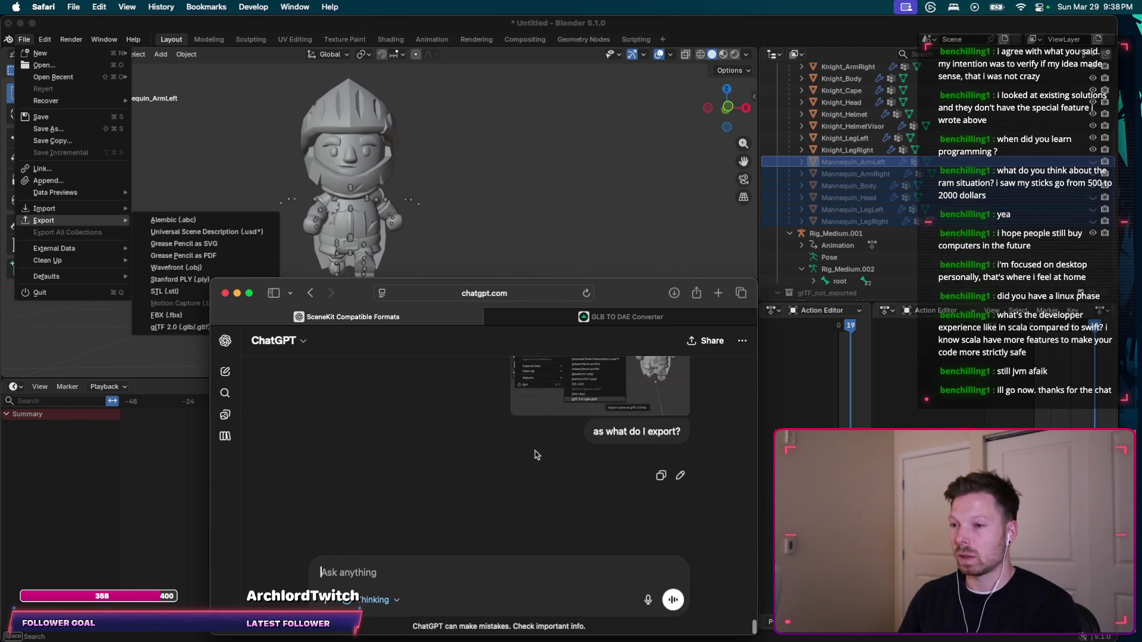
left_click(679, 475)
left_click(629, 433)
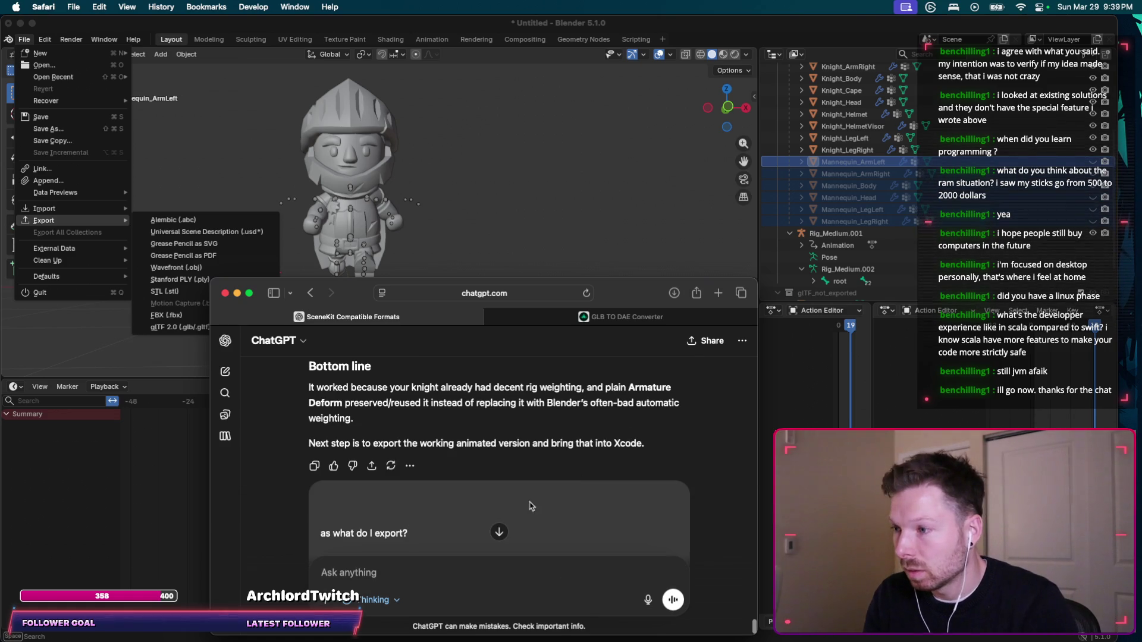
type("?")
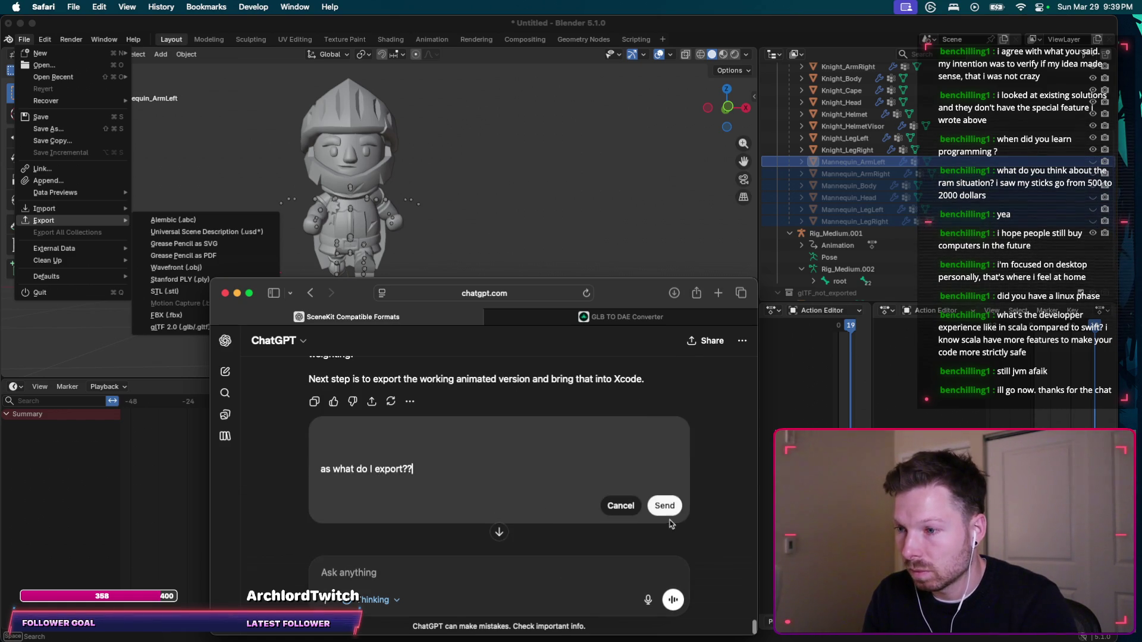
left_click(662, 505)
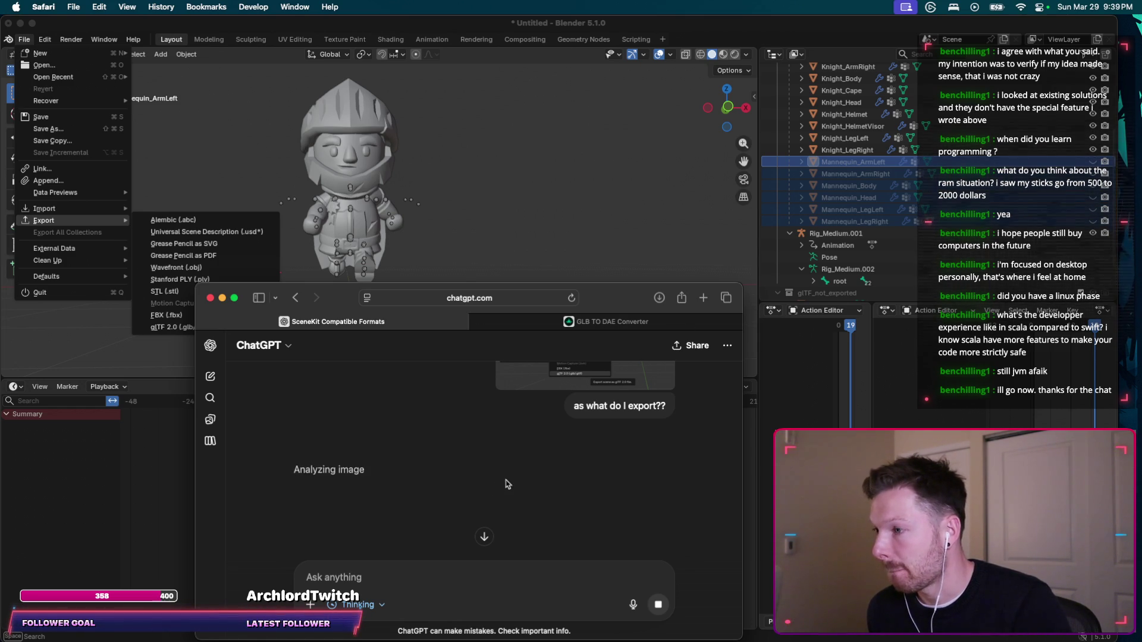
scroll(504, 479, "down", 2)
left_click_drag(618, 299, 632, 296)
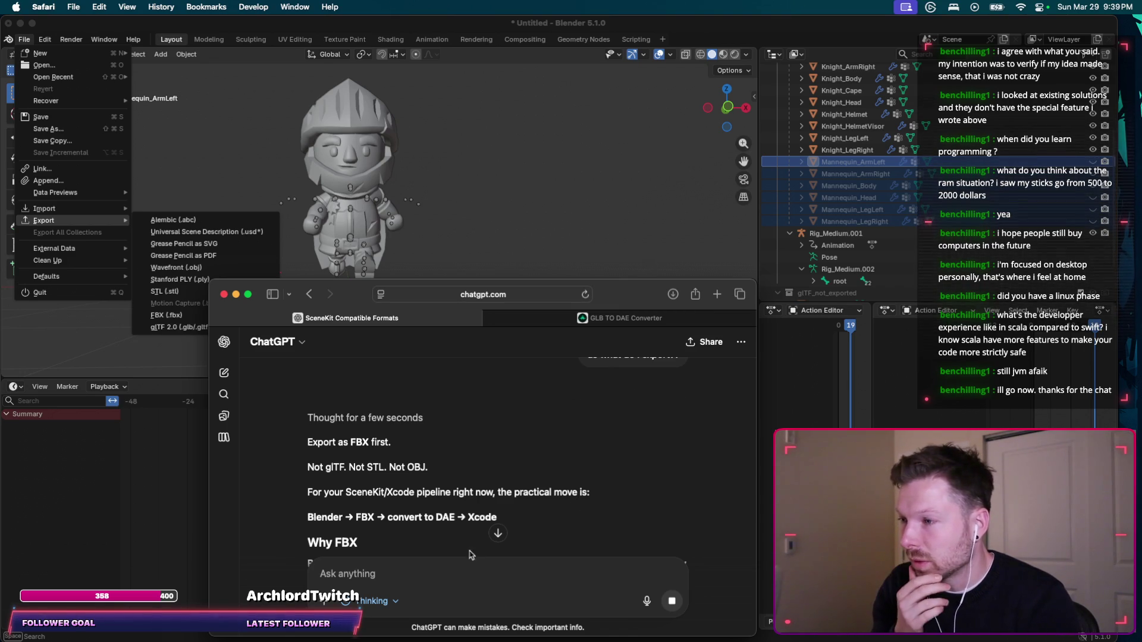
scroll(476, 500, "down", 1)
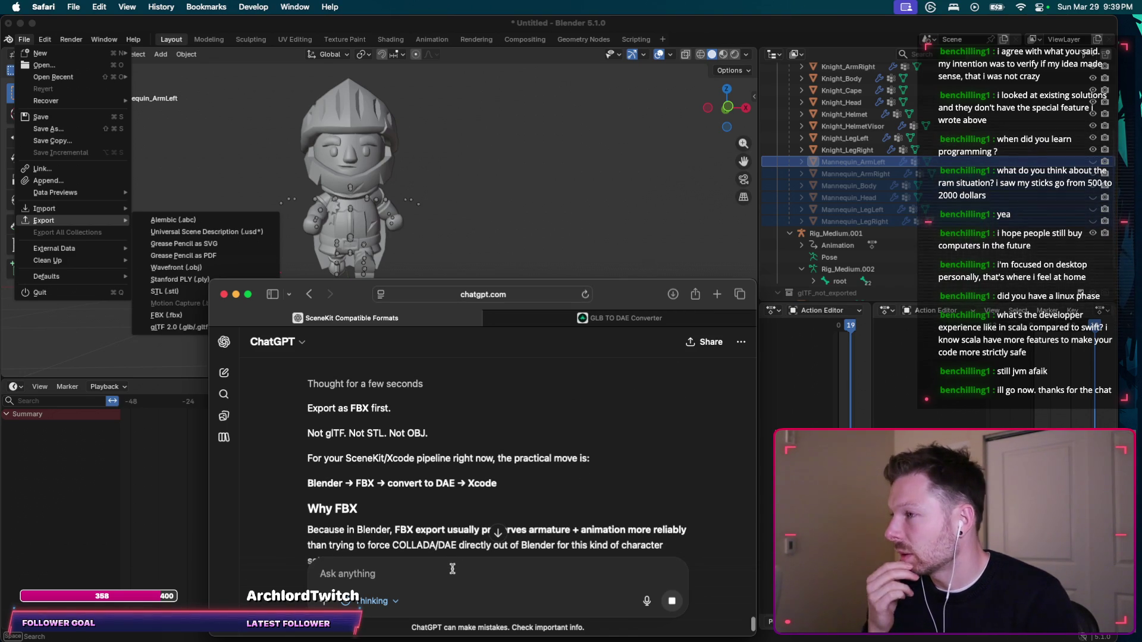
Send the follow-up 'why not .glb and then to .dae?' to ChatGPT.
type("why not")
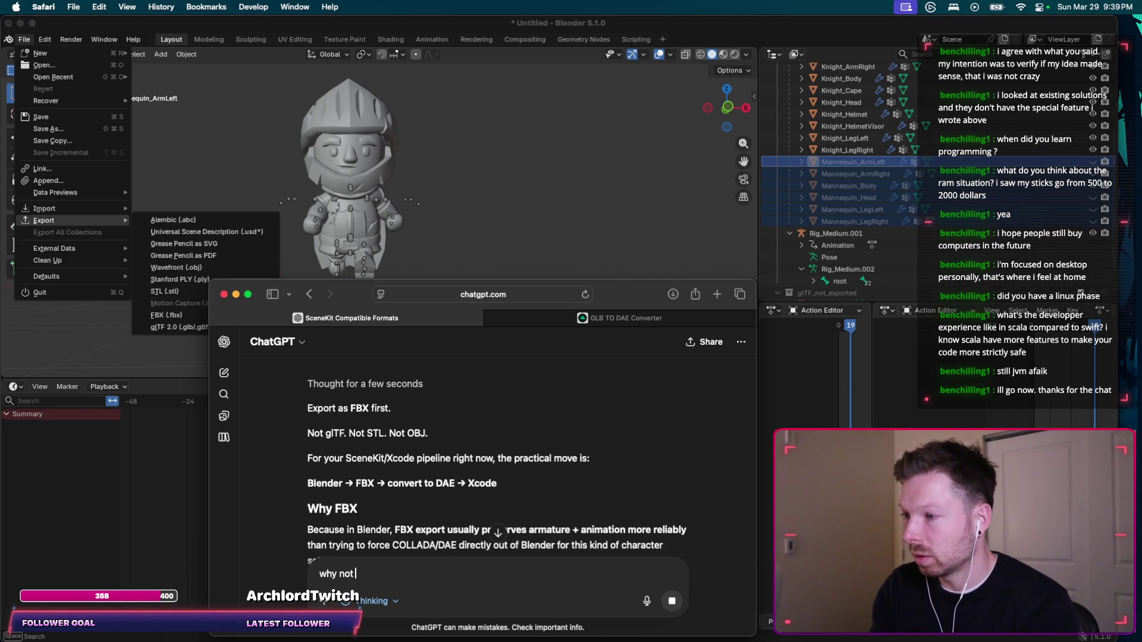
type(" .glb ")
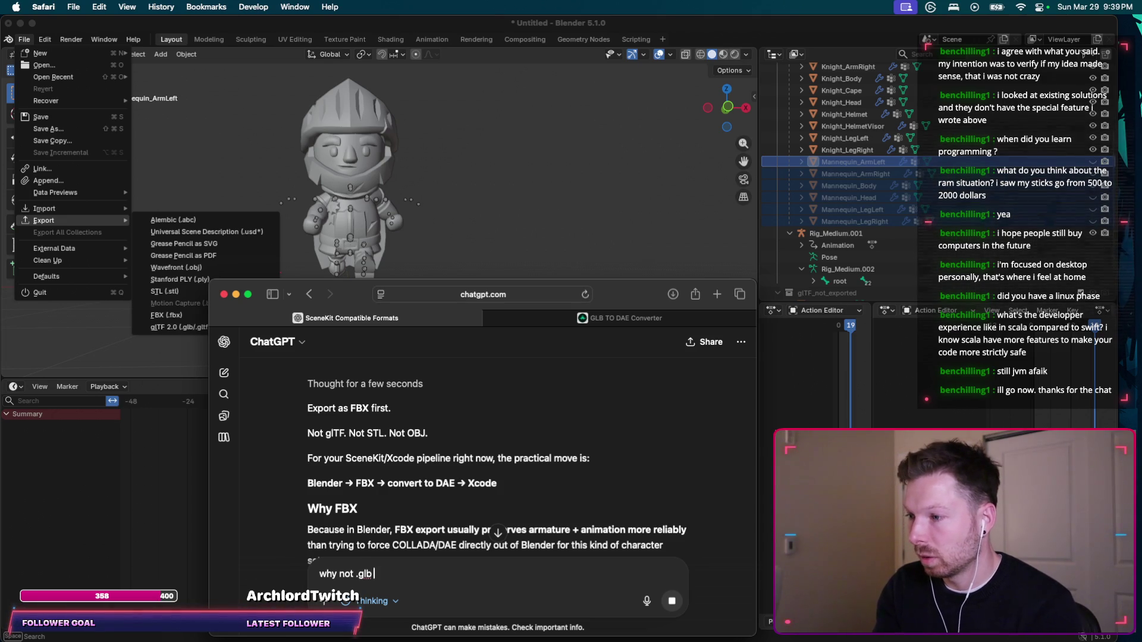
type("and then to .dae?")
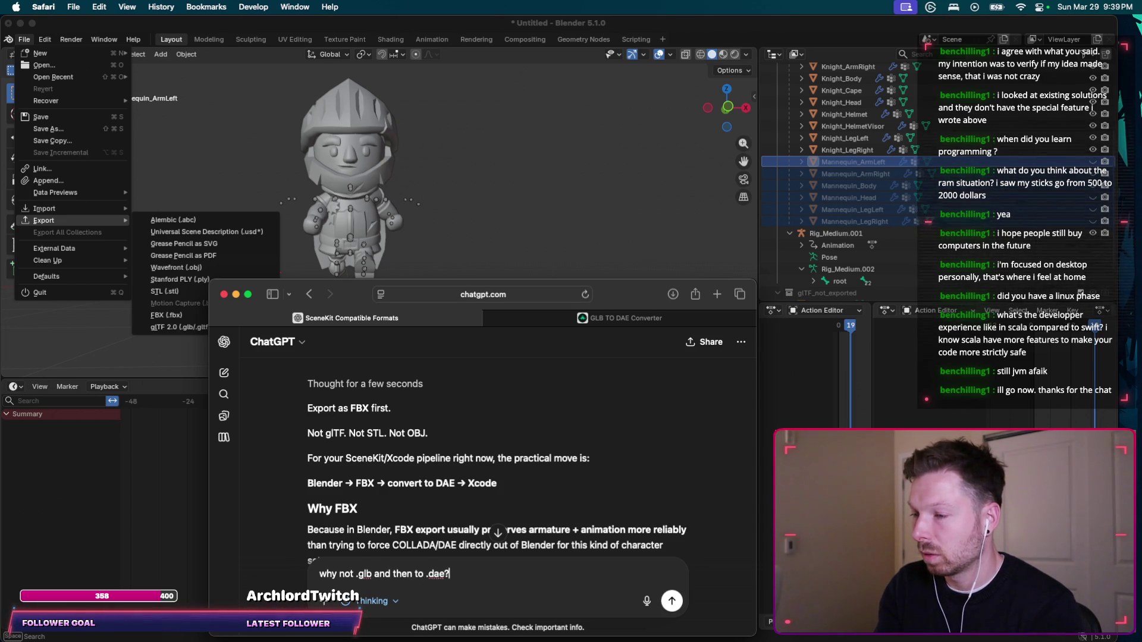
key("Return")
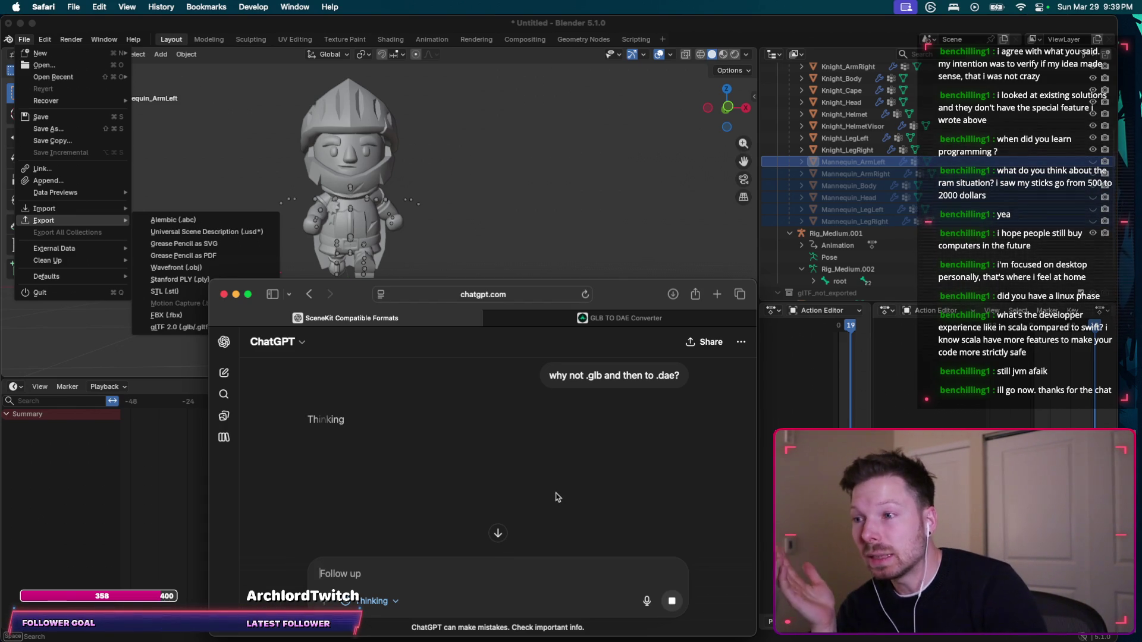
Read ChatGPT's reply on FBX versus GLB-to-DAE, then begin a glTF export in Blender.
scroll(557, 497, "down", 2)
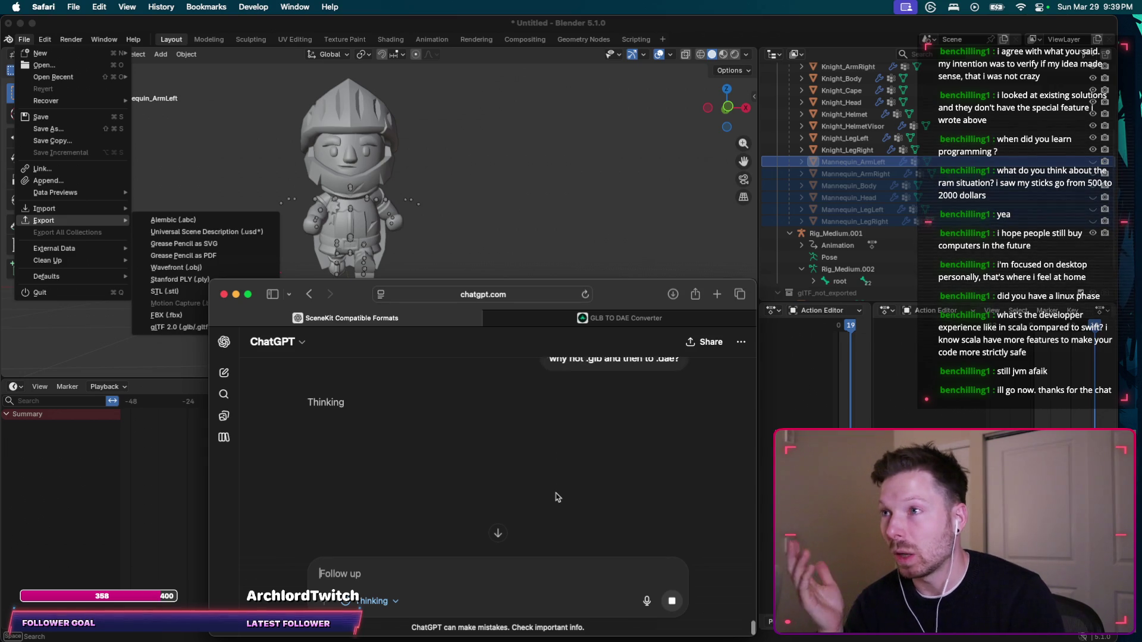
scroll(557, 497, "up", 2)
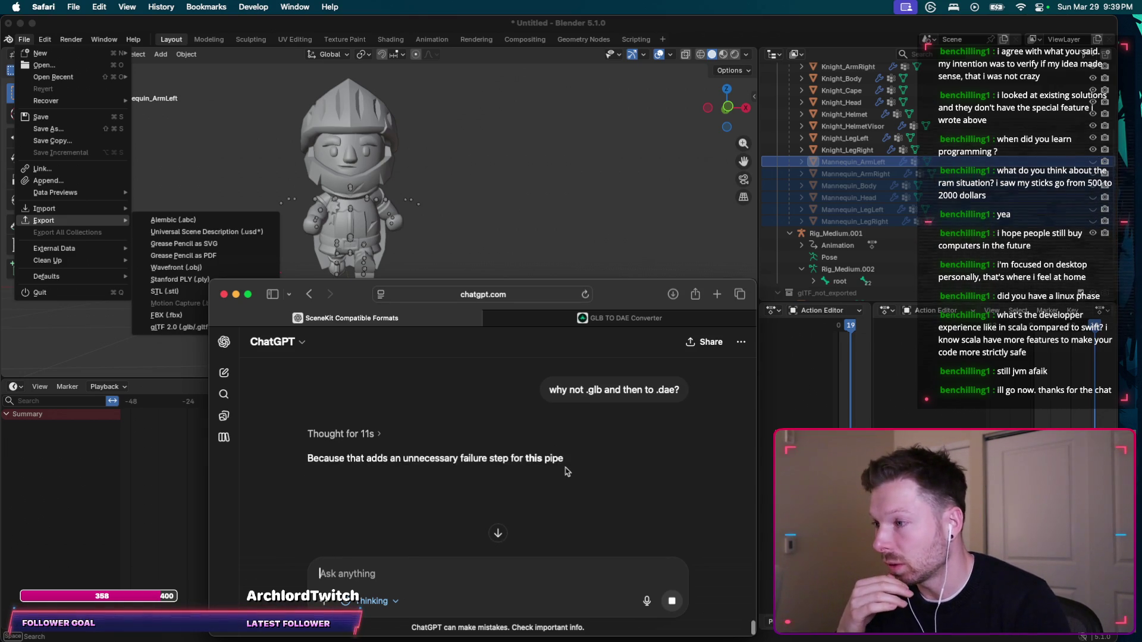
scroll(567, 471, "down", 1)
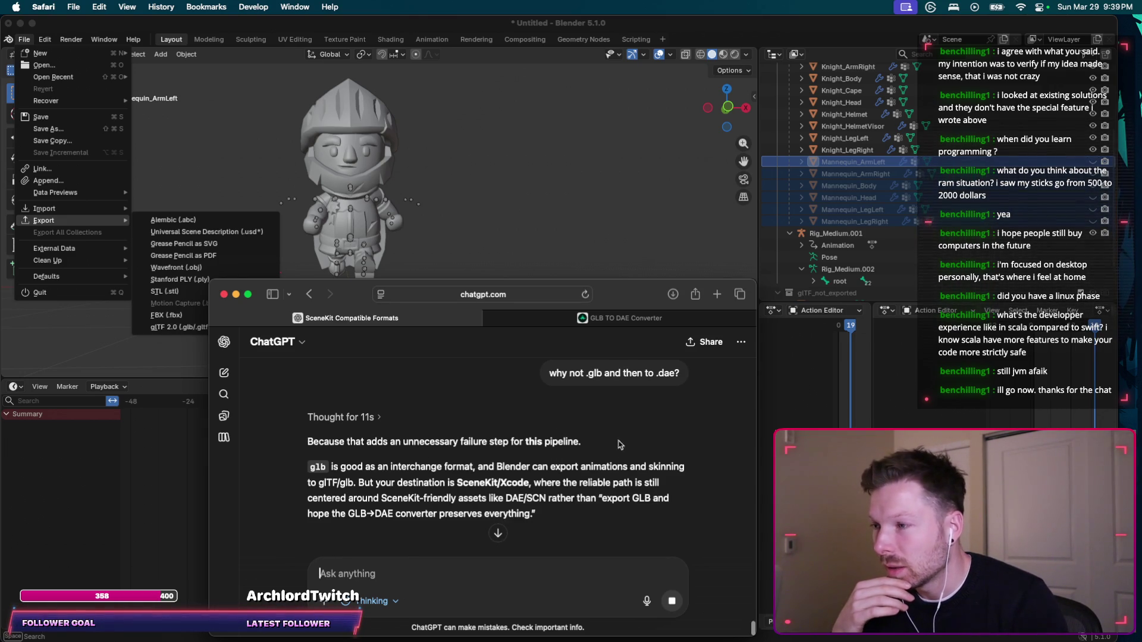
scroll(614, 453, "down", 1)
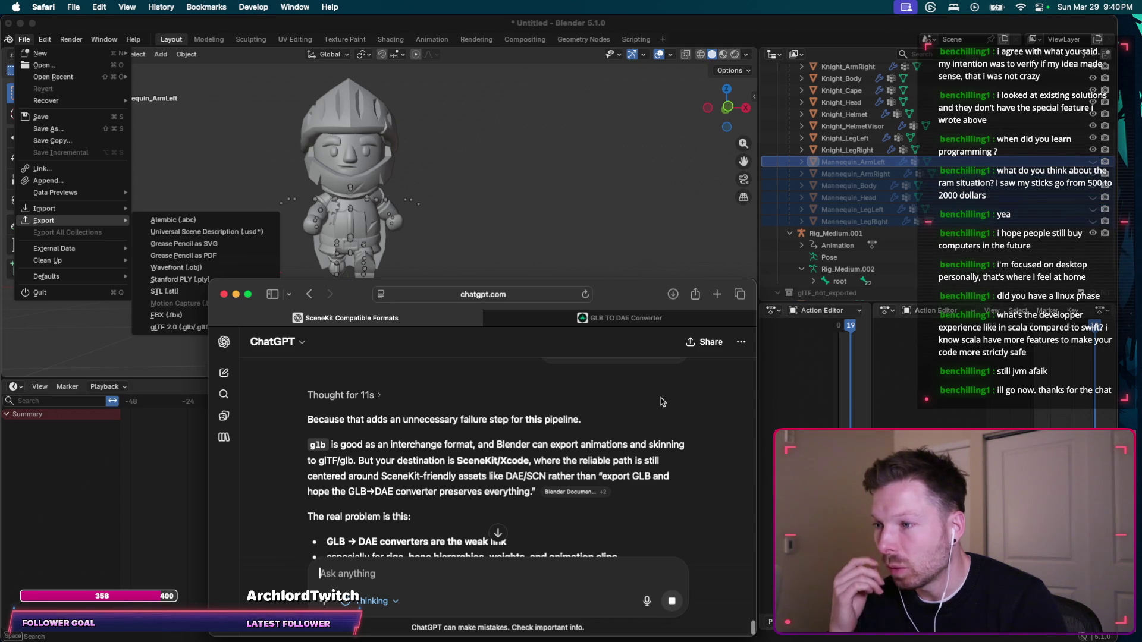
scroll(662, 402, "down", 1)
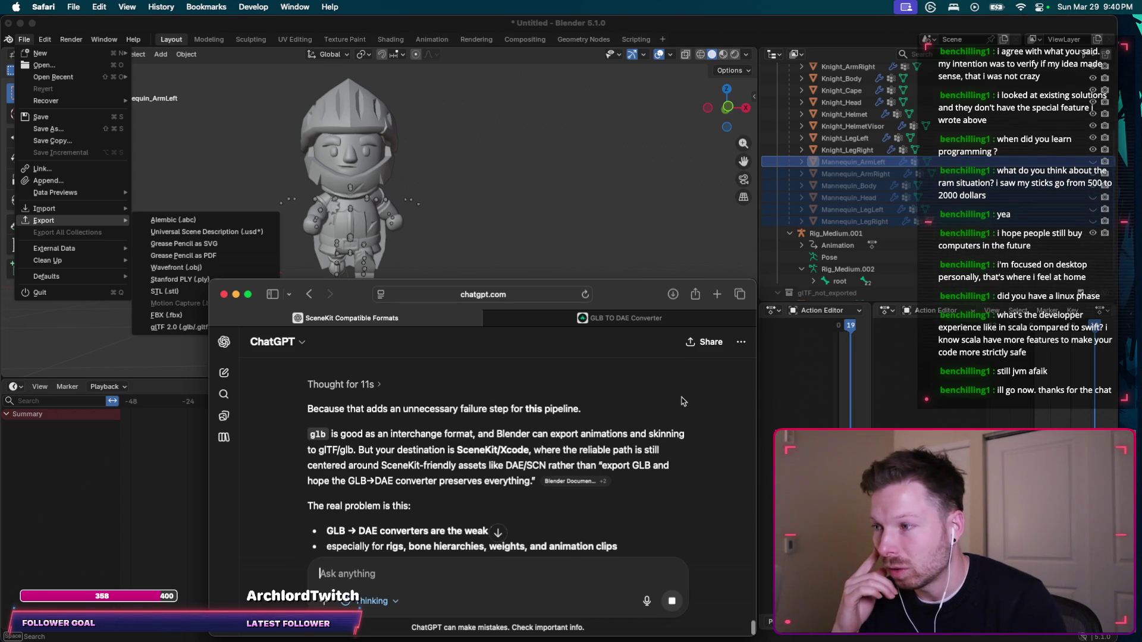
scroll(682, 401, "down", 1)
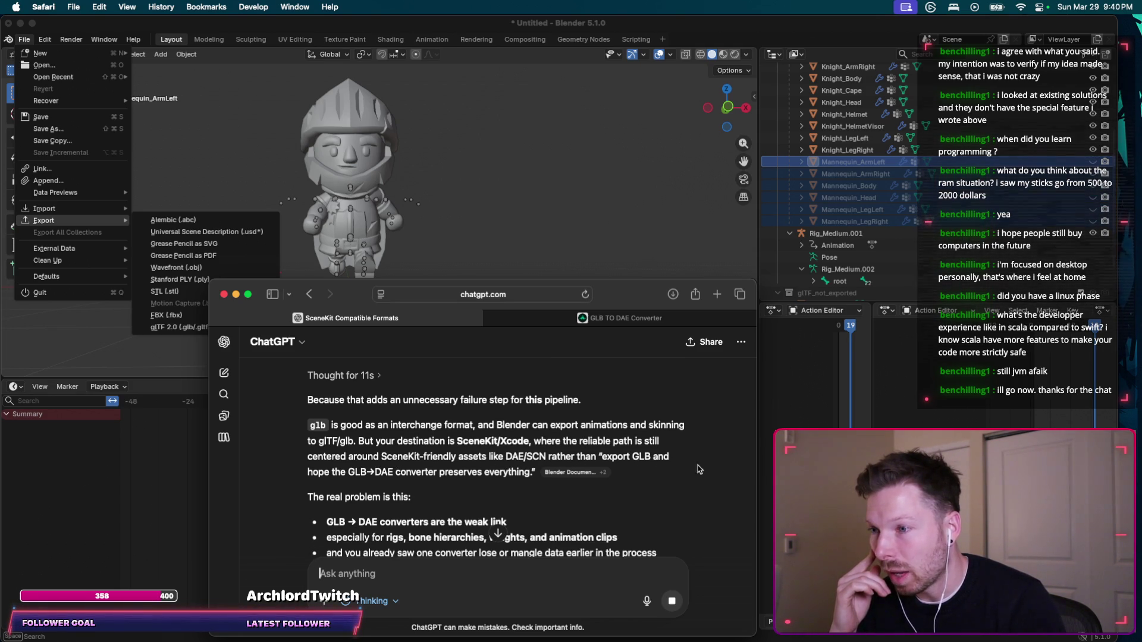
scroll(699, 469, "down", 1)
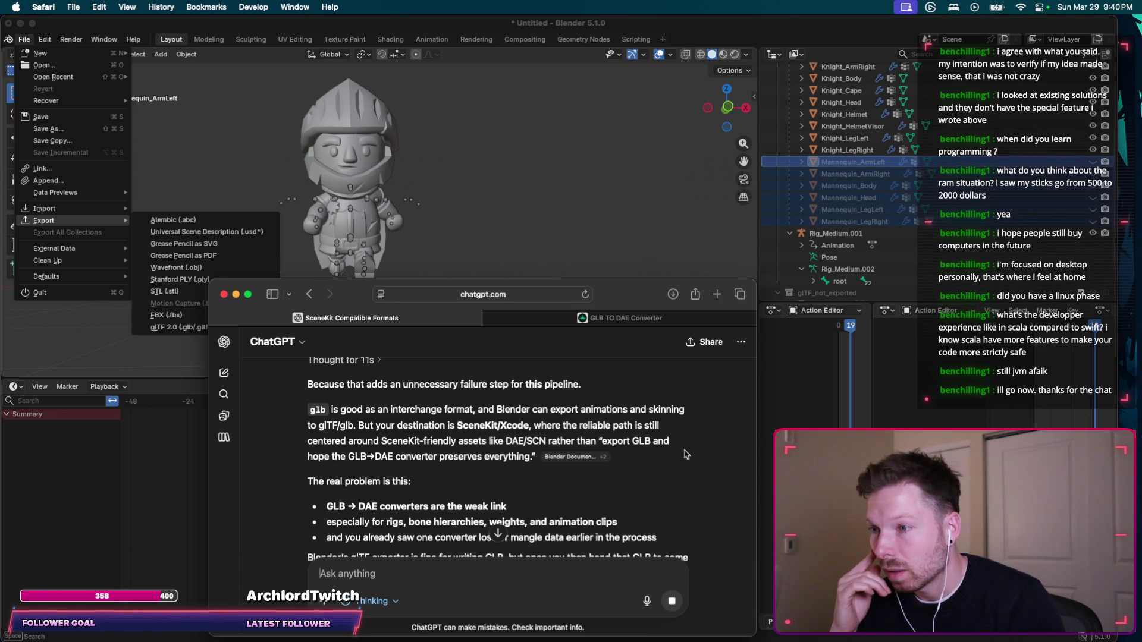
scroll(684, 446, "down", 2)
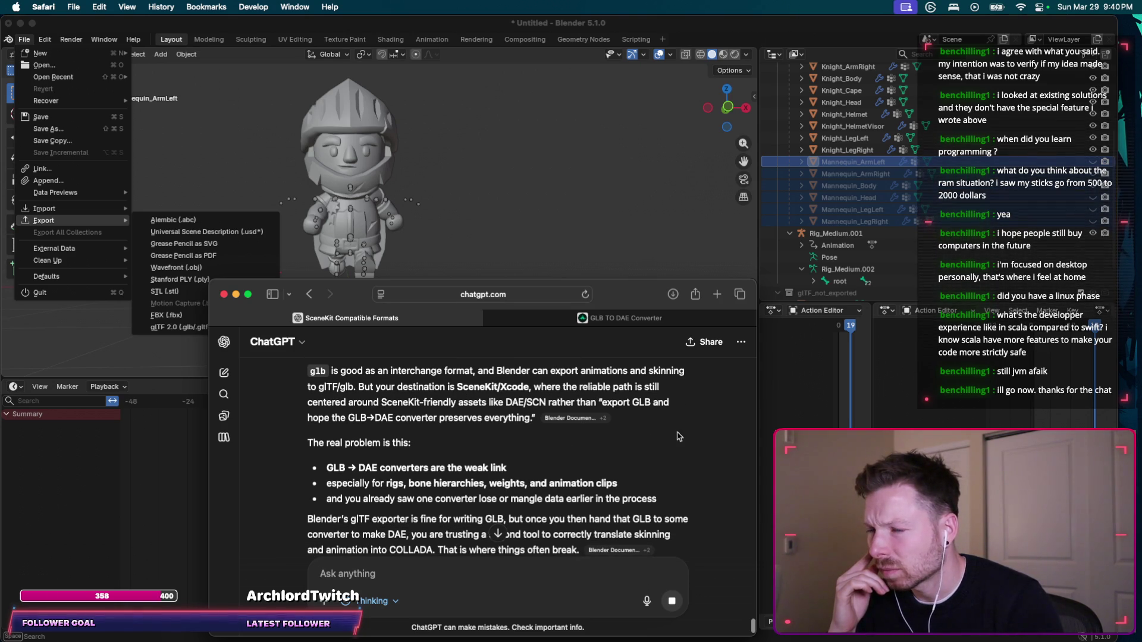
scroll(679, 437, "down", 1)
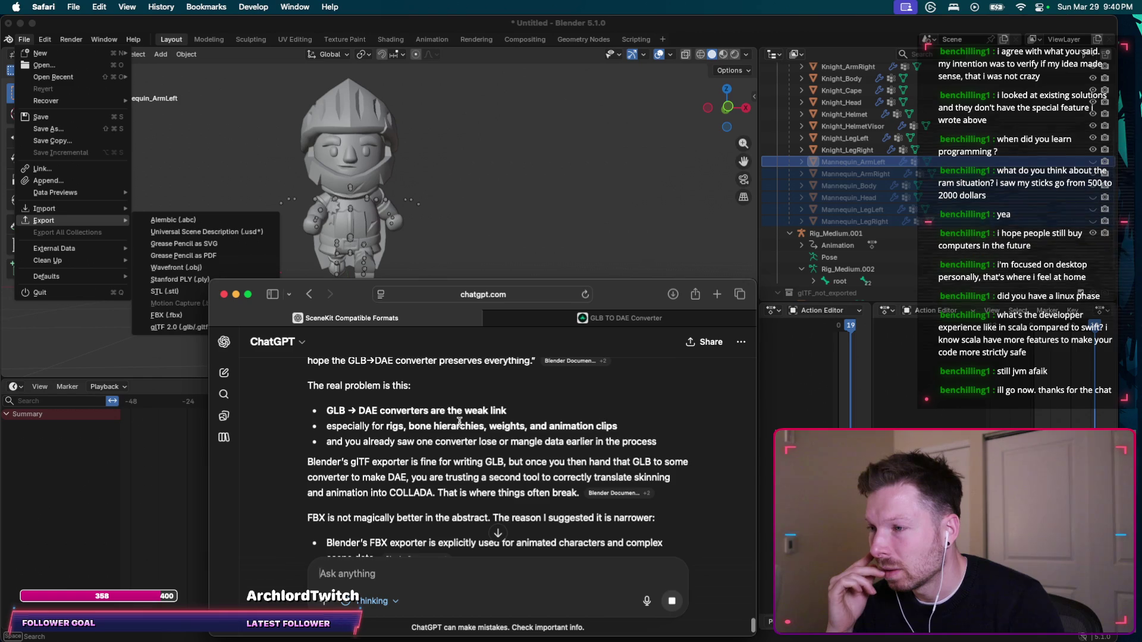
scroll(494, 434, "down", 5)
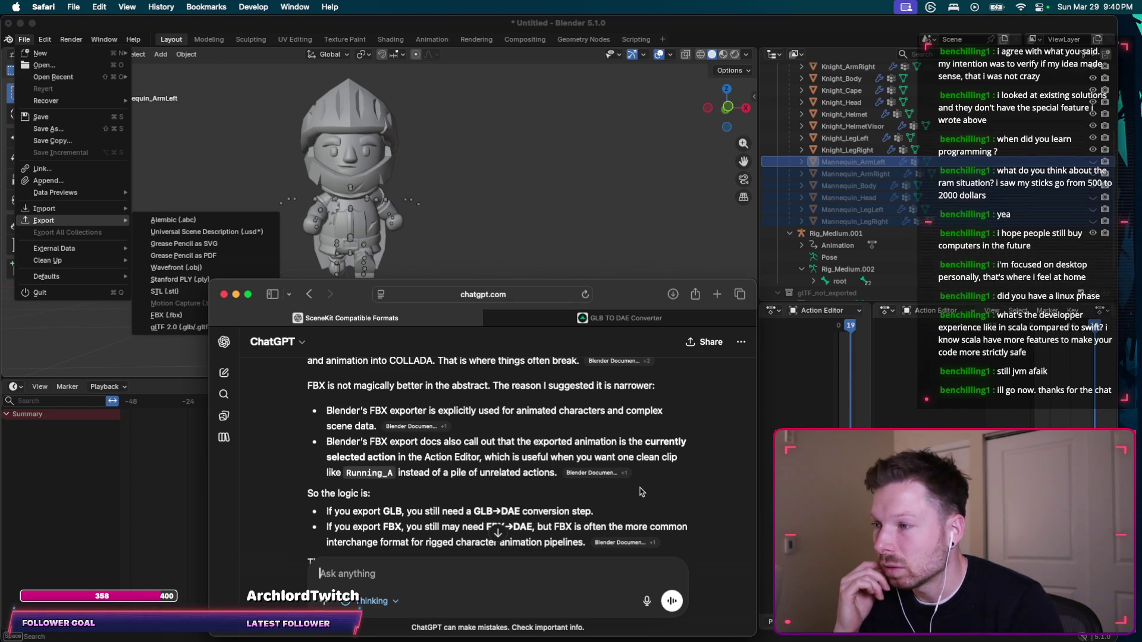
scroll(641, 492, "down", 2)
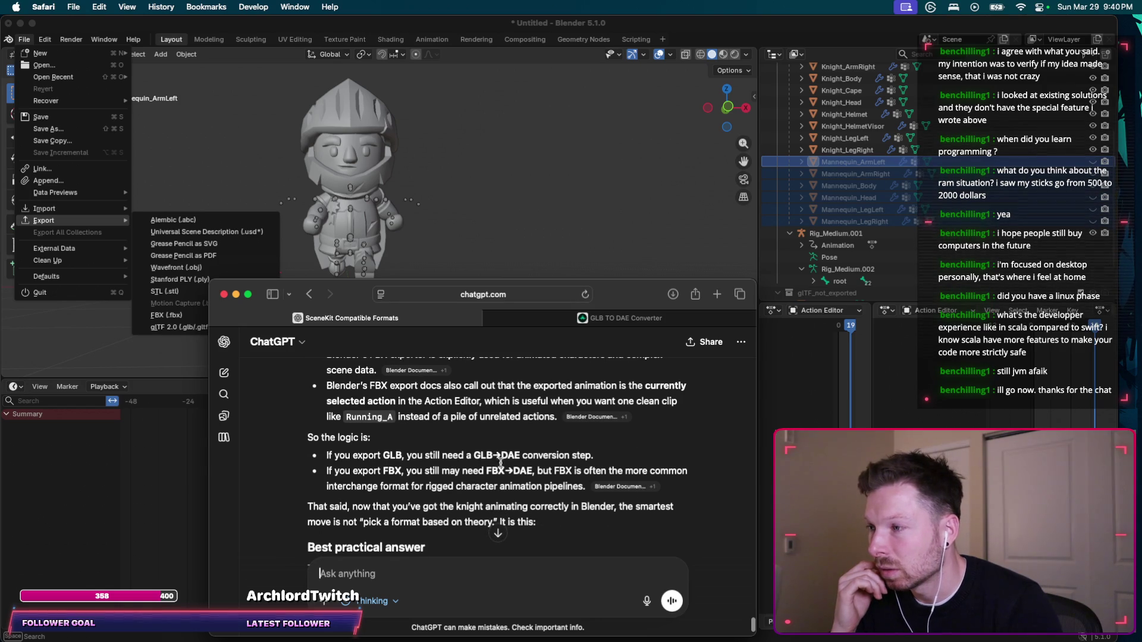
scroll(452, 470, "down", 1)
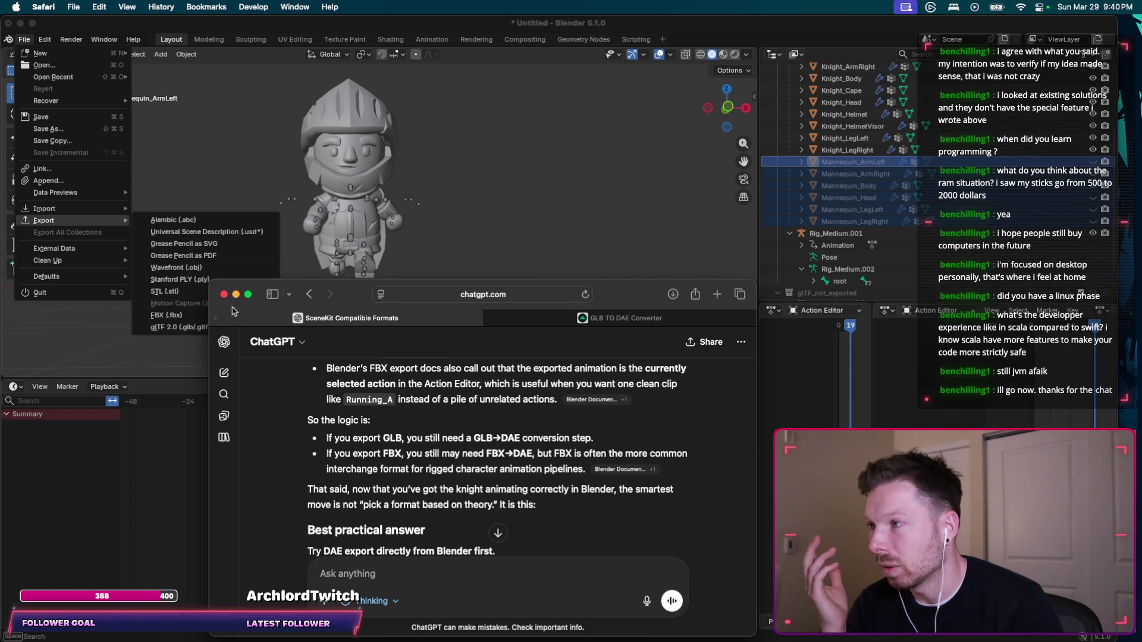
left_click(187, 332)
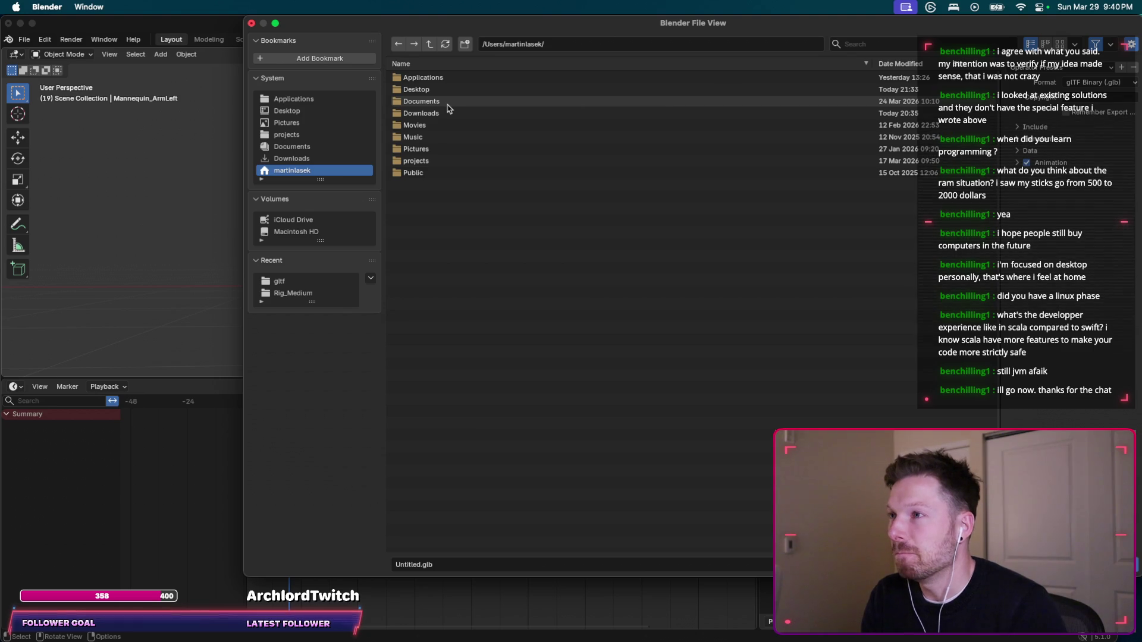
Browse the export dialog to the Downloads folder, allowing folder access.
double_click(438, 91)
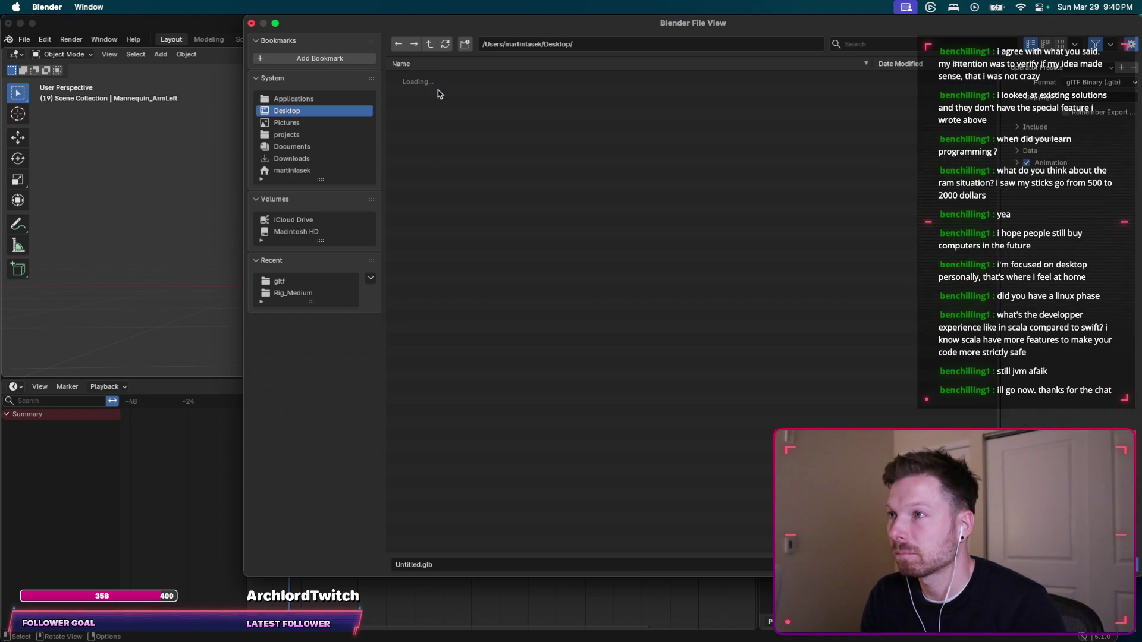
left_click(606, 216)
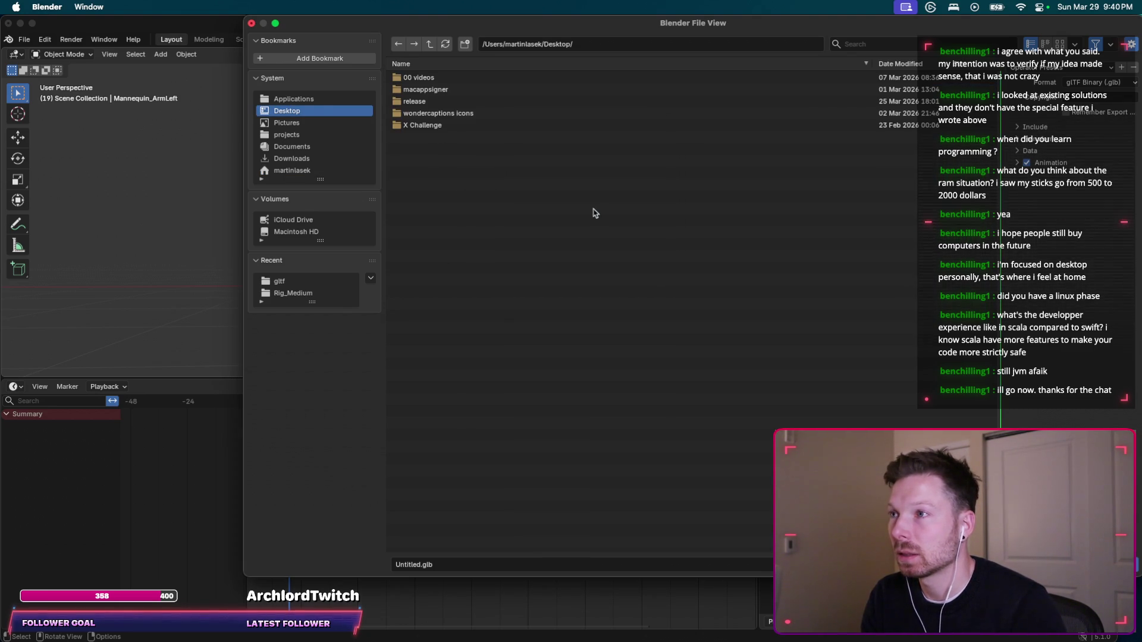
left_click(321, 134)
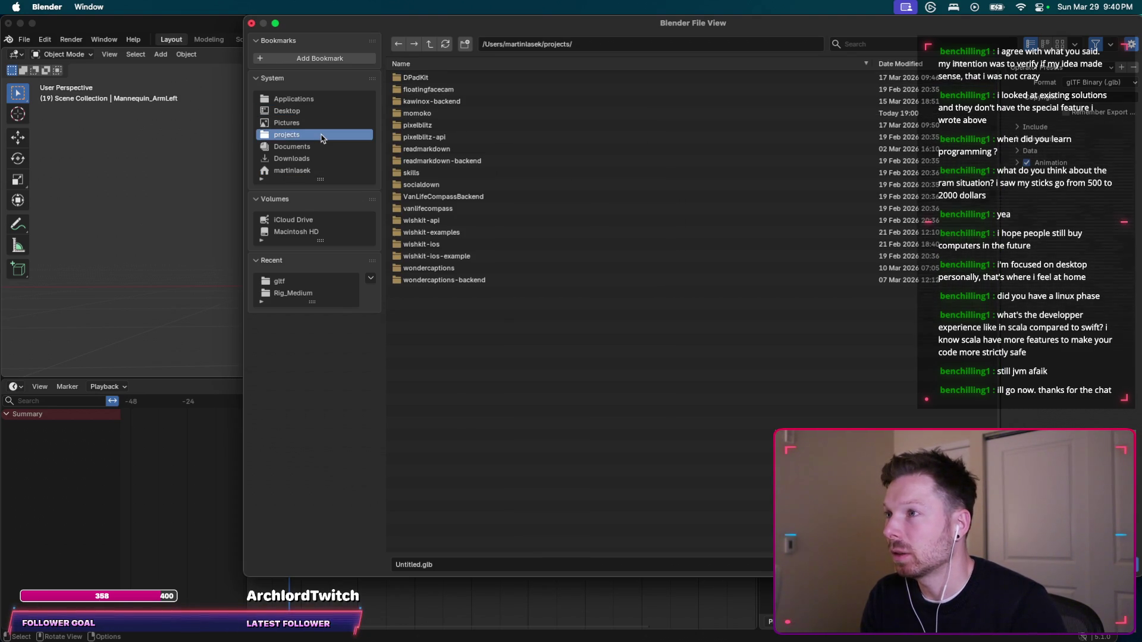
left_click(321, 158)
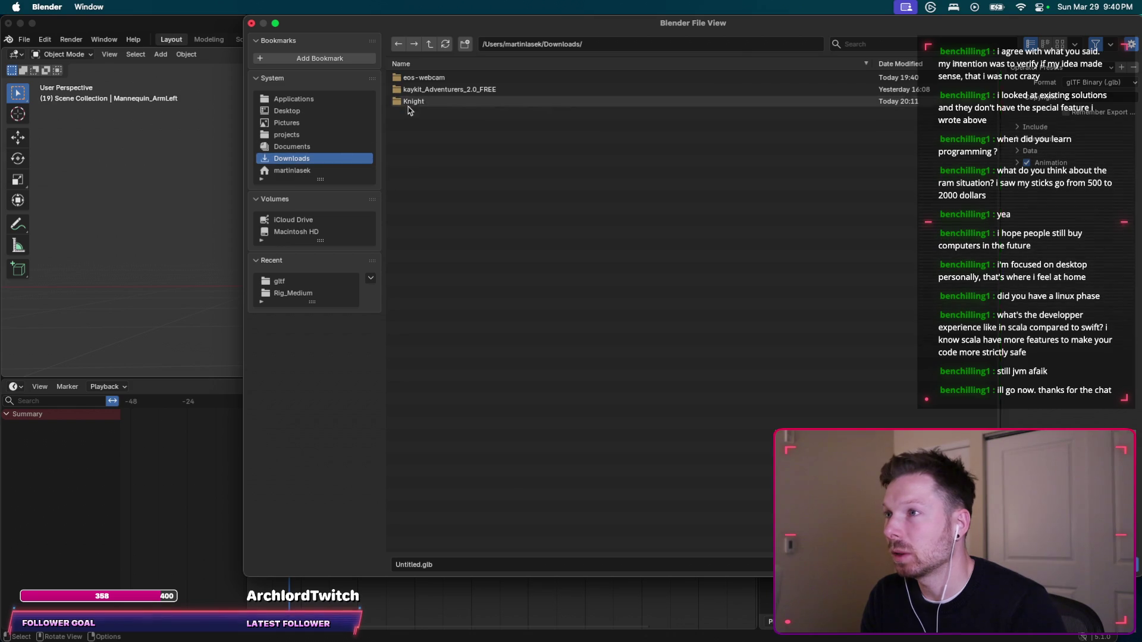
double_click(421, 91)
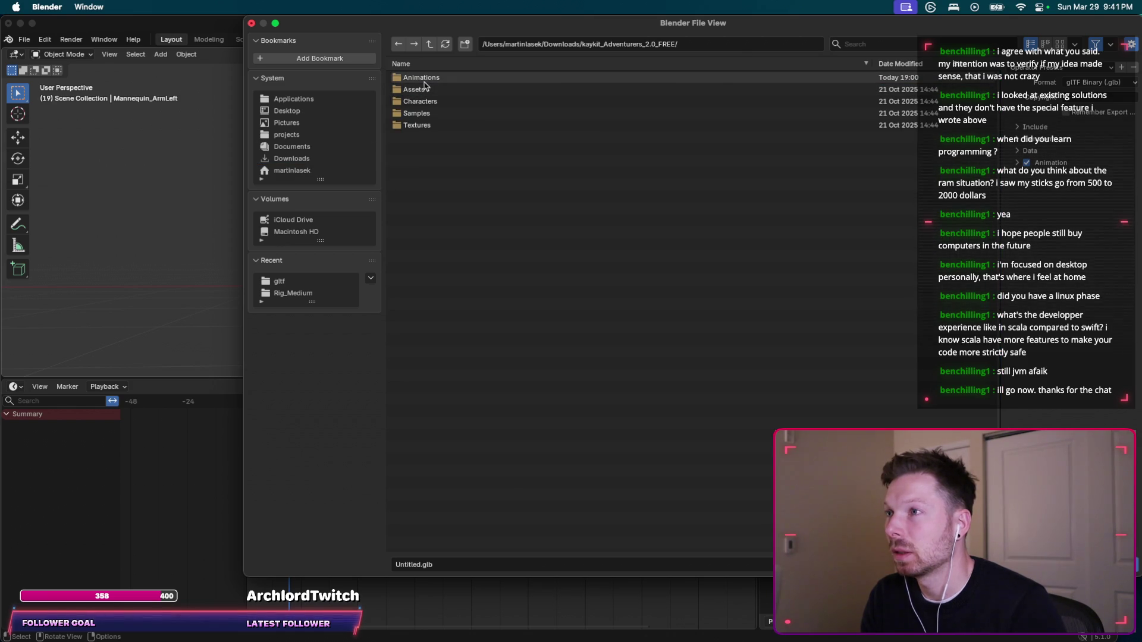
left_click(306, 159)
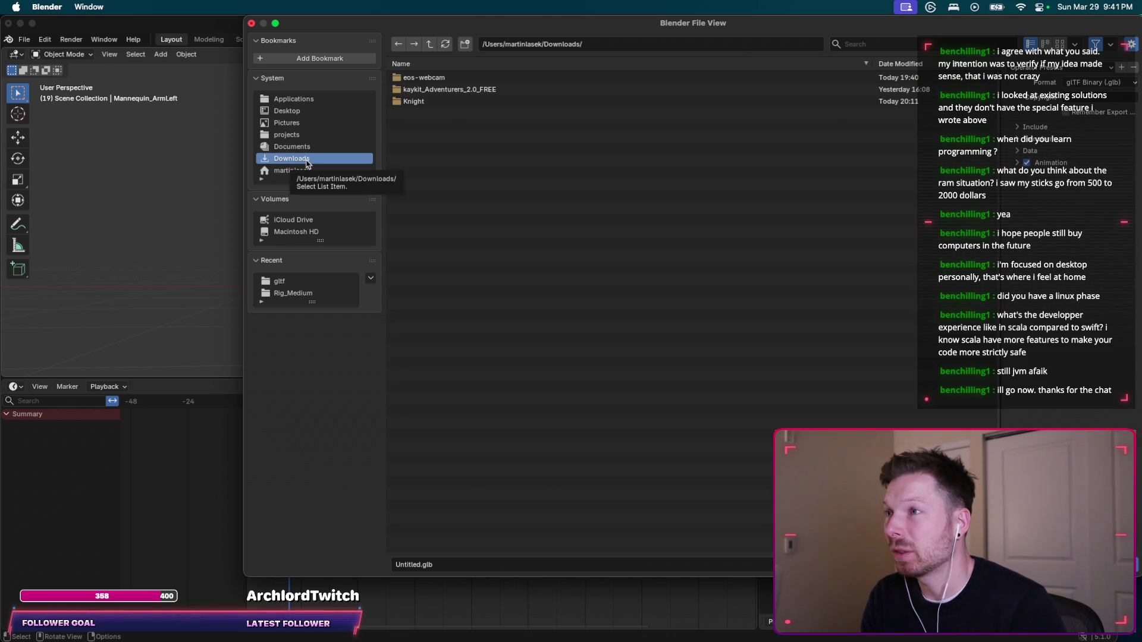
Name the file knight-running.glb and run the glTF export.
left_click(448, 563)
key("shift+Left")
key("shift+Left")
key("shift+Left")
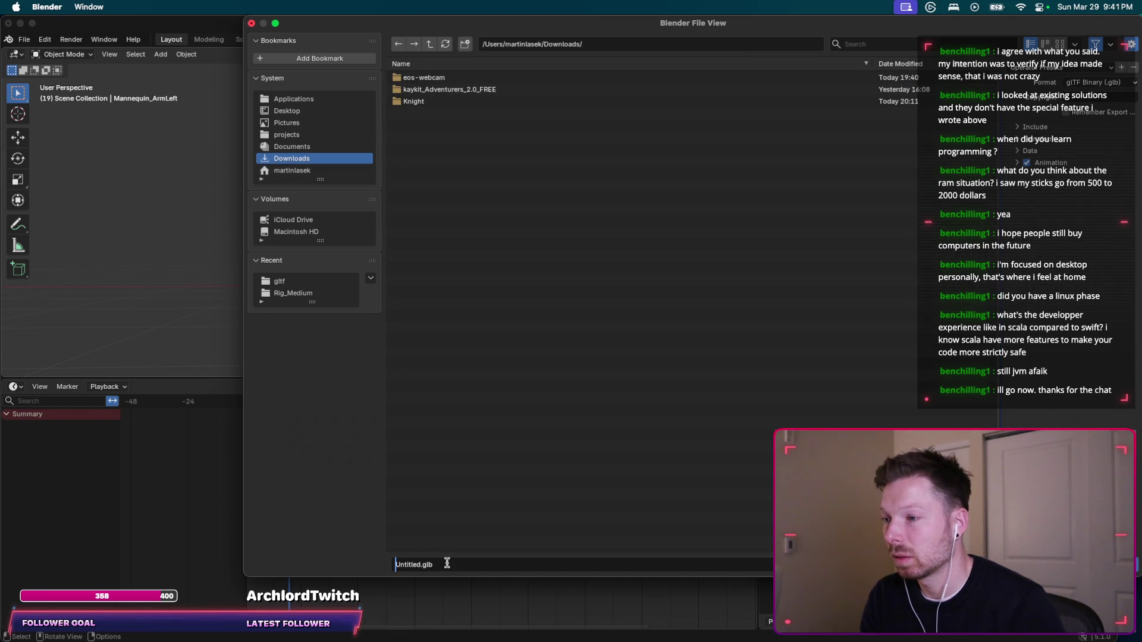
type("kni")
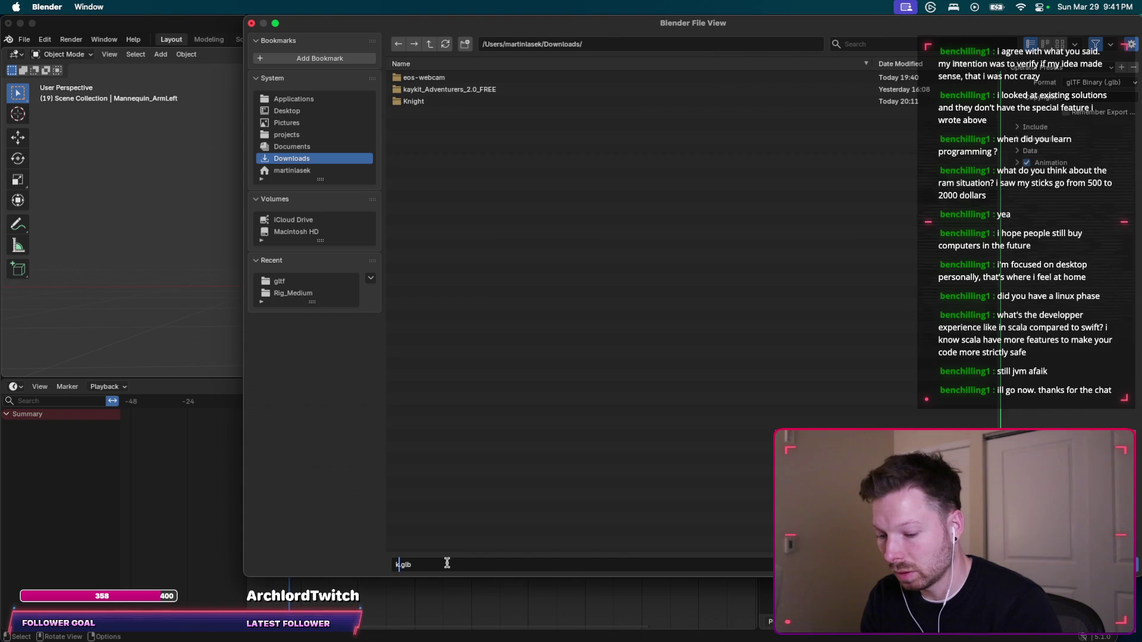
type("ght-running")
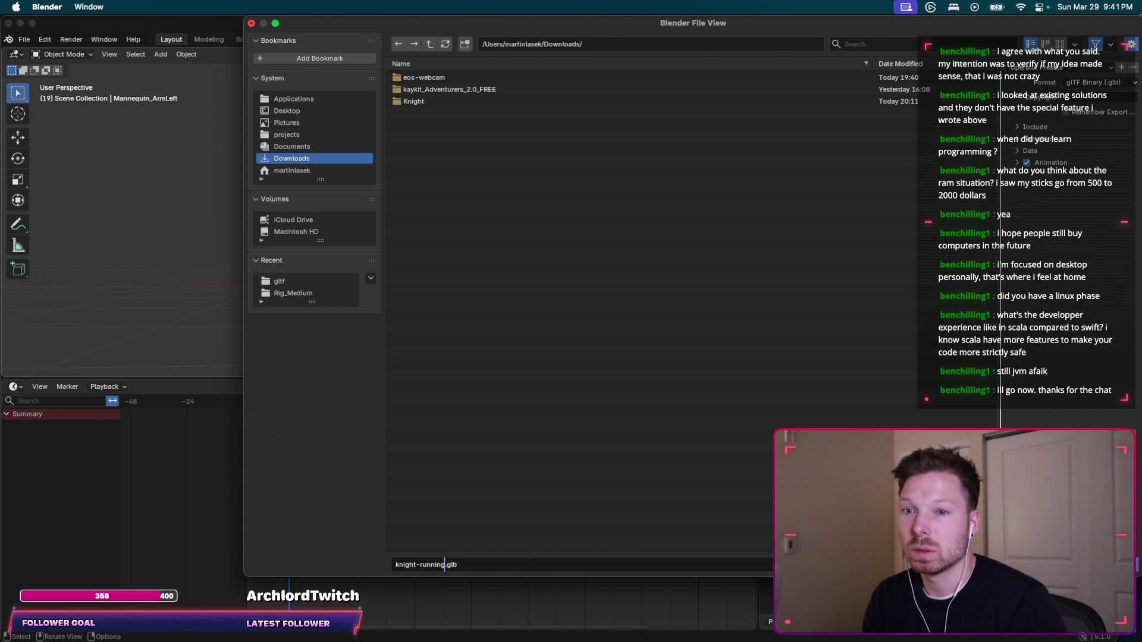
left_click(1134, 83)
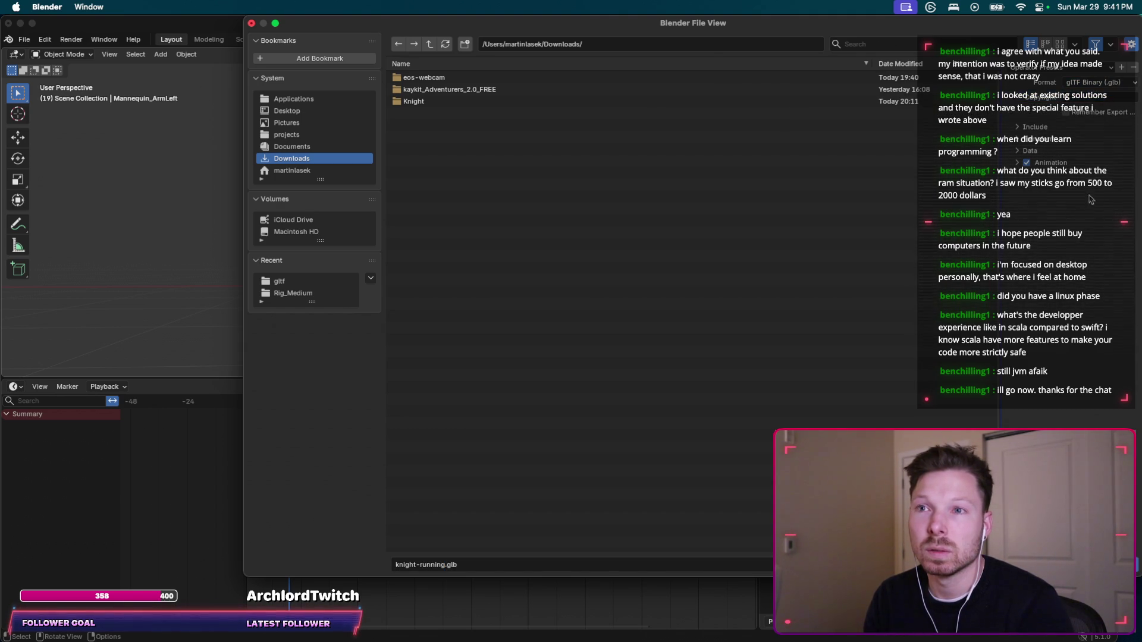
key("Return")
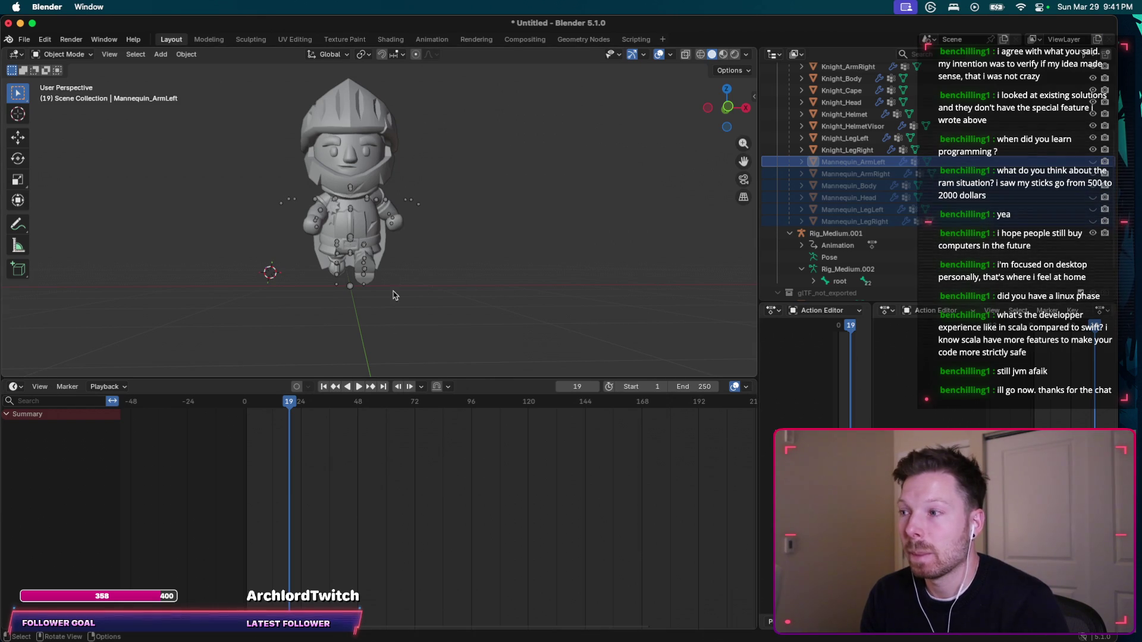
key("super+Tab")
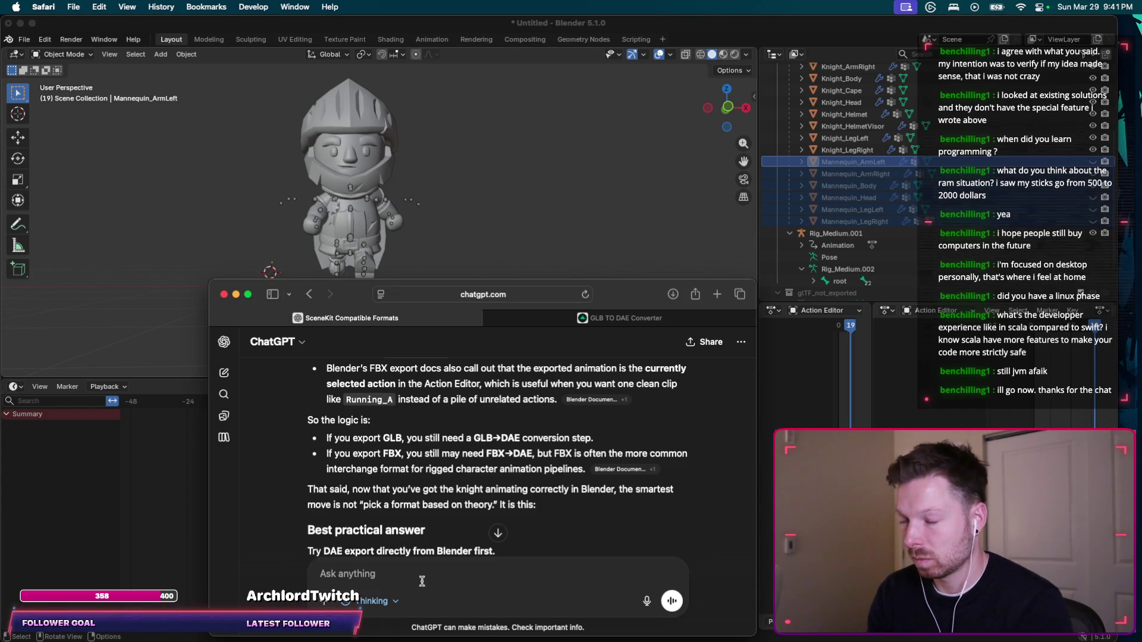
Send 'any reason I don't see the knight colored in blender? will this be an issue in Xcode' and read the shading answer.
type("any reason I don't see the knight colored in ")
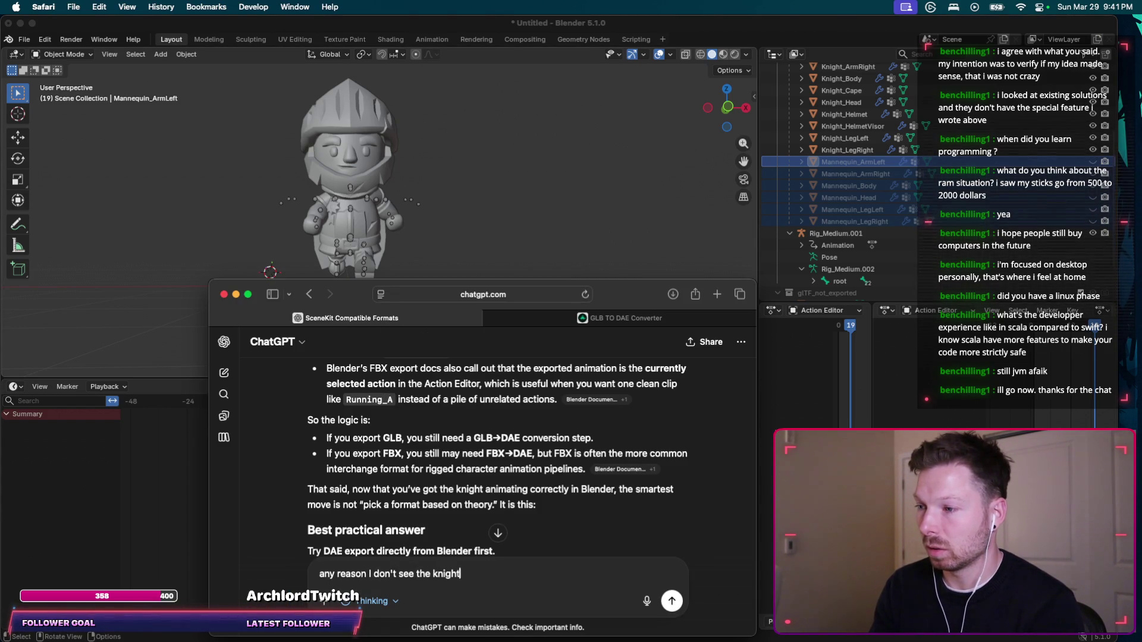
type("blende")
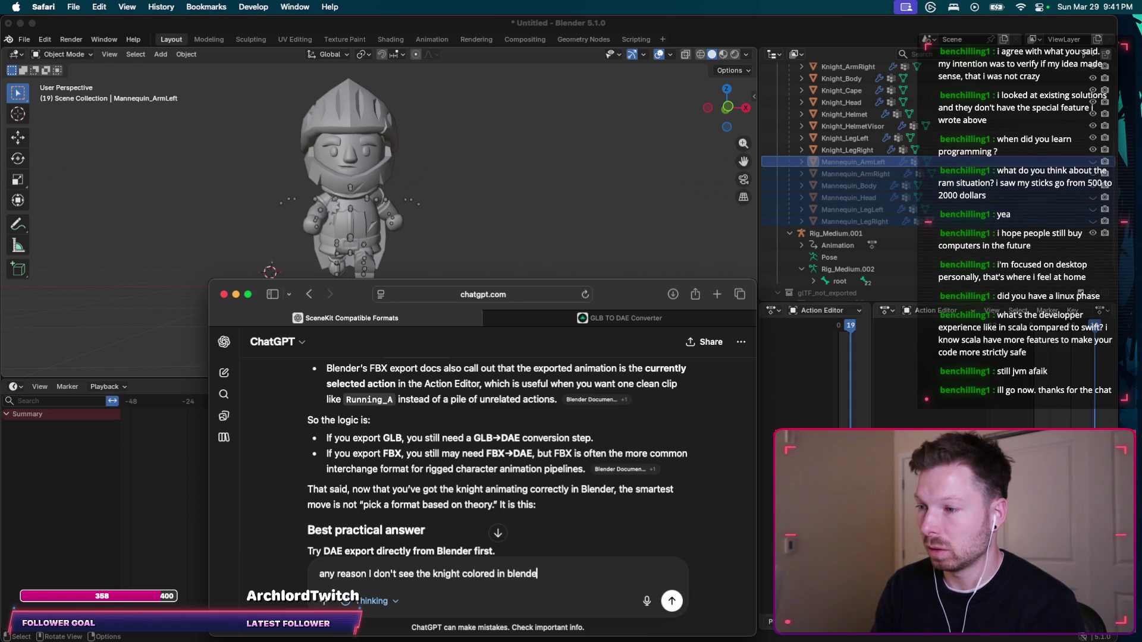
type("r? will this be an issue in Xcode ")
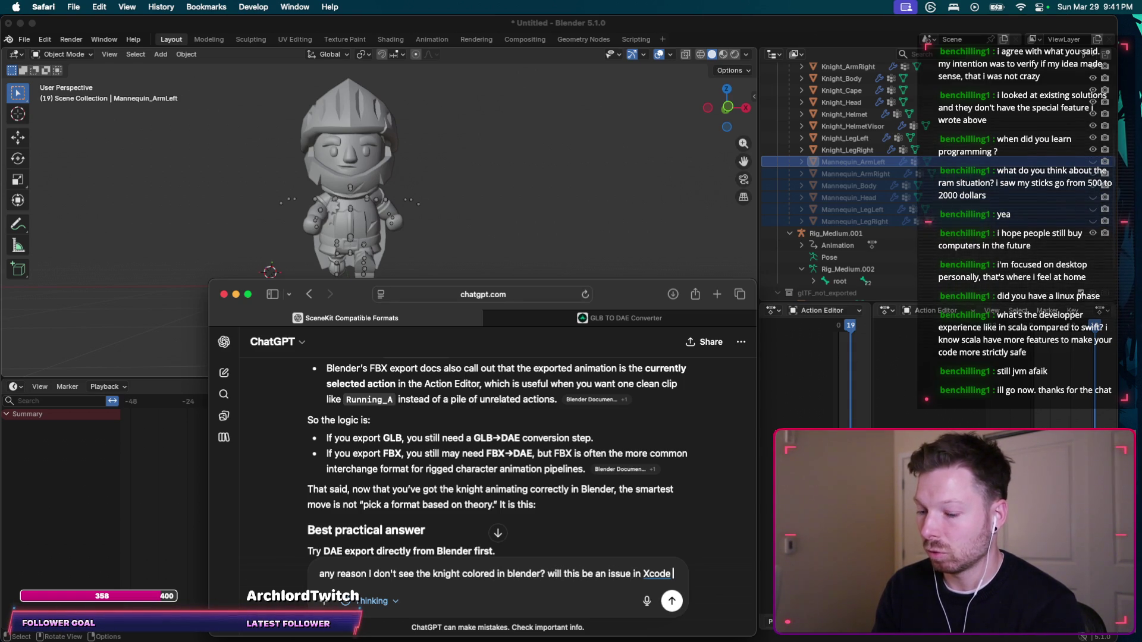
type("maybe showing the knight gray?")
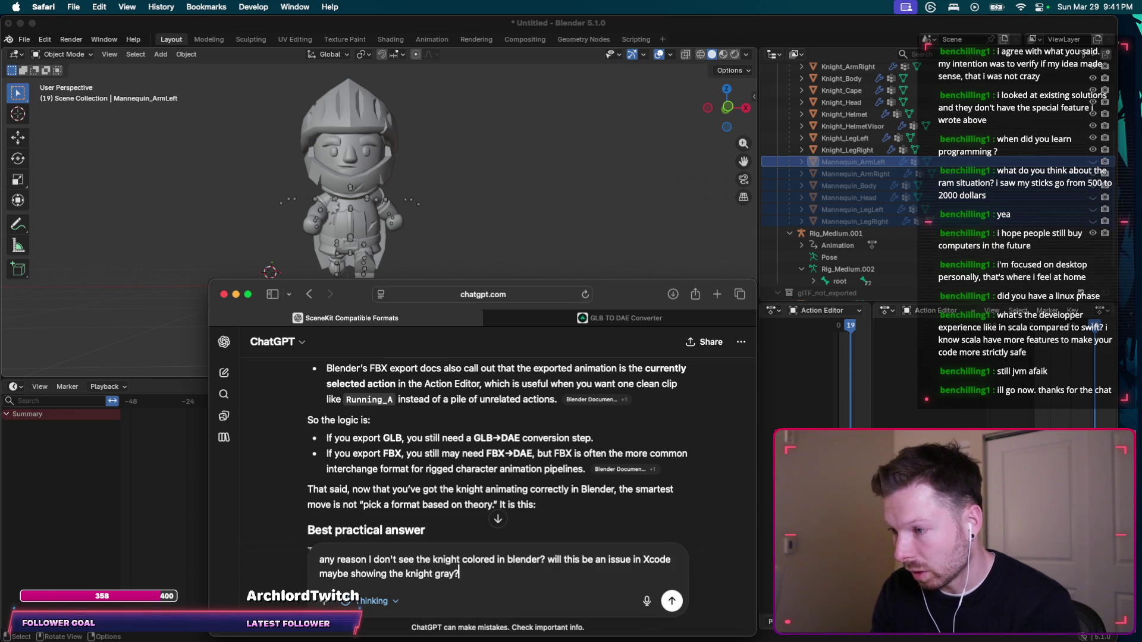
key("Return")
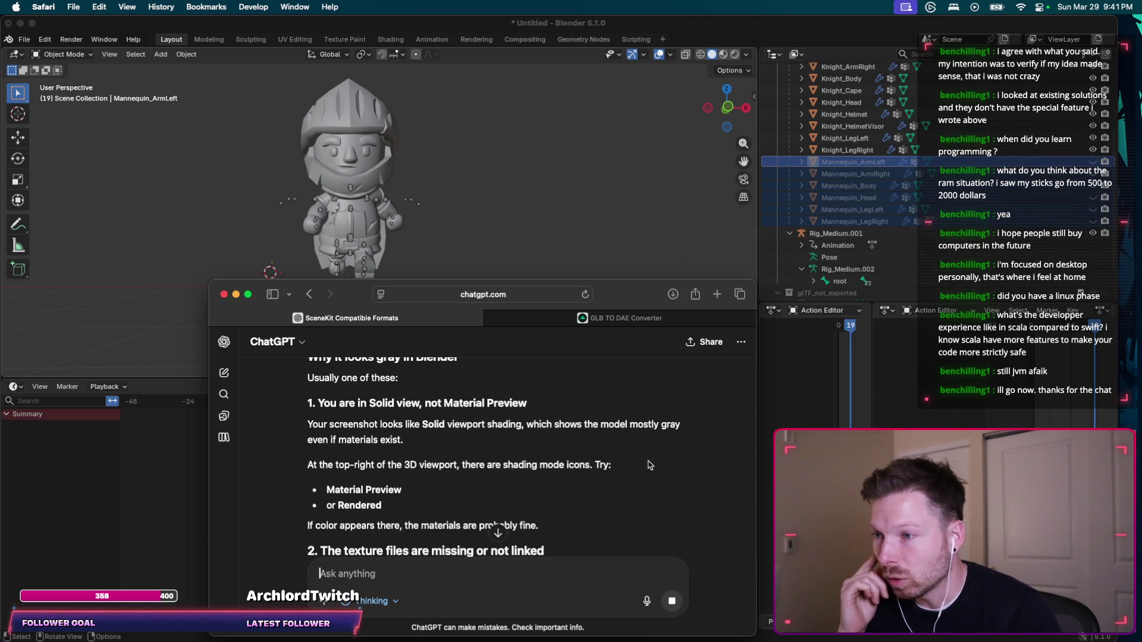
scroll(500, 452, "down", 2)
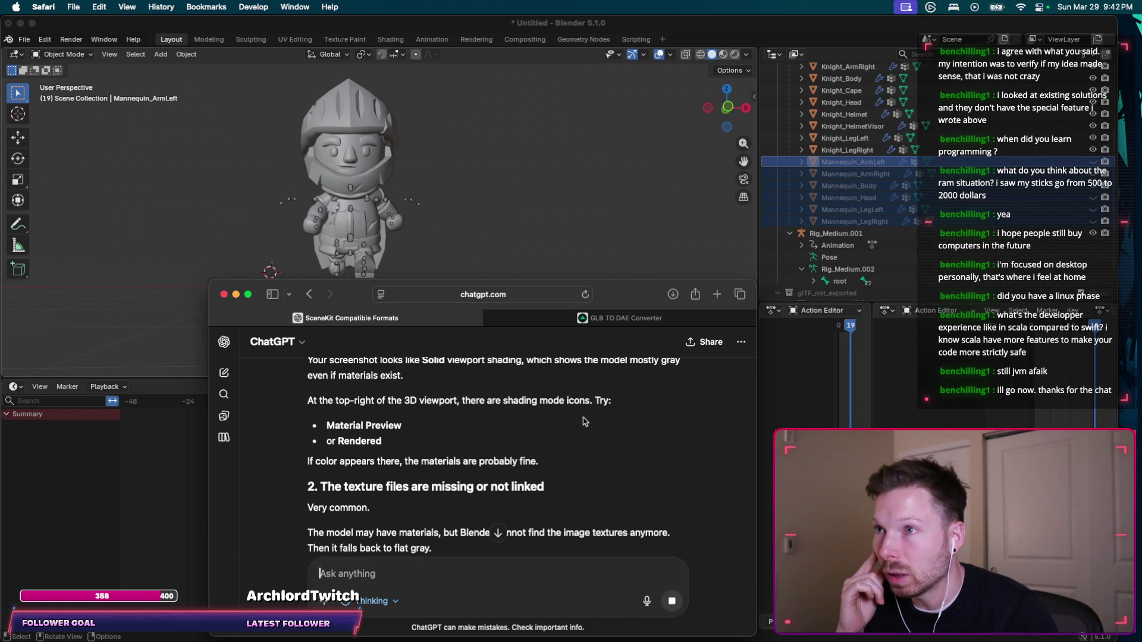
left_click(600, 205)
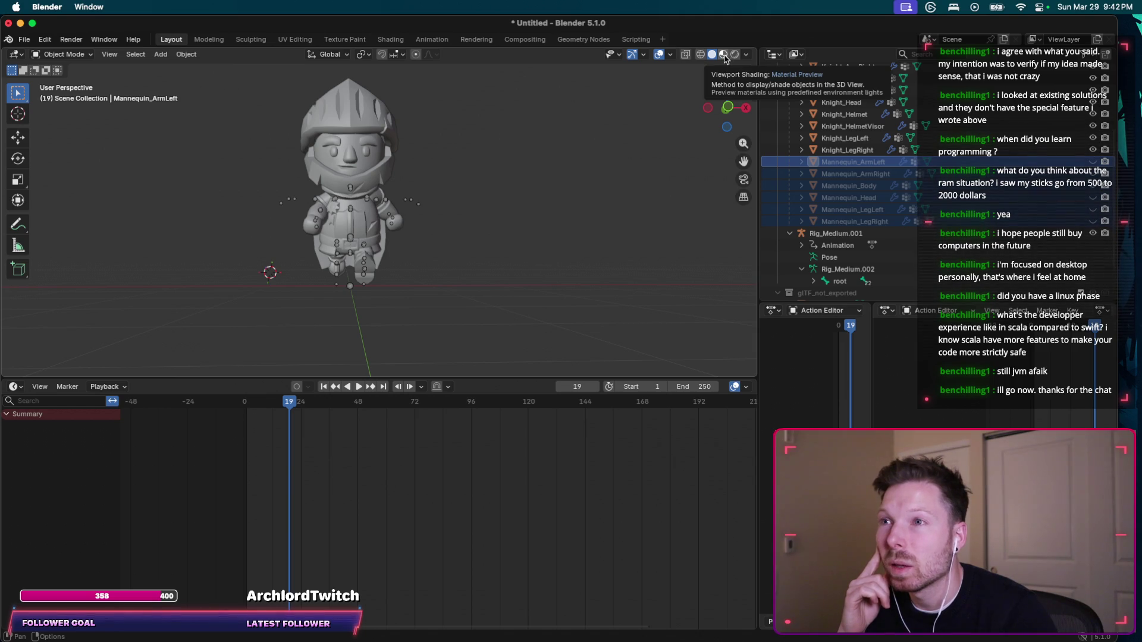
Switch the viewport to Material Preview shading and briefly play the animation.
left_click(722, 55)
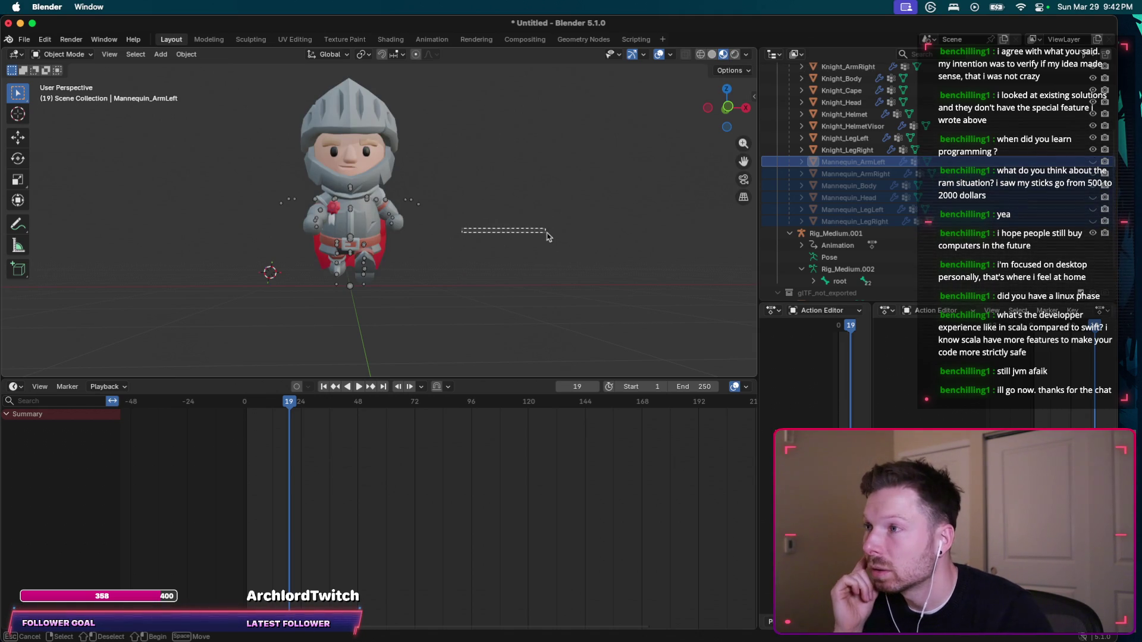
mouse_move(462, 266)
middle_mouse_down()
mouse_move(484, 229)
mouse_move(458, 273)
middle_mouse_up()
left_click(358, 386)
left_click(358, 386)
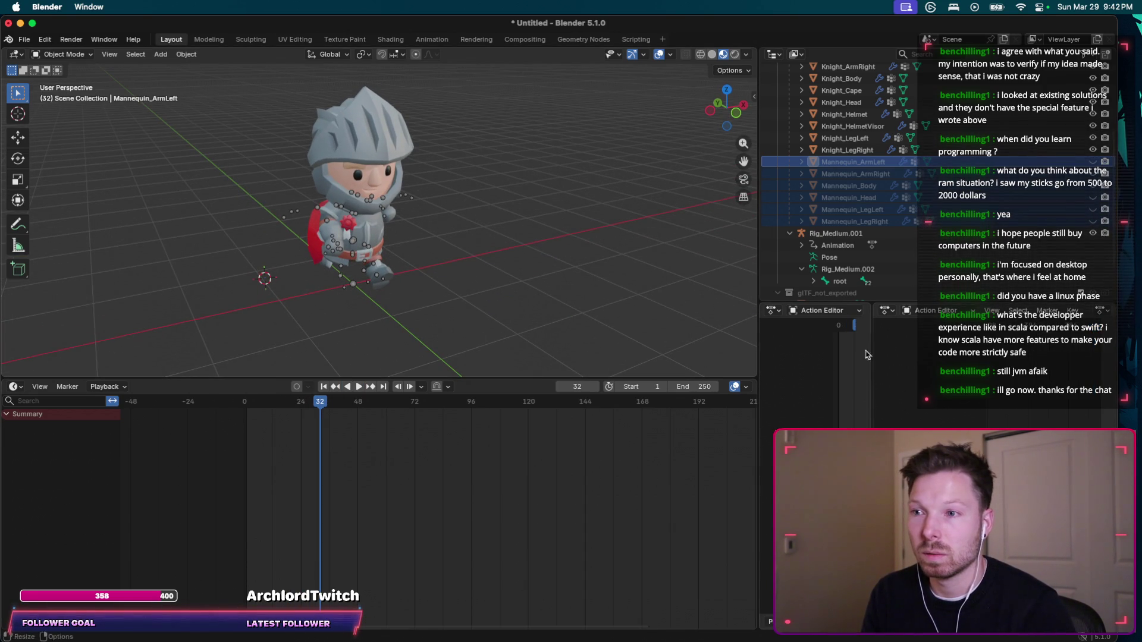
Select the Rig_Medium armature and play the run animation, stopping at frame 17.
scroll(838, 119, "up", 5)
left_click(835, 94)
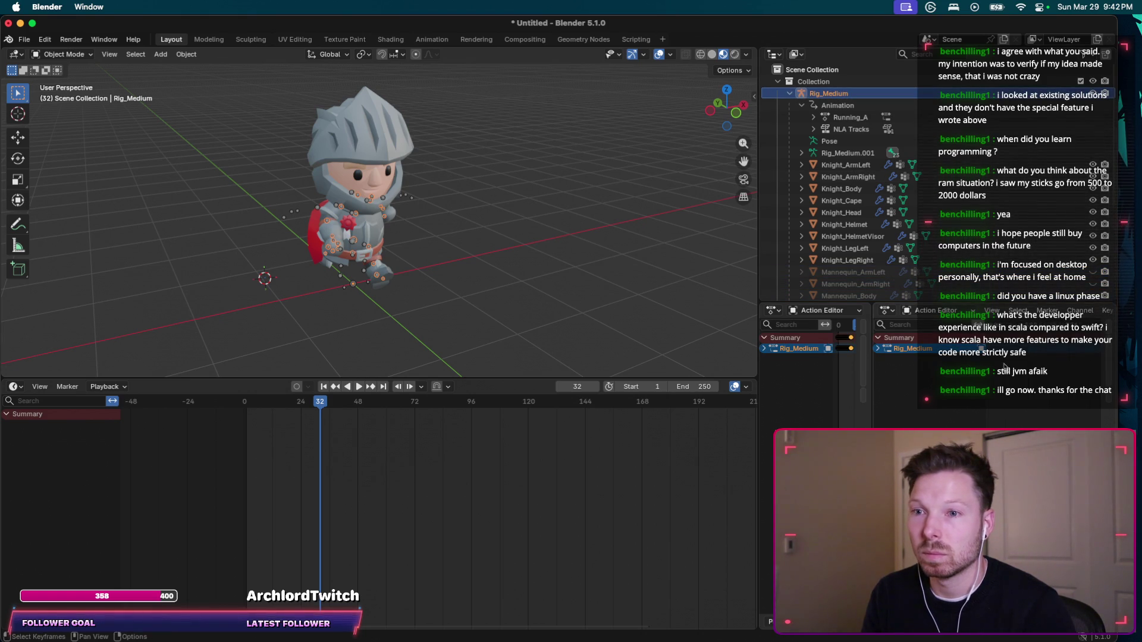
key("shift+Left")
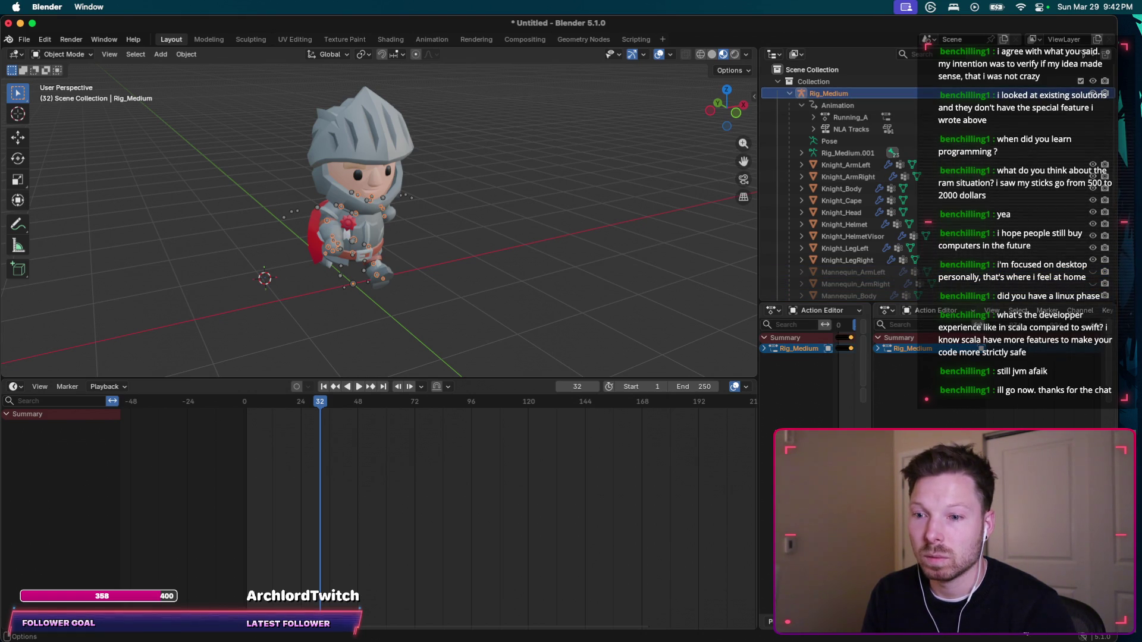
key("space")
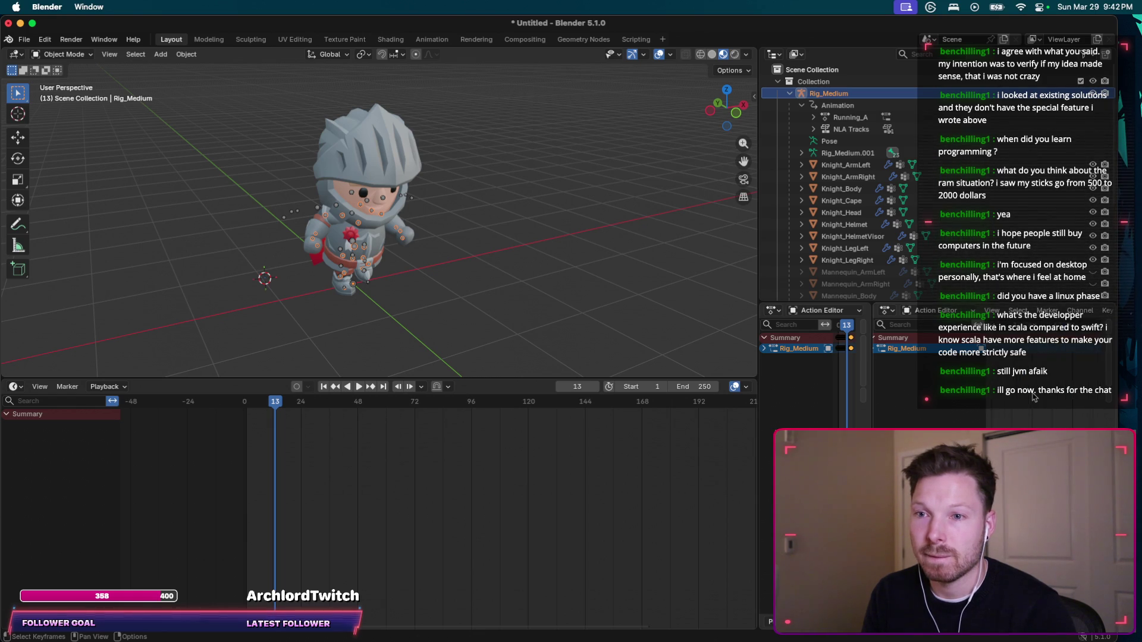
key("space")
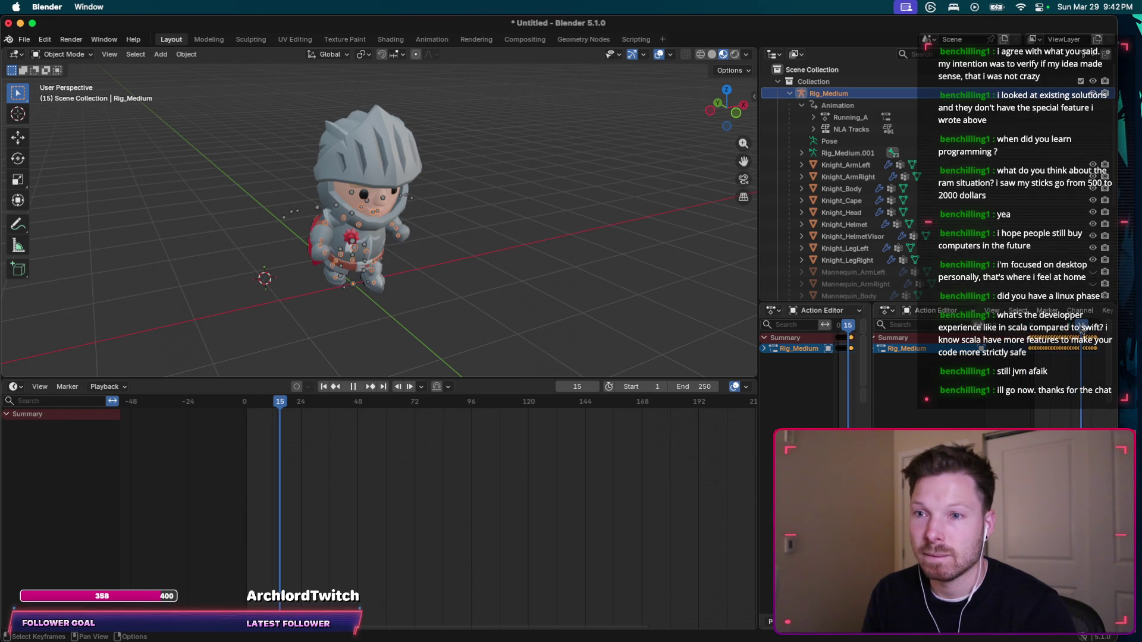
key("space")
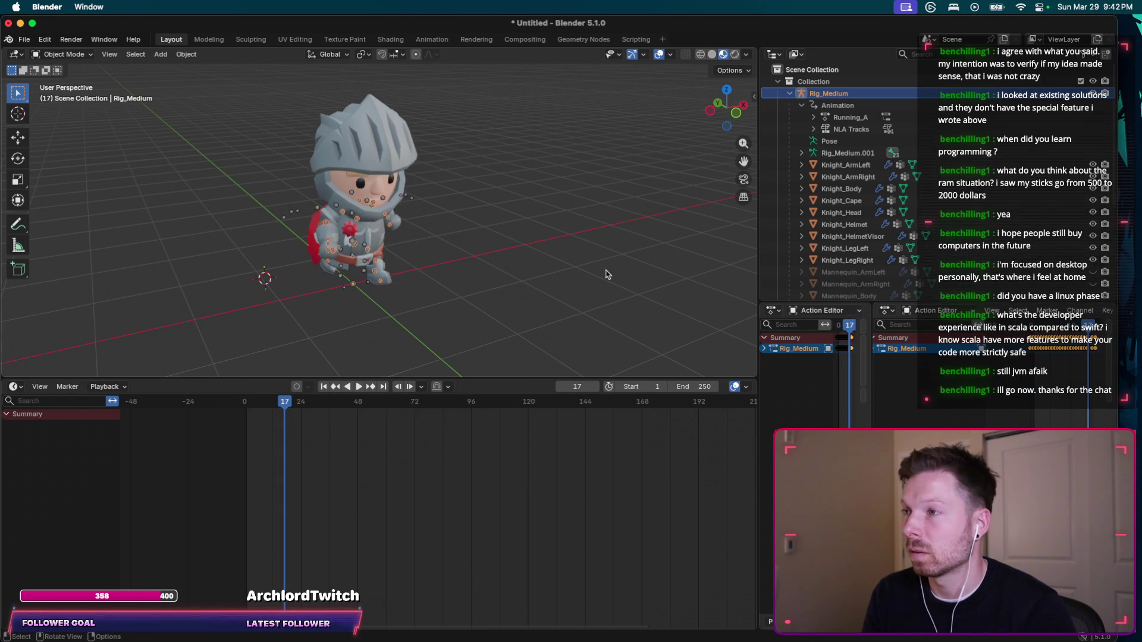
Orbit to view the knight from lower and begin a window screenshot.
middle_click_drag(523, 267, 605, 273)
scroll(605, 273, "up", 5)
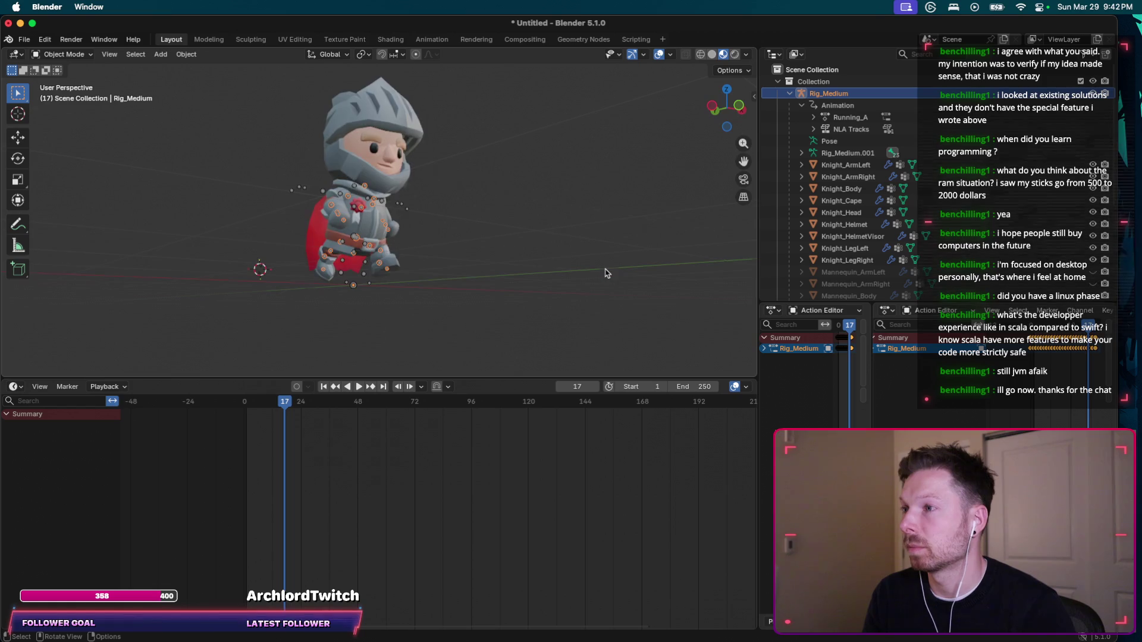
scroll(605, 273, "left", 3)
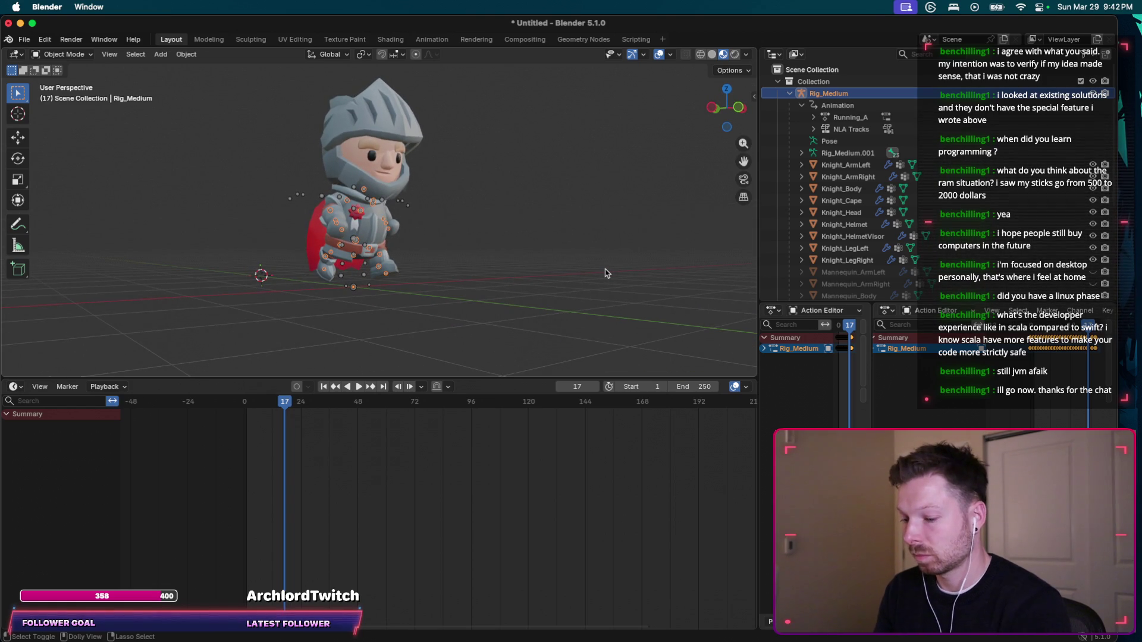
key("super+shift+4")
key("space")
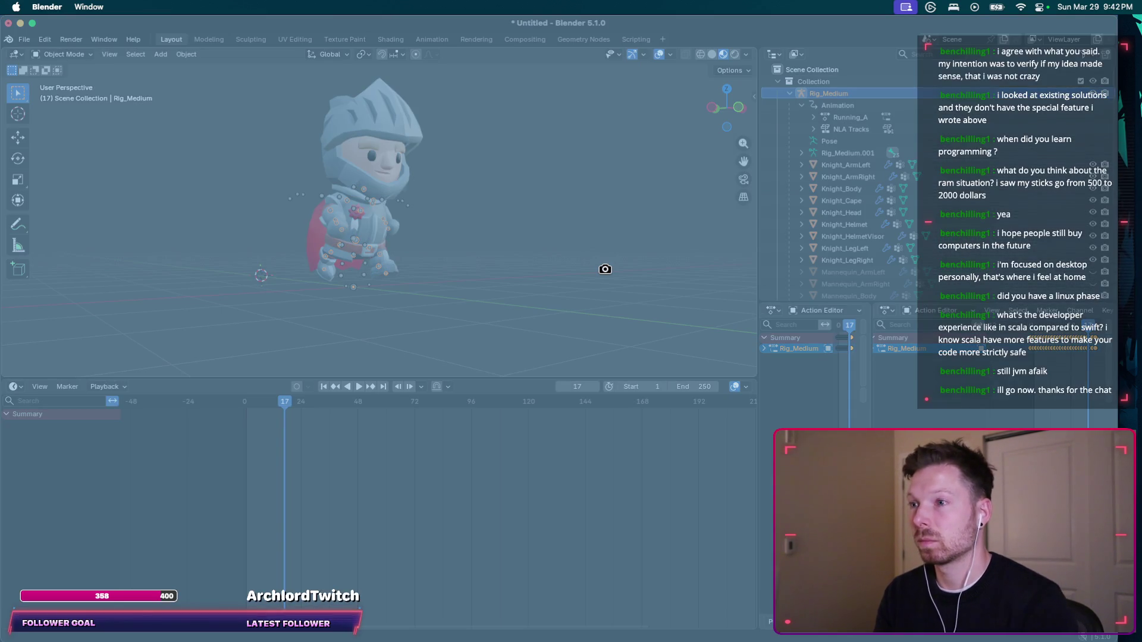
Send ChatGPT 'okay, I see him colored' with the Blender window screenshot.
left_click(604, 268)
key("super+Tab")
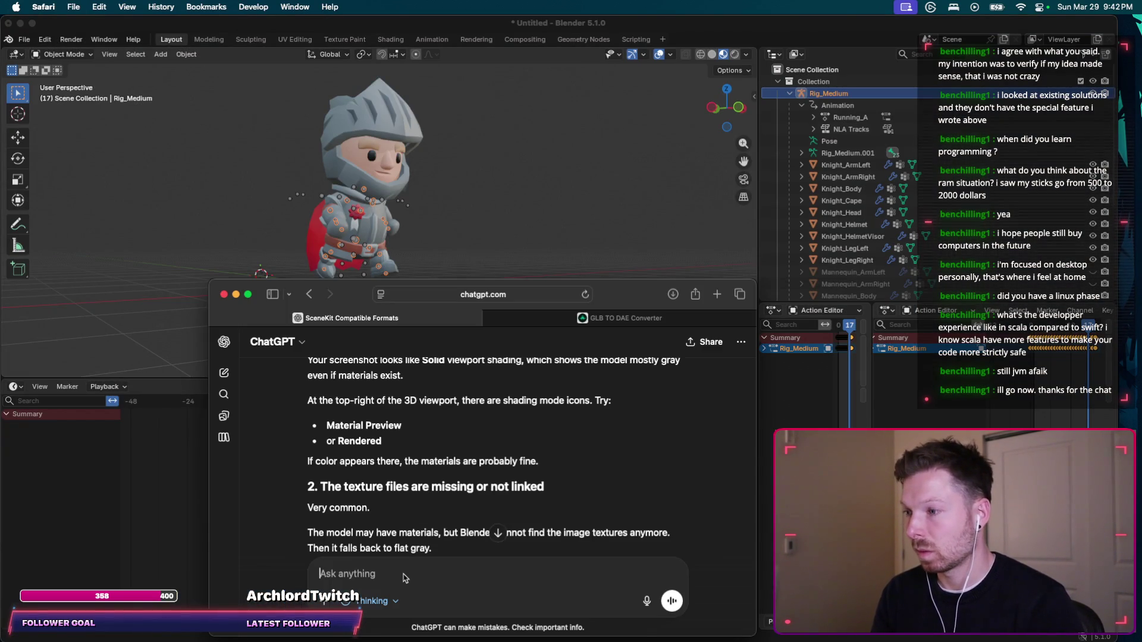
type("okay, I see ")
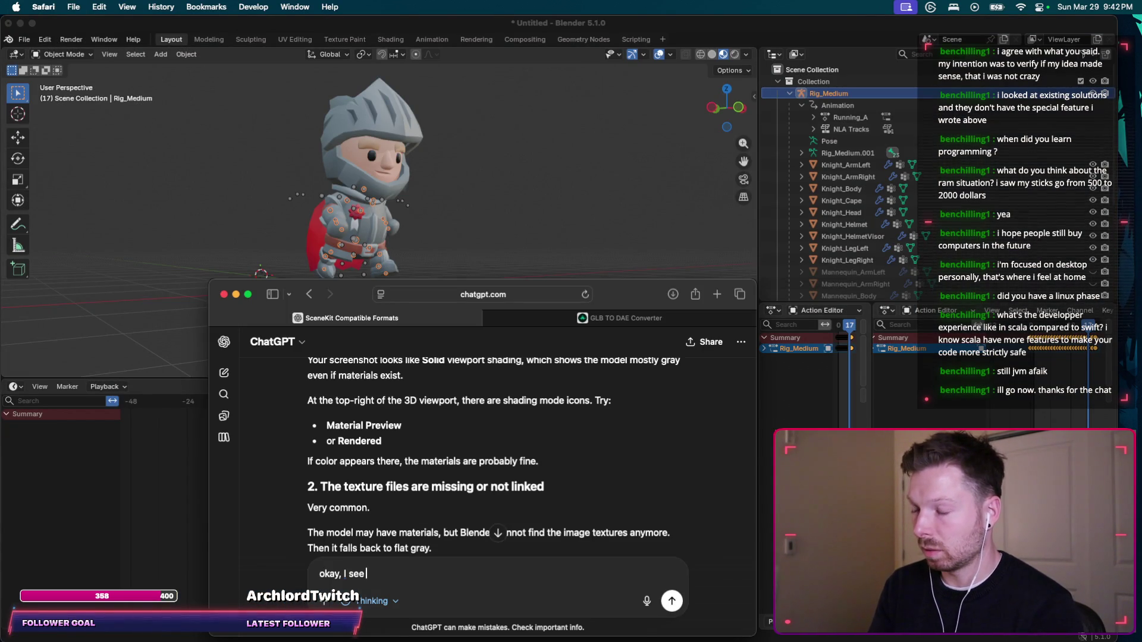
type("him colored")
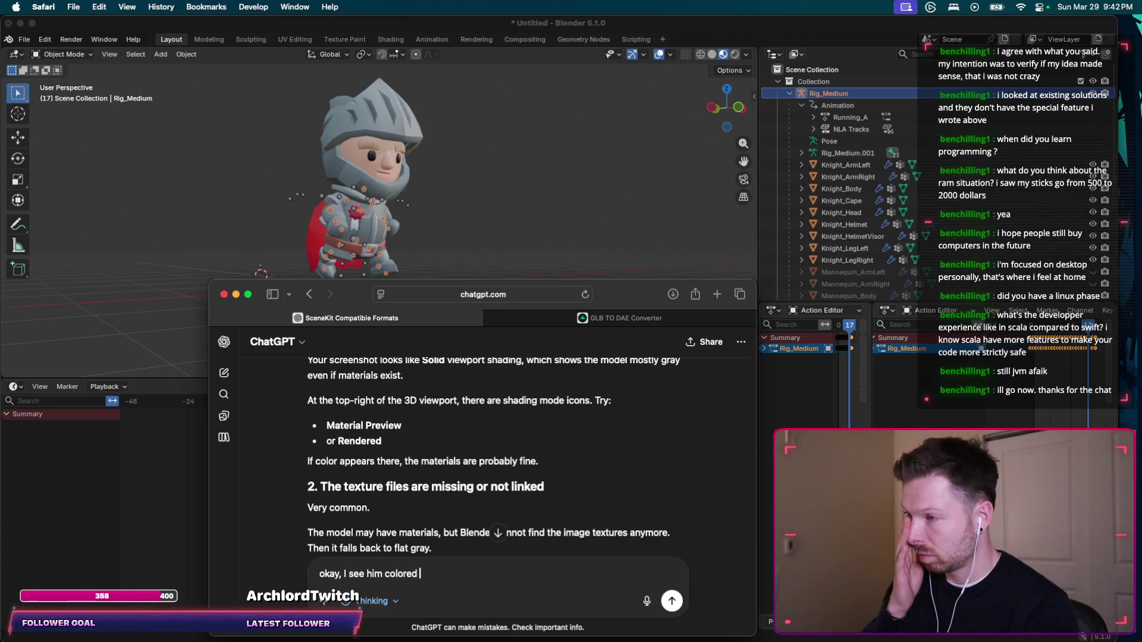
key("super+v")
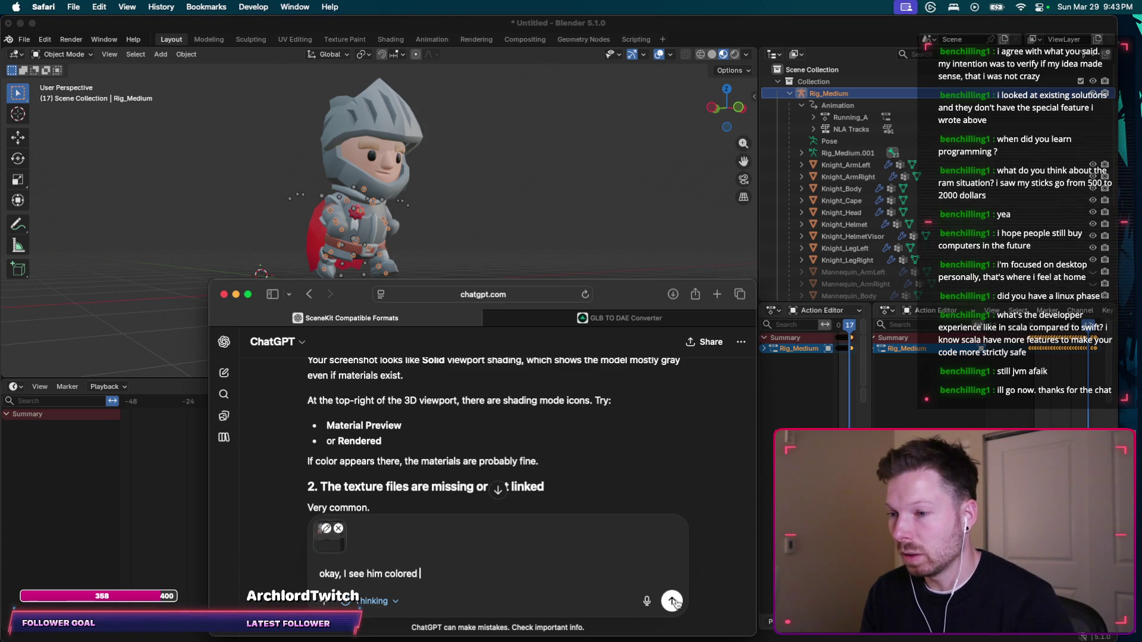
left_click(671, 602)
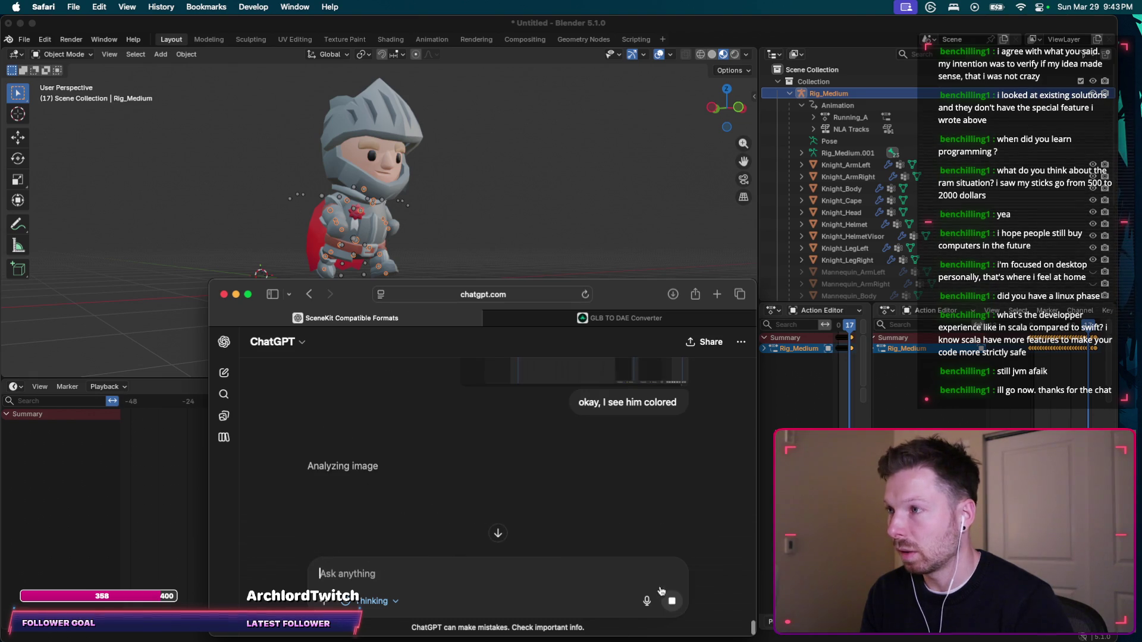
Read ChatGPT's advice to export Collada (.dae) first with FBX as fallback.
key("ctrl+Up")
left_click(1094, 414)
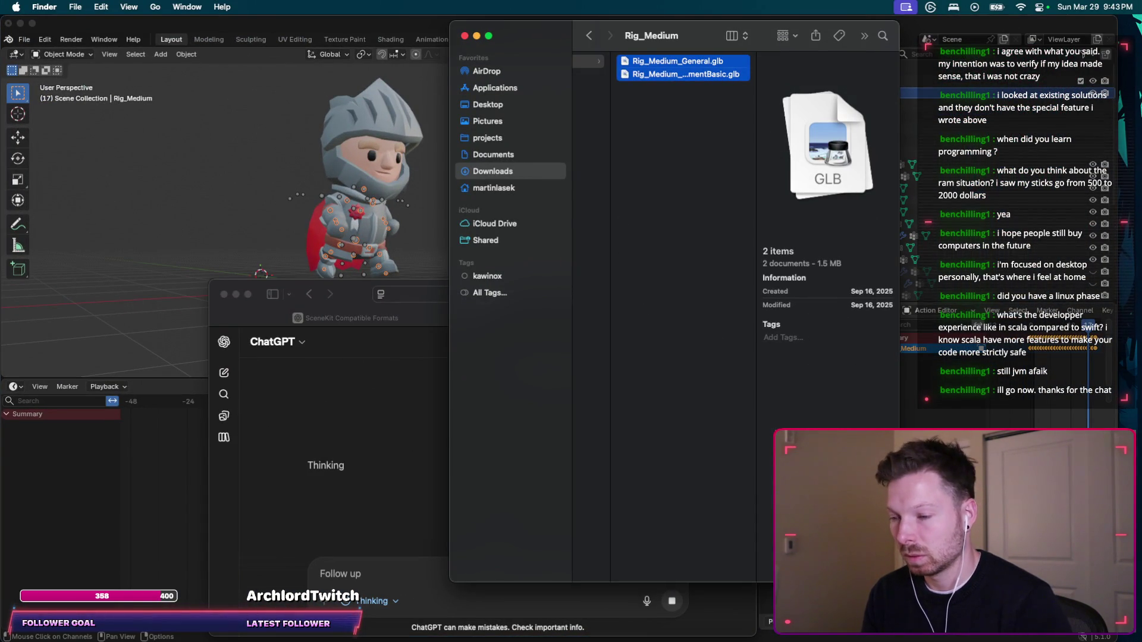
left_click(404, 586)
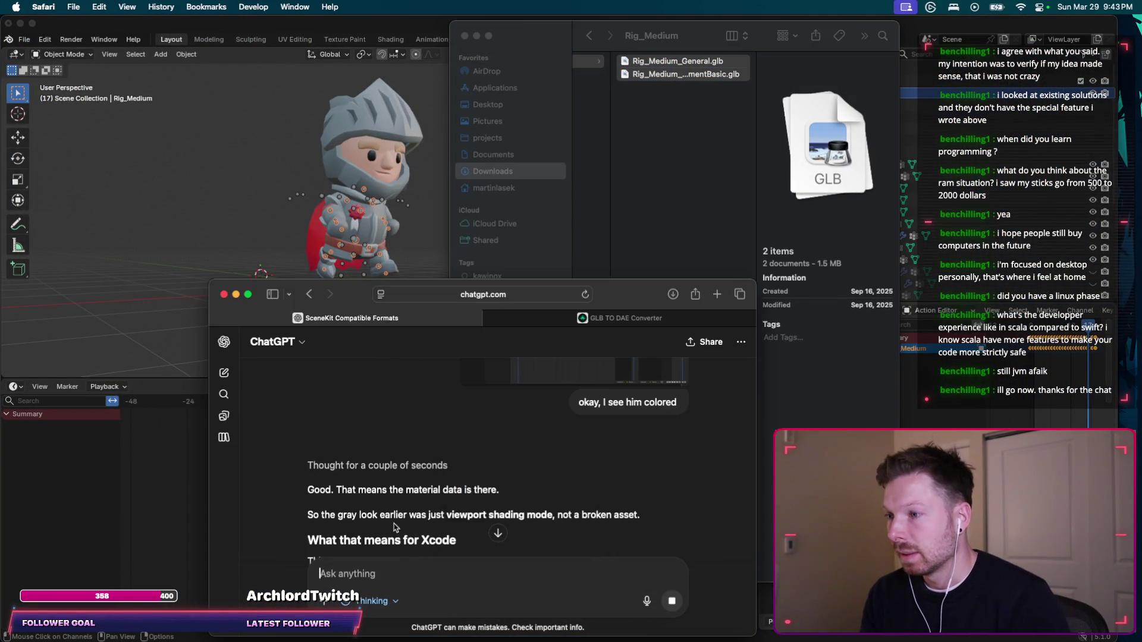
scroll(417, 475, "down", 2)
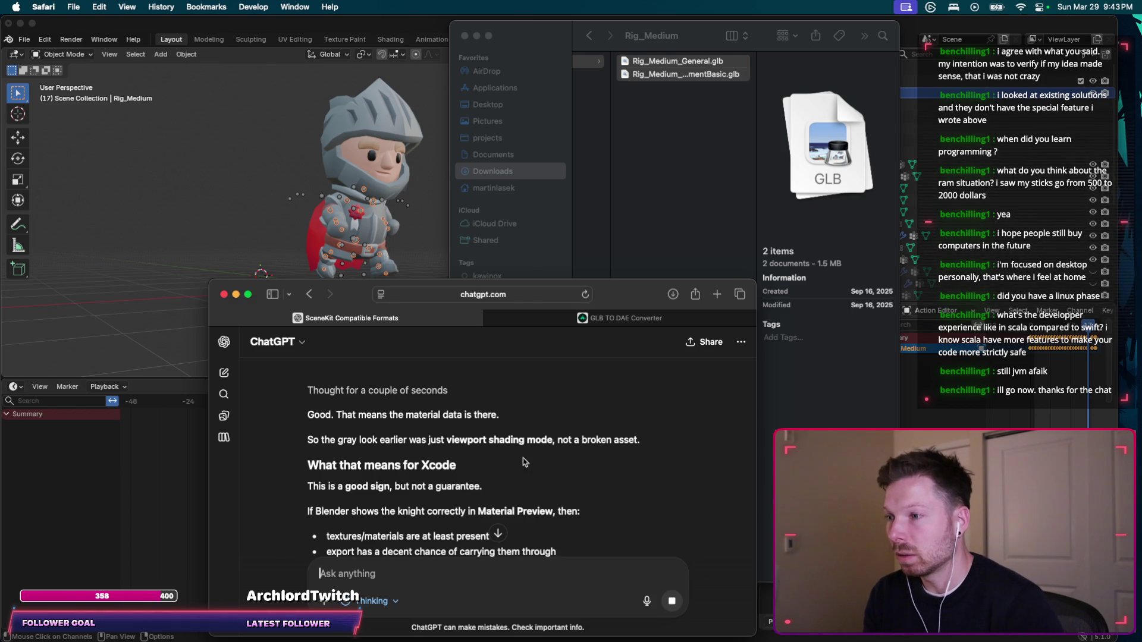
scroll(559, 452, "down", 2)
scroll(450, 392, "down", 5)
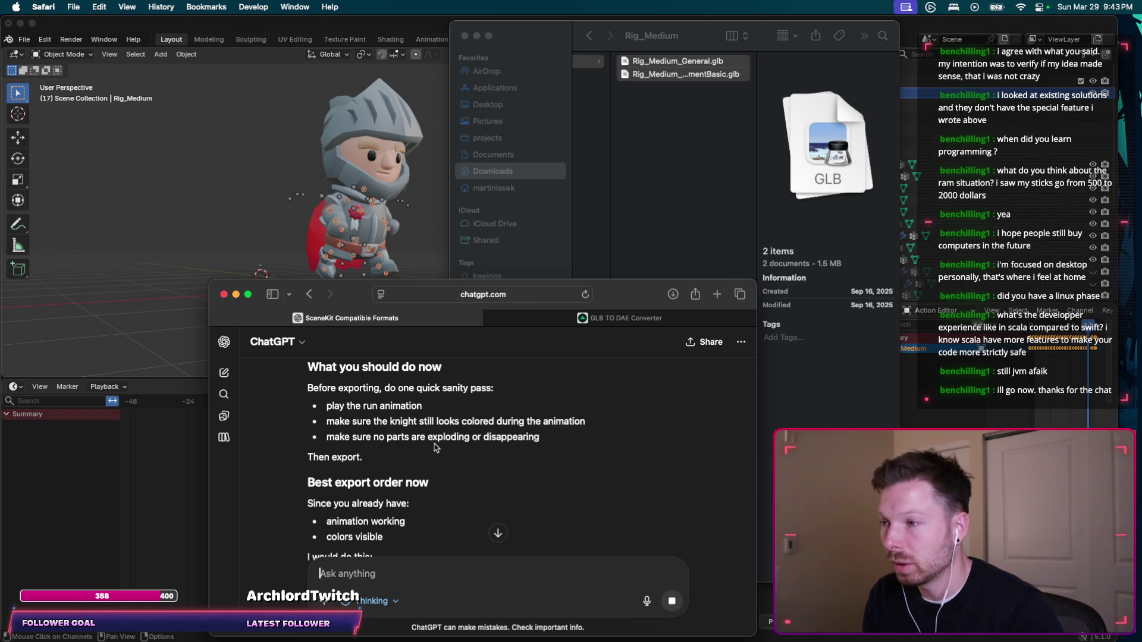
scroll(436, 447, "down", 1)
scroll(434, 447, "down", 2)
scroll(399, 449, "down", 5)
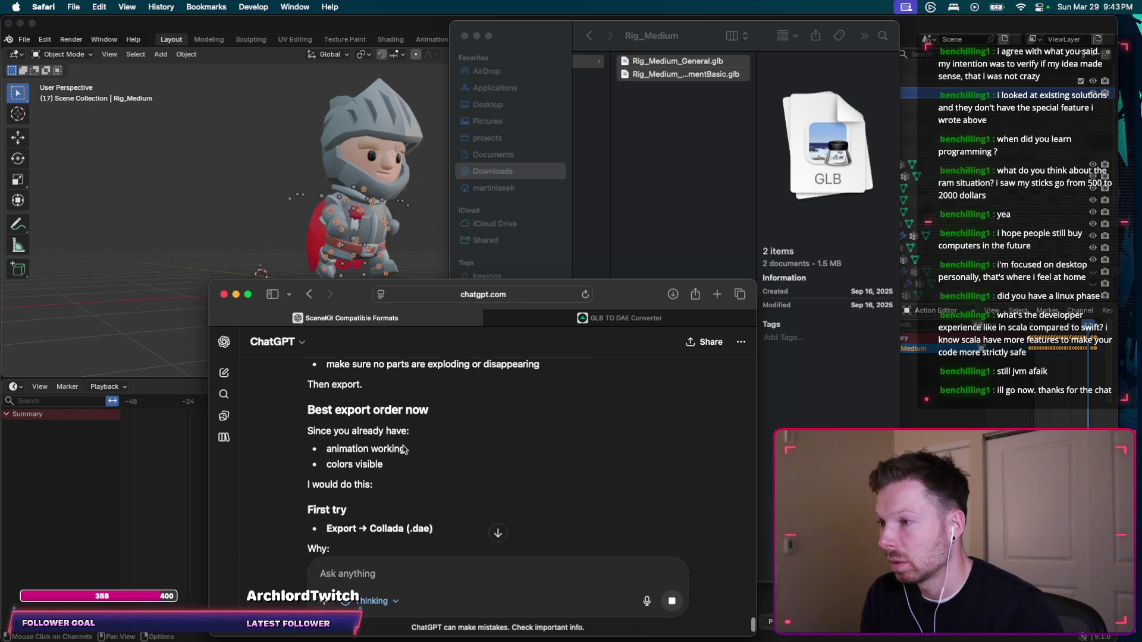
scroll(485, 432, "down", 2)
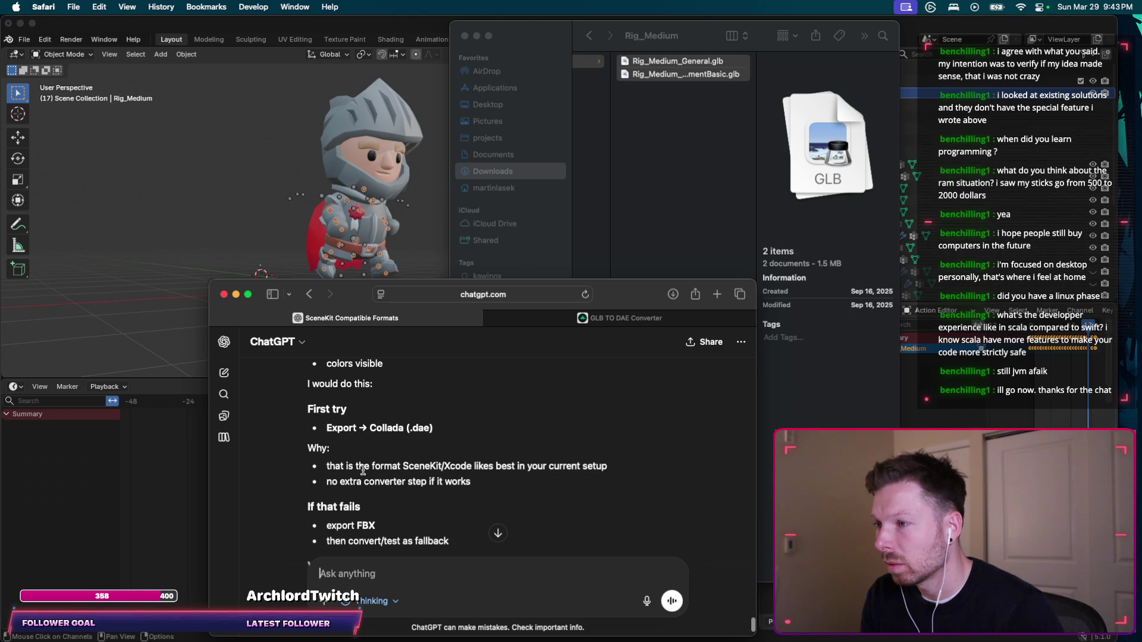
scroll(402, 496, "down", 2)
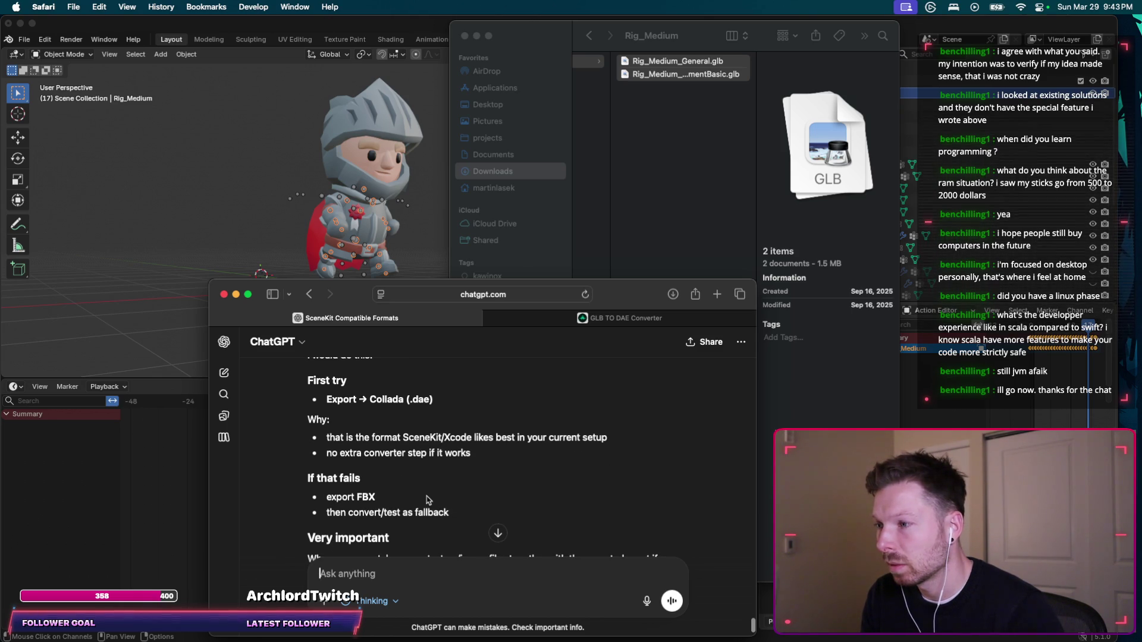
left_click(339, 28)
left_click(24, 39)
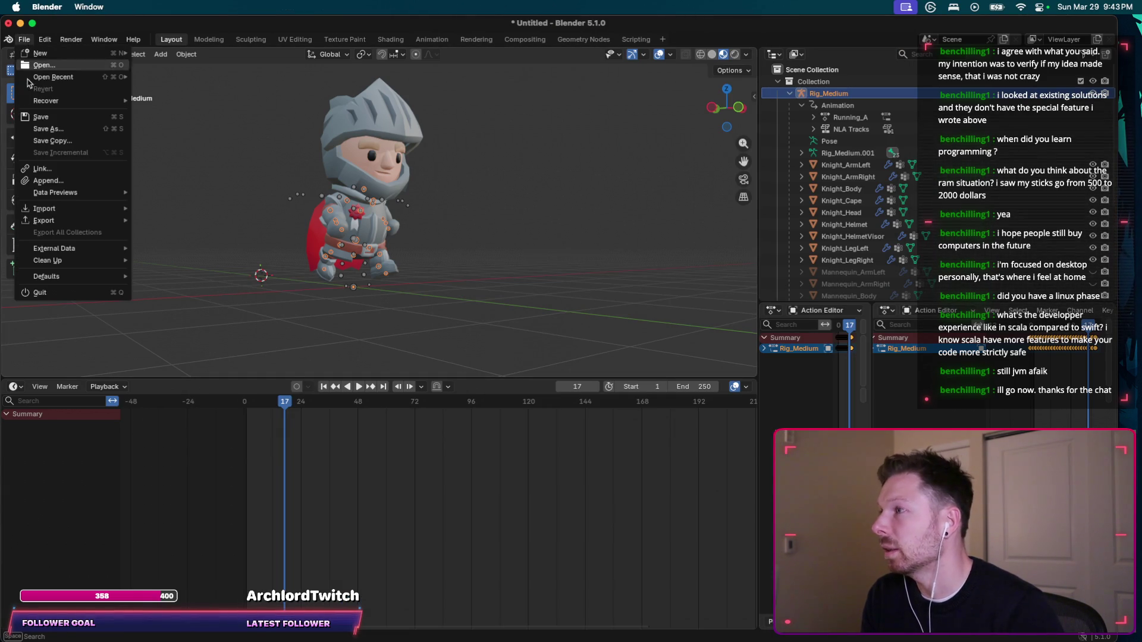
Screenshot the export format list, which offers USD, Alembic, FBX and glTF but no Collada.
mouse_move(66, 224)
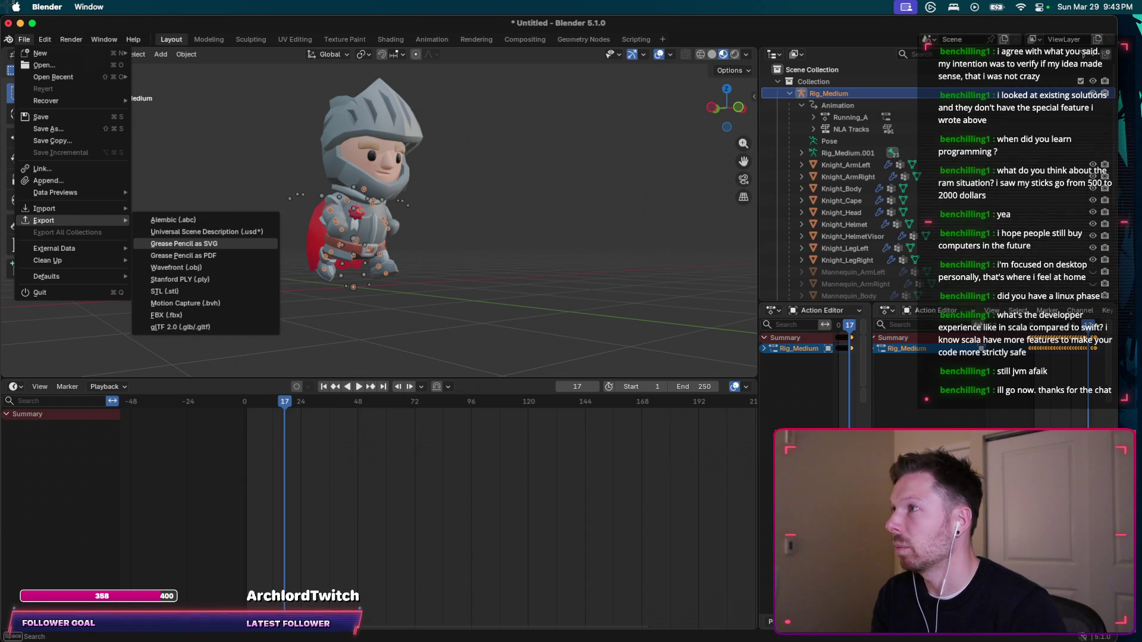
left_click_drag(2, 2, 462, 347)
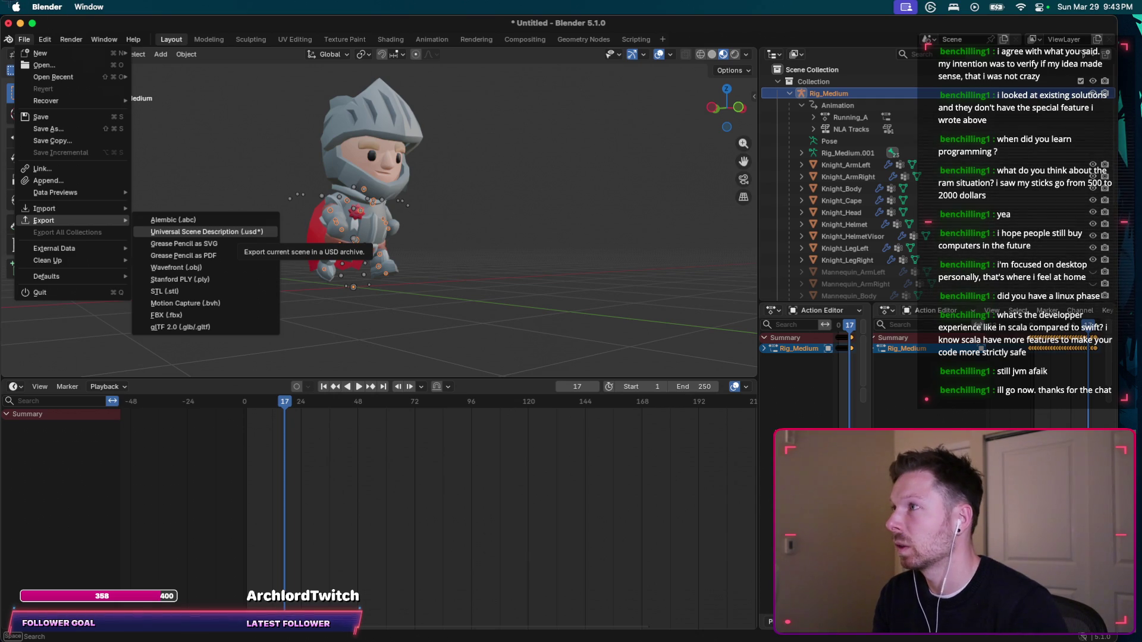
key("Return")
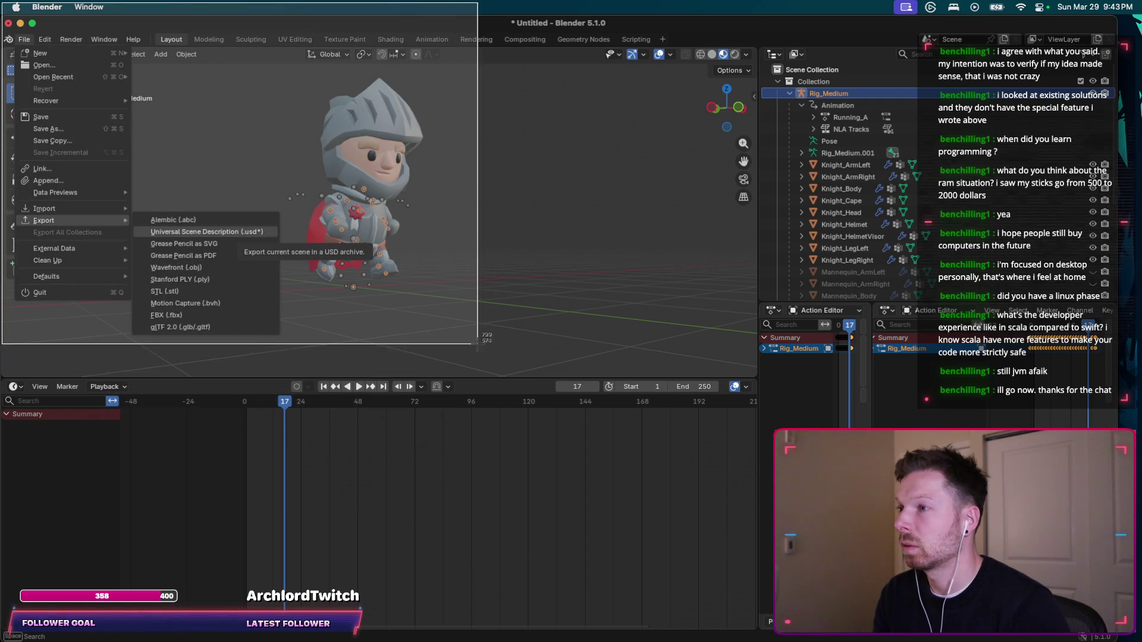
Send ChatGPT the export-menu screenshot with a short note about the missing Collada option.
key("super+Tab")
type("her")
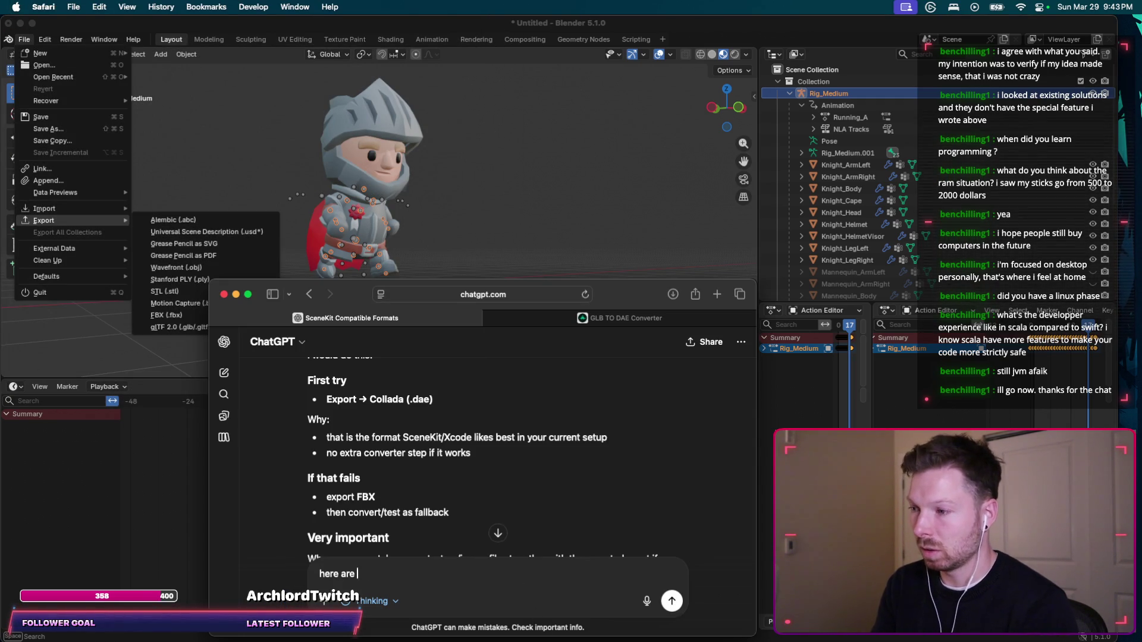
type("export options I personally see:")
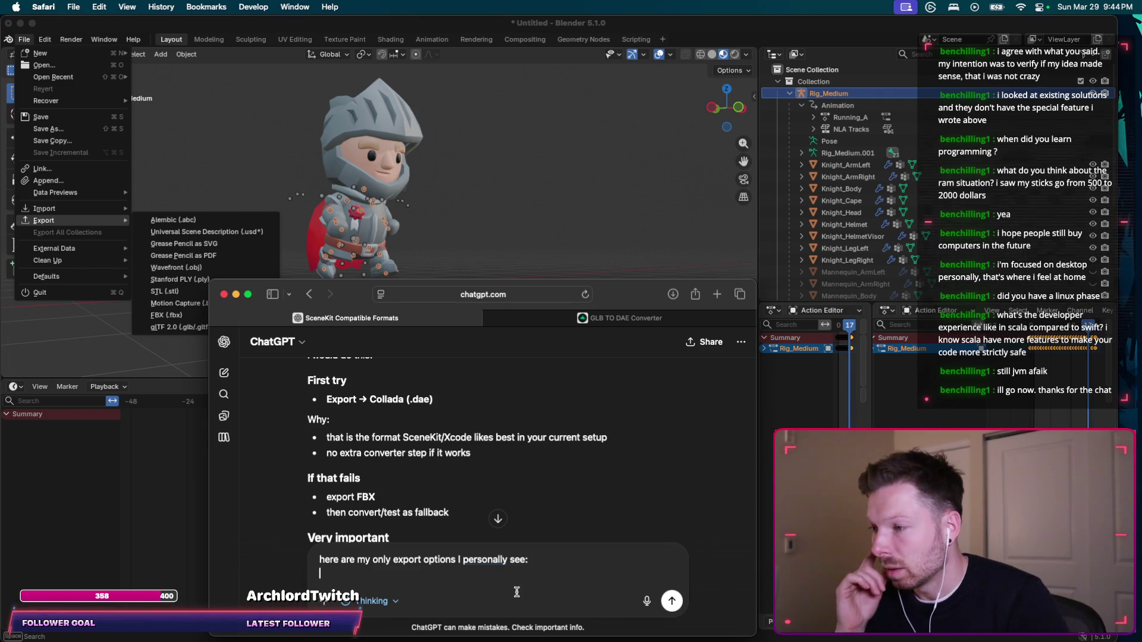
key("super+v")
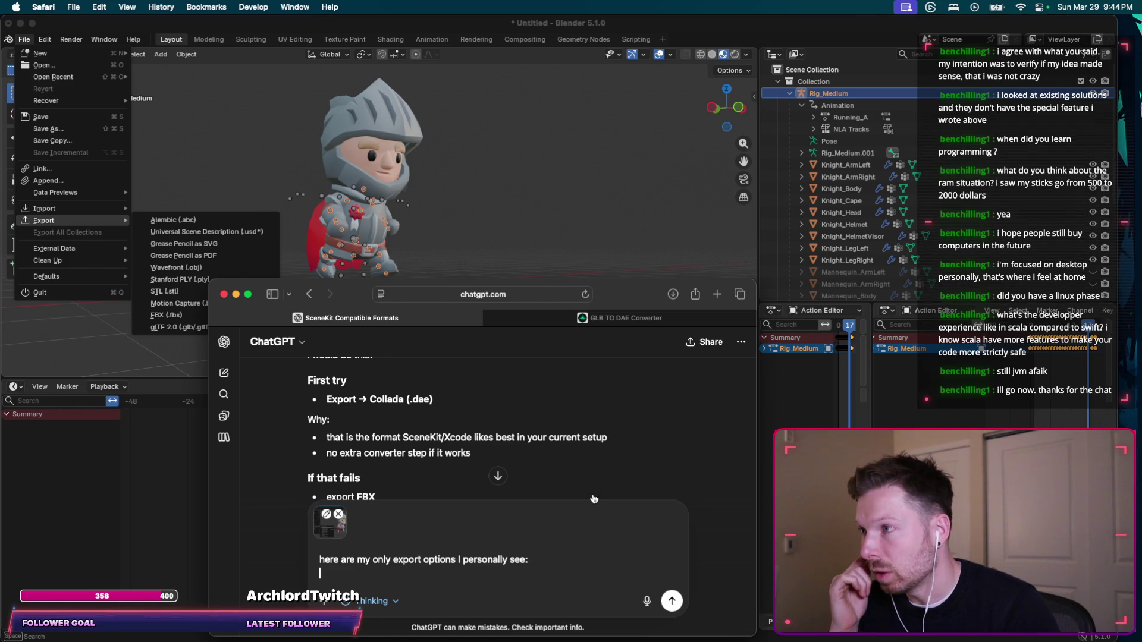
key("Return")
left_click_drag(605, 299, 728, 287)
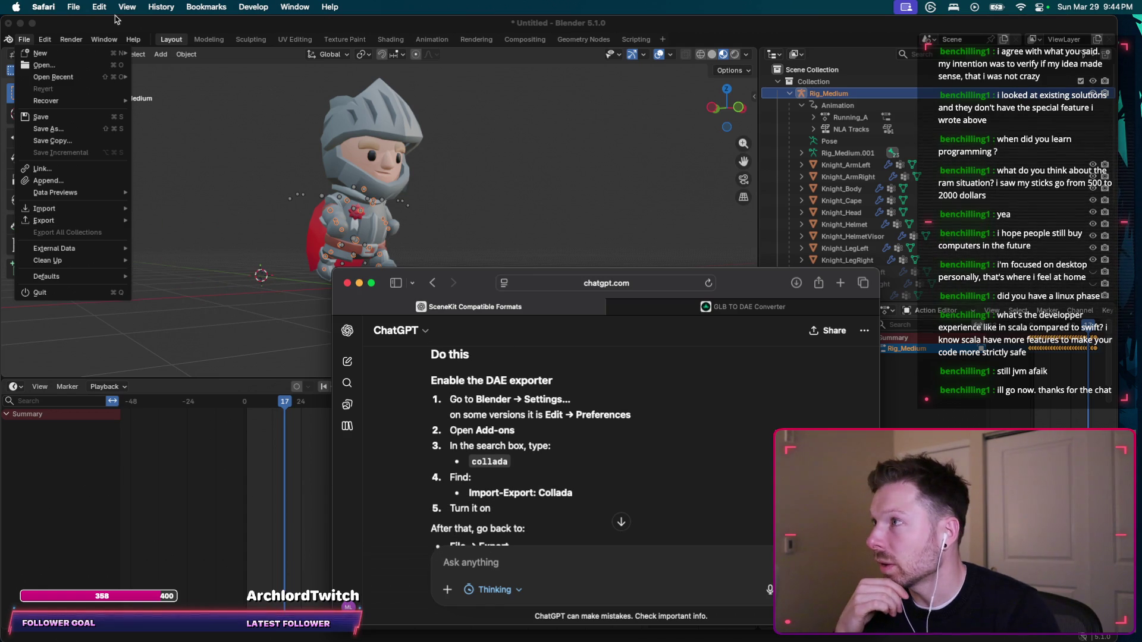
Dismiss the open menus and open Blender Preferences with Cmd+comma.
left_click(89, 22)
left_click(47, 7)
left_click(187, 24)
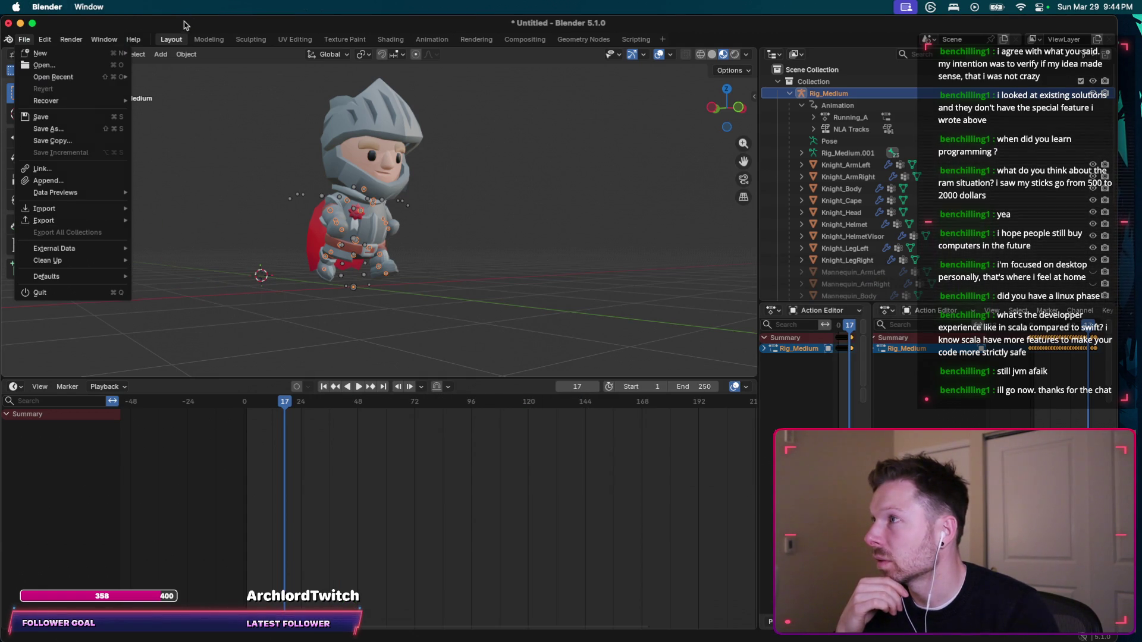
left_click(197, 26)
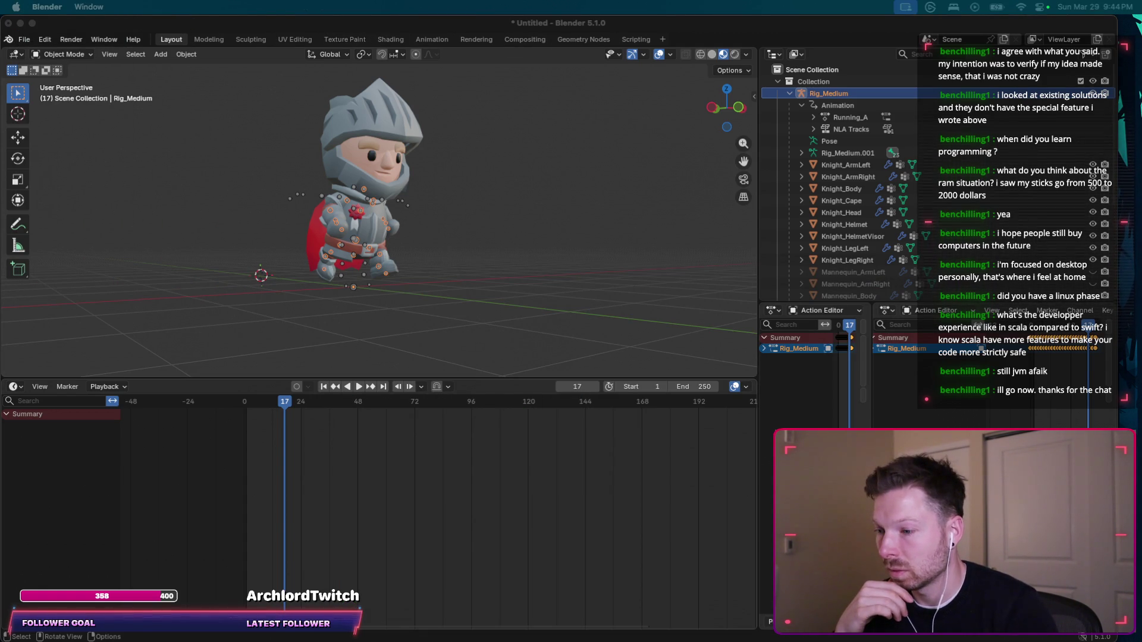
key("super+comma")
Place Preferences beside the ChatGPT chat and show the installed Add-ons list.
key("super+Tab")
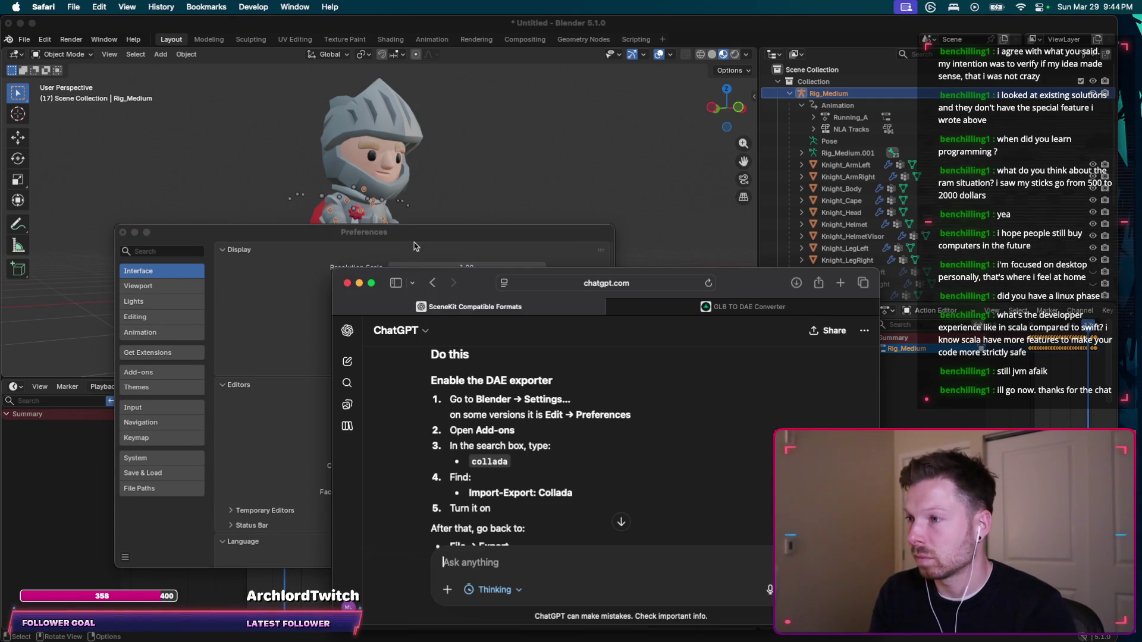
left_click_drag(489, 281, 633, 221)
left_click(425, 233)
left_click_drag(426, 233, 335, 252)
left_click(628, 229)
left_click_drag(628, 229, 707, 172)
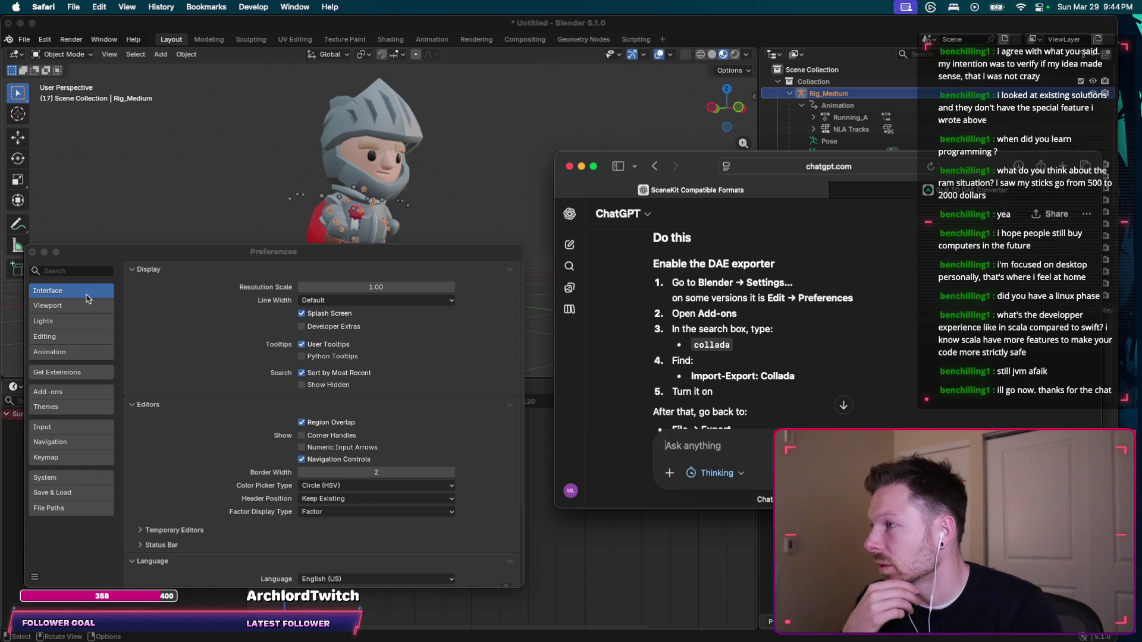
left_click(47, 392)
left_click(209, 270)
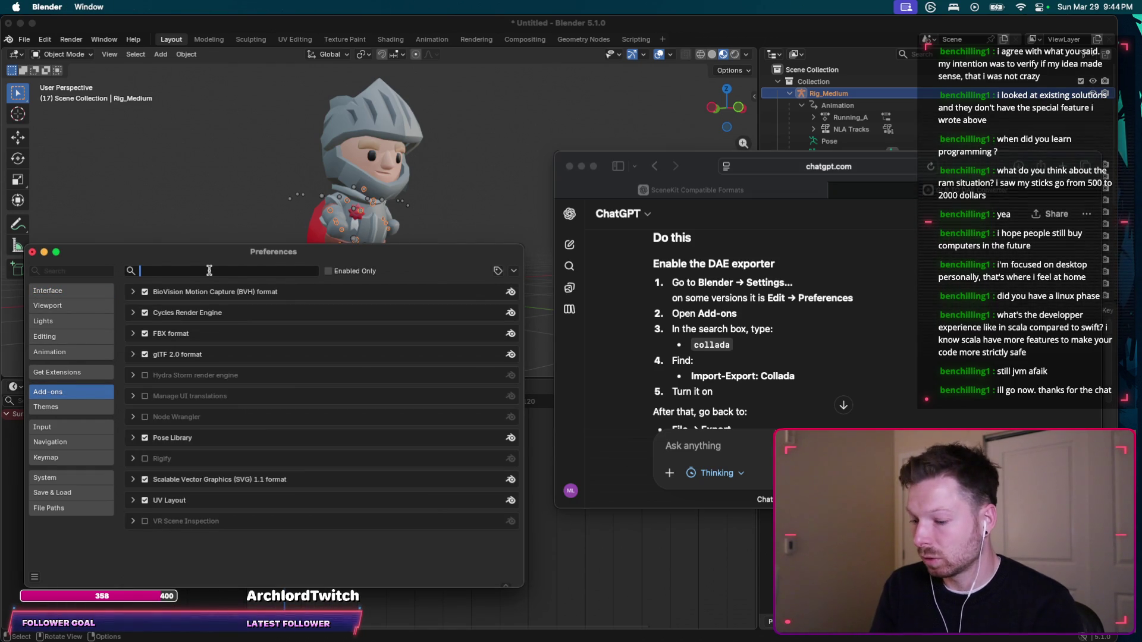
Search the installed add-ons for 'collada', then 'col', finding no Collada add-on.
type("collada")
key("Return")
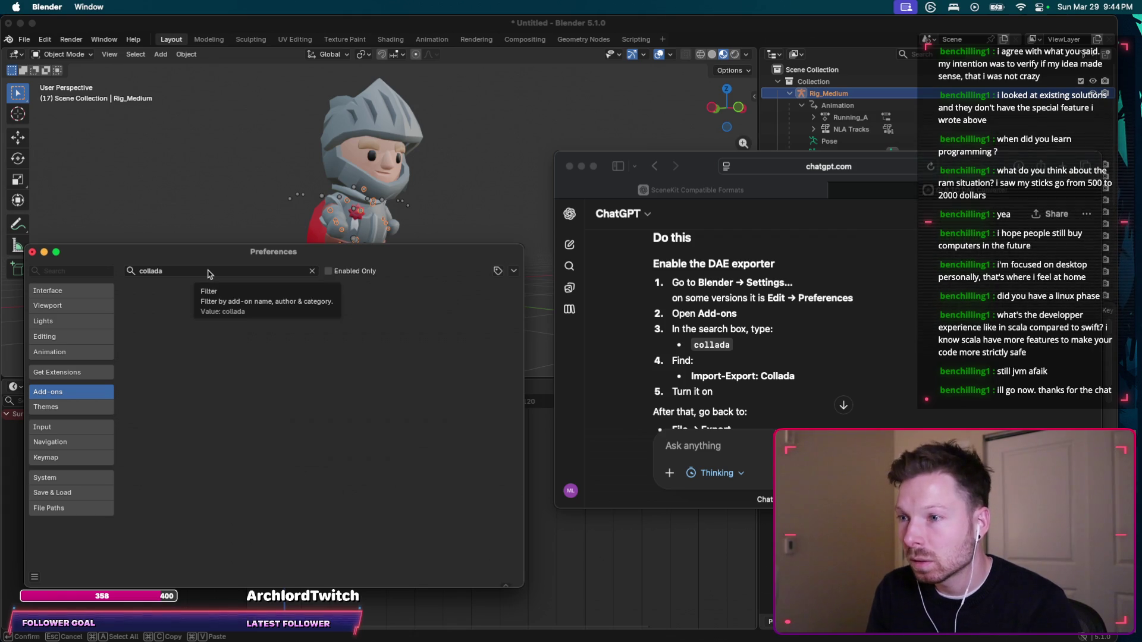
left_click(208, 271)
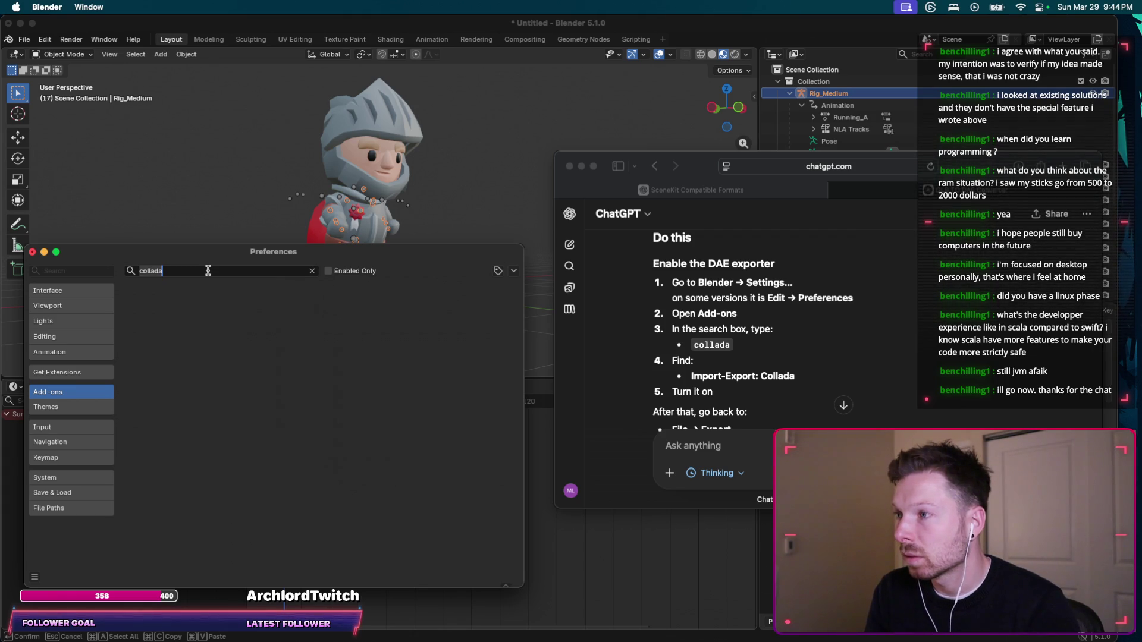
left_click(208, 271)
double_click(208, 271)
type("col")
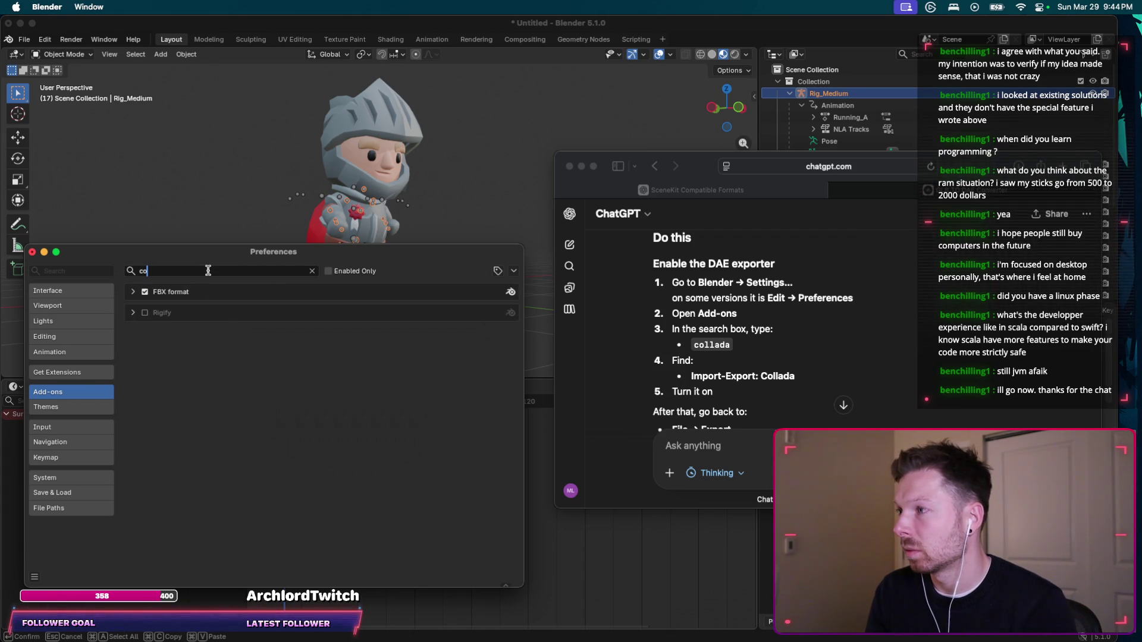
key("BackSpace")
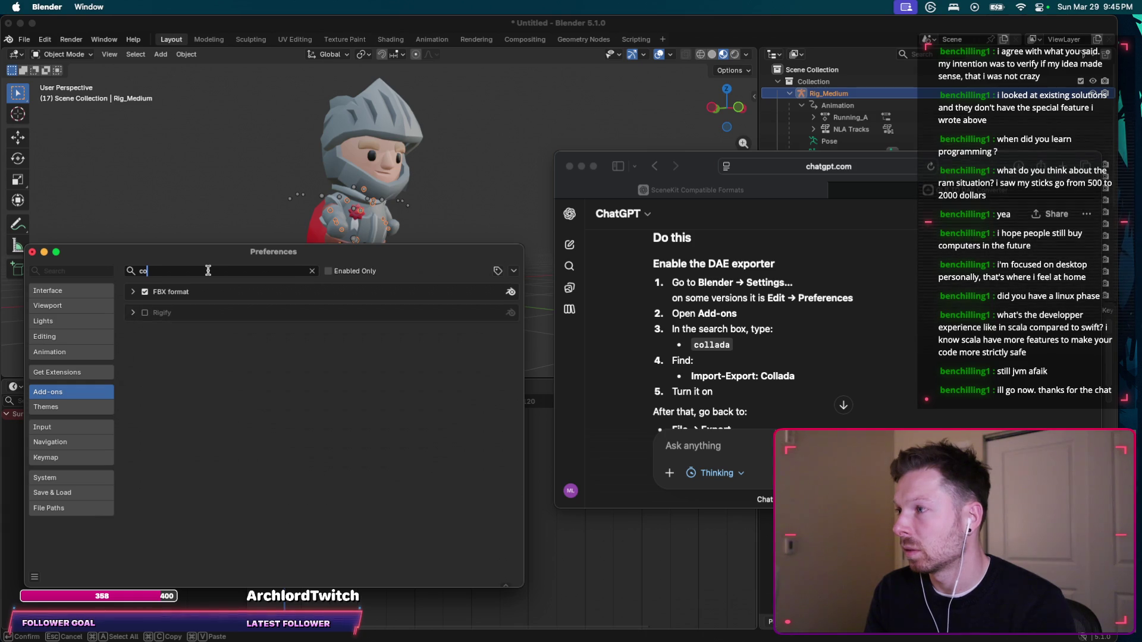
type("l")
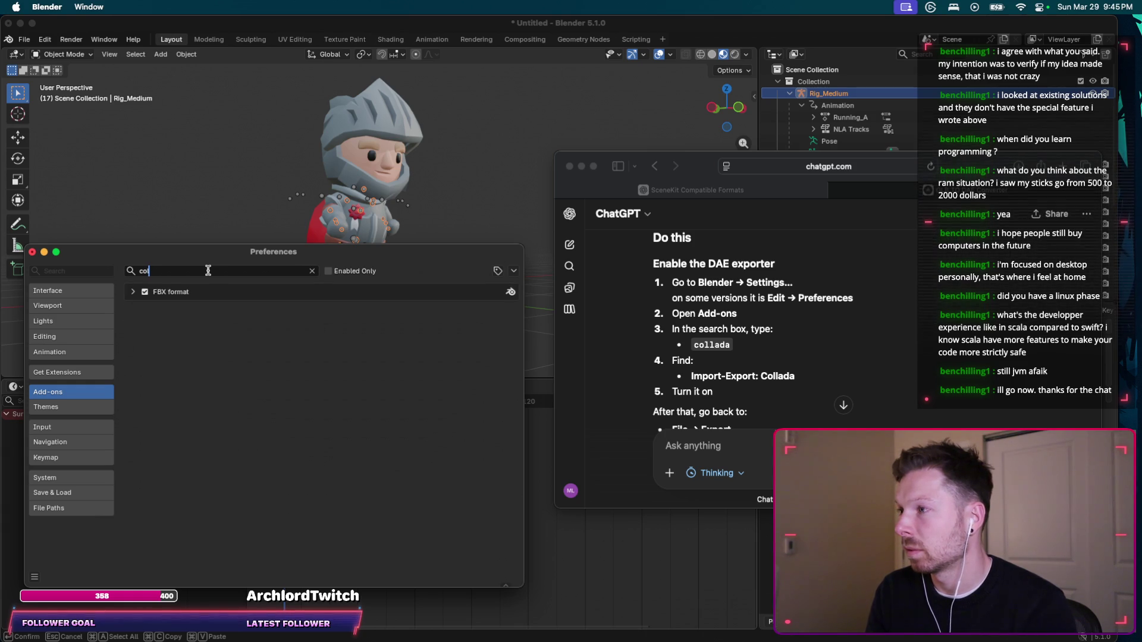
Check the FBX format entry, search 'collada' again, and Refresh Local add-ons.
left_click(134, 292)
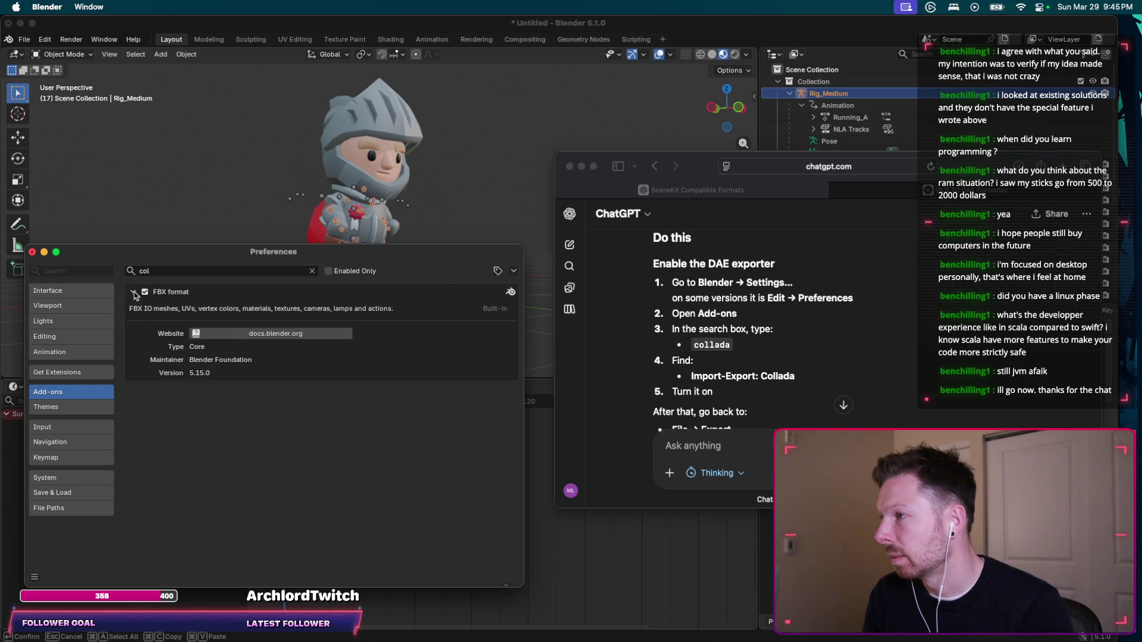
left_click(134, 292)
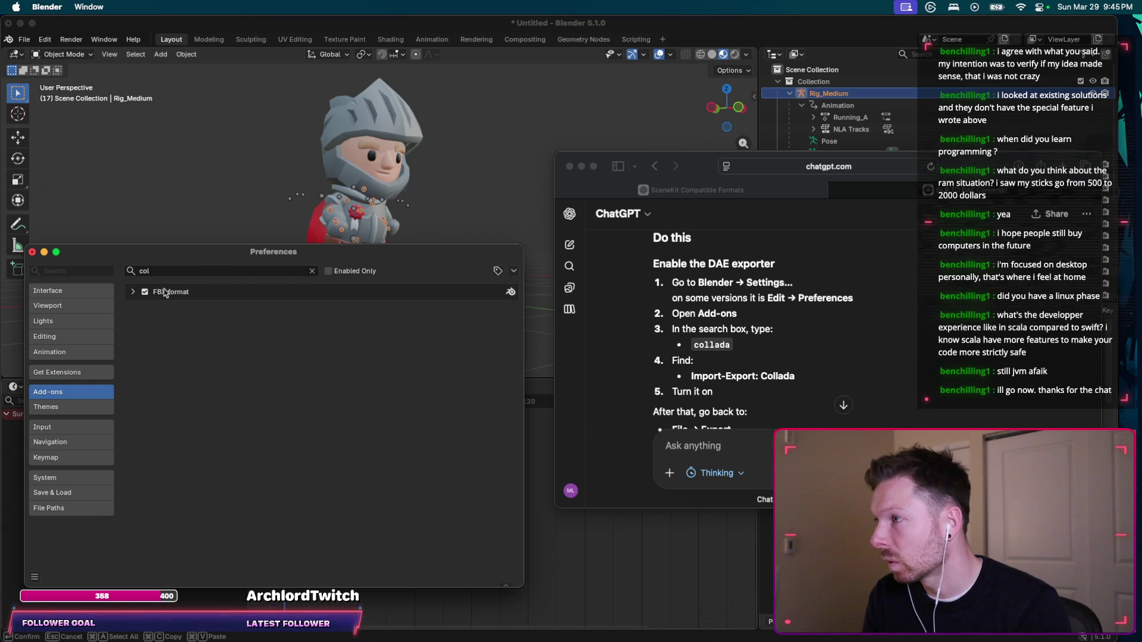
left_click(180, 272)
key("BackSpace")
type("collada")
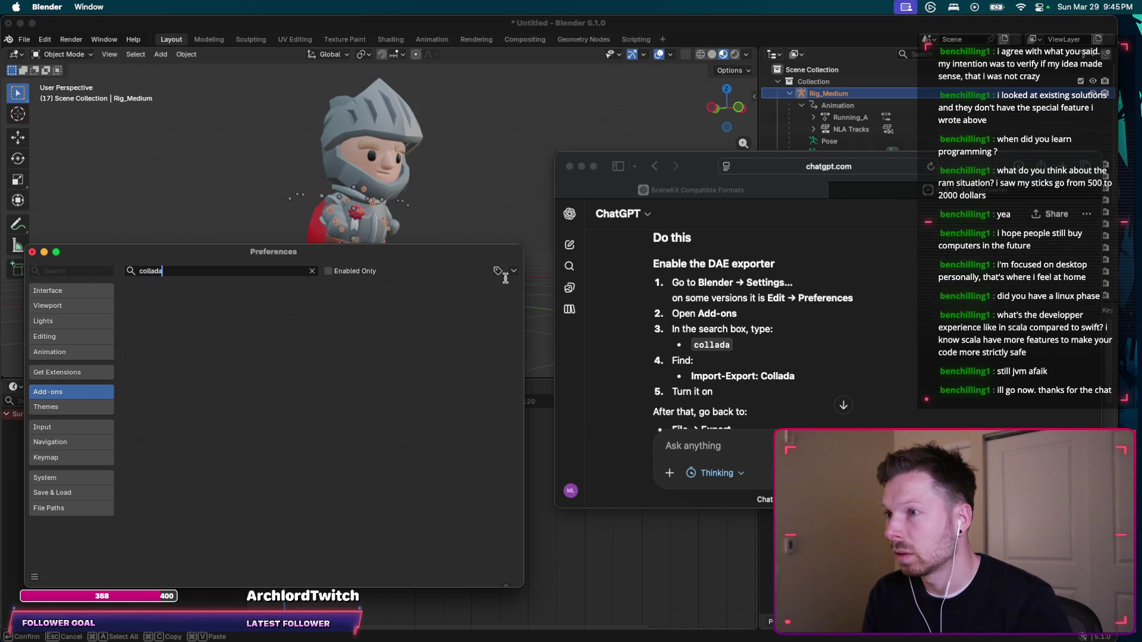
left_click(515, 272)
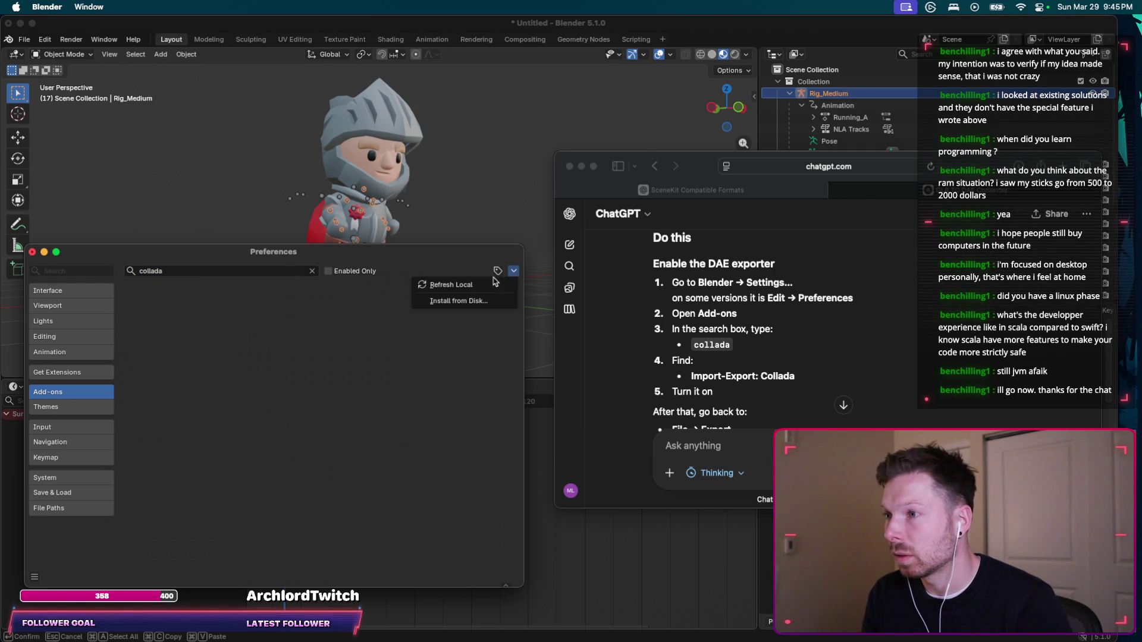
left_click(458, 286)
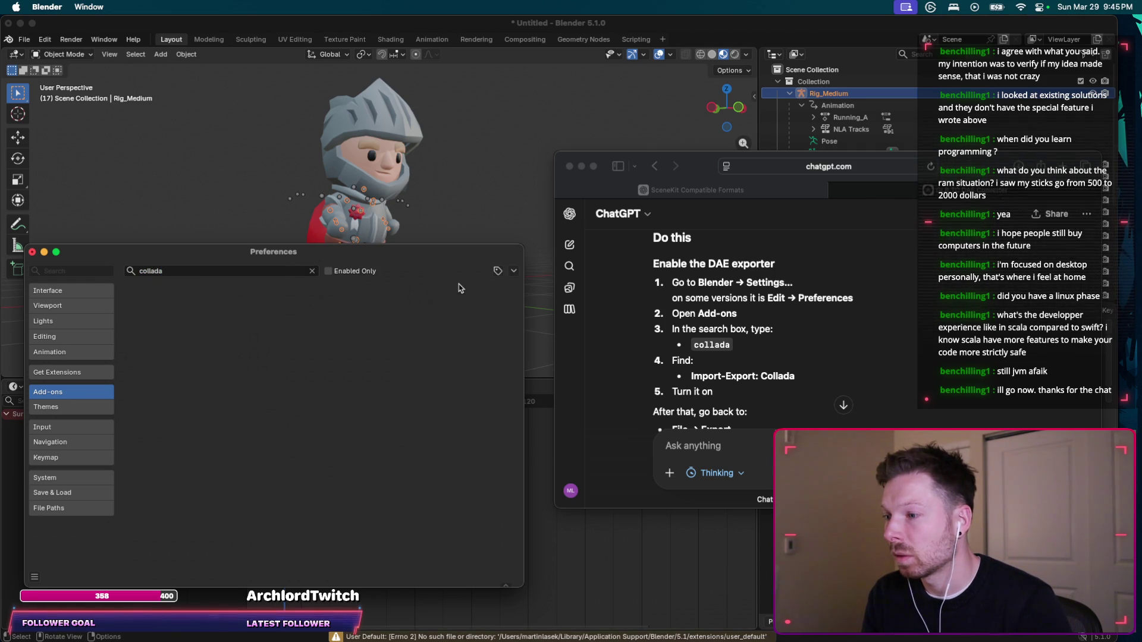
Screenshot the Preferences window showing the empty Collada add-on results.
left_click(286, 269)
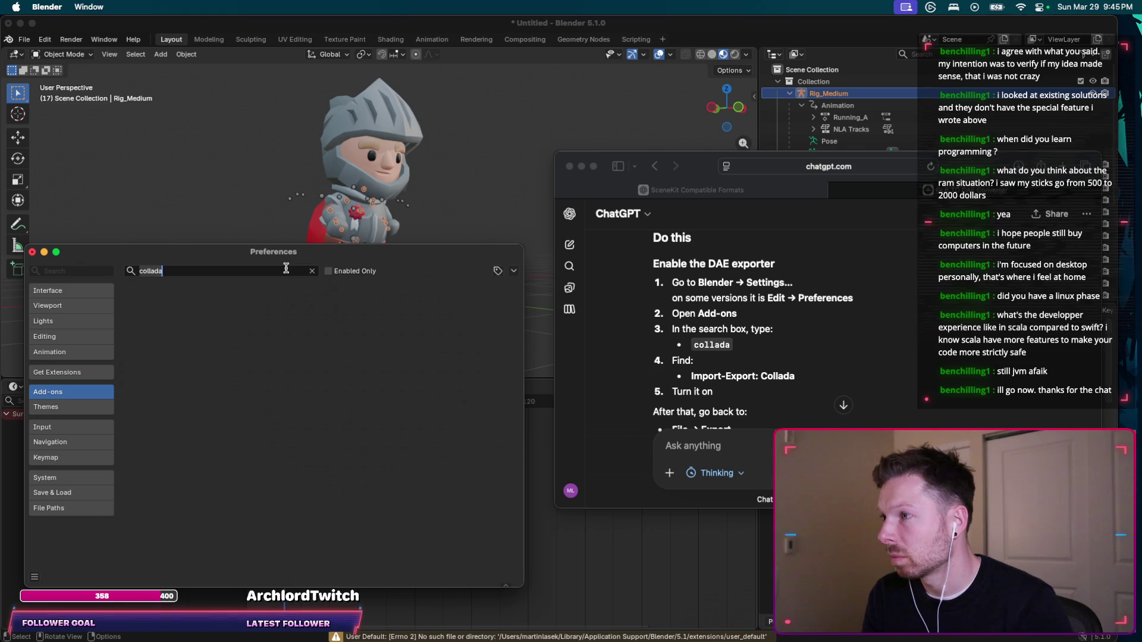
left_click_drag(287, 248, 290, 249)
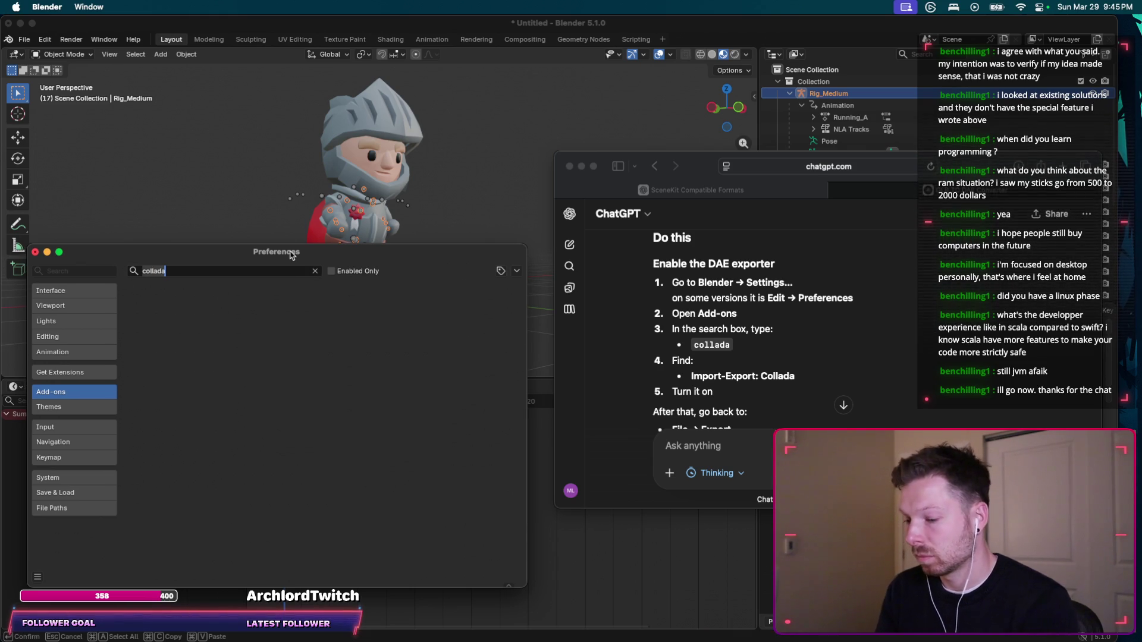
mouse_move(1, 1)
left_mouse_down()
mouse_move(155, 198)
mouse_move(557, 570)
mouse_move(562, 609)
mouse_move(543, 607)
left_mouse_up()
left_click(711, 450)
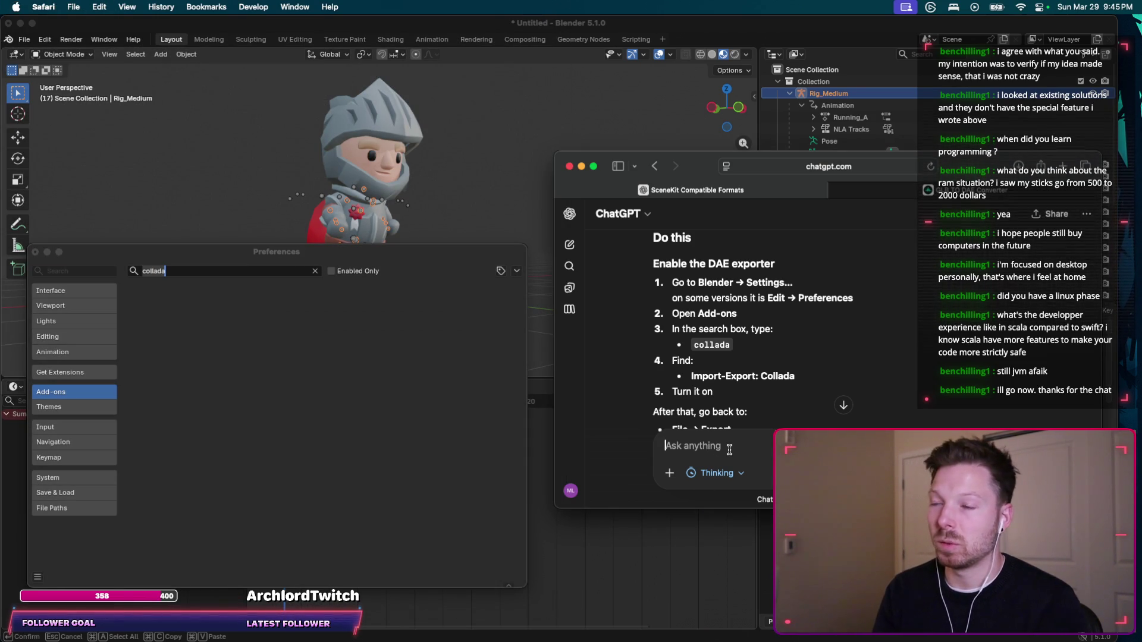
Send the empty add-on search screenshot to ChatGPT, then open Blender's Get Extensions page.
key("super+v")
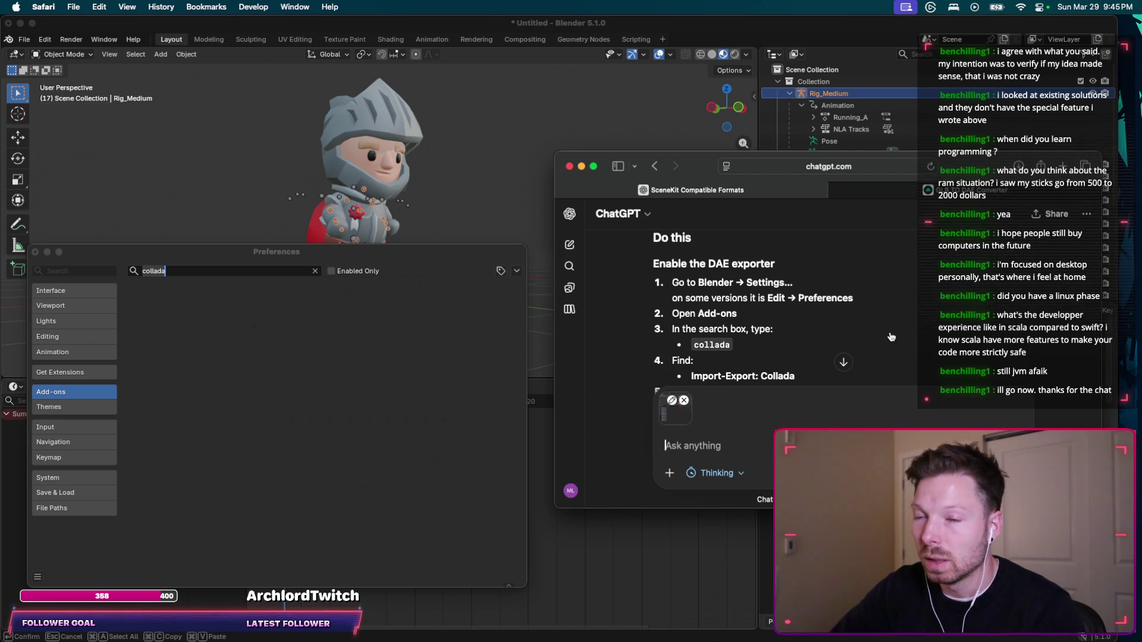
key("Return")
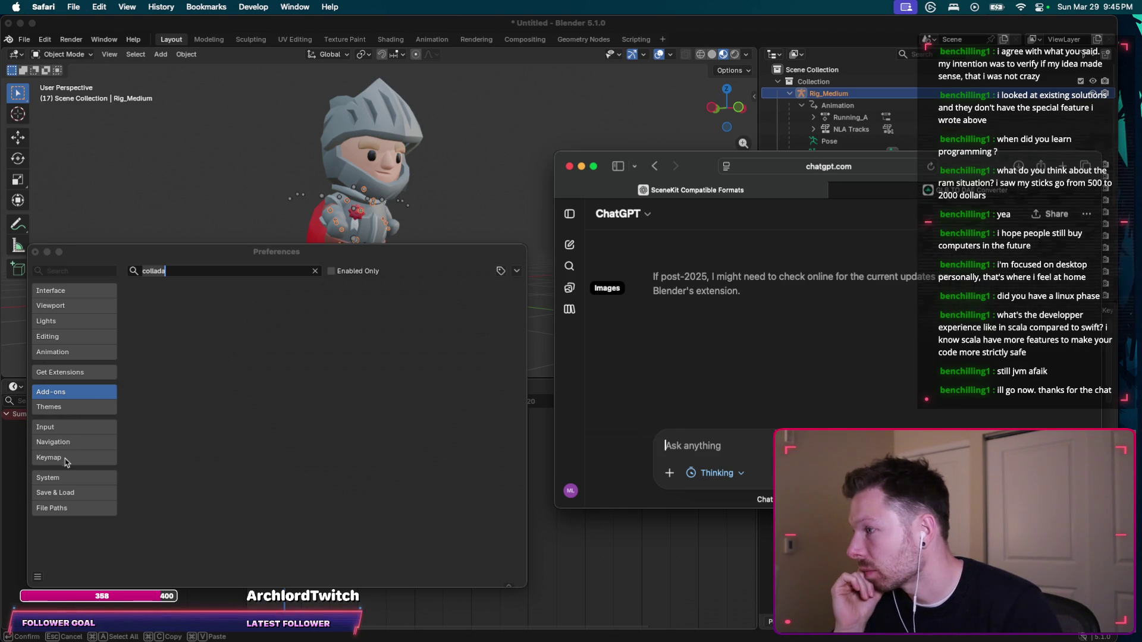
left_click(64, 376)
left_click(64, 374)
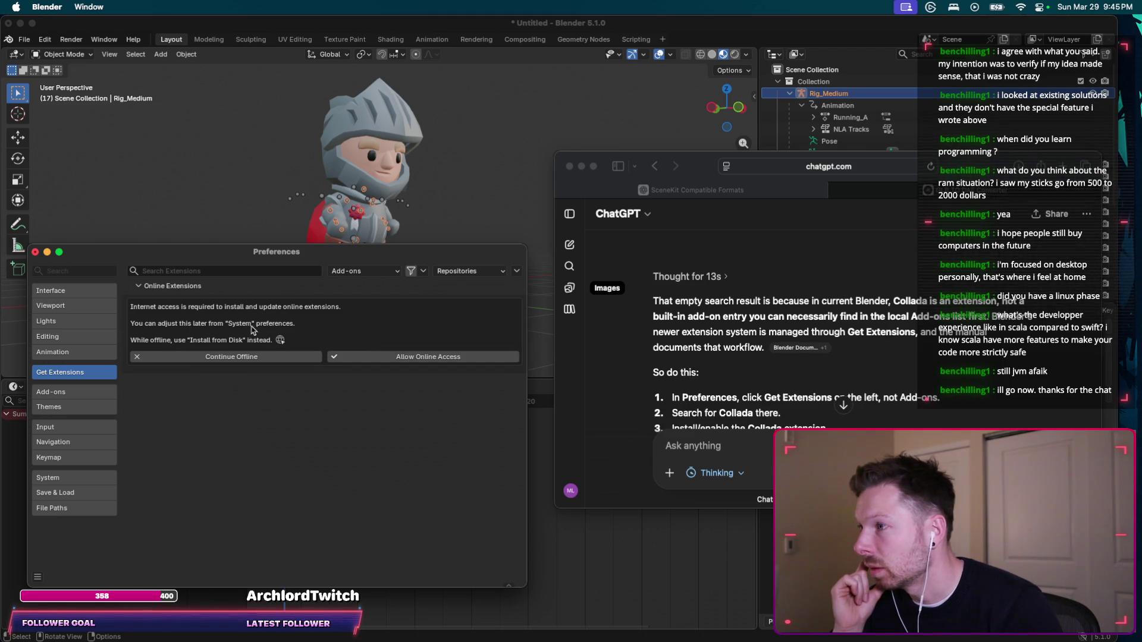
Allow Blender online access and browse the available extensions list.
left_click(401, 358)
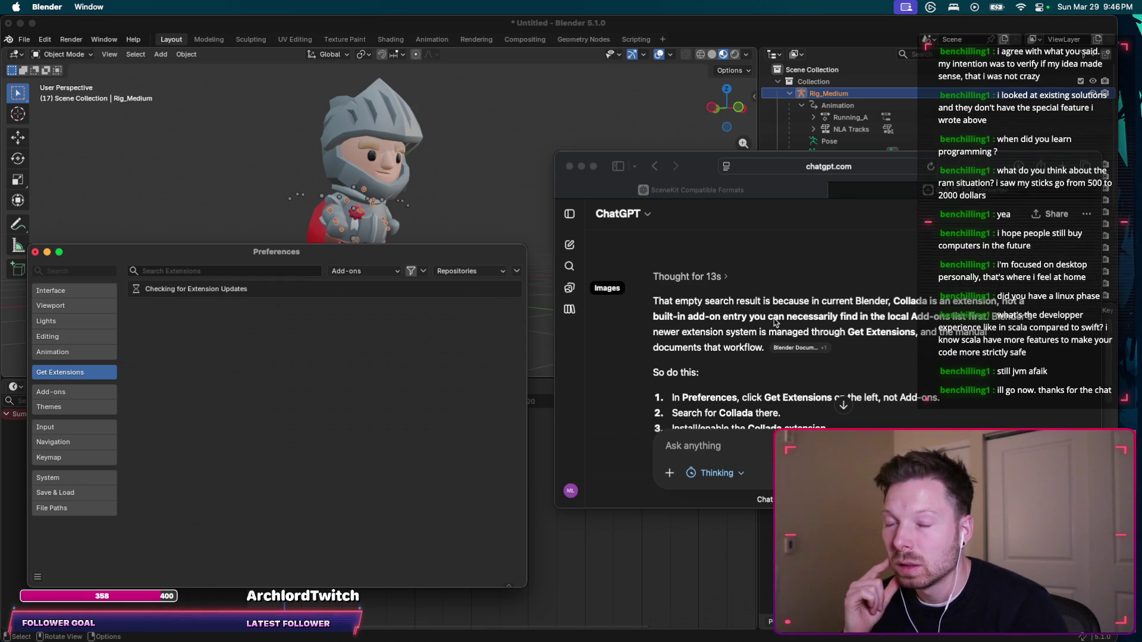
scroll(908, 323, "down", 2)
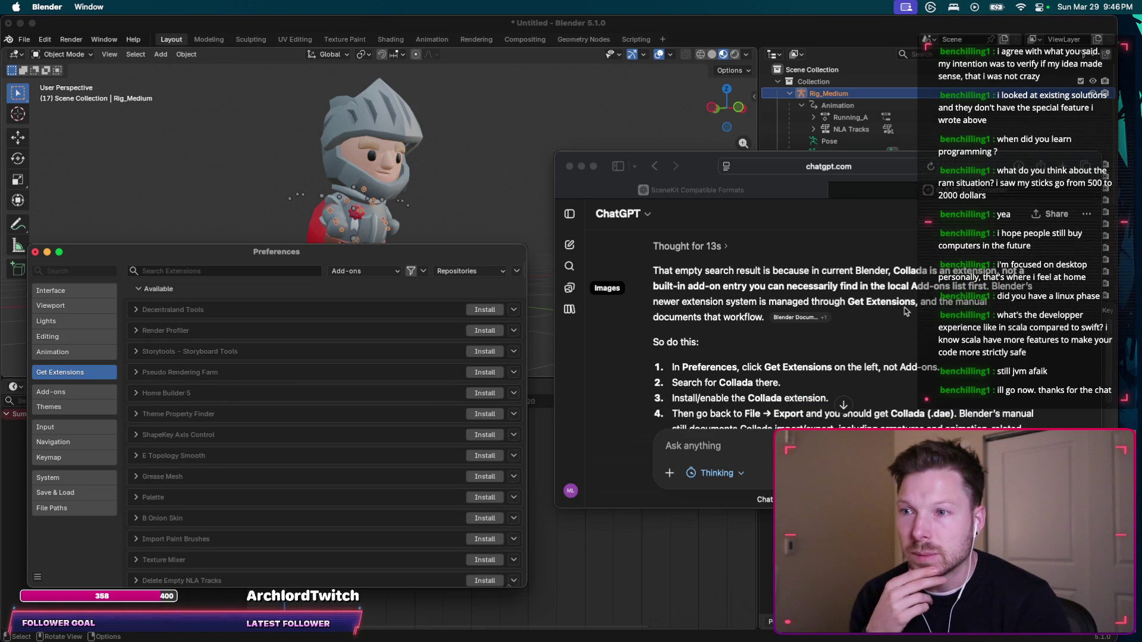
scroll(776, 308, "down", 3)
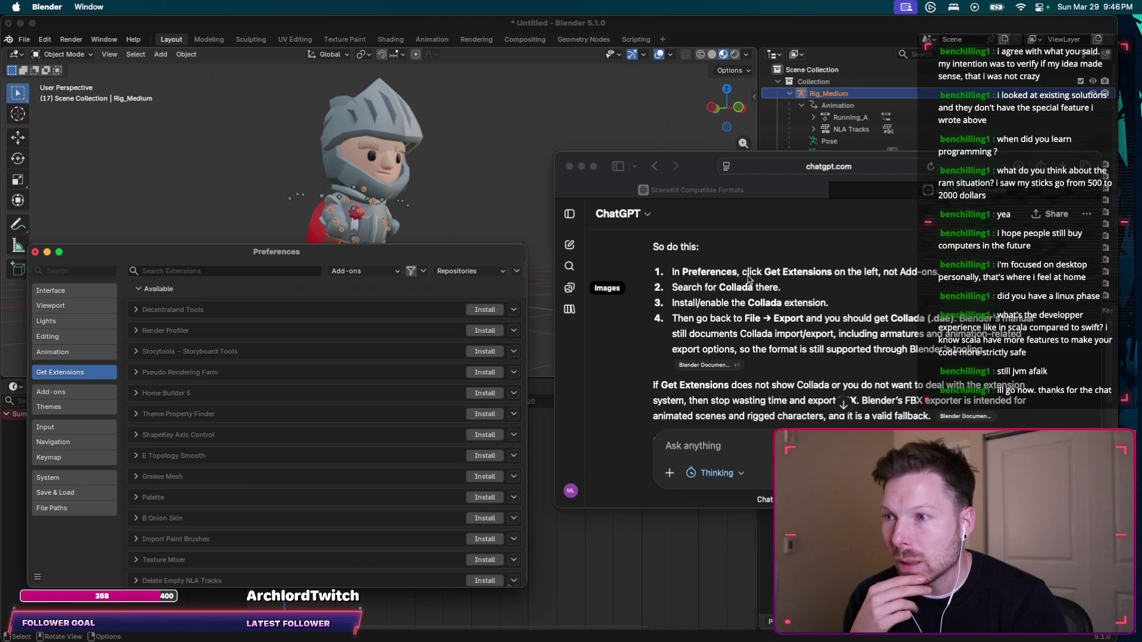
scroll(737, 309, "down", 1)
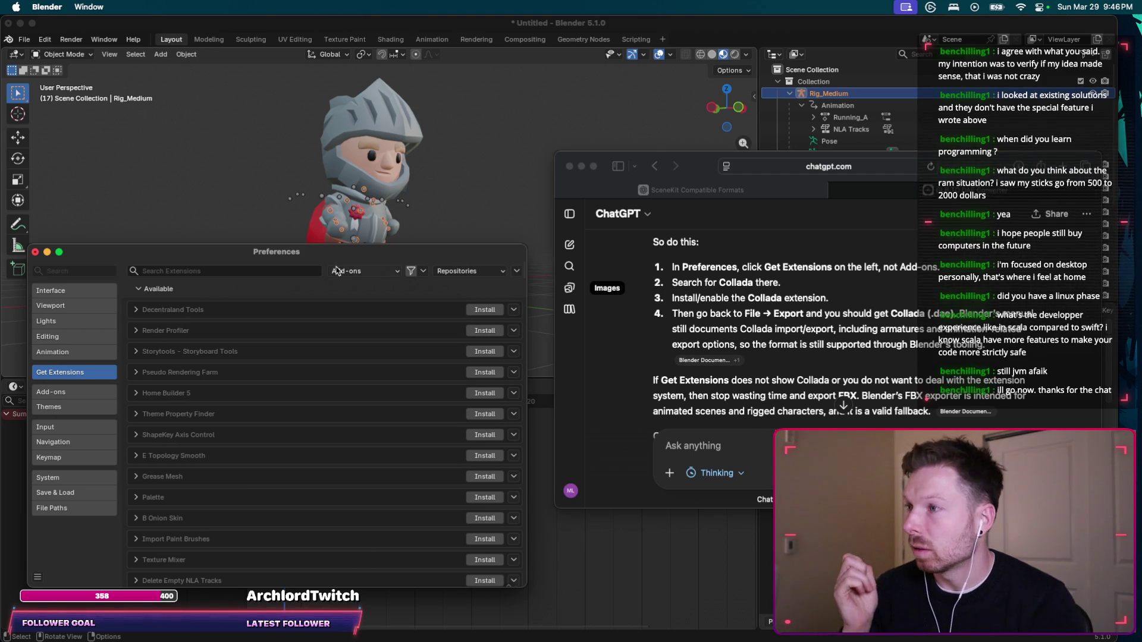
Search extensions of All types for 'Collada', getting no results.
left_click(293, 270)
type("collada")
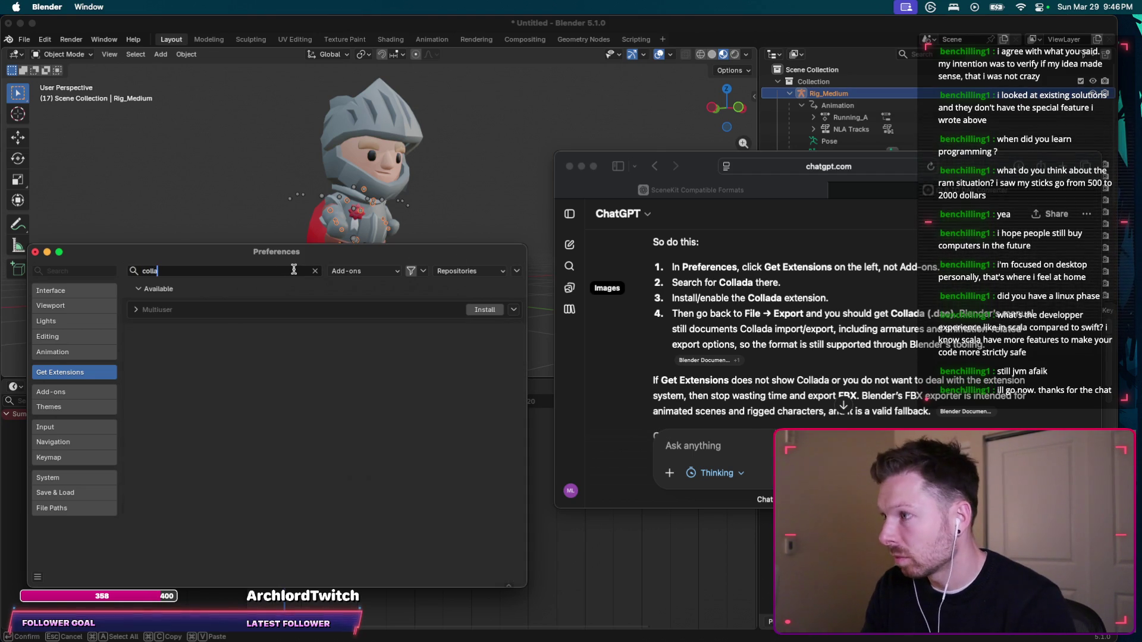
left_click(345, 271)
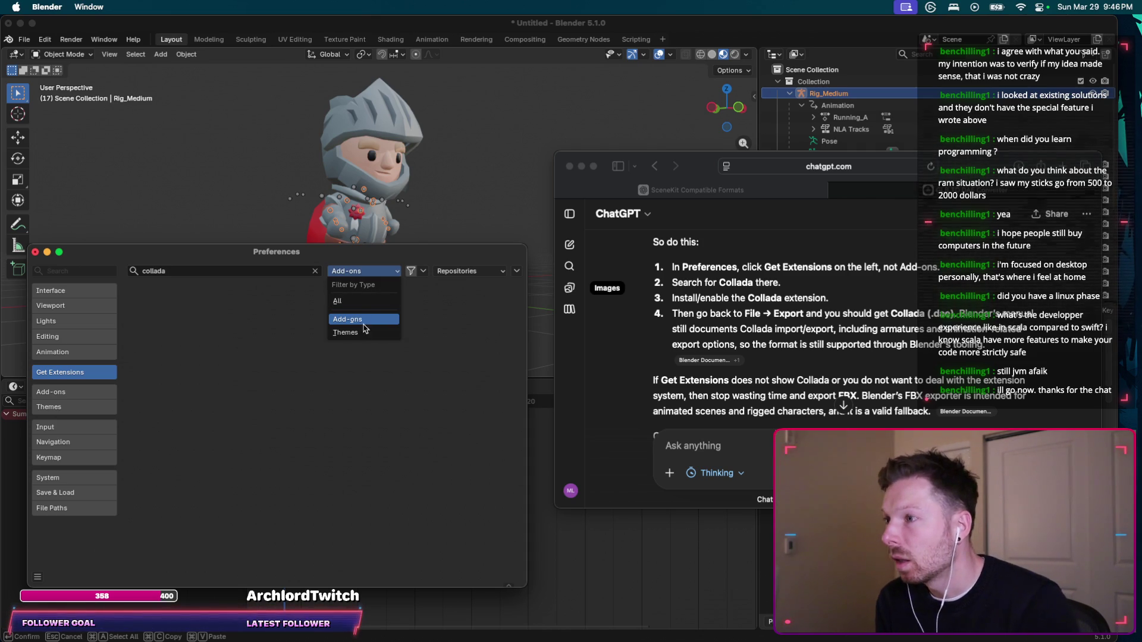
left_click(366, 302)
left_click(217, 271)
type("Collada")
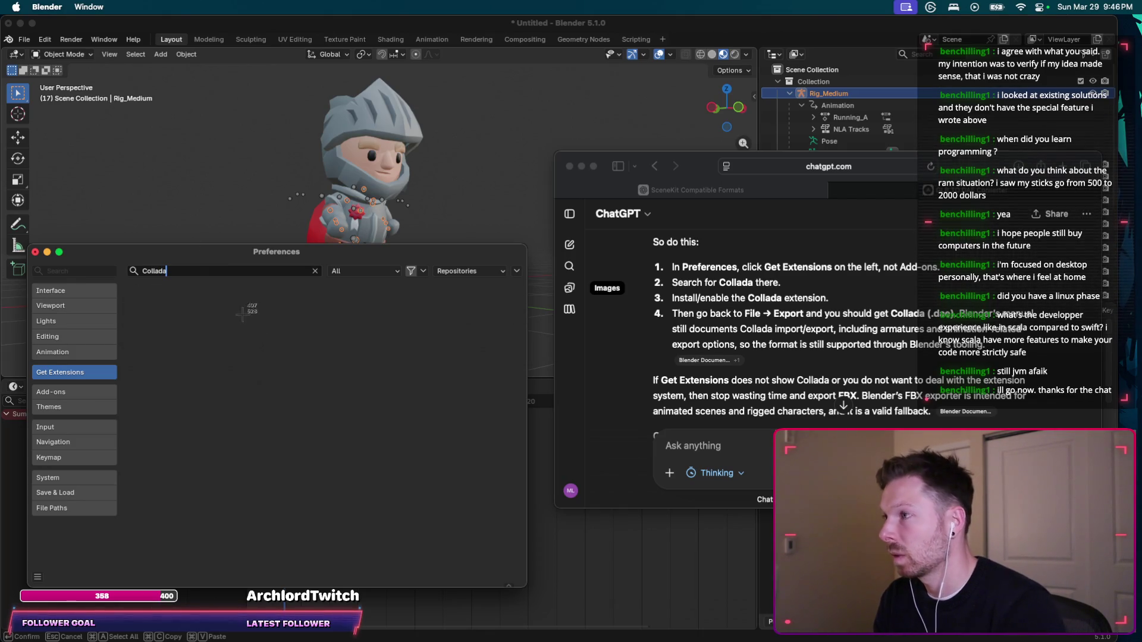
Screenshot the empty extension results and start a ChatGPT reply with 'did it, no results:'.
mouse_move(4, 2)
left_mouse_down()
mouse_move(403, 369)
mouse_move(542, 572)
left_mouse_up()
left_click(708, 445)
type("did it, no results:")
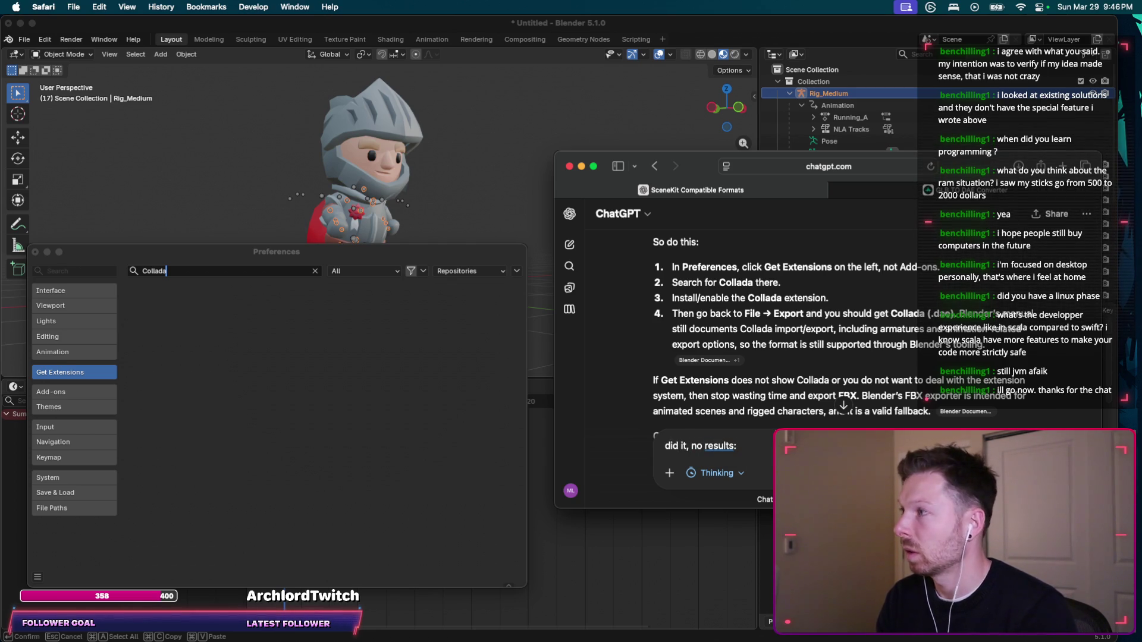
Send the no-results screenshot to ChatGPT, then clear the extension search and close Preferences.
key("shift+Return")
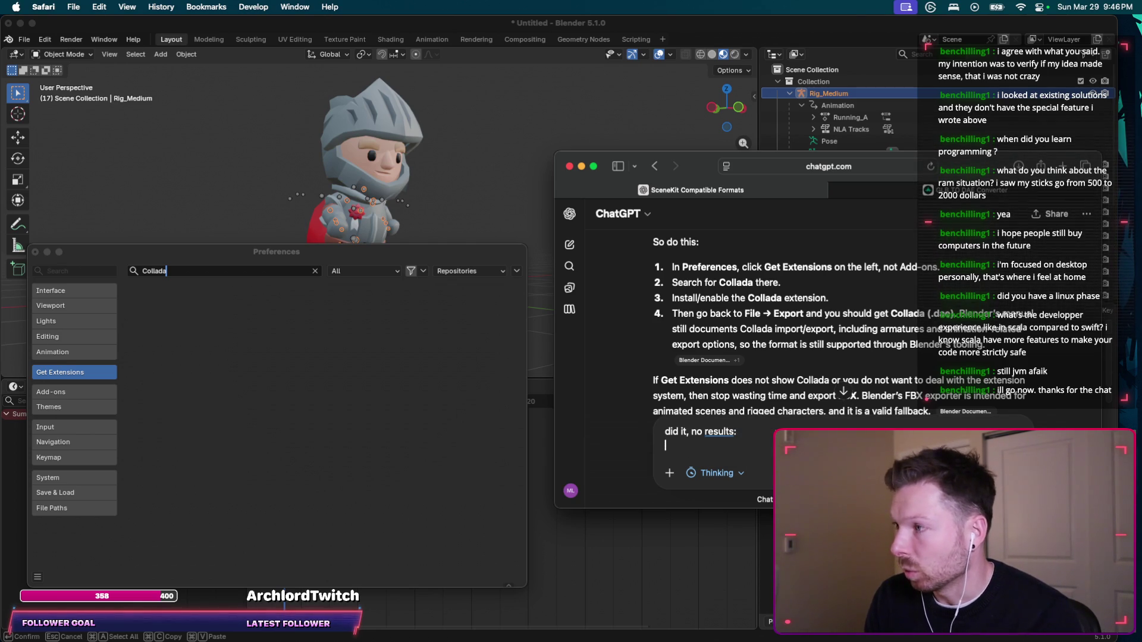
key("super+v")
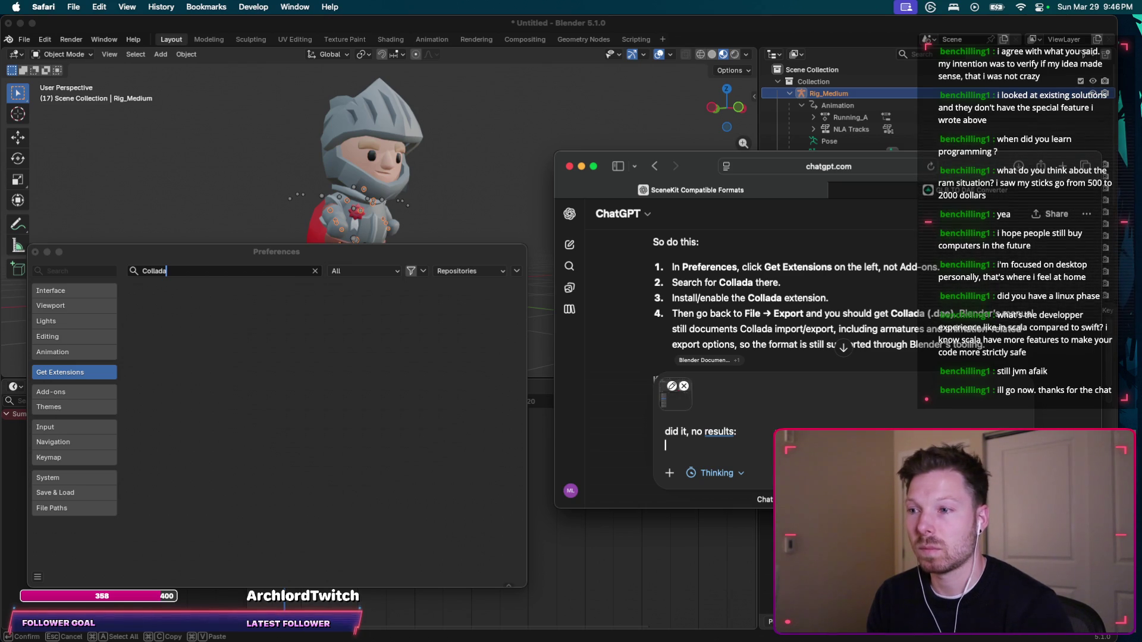
key("Return")
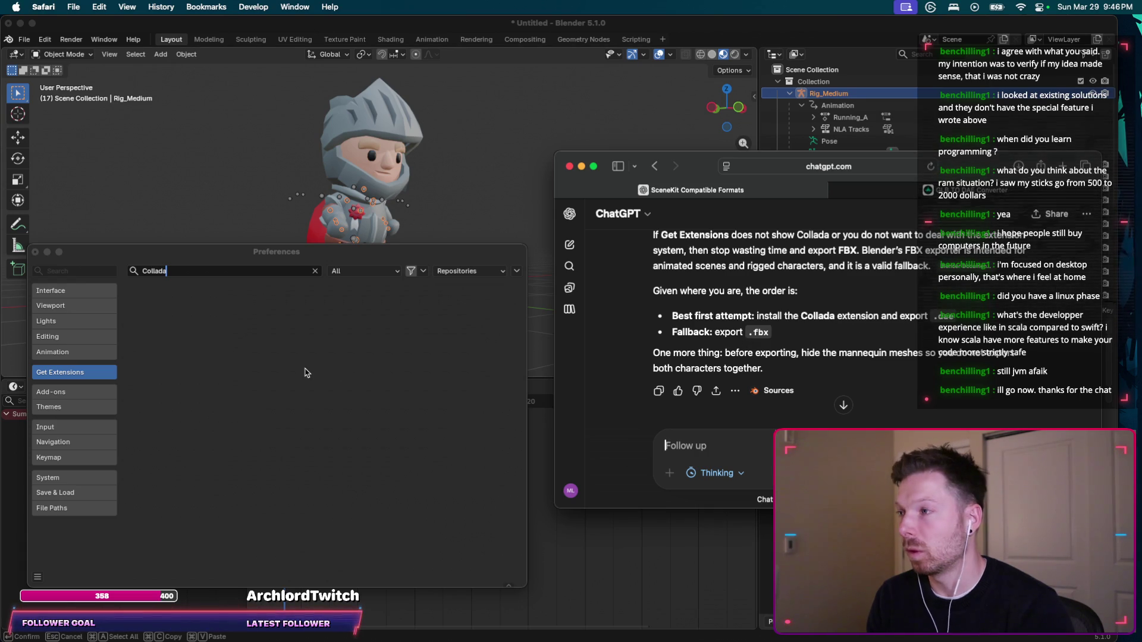
left_click(316, 271)
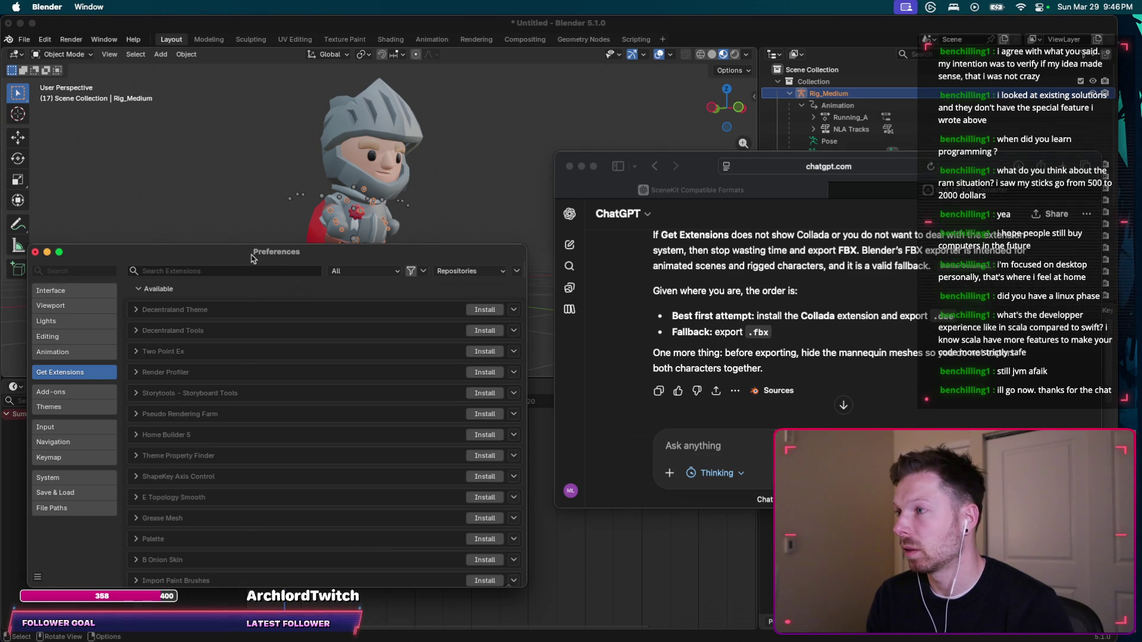
left_click(35, 252)
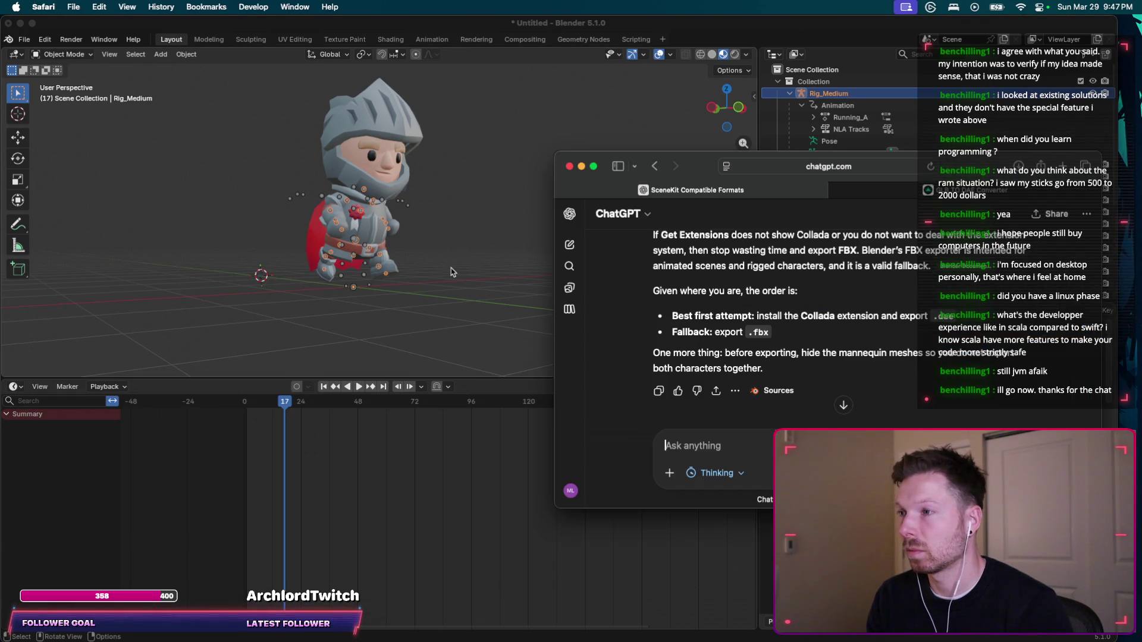
Export the scene as glTF 2.0 to knight-running.glb in Downloads, then return to the browser.
scroll(833, 352, "down", 10)
scroll(835, 354, "up", 5)
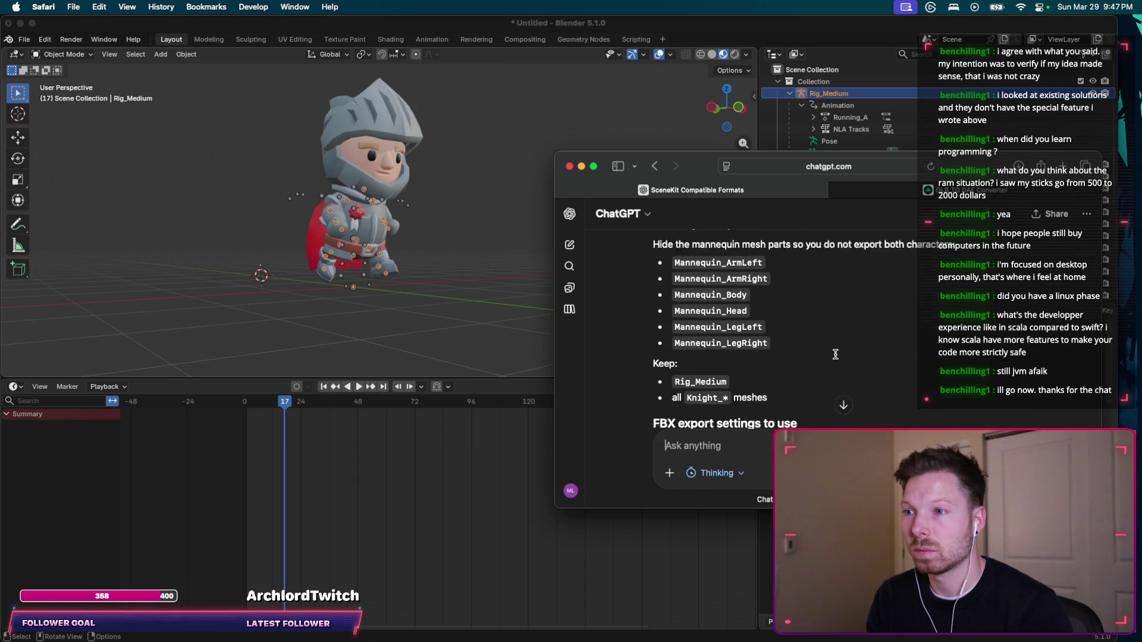
scroll(835, 355, "up", 5)
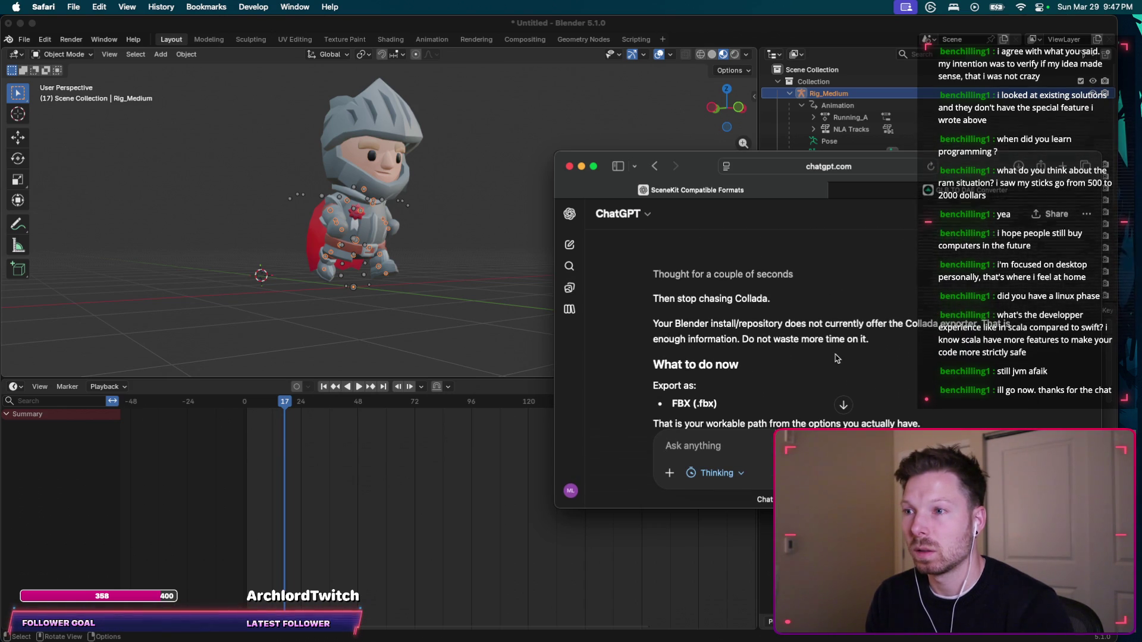
left_click(76, 37)
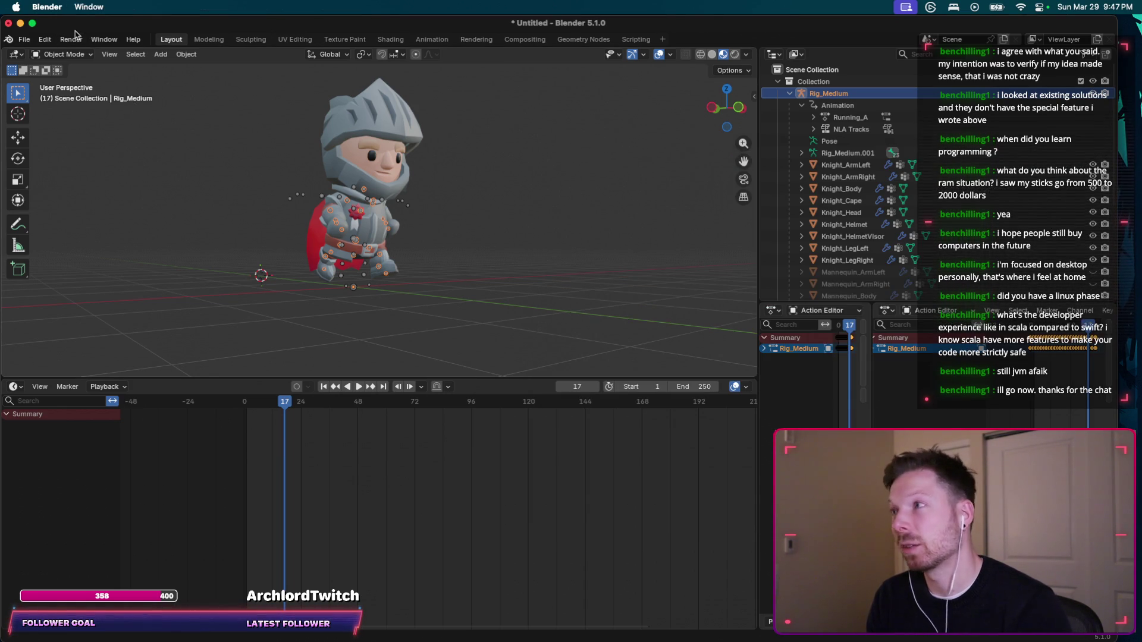
left_click(24, 39)
mouse_move(89, 220)
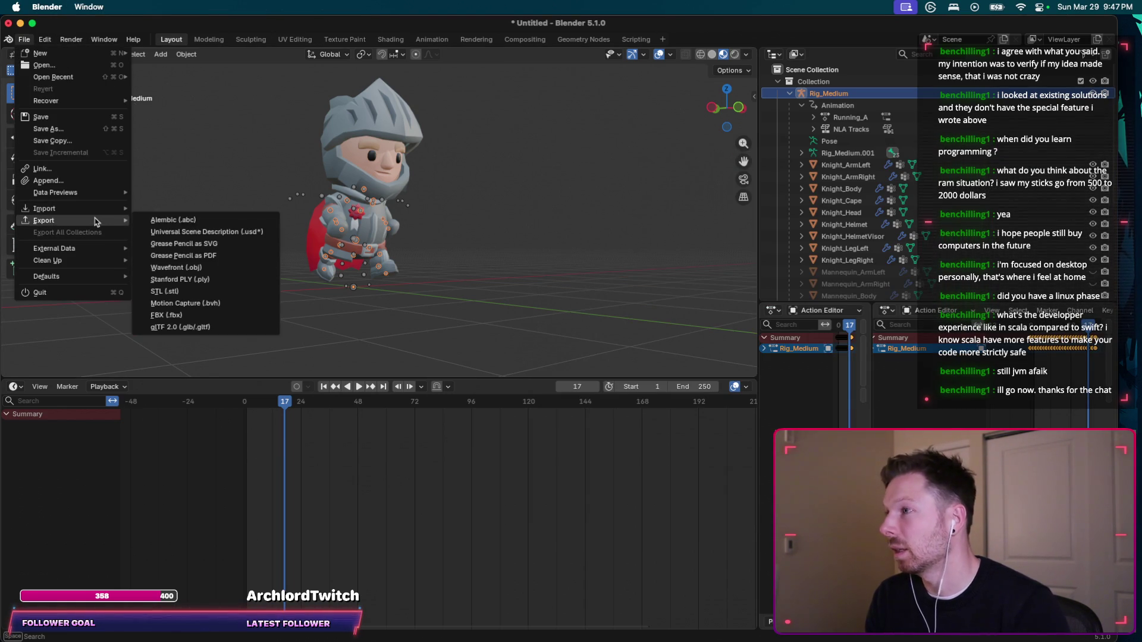
left_click(225, 328)
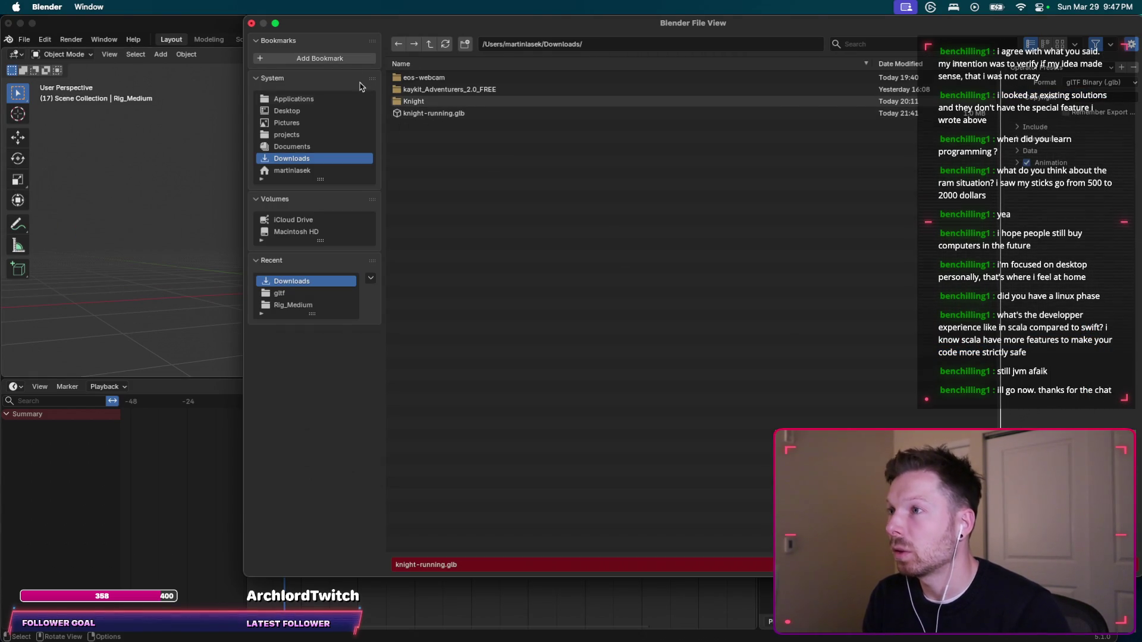
left_click(458, 114)
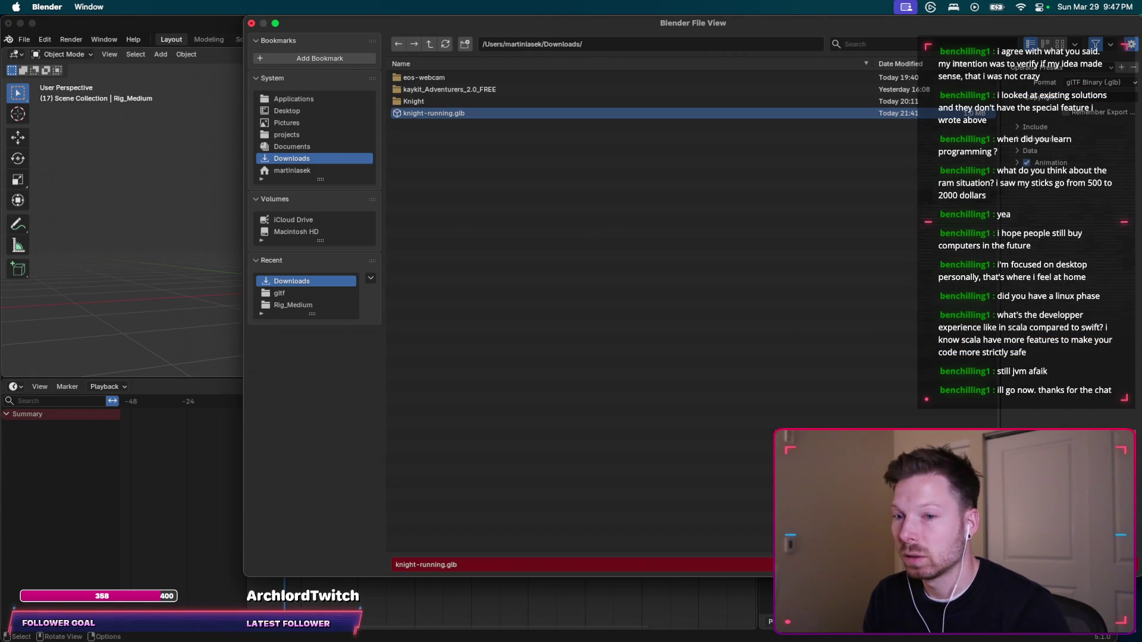
key("Return")
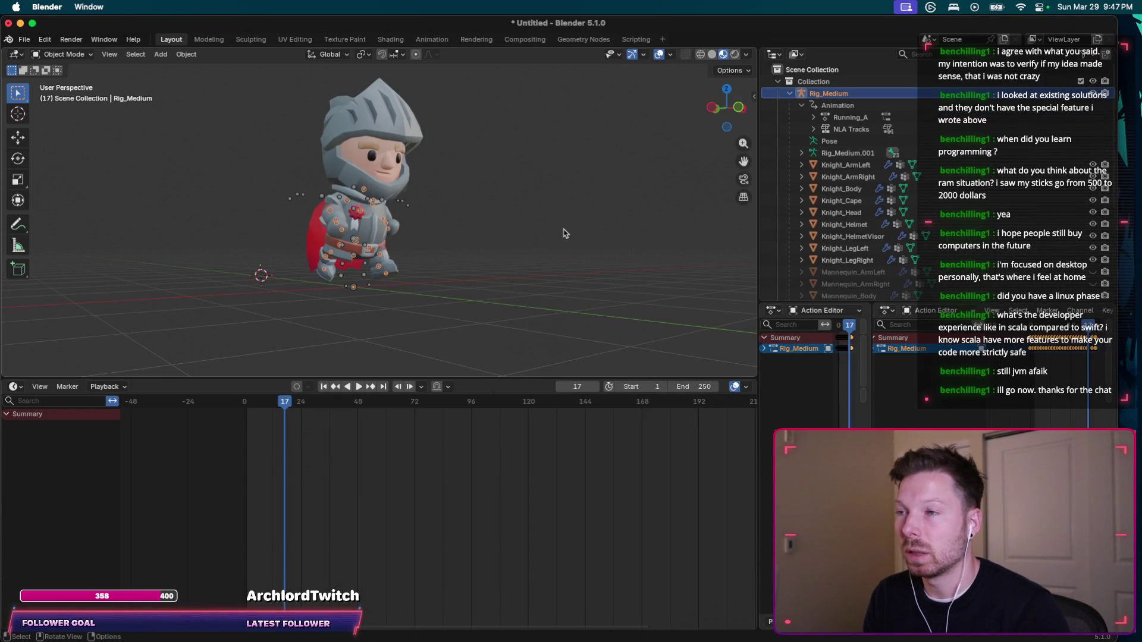
key("super+Tab")
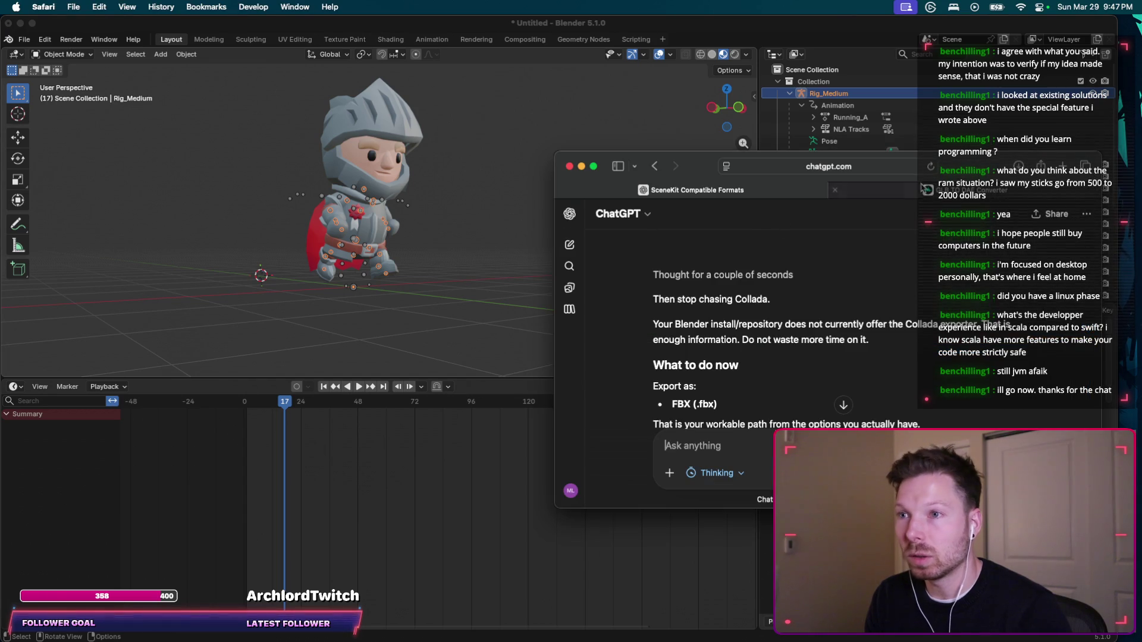
left_click(920, 193)
Load convert3d.org in a new Safari tab.
left_click_drag(970, 181, 722, 181)
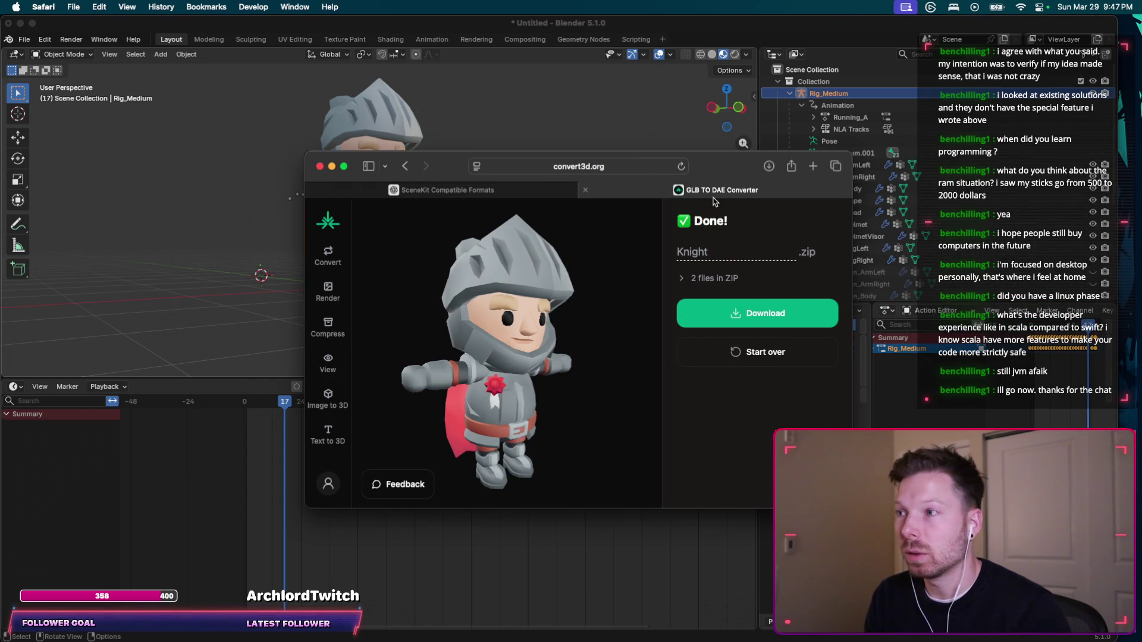
left_click(563, 174)
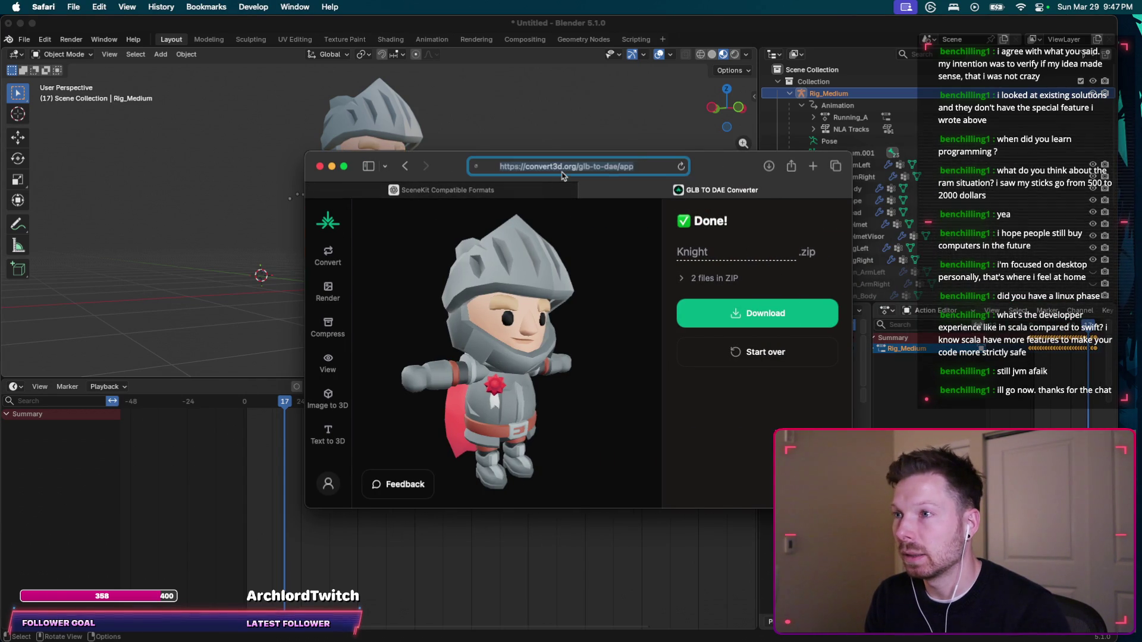
key("super+t")
type("convert3d.org")
key("Return")
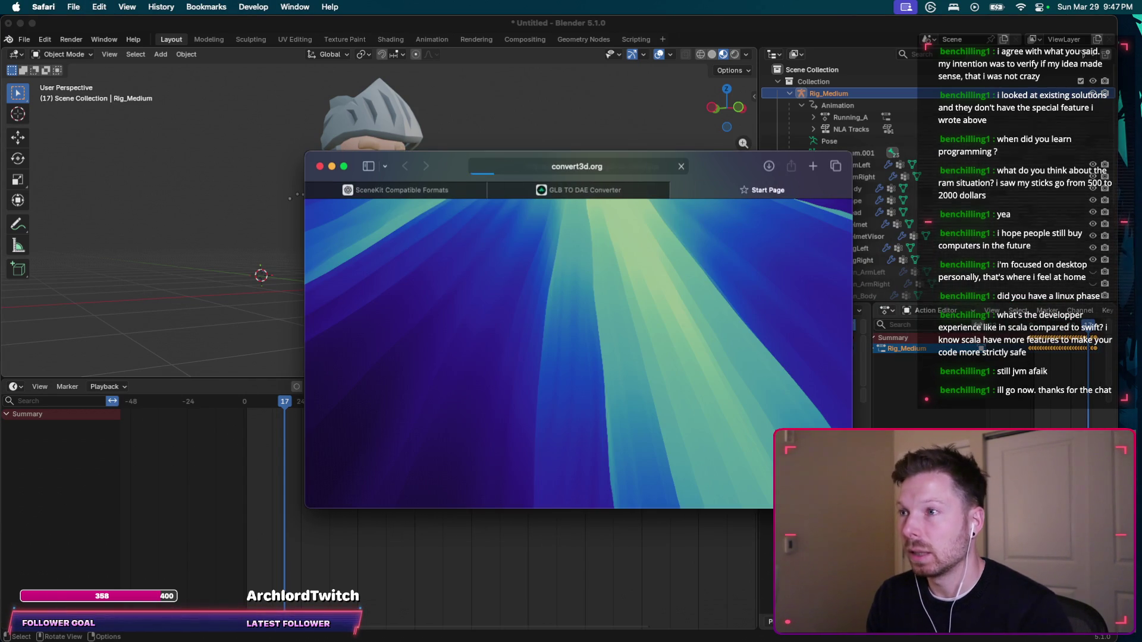
Upload knight-running.glb from Downloads/Knight for GLB to DAE conversion.
left_click(610, 345)
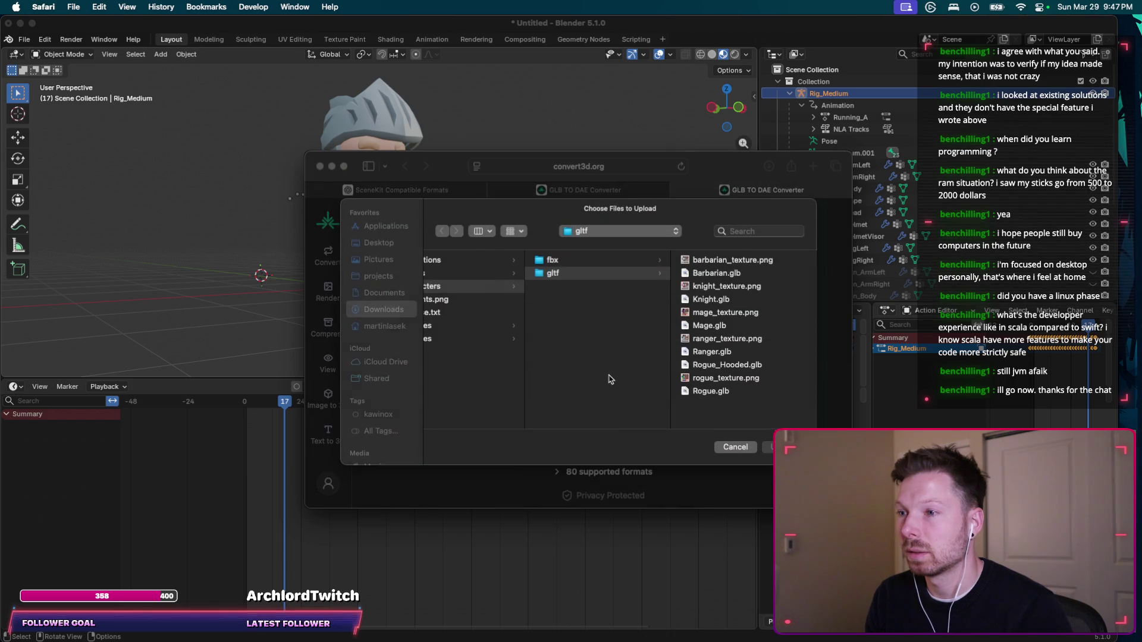
left_click(386, 308)
left_click(462, 364)
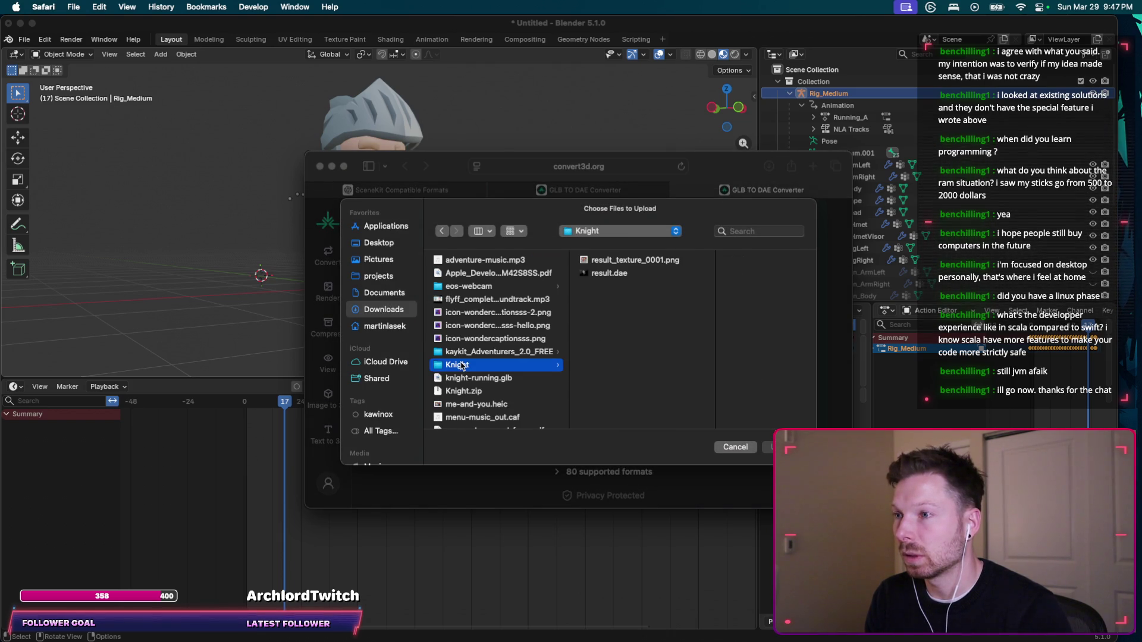
scroll(462, 361, "down", 4)
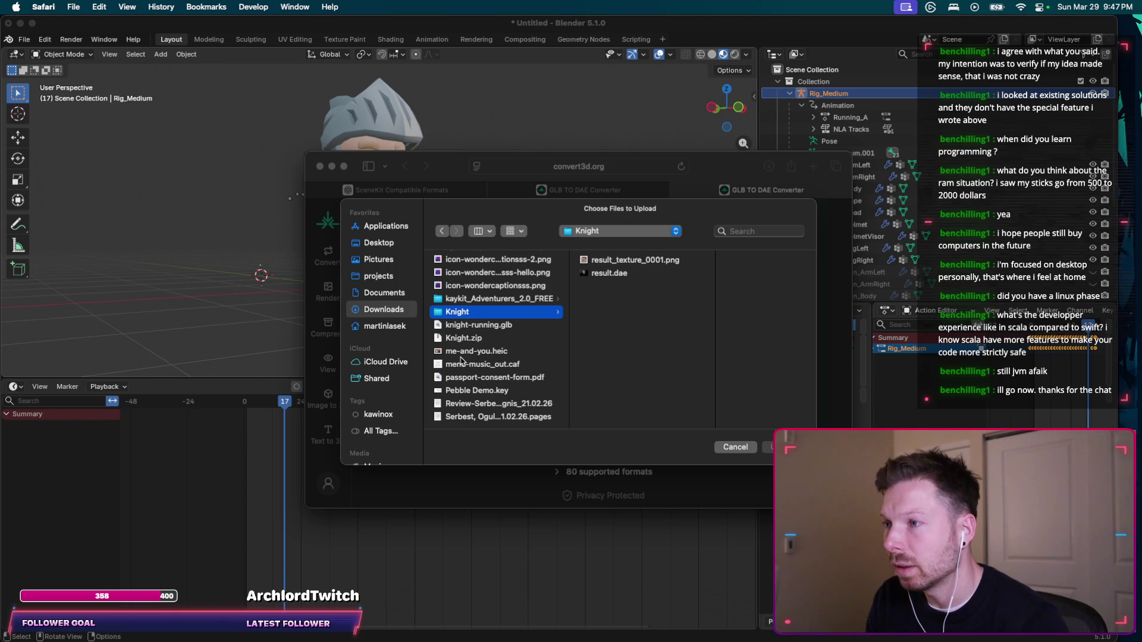
left_click(475, 327)
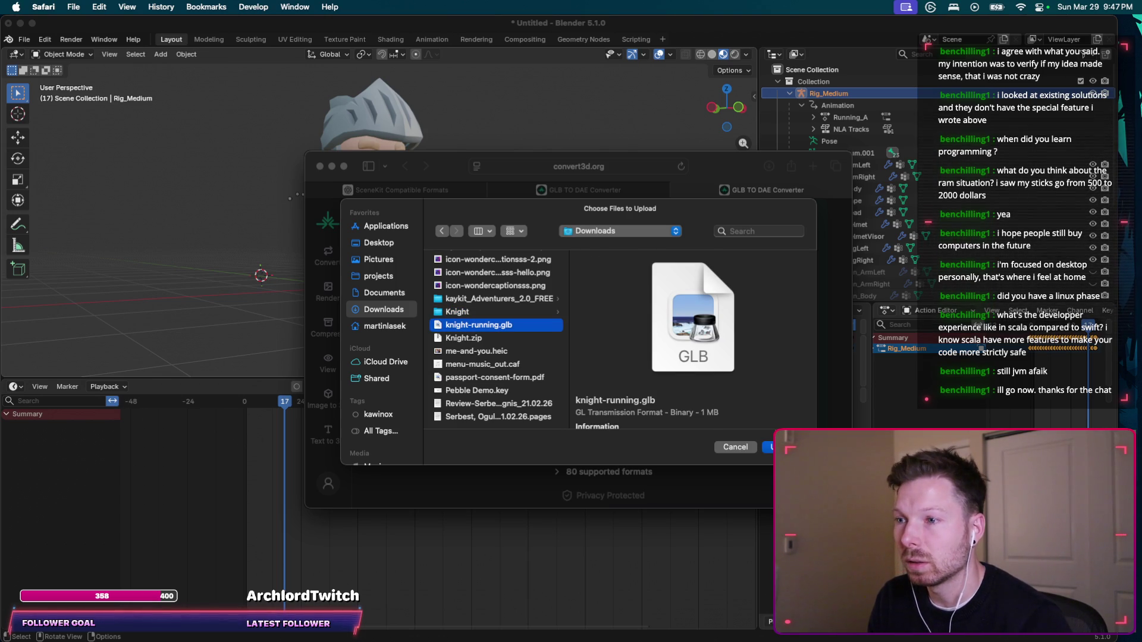
key("Return")
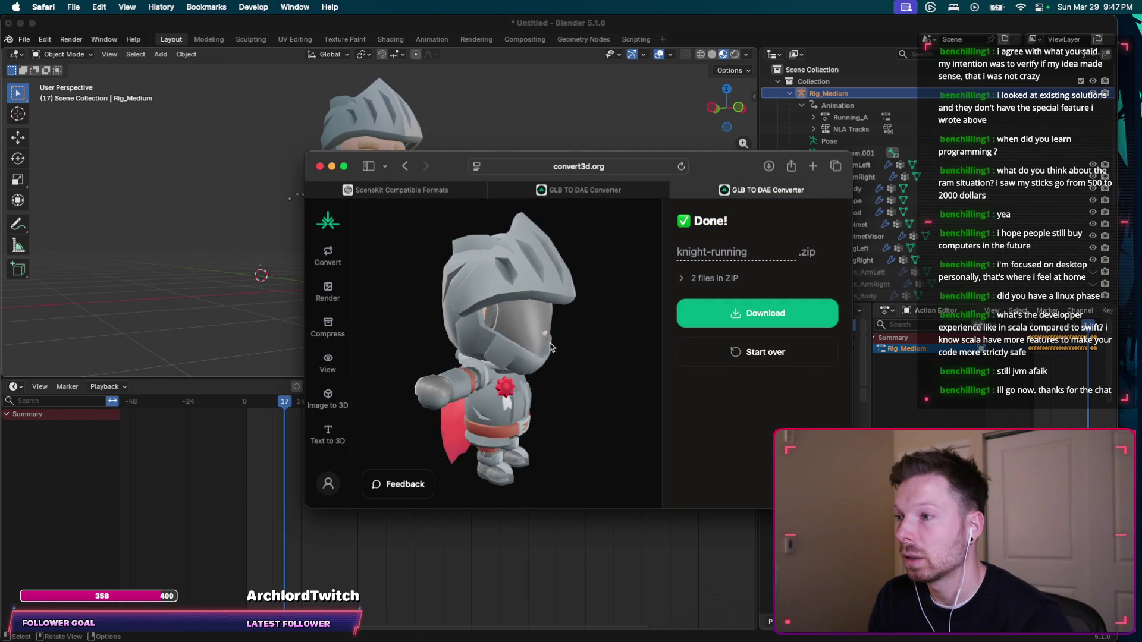
left_click(238, 313)
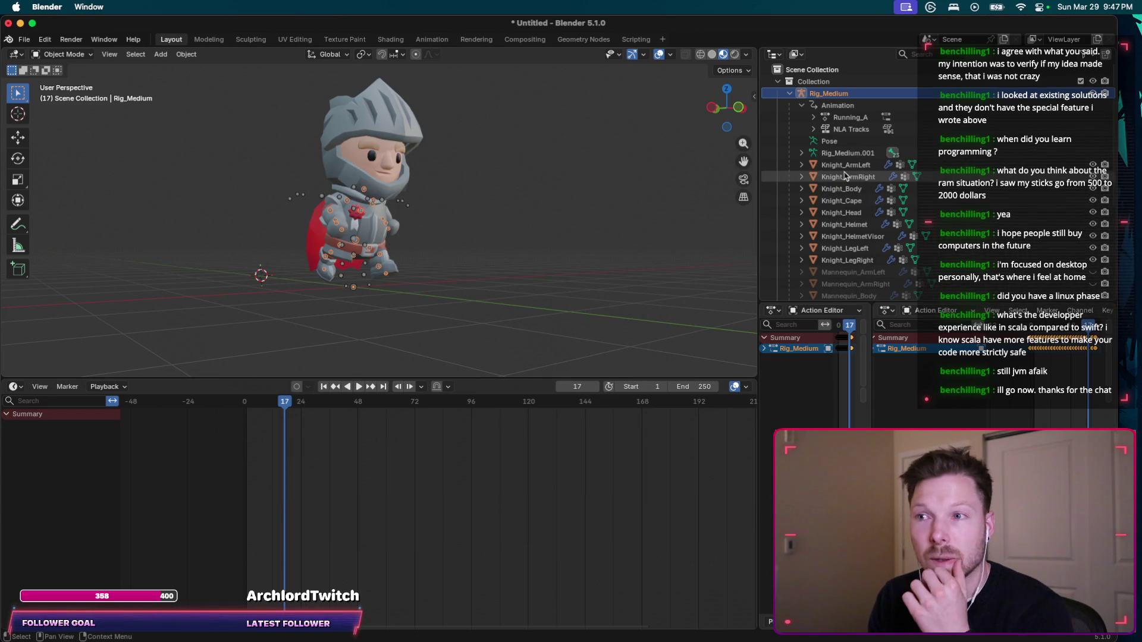
Start an FBX export with the Downloads/Knight folder as the destination.
scroll(845, 176, "down", 5)
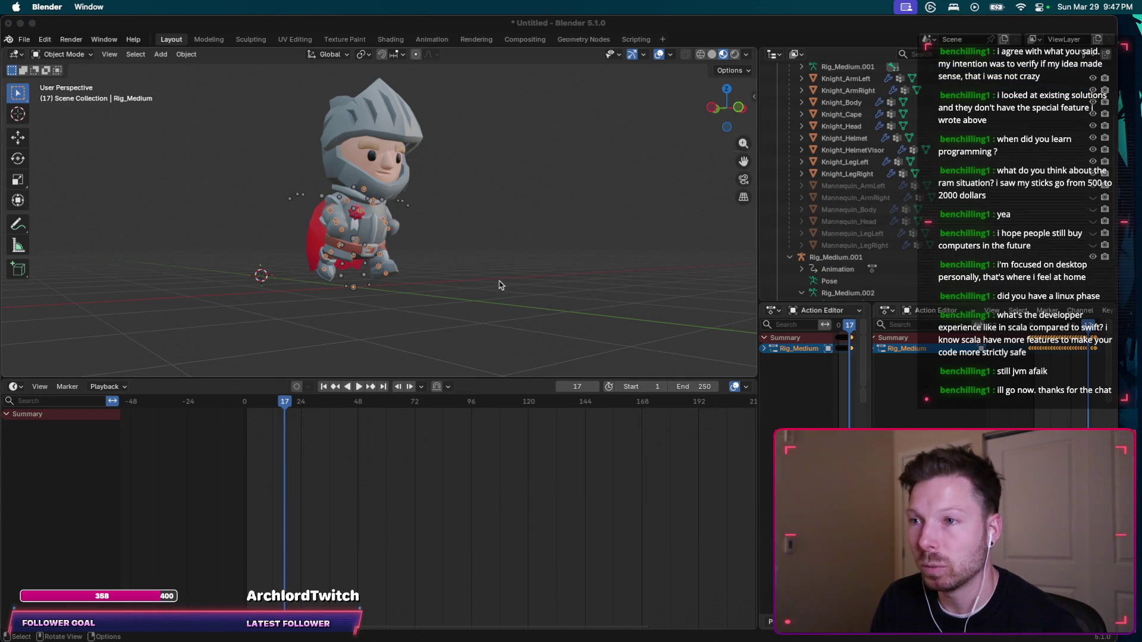
key("super+Tab")
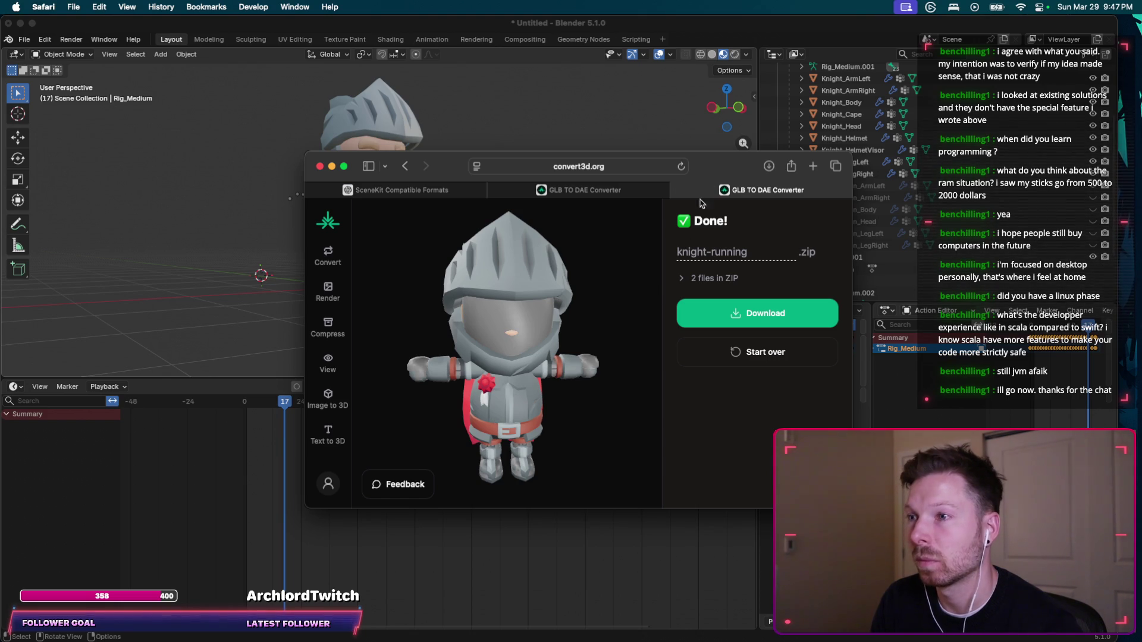
left_click(95, 52)
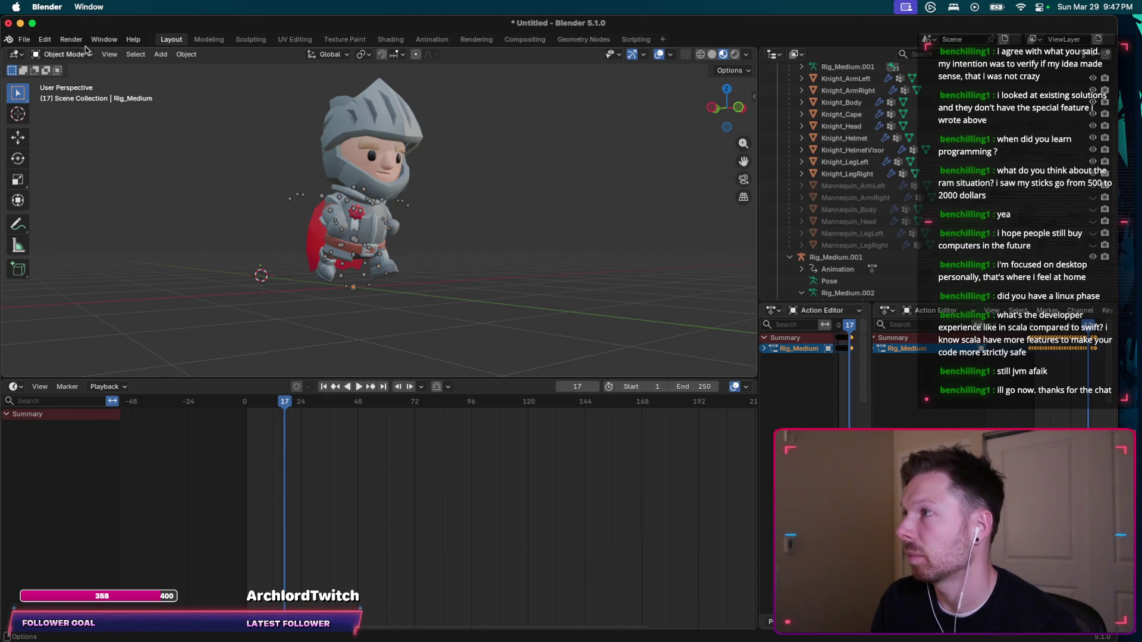
left_click(24, 39)
mouse_move(101, 219)
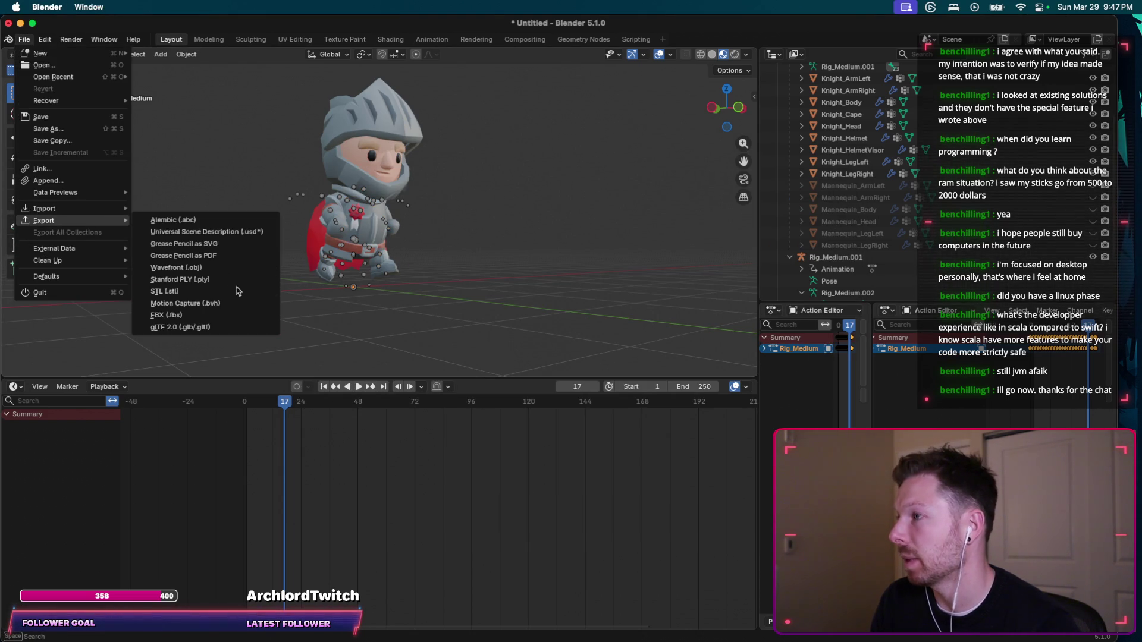
left_click(247, 316)
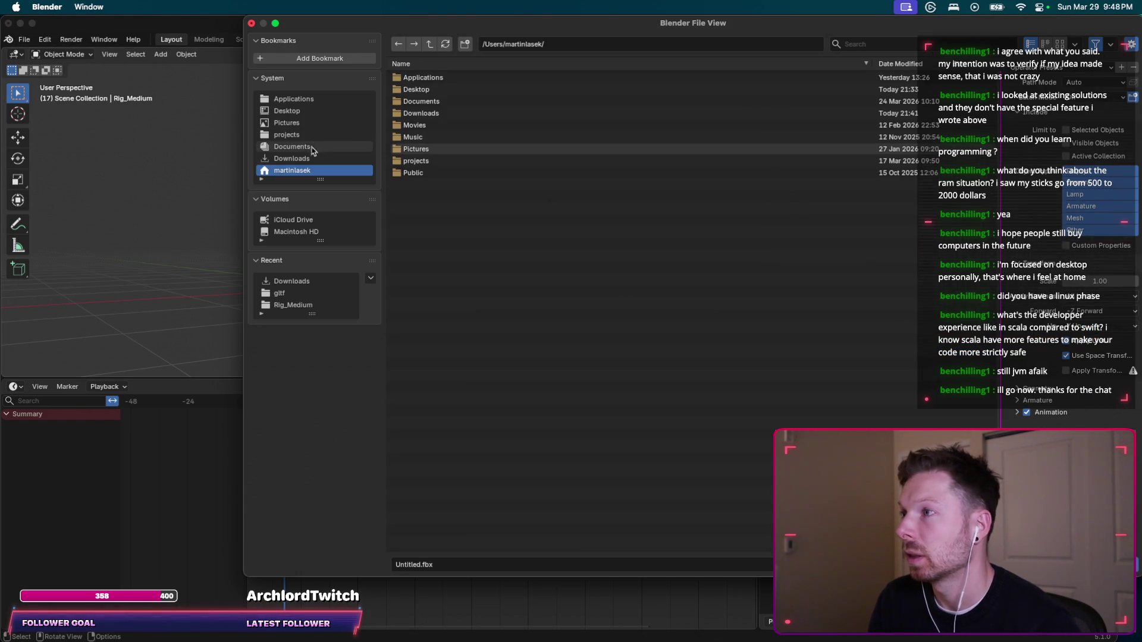
left_click(291, 158)
left_click(447, 102)
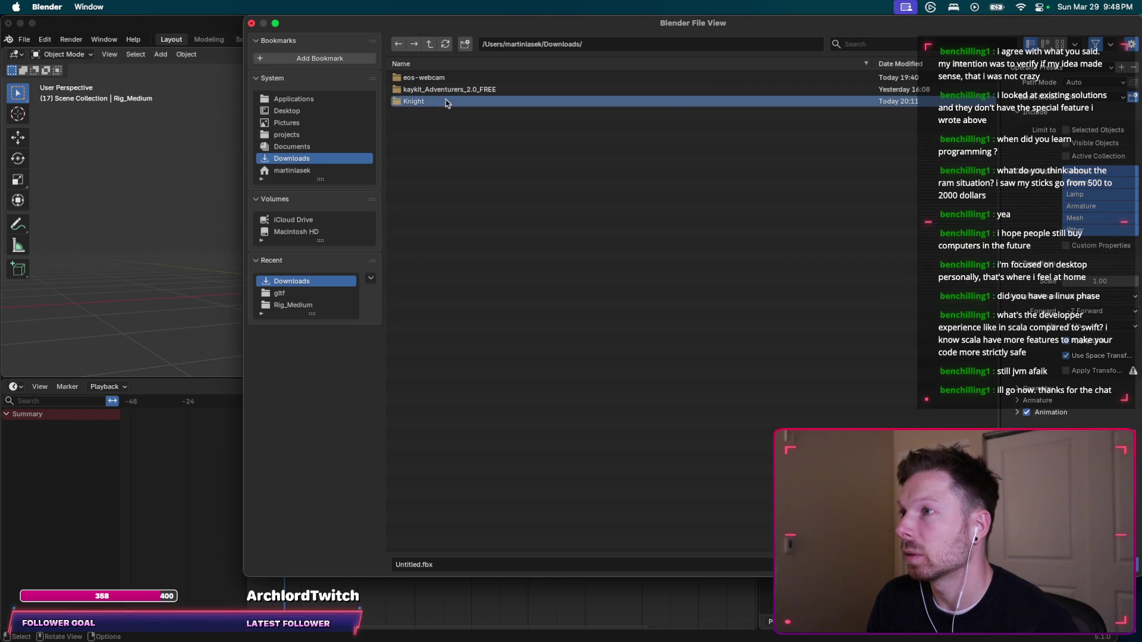
double_click(447, 103)
Name the file knight-running.fbx, review the Geometry options, and export it.
left_click(460, 564)
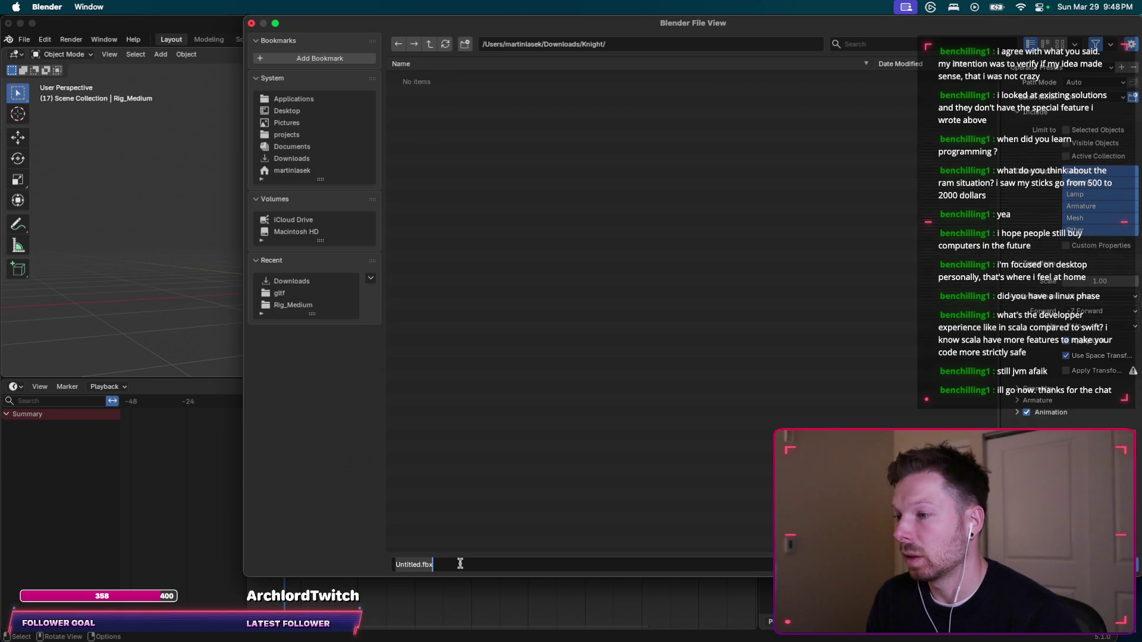
type("knight0")
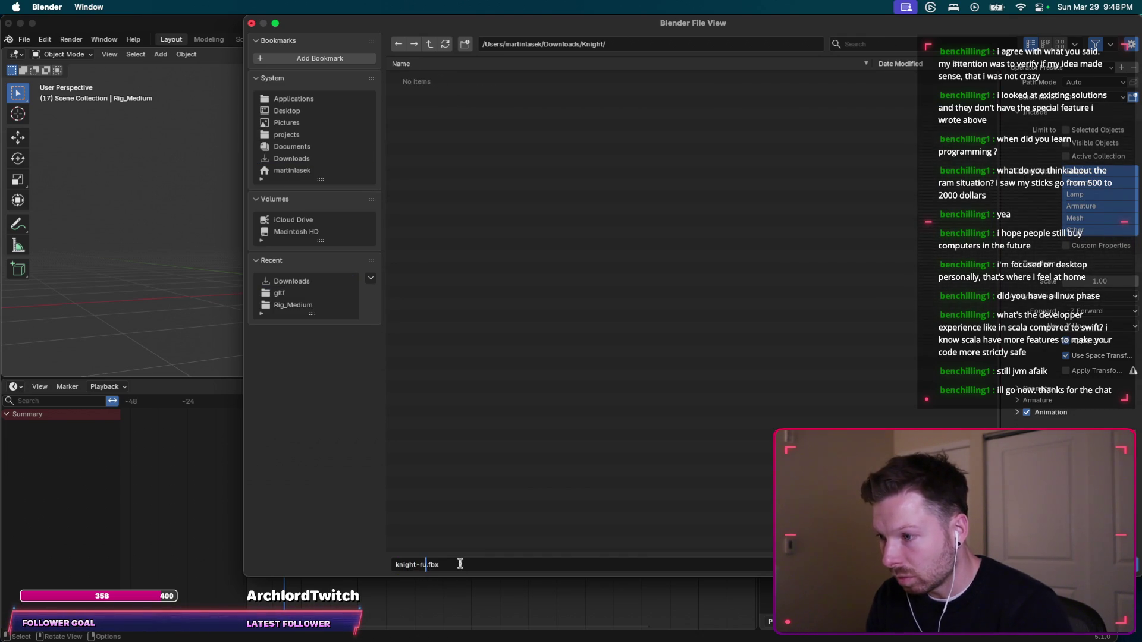
type("nning")
key("Return")
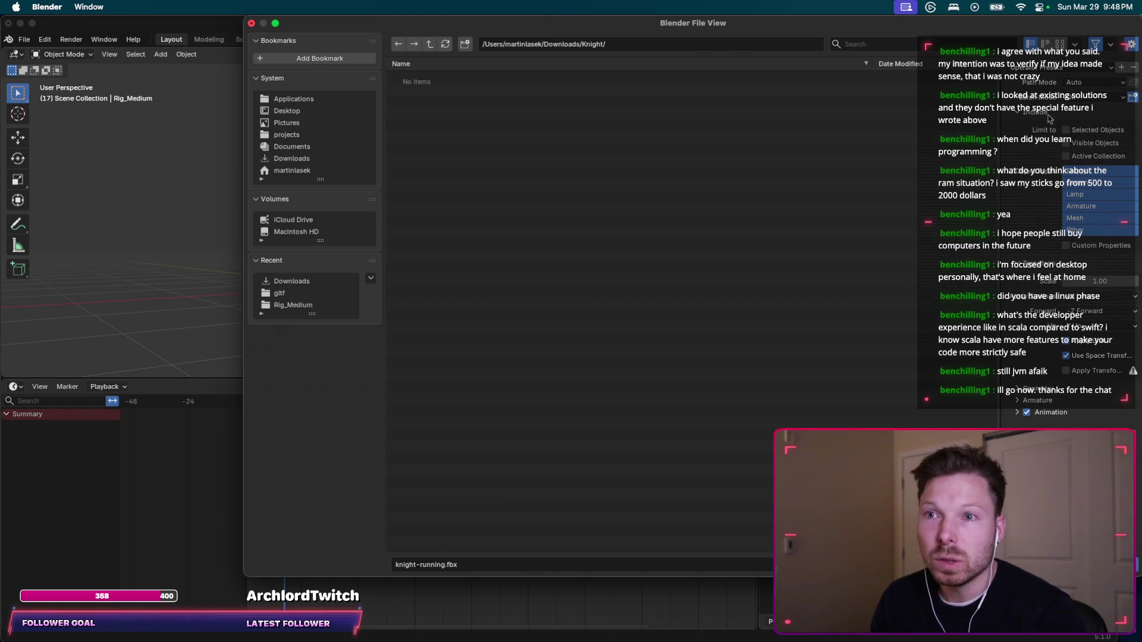
left_click_drag(1001, 192, 896, 195)
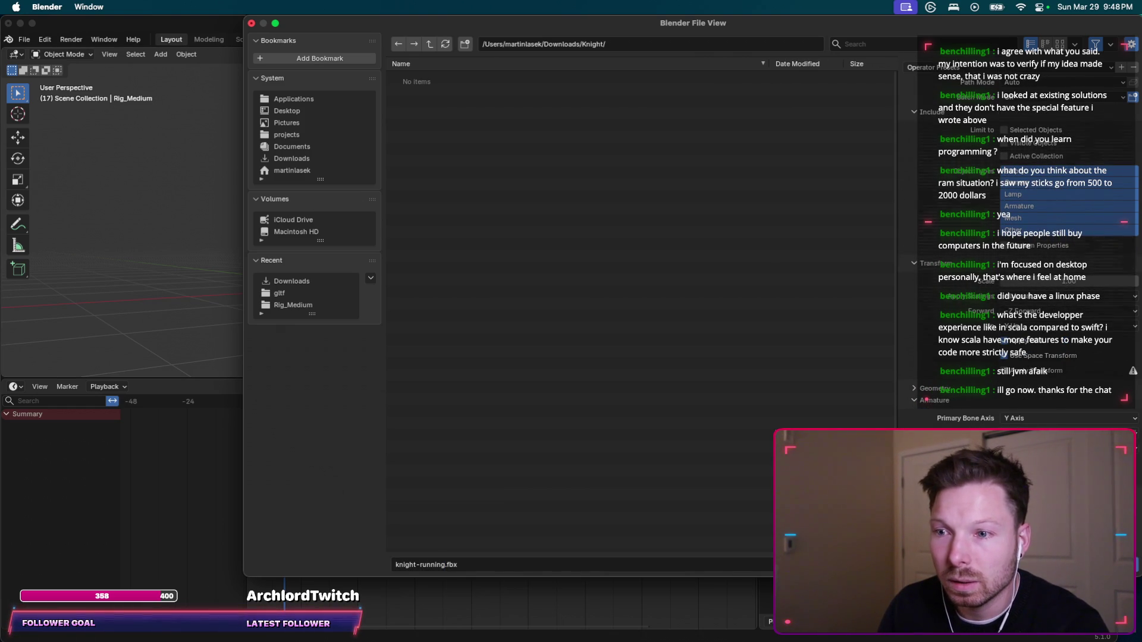
left_click(916, 389)
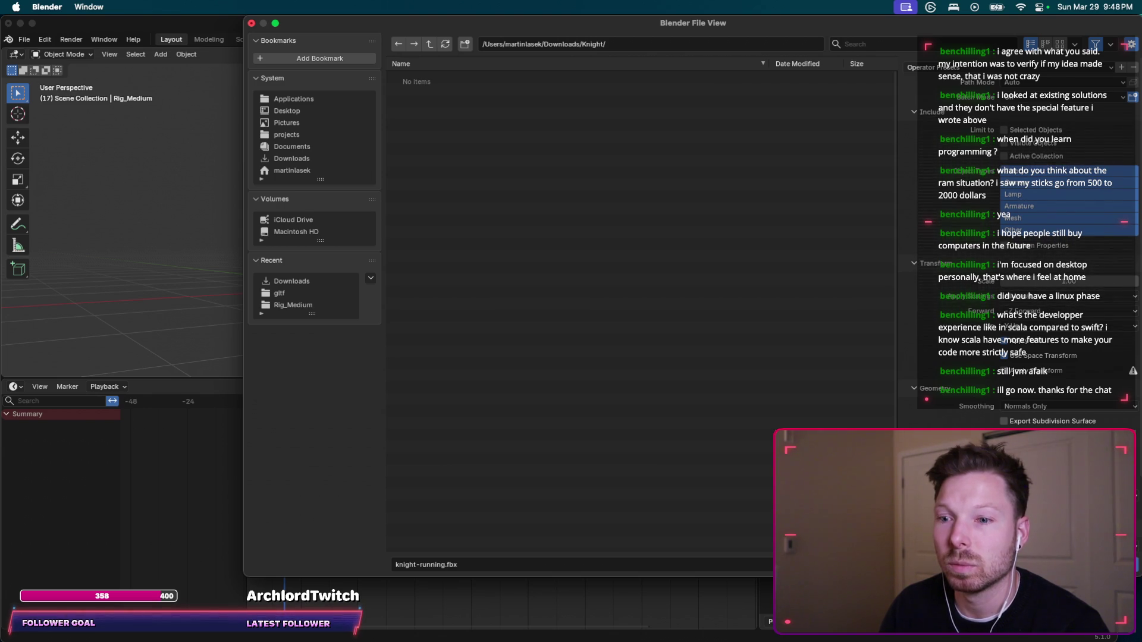
key("Return")
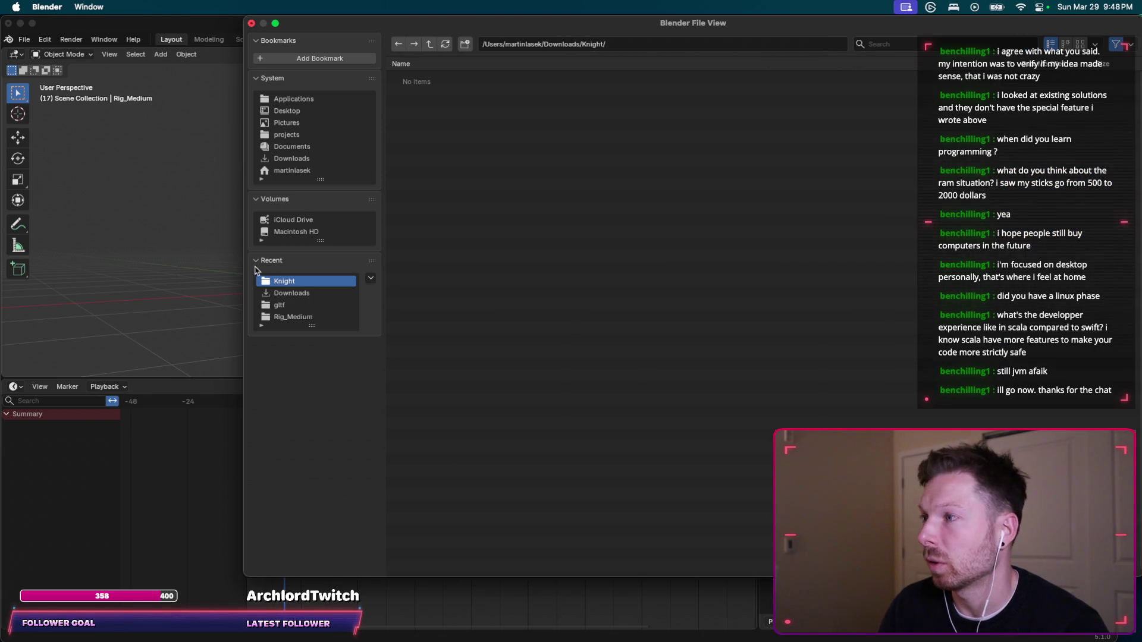
key("super+Tab")
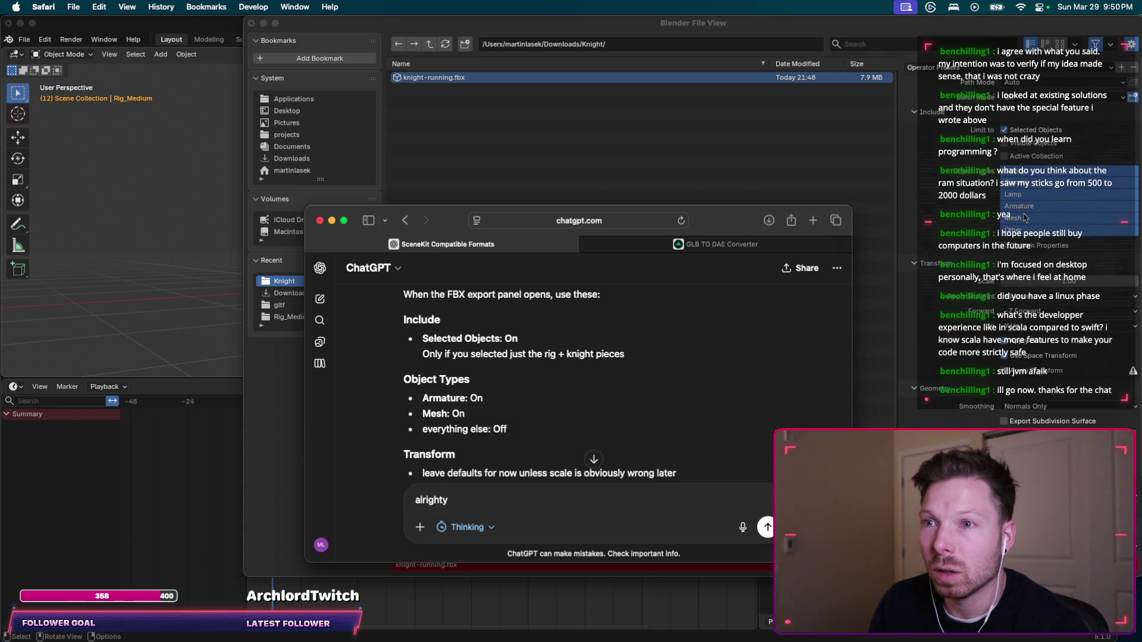
Select Armature among the export object types while comparing ChatGPT's FBX export advice.
left_click(1028, 220)
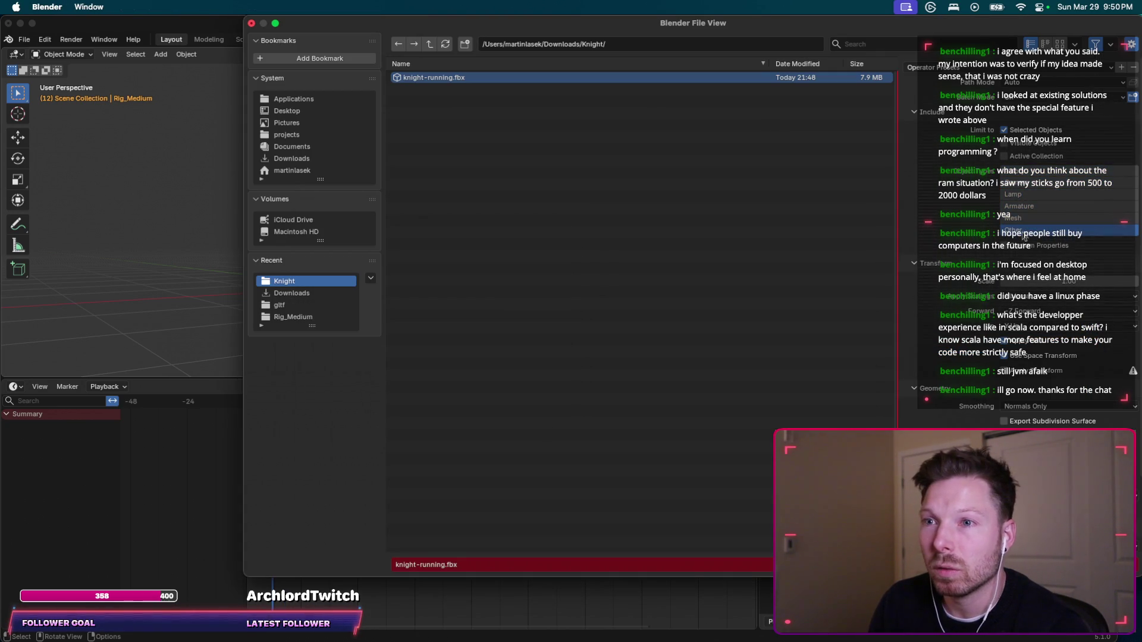
left_click(1039, 211)
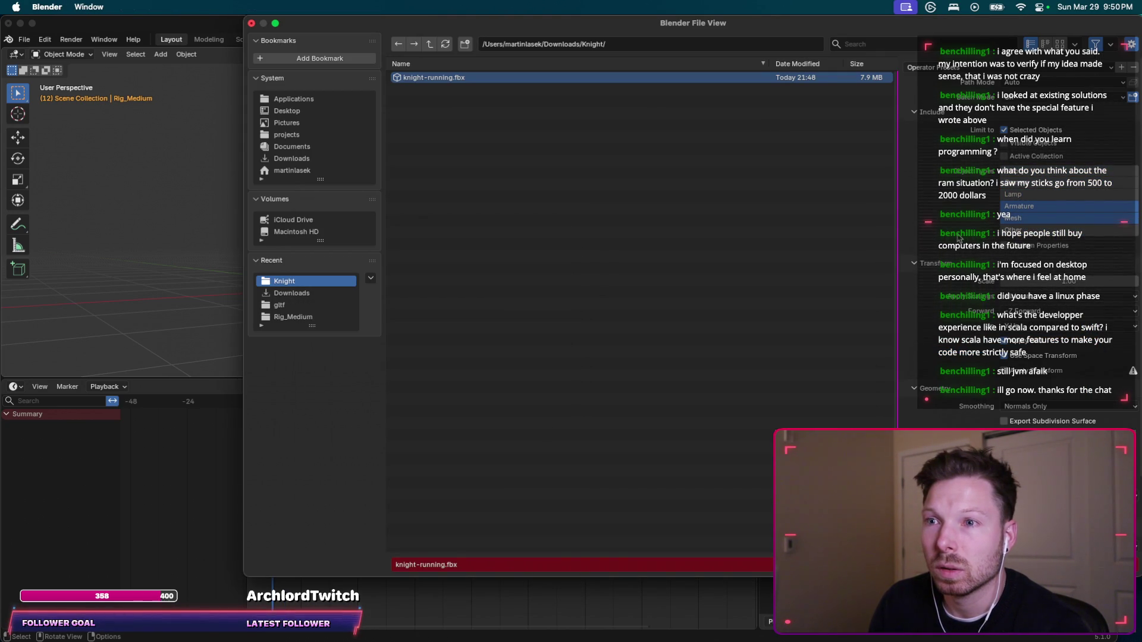
key("super+Tab")
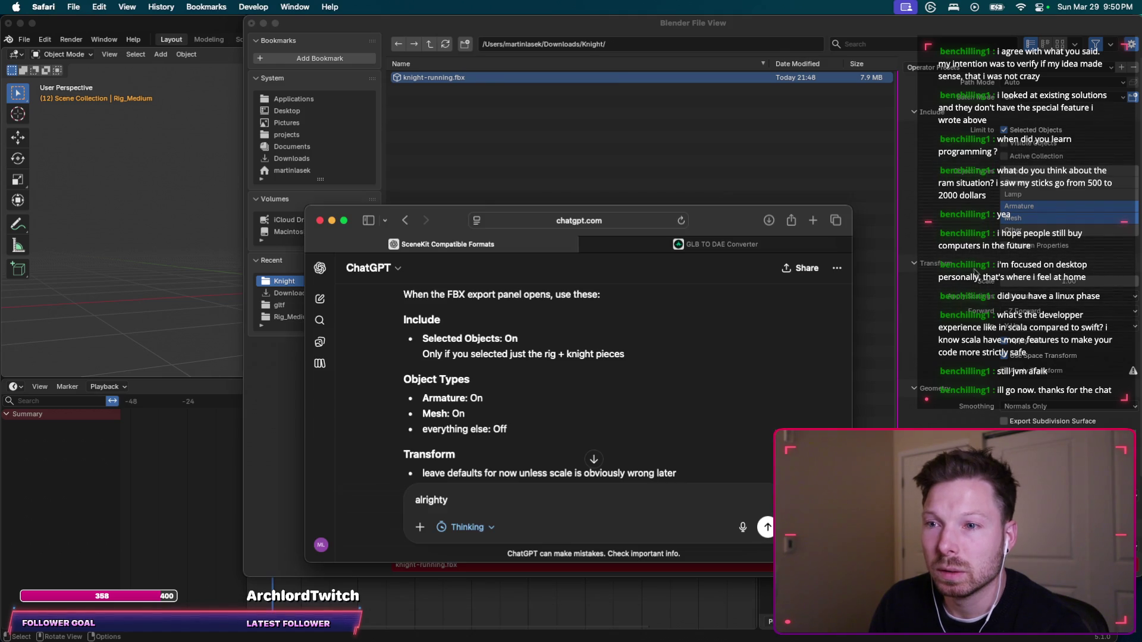
scroll(736, 358, "down", 3)
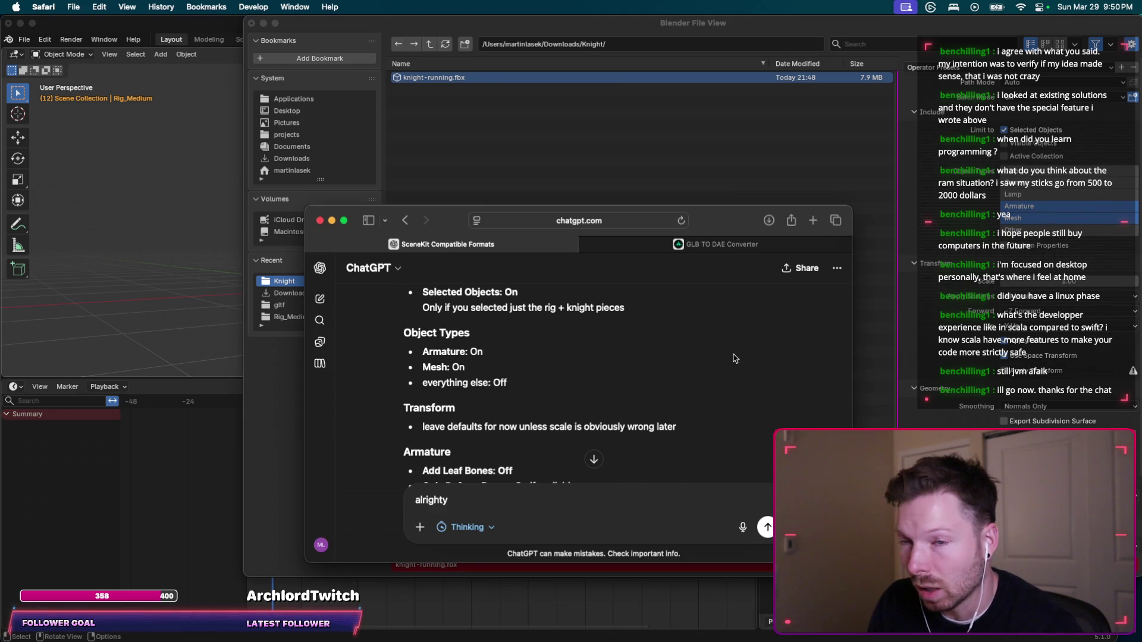
scroll(736, 358, "down", 2)
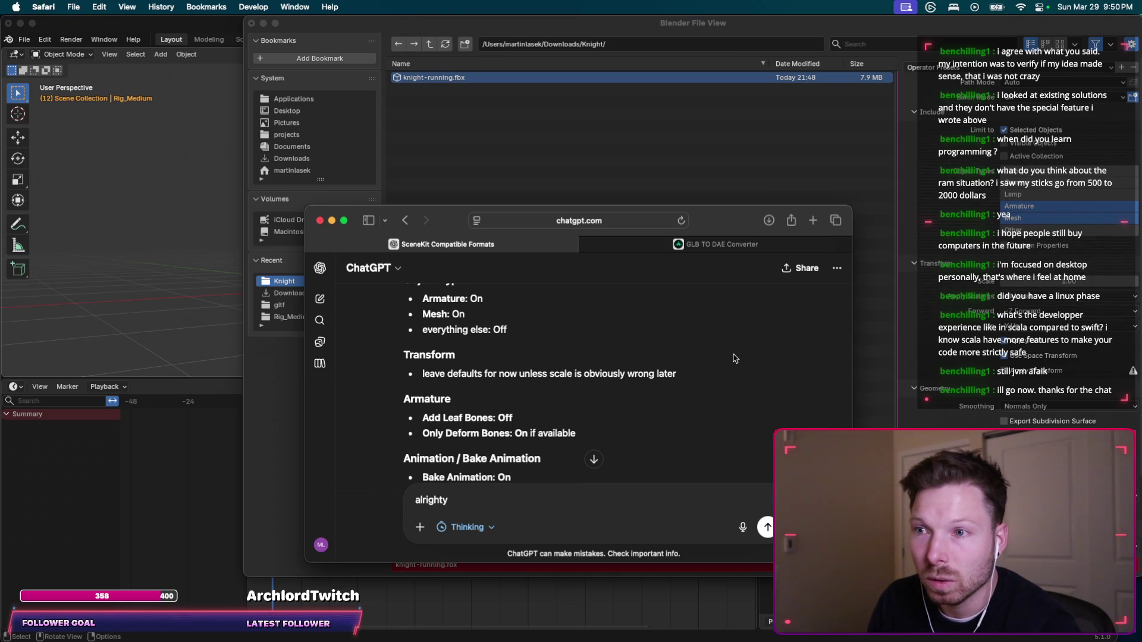
scroll(1026, 309, "down", 3)
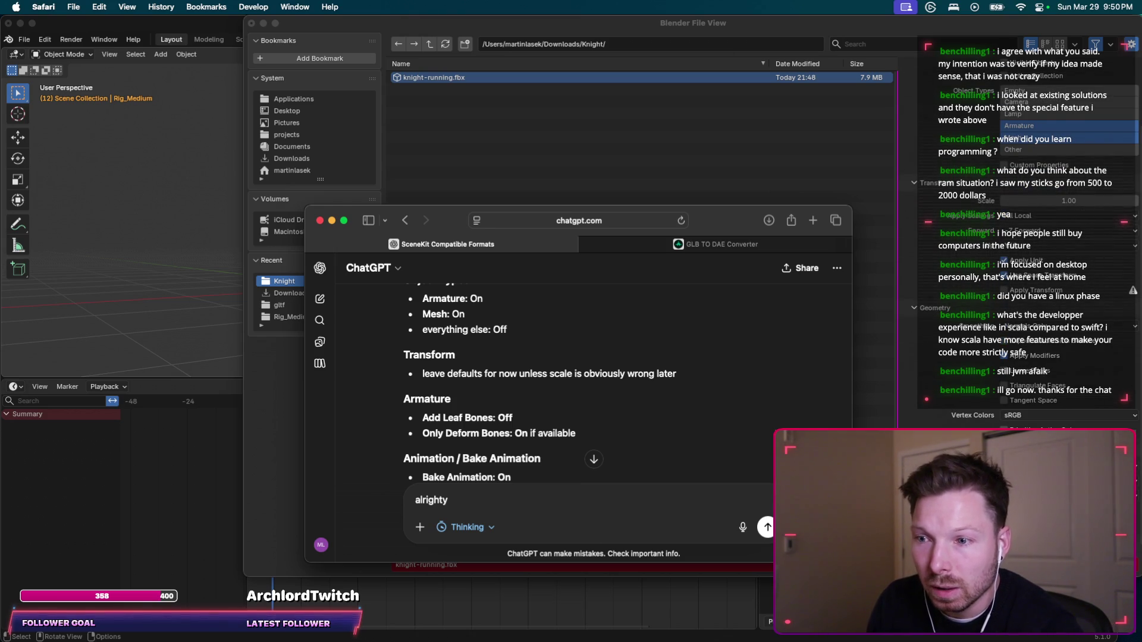
key("super+Tab")
key("super+Tab")
scroll(461, 401, "down", 2)
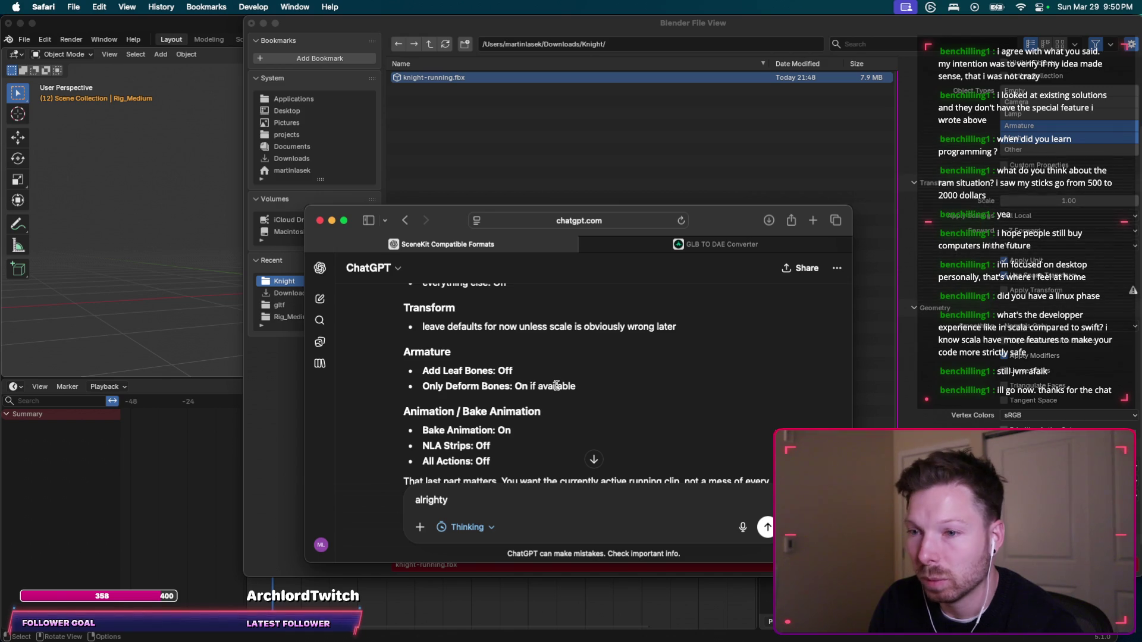
key("super+Tab")
key("super+Tab")
scroll(580, 374, "down", 2)
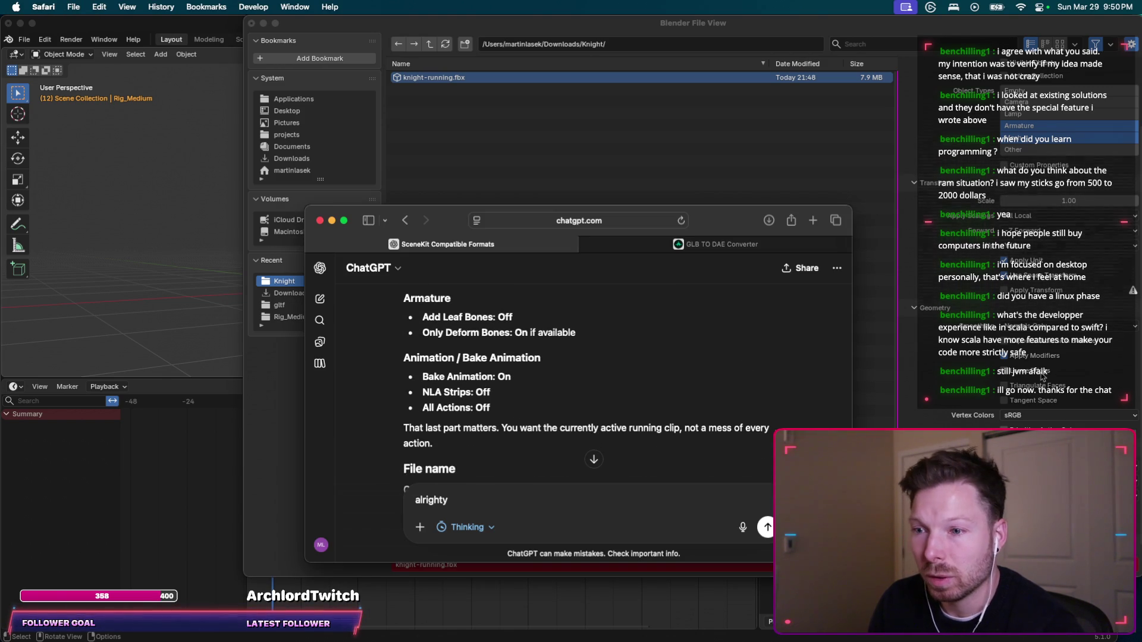
key("super+Tab")
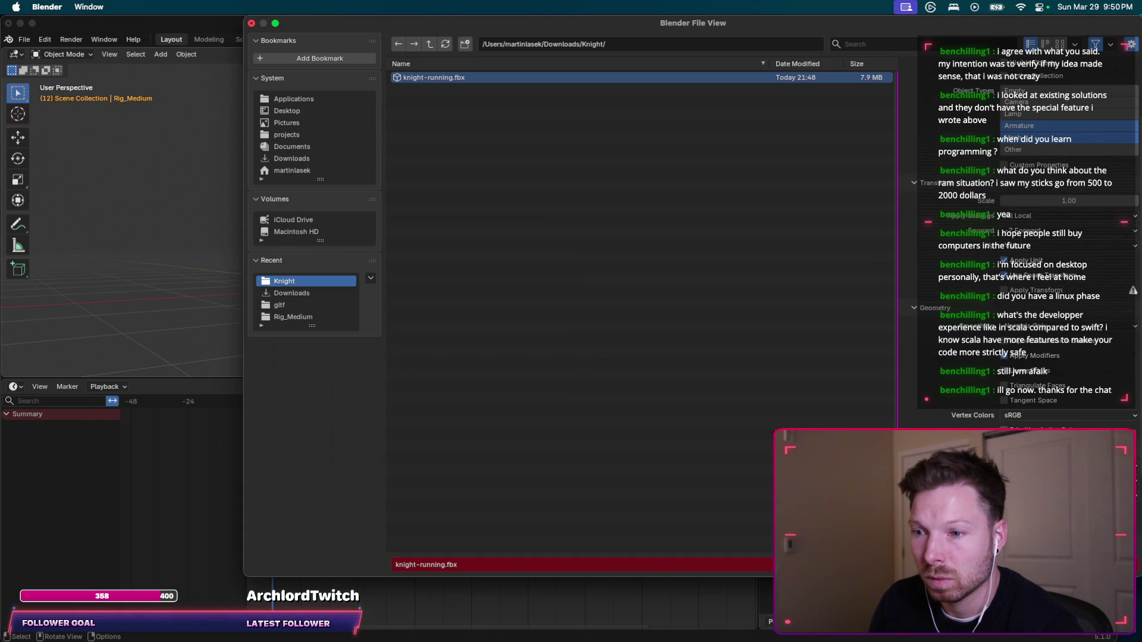
scroll(1023, 237, "down", 5)
key("super+Tab")
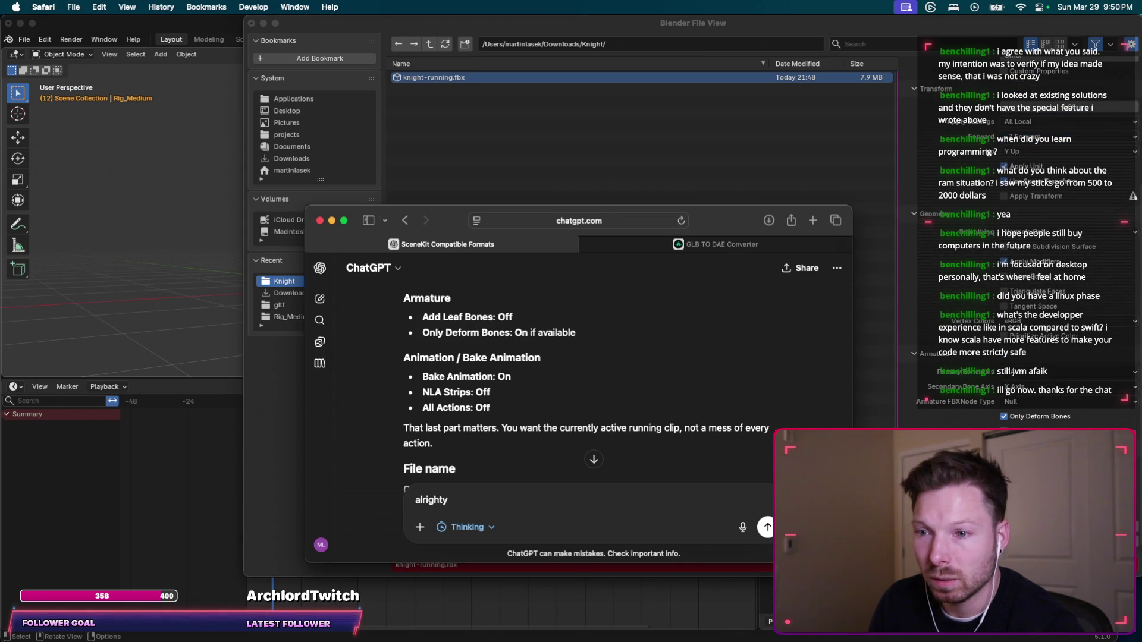
key("super+Tab")
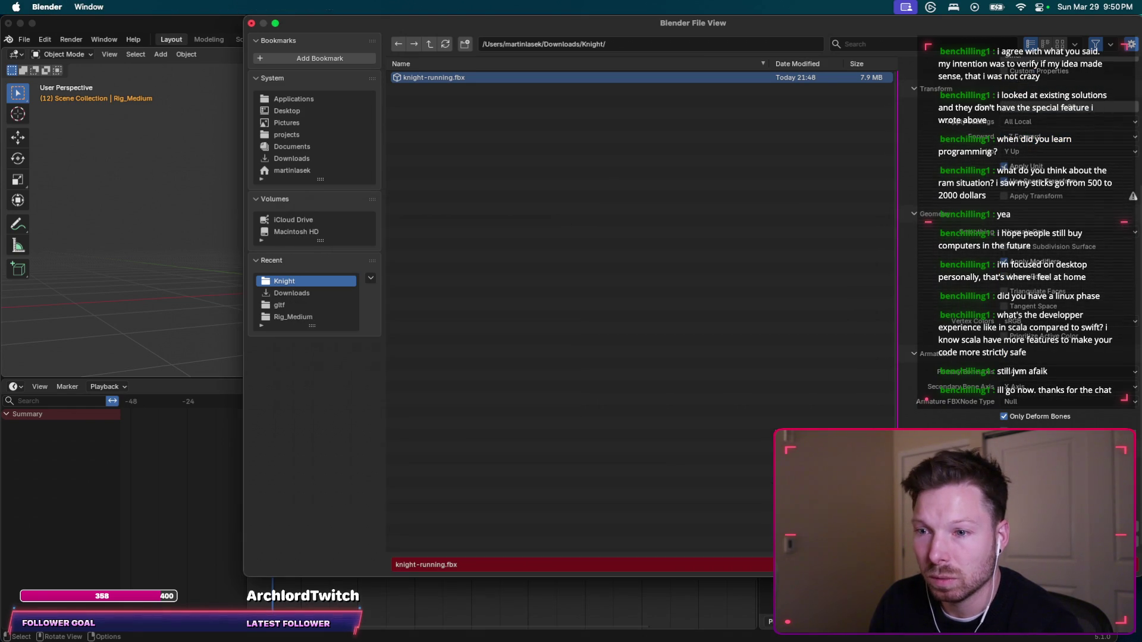
key("super+Tab")
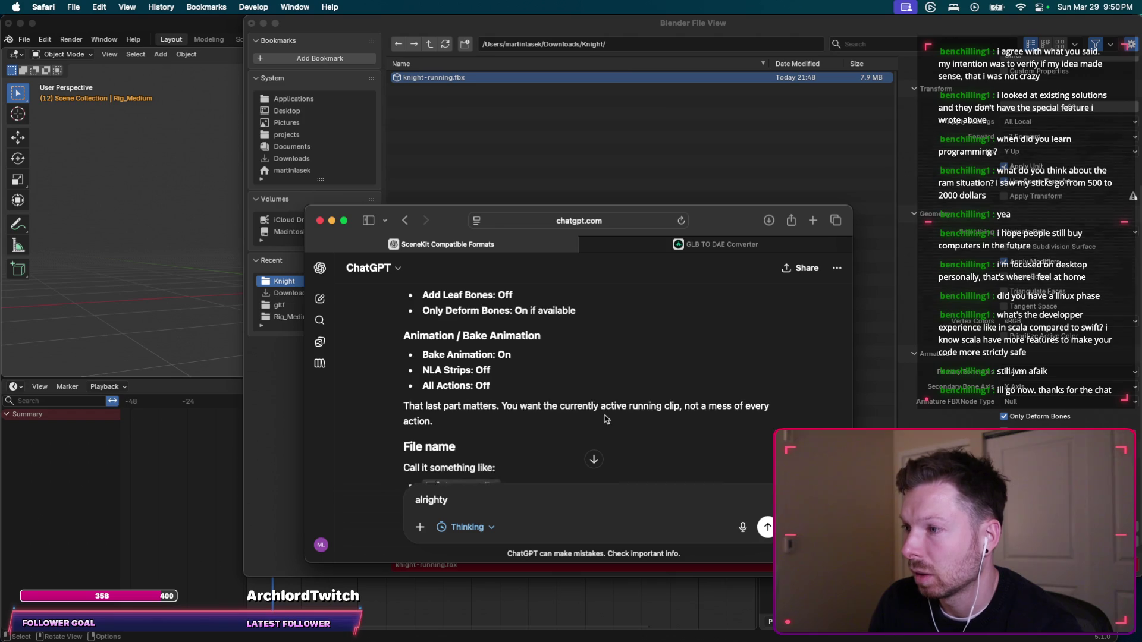
Read ChatGPT's advice to use FBX and cancel Blender's export file browser.
scroll(605, 419, "down", 2)
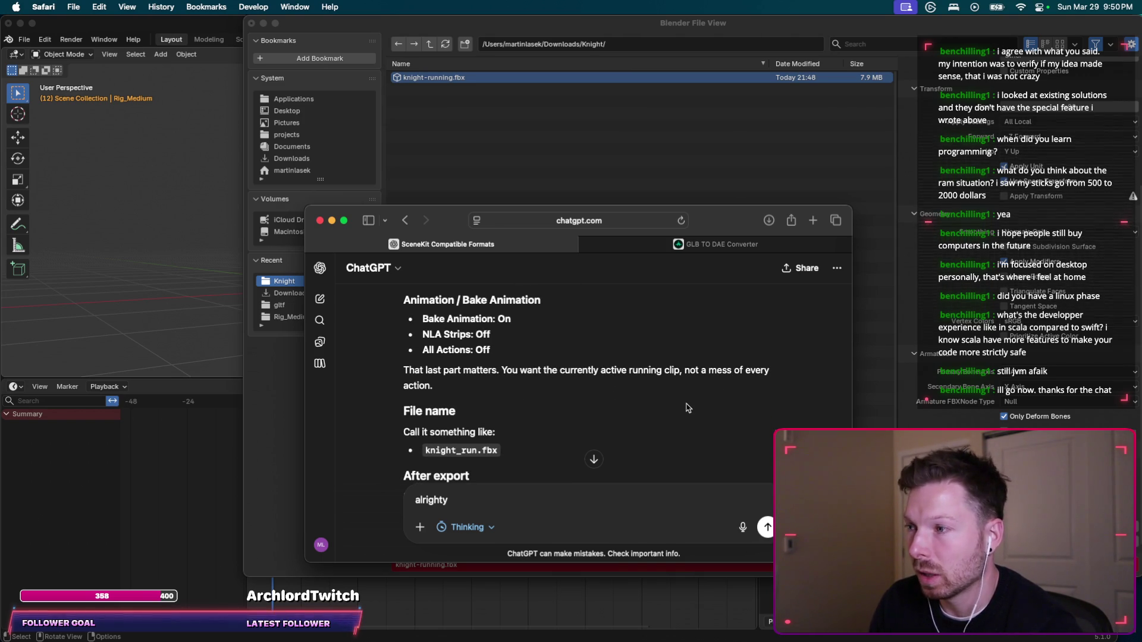
scroll(688, 408, "down", 3)
scroll(517, 412, "down", 3)
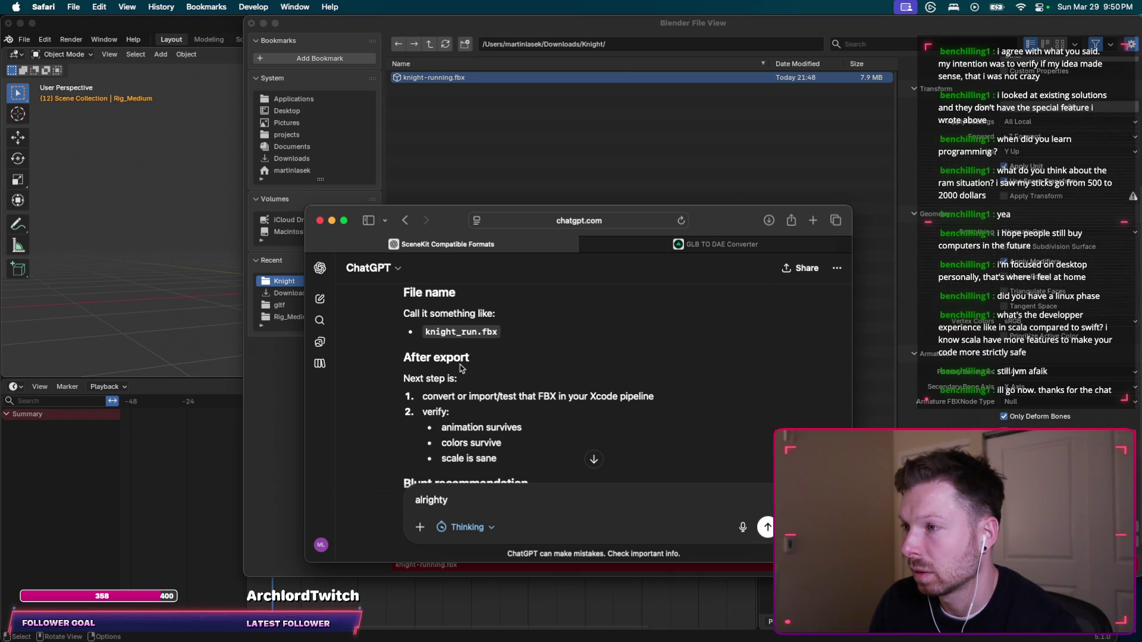
scroll(505, 374, "down", 2)
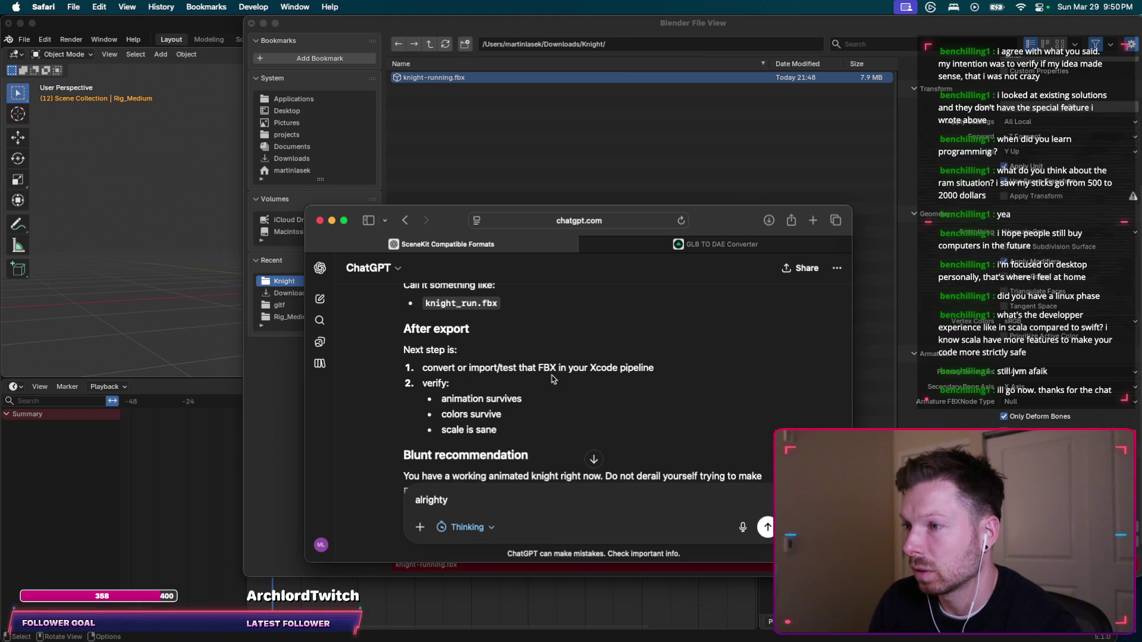
scroll(536, 394, "down", 4)
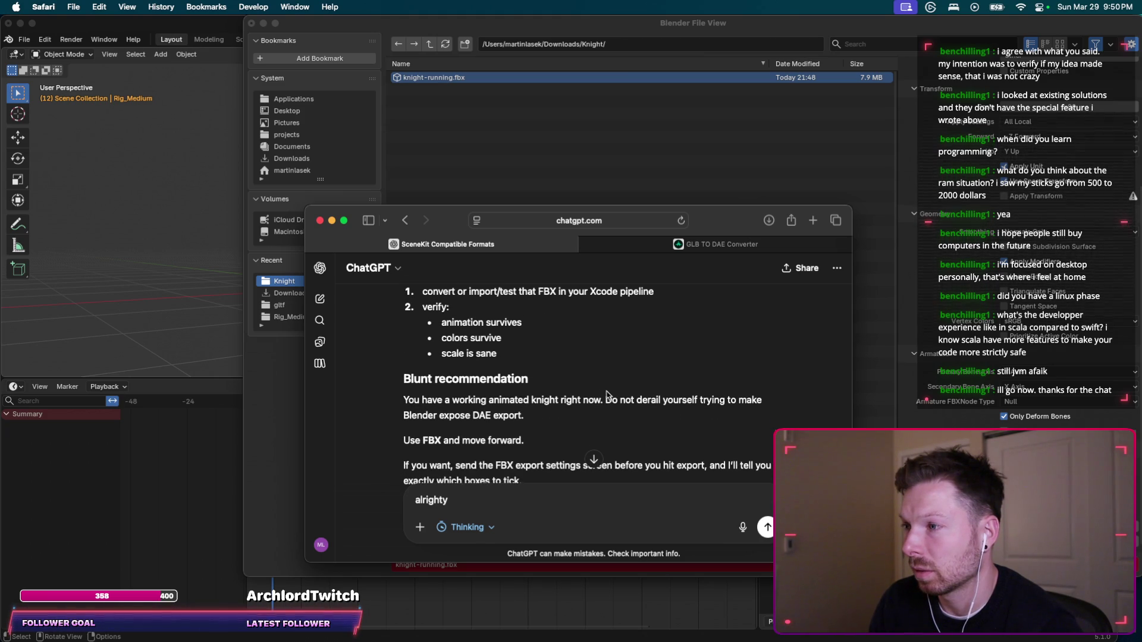
scroll(559, 389, "down", 3)
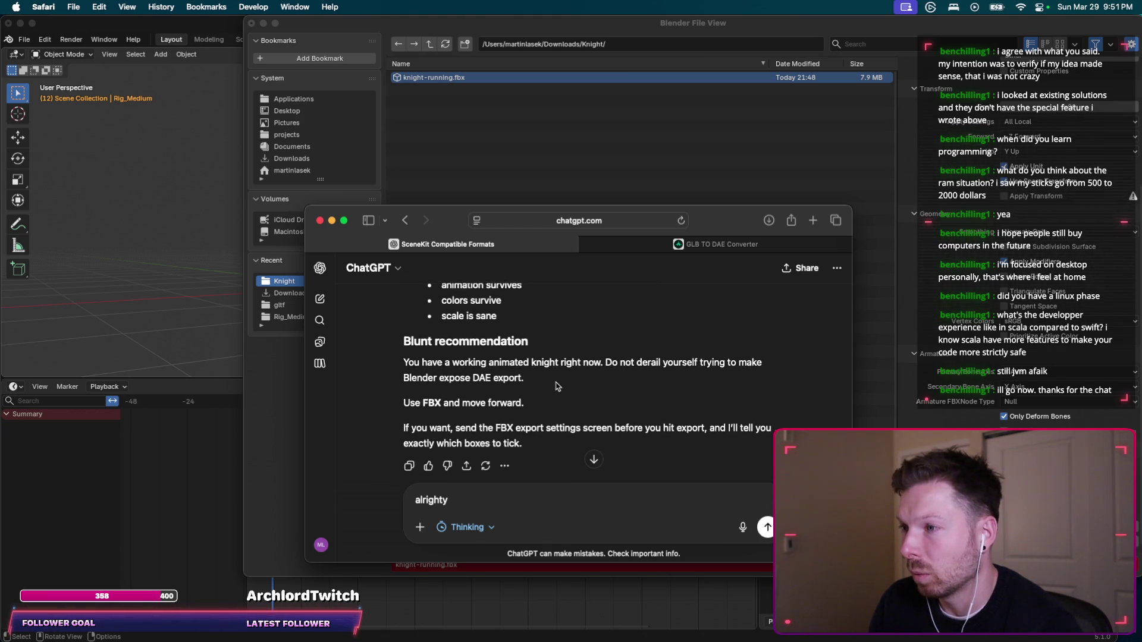
scroll(600, 355, "down", 1)
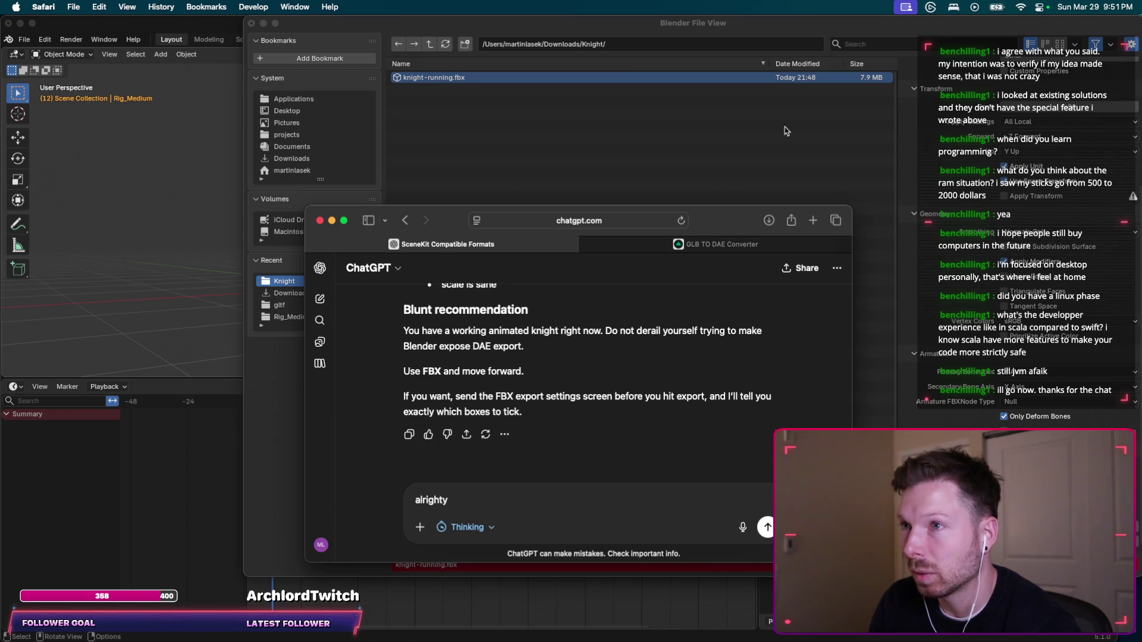
left_click(678, 202)
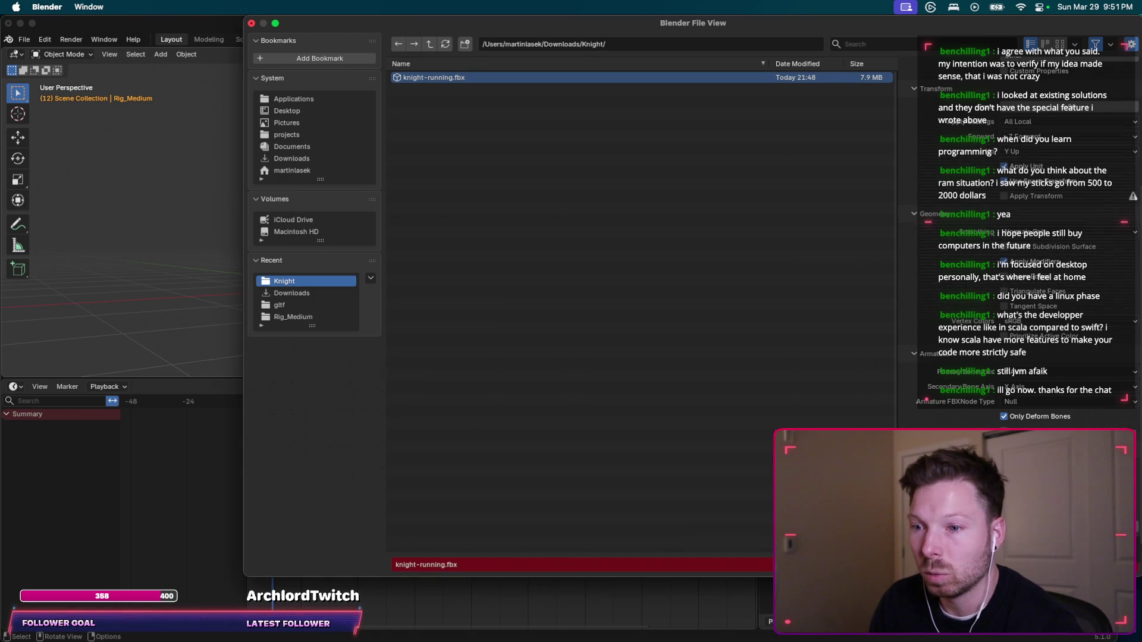
key("Escape")
key("super+Tab")
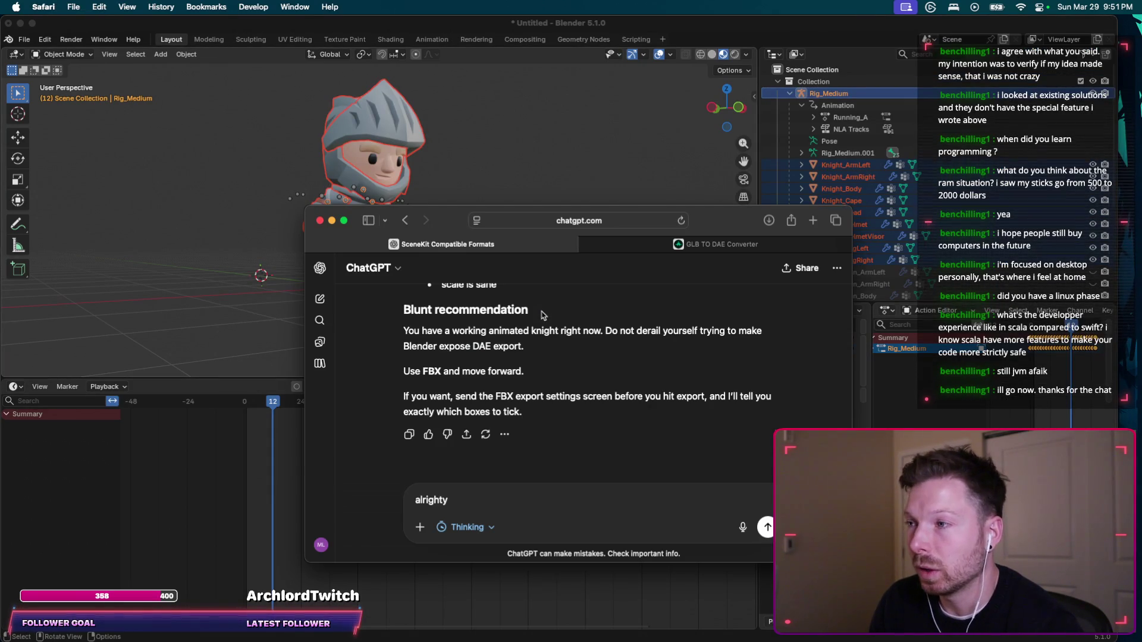
Convert Downloads/Knight/knight-running.fbx to DAE on Convert 3D's FBX to DAE page.
key("super+t")
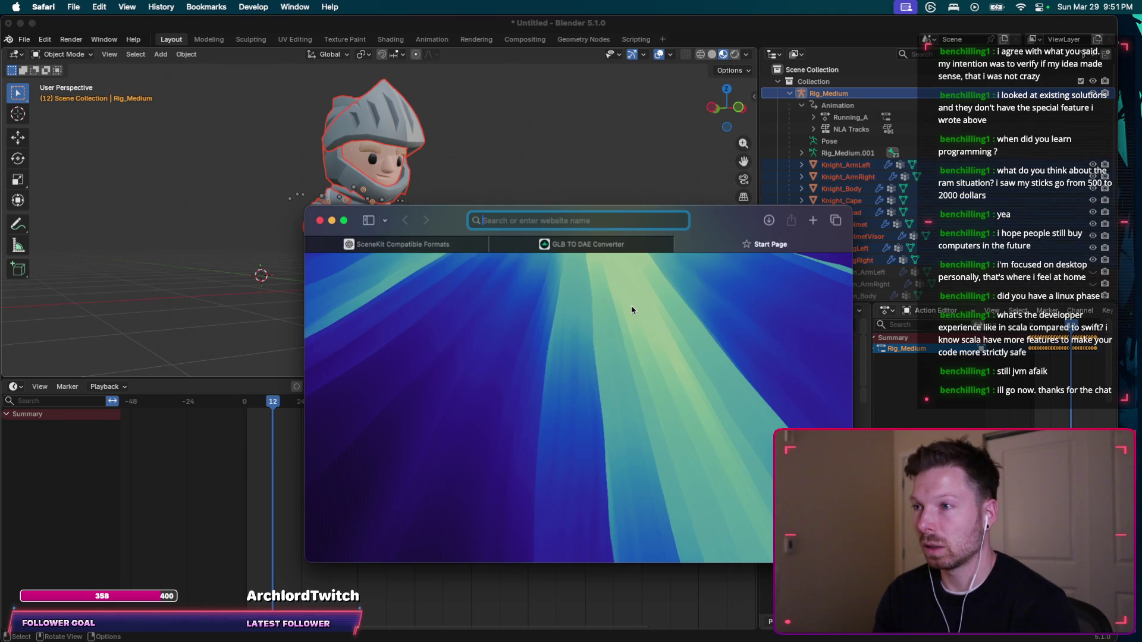
type("convert")
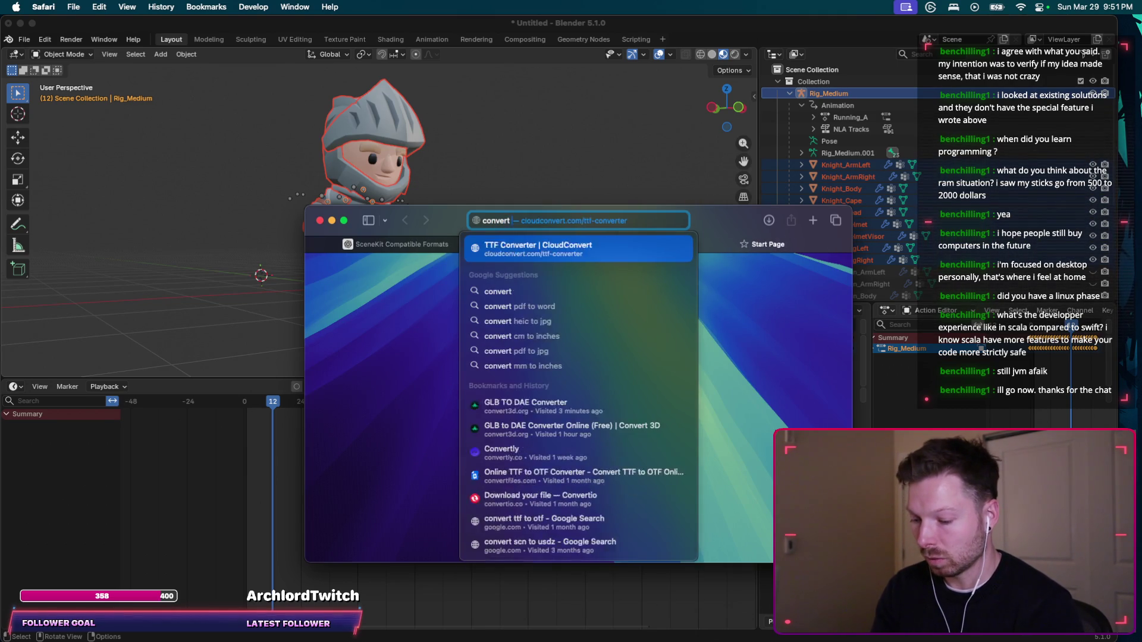
type(" fbx to dae")
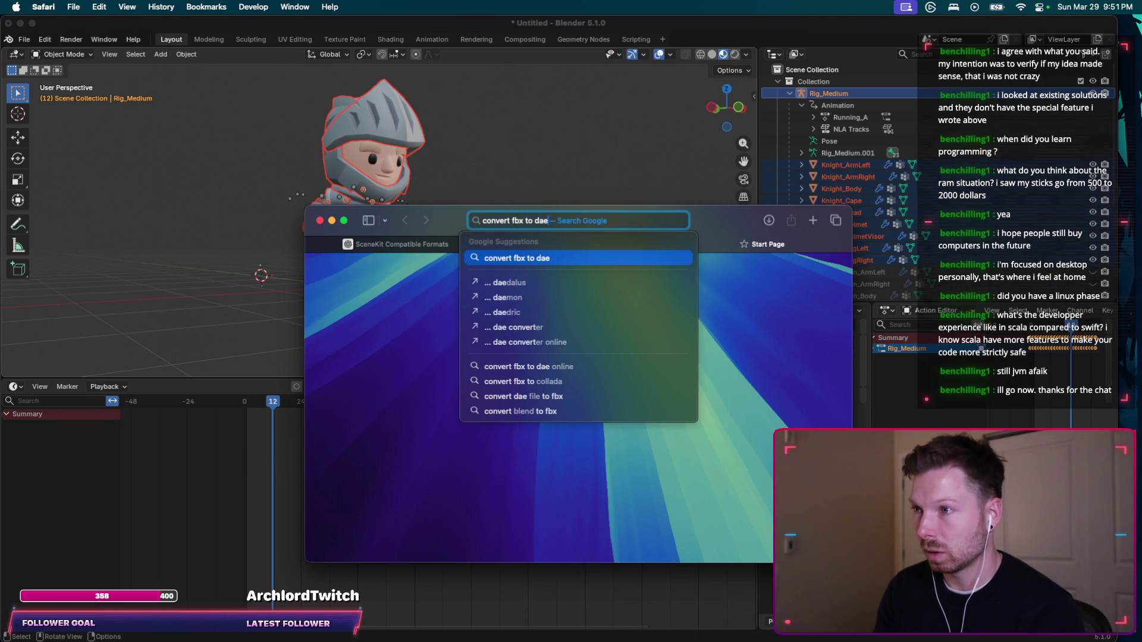
key("Return")
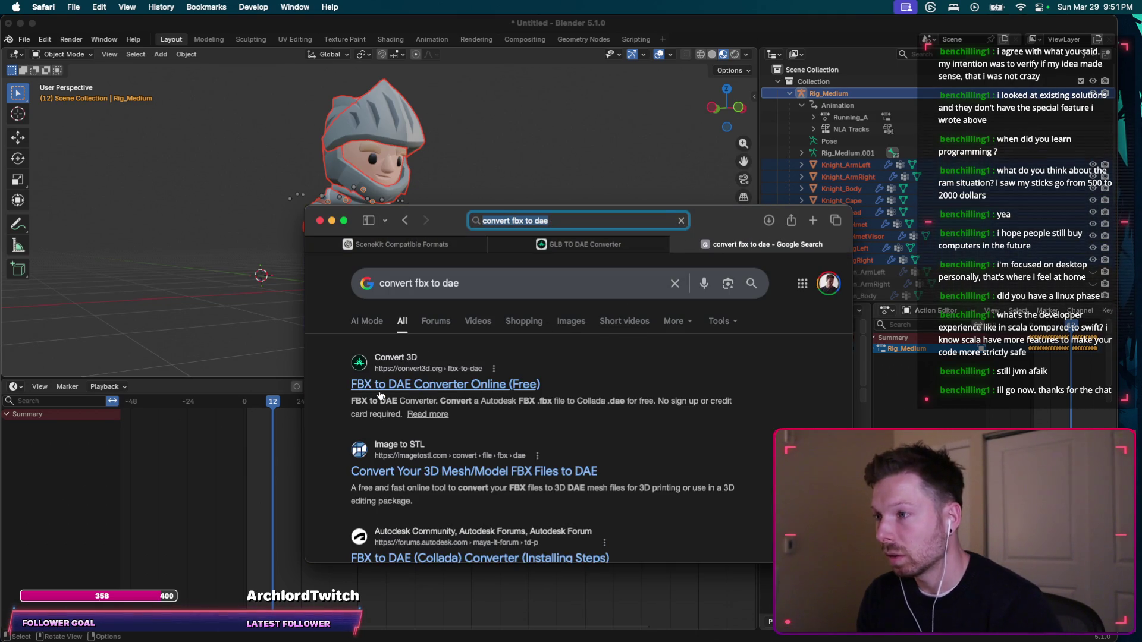
left_click(384, 391)
left_click(683, 400)
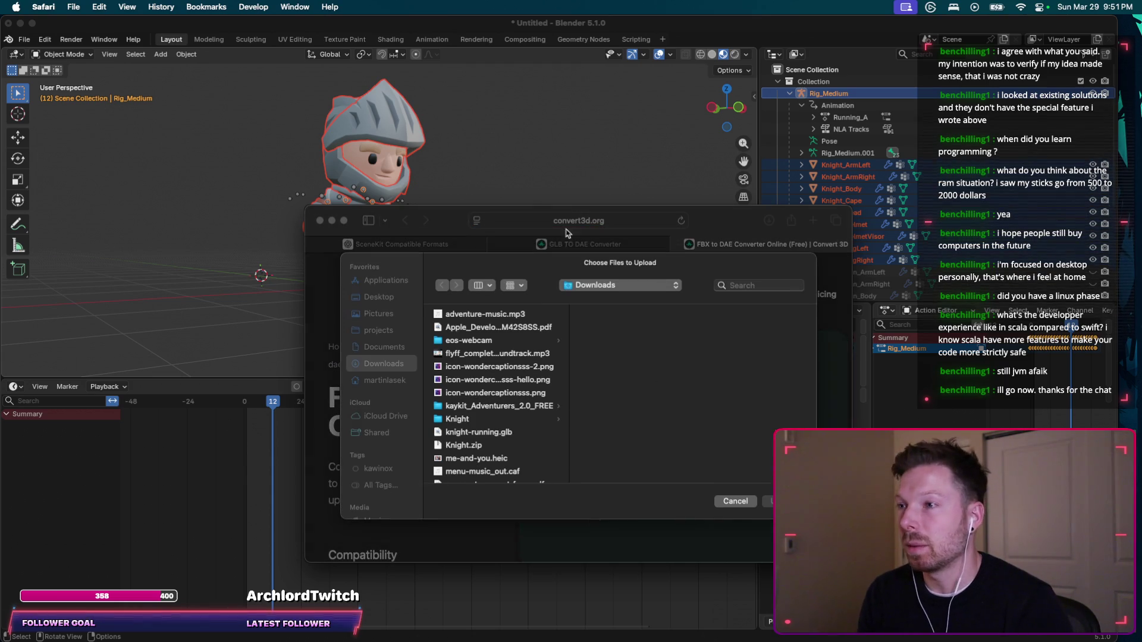
left_click(461, 417)
double_click(625, 313)
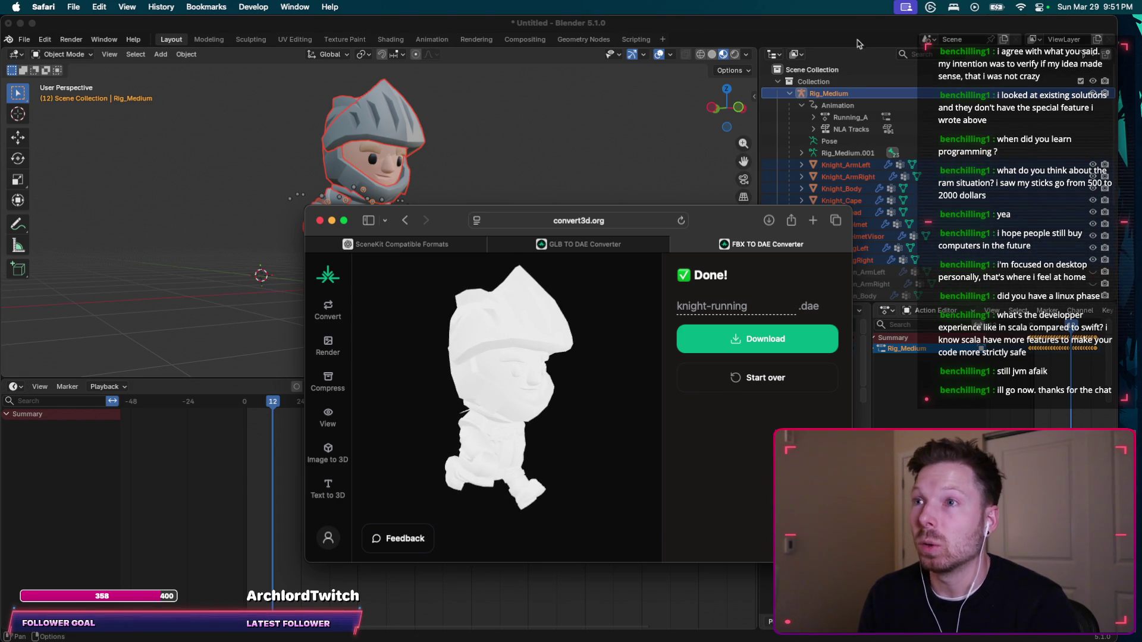
Return to Blender and bring up the File menu's export formats.
left_click(208, 119)
left_click(24, 39)
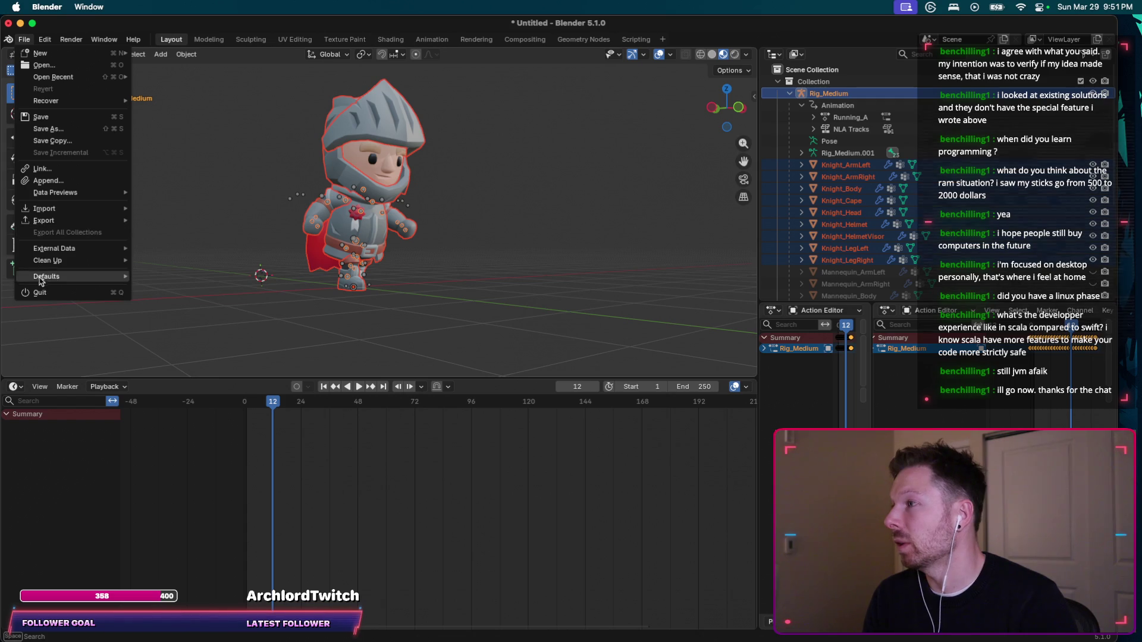
mouse_move(80, 220)
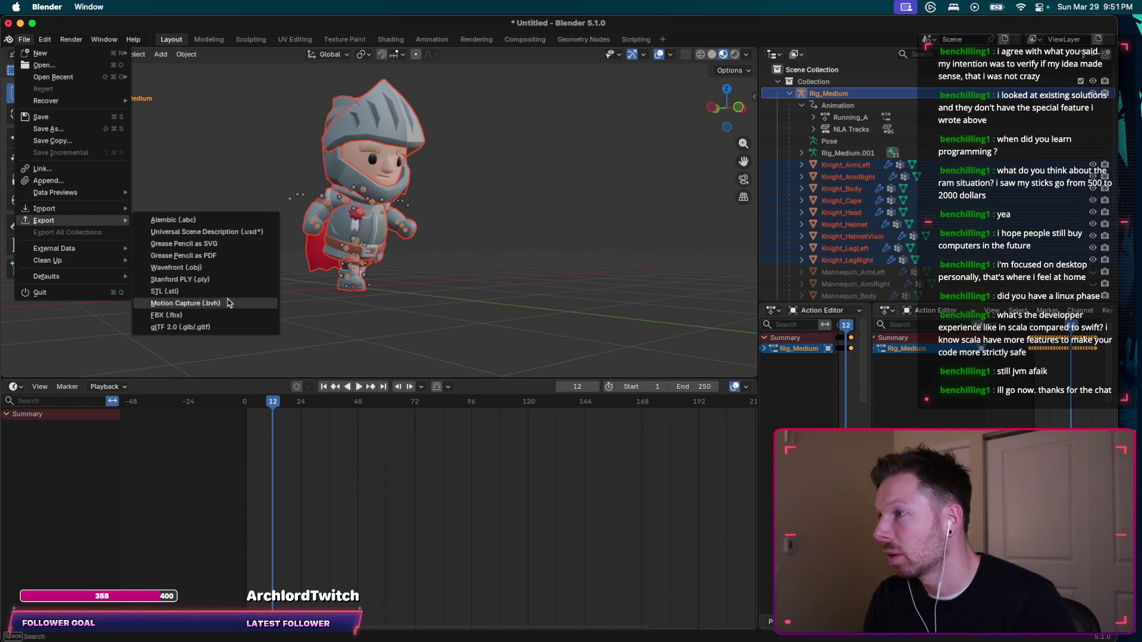
Export the running knight from Blender as knight-running.fbx into the Knight folder.
left_click(226, 316)
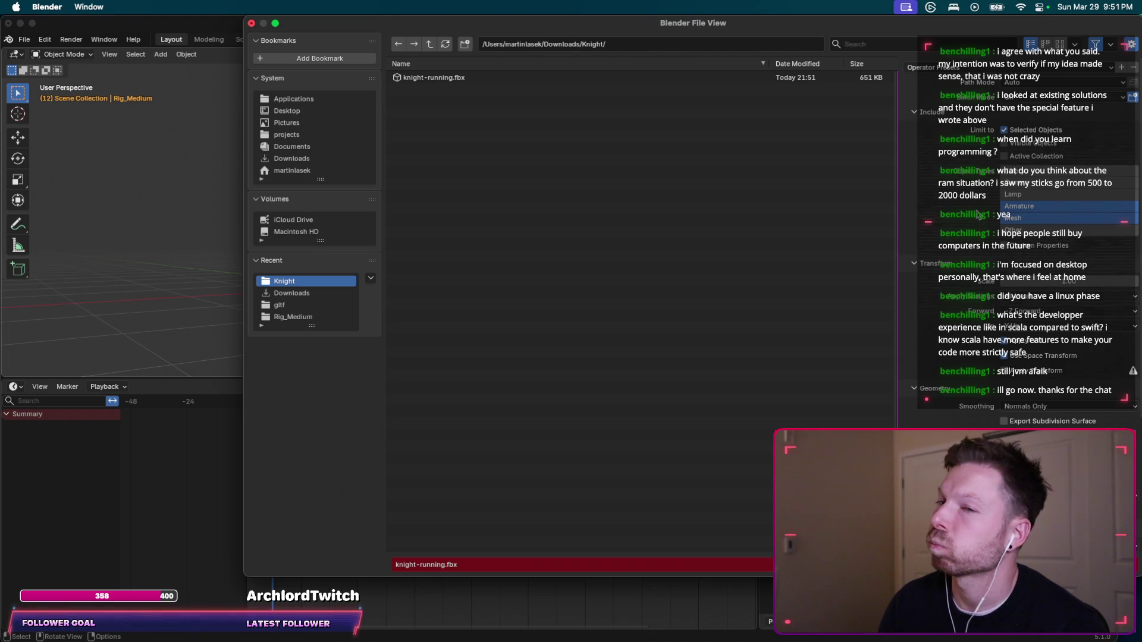
scroll(978, 215, "down", 5)
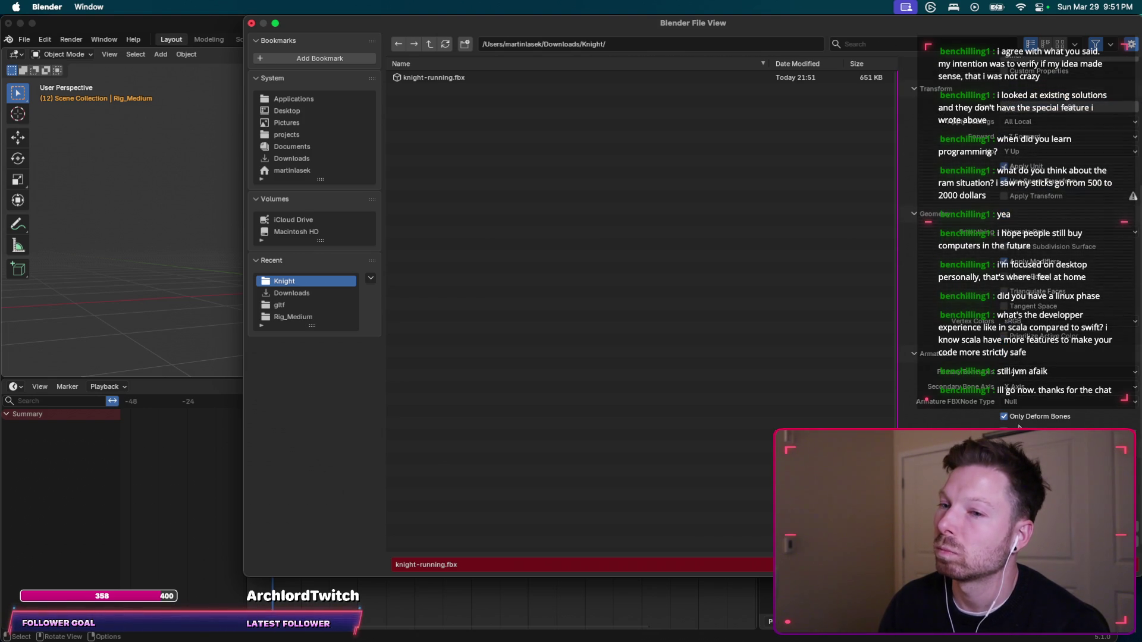
scroll(1011, 232, "up", 5)
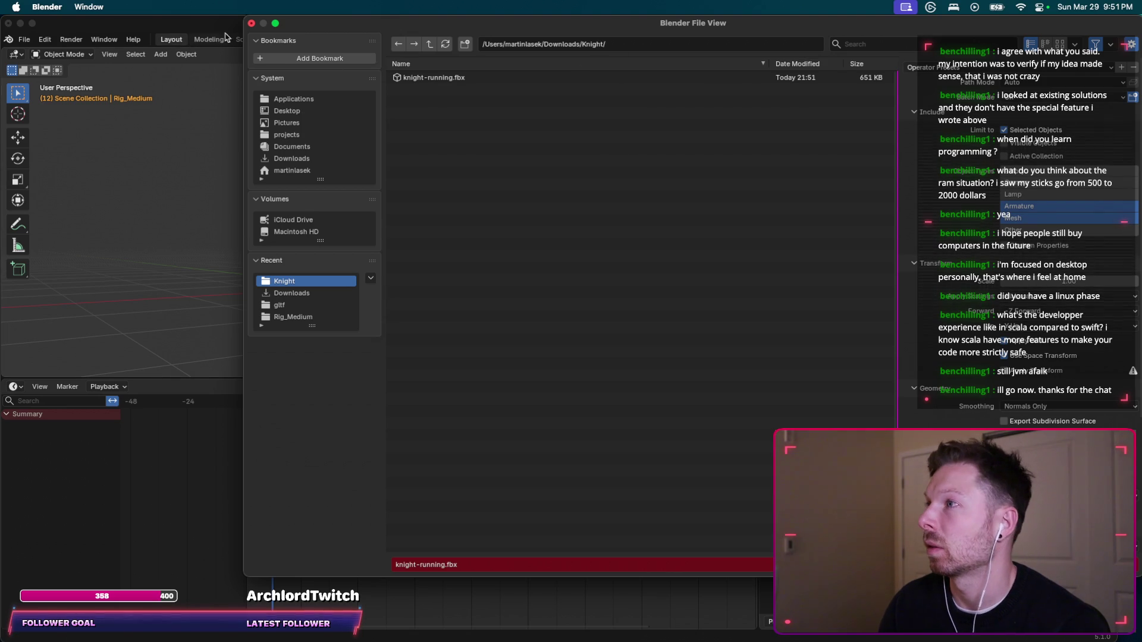
left_click(251, 26)
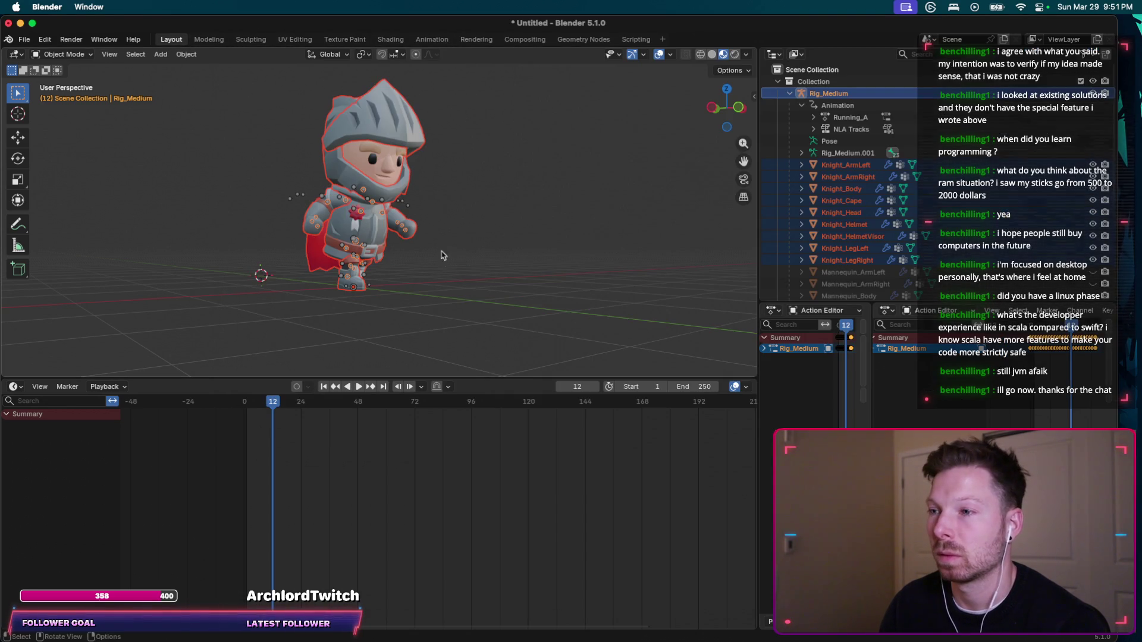
Bring the Convert 3D page in Safari back to the front.
key("super+Tab")
key("super+Tab")
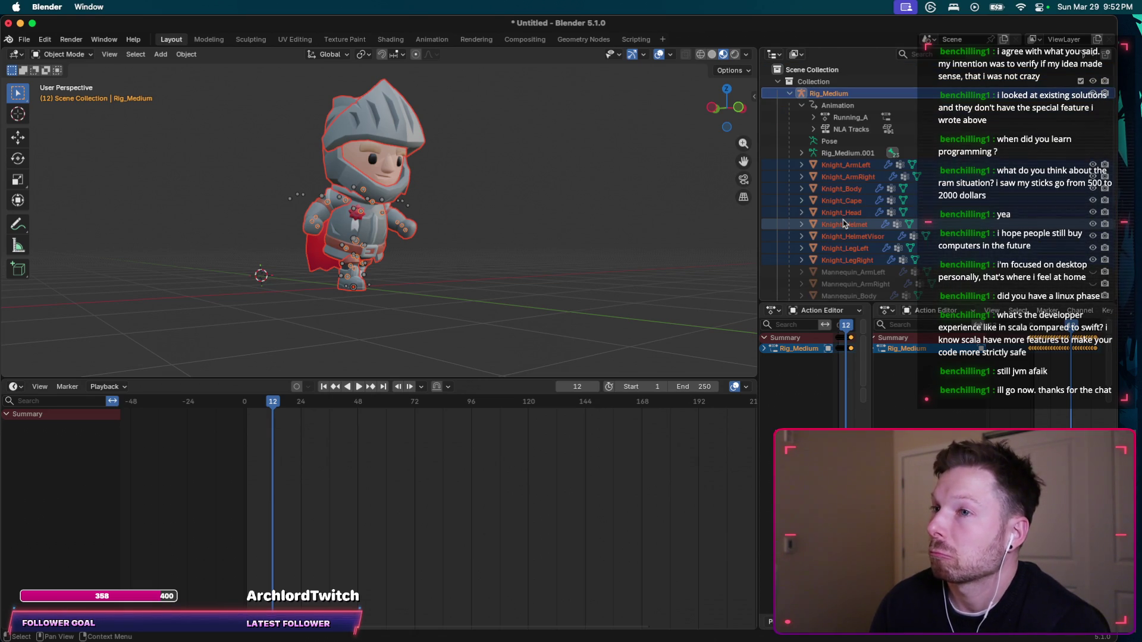
scroll(844, 223, "down", 5)
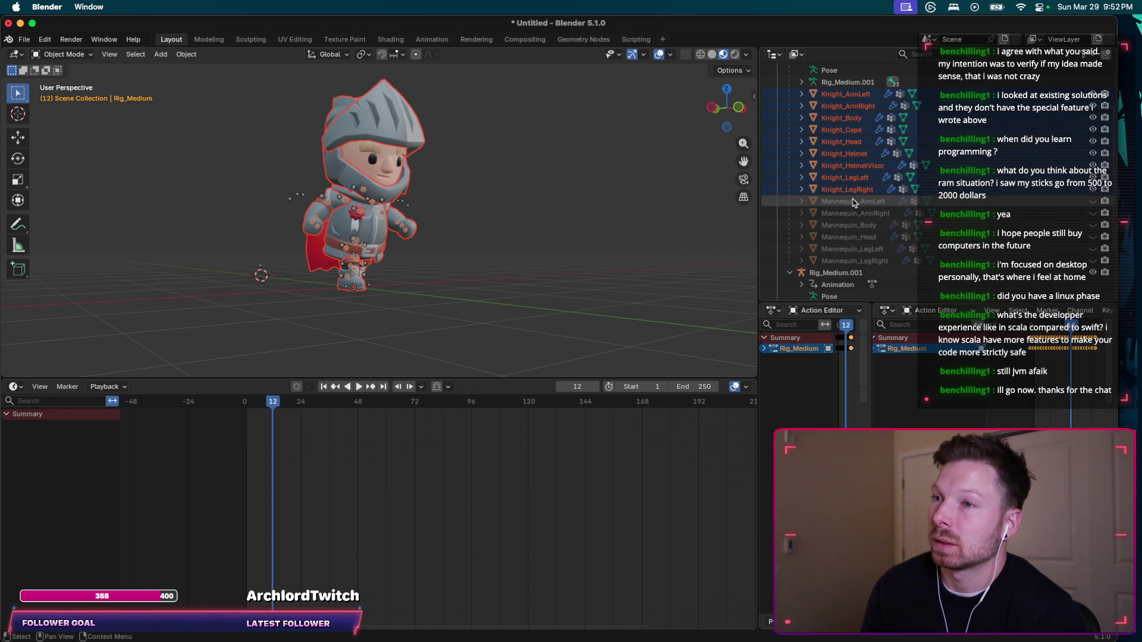
key("super+Tab")
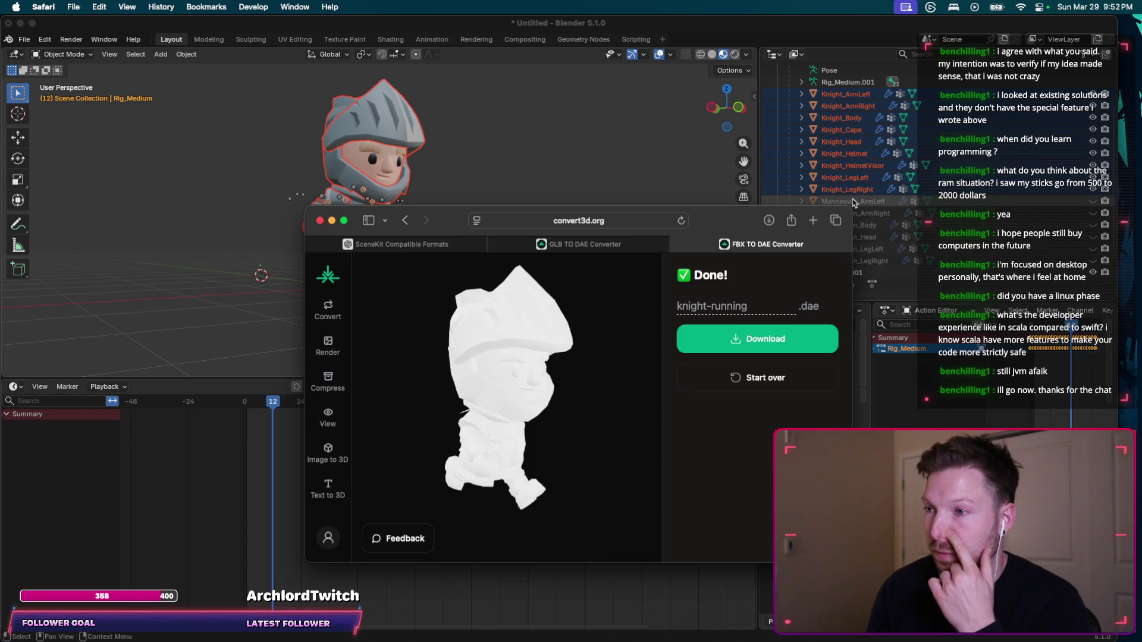
Upload the fresh knight-running.fbx to Convert 3D and download the converted DAE.
left_click(719, 391)
left_click(619, 429)
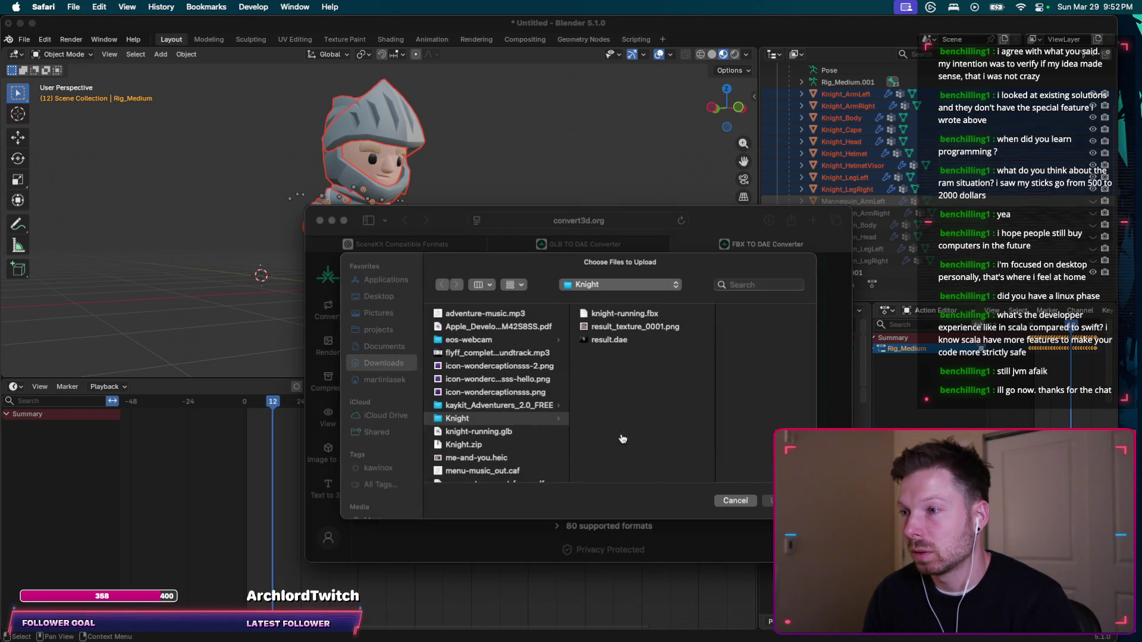
left_click(620, 340)
key("Up")
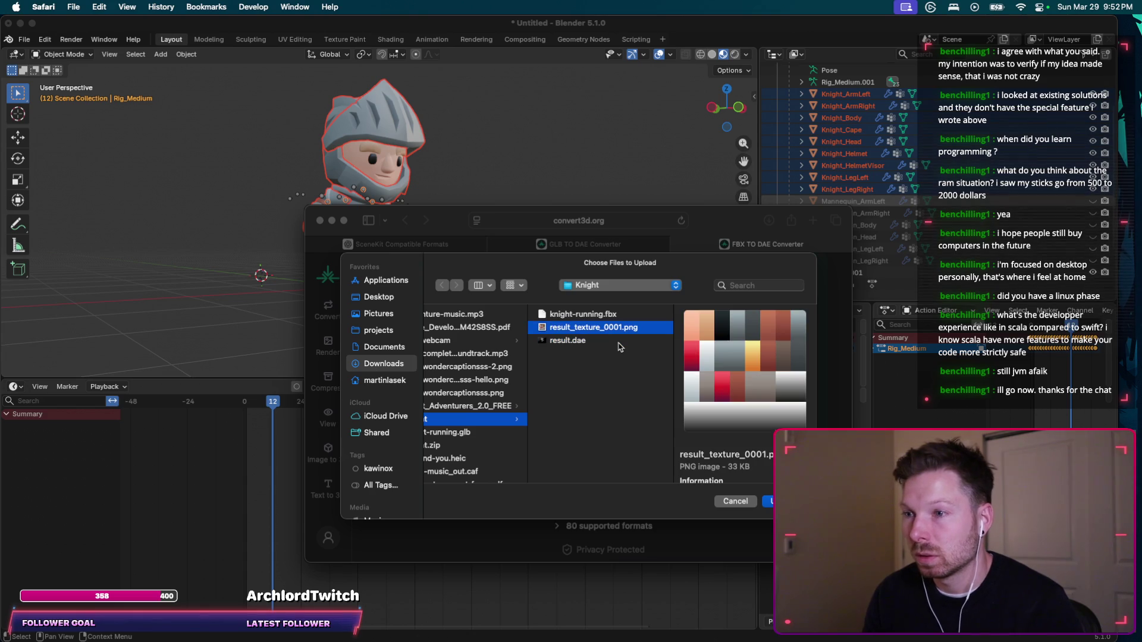
key("Up")
key("Return")
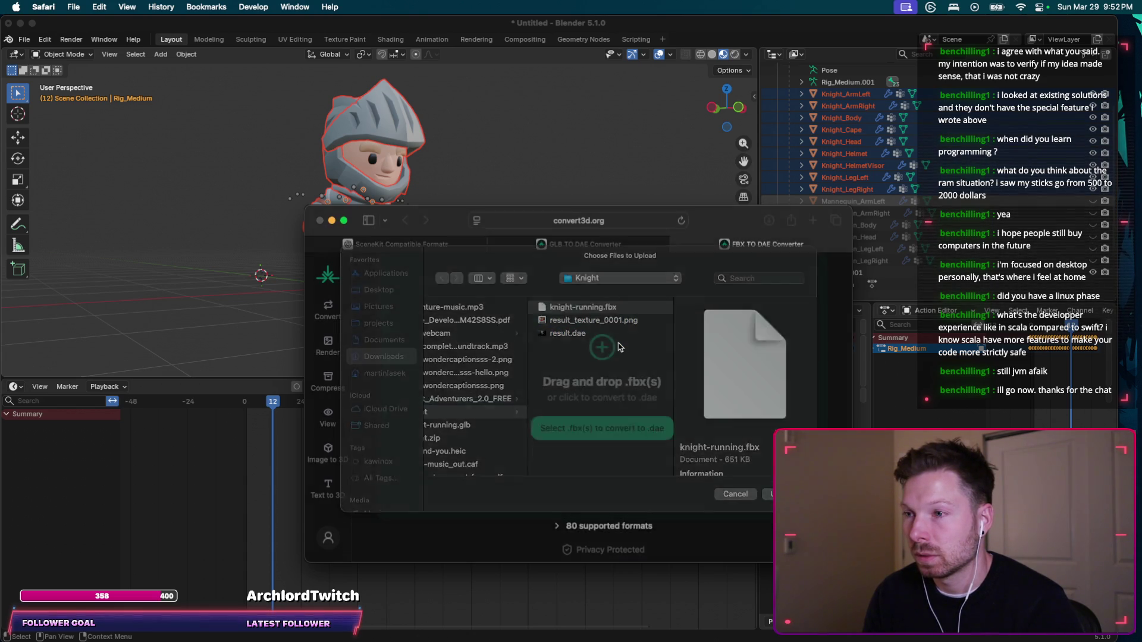
left_click(736, 341)
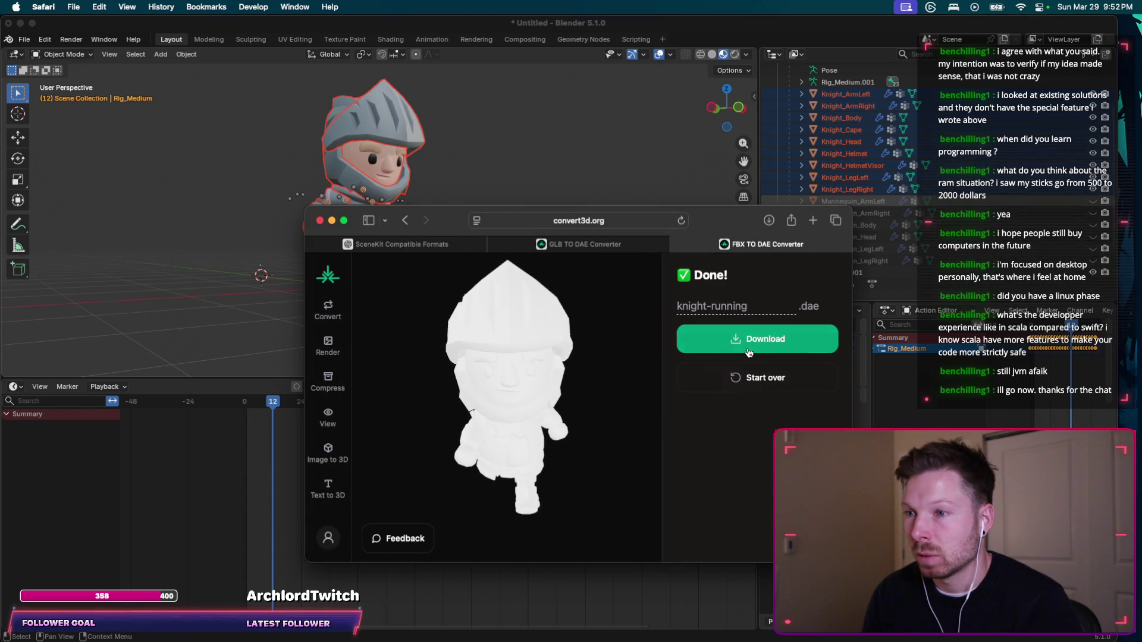
Re-convert knight-running.fbx together with result_texture_0001.png and download knight-running.dae.
left_click(745, 378)
key("super+h")
key("super+Tab")
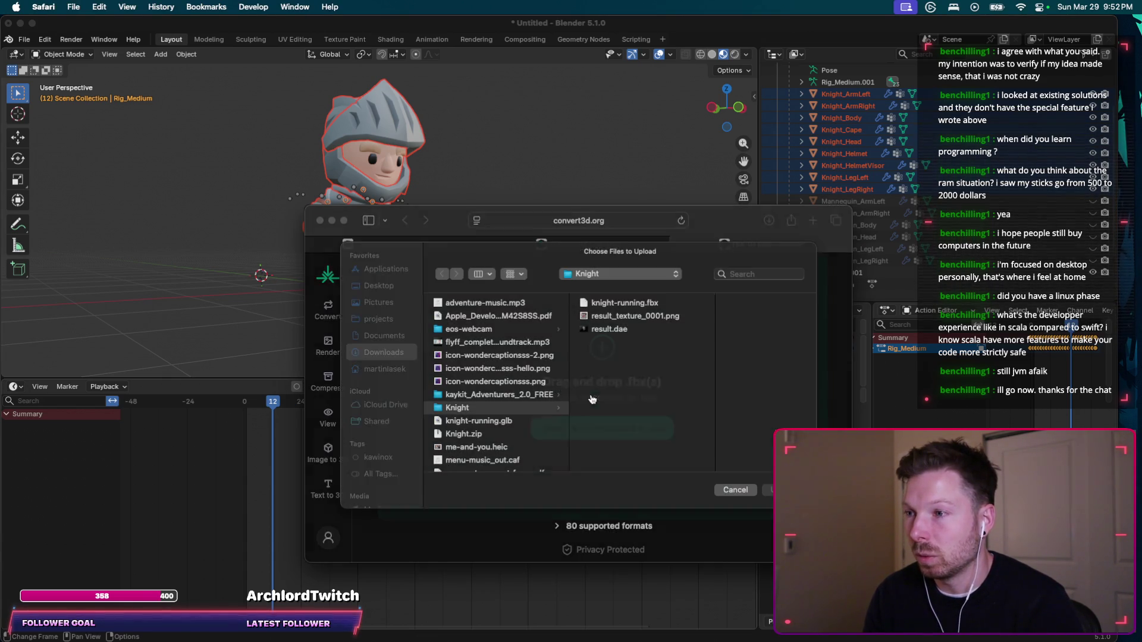
left_click(595, 327)
key("Up")
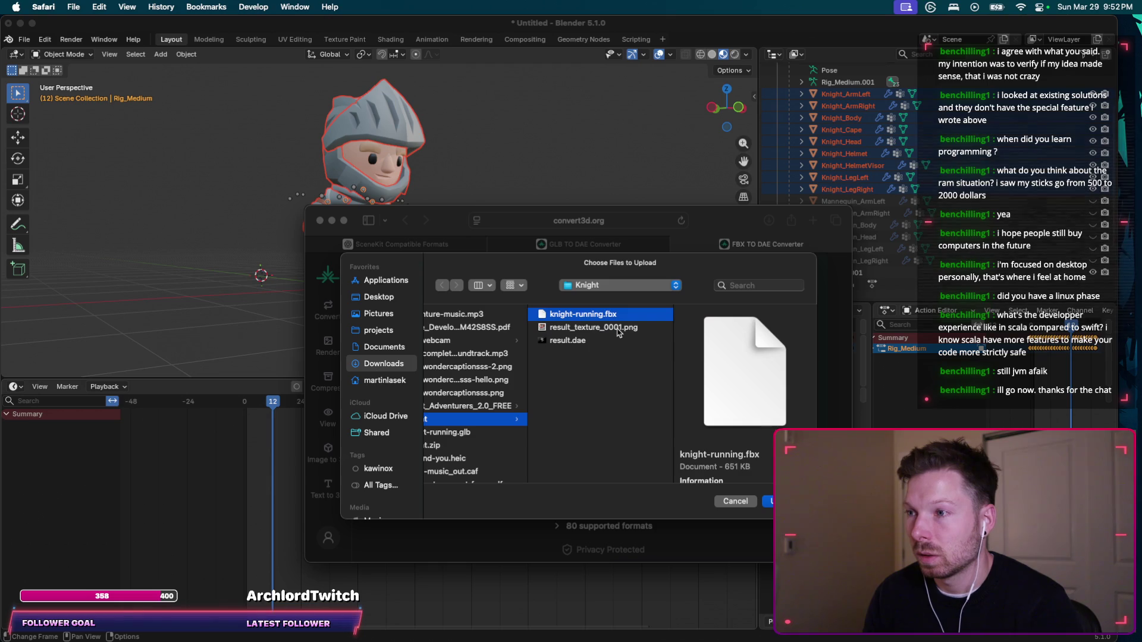
left_click(618, 332, "super")
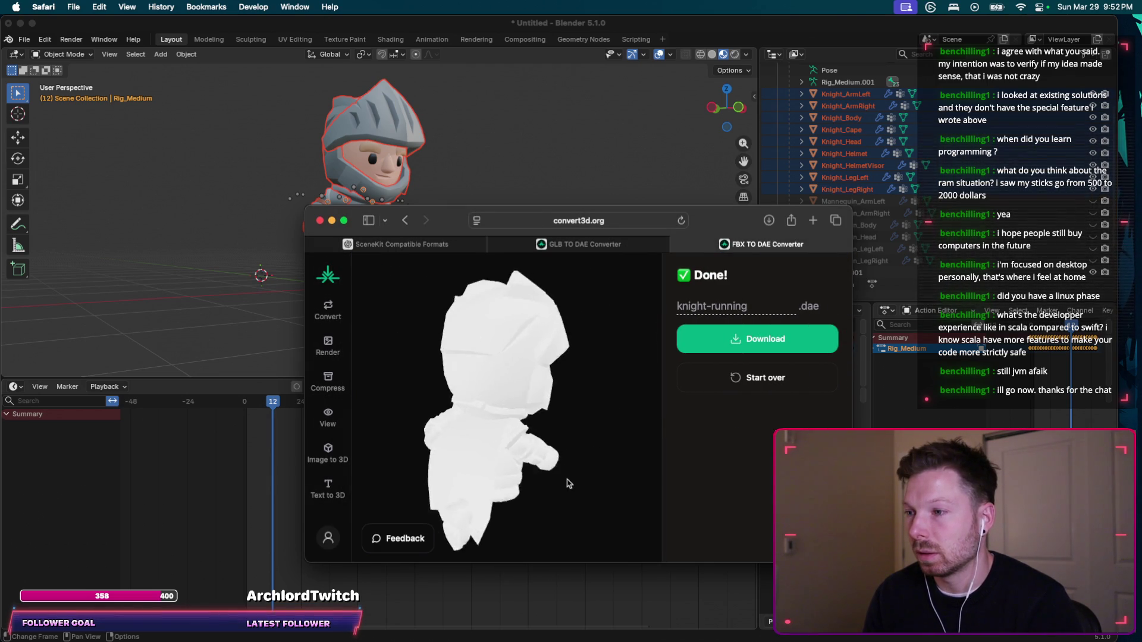
left_click(762, 346)
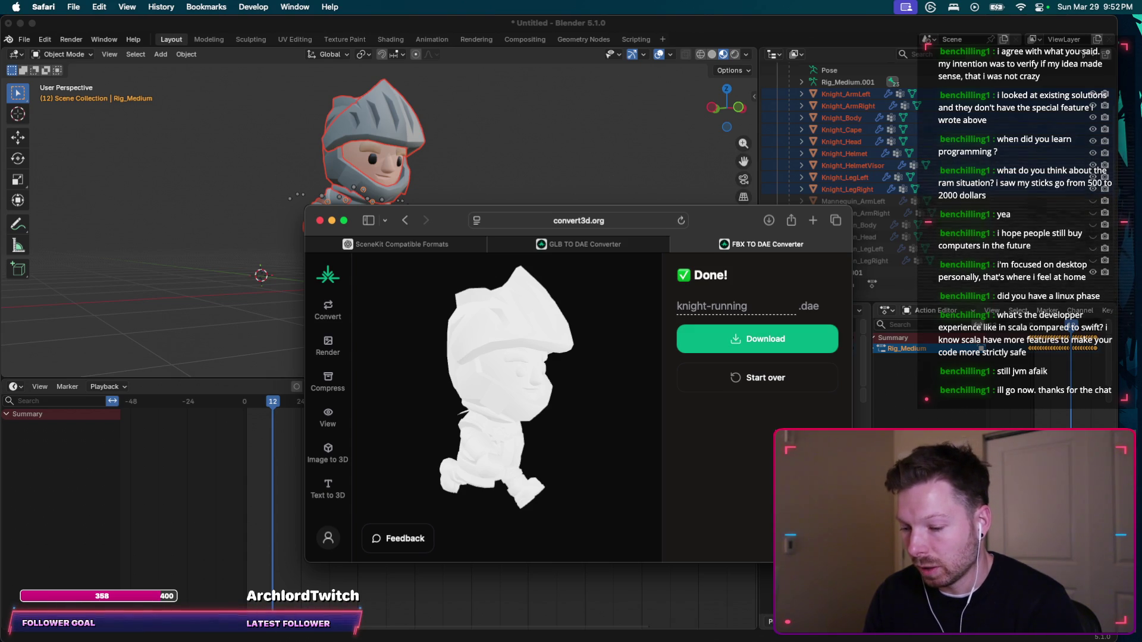
key("super+Tab")
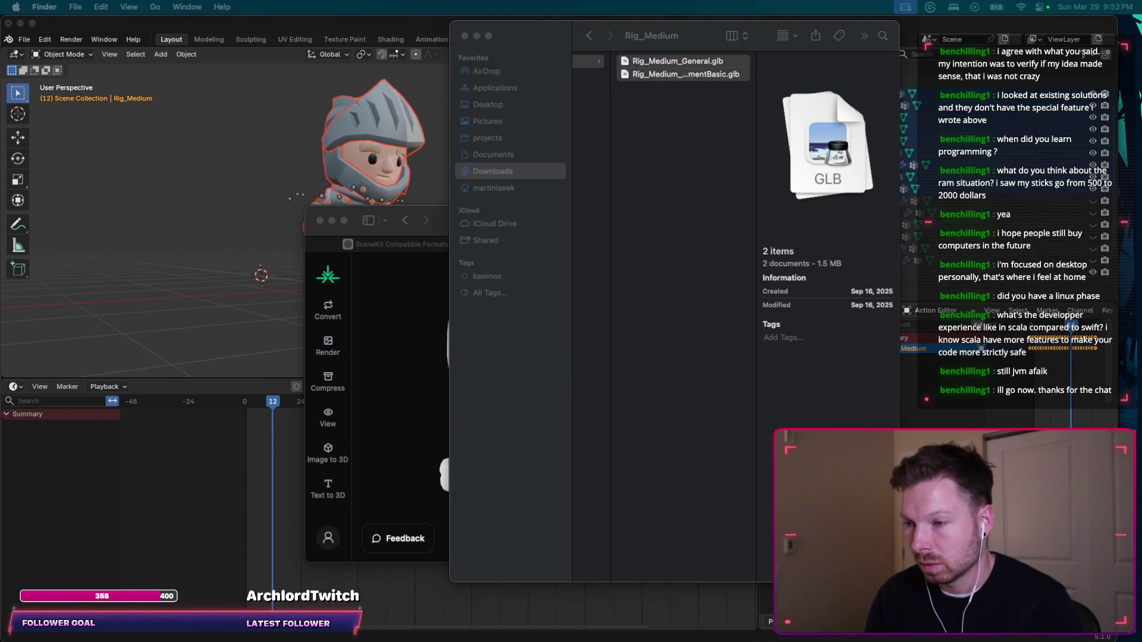
Move knight-running.dae from Downloads into the Knight folder and check it in Quick Look.
left_click(493, 154)
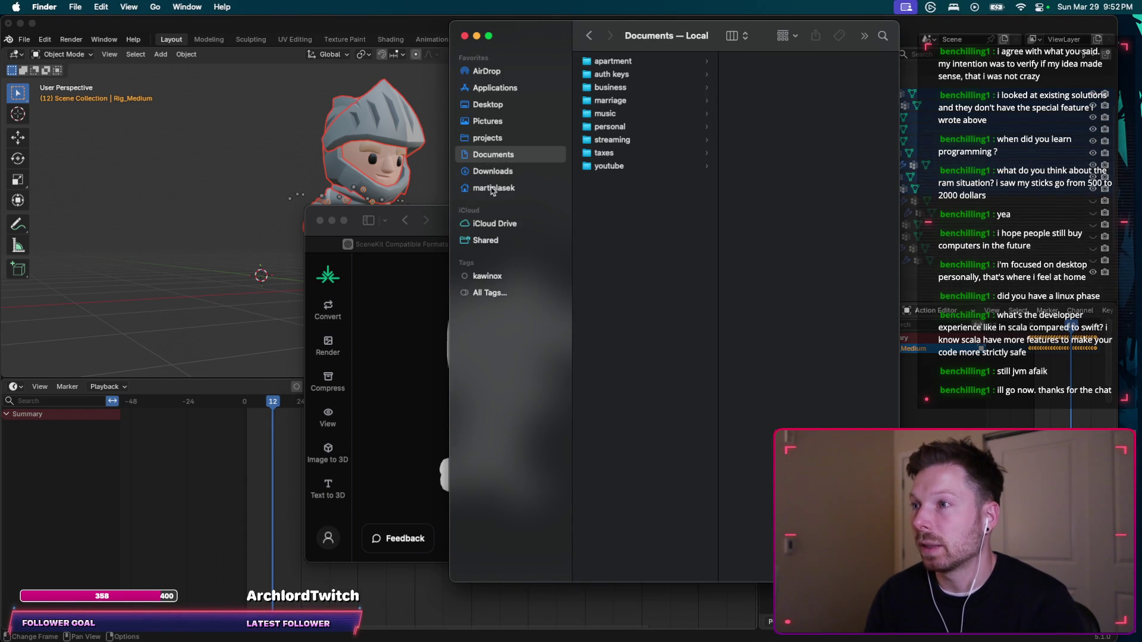
left_click(512, 170)
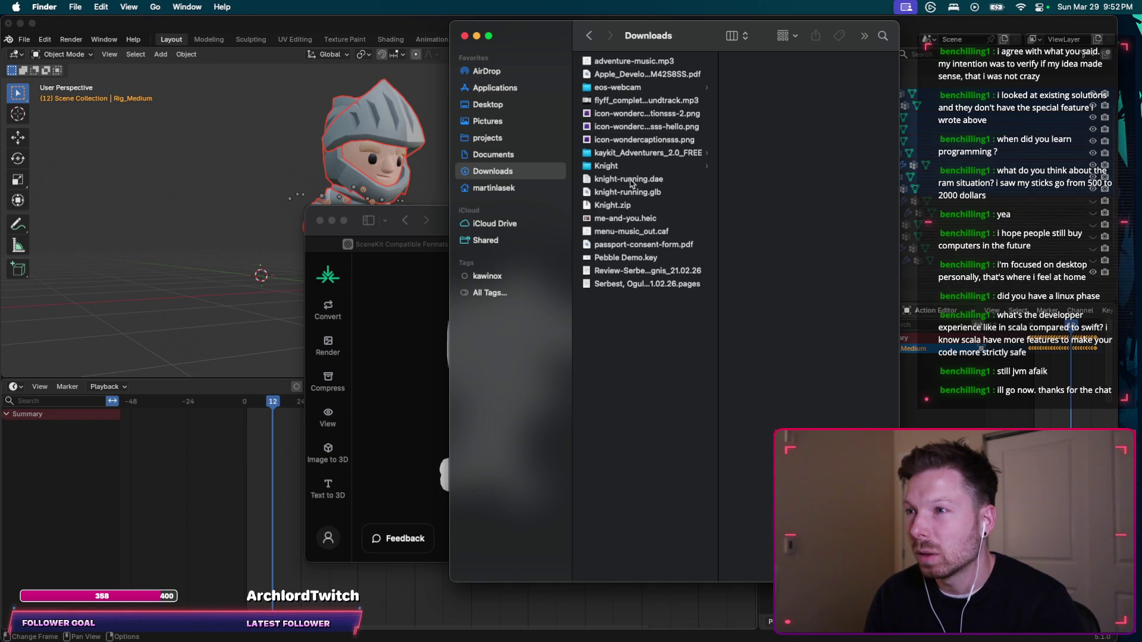
mouse_move(631, 181)
left_mouse_down()
mouse_move(618, 167)
mouse_move(748, 115)
left_mouse_up()
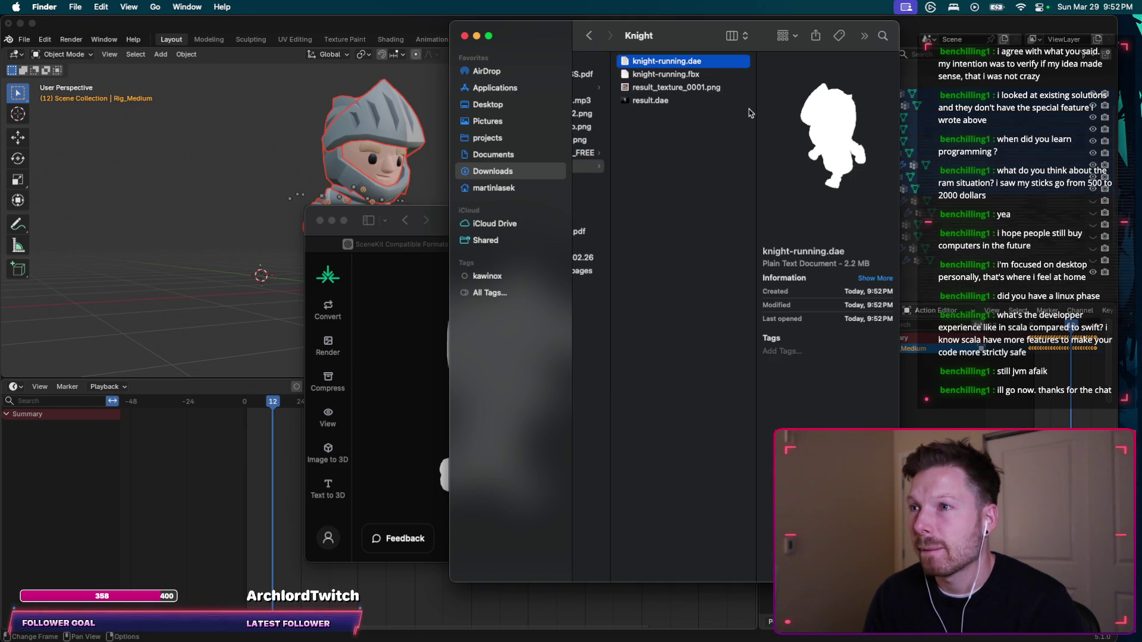
key("space")
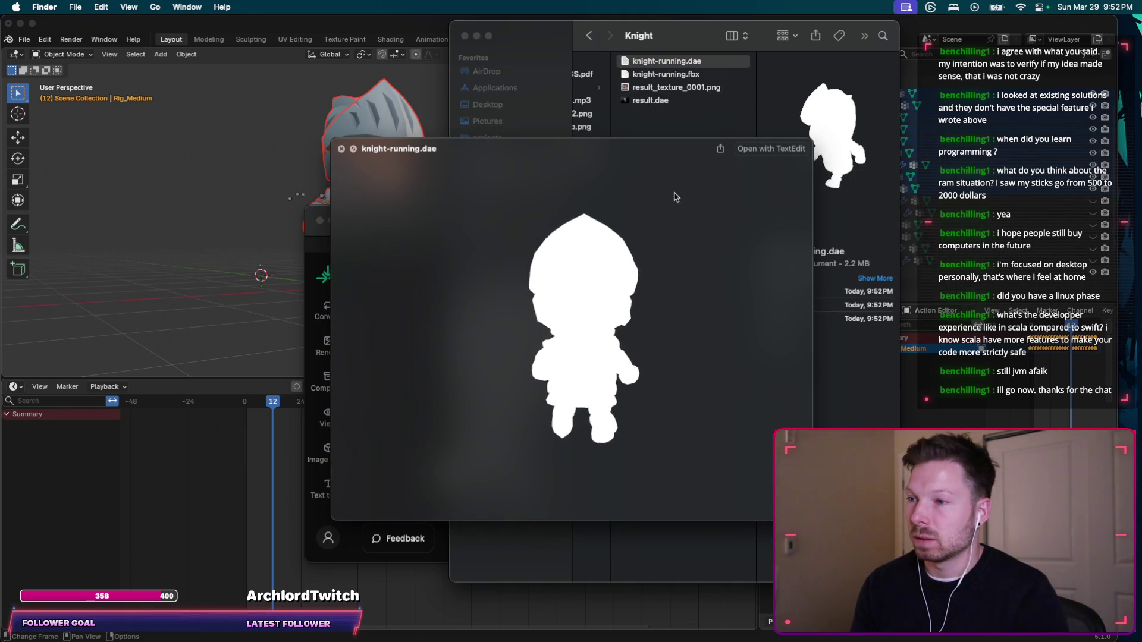
key("space")
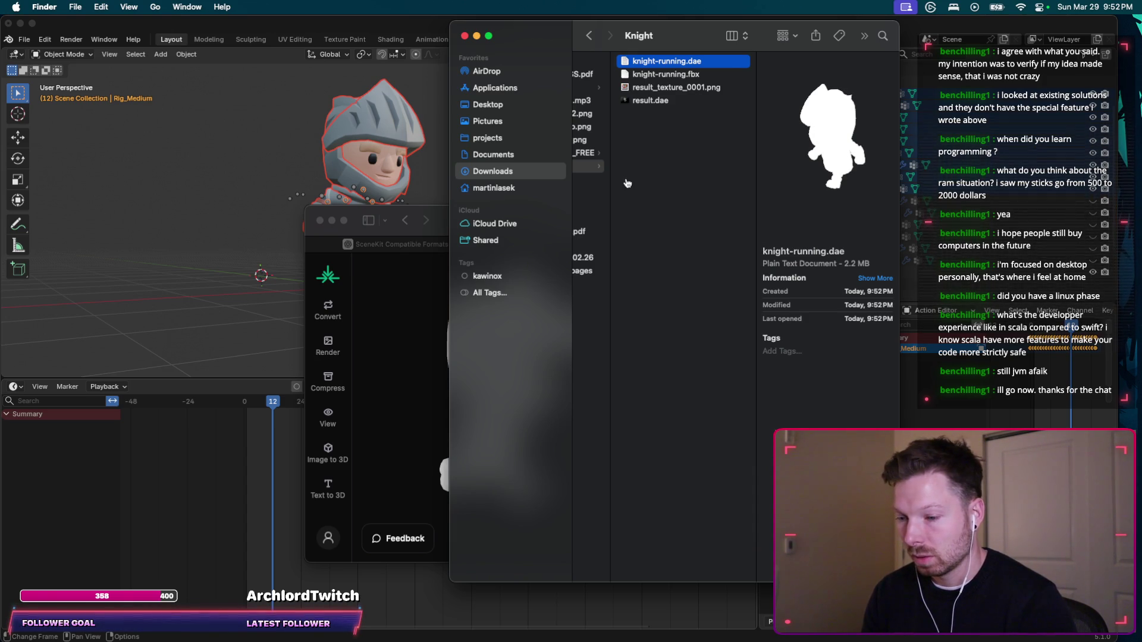
key("super+Tab")
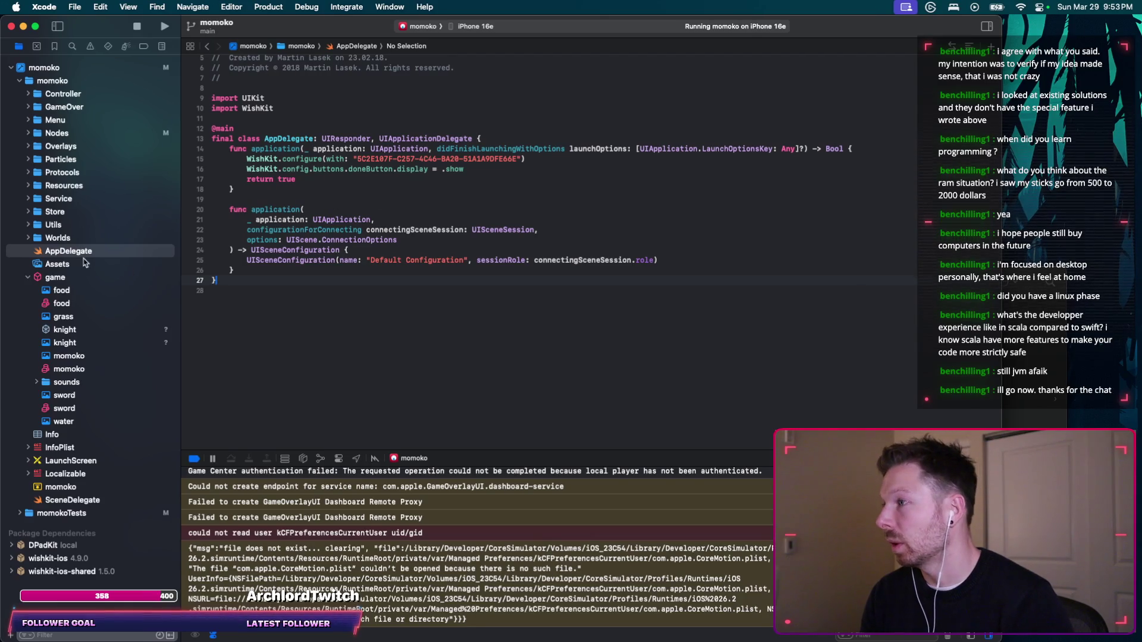
Reveal the Xcode game group's game.scnassets folder in Finder.
right_click(70, 277)
left_click(94, 283)
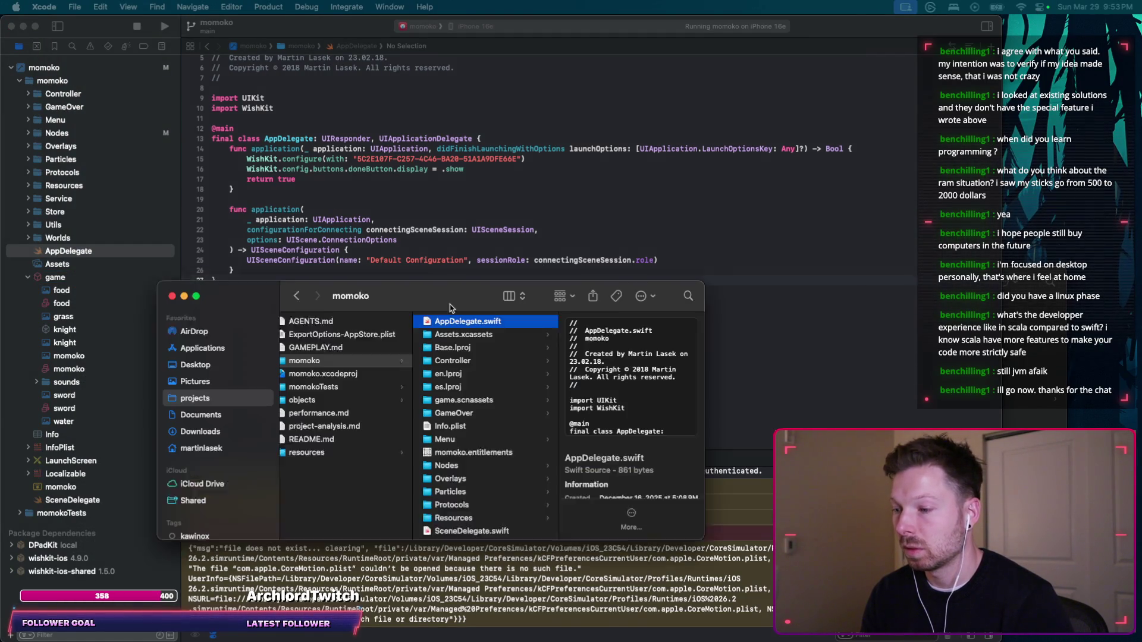
left_click(444, 306)
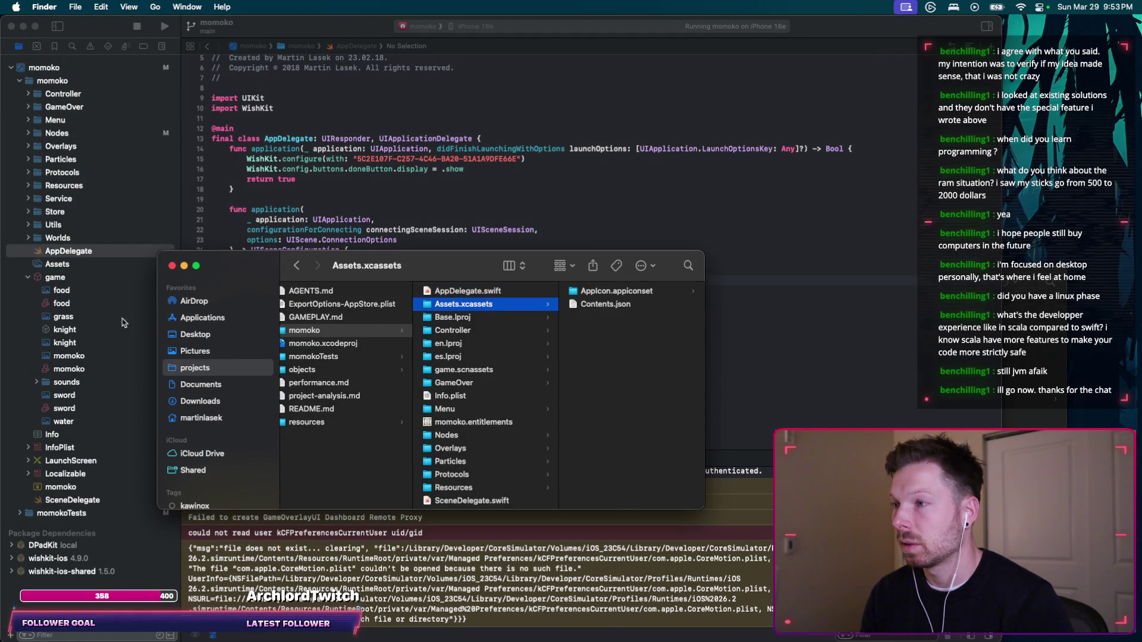
right_click(81, 280)
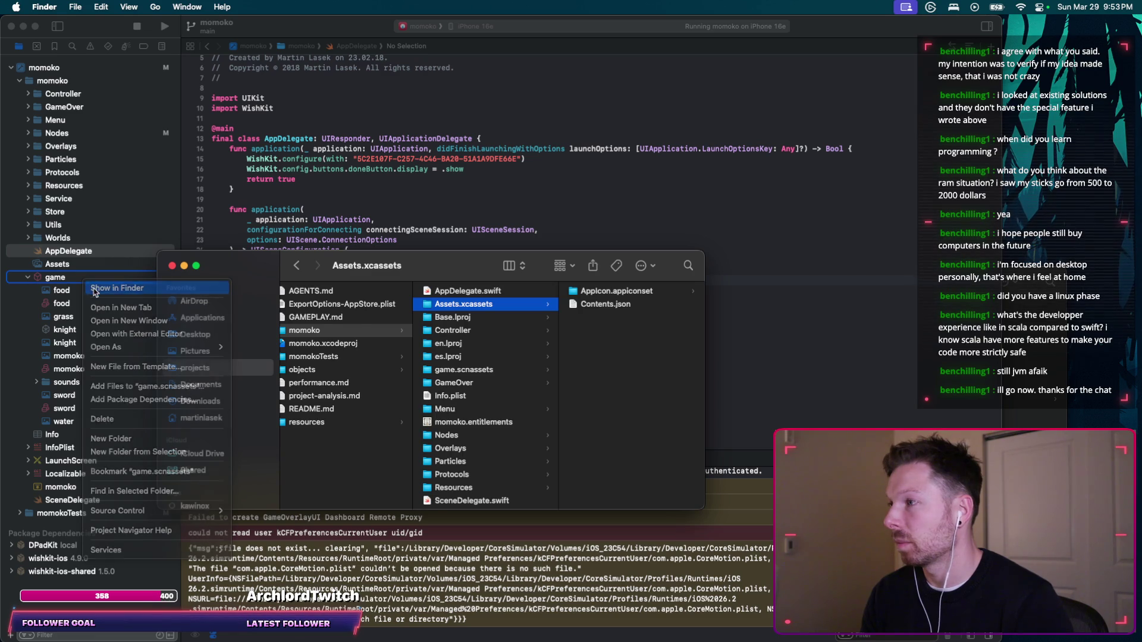
left_click(91, 288)
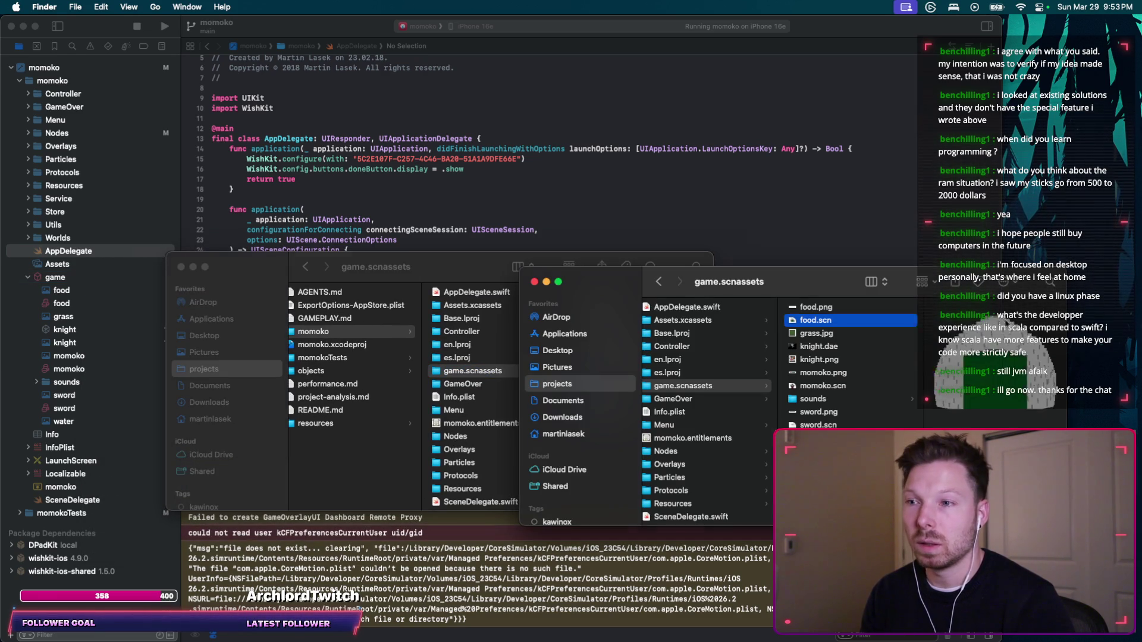
Drag knight-running.dae from the Knight folder into game.scnassets.
key("ctrl+Up")
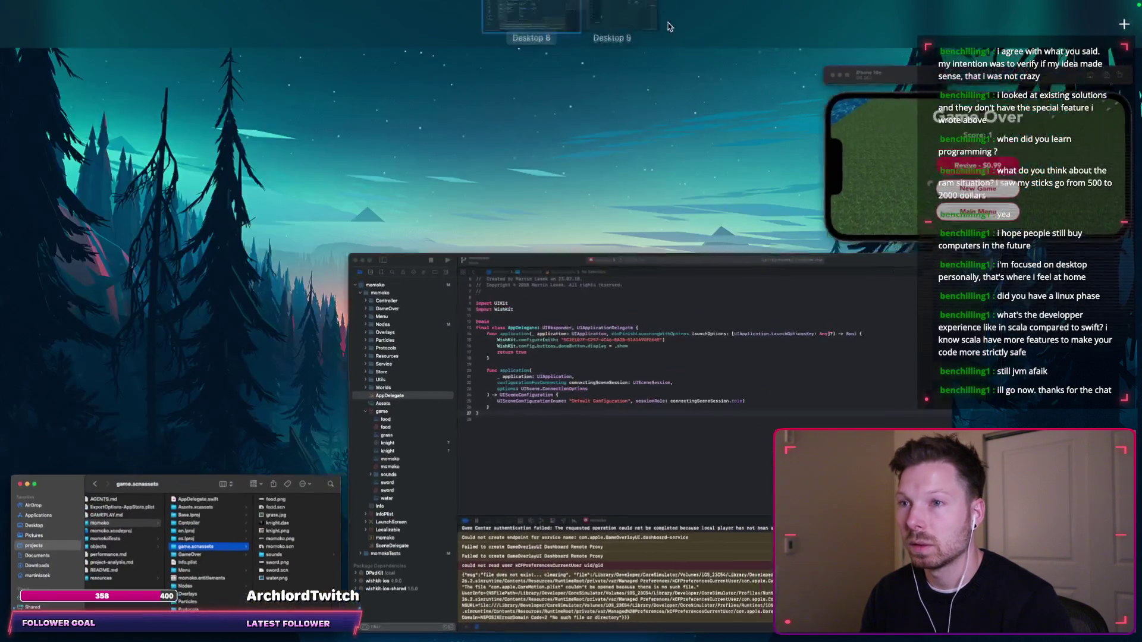
key("ctrl+Right")
left_click(688, 197)
mouse_move(654, 56)
left_mouse_down()
mouse_move(690, 520)
mouse_move(637, 374)
left_mouse_up()
key("ctrl+Left")
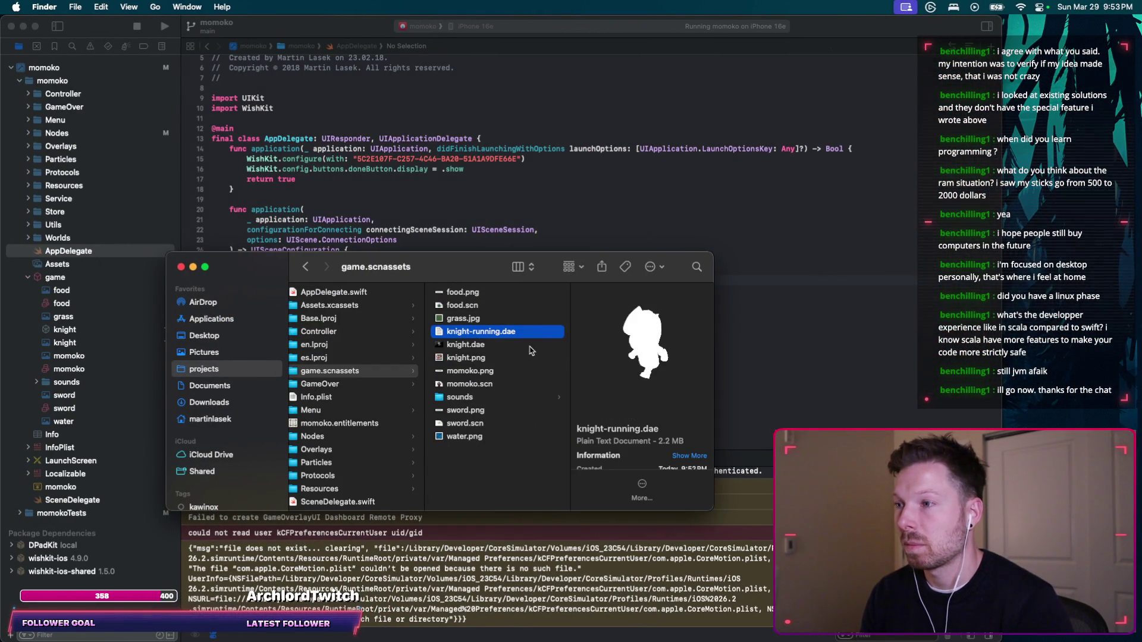
Compare knight.dae and knight-running.dae previews, then start the Codex message 'I moved a knight-running.dae into'.
left_click(480, 346)
key("Up")
key("Down")
key("Up")
key("Down")
key("Up")
key("space")
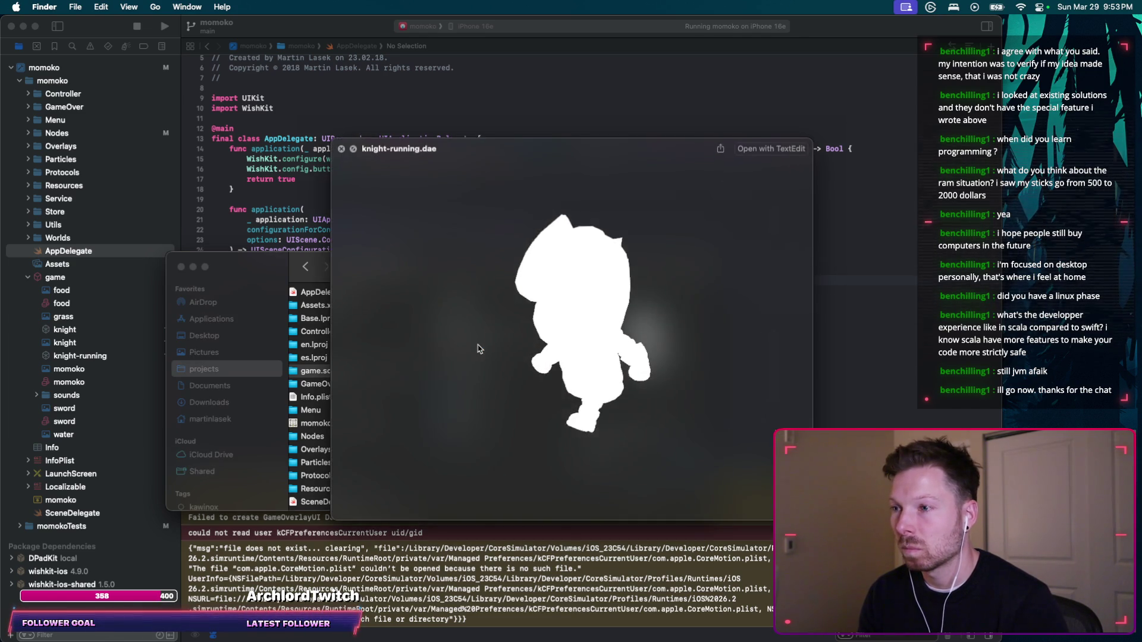
key("space")
key("ctrl+Right")
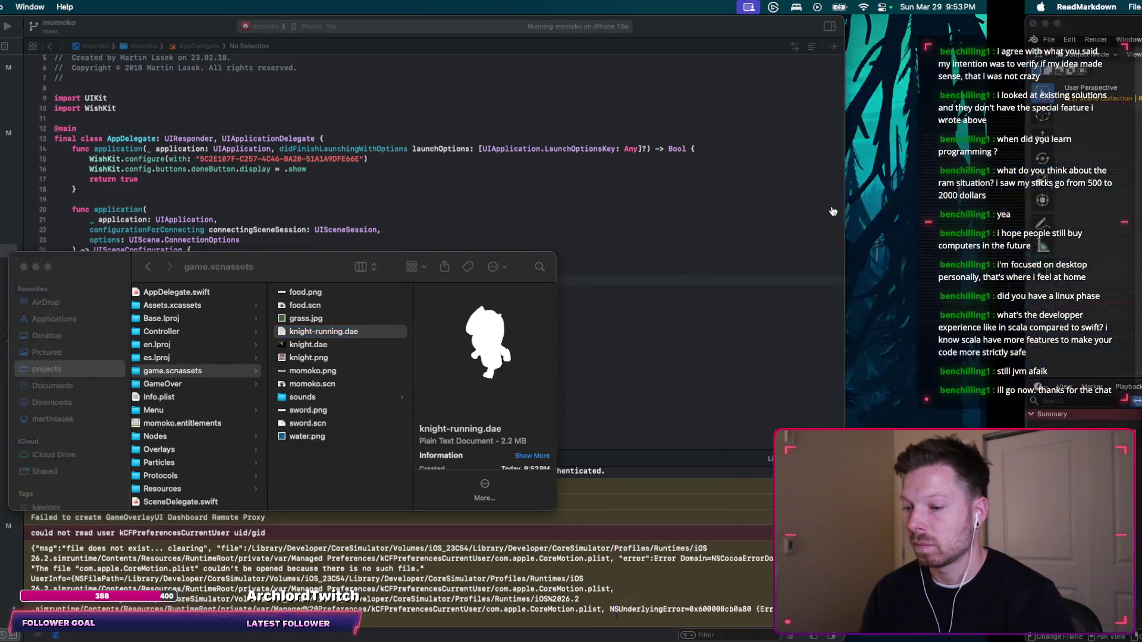
type("I")
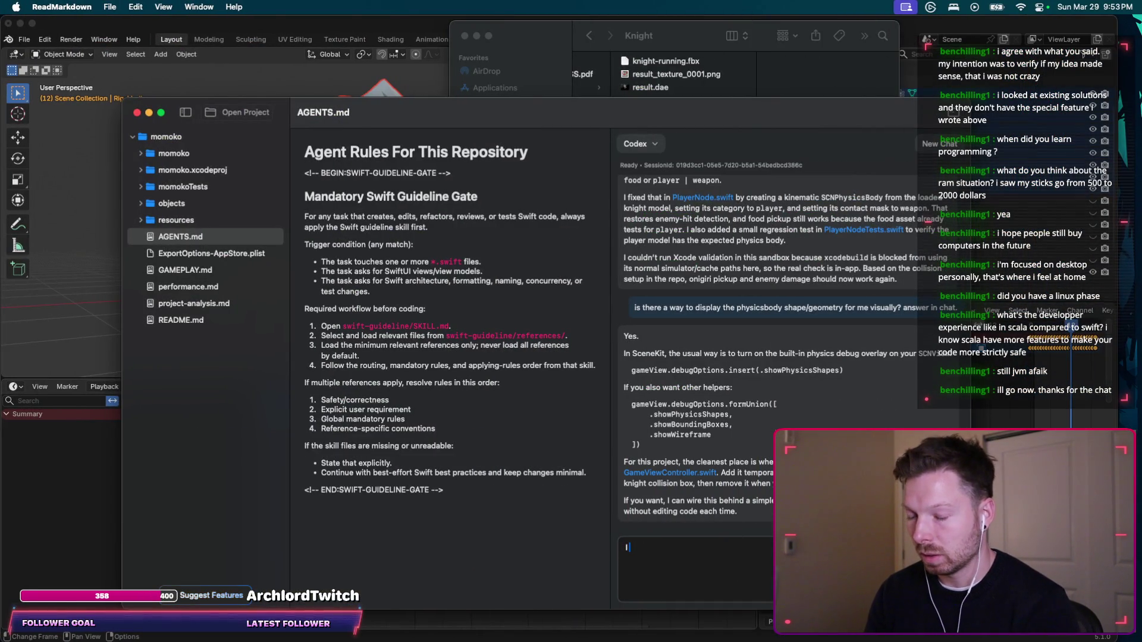
type(" moved a")
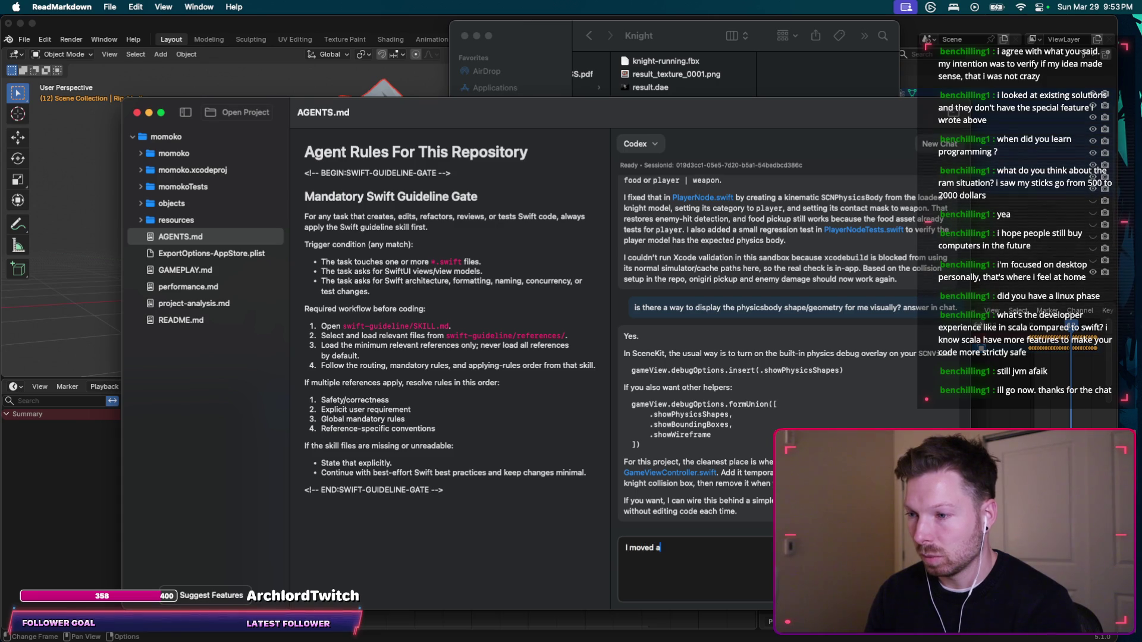
type(" knight-running.dae int o")
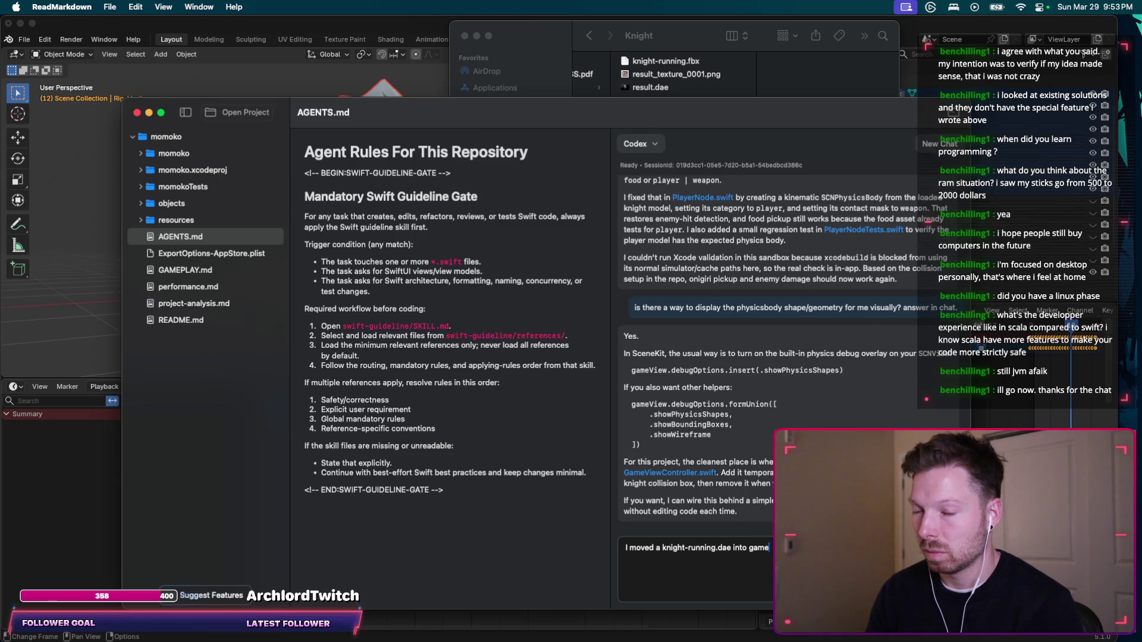
Send Codex a message that knight-running.dae lacks its material reference and colour, asking what to change when exporting.
key("super+Tab")
key("ctrl+Left")
key("ctrl+Left")
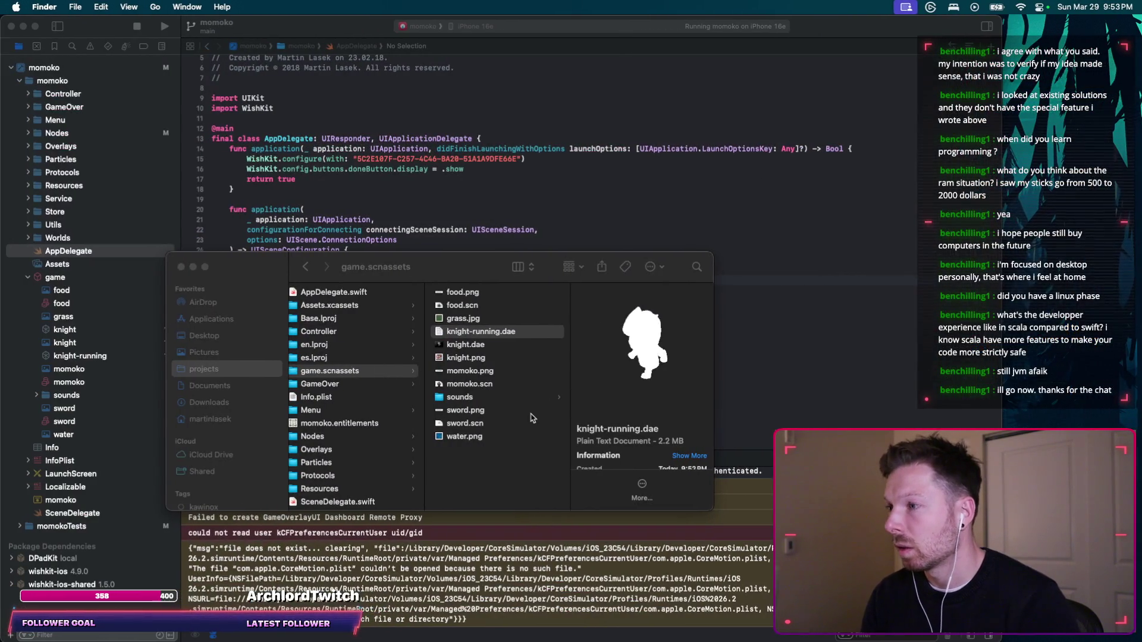
key("ctrl+Right")
key("ctrl+Right")
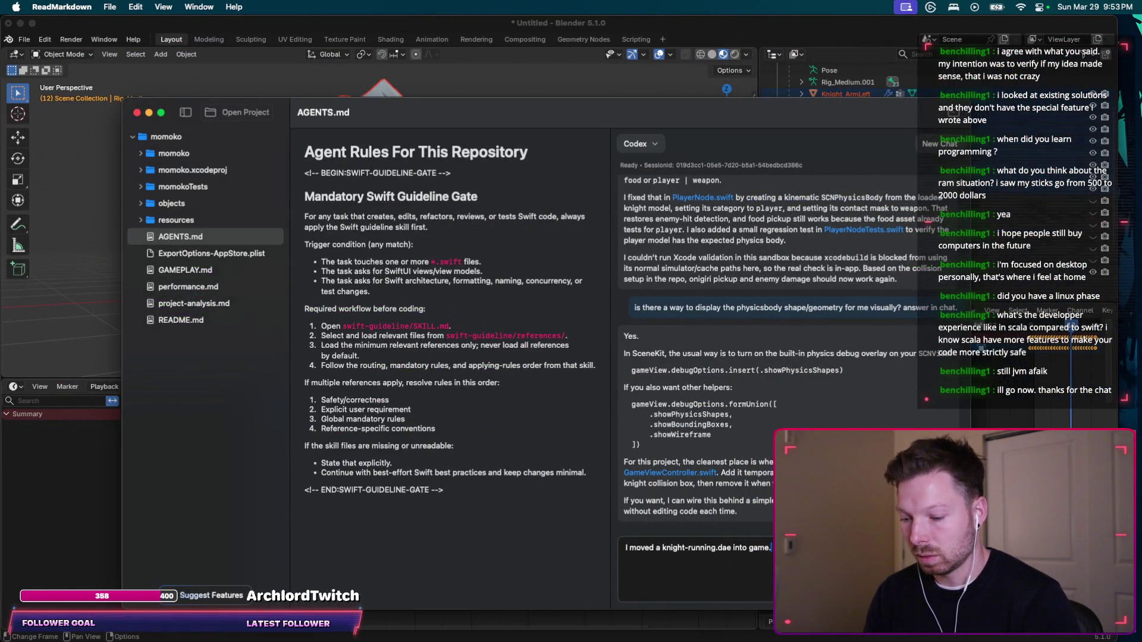
type("s")
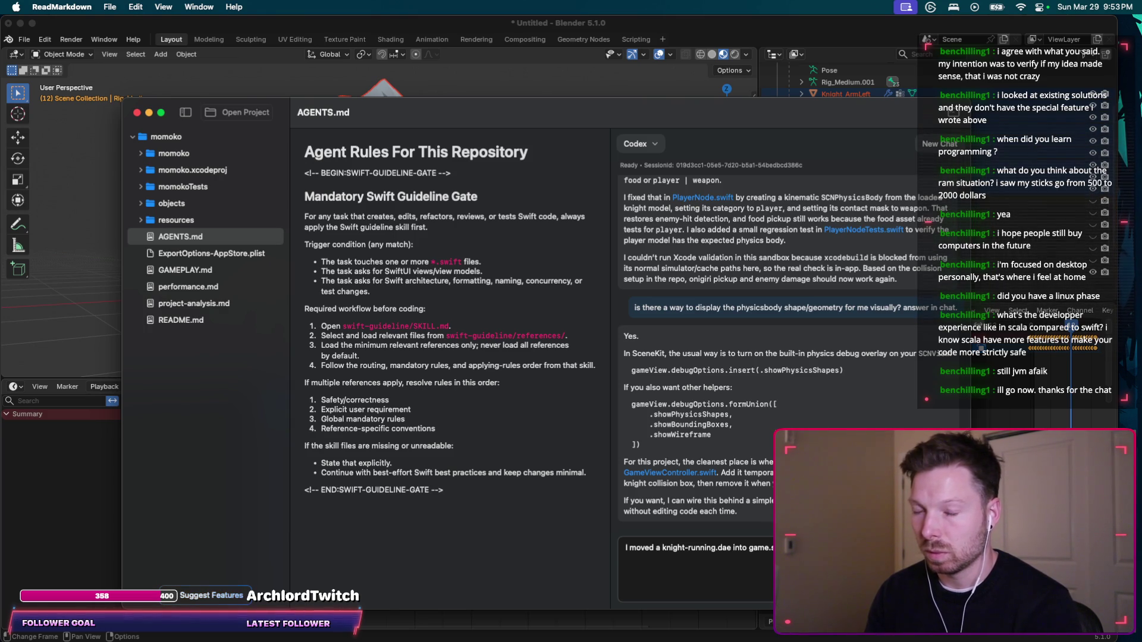
type("reference")
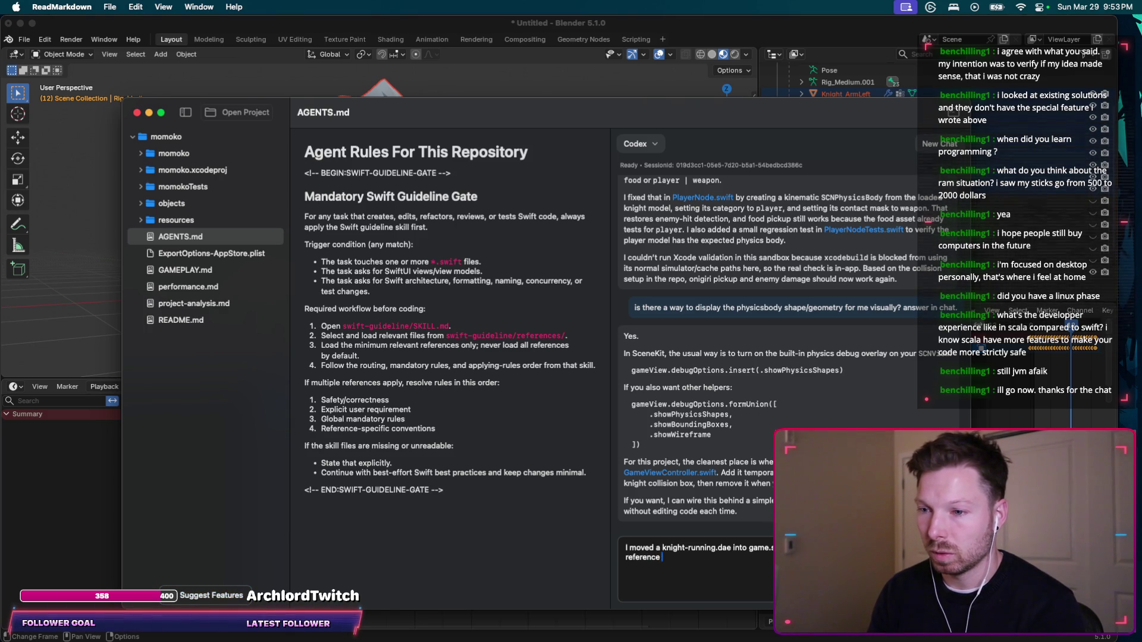
key("BackSpace")
key("BackSpace")
type("e material a")
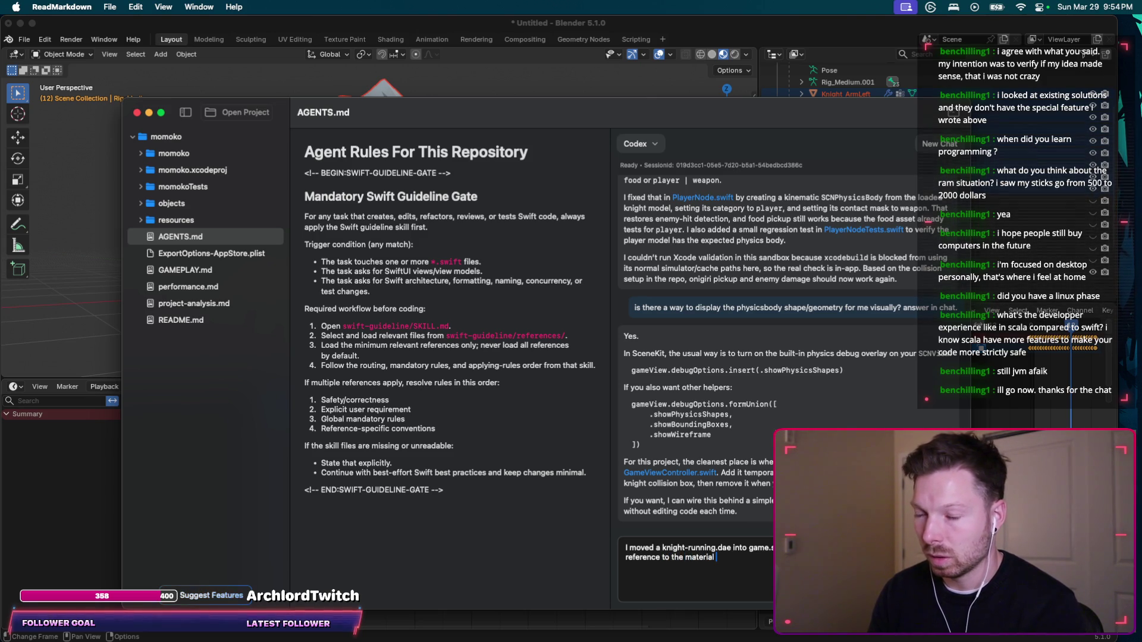
type("nd is not color")
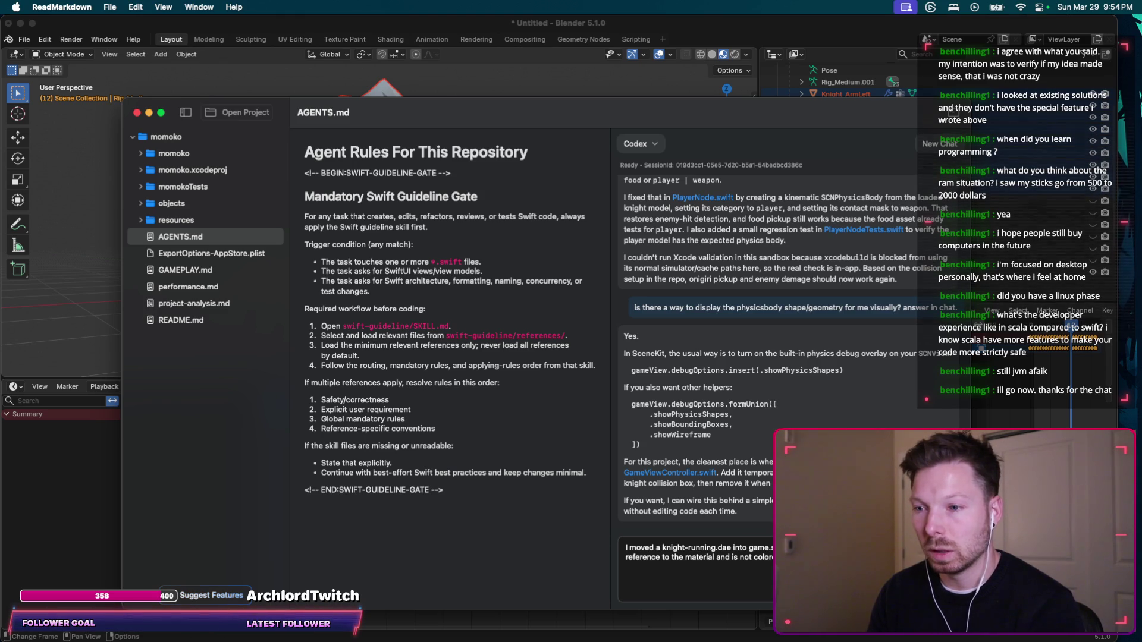
type("smething")
key("BackSpace")
key("BackSpace")
key("BackSpace")
type("omething when expor")
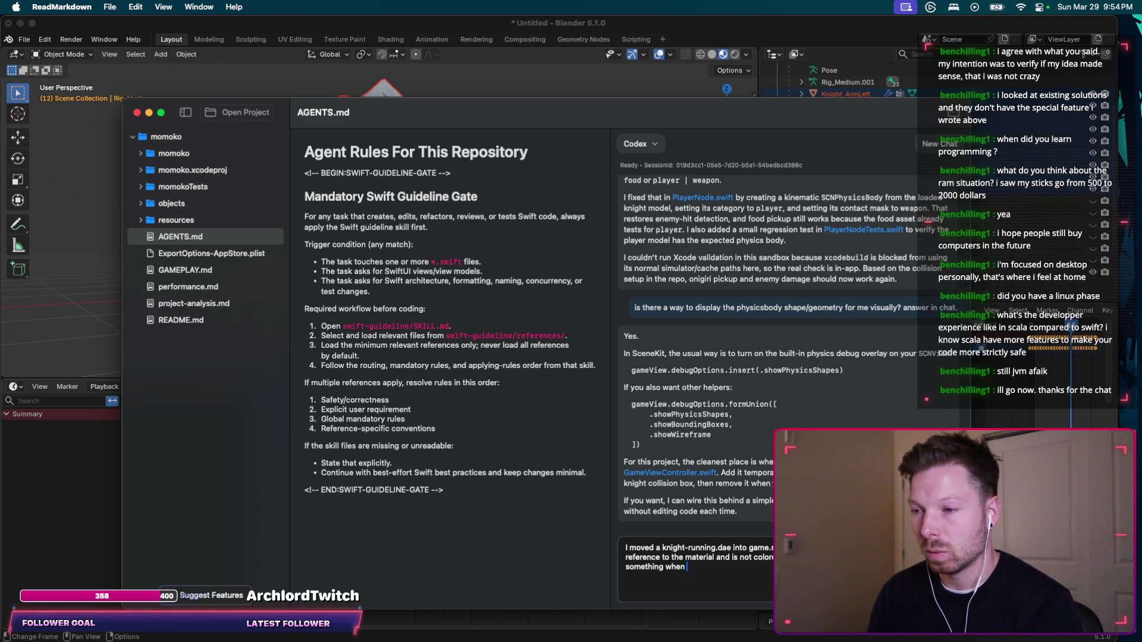
type("ting in Blender?")
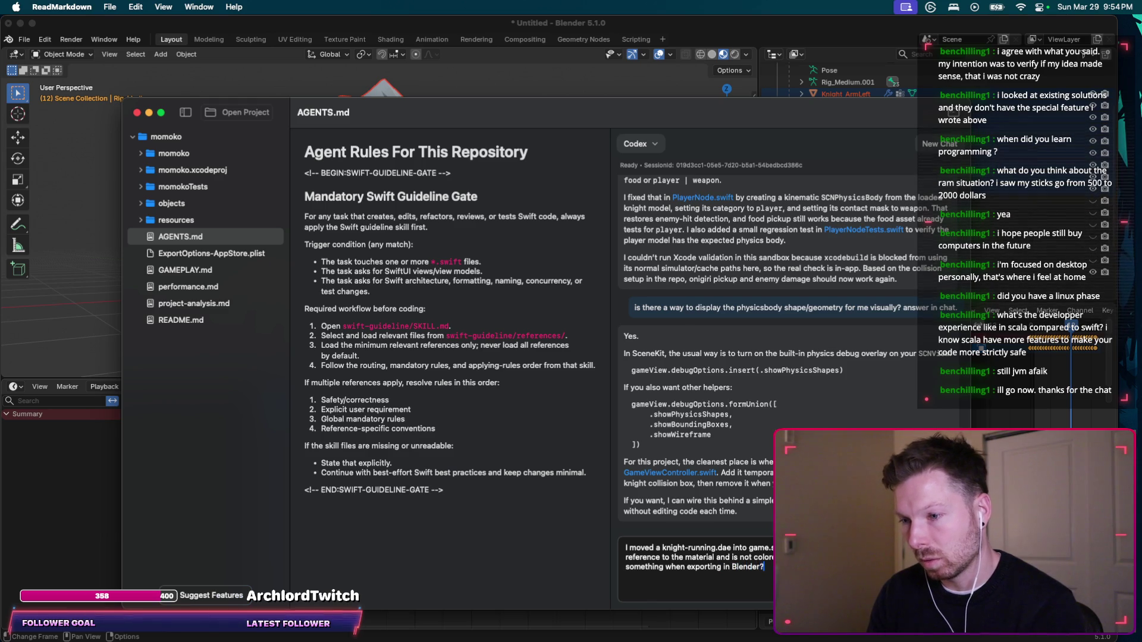
key("Return")
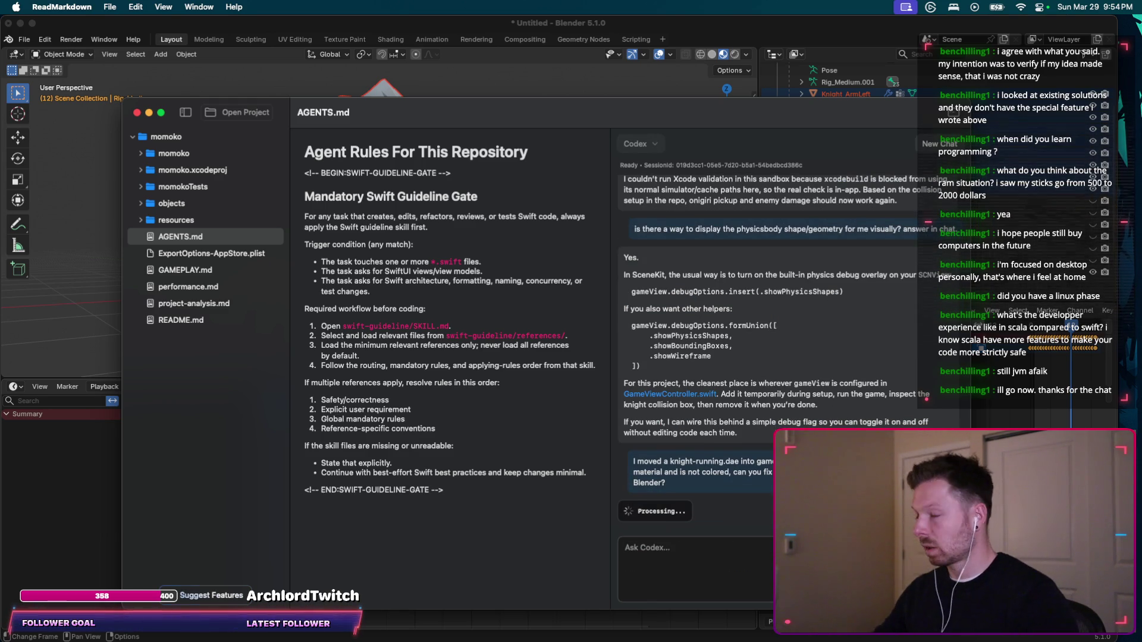
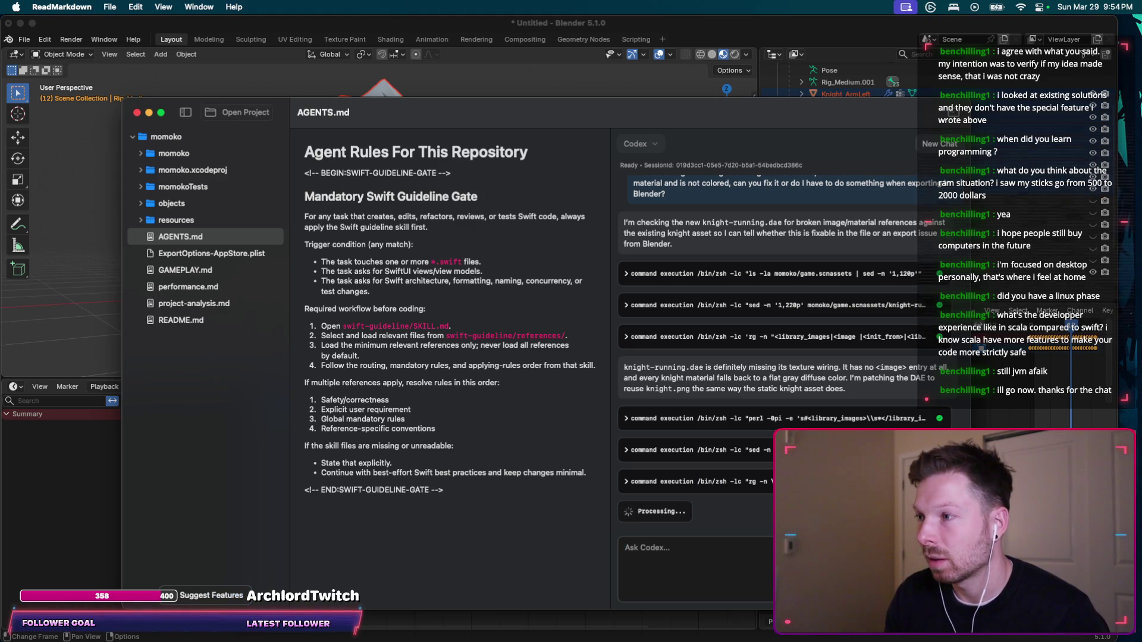
Open and orbit the knight-running scene in Xcode, checking it against the knight texture.
key("ctrl+Left")
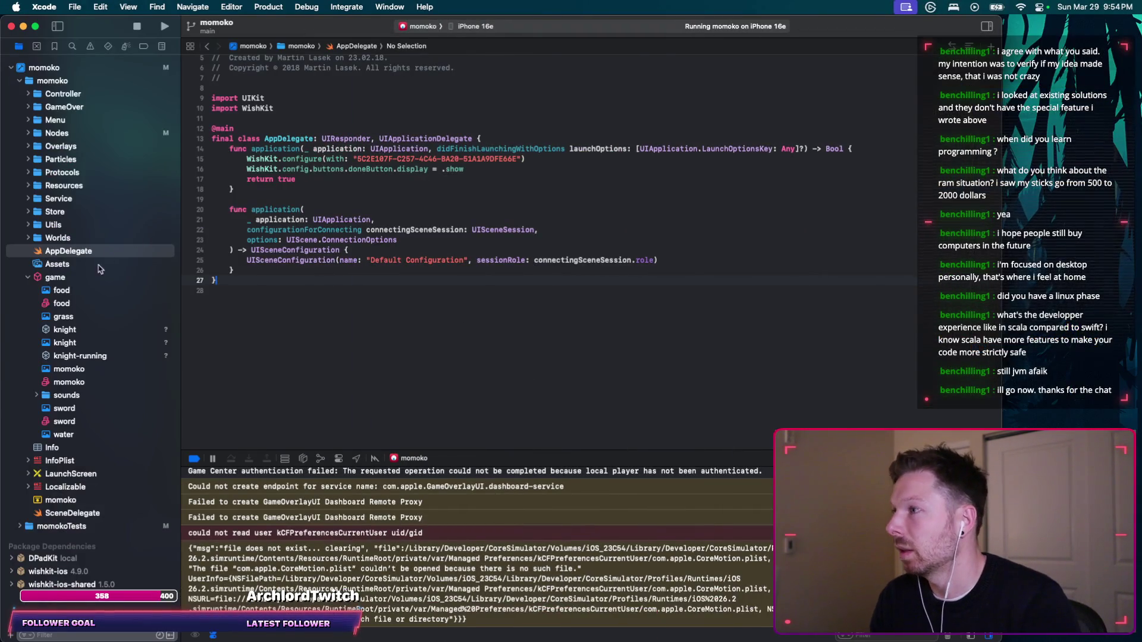
left_click(87, 278)
left_click(78, 331)
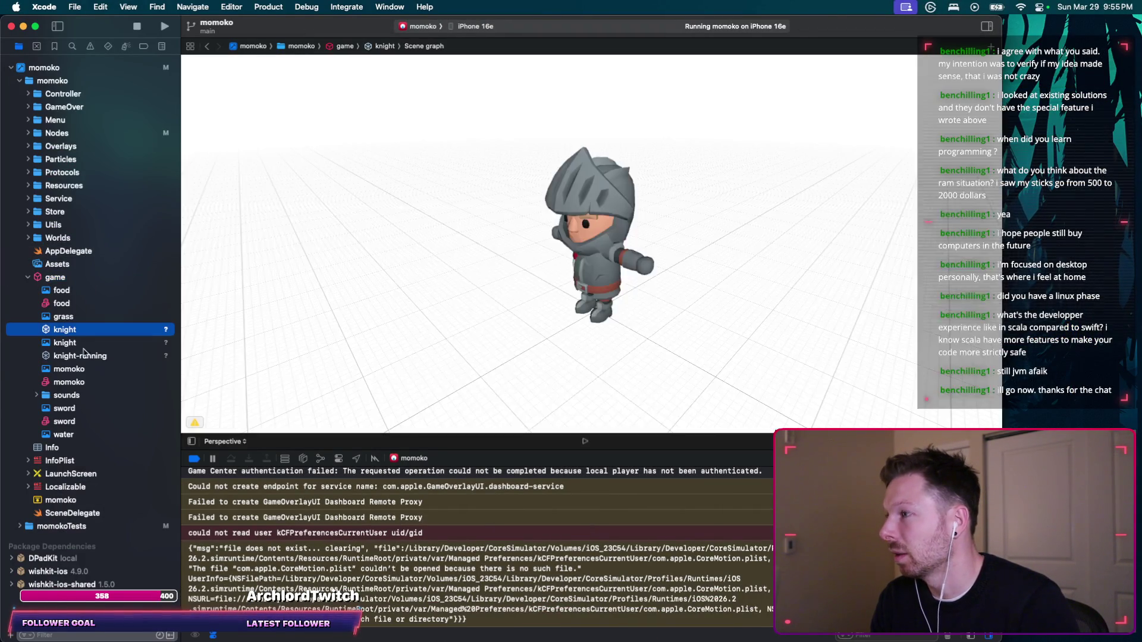
left_click(87, 356)
mouse_move(498, 279)
left_mouse_down()
mouse_move(482, 288)
mouse_move(581, 255)
mouse_move(690, 273)
mouse_move(681, 266)
left_mouse_up()
key("ctrl+Right")
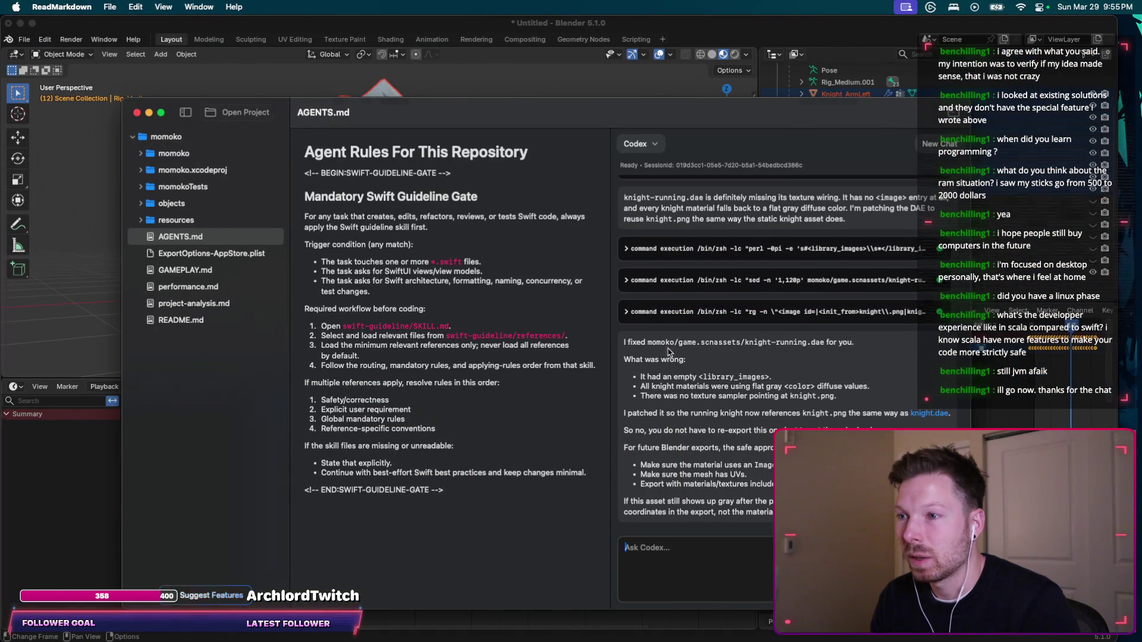
key("ctrl+Left")
left_click(86, 344)
left_click(76, 357)
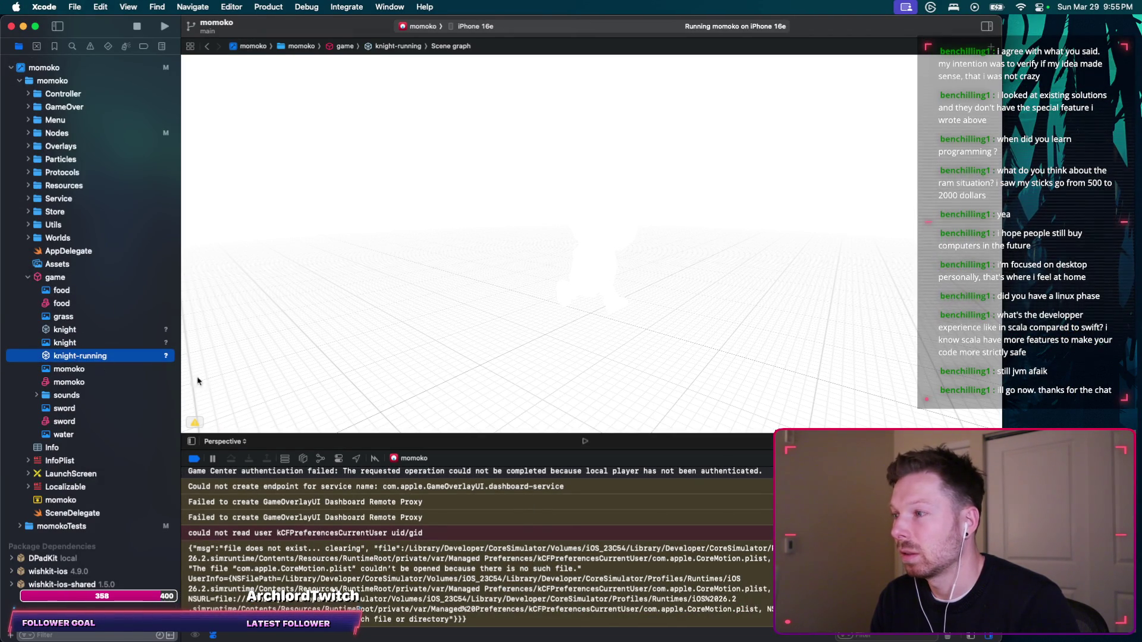
left_click_drag(585, 445, 585, 446)
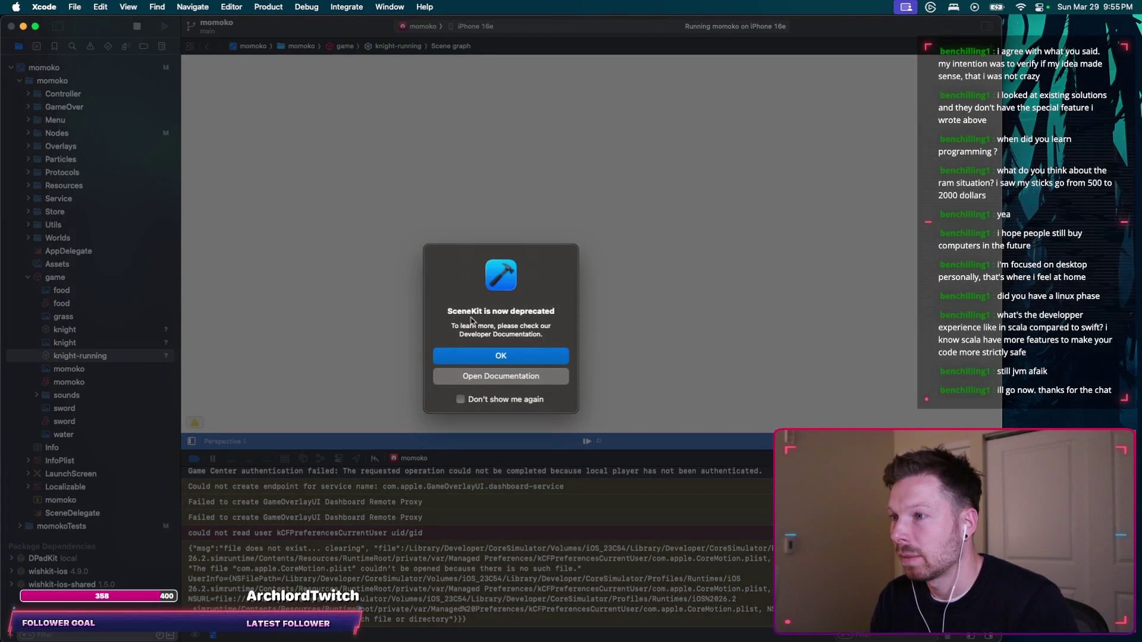
Dismiss the SceneKit notice, recheck knight-running against the static knight, and stop momoko.
left_click(501, 356)
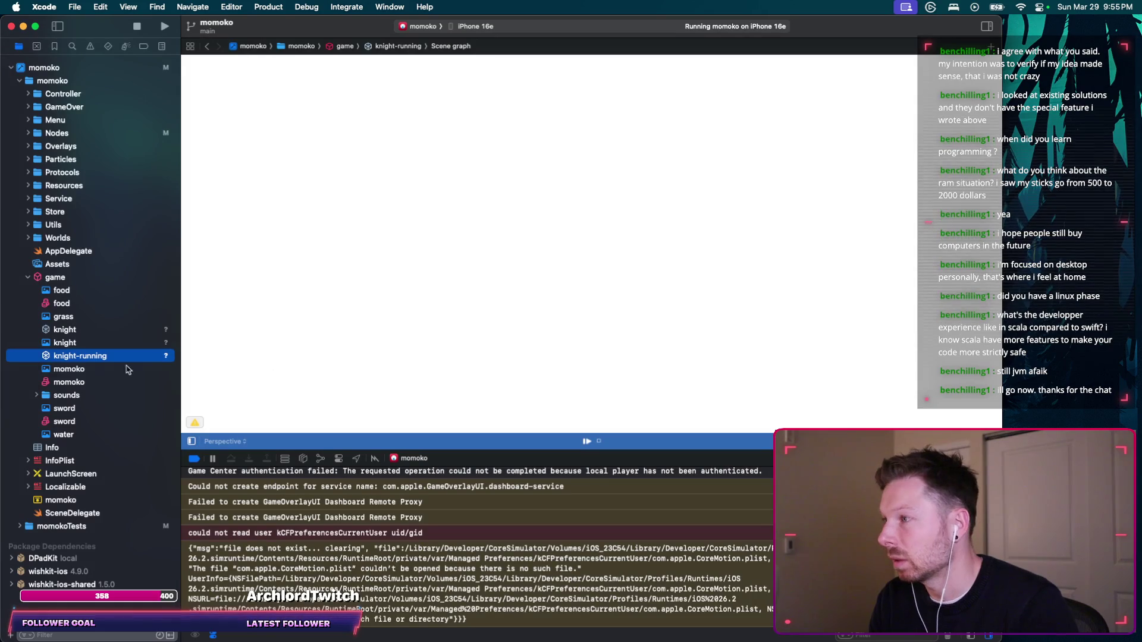
left_click(98, 344)
left_click(93, 331)
left_click(95, 355)
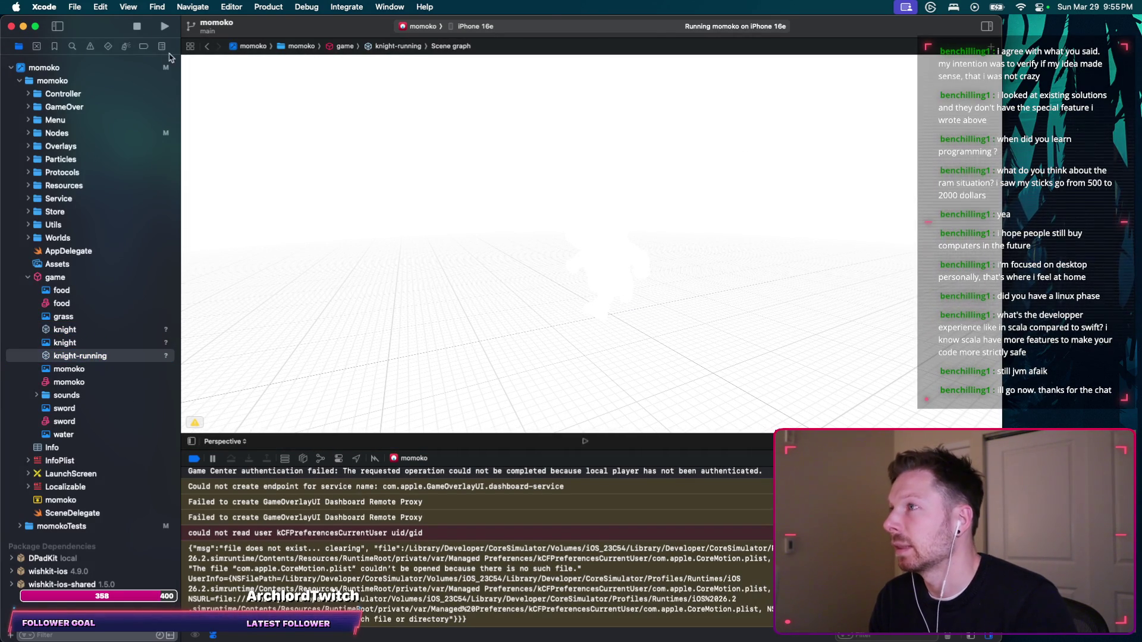
left_click(136, 26)
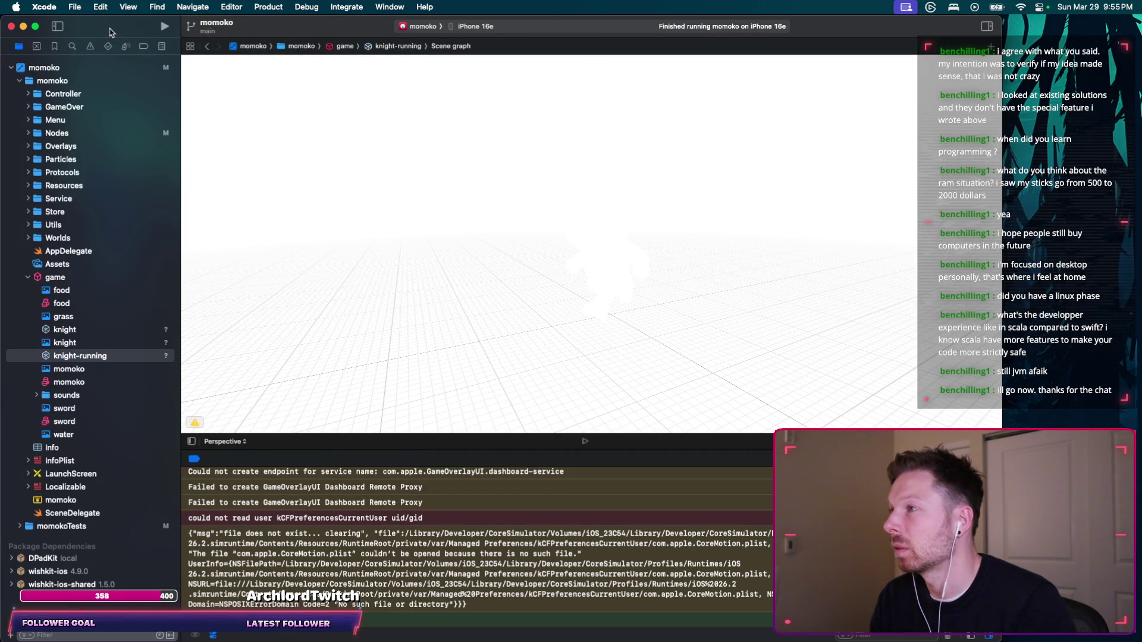
left_click(71, 301)
key("ctrl+Right")
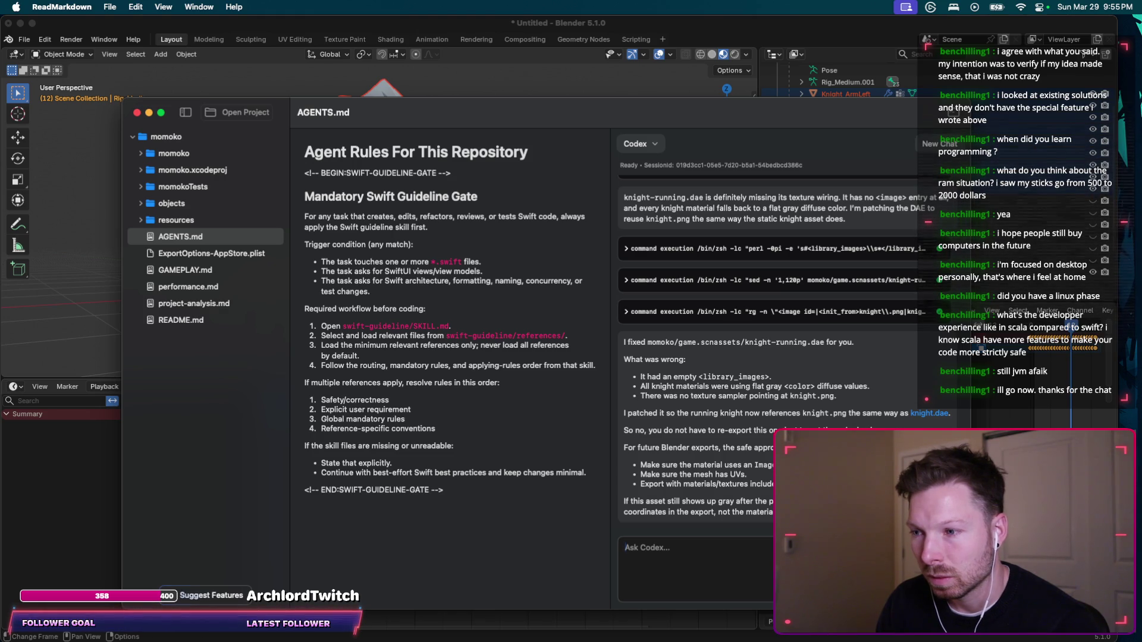
Ask Codex what knight.dae has that knight-running.dae lacks, then glance at knight-running.
type("anything you see the knight.dae h")
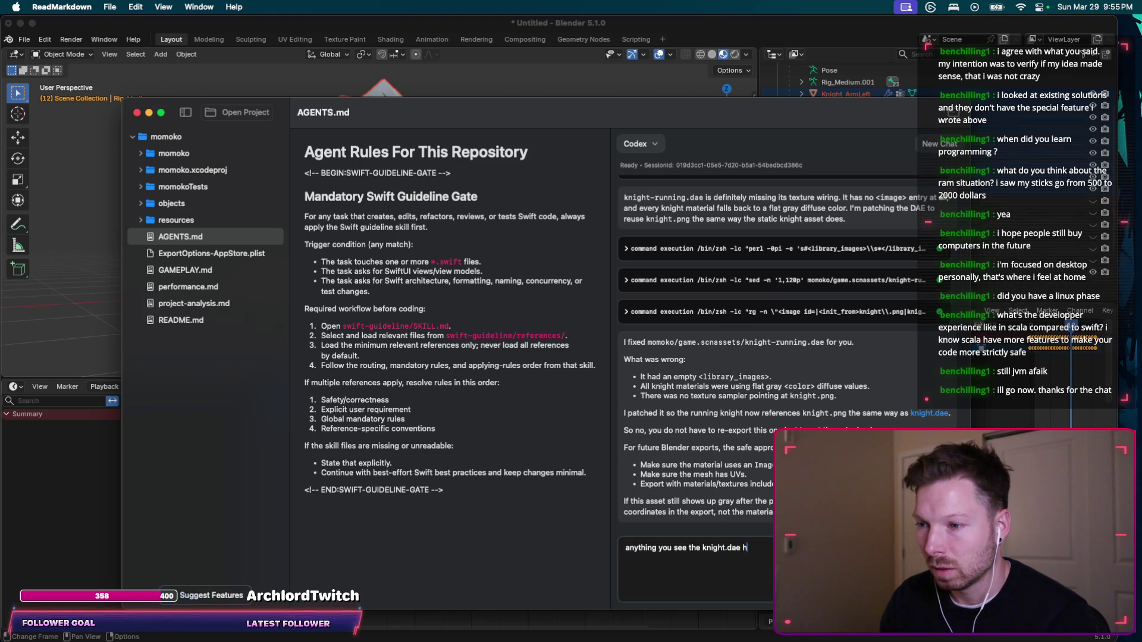
type("as that can fi")
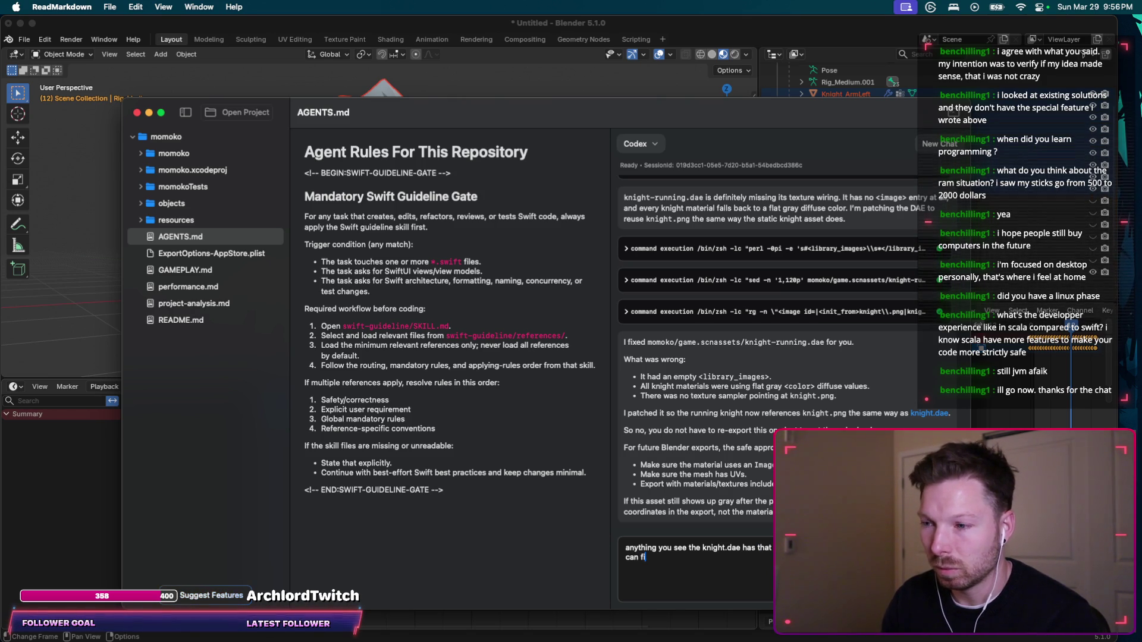
key("Return")
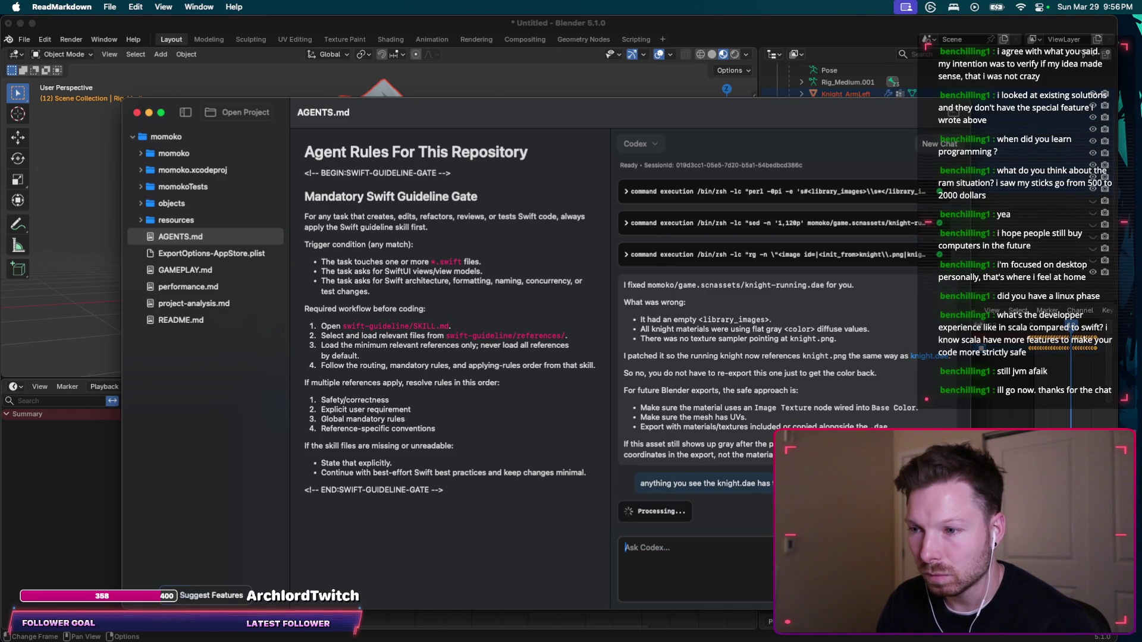
key("ctrl+Left")
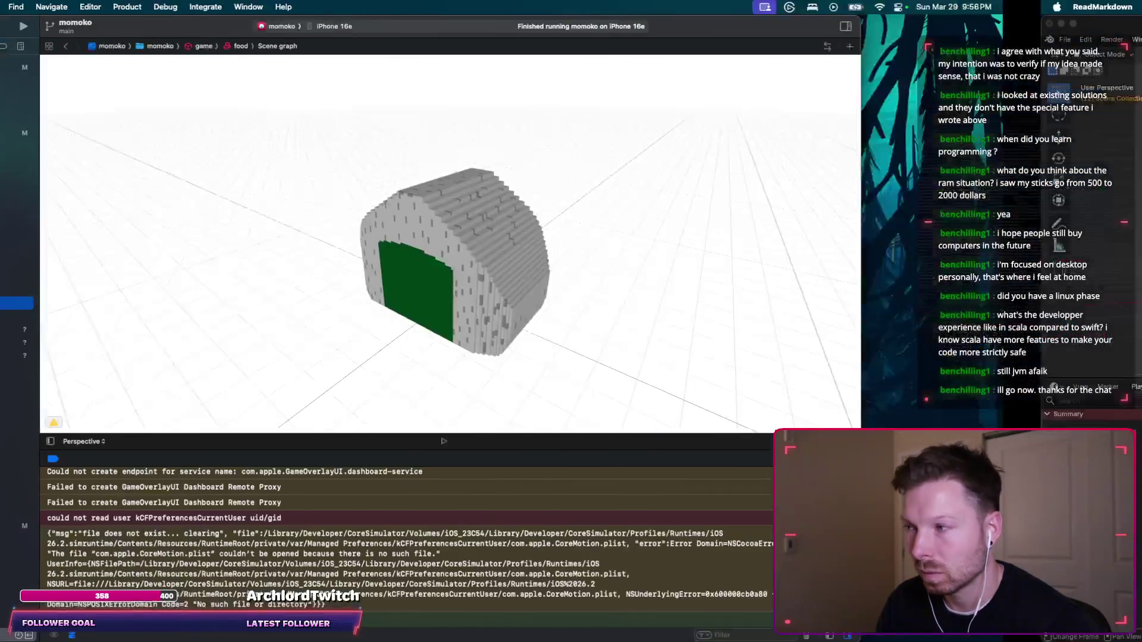
left_click(103, 357)
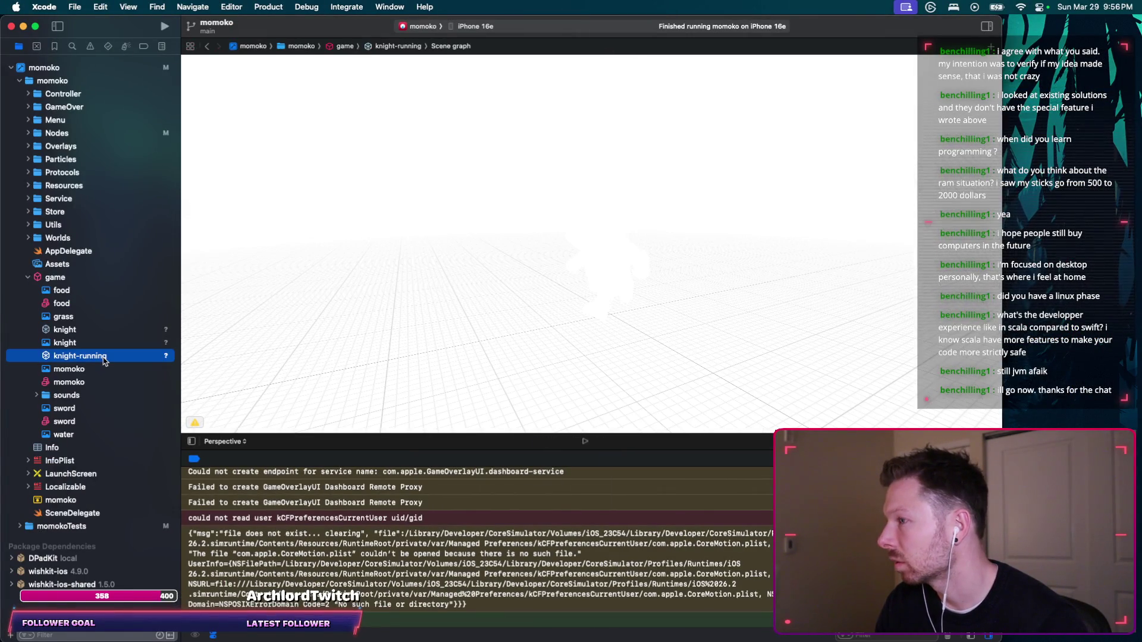
key("ctrl+Right")
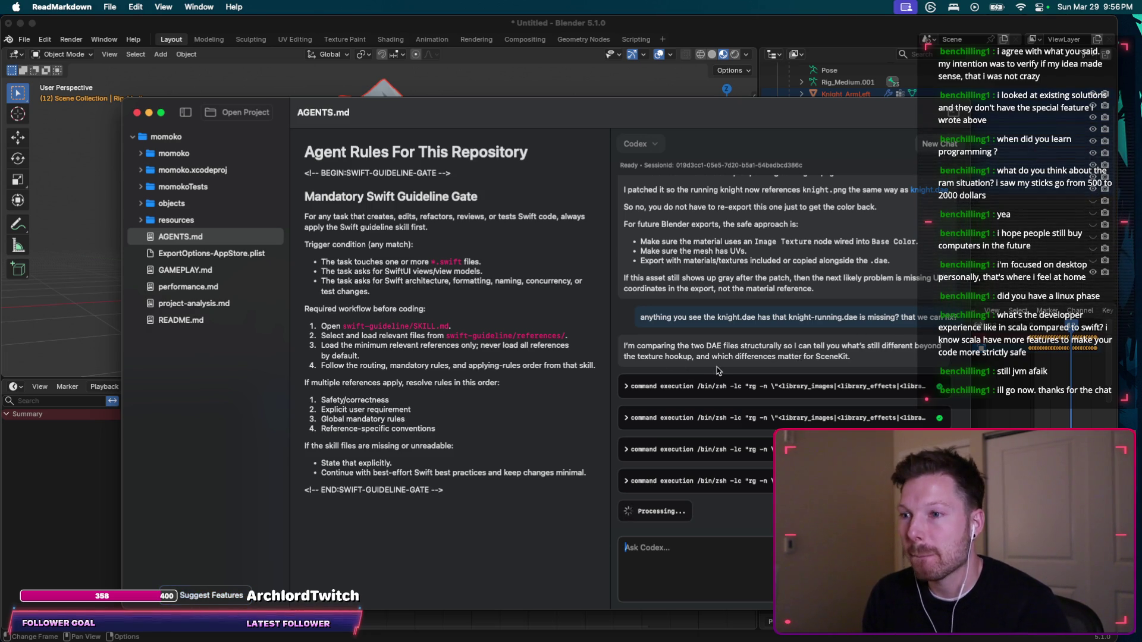
Orbit the static knight scene to a front view, confirming it renders fully textured.
key("ctrl+Left")
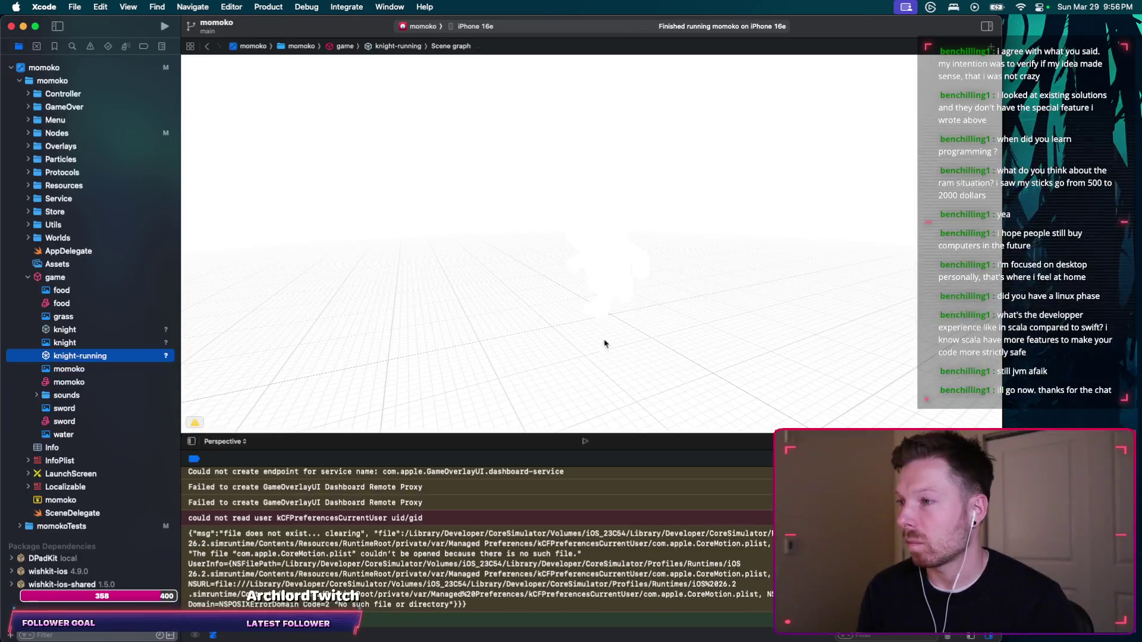
key("Up")
key("Up")
mouse_move(562, 322)
left_mouse_down()
mouse_move(665, 321)
mouse_move(757, 288)
left_mouse_up()
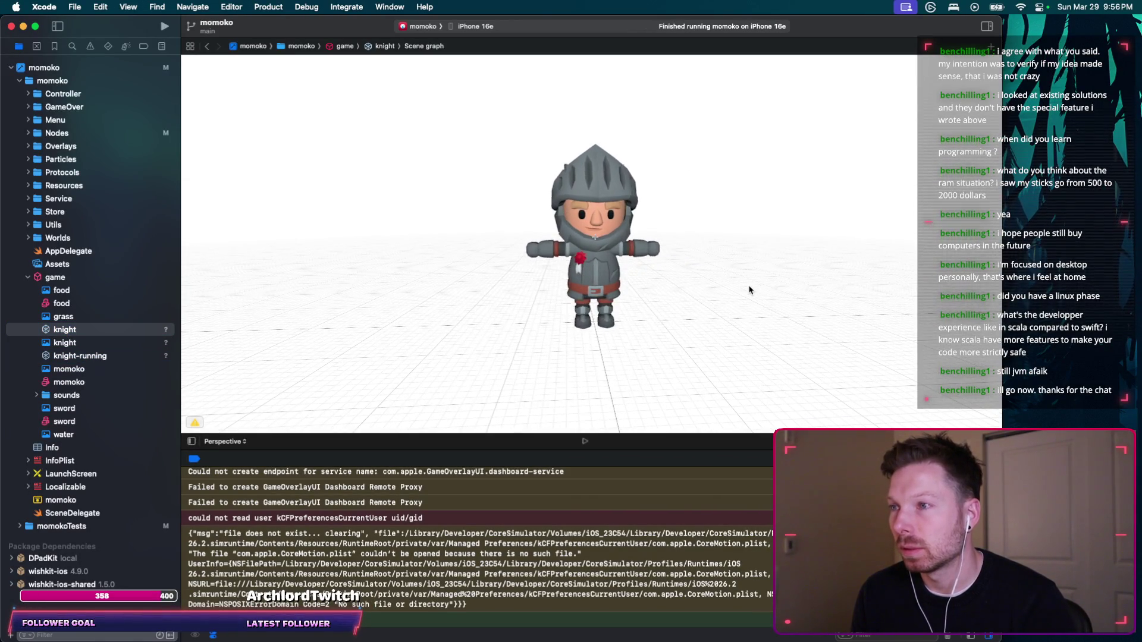
key("ctrl+Right")
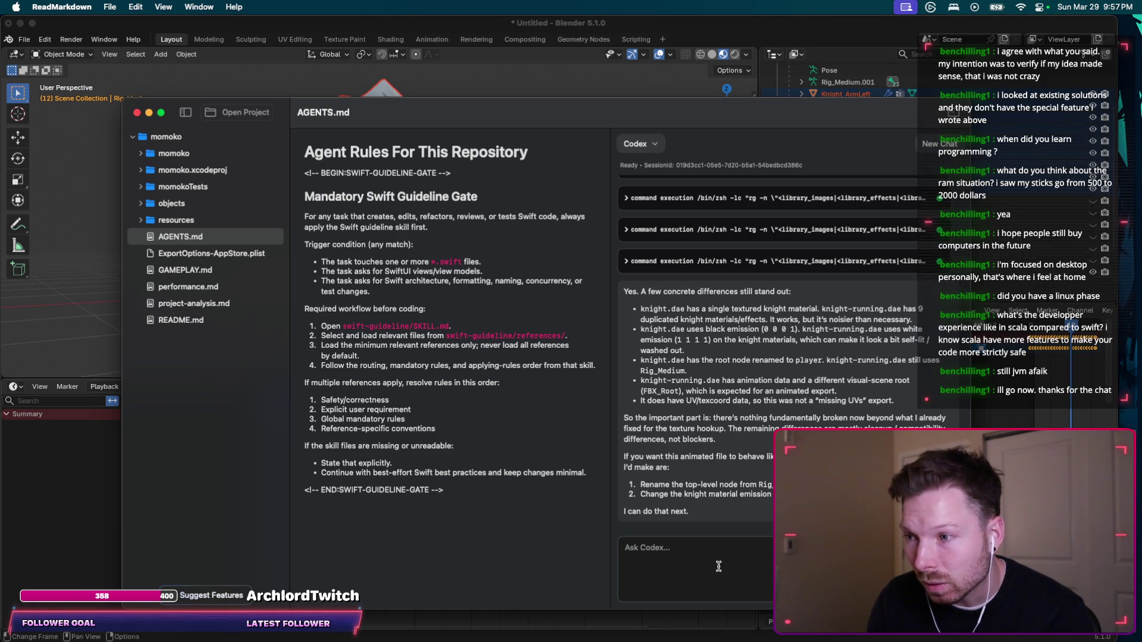
Reply 'please' so Codex applies both fixes, then orbit the white knight-running model.
type("please")
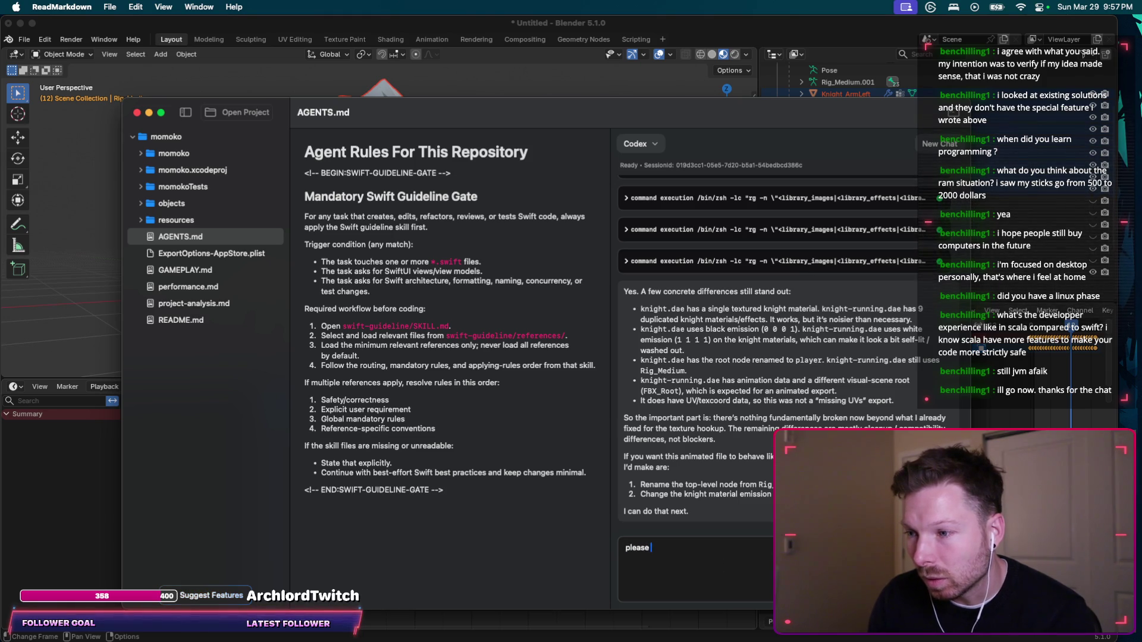
key("Return")
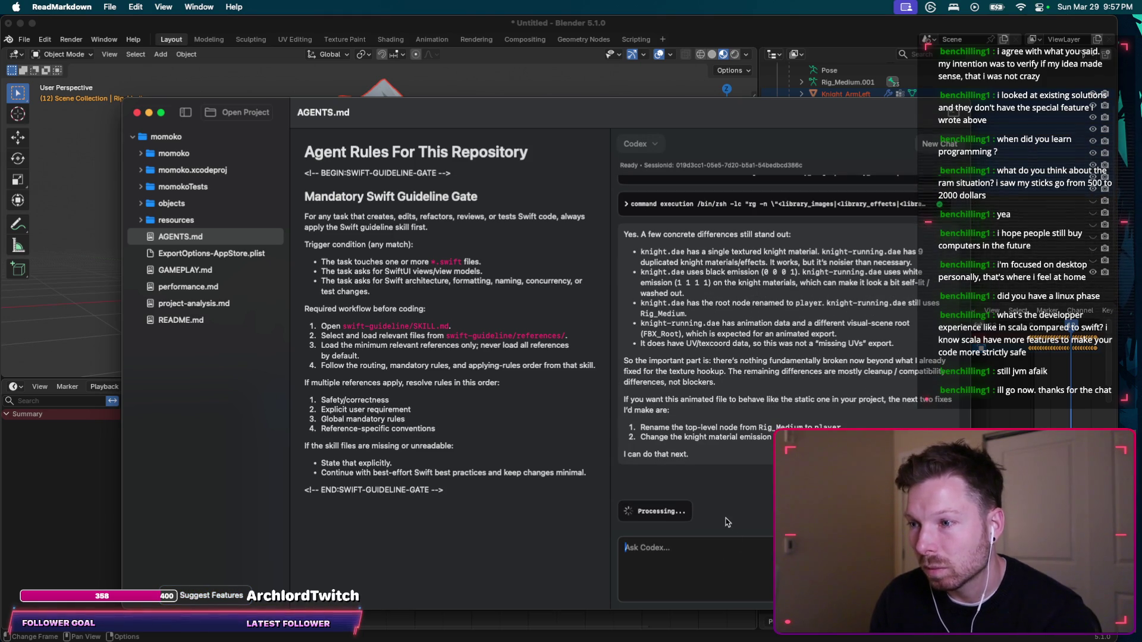
key("ctrl+Left")
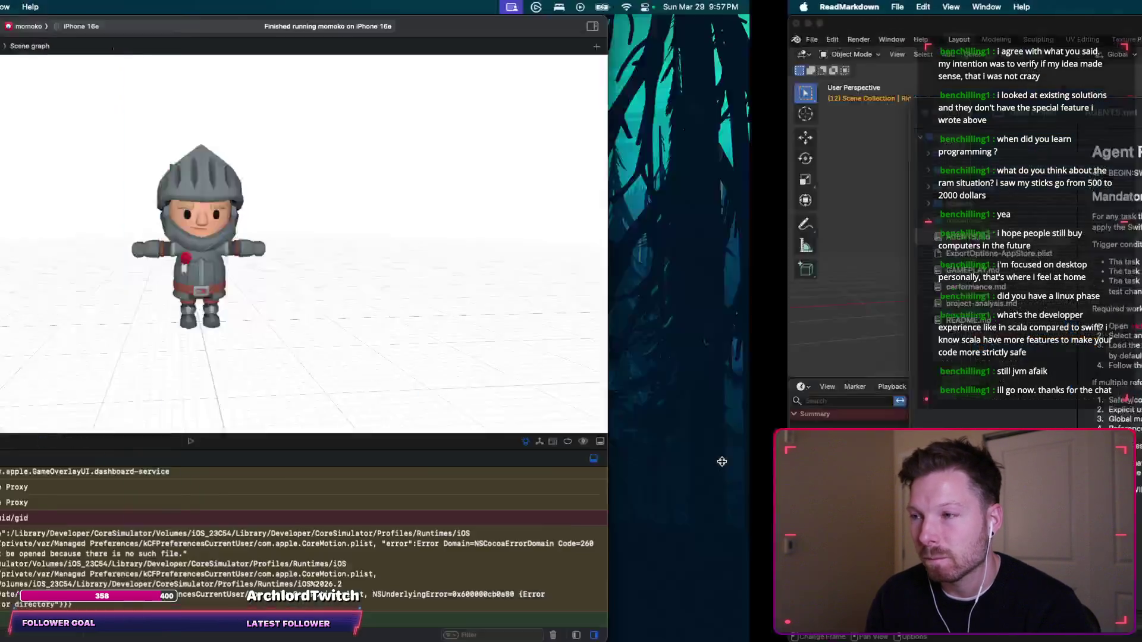
left_click(97, 356)
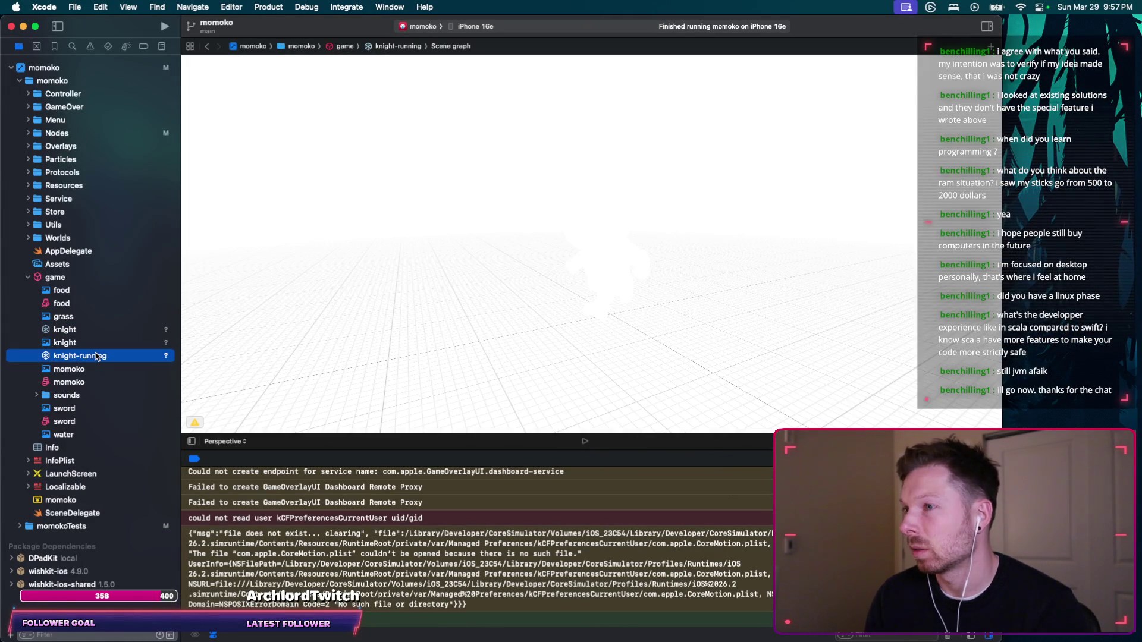
mouse_move(626, 328)
left_mouse_down()
mouse_move(701, 298)
mouse_move(675, 341)
mouse_move(695, 341)
mouse_move(563, 257)
mouse_move(497, 280)
mouse_move(658, 280)
mouse_move(761, 257)
left_mouse_up()
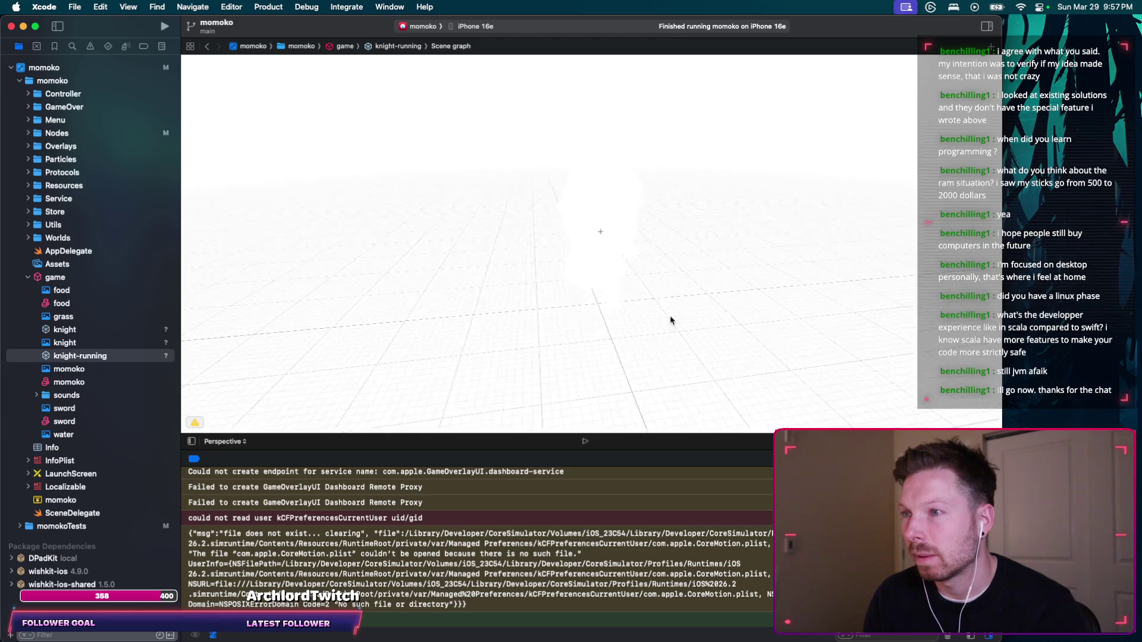
Compare the static knight from back and front with the knight-running scene.
left_click(84, 330)
mouse_move(420, 295)
left_mouse_down()
mouse_move(541, 434)
mouse_move(440, 323)
mouse_move(669, 327)
mouse_move(469, 325)
mouse_move(557, 273)
mouse_move(703, 311)
mouse_move(609, 321)
mouse_move(580, 275)
left_mouse_up()
left_click_drag(698, 304, 504, 306)
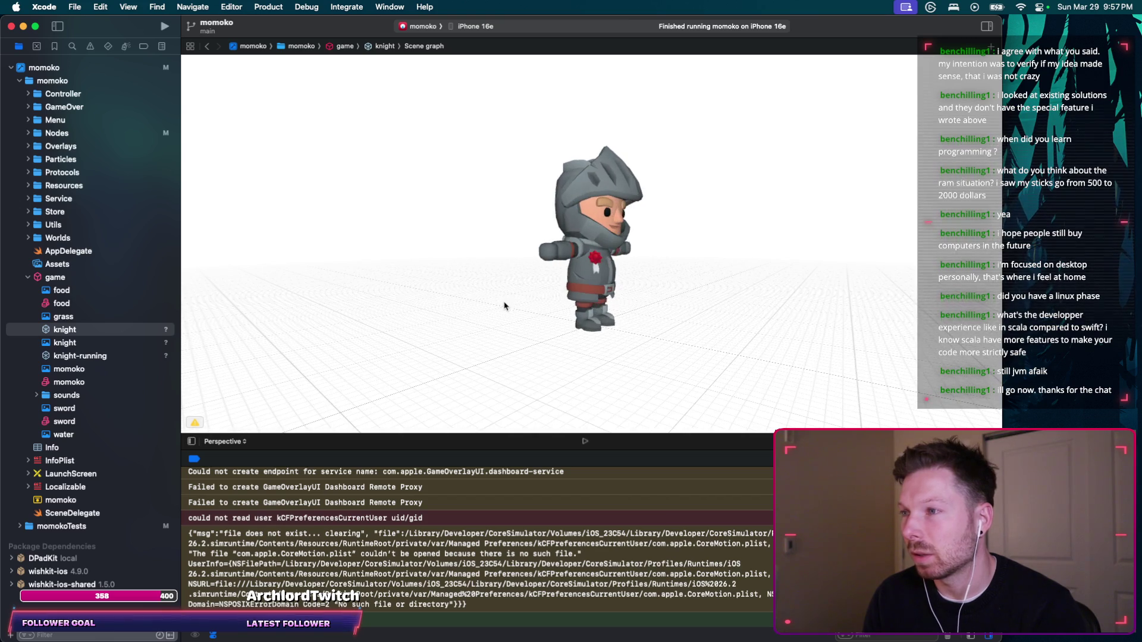
left_click(68, 356)
key("super+Tab")
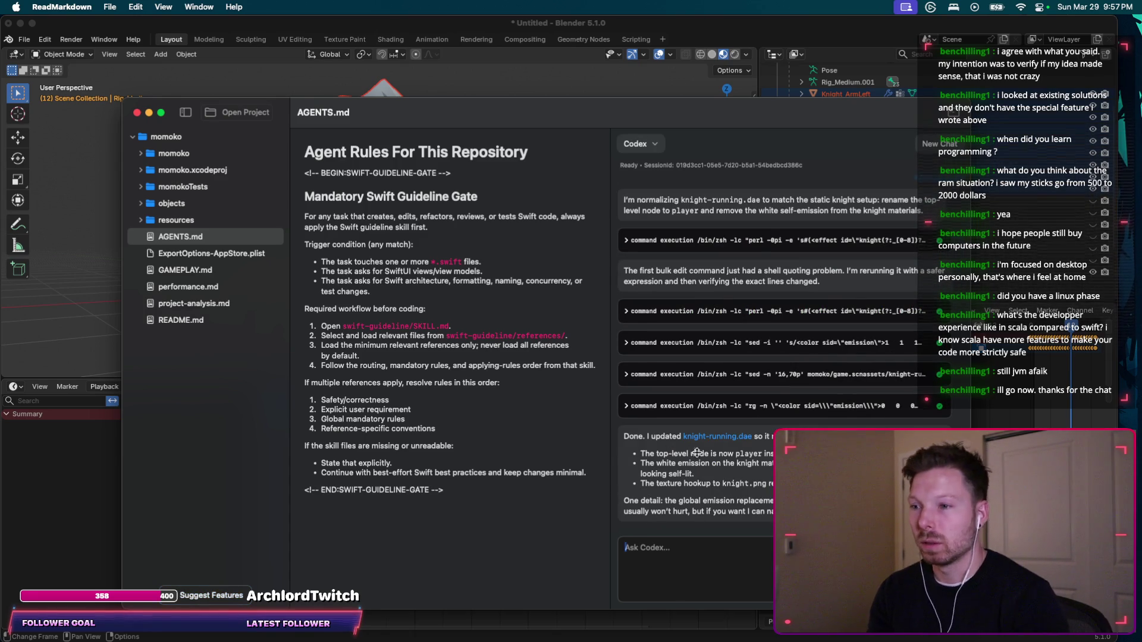
key("super+Tab")
mouse_move(490, 312)
left_mouse_down()
mouse_move(739, 281)
mouse_move(543, 301)
mouse_move(782, 300)
mouse_move(464, 298)
mouse_move(654, 298)
mouse_move(499, 316)
mouse_move(630, 314)
mouse_move(508, 326)
mouse_move(610, 314)
left_mouse_up()
left_click(66, 329)
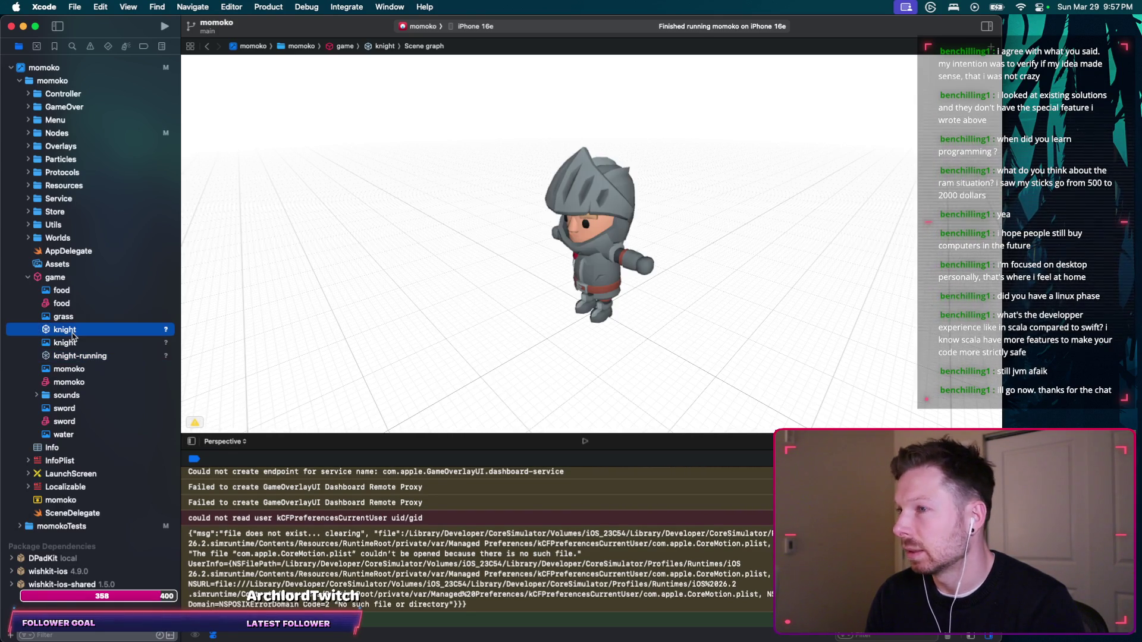
left_click_drag(256, 327, 476, 293)
left_click(71, 356)
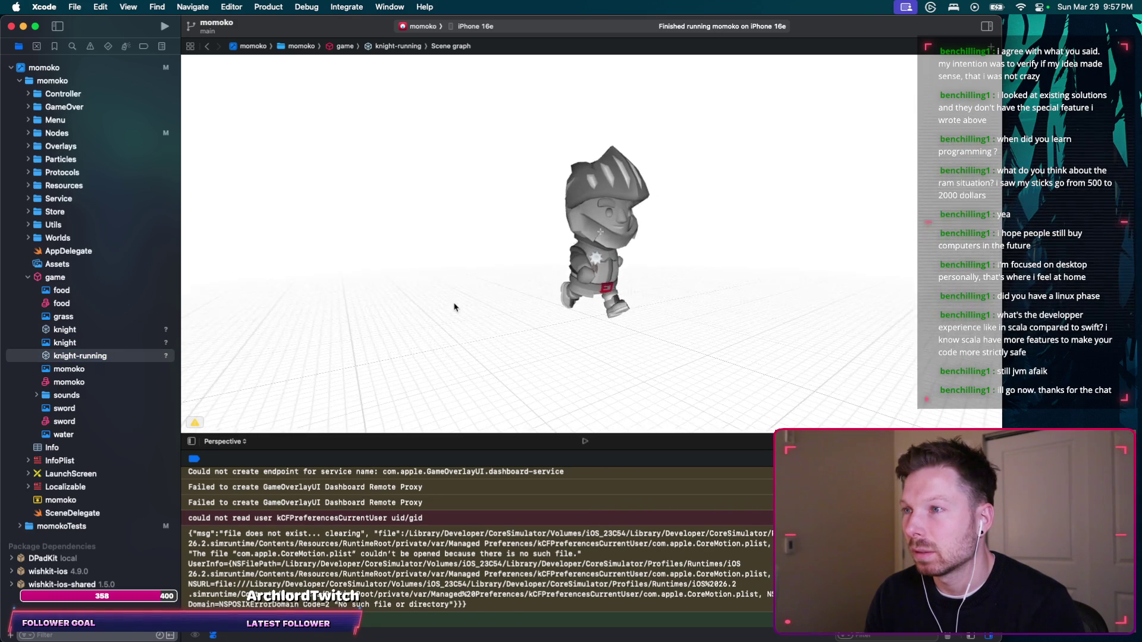
key("ctrl+Right")
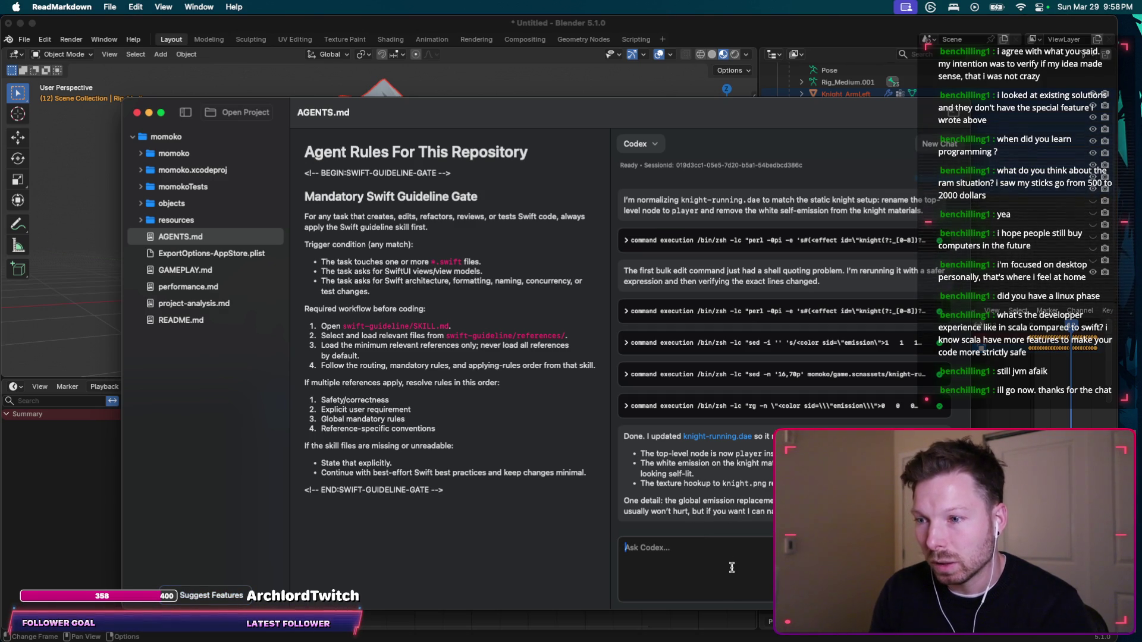
type("yes pe")
type("ease")
key("Return")
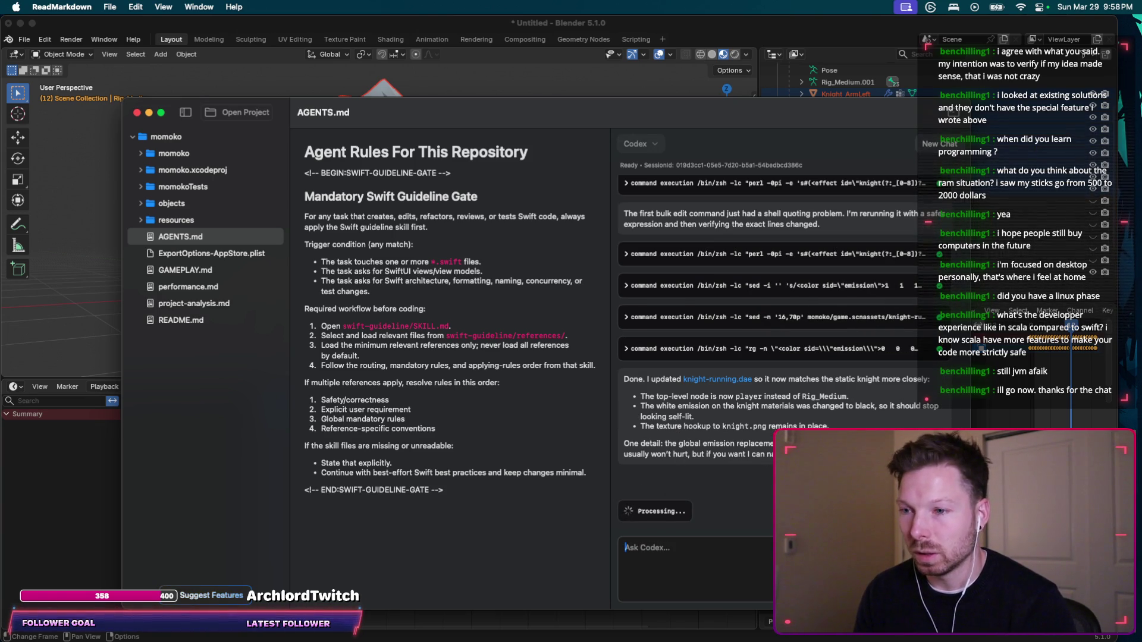
key("ctrl+Left")
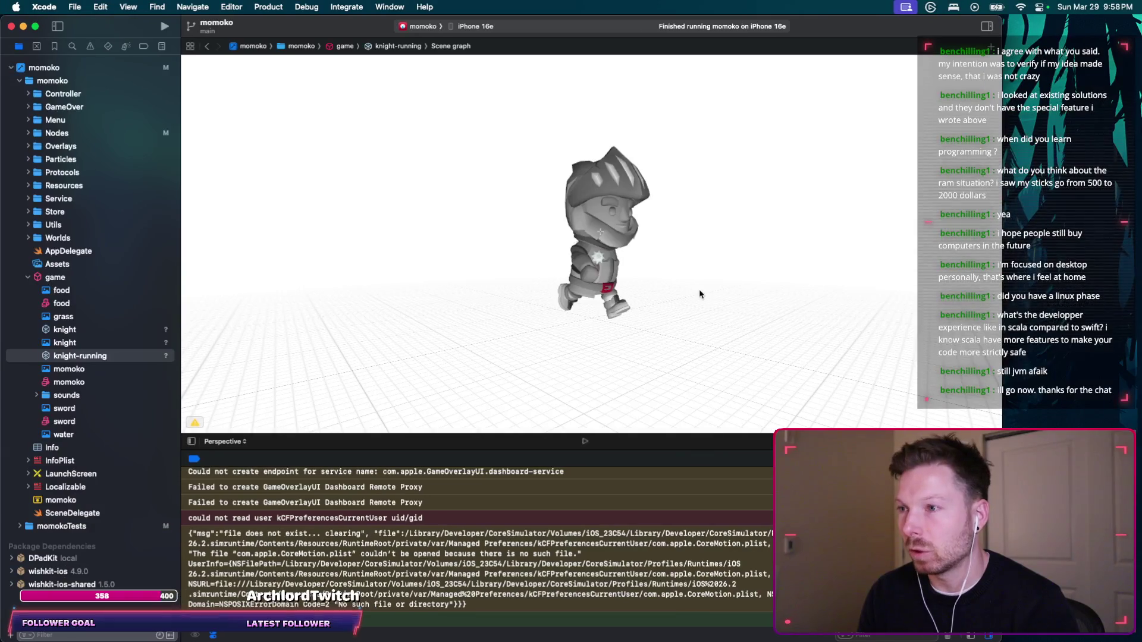
left_click_drag(530, 301, 647, 303)
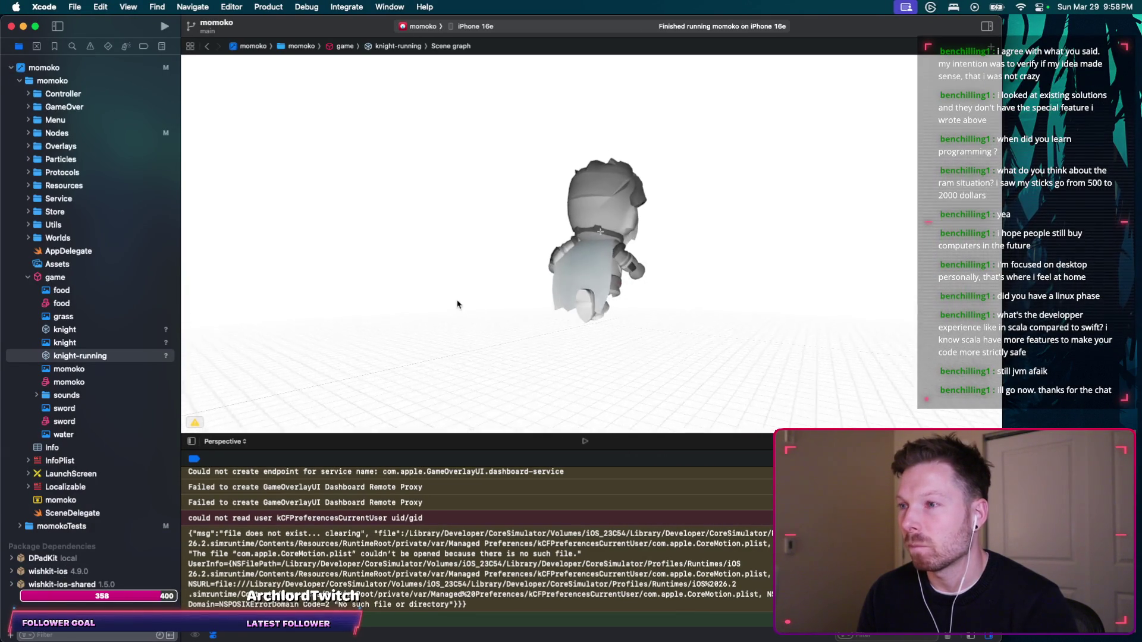
mouse_move(490, 324)
left_mouse_down()
mouse_move(738, 319)
mouse_move(438, 321)
mouse_move(757, 305)
left_mouse_up()
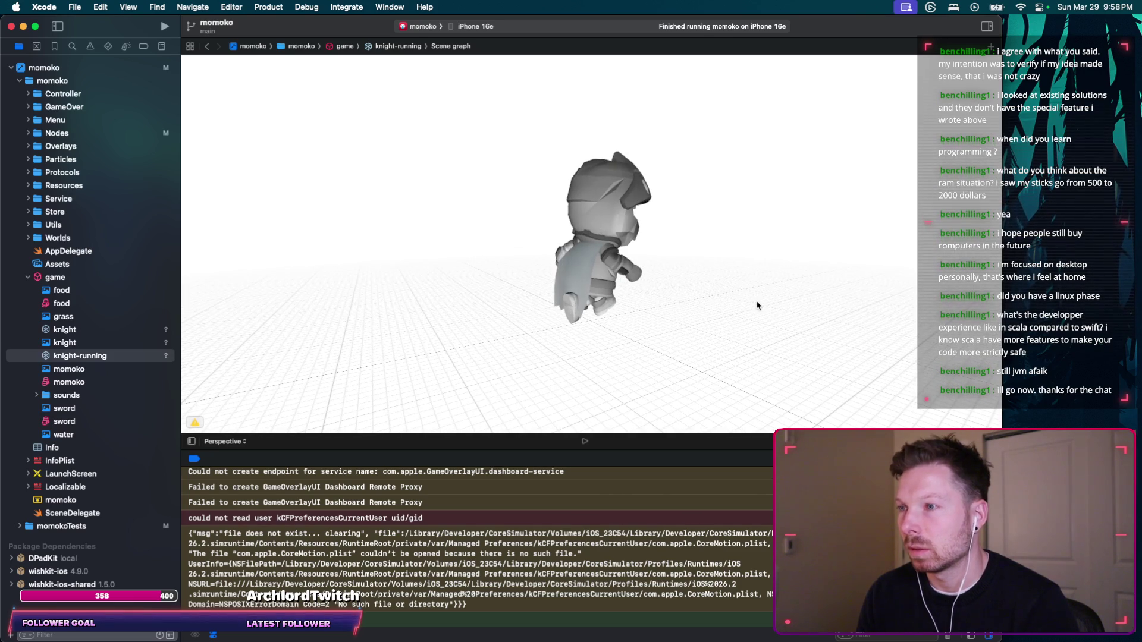
left_click(103, 330)
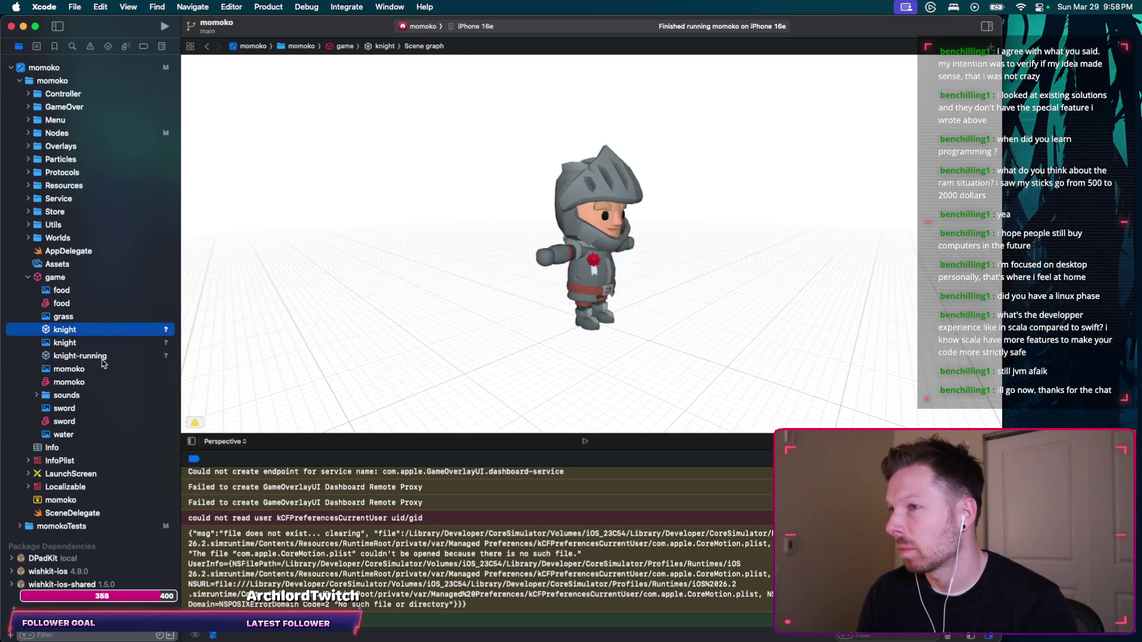
left_click(104, 359)
key("super+Tab")
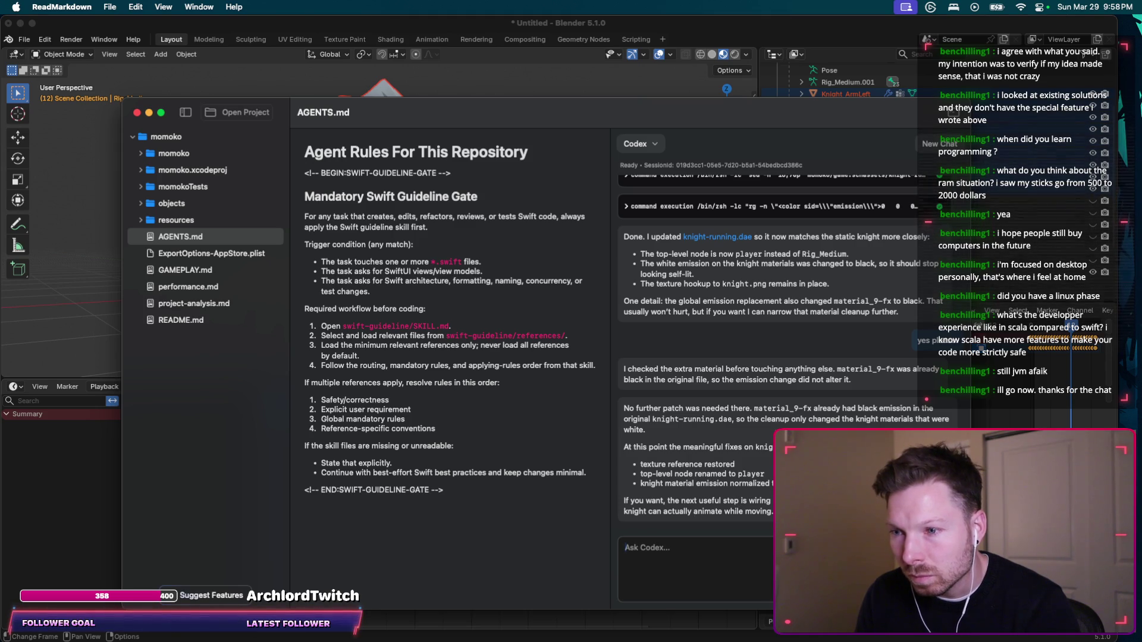
Reply 'sounds good, let's do it' to approve Codex's suggested next step.
type("sounds good, let's do it")
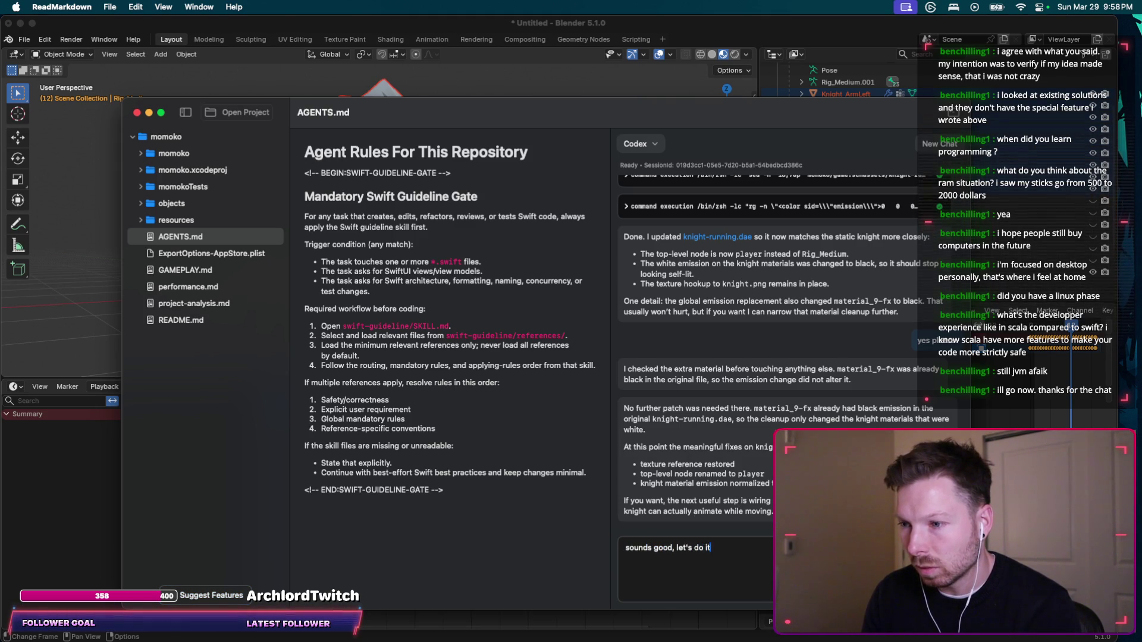
key("Return")
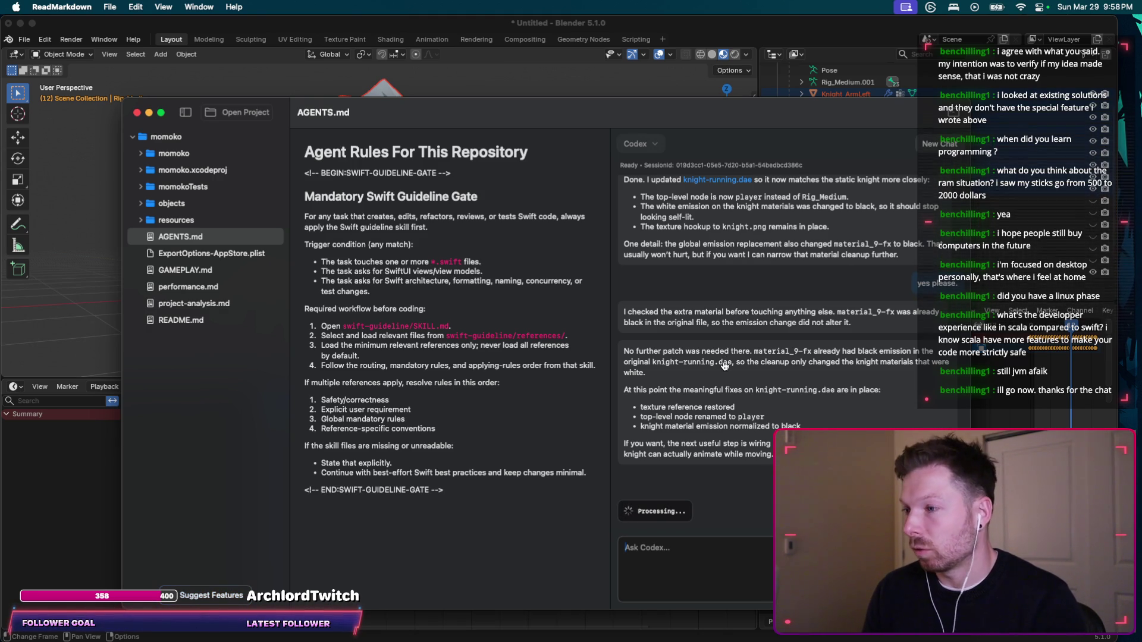
key("cmd+Tab")
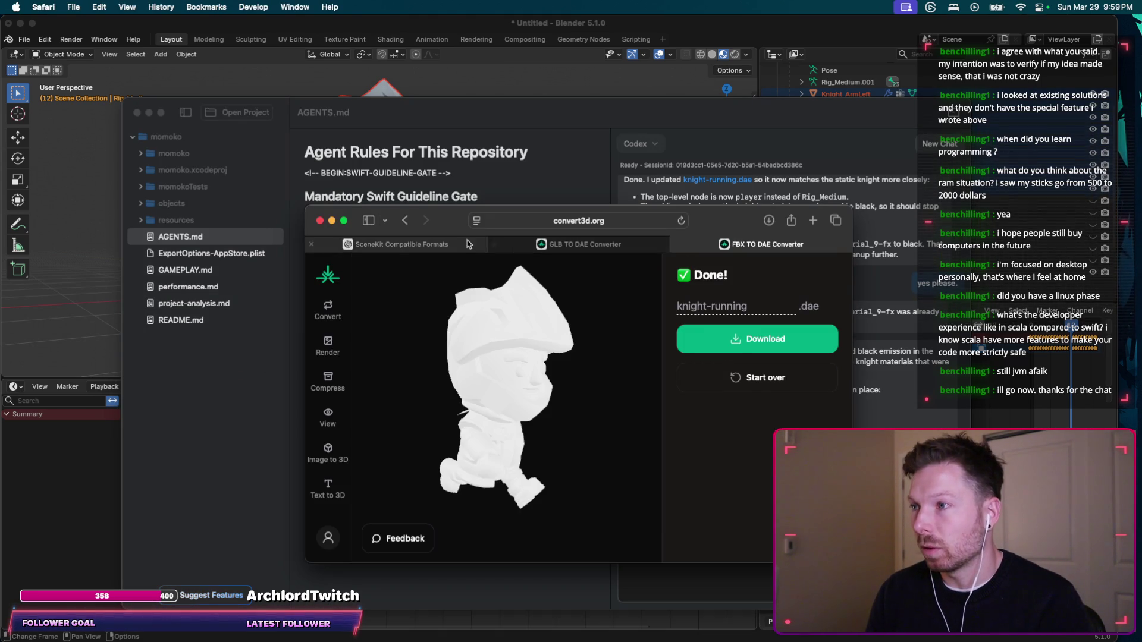
left_click(402, 244)
type("alrighty the ru")
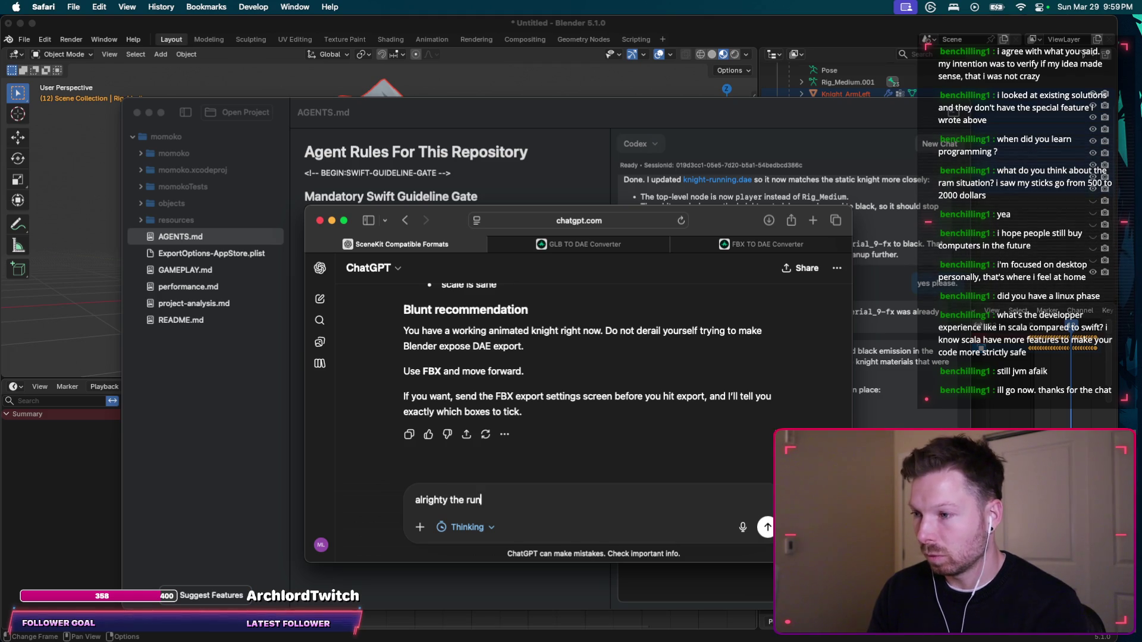
type("ning night")
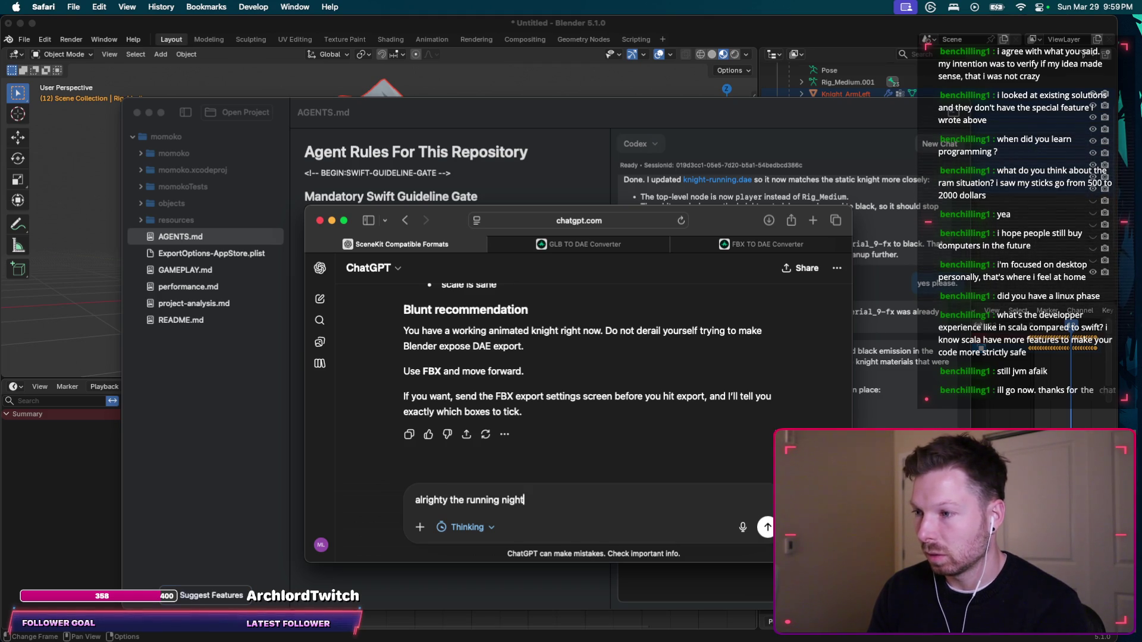
type(" exported B")
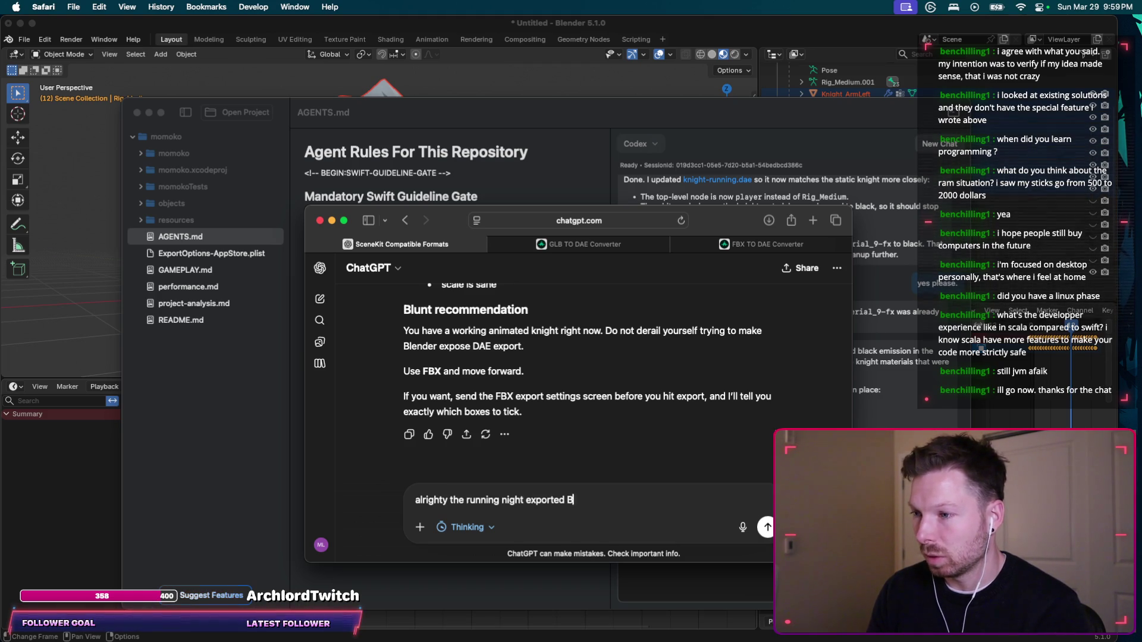
type("UT doesn't have any colors")
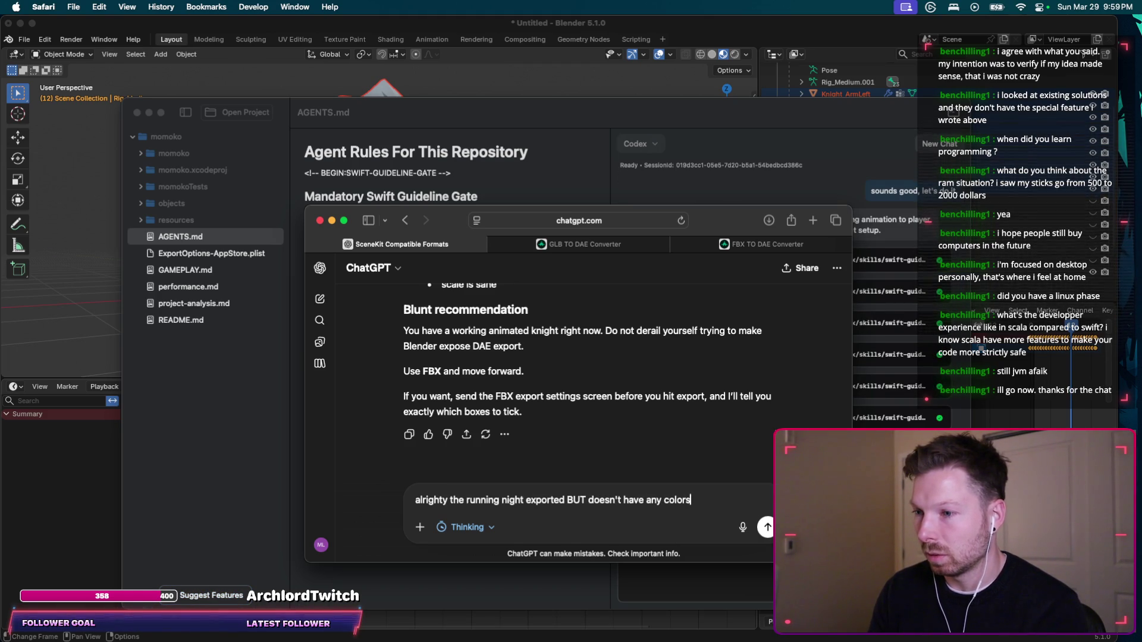
key("Return")
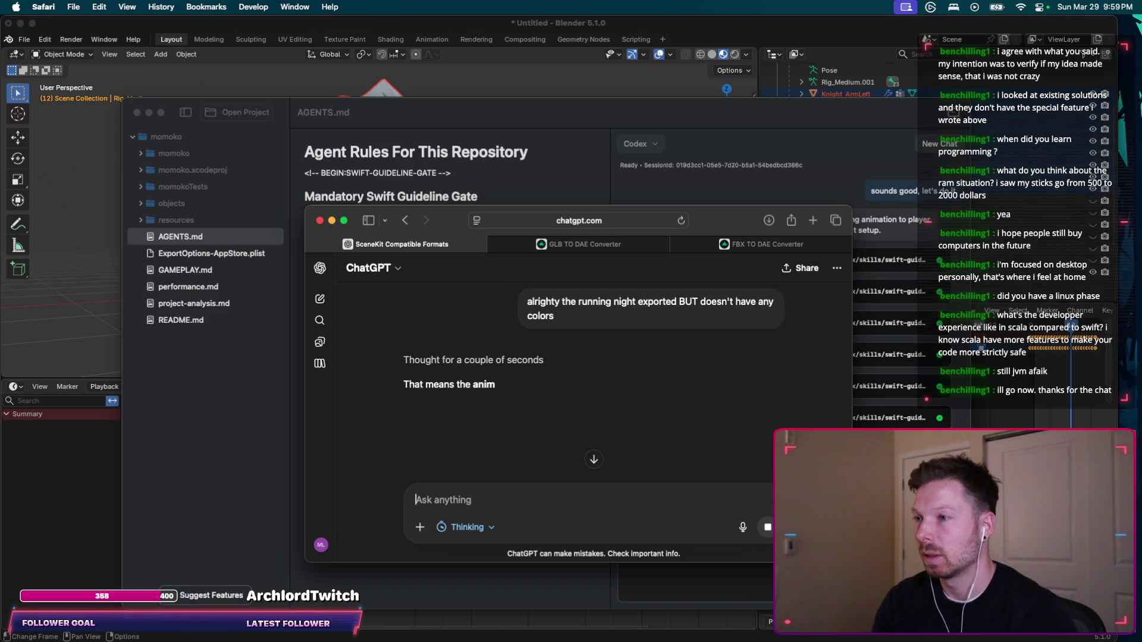
scroll(677, 412, "down", 2)
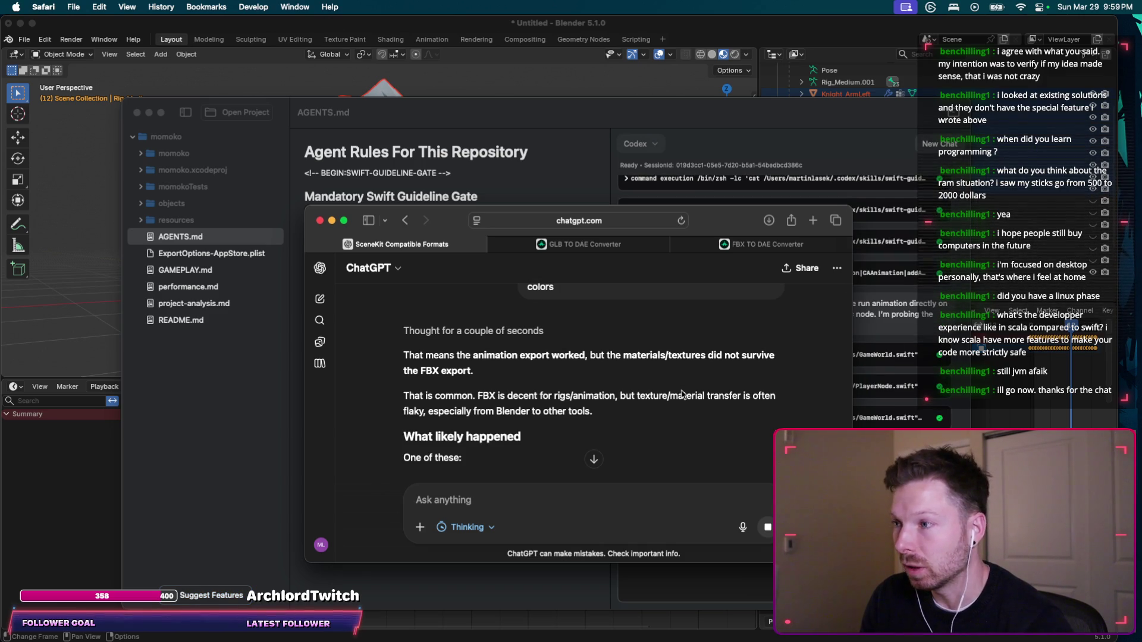
scroll(682, 395, "down", 2)
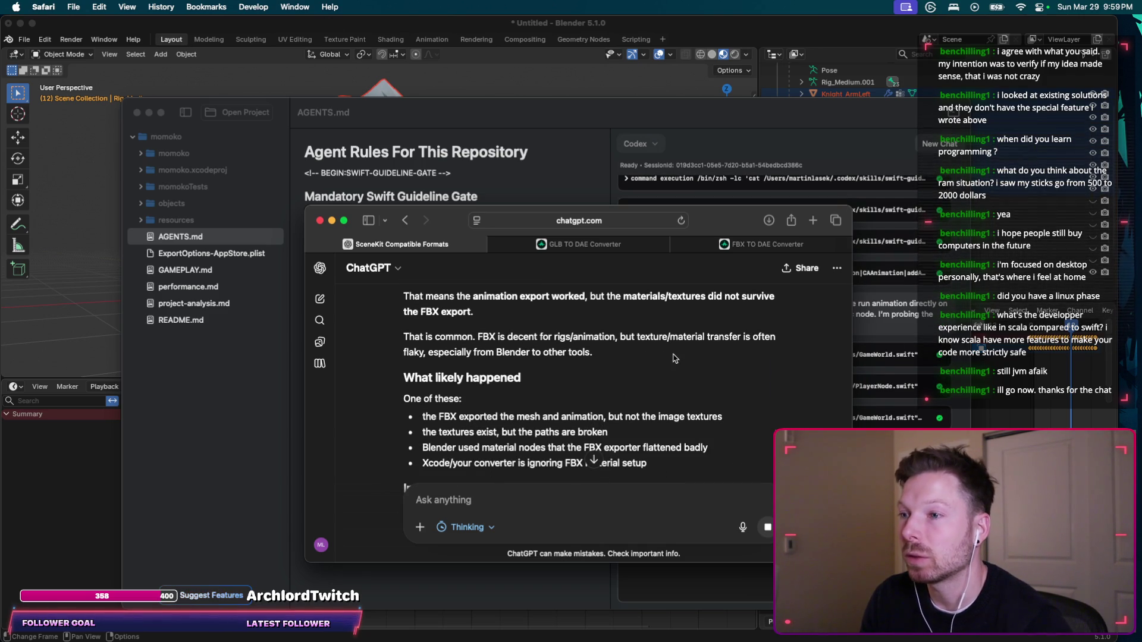
scroll(542, 375, "down", 1)
scroll(542, 374, "down", 5)
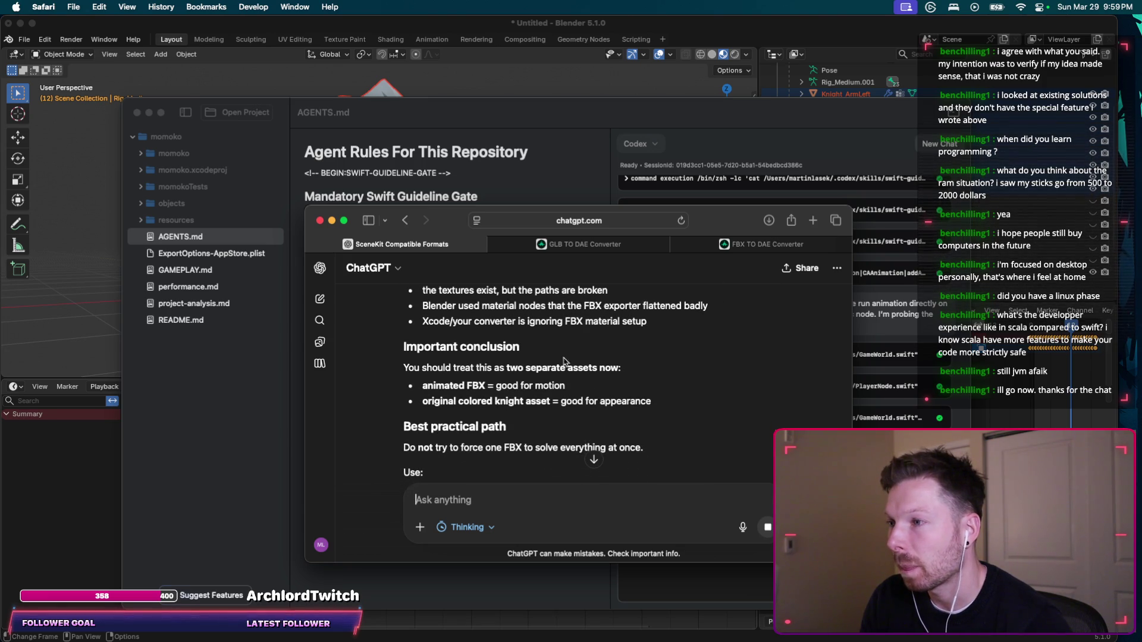
scroll(571, 357, "down", 1)
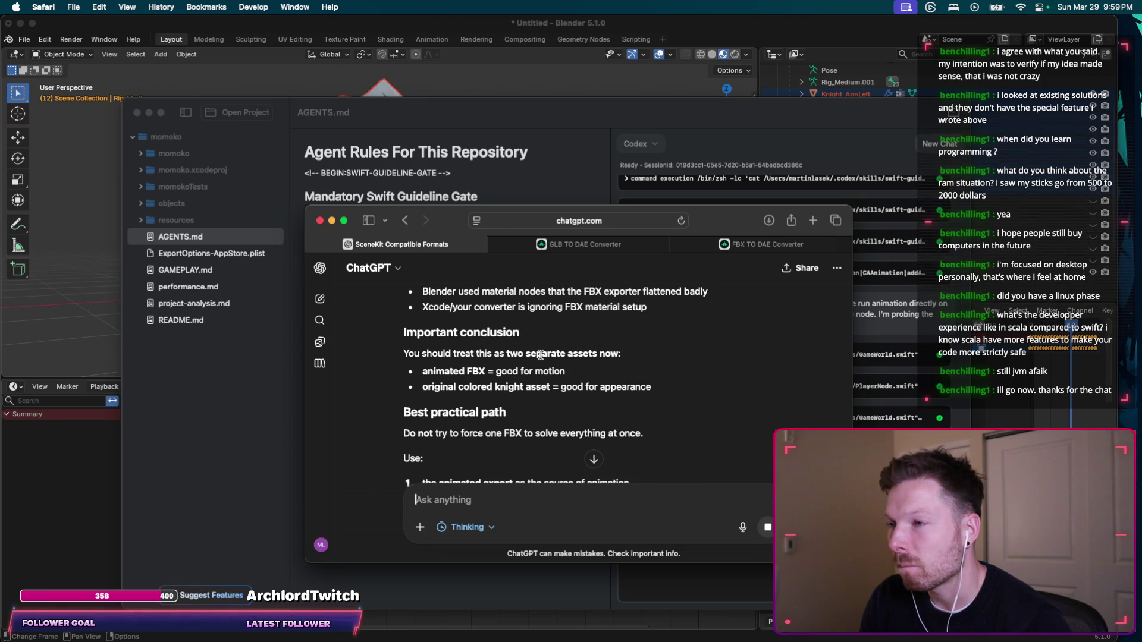
scroll(470, 372, "down", 1)
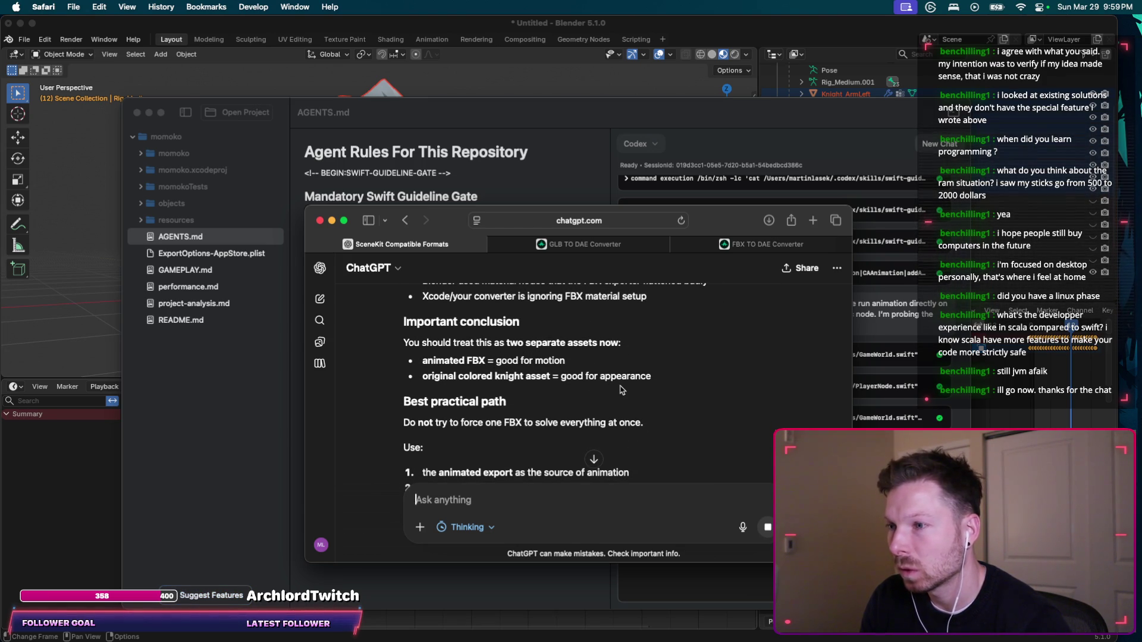
scroll(621, 387, "down", 3)
scroll(619, 374, "down", 1)
scroll(505, 355, "down", 2)
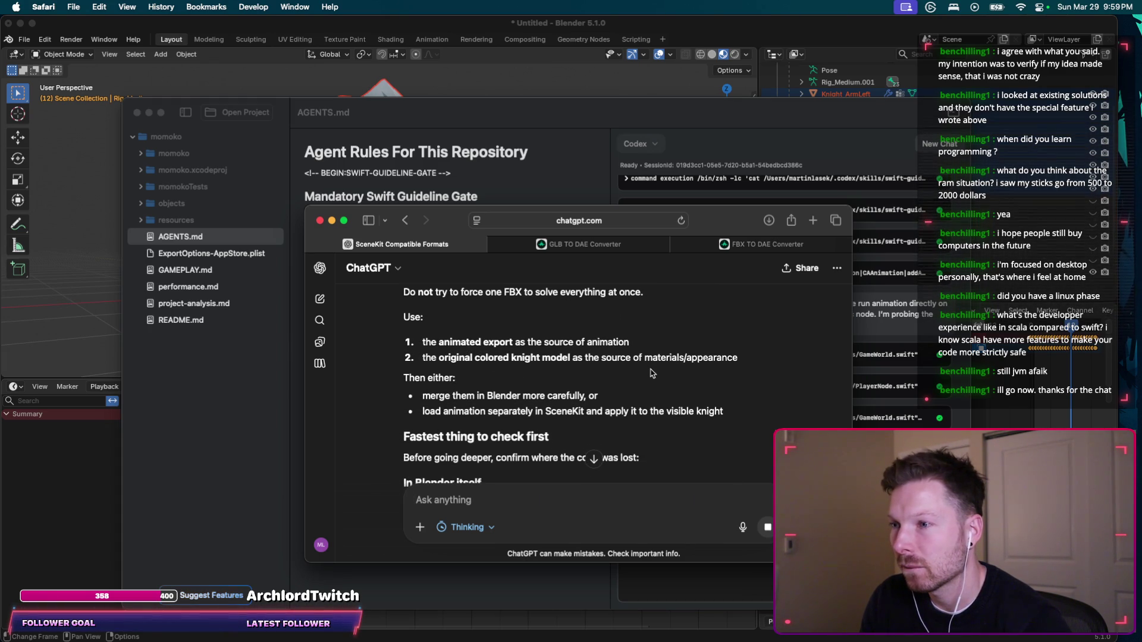
scroll(480, 395, "down", 3)
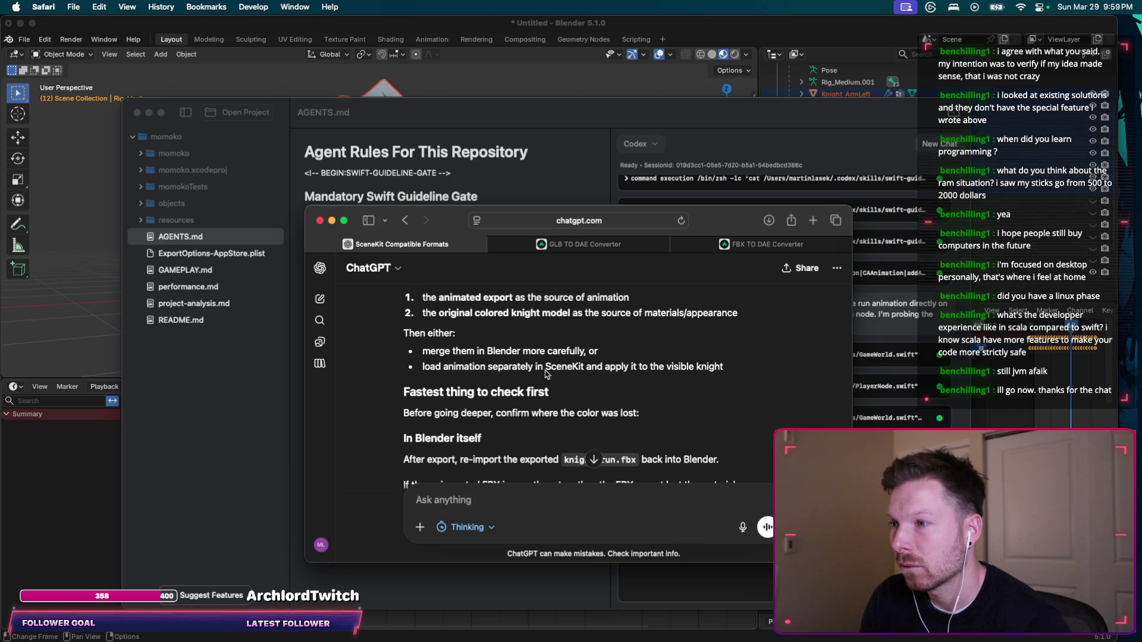
scroll(630, 369, "down", 3)
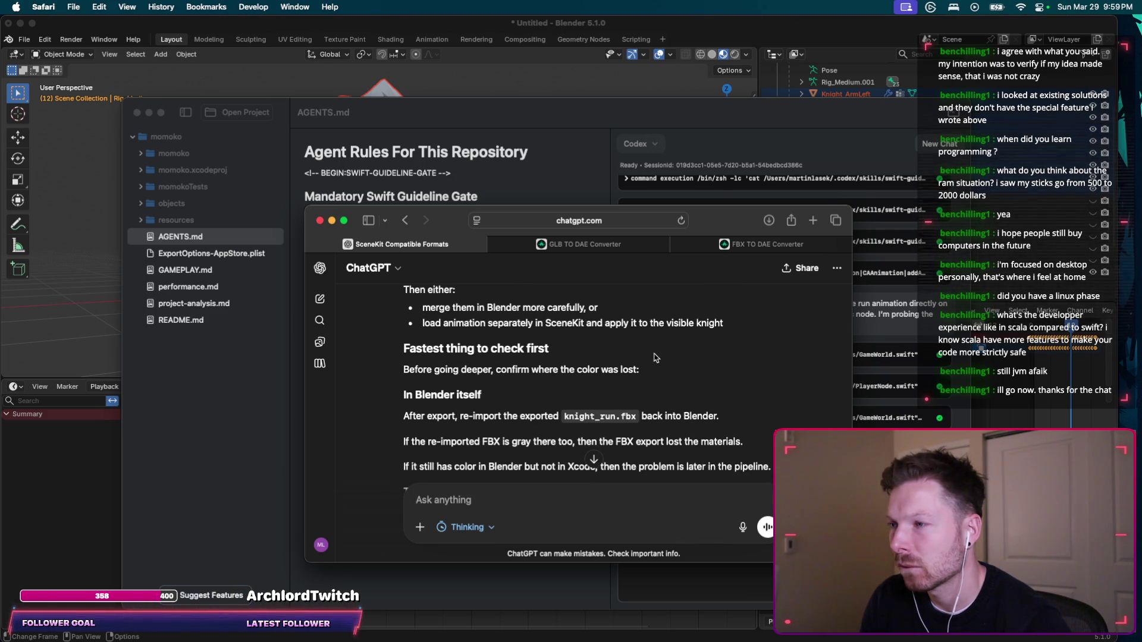
scroll(708, 343, "down", 2)
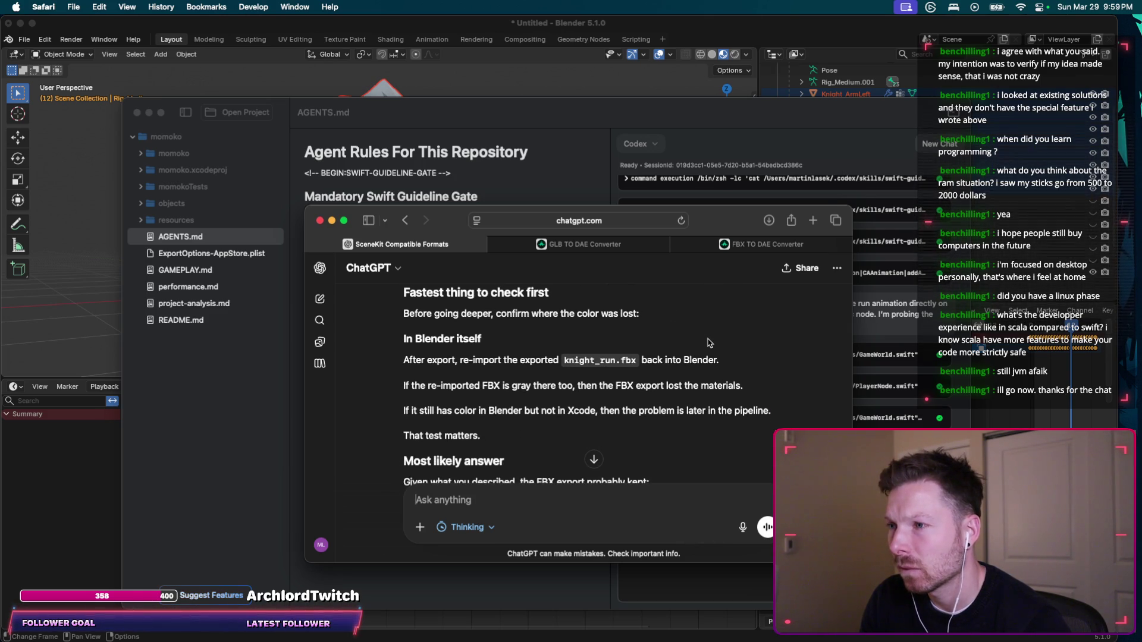
scroll(743, 325, "down", 3)
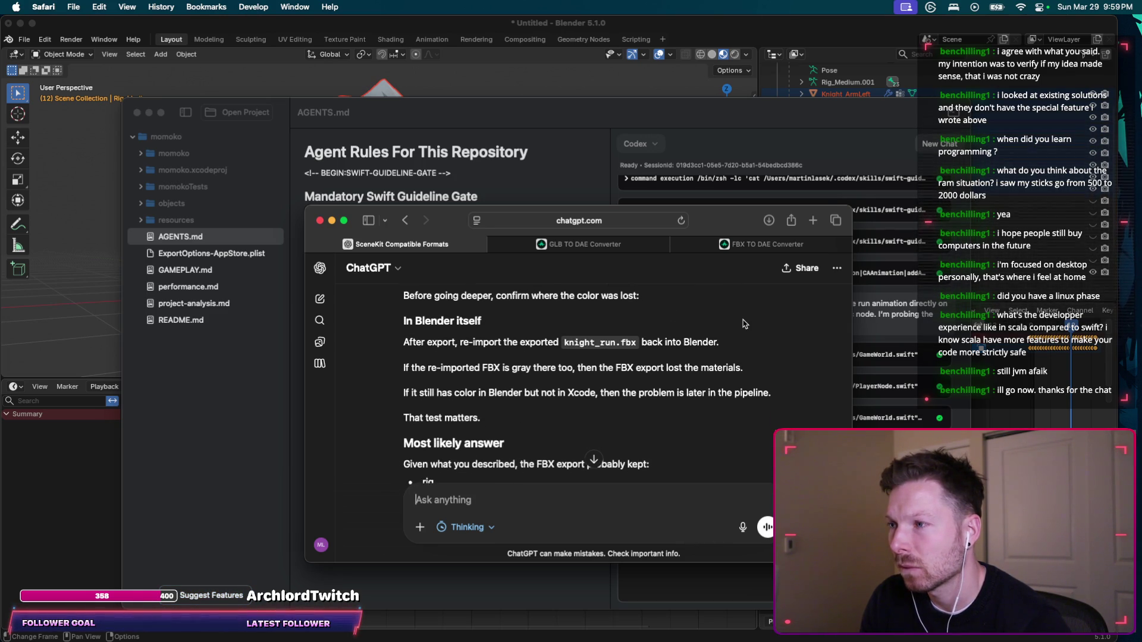
scroll(745, 324, "down", 2)
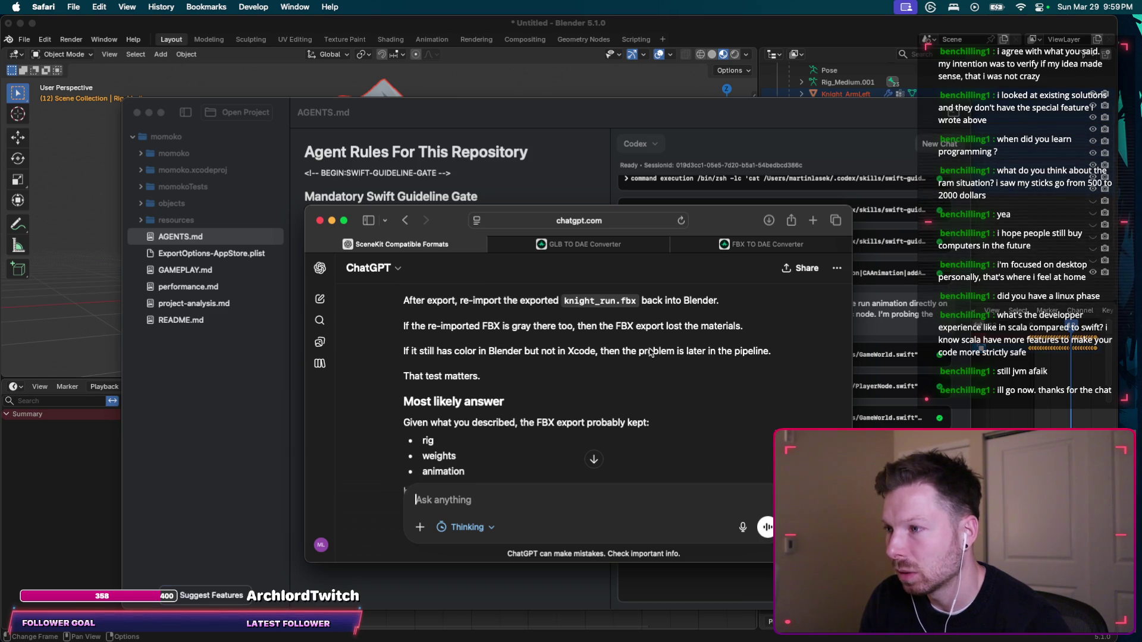
scroll(533, 376, "down", 6)
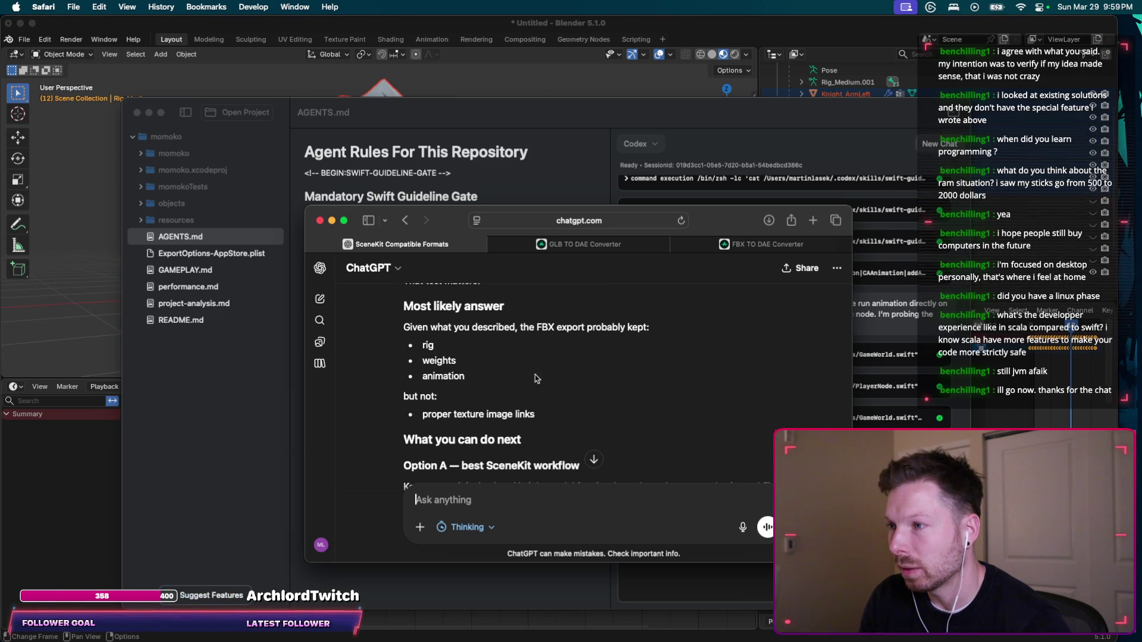
scroll(523, 381, "down", 3)
scroll(618, 351, "down", 2)
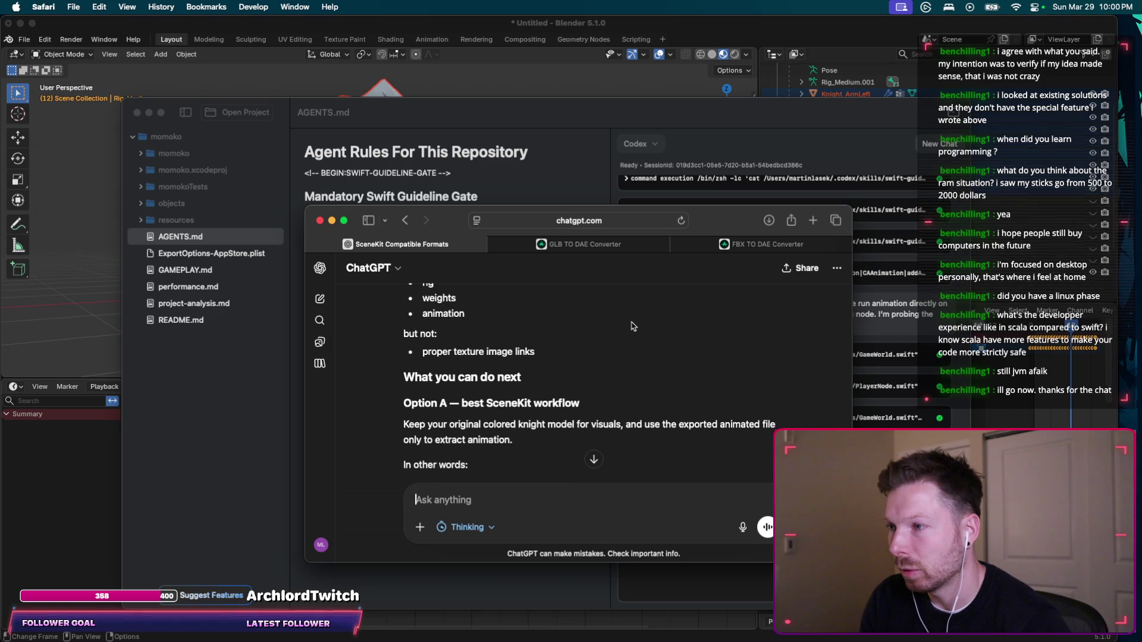
scroll(620, 348, "down", 4)
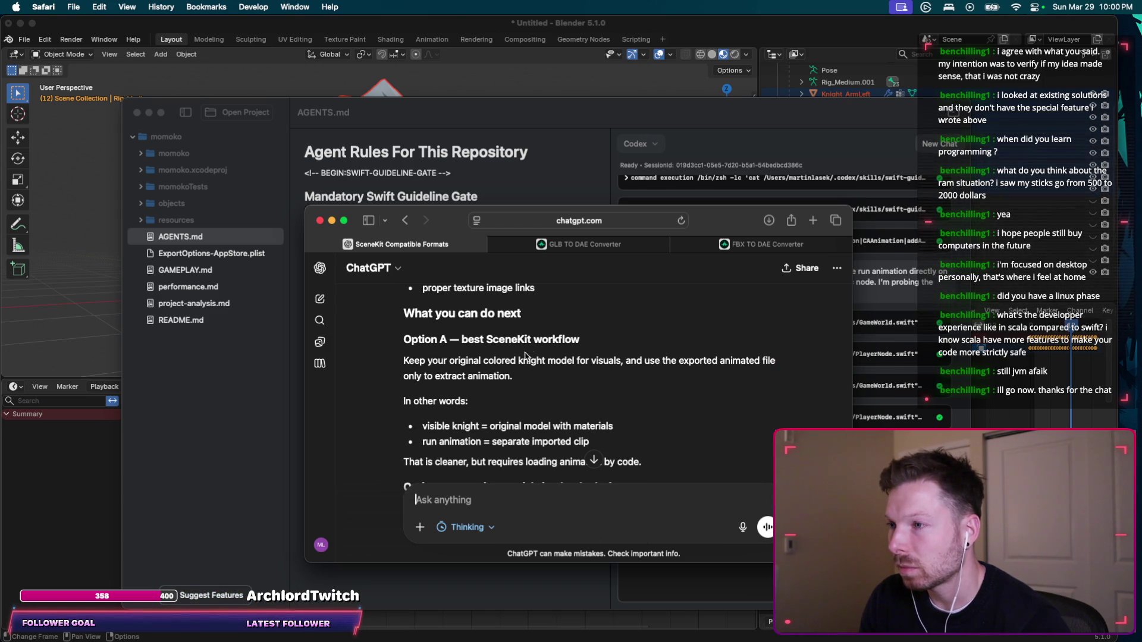
scroll(583, 357, "down", 2)
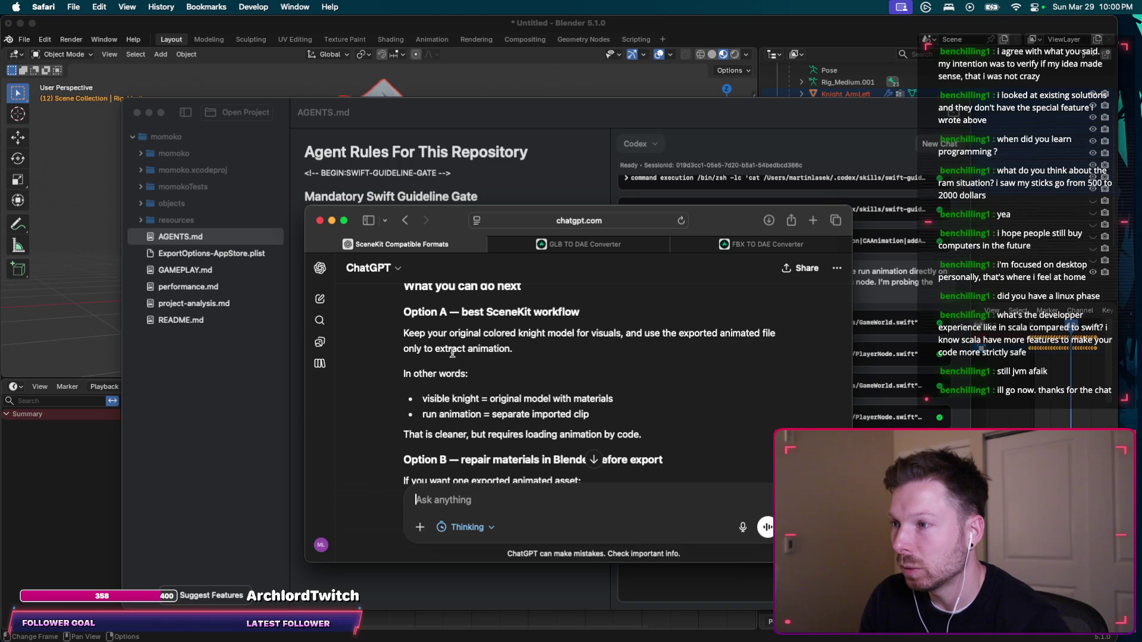
scroll(536, 355, "down", 4)
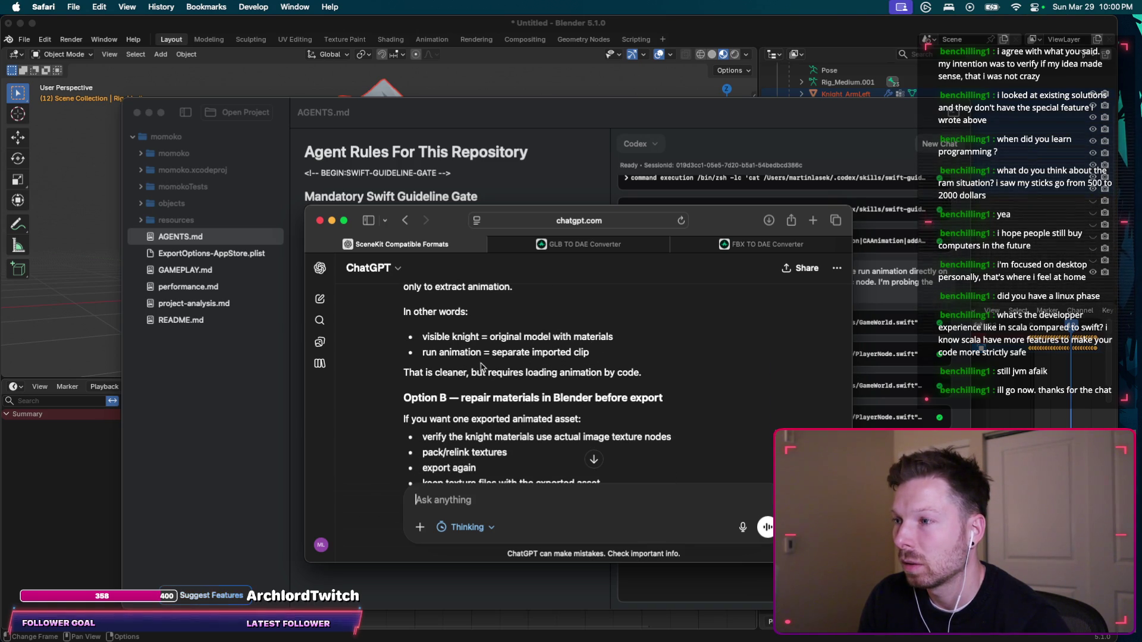
scroll(615, 357, "down", 3)
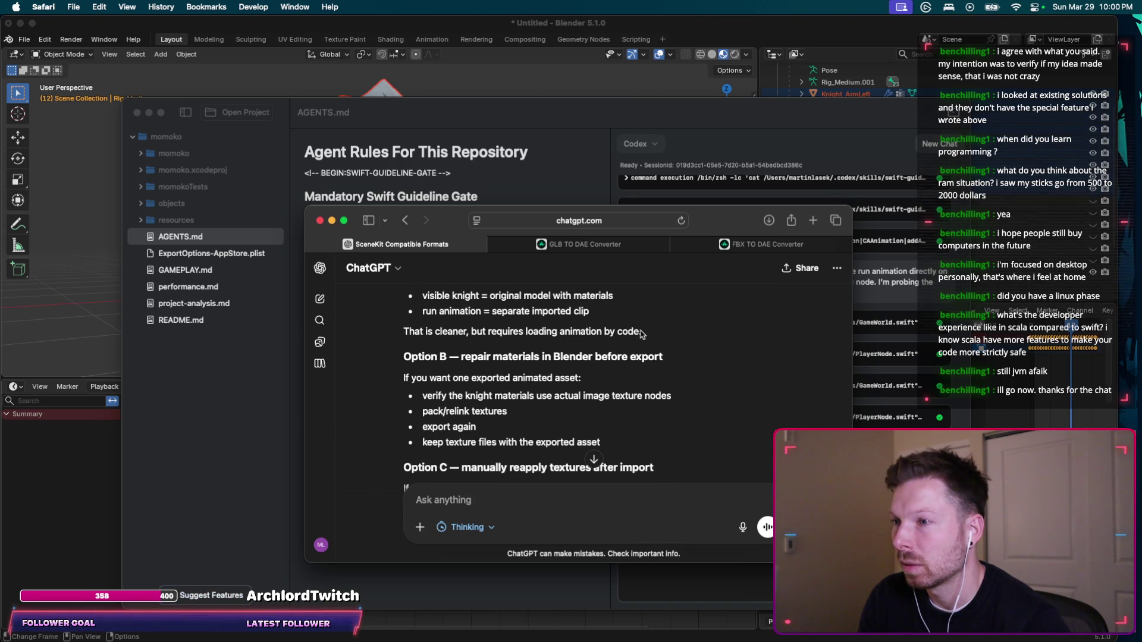
scroll(554, 348, "down", 2)
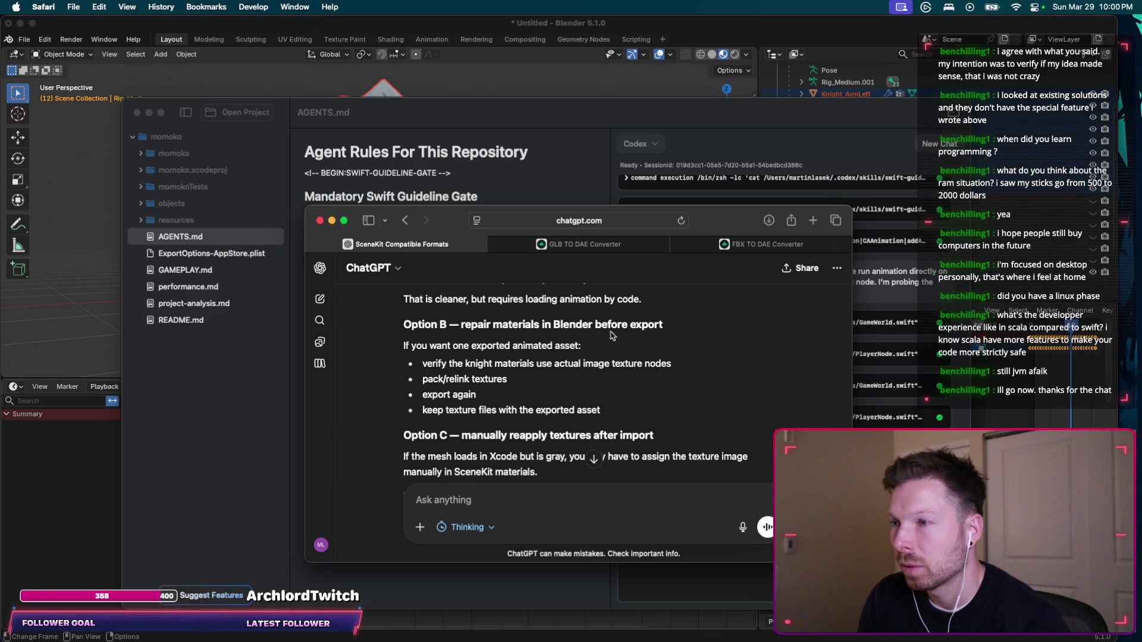
scroll(452, 359, "down", 1)
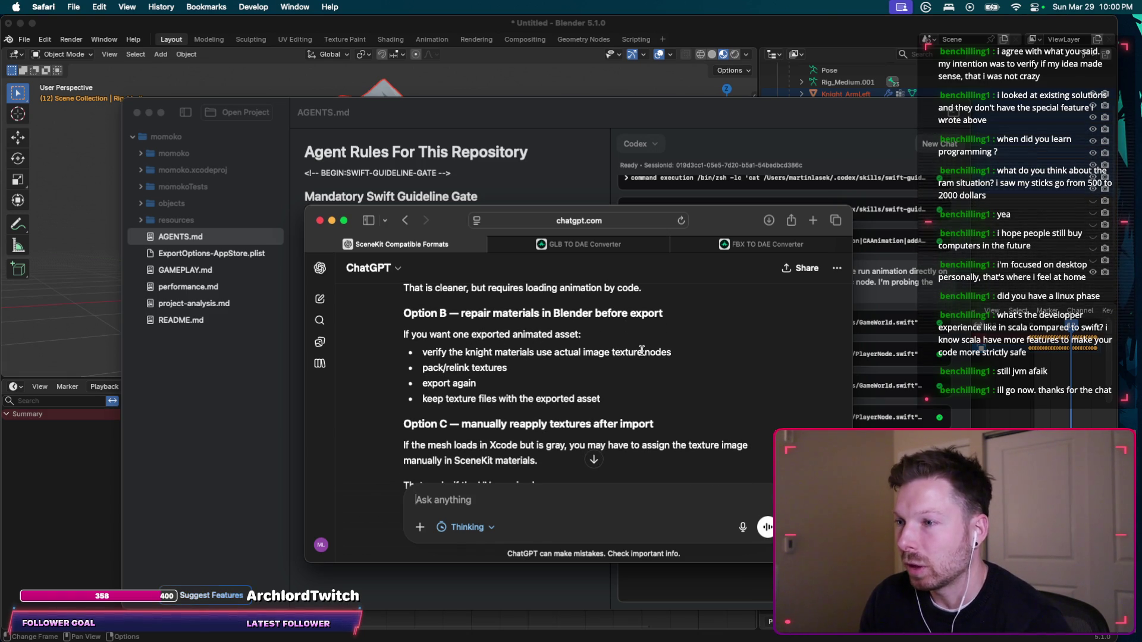
scroll(546, 364, "down", 1)
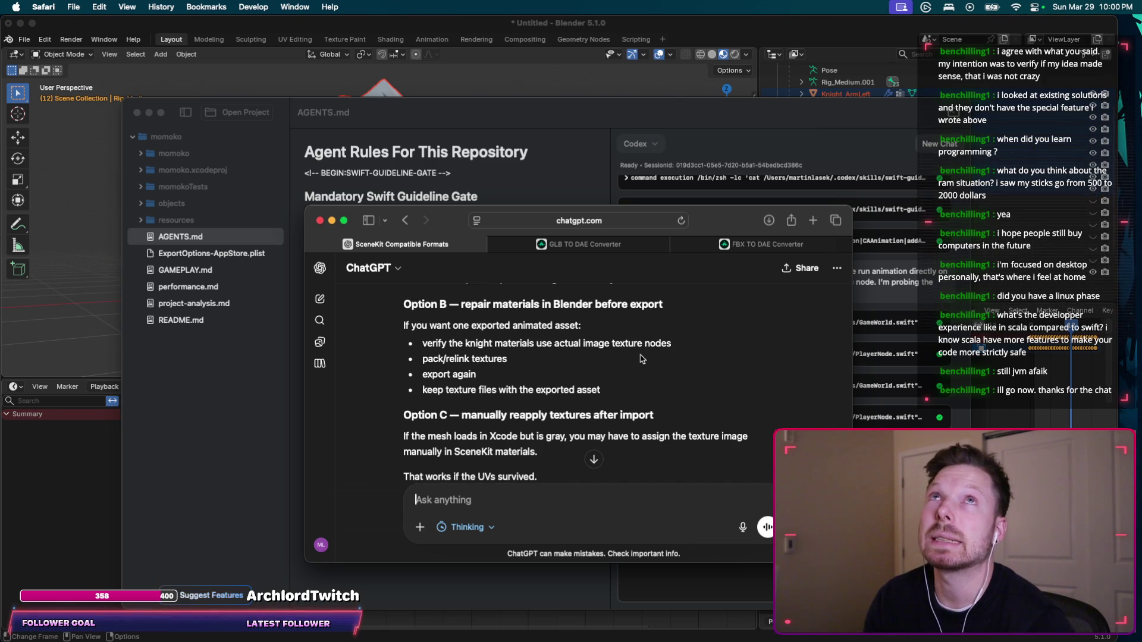
Rebuild and run momoko on the iPhone 16e simulator and start a new game.
key("super+Tab")
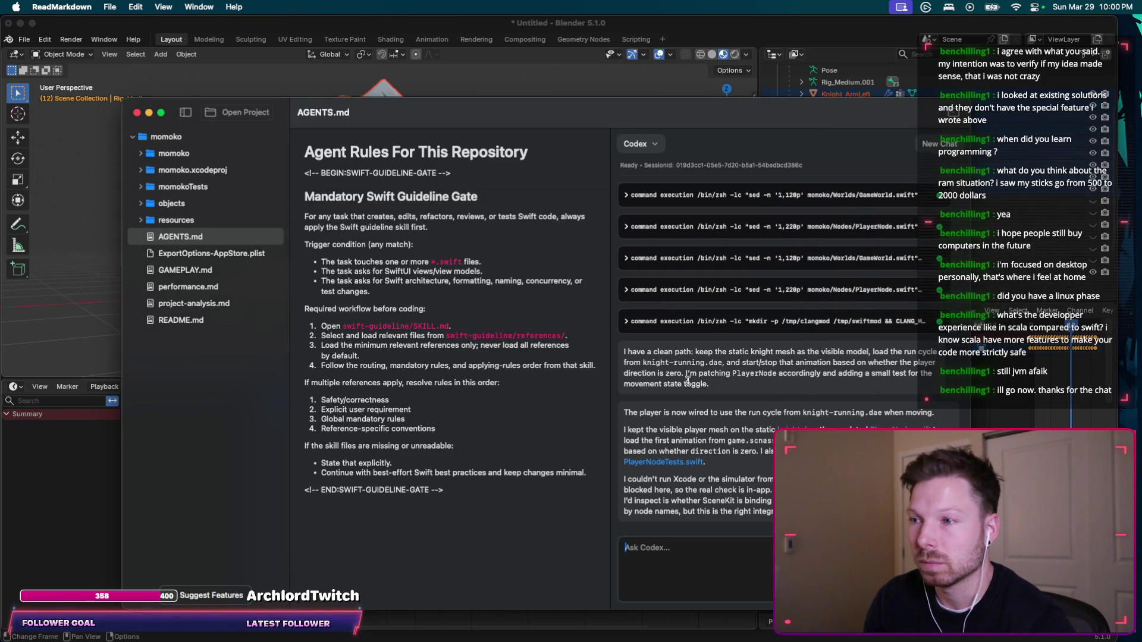
key("super+Tab")
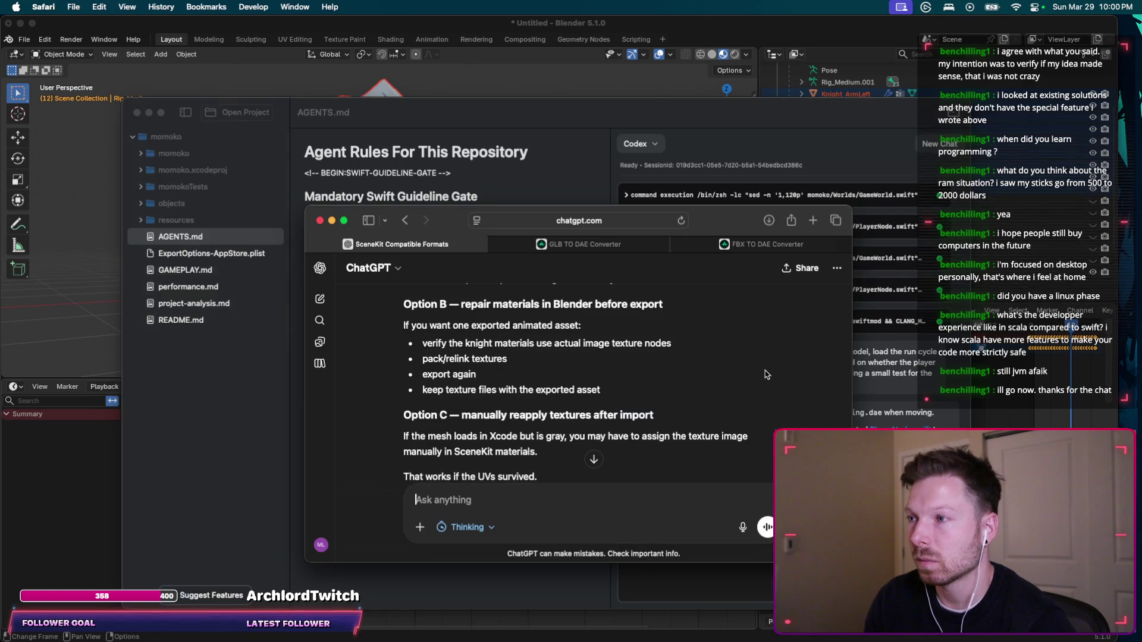
key("ctrl+Left")
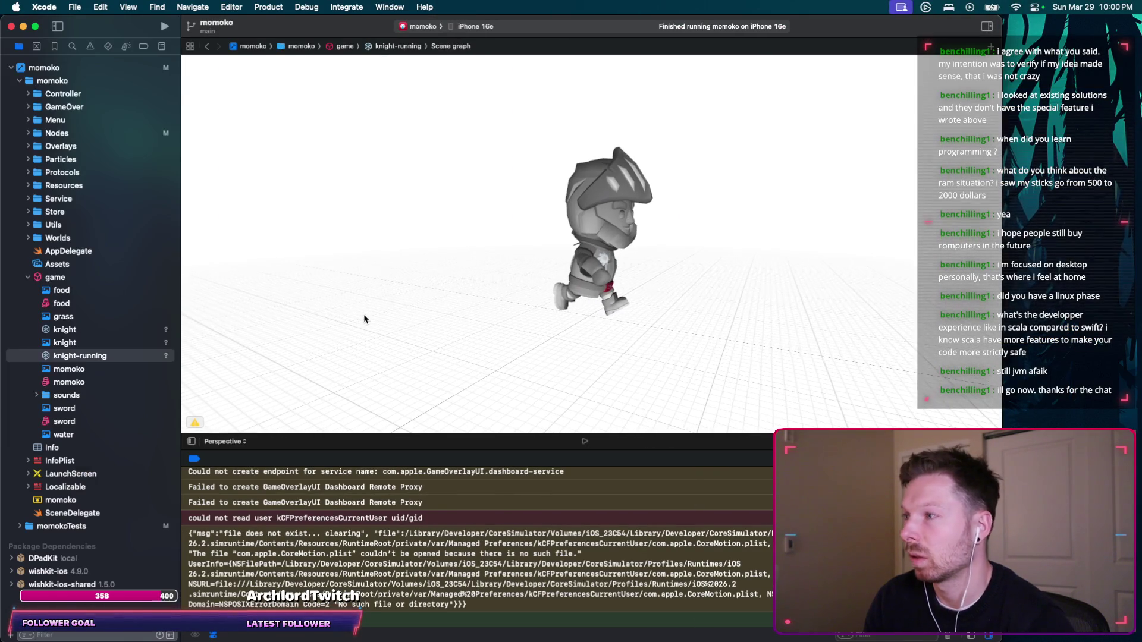
key("ctrl+Right")
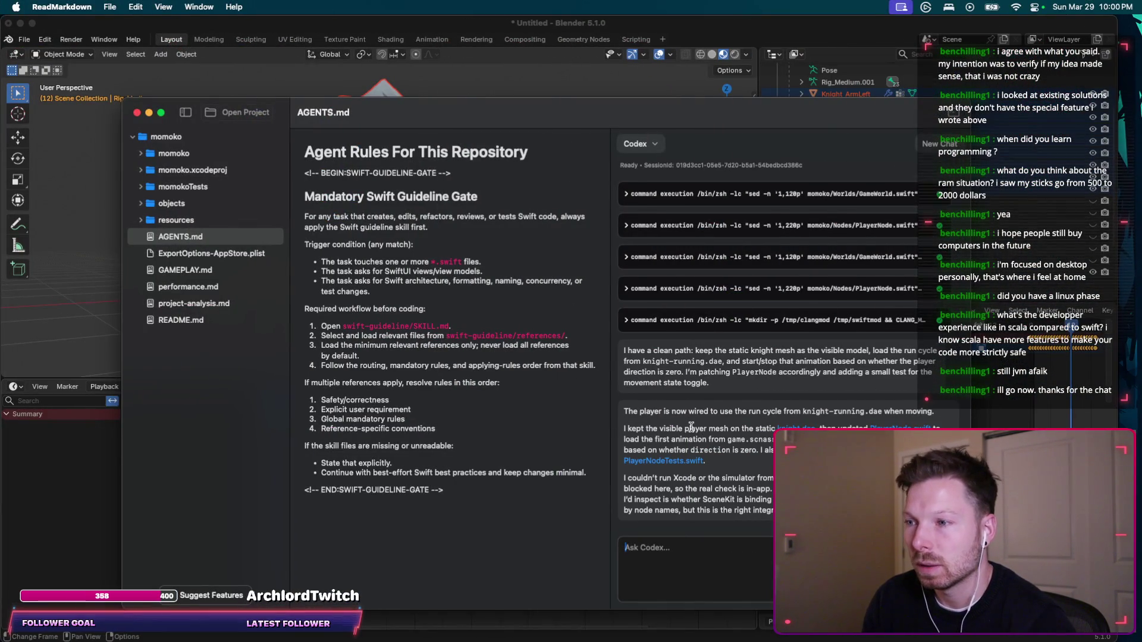
key("super+Tab")
key("ctrl+Left")
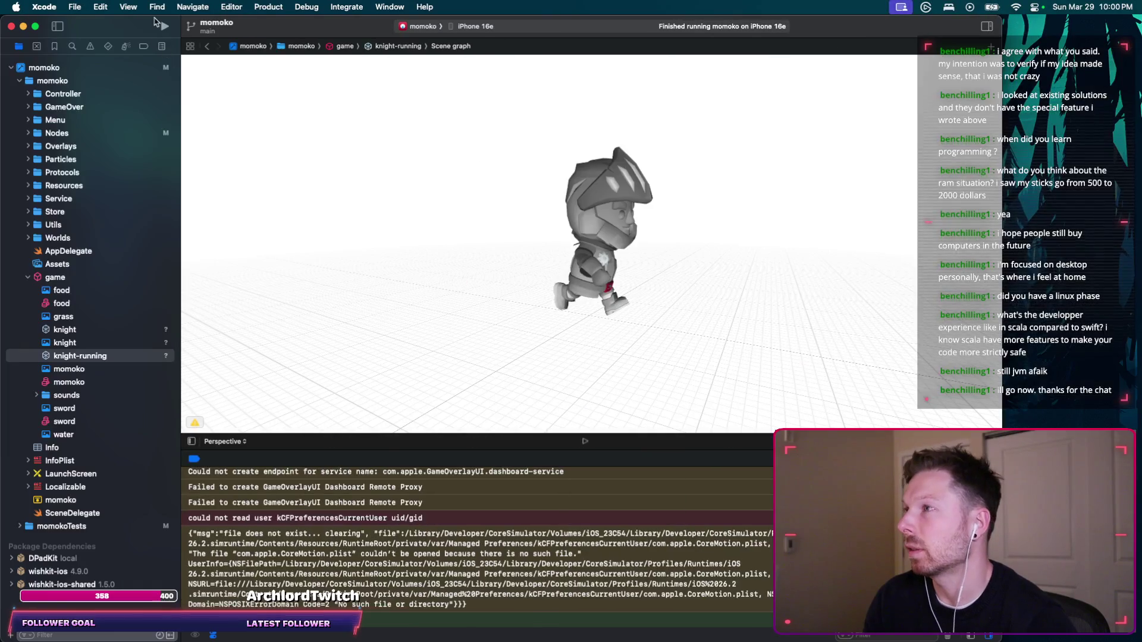
left_click(163, 27)
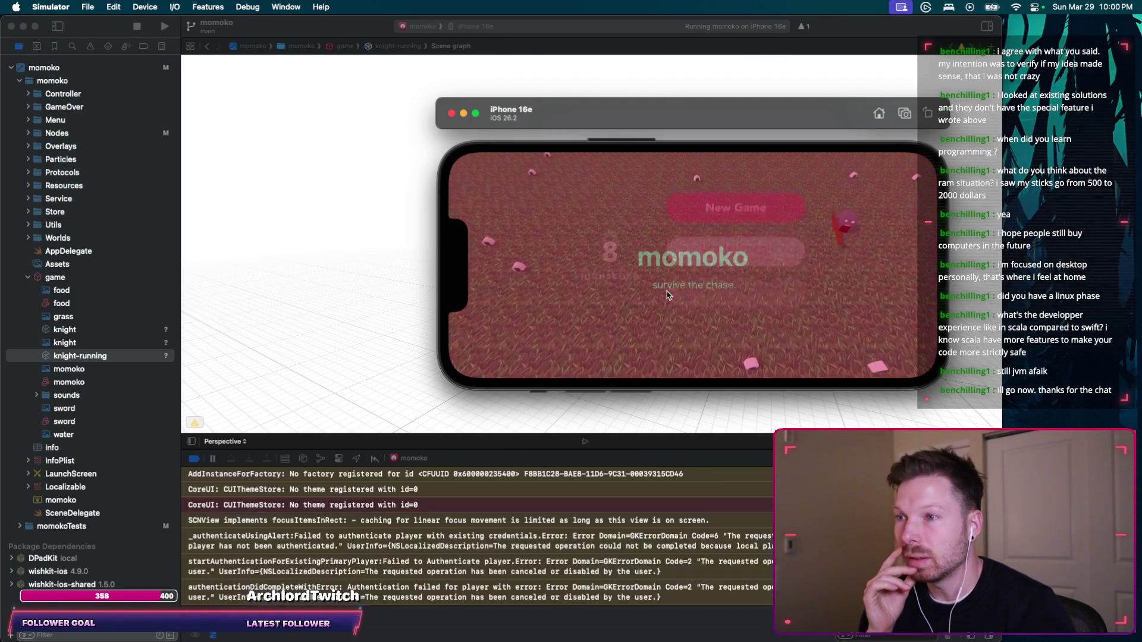
key("Return")
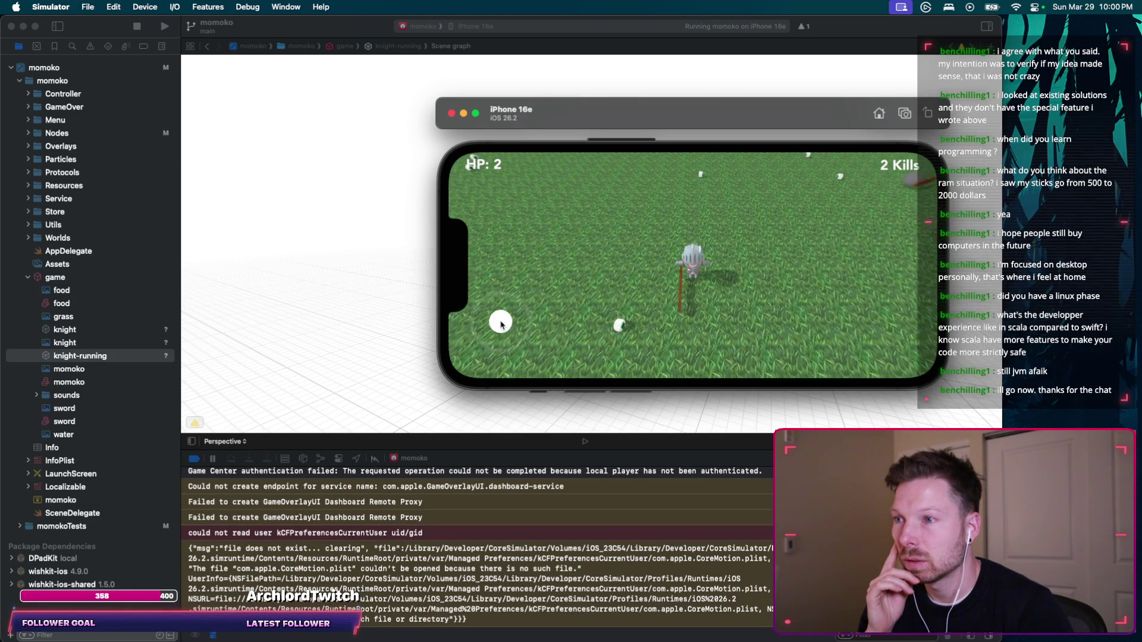
Steer the knight right, left, down-left and upward to watch its running animation.
mouse_move(476, 320)
left_mouse_down()
mouse_move(492, 329)
mouse_move(492, 305)
mouse_move(597, 273)
mouse_move(579, 333)
left_mouse_up()
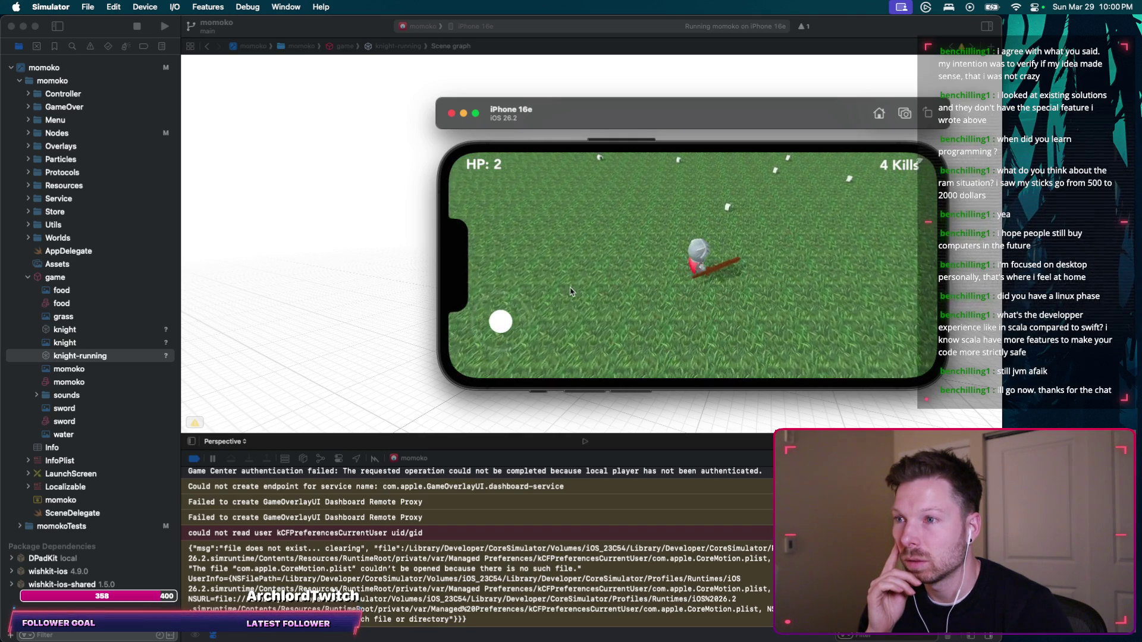
left_click_drag(487, 296, 486, 295)
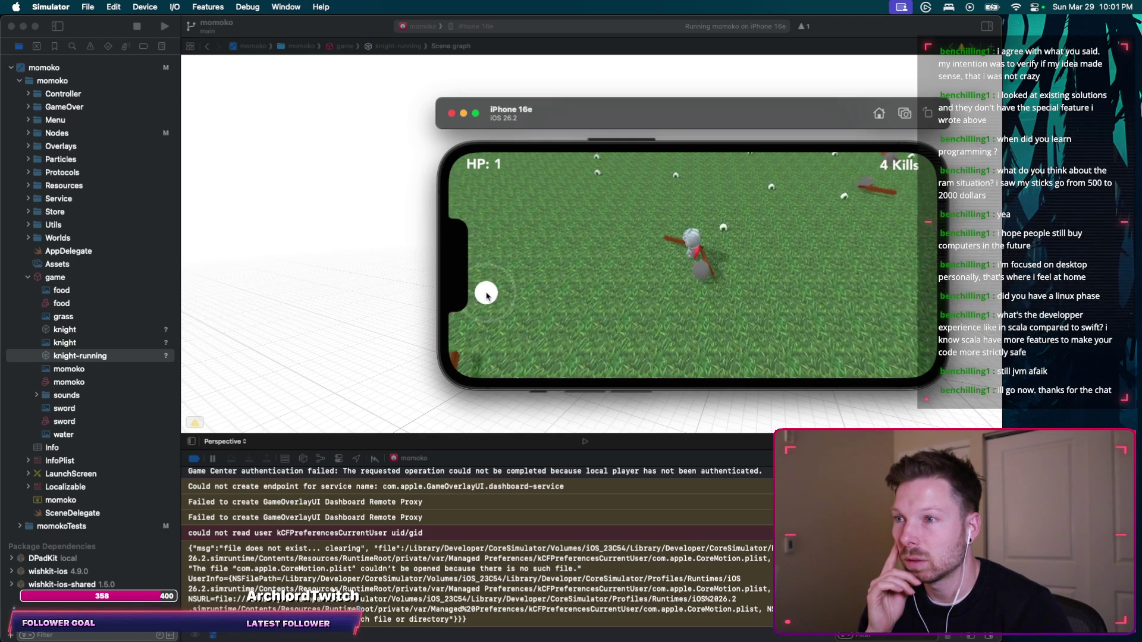
mouse_move(554, 305)
left_mouse_down()
mouse_move(530, 306)
mouse_move(575, 309)
mouse_move(567, 256)
left_mouse_up()
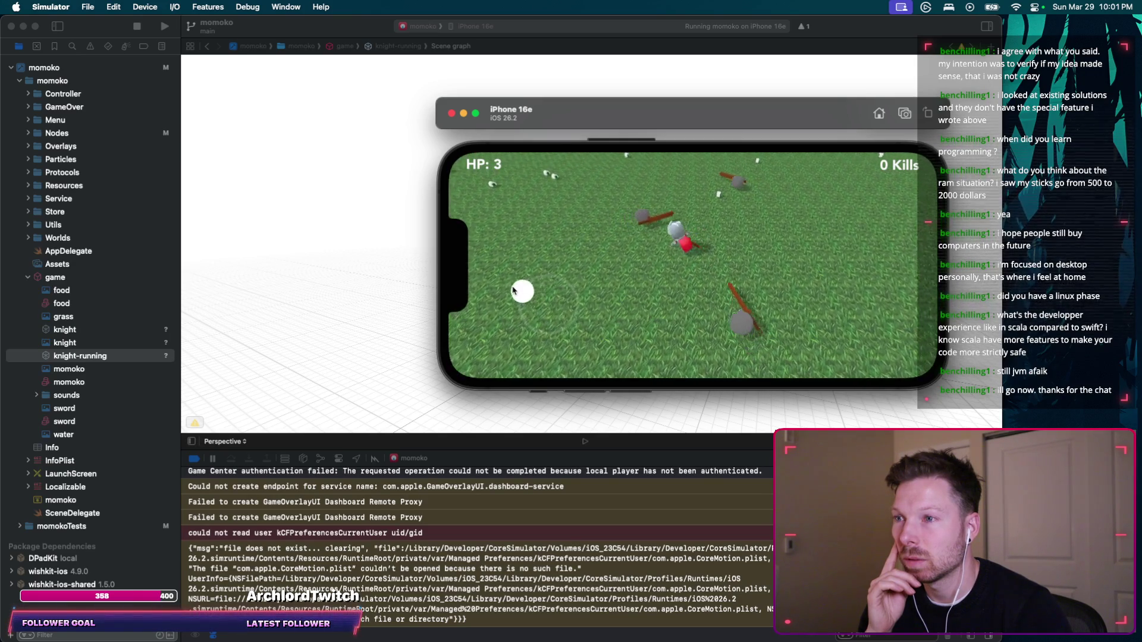
mouse_move(542, 283)
left_mouse_down()
mouse_move(523, 294)
mouse_move(551, 332)
mouse_move(522, 315)
mouse_move(504, 338)
left_mouse_up()
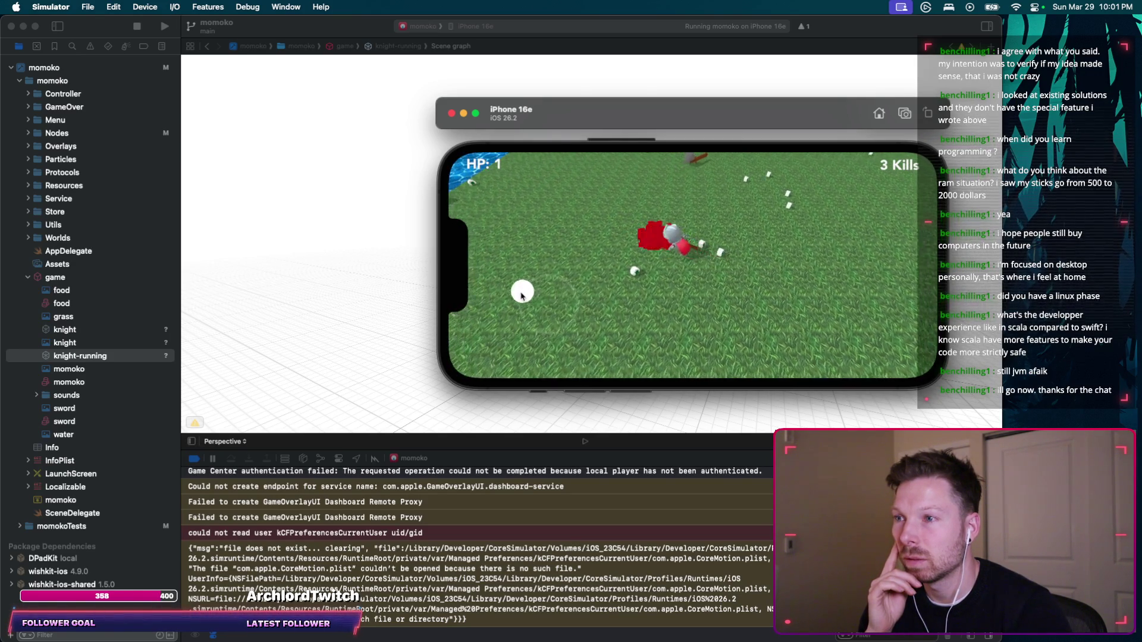
mouse_move(576, 363)
left_mouse_down()
mouse_move(574, 303)
mouse_move(555, 263)
mouse_move(549, 271)
left_mouse_up()
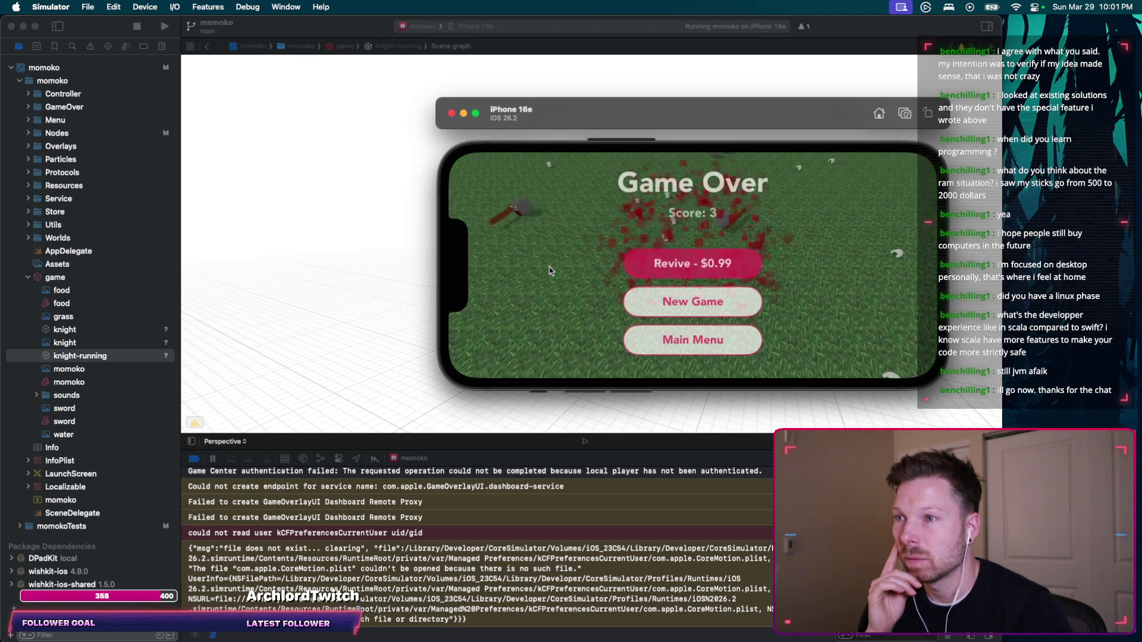
Play two more rounds after Game Over, running the knight in several directions.
left_click(629, 301)
left_click_drag(598, 309, 617, 329)
left_click_drag(675, 305, 734, 260)
left_click(713, 300)
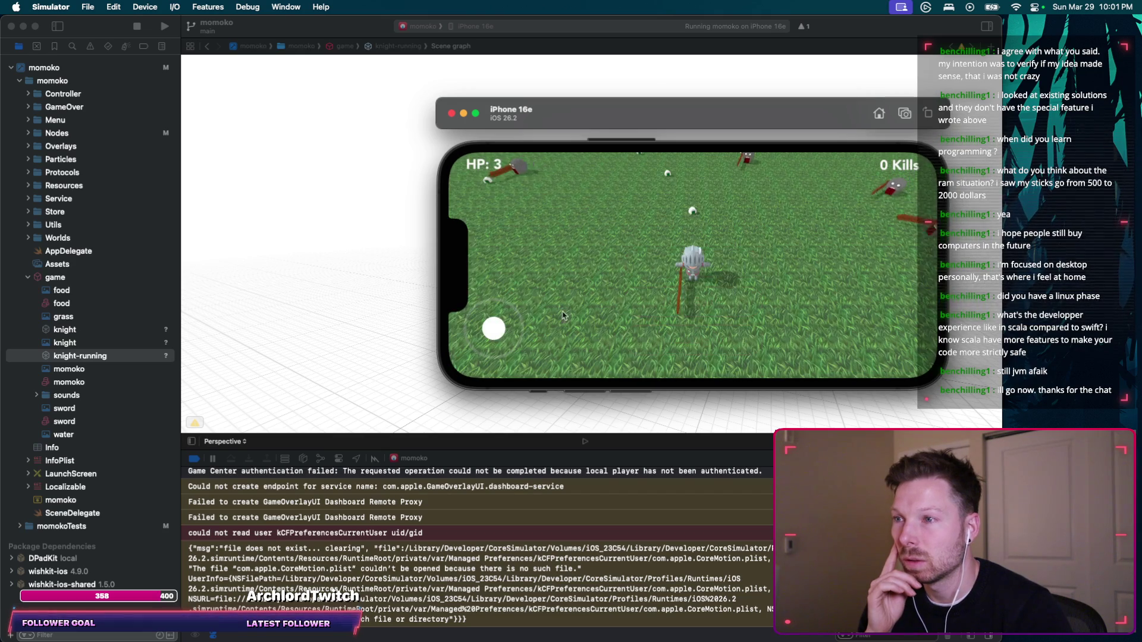
left_click_drag(519, 300, 491, 349)
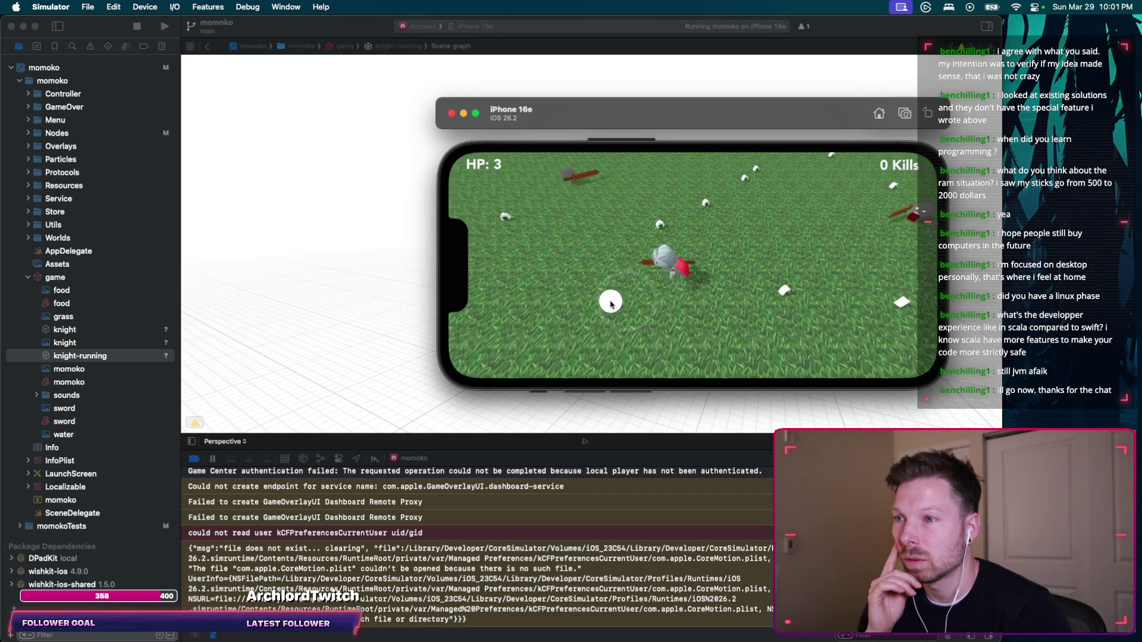
left_click_drag(599, 271, 720, 291)
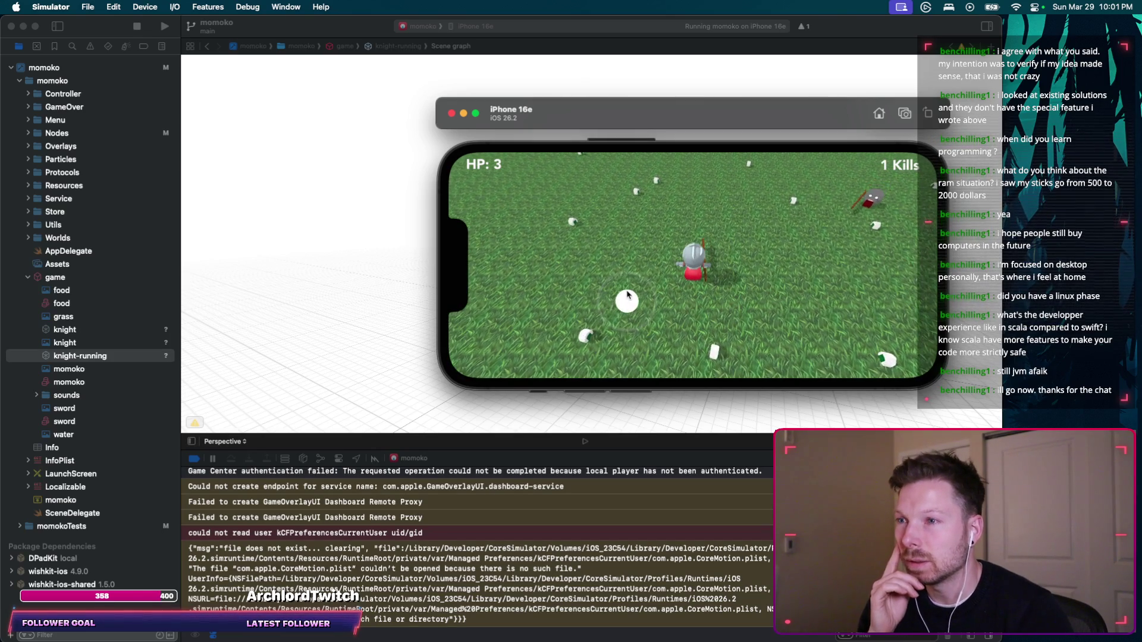
mouse_move(627, 301)
left_mouse_down()
mouse_move(596, 285)
mouse_move(576, 250)
left_mouse_up()
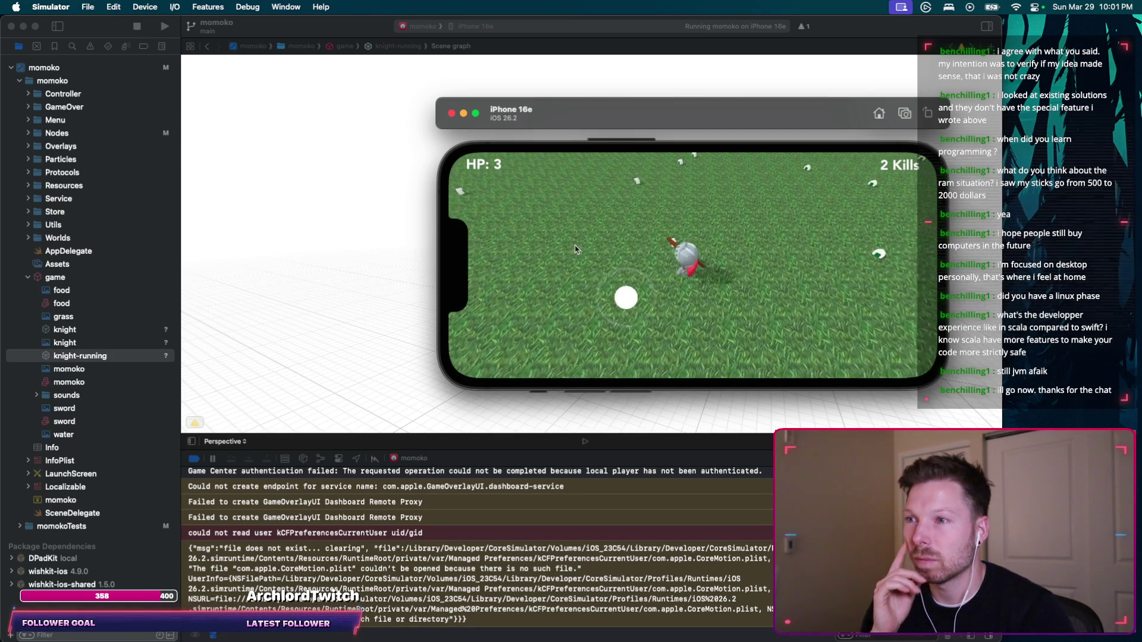
key("super+Tab")
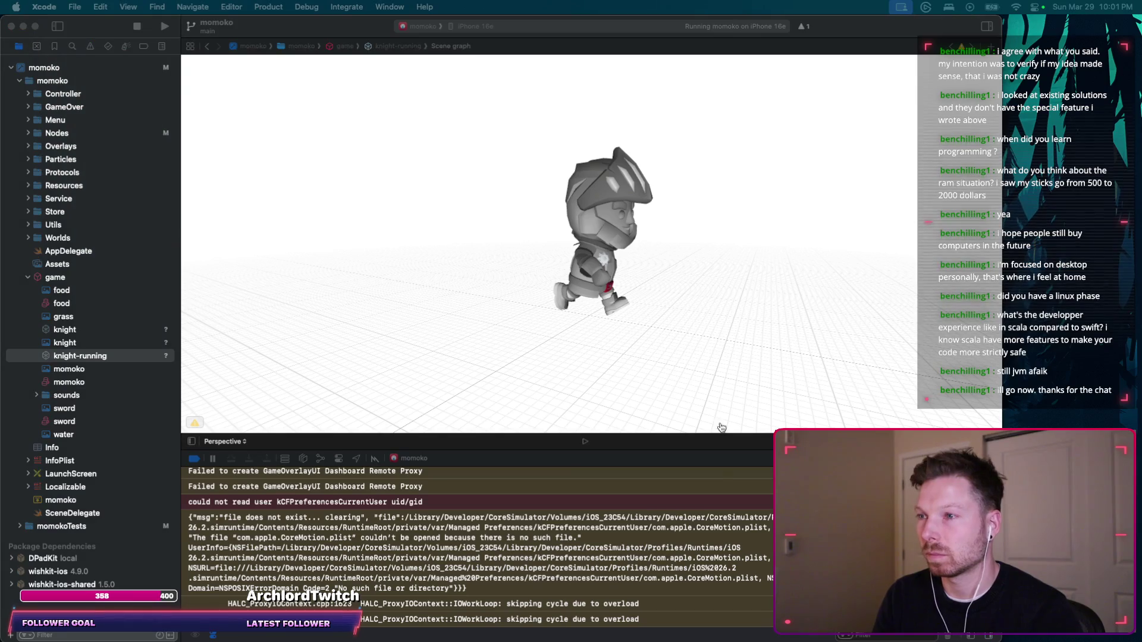
Report to Codex that the player stays in T-Pose and doesn't animate despite knight-running.dae.
key("super+Tab")
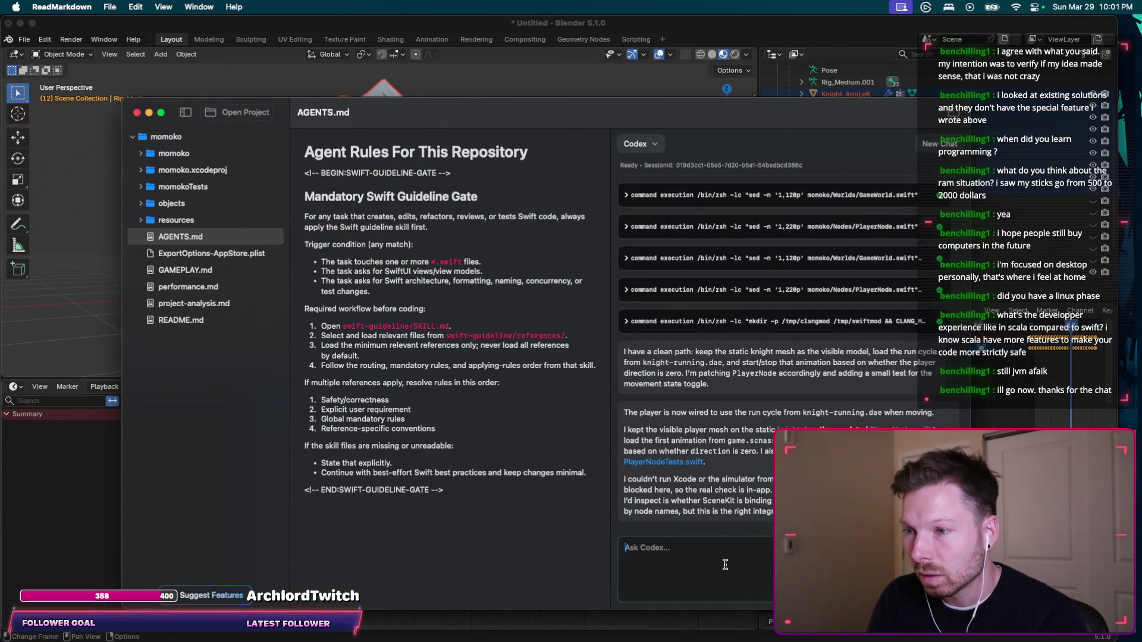
type("So player doesn't really")
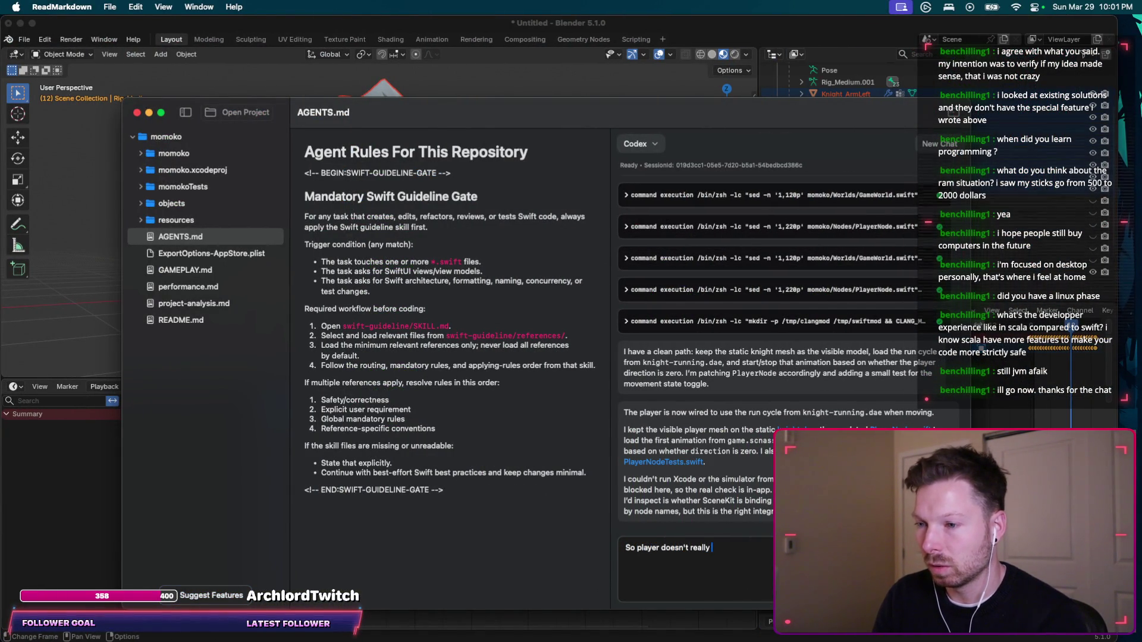
key("BackSpace")
key("BackSpace")
key("BackSpace")
key("alt+BackSpace")
type("seem to stay in the")
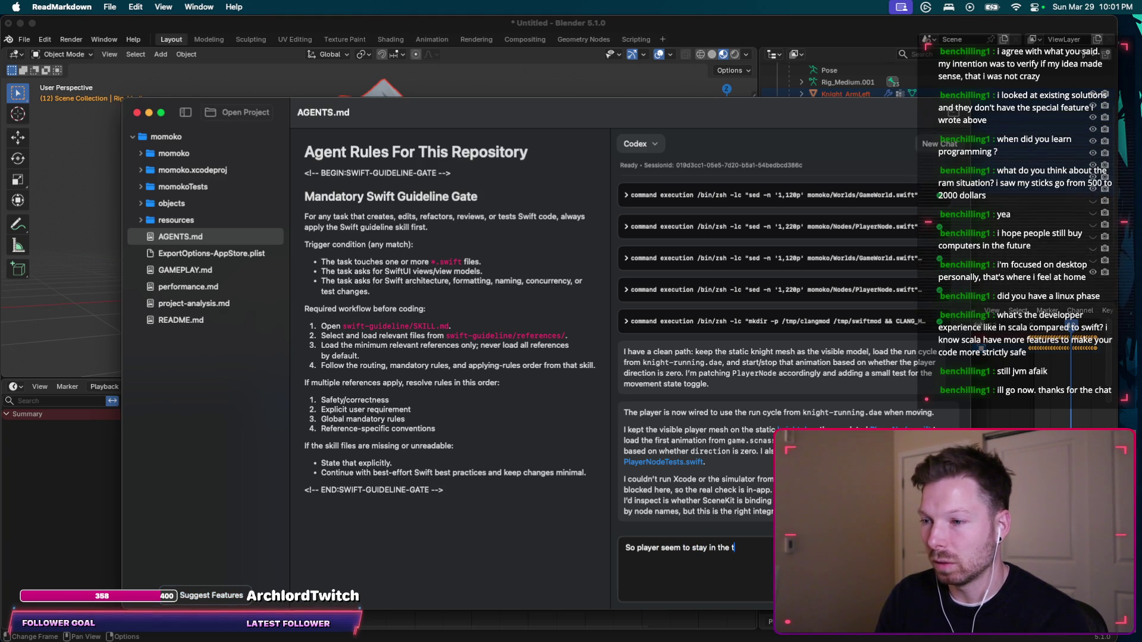
key("BackSpace")
type("T-Pose")
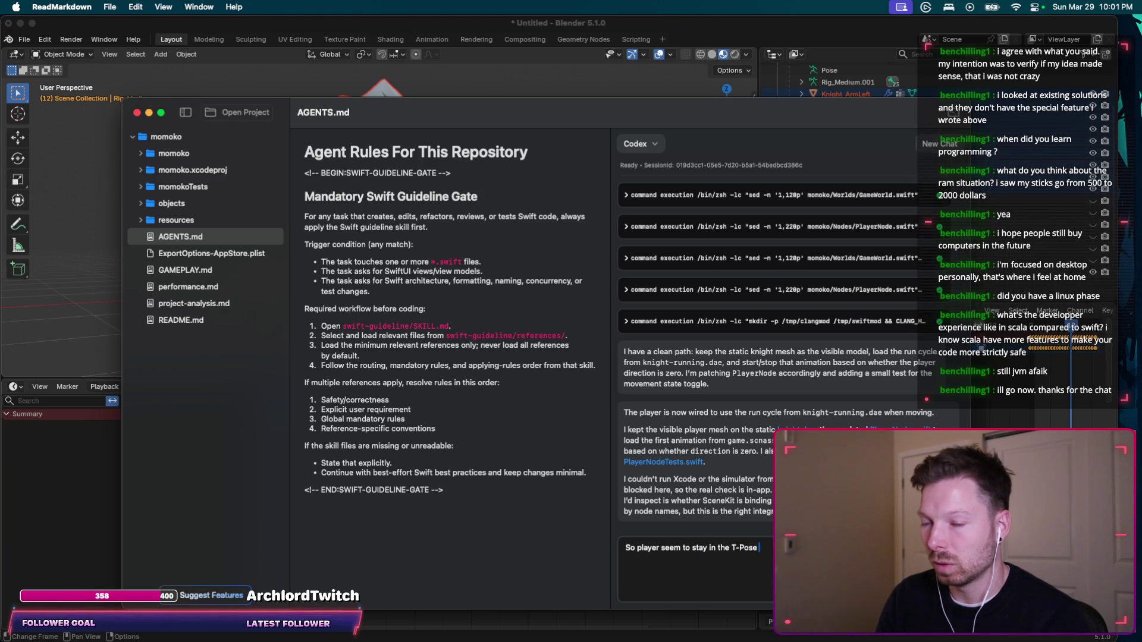
type(" like")
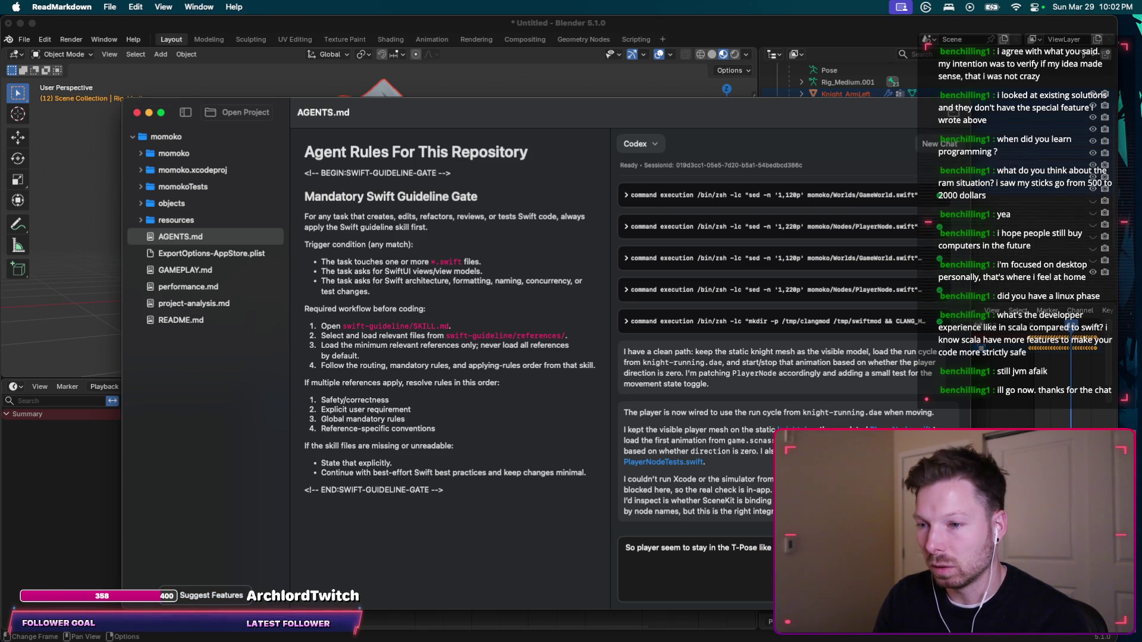
type("ate. Eveno")
key("BackSpace")
type("t-")
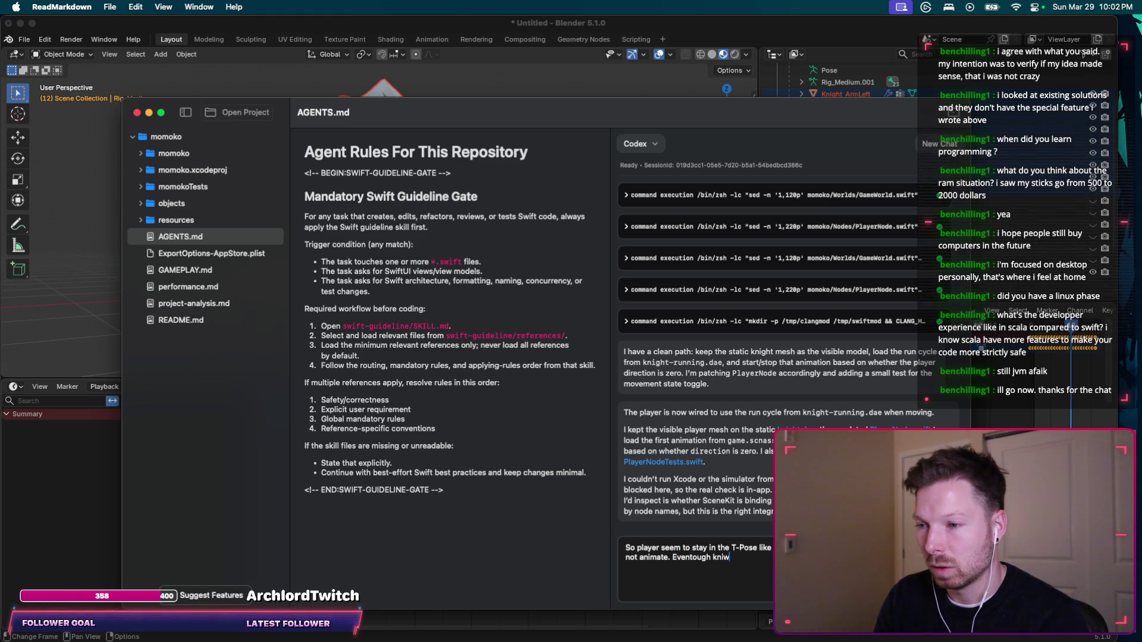
type("running.d")
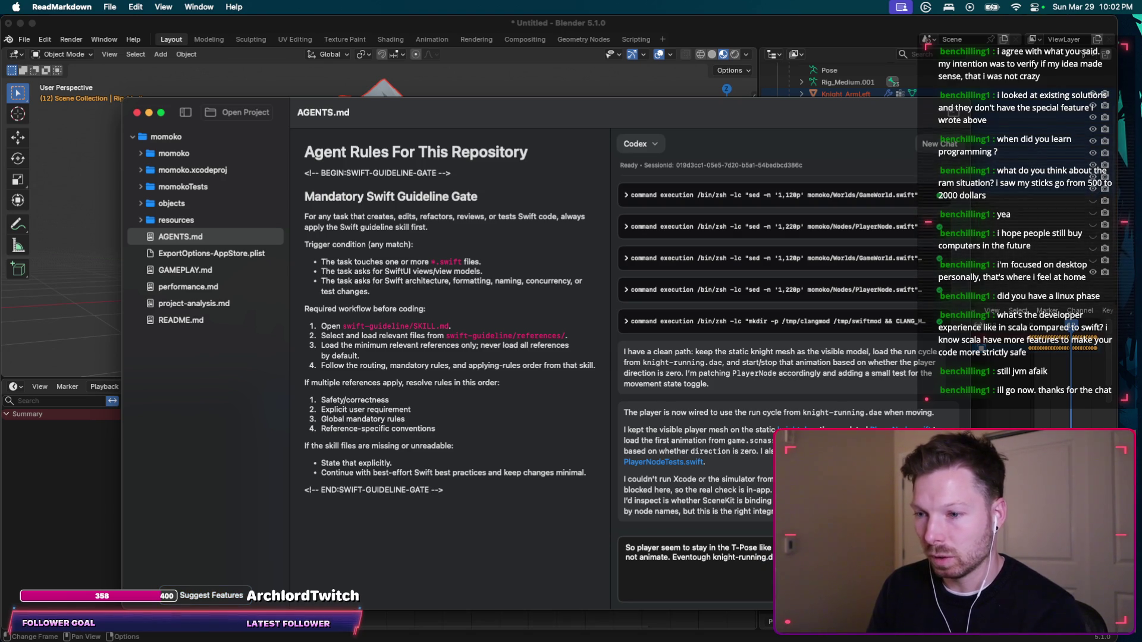
key("Return")
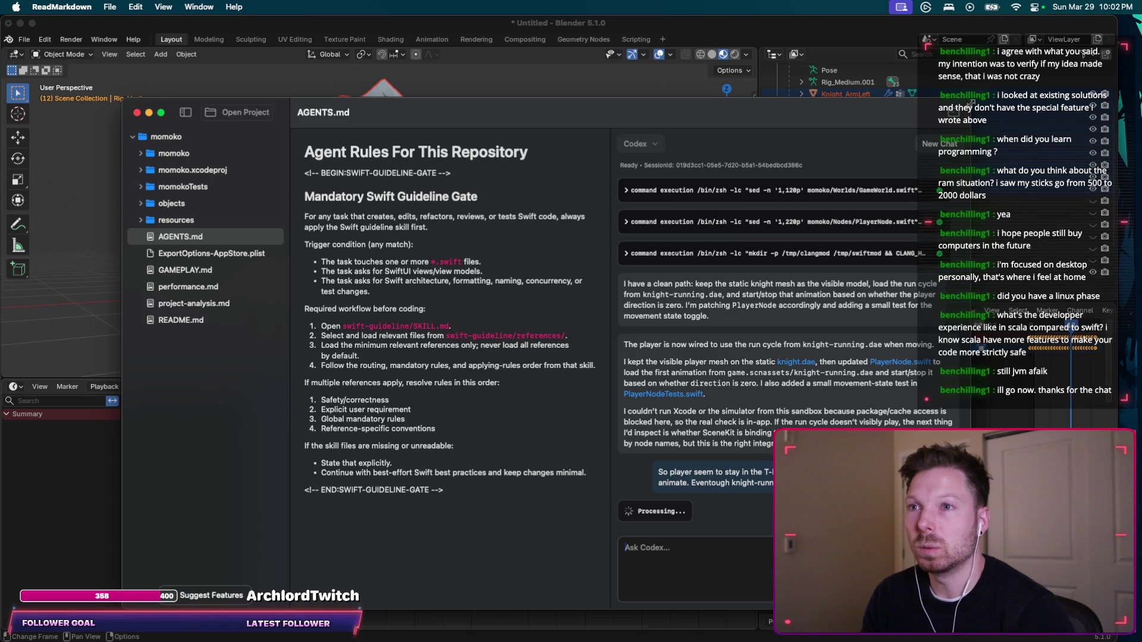
Lower the ReadMarkdown window and begin a follow-up: 'why not rename the…'.
left_click_drag(971, 100, 971, 122)
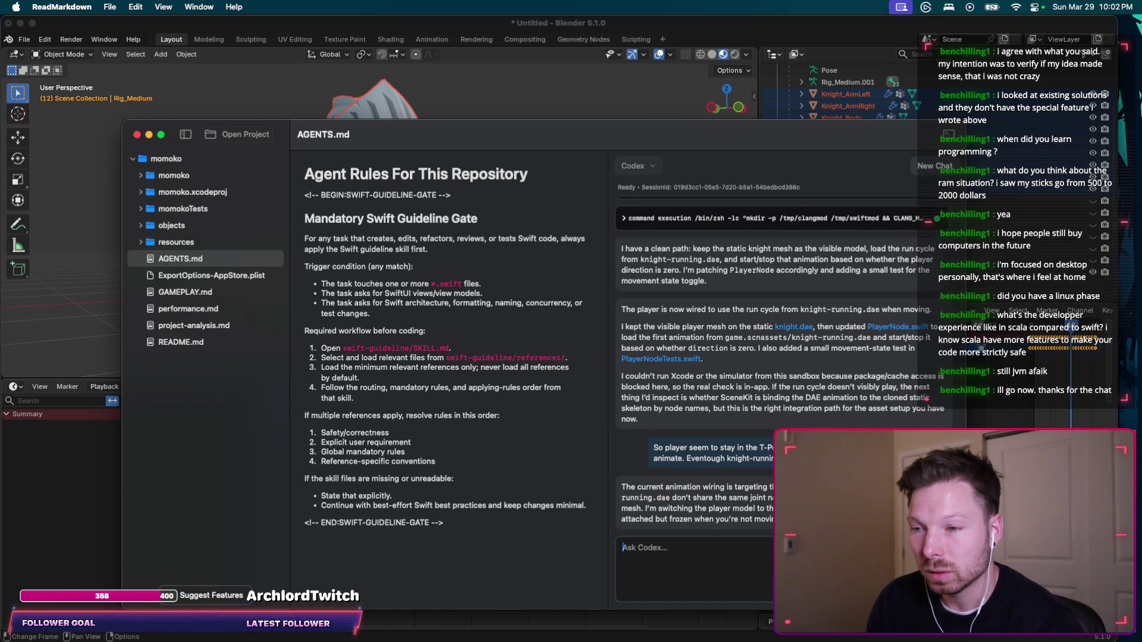
left_click(741, 569)
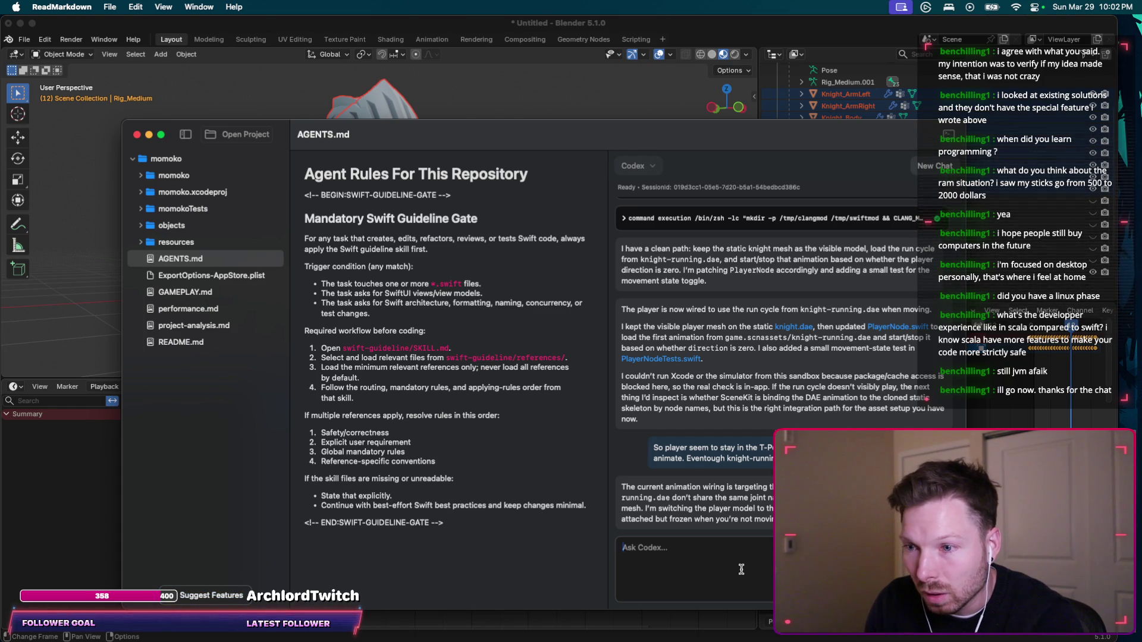
type("why not ")
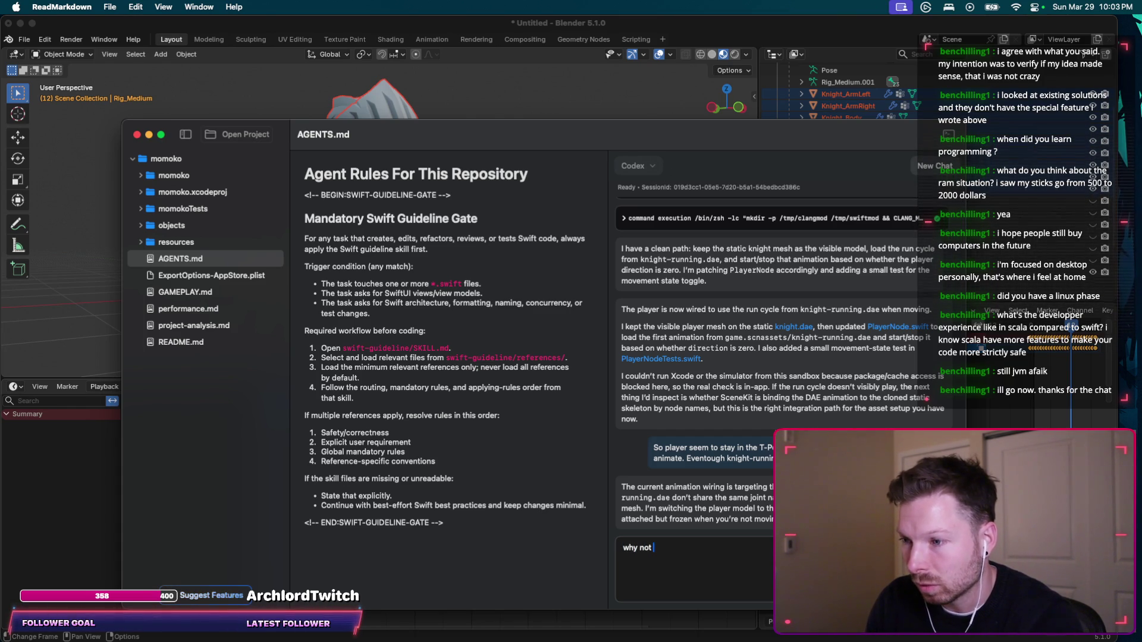
type("rename the joints?")
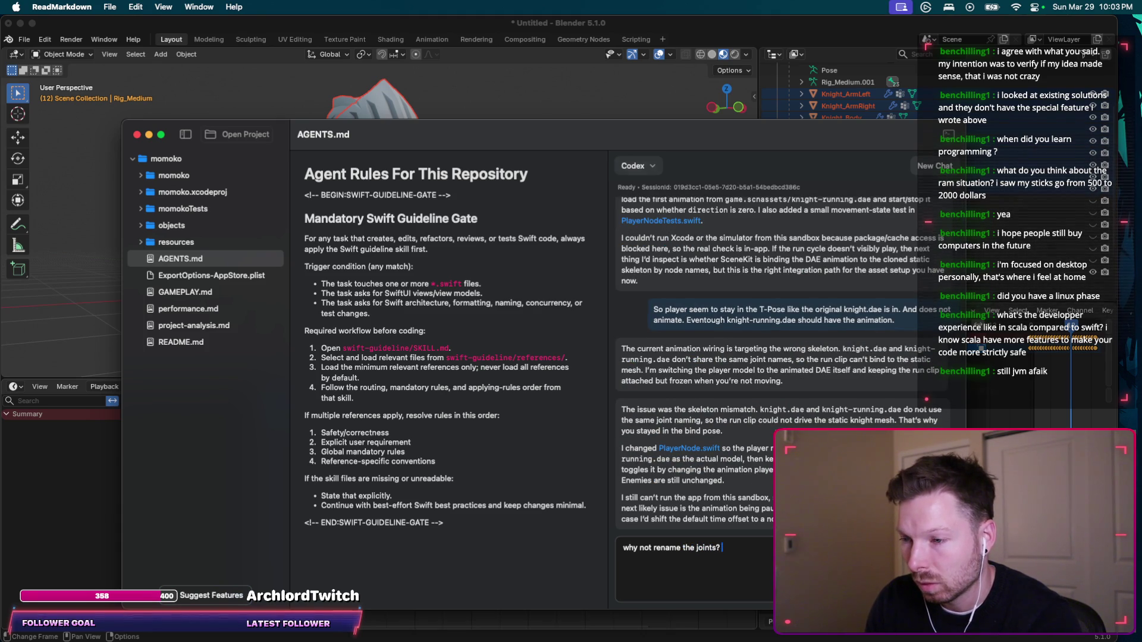
Send the joint-renaming question and scroll through Codex's answer that renaming is riskier.
key("Return")
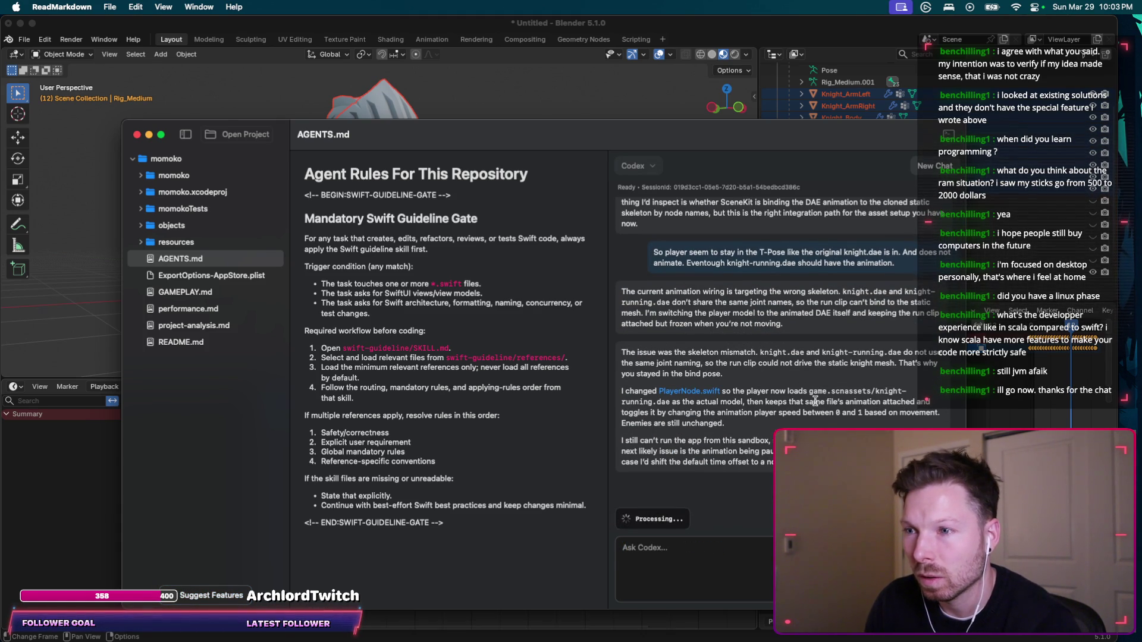
scroll(733, 390, "down", 1)
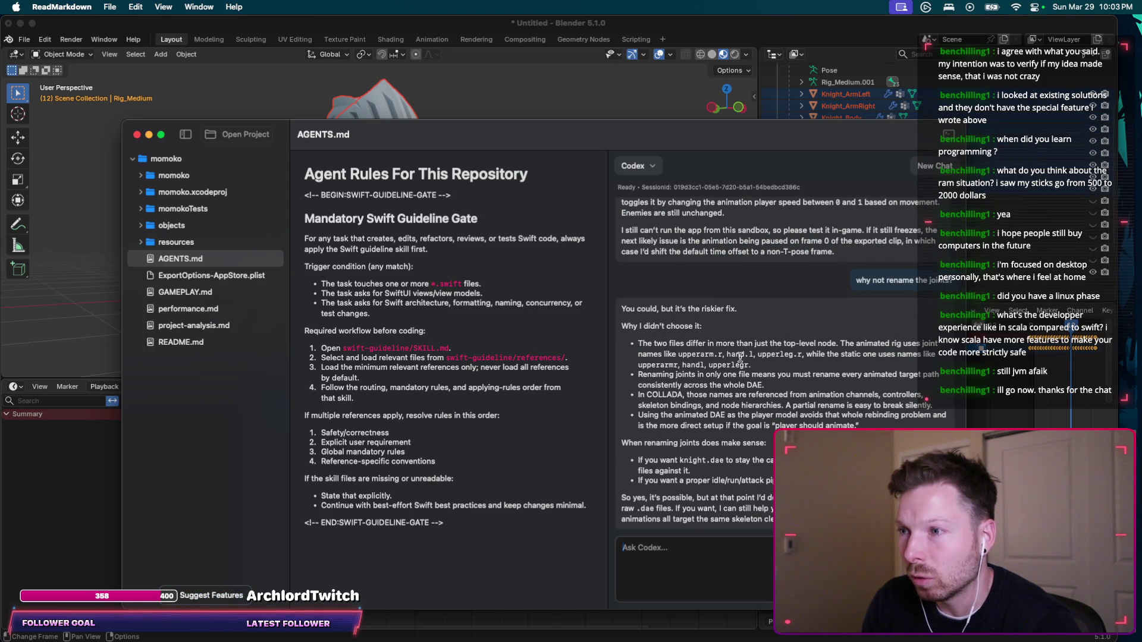
scroll(740, 355, "down", 1)
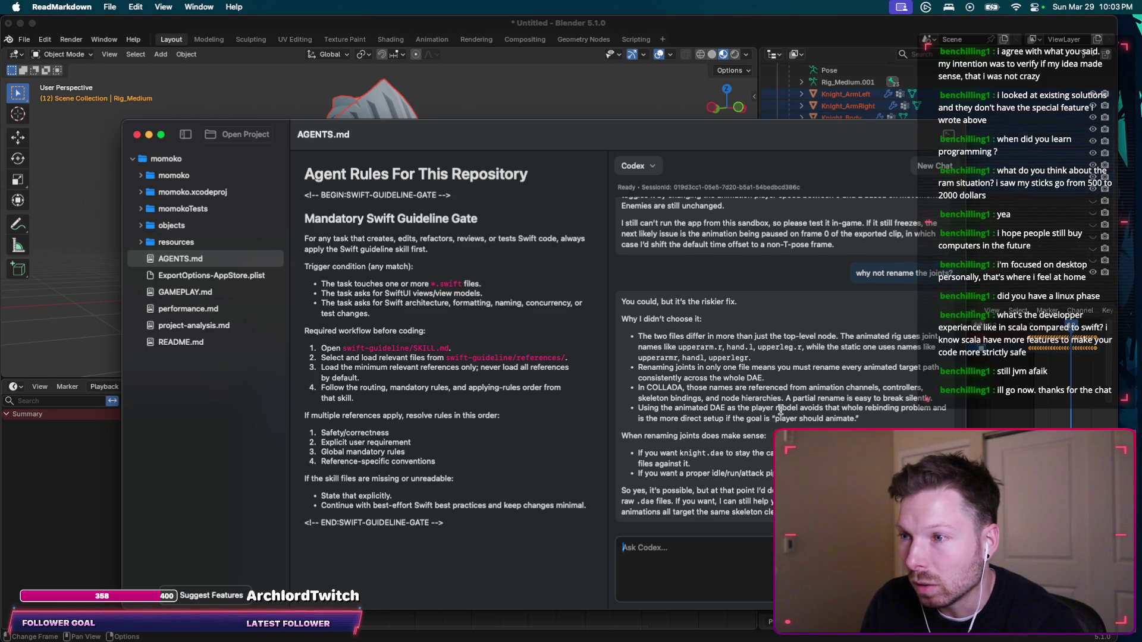
left_click(759, 550)
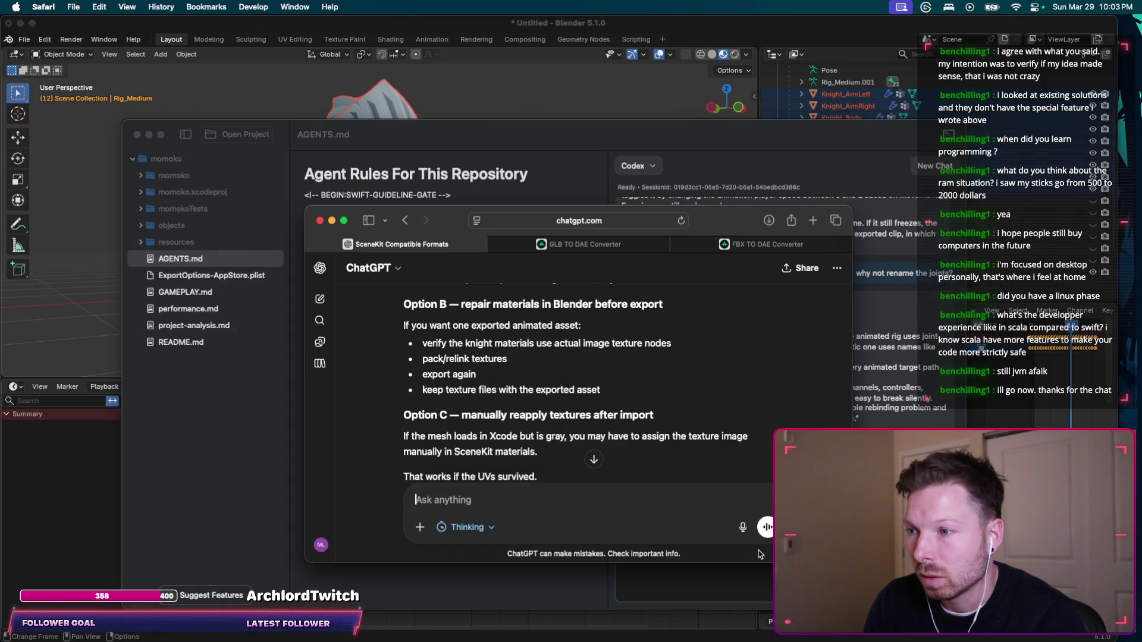
Stop the game, rebuild, and jump to PlayerNode's CAAnimation-to-SCNAnimation conversion error.
key("super+Tab")
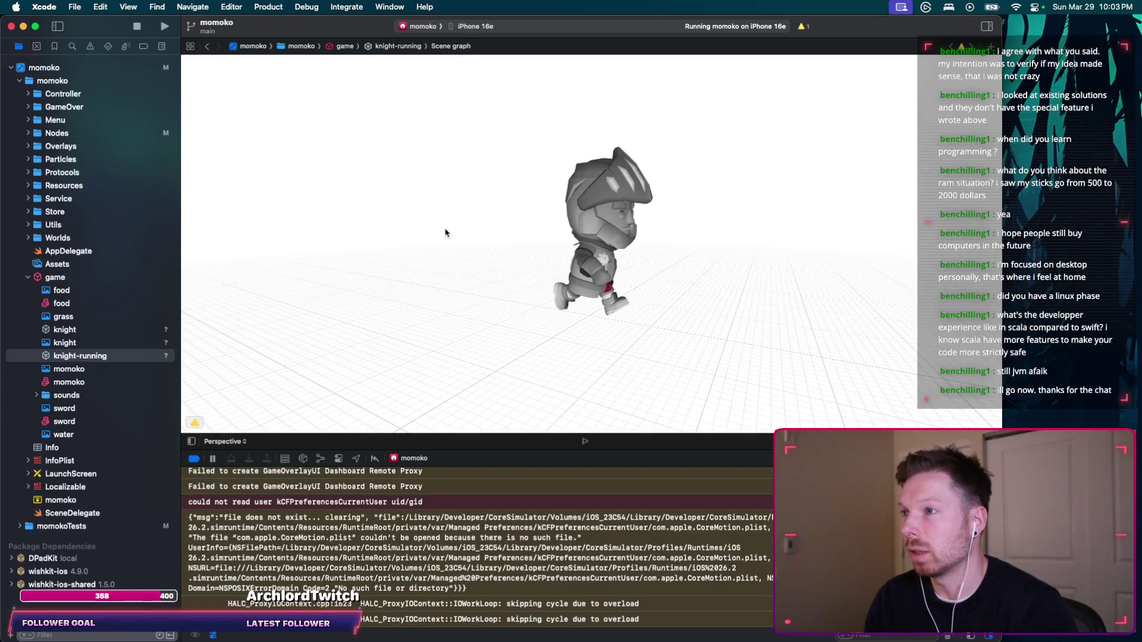
key("super+period")
key("super+r")
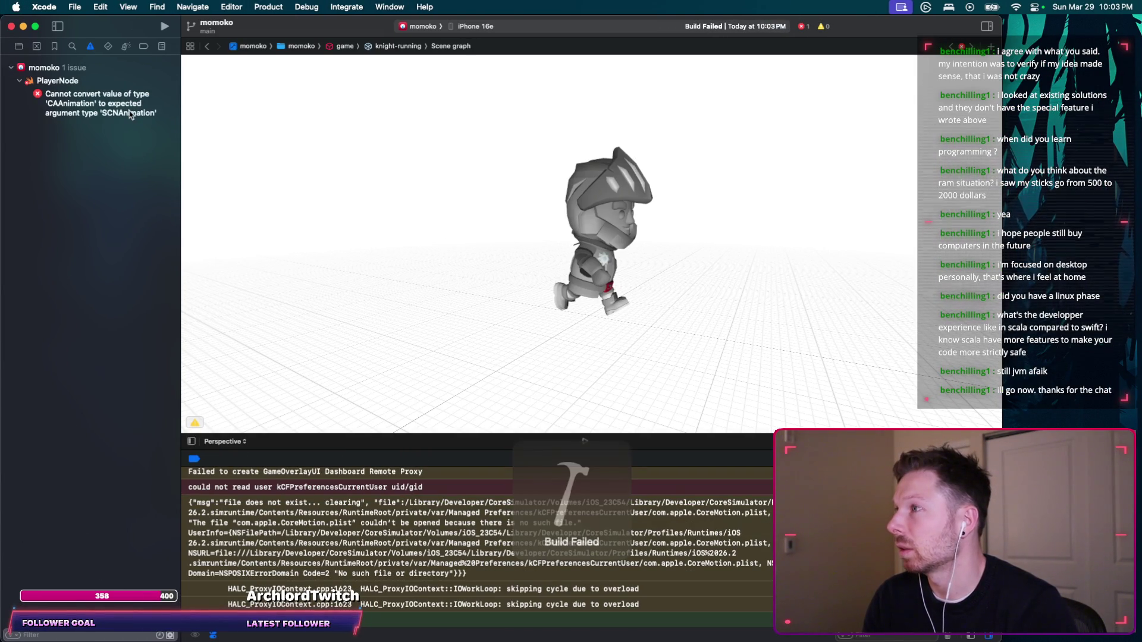
left_click(107, 116)
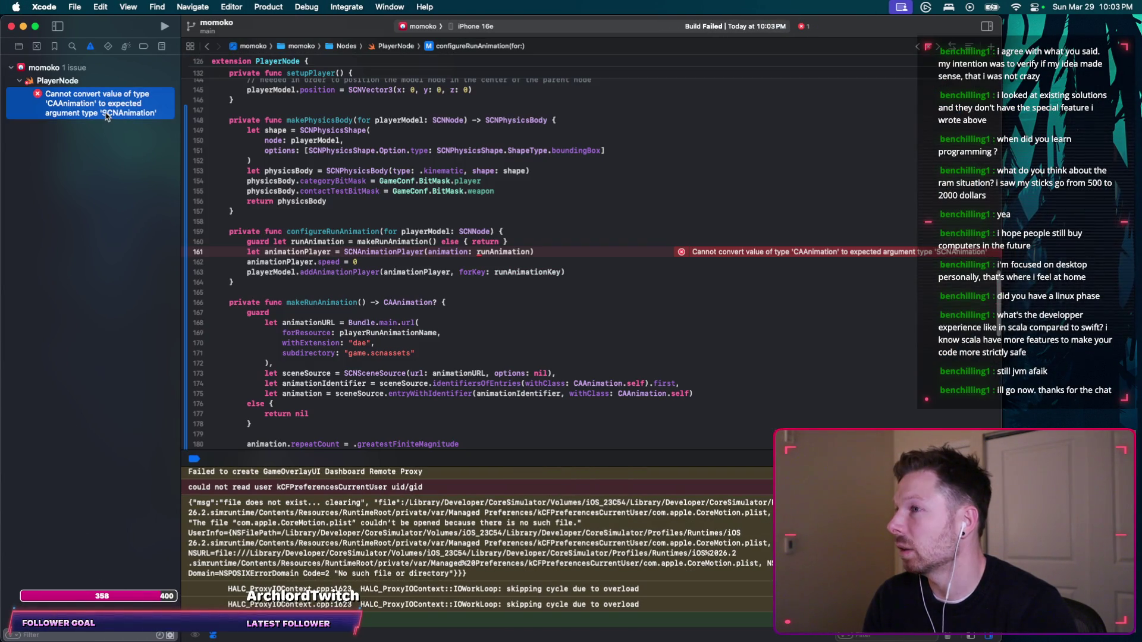
key("super+Tab")
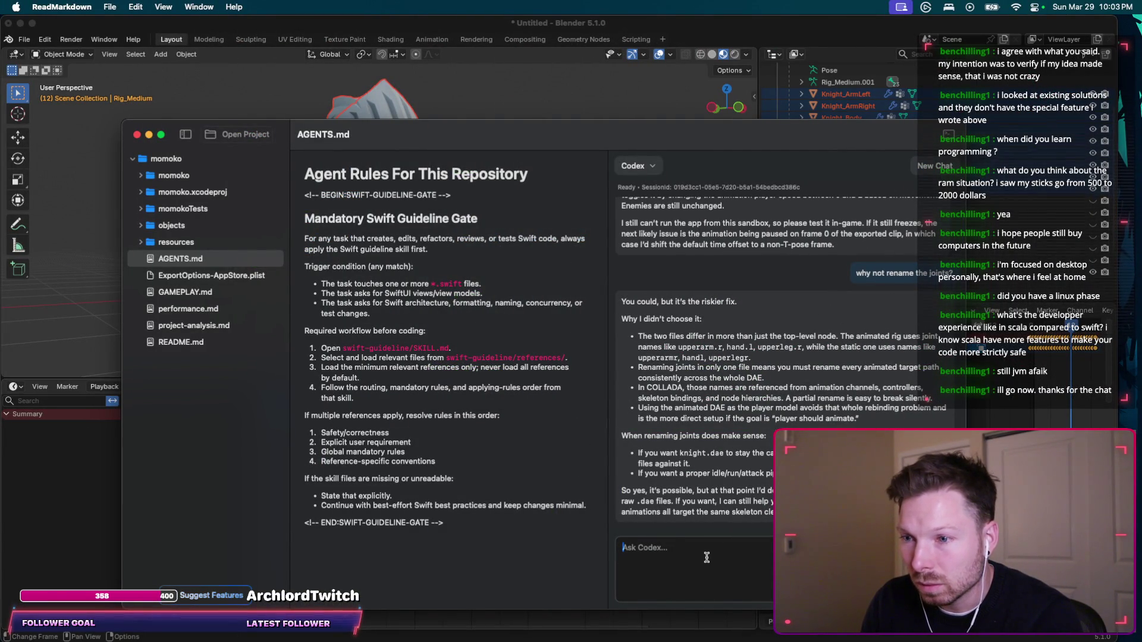
Tell Codex to rename the running animation's joints by hand onto the static knight rig.
type("let's do it by hand my")
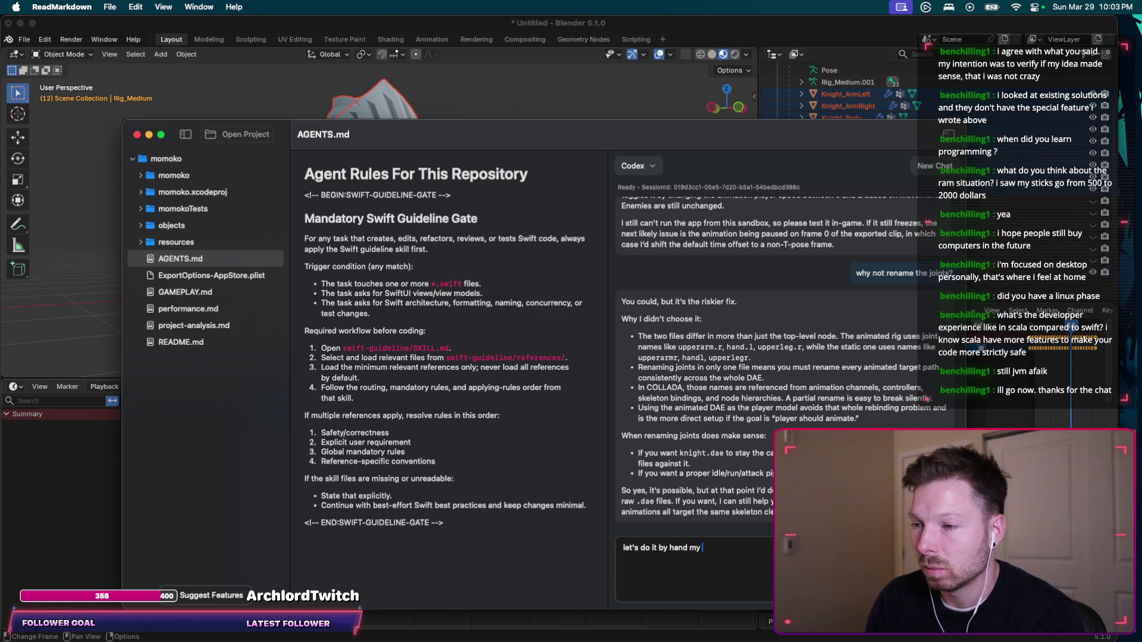
type("self")
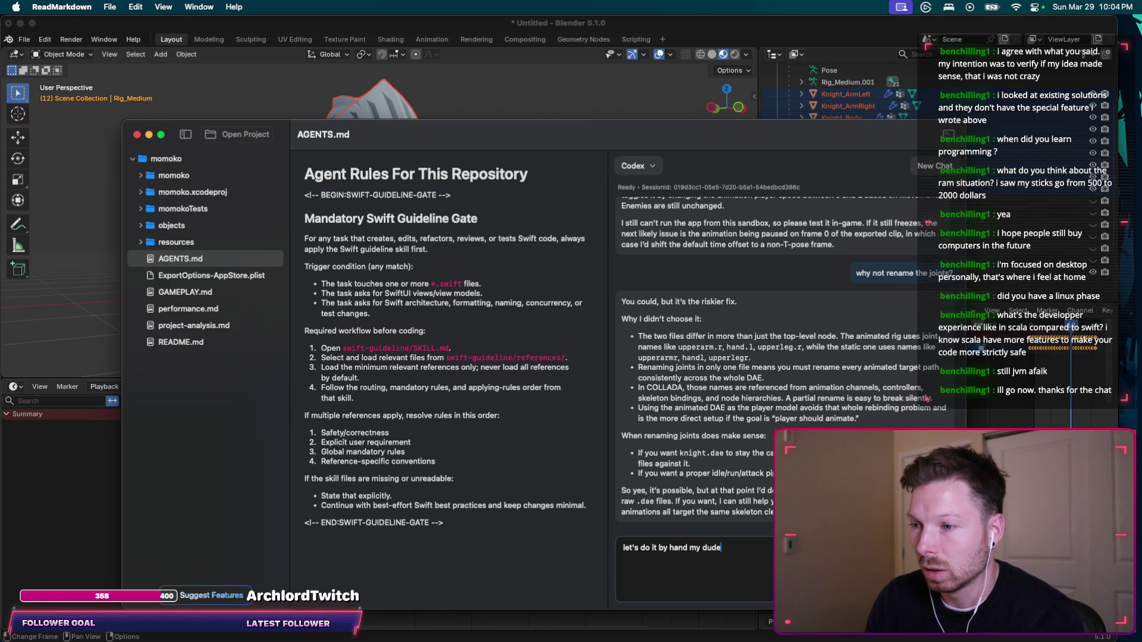
key("Return")
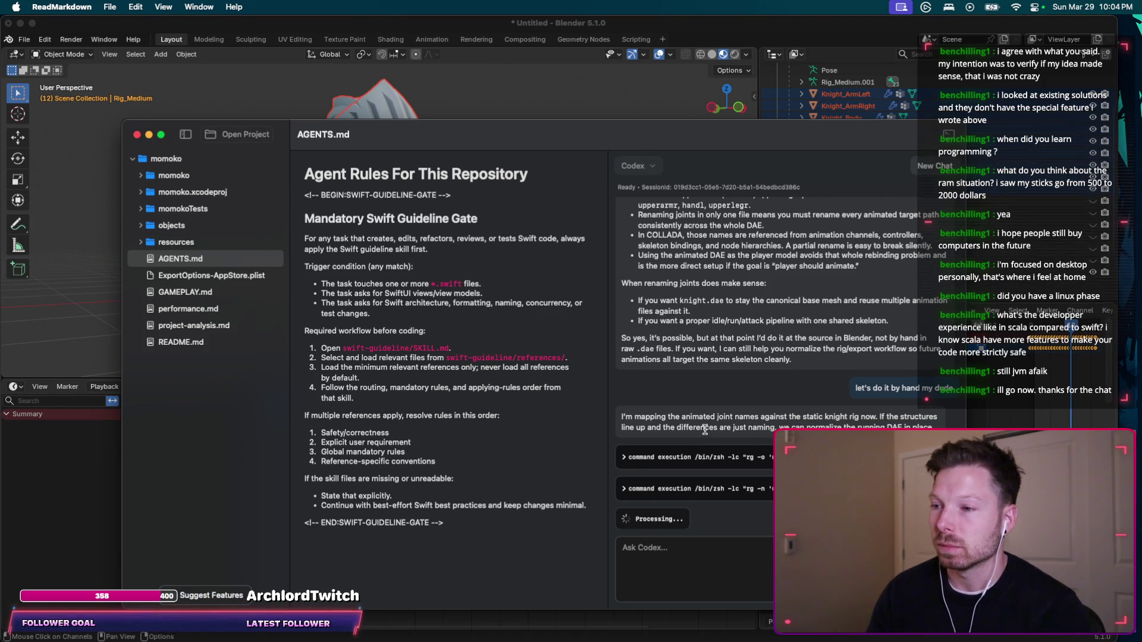
key("super+Tab")
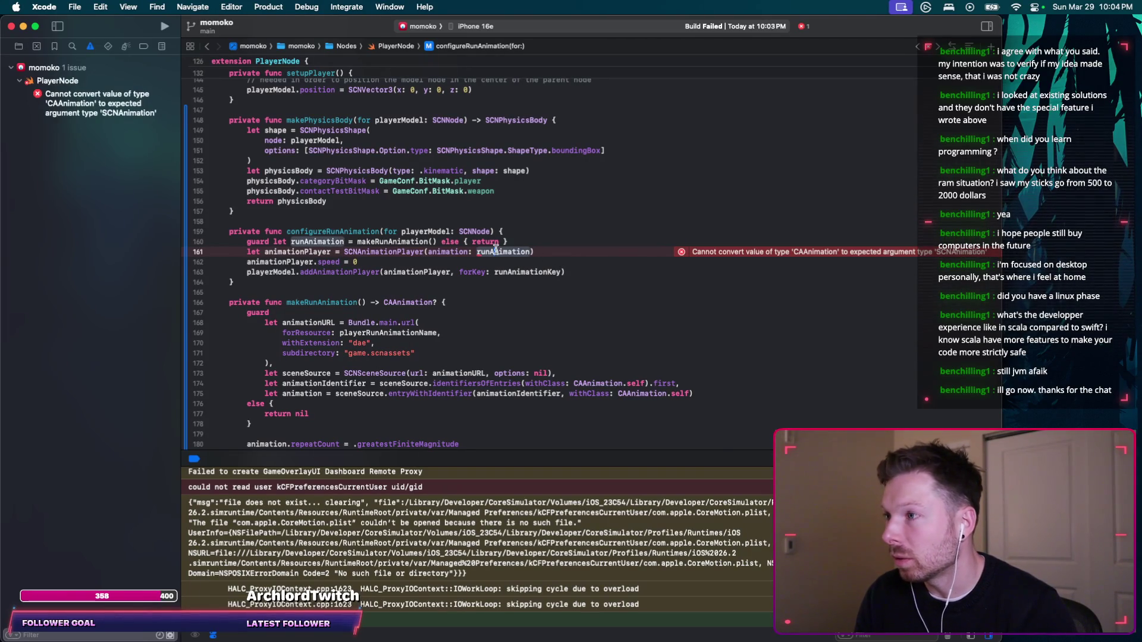
left_click(377, 242)
left_click(493, 251)
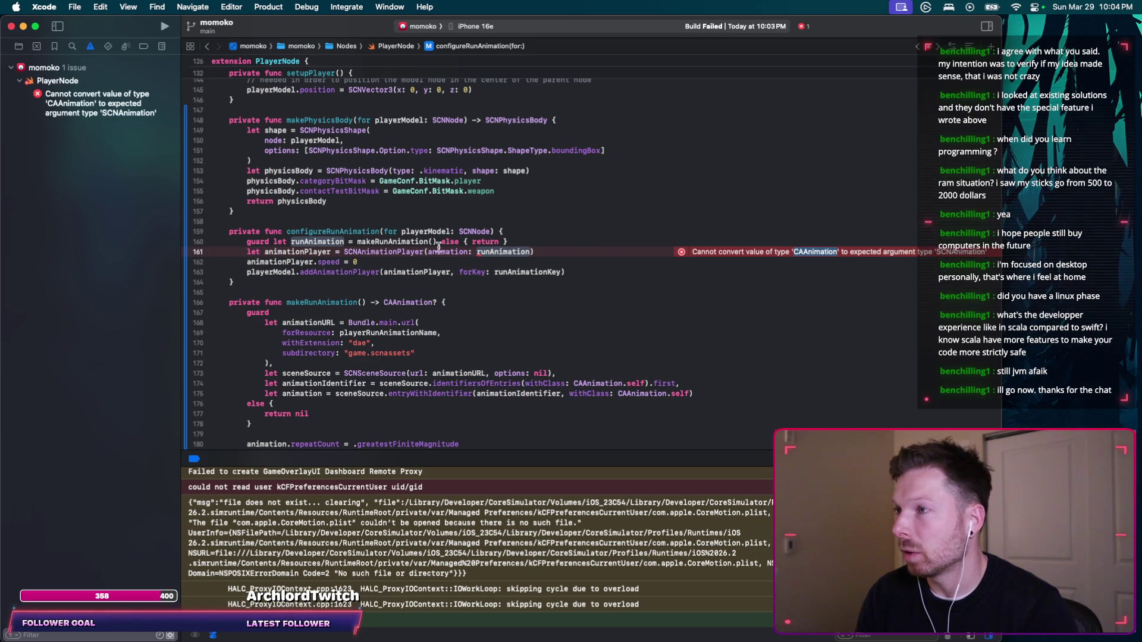
left_click(376, 240)
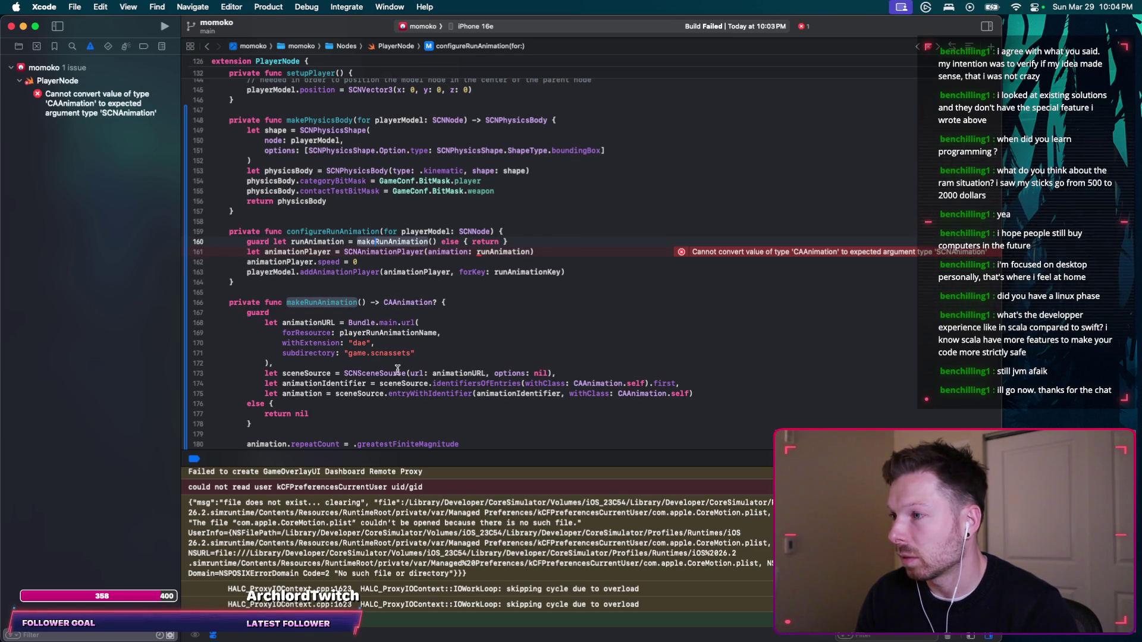
double_click(390, 334)
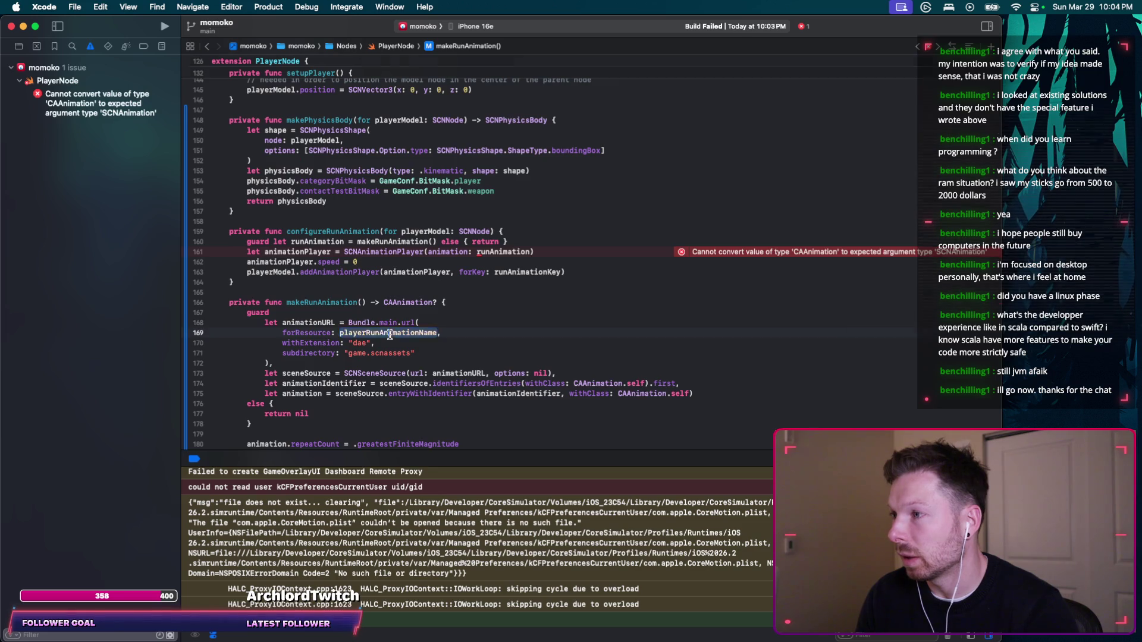
left_click(390, 335, "super")
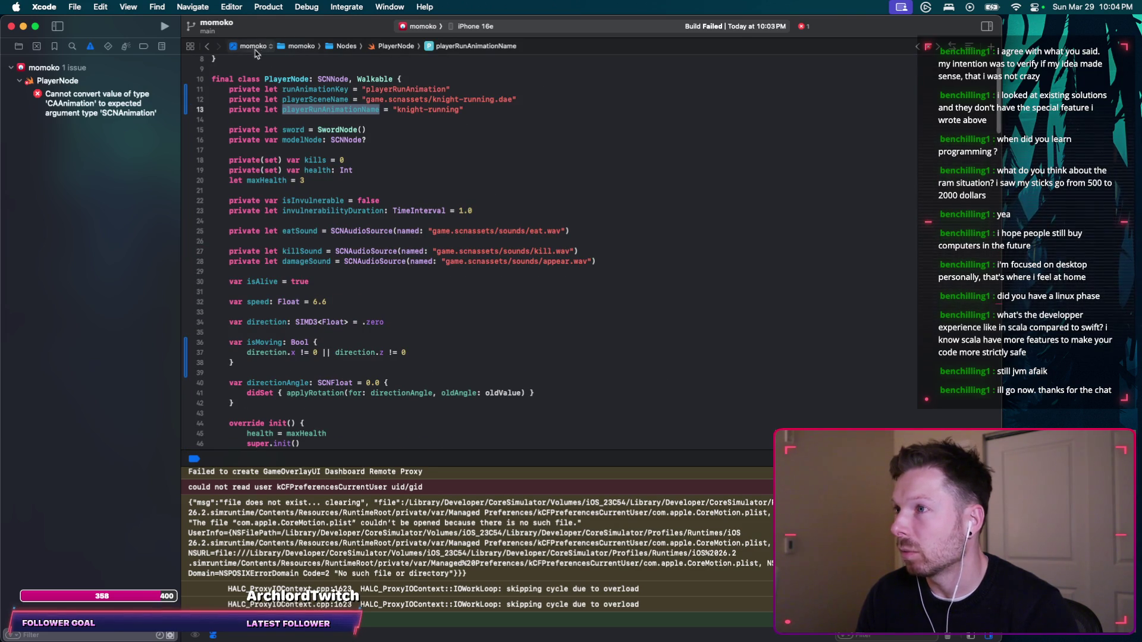
left_click(207, 47)
key("super+Tab")
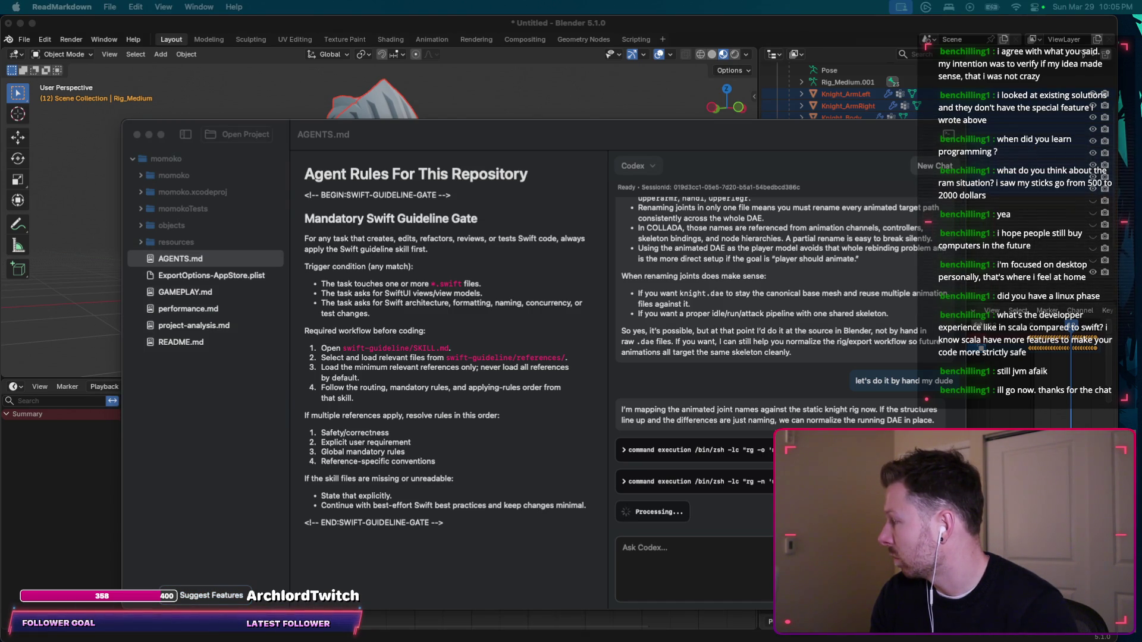
Leave Codex working on the joint mapping and bring Blender's knight rig scene forward.
left_click(671, 571)
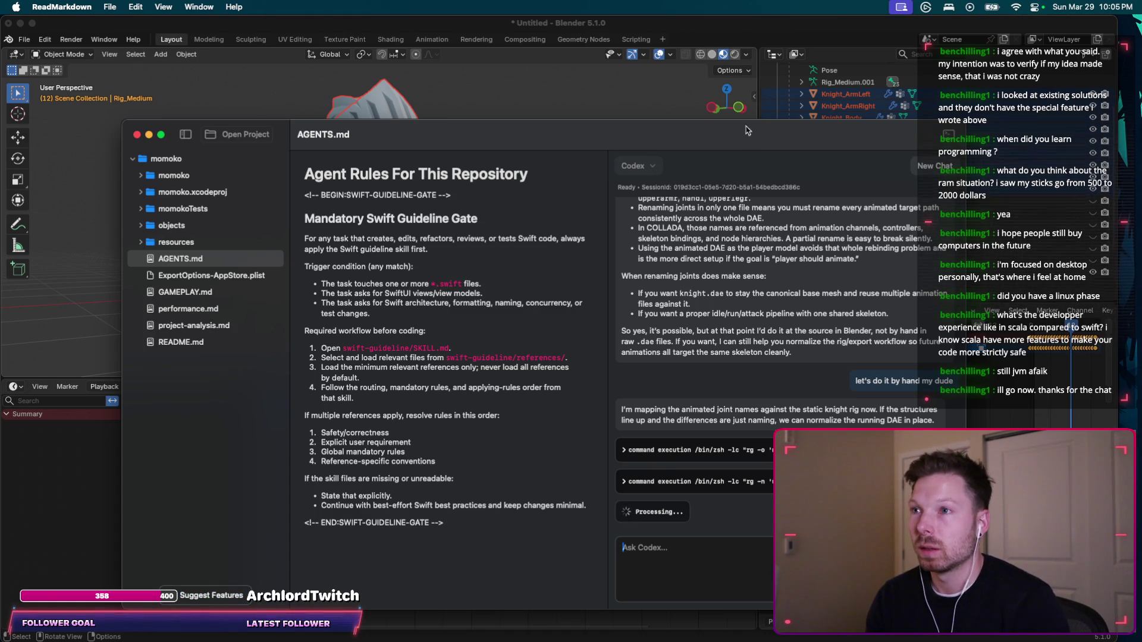
key("super+Tab")
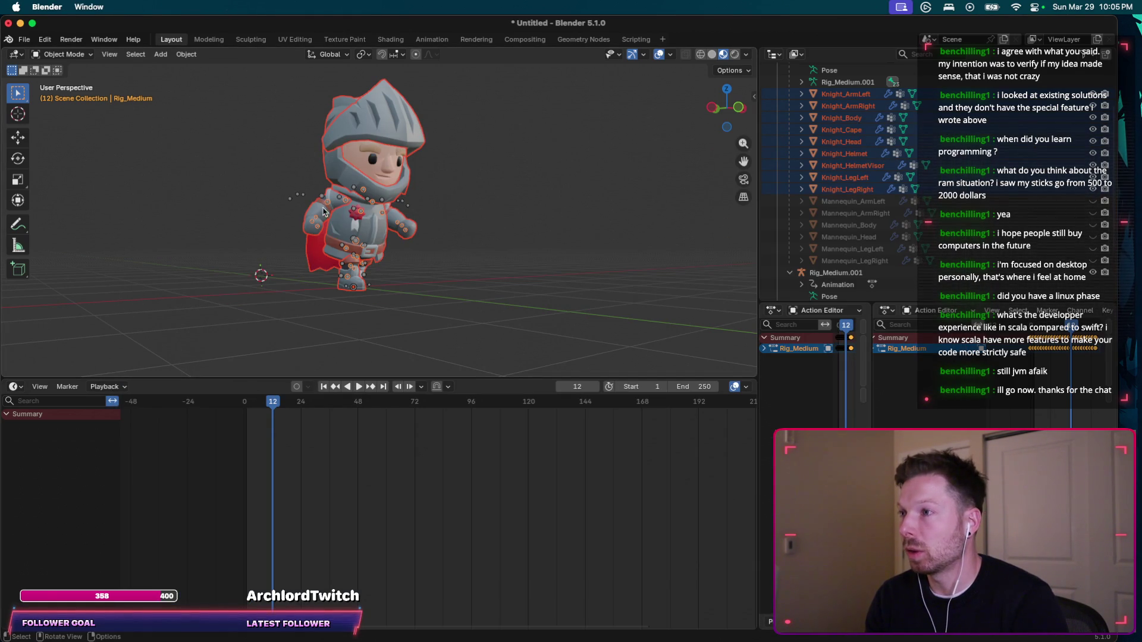
Go from the Blender knight rig back to the Codex chat in ReadMarkdown.
key("super+Tab")
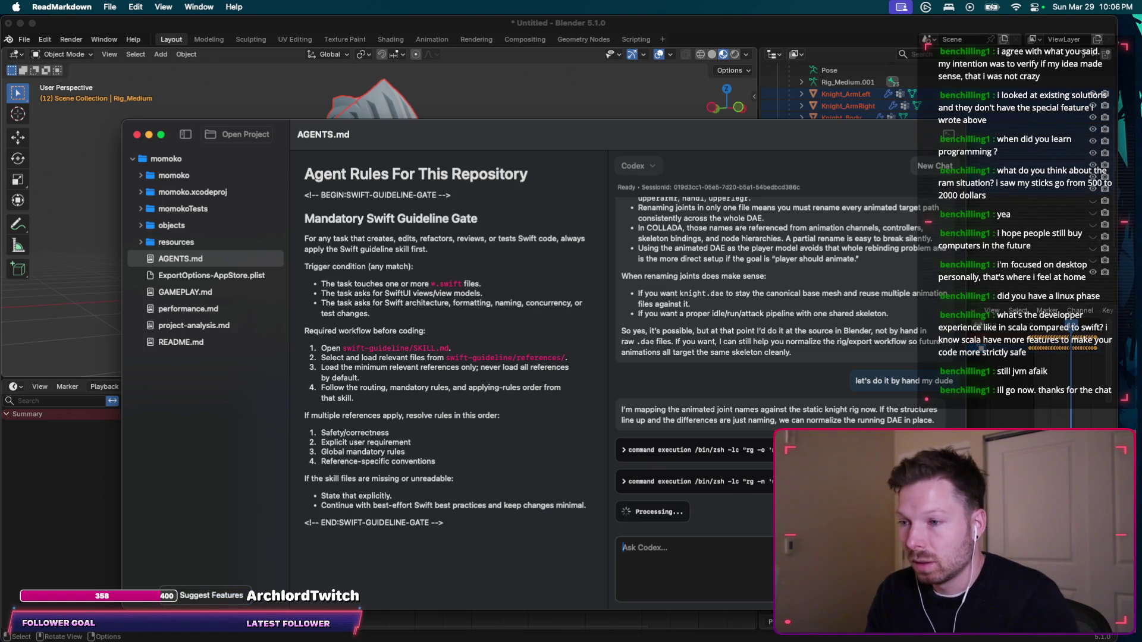
Copy the Codex session ID from the ReadMarkdown panel header.
key("super+Tab")
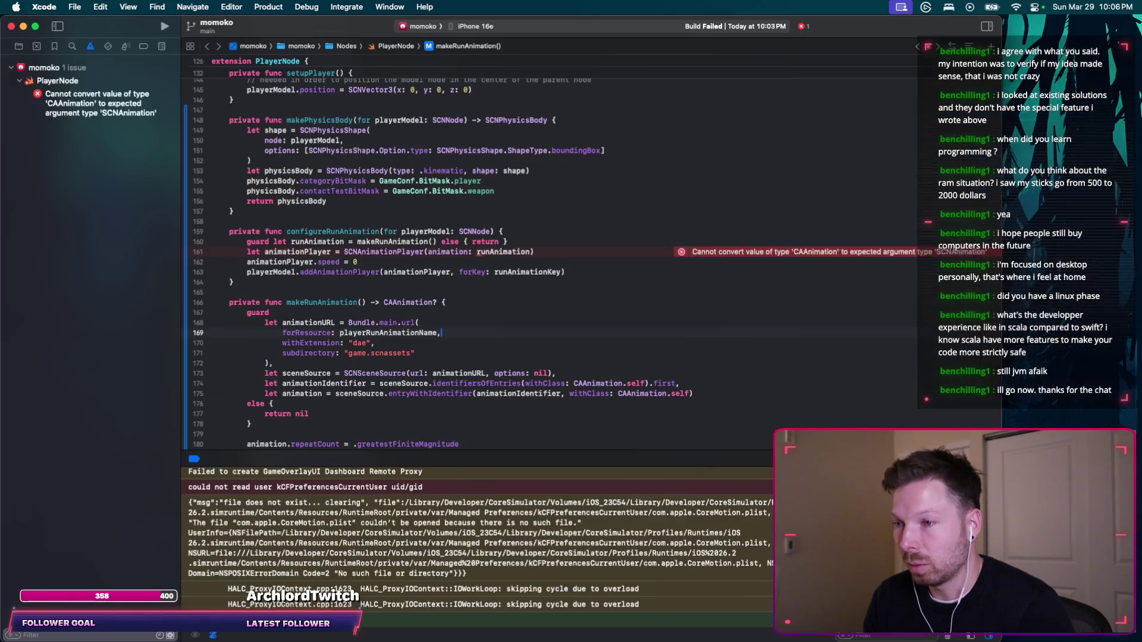
key("super+Tab")
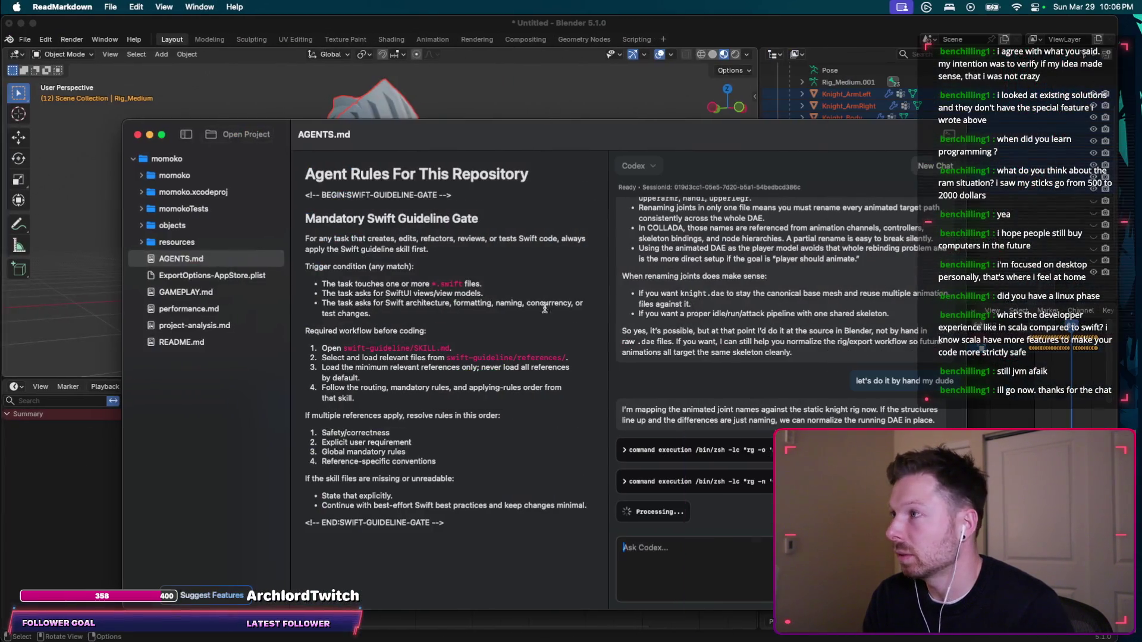
left_click(757, 194)
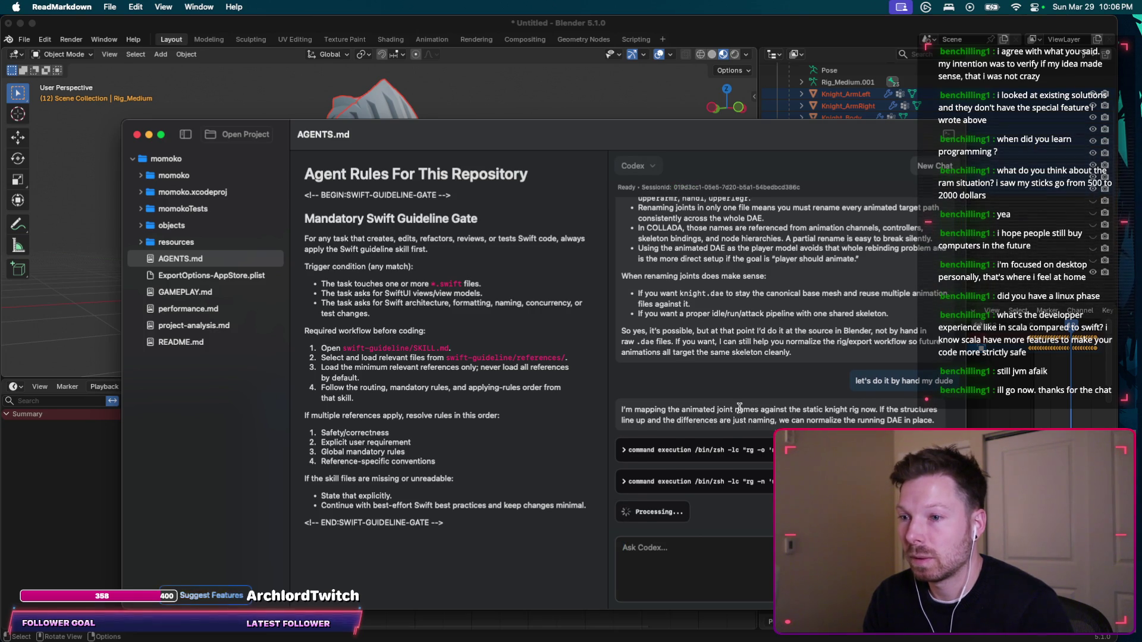
key("super+Tab")
key("super+Tab")
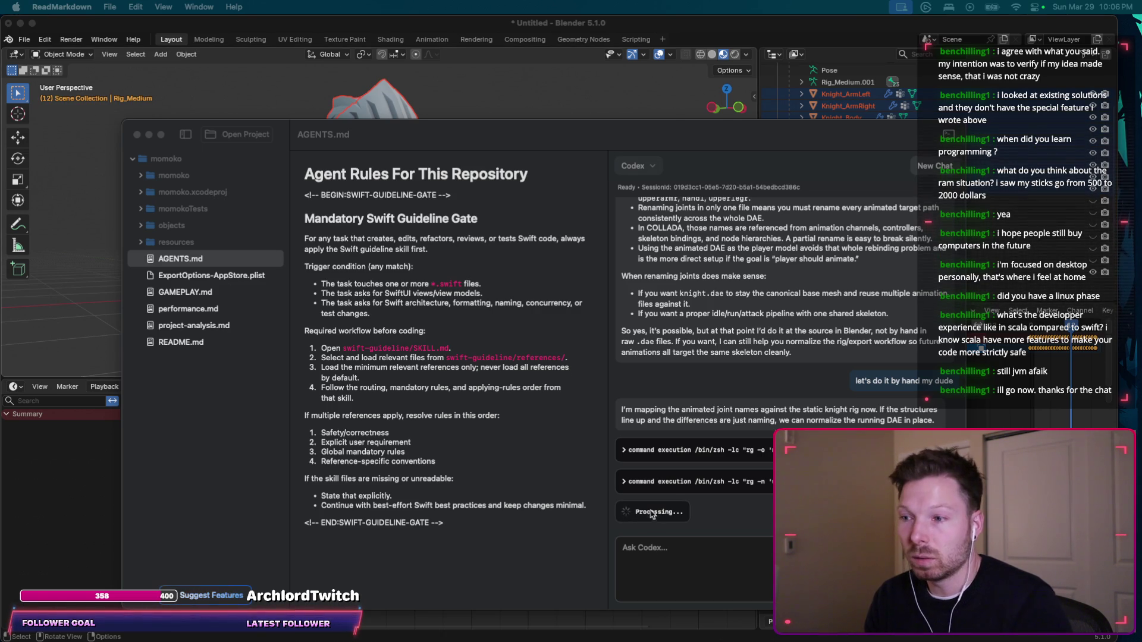
Check the PlayerNode code at line 164 in Xcode, then return to Codex.
left_click(651, 539)
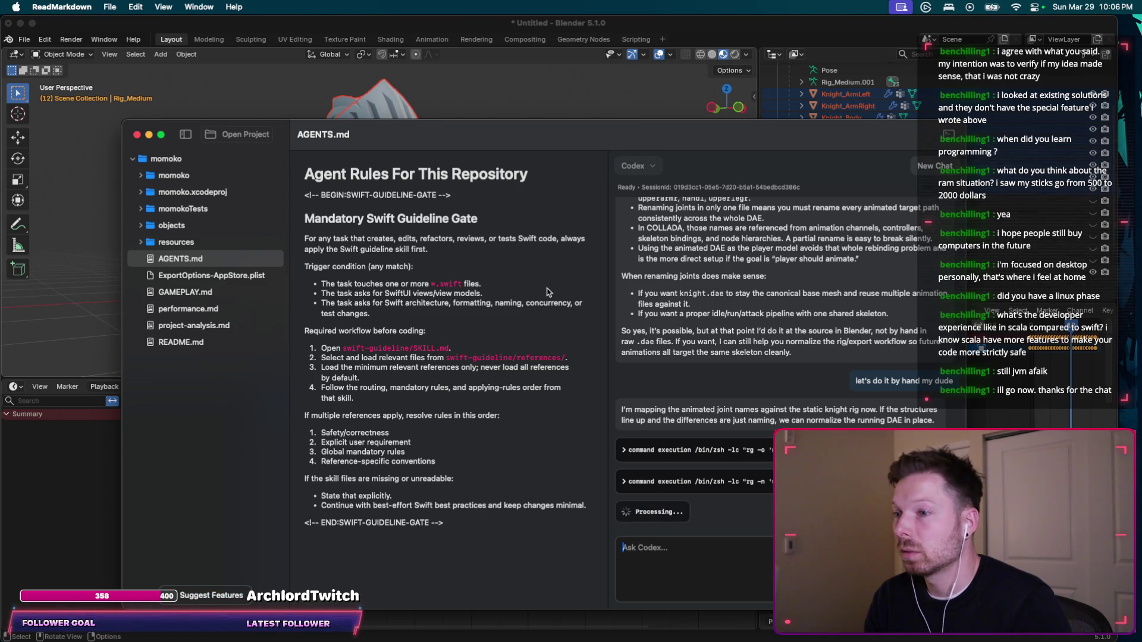
key("ctrl+Left")
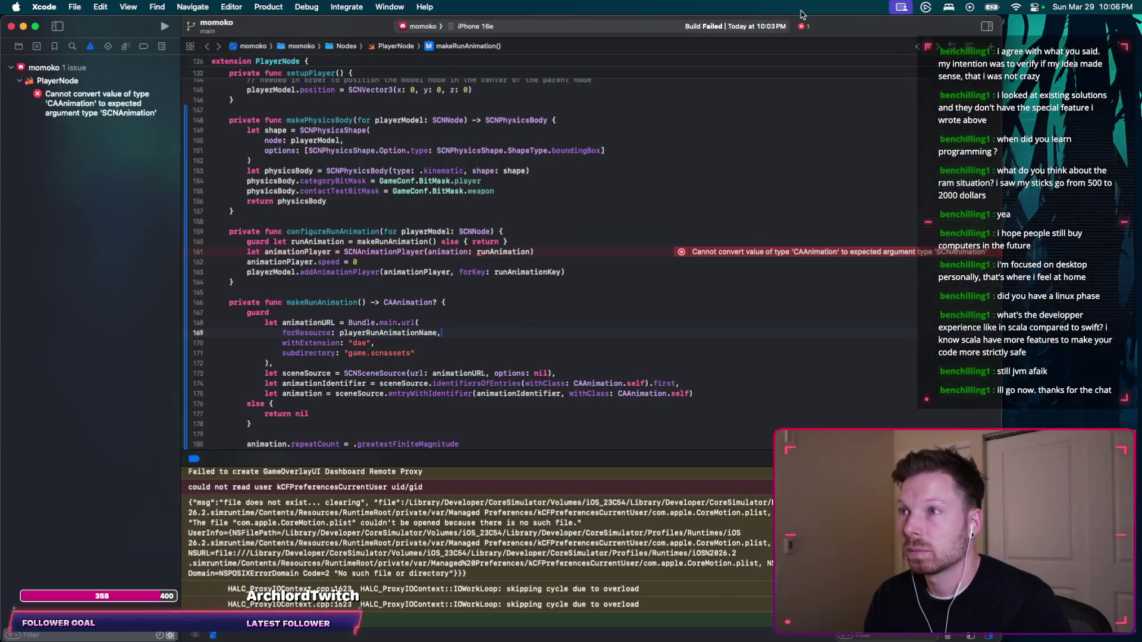
left_click(663, 281)
key("ctrl+Right")
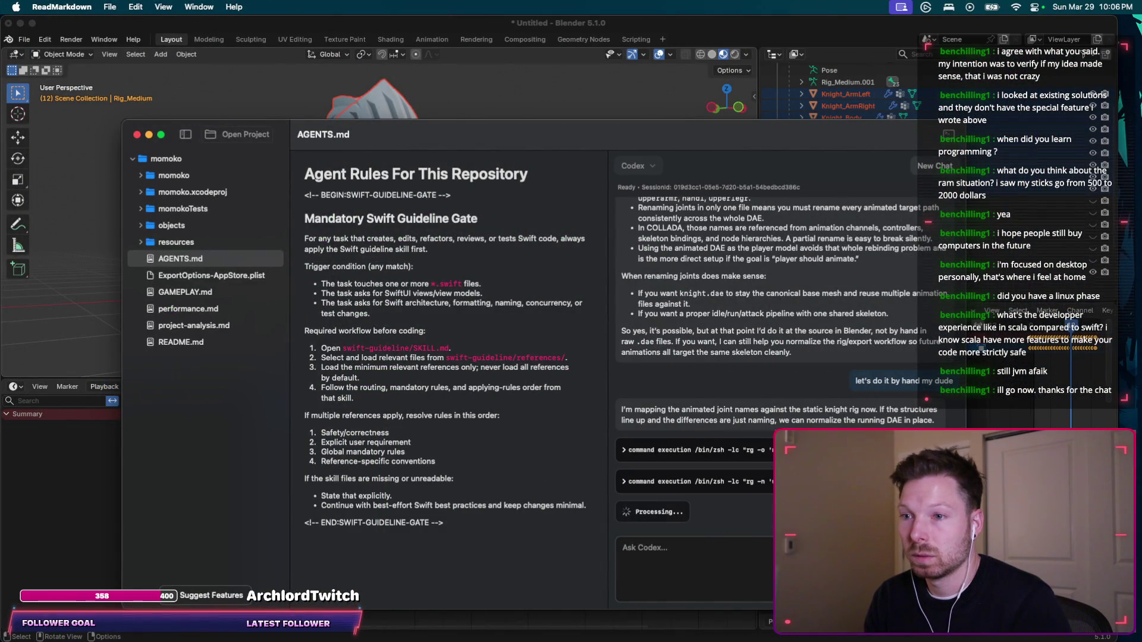
Check in with Codex, then ask it to rename the knight-running.dae joints to match knight.dae.
type("Everything ok")
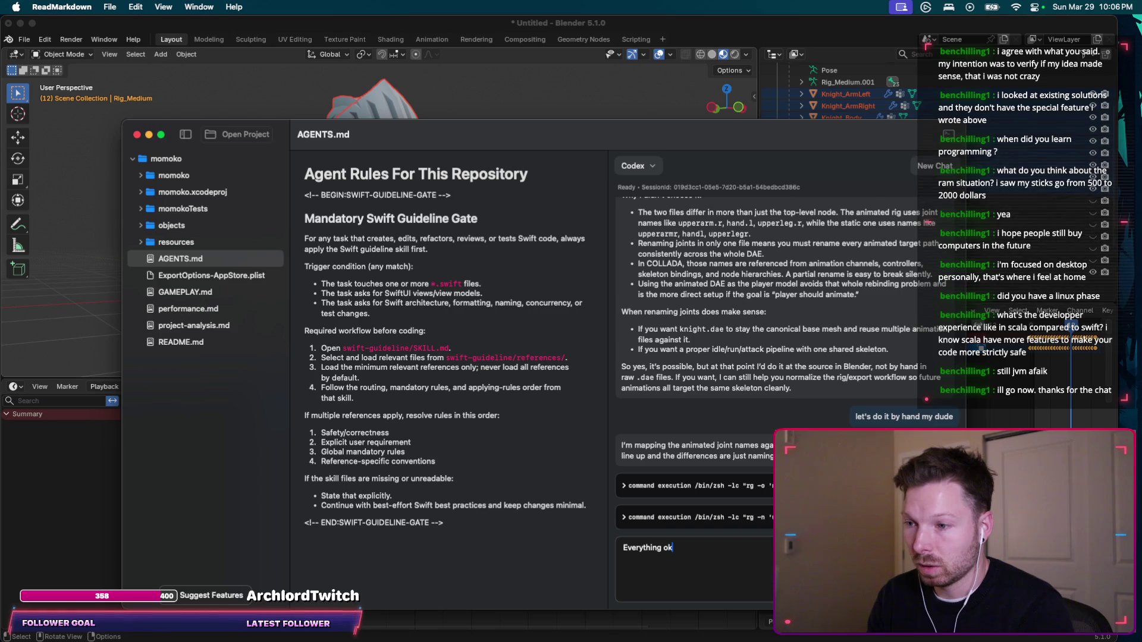
key("Return")
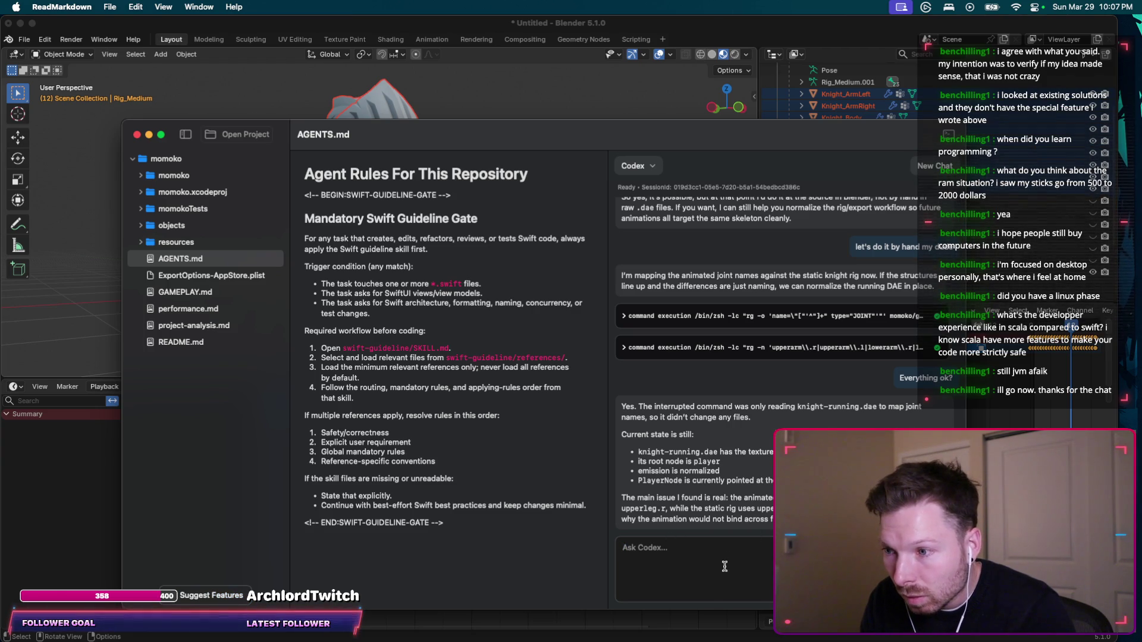
type("okay go rename them then t")
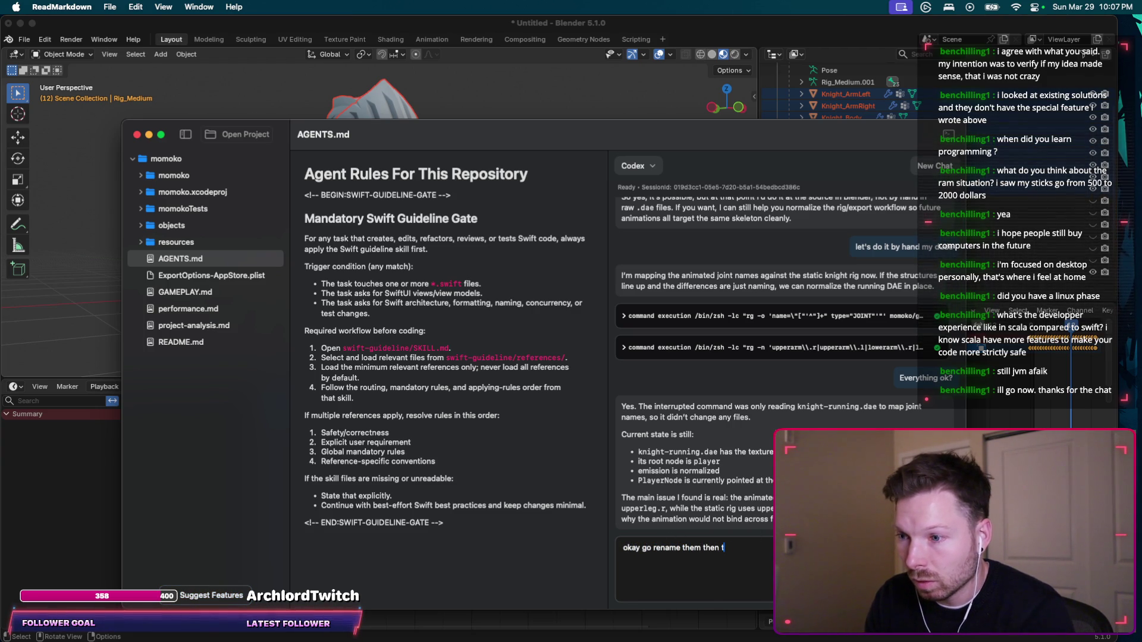
type("ch")
key("Return")
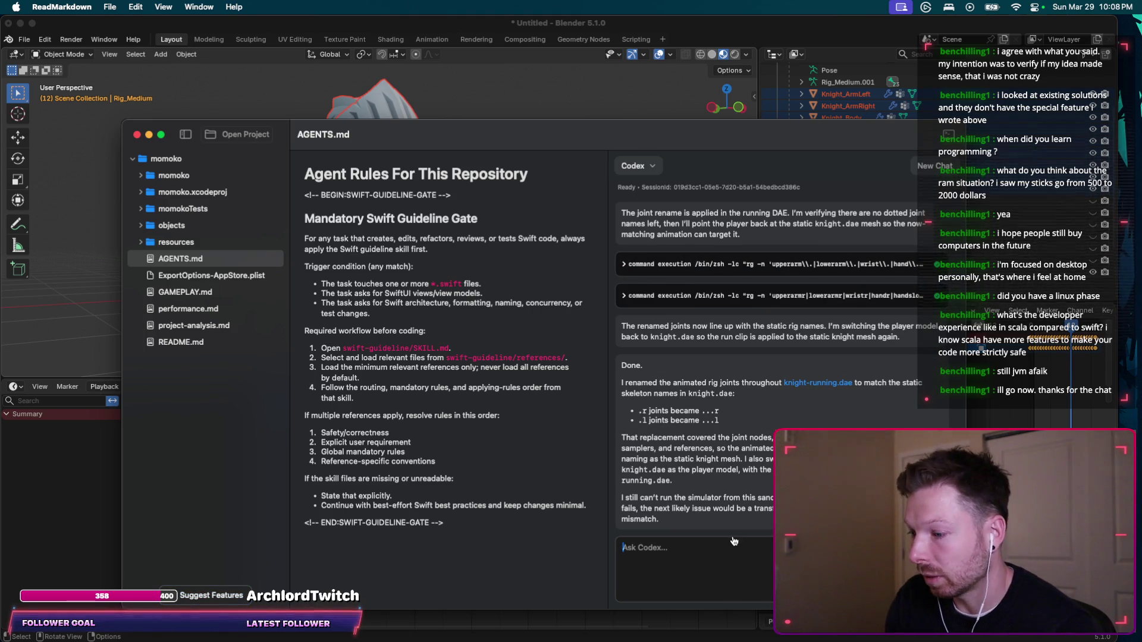
key("super+Tab")
Rebuild momoko to surface the CAAnimation-to-SCNAnimation error and start a 'getting:' message to Codex.
left_click(531, 311)
key("super+b")
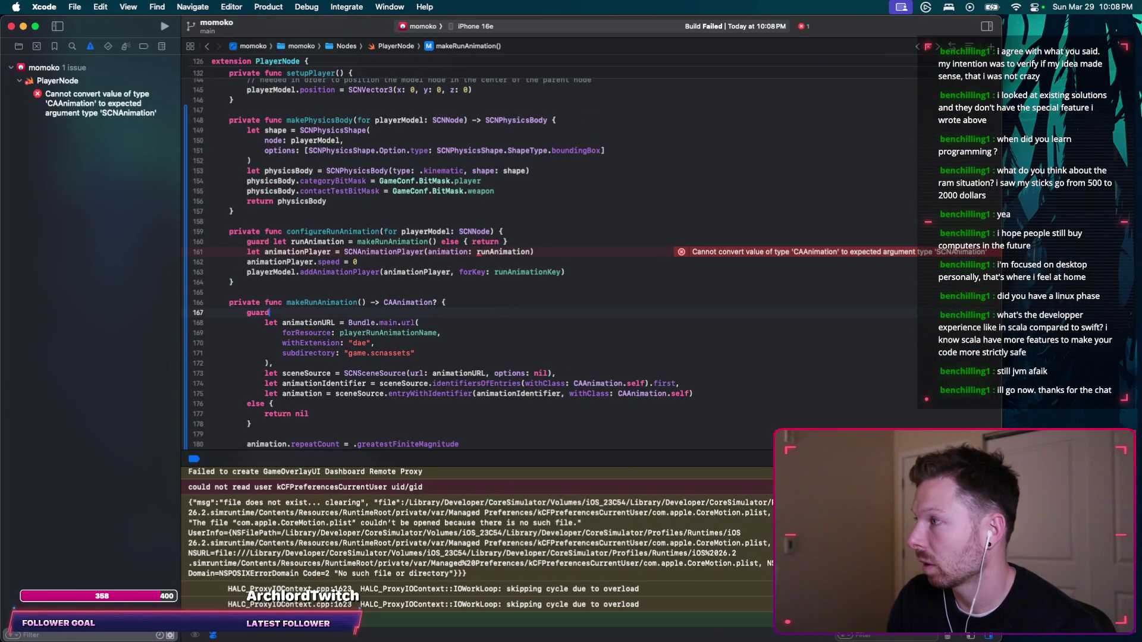
key("super+Tab")
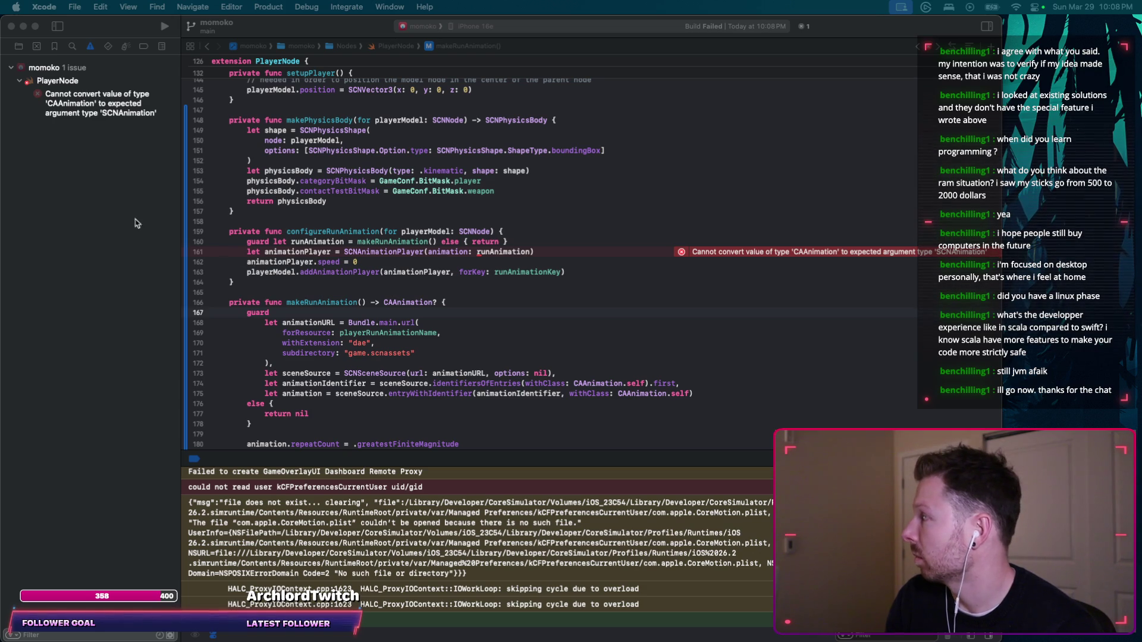
key("super+Tab")
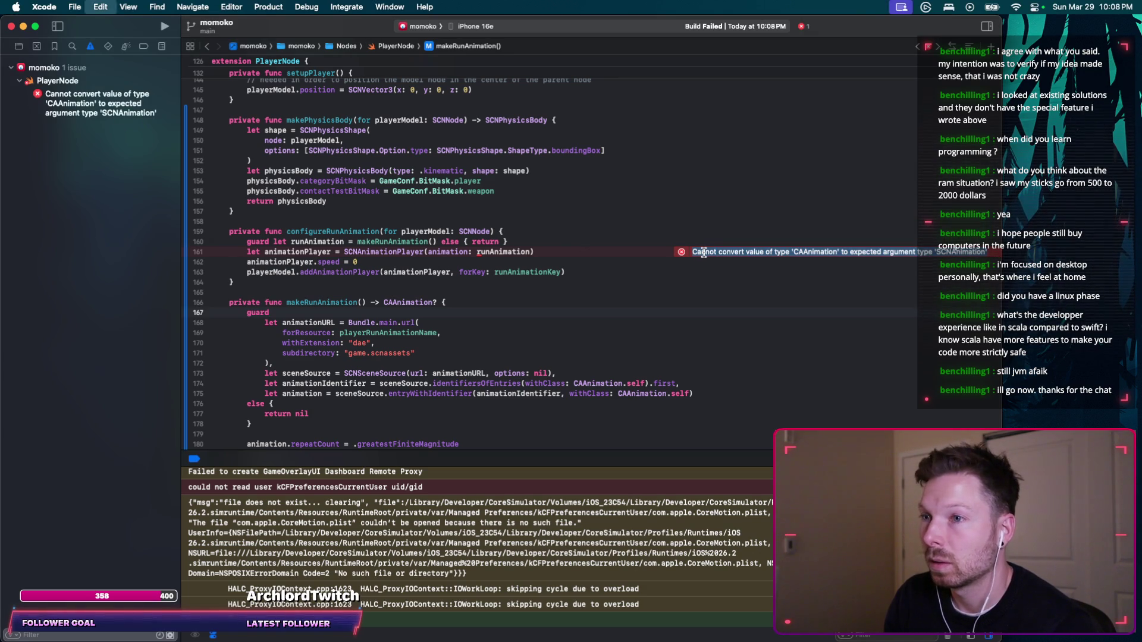
key("super+Tab")
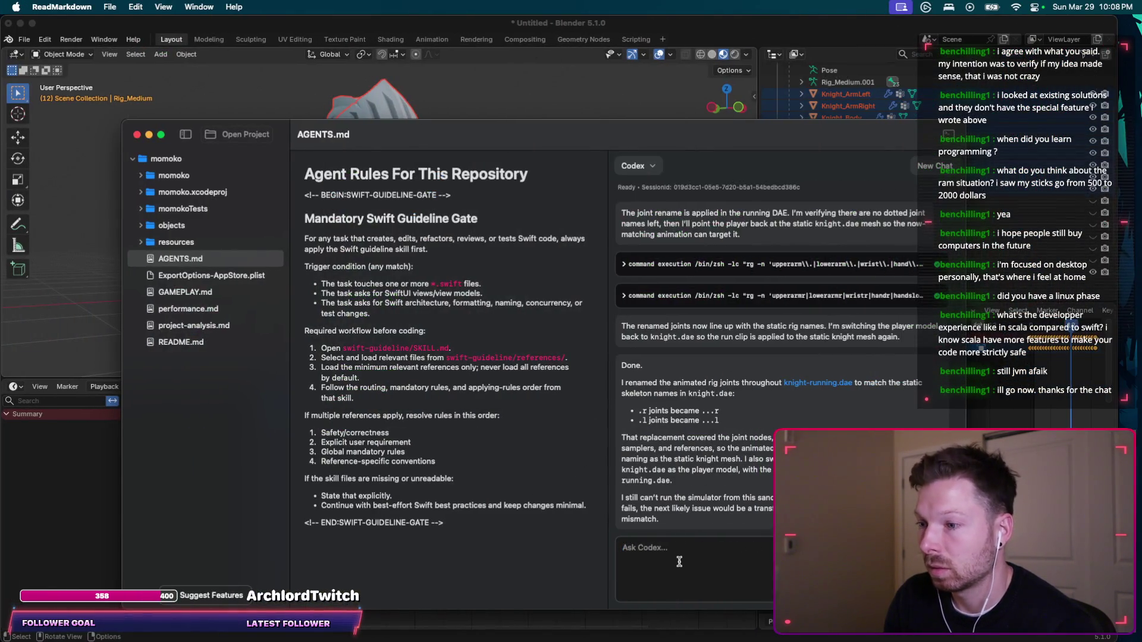
type("getting:")
key("shift+Return")
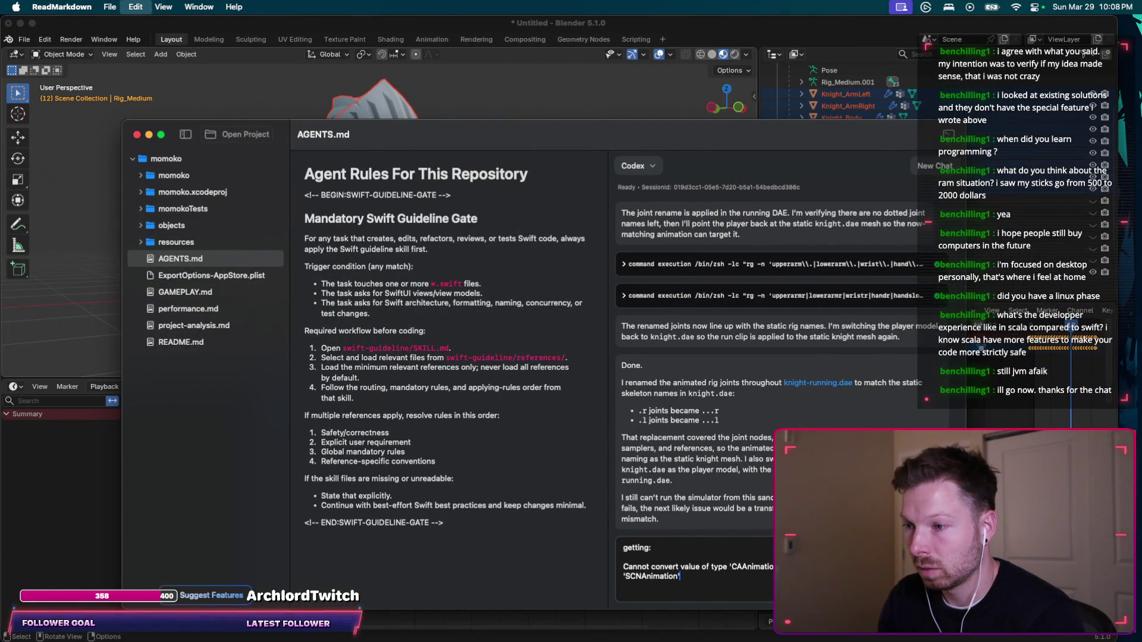
Copy the whole configureRunAnimation function from PlayerNode for Codex.
key("super+Tab")
key("super+Tab")
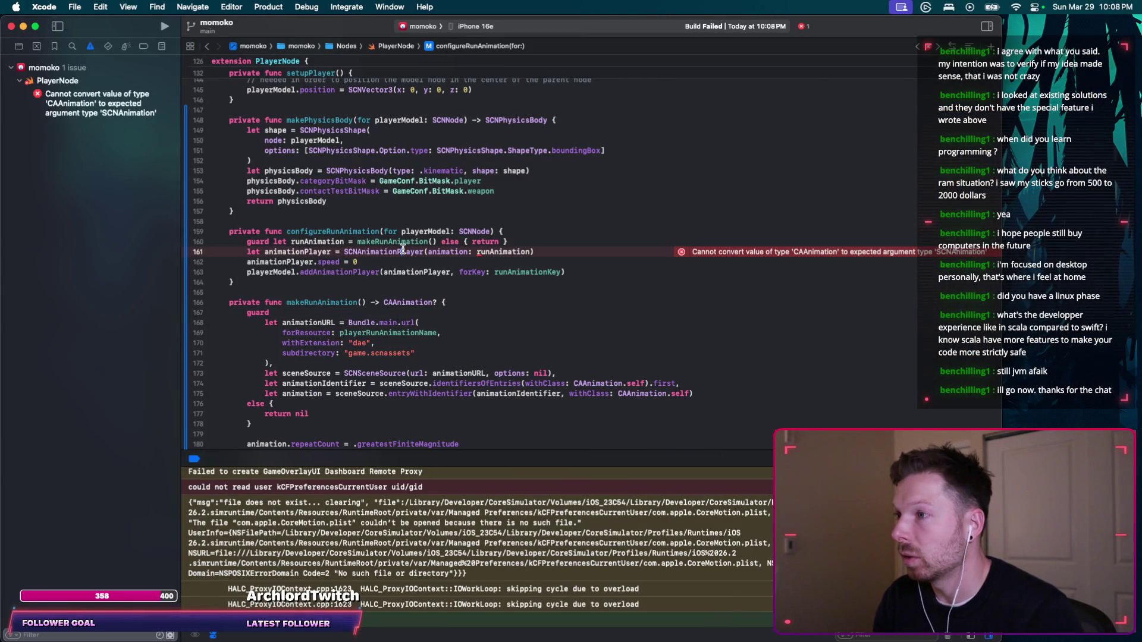
triple_click(403, 250)
left_click(246, 231)
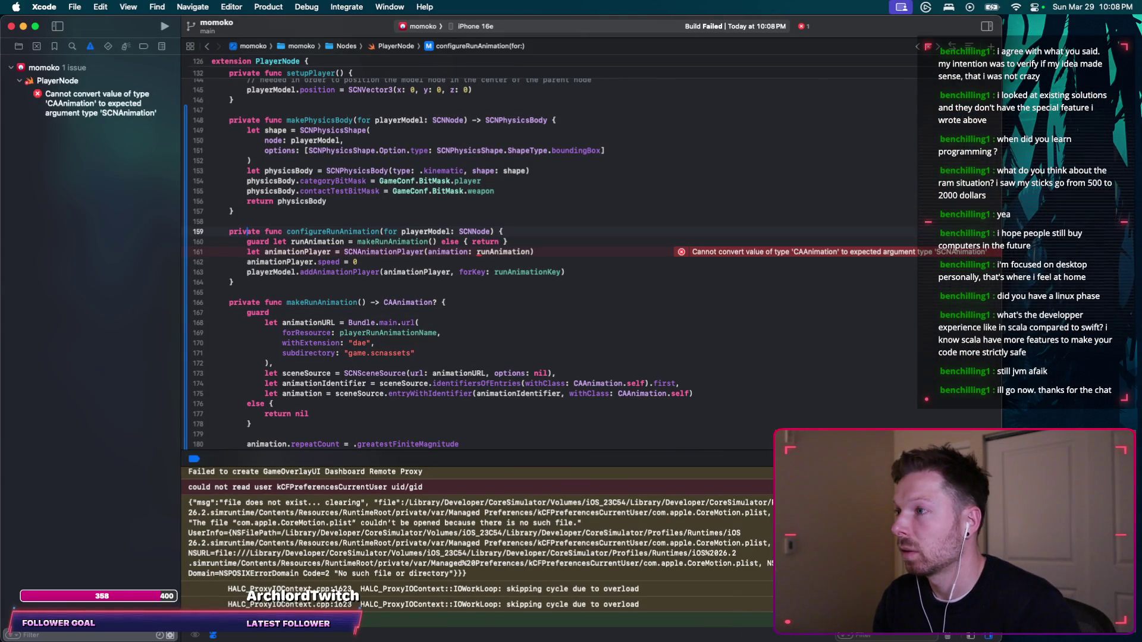
left_click_drag(229, 231, 297, 279)
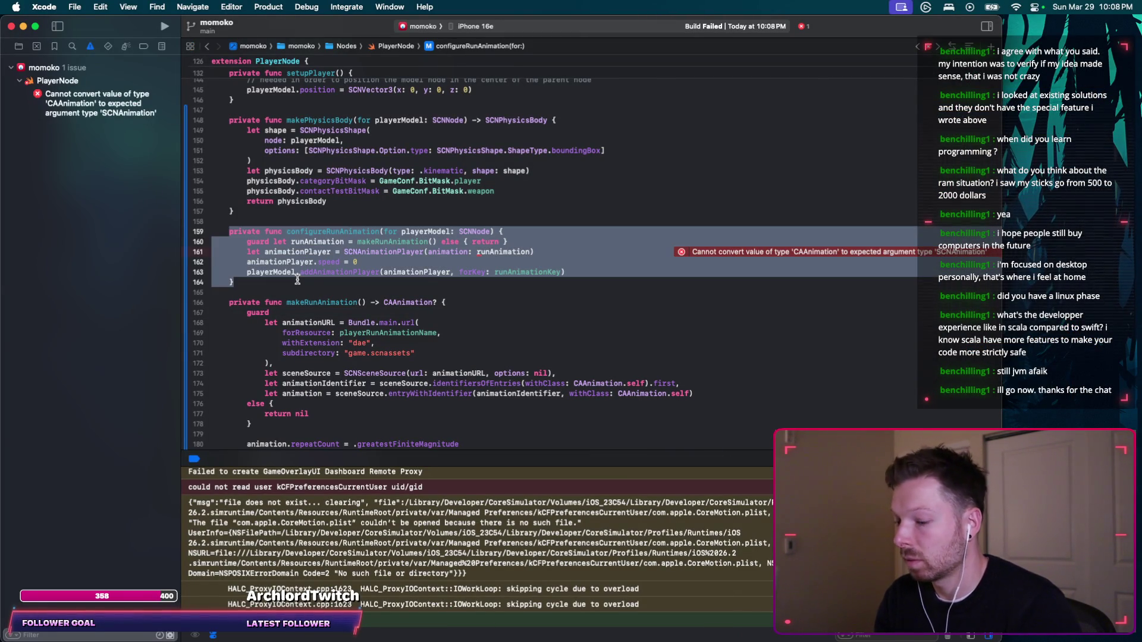
key("super+c")
key("super+Tab")
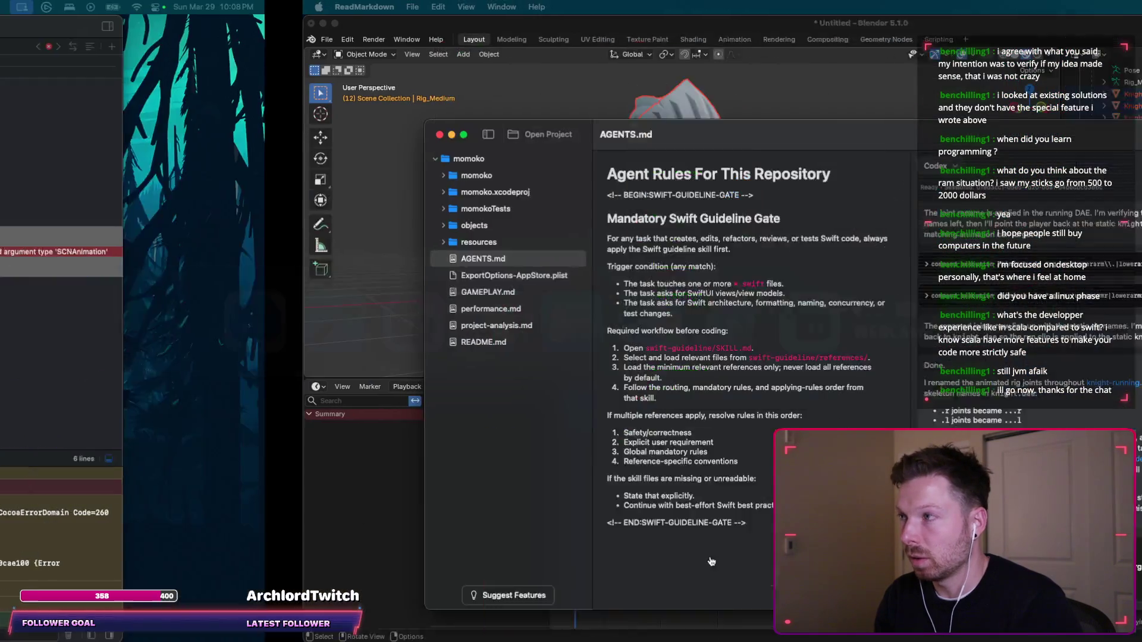
Send Codex the conversion error with the pasted configureRunAnimation code under 'here'.
key("shift+Return")
key("super+v")
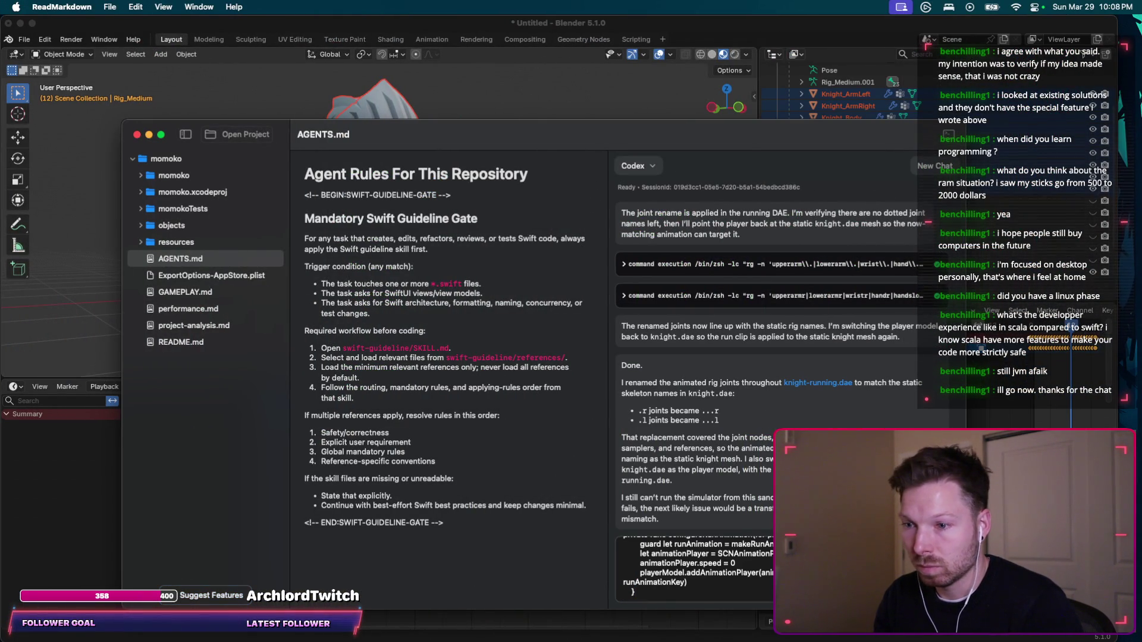
key("shift+Return")
type("here")
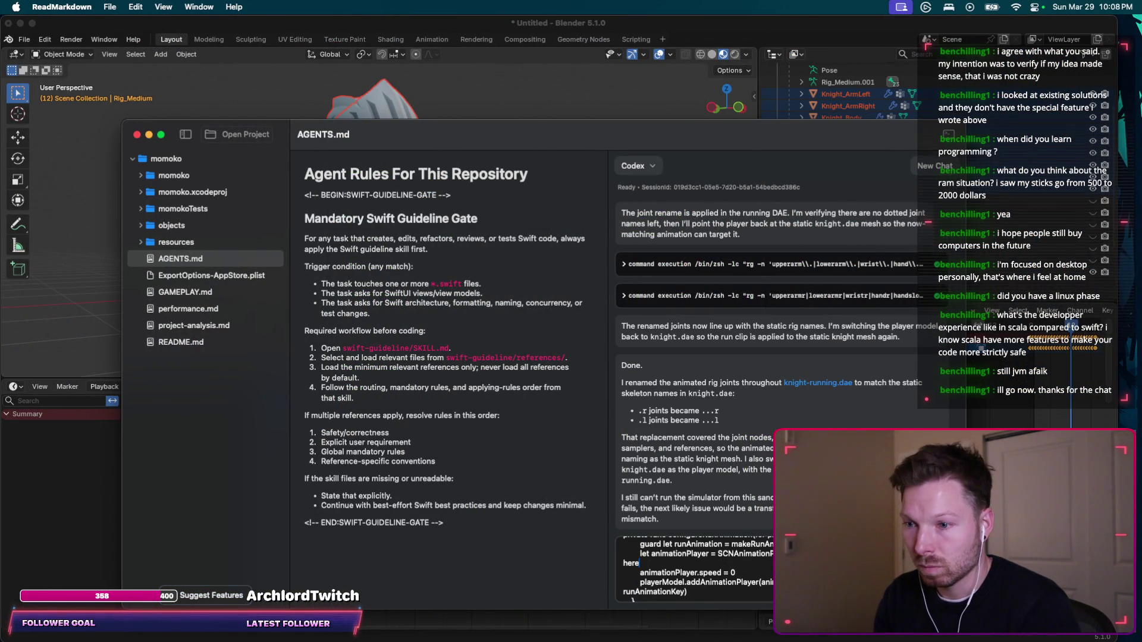
key("Return")
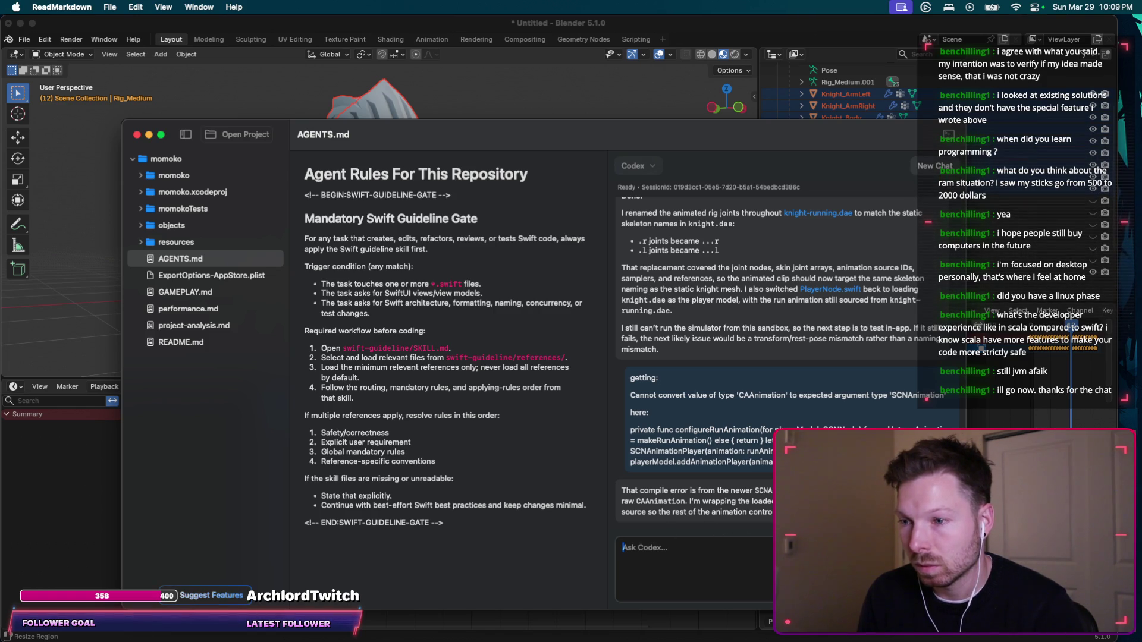
key("super+Tab")
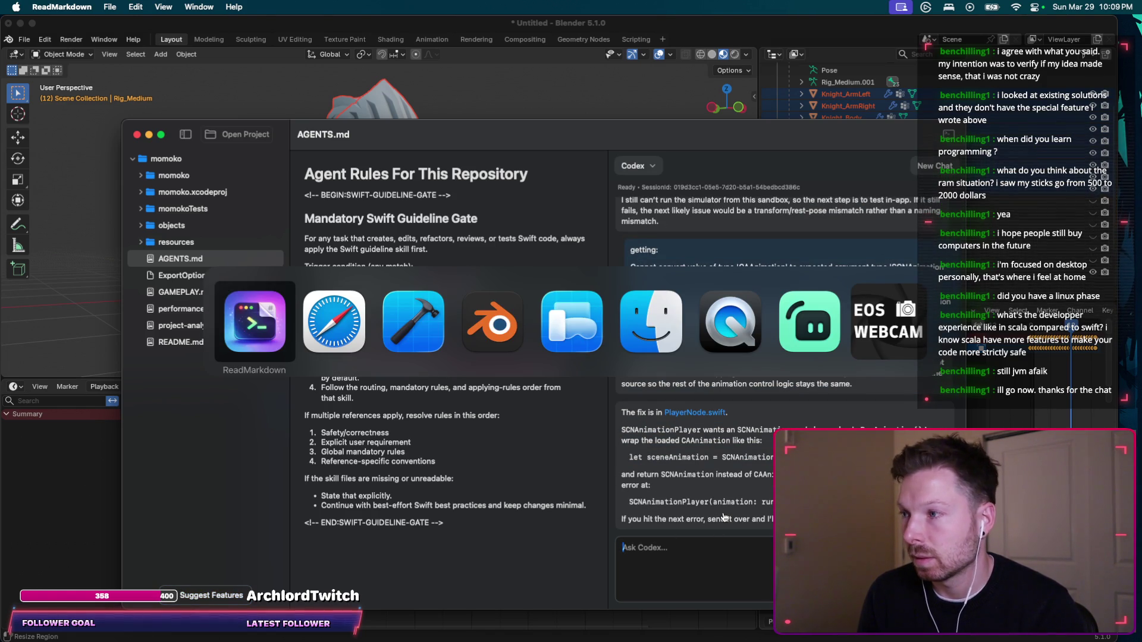
Send Codex the fadeInDuration SCNAnimation member error under 'getting:'.
key("super+Tab")
key("super+Tab")
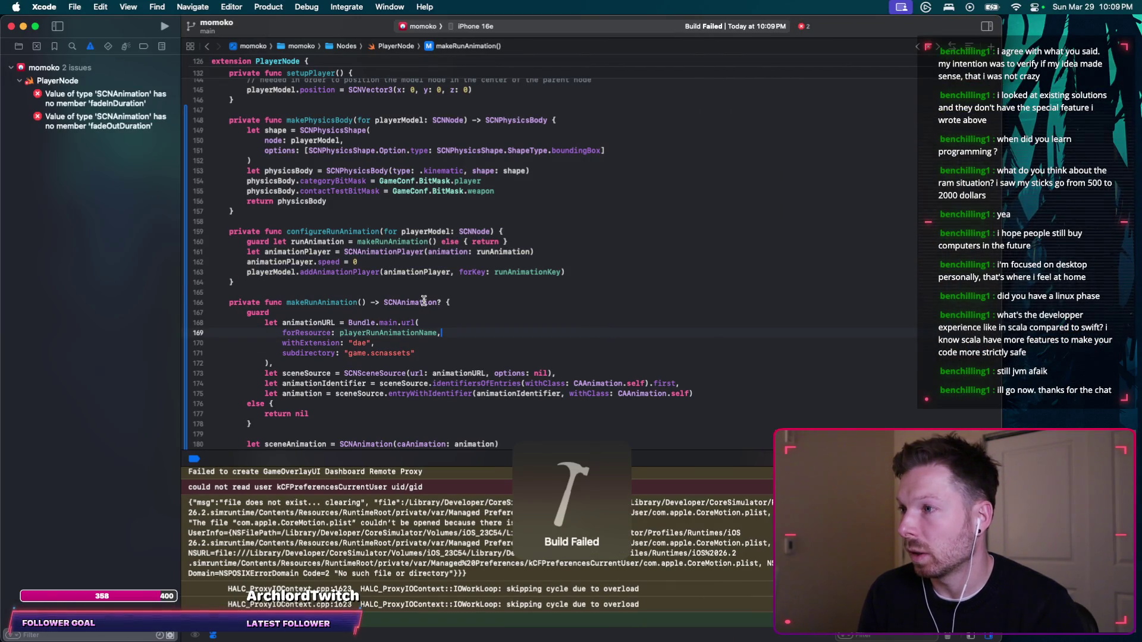
key("super+Tab")
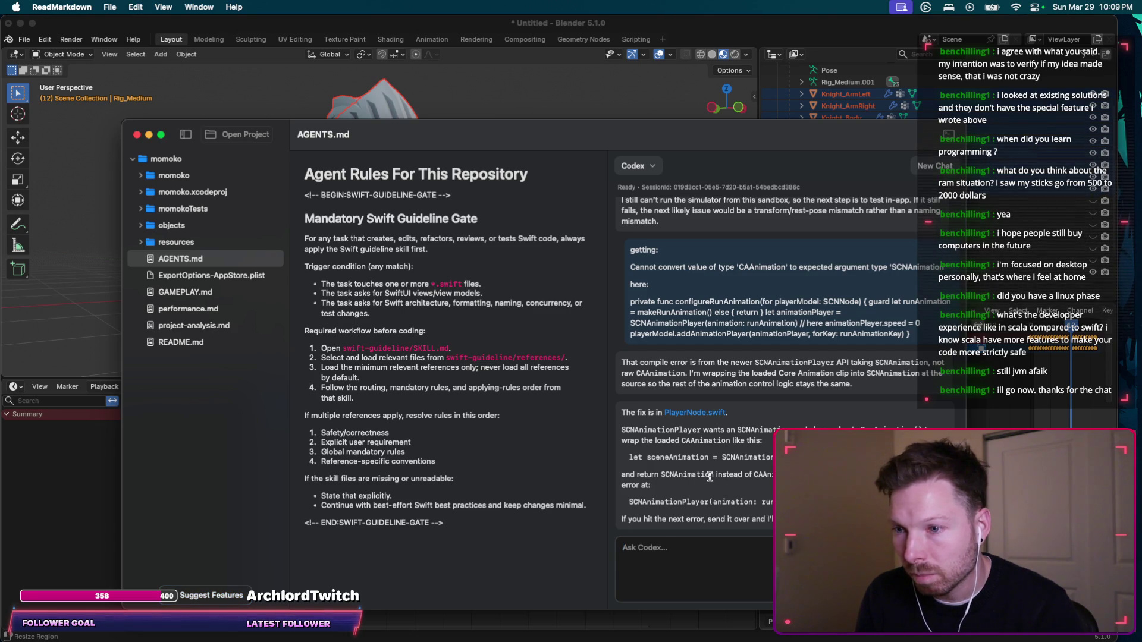
left_click(671, 565)
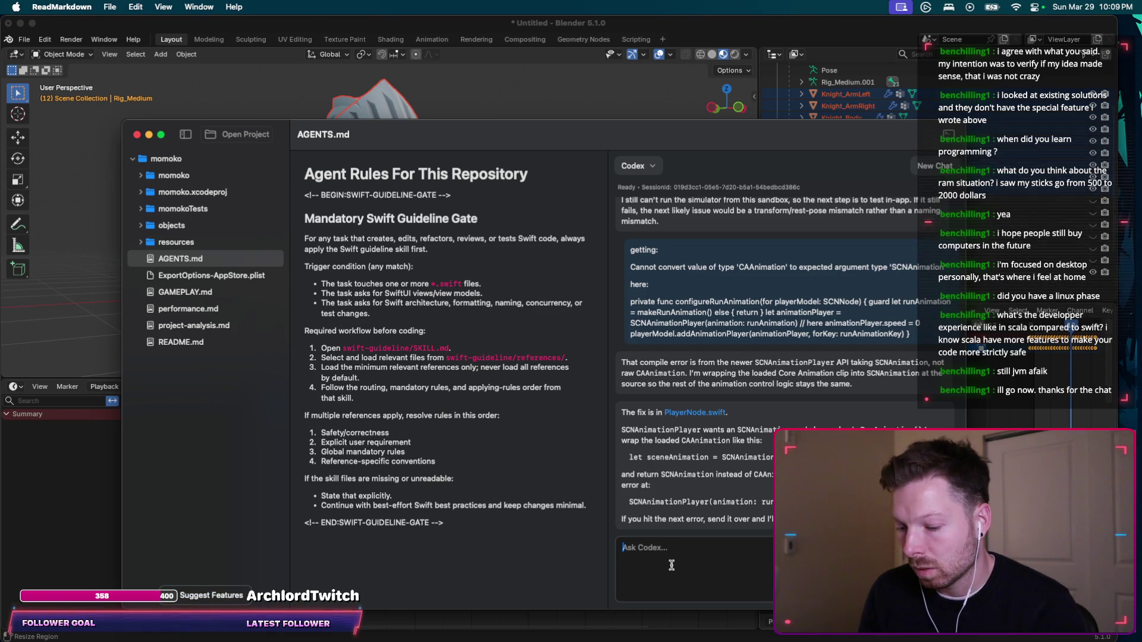
key("super+Tab")
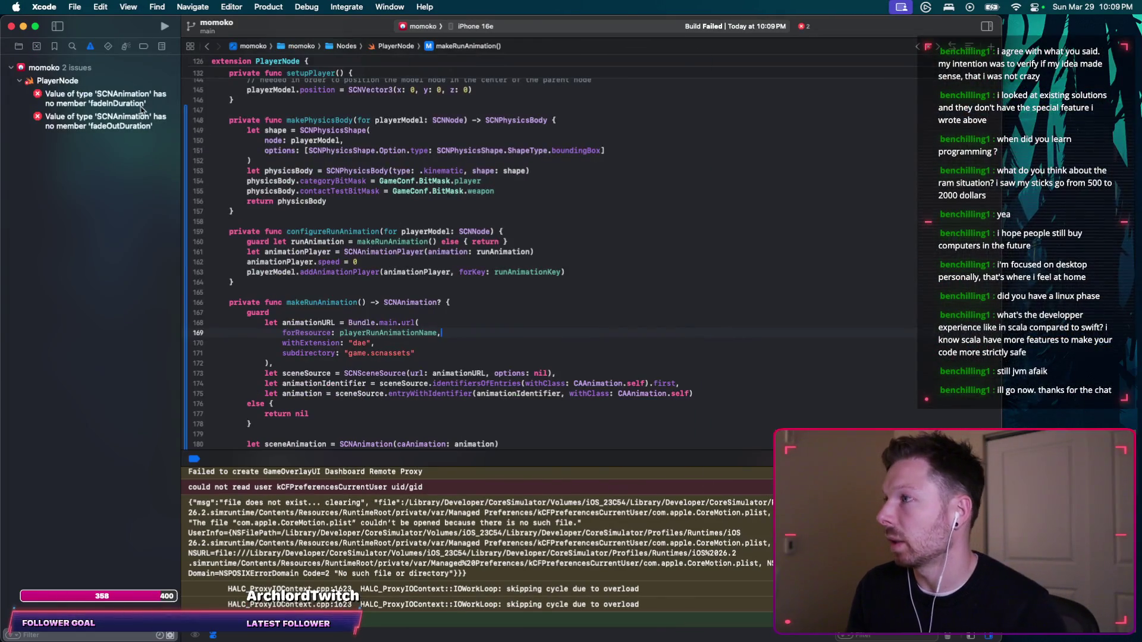
left_click(141, 108)
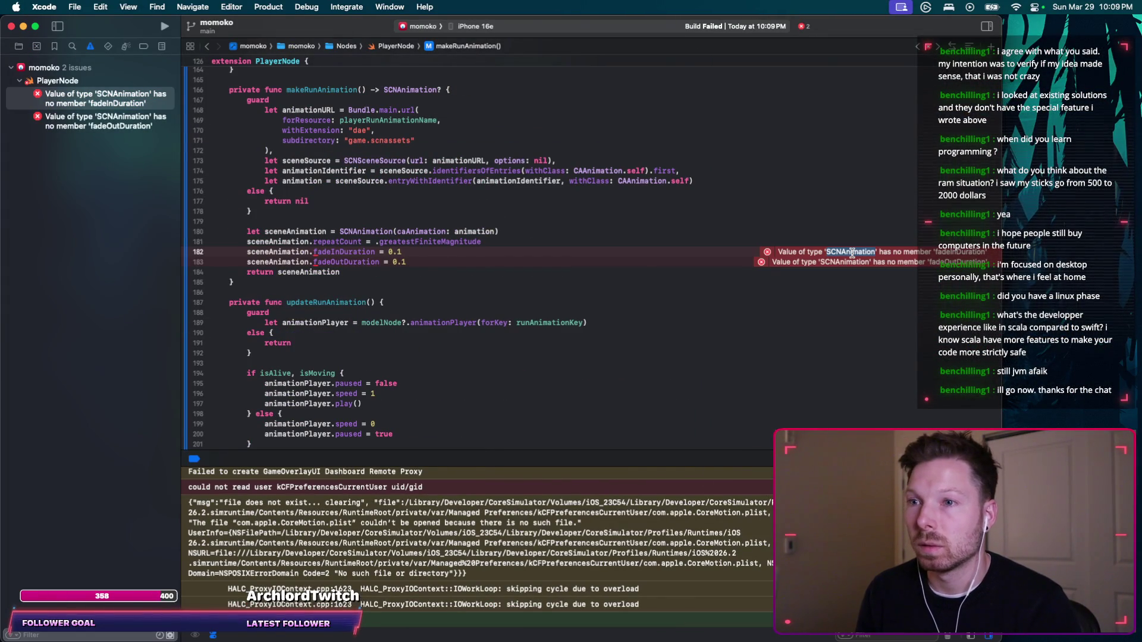
key("super+Tab")
type("getting:")
key("shift+Return")
key("super+v")
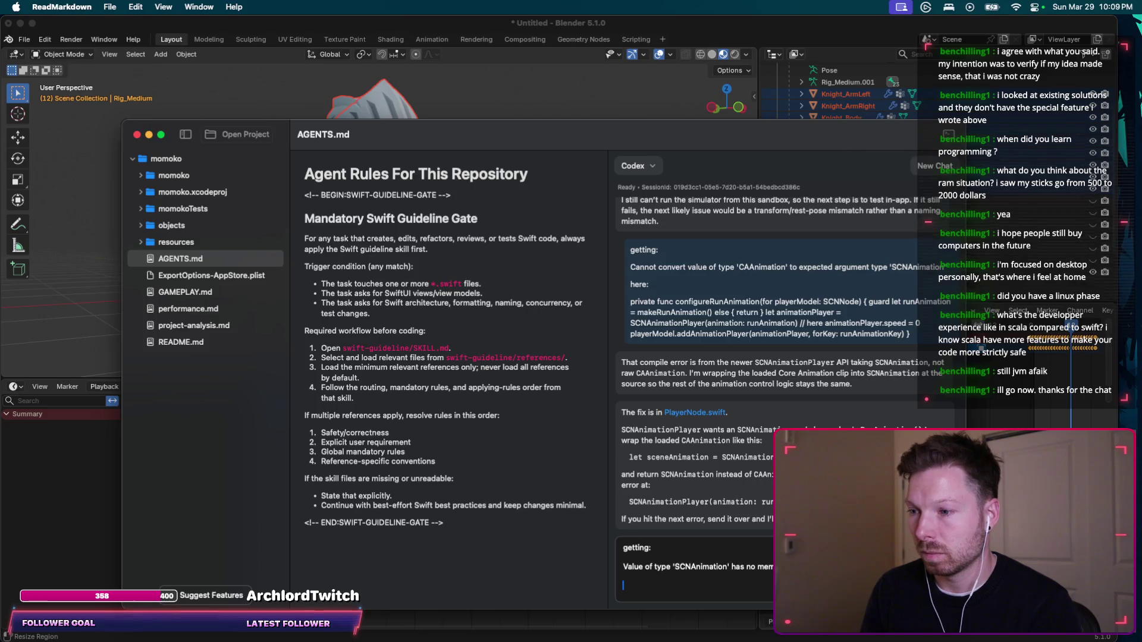
key("super+Tab")
key("super+Tab")
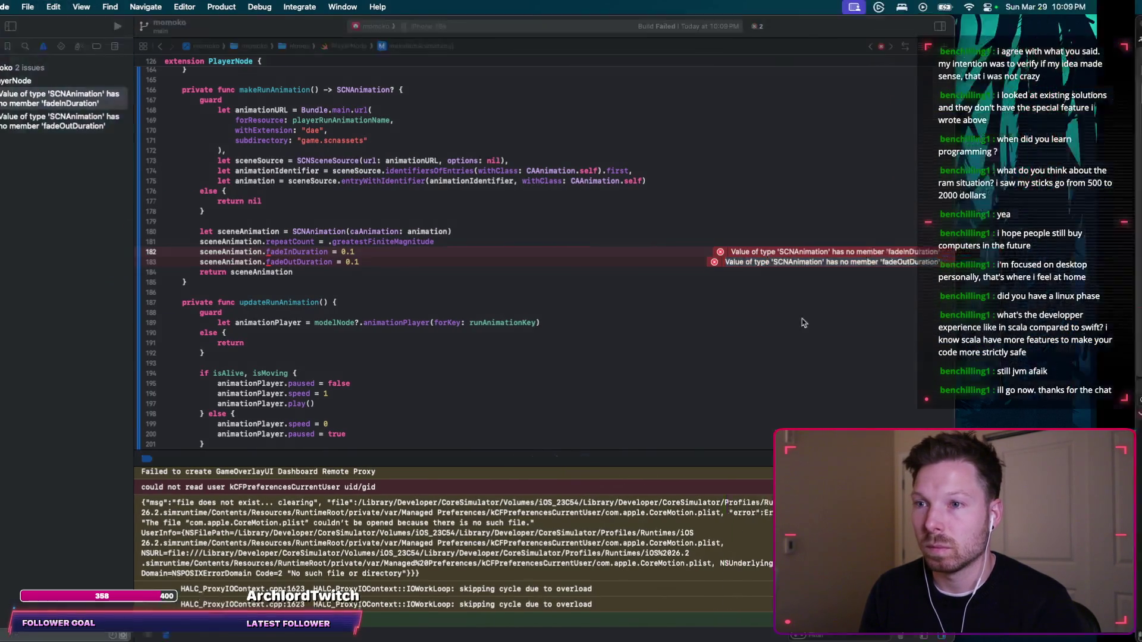
key("Return")
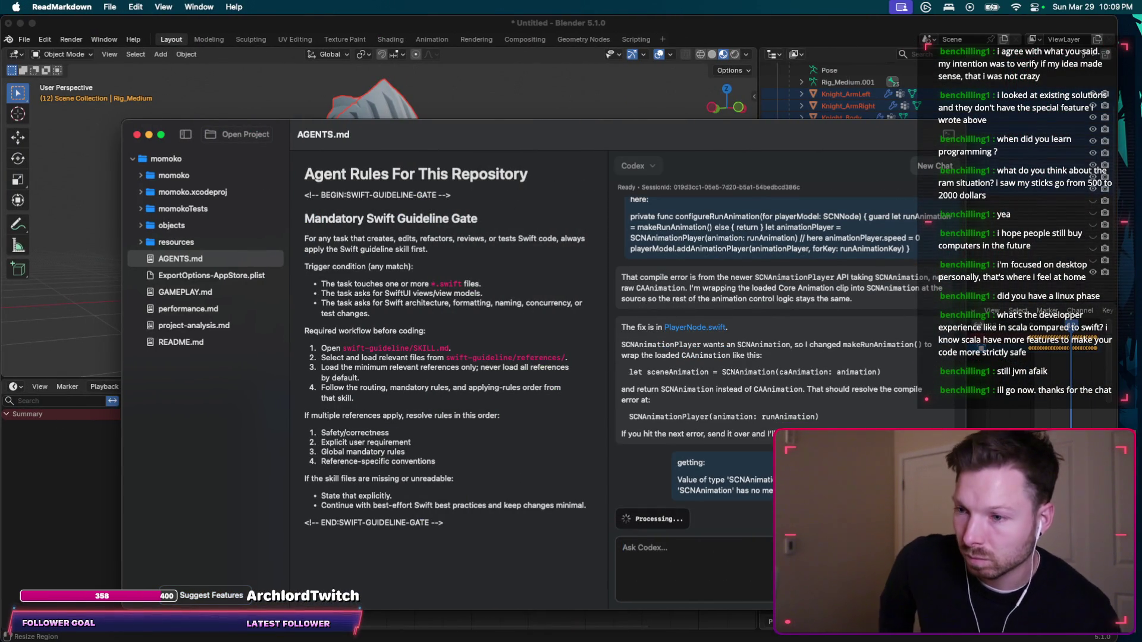
Take Codex's blendInDuration/blendOutDuration fix and build and run momoko.
key("super+Tab")
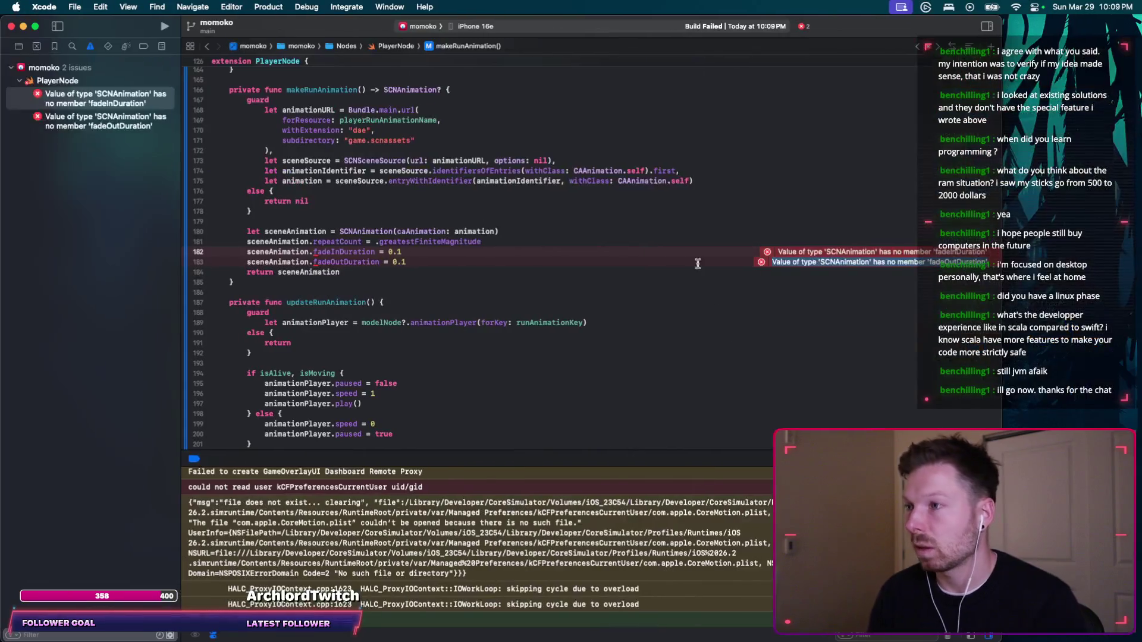
key("super+Tab")
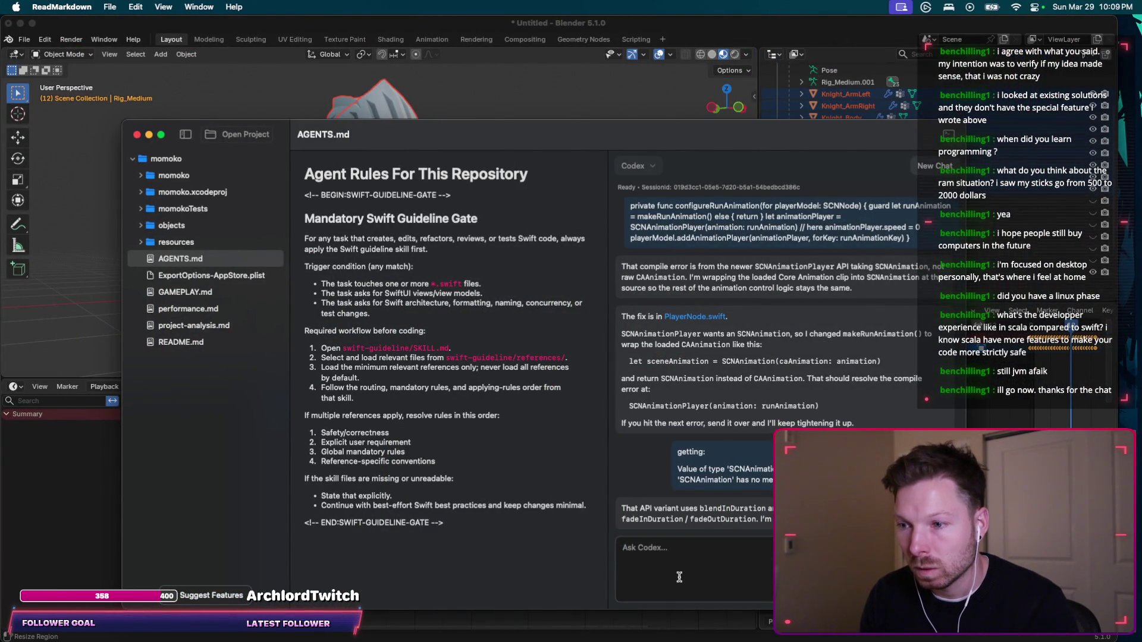
key("super+Tab")
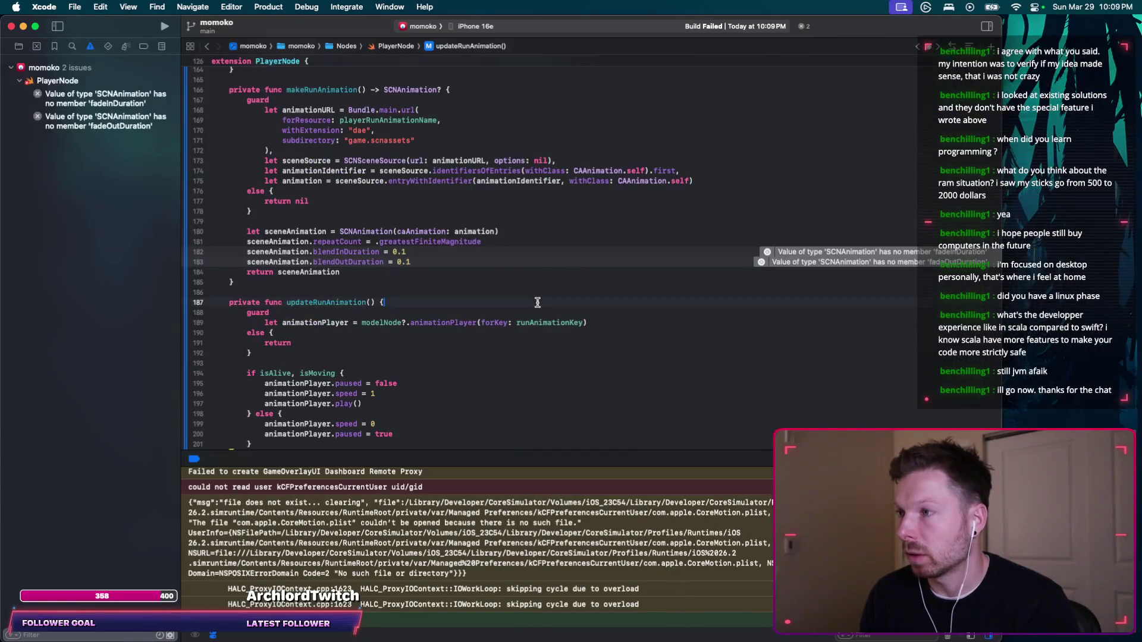
key("super+r")
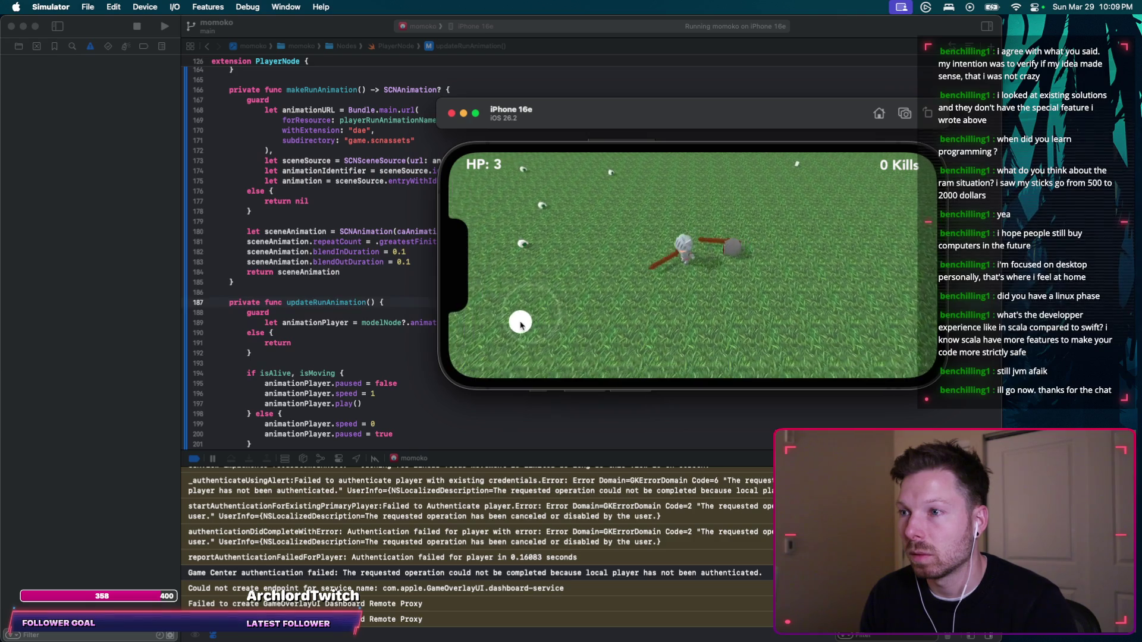
Playtest by moving the knight across the grass toward the water.
left_click_drag(466, 336, 579, 320)
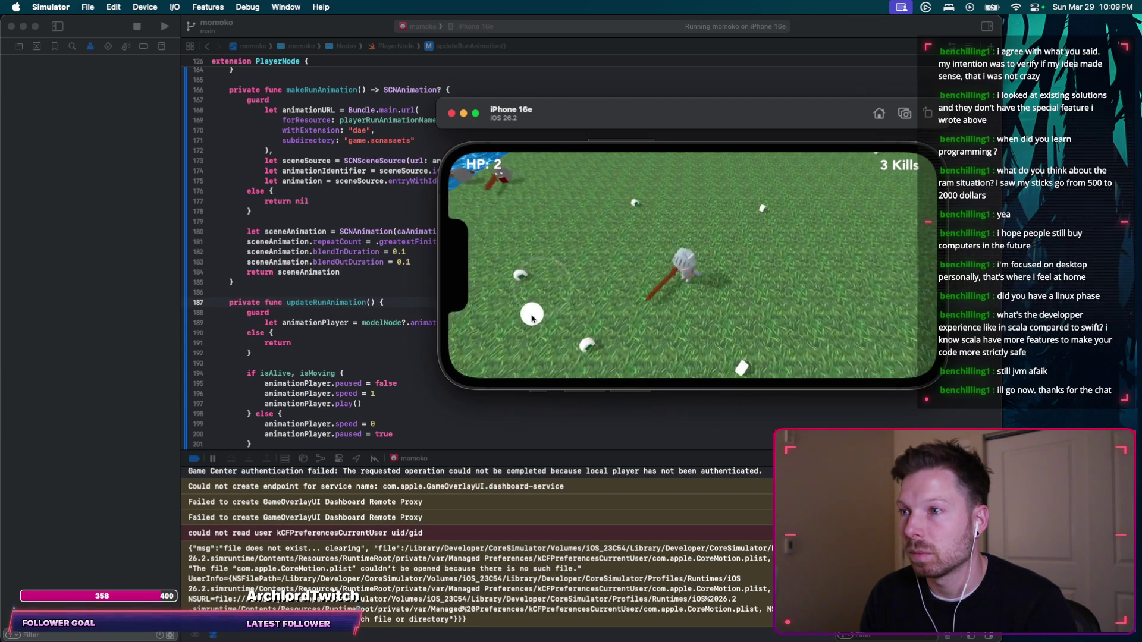
mouse_move(509, 327)
left_mouse_down()
mouse_move(491, 271)
mouse_move(624, 273)
left_mouse_up()
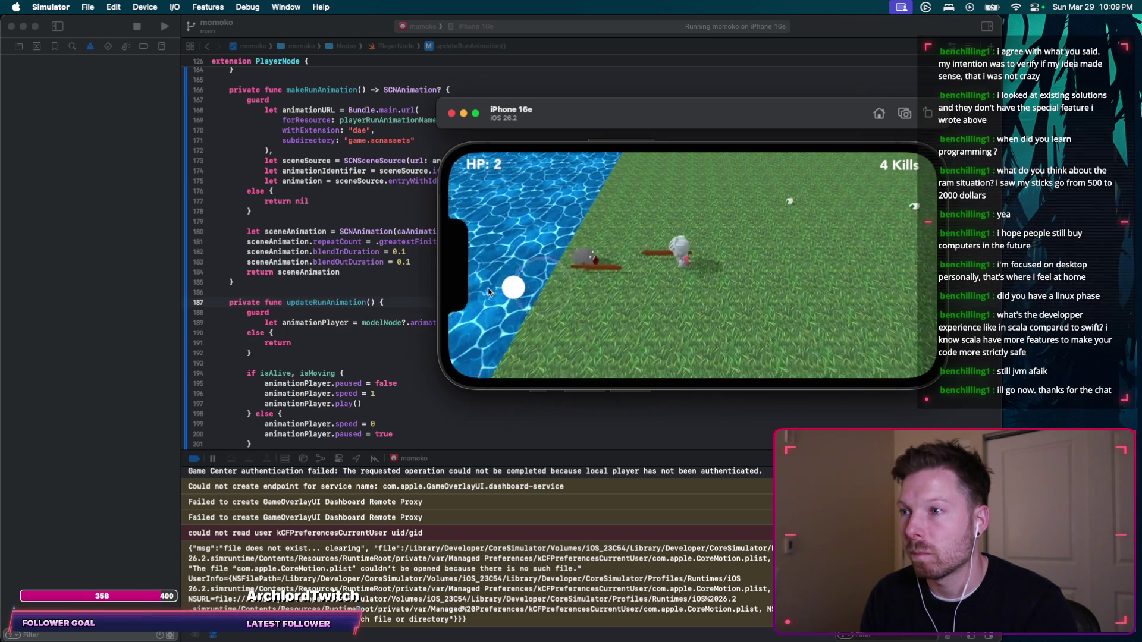
left_click(706, 552)
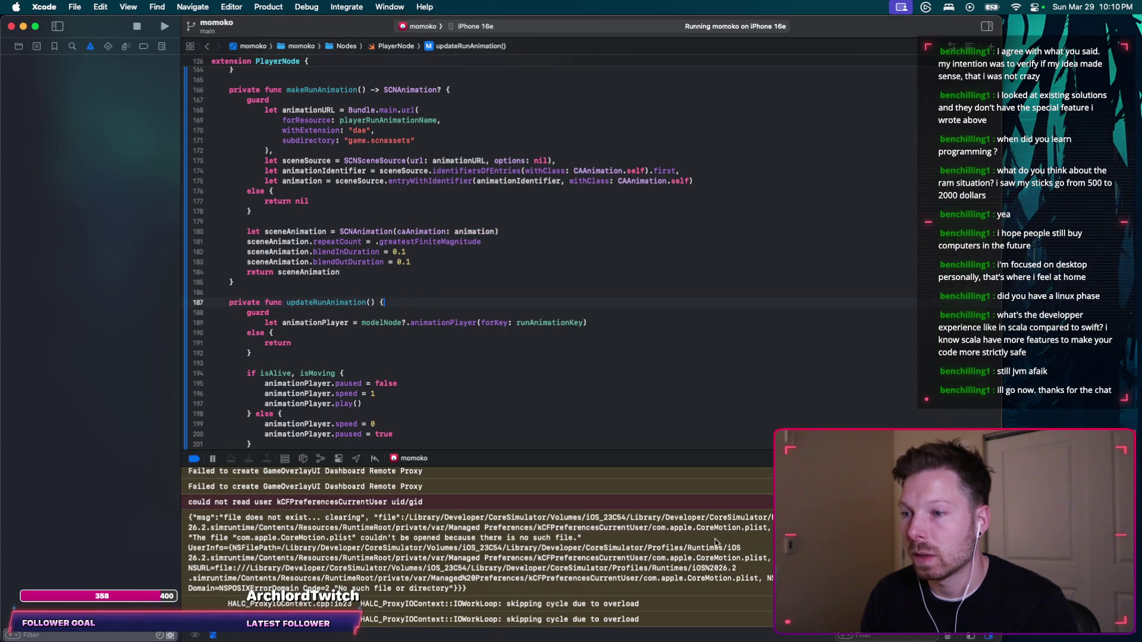
Report to Codex that the knight is not animating when moving around.
key("super+Tab")
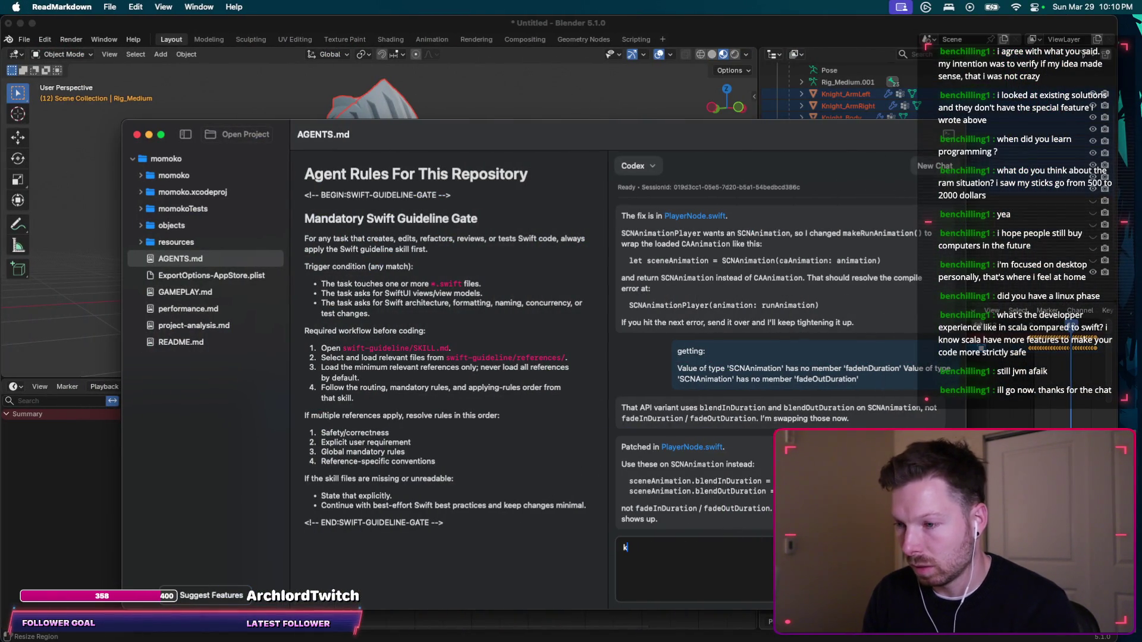
key("BackSpace")
key("BackSpace")
type("is not animating when moving arou")
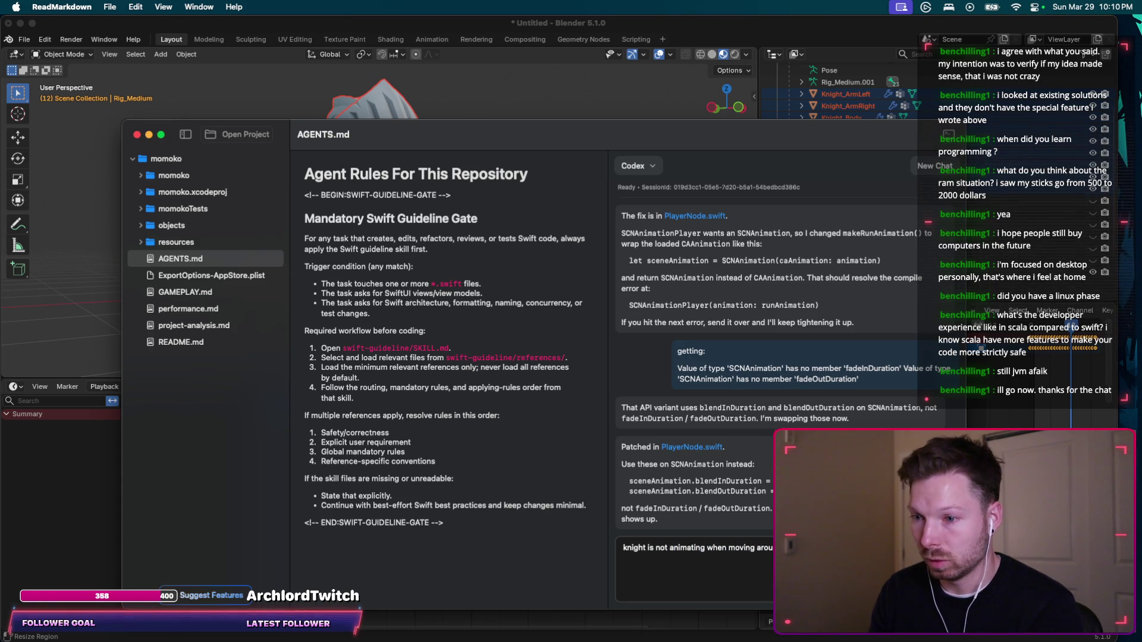
key("Return")
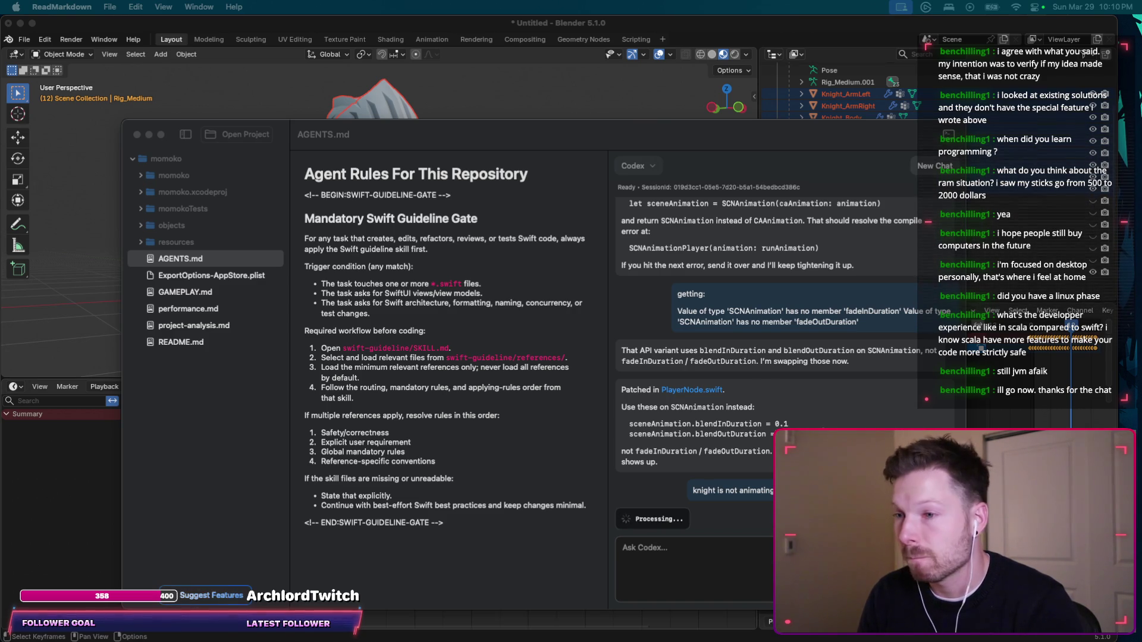
Rearrange the reader and ChatGPT windows and move the Simulator onto the Codex desktop.
left_click(718, 126)
left_click_drag(717, 121, 705, 320)
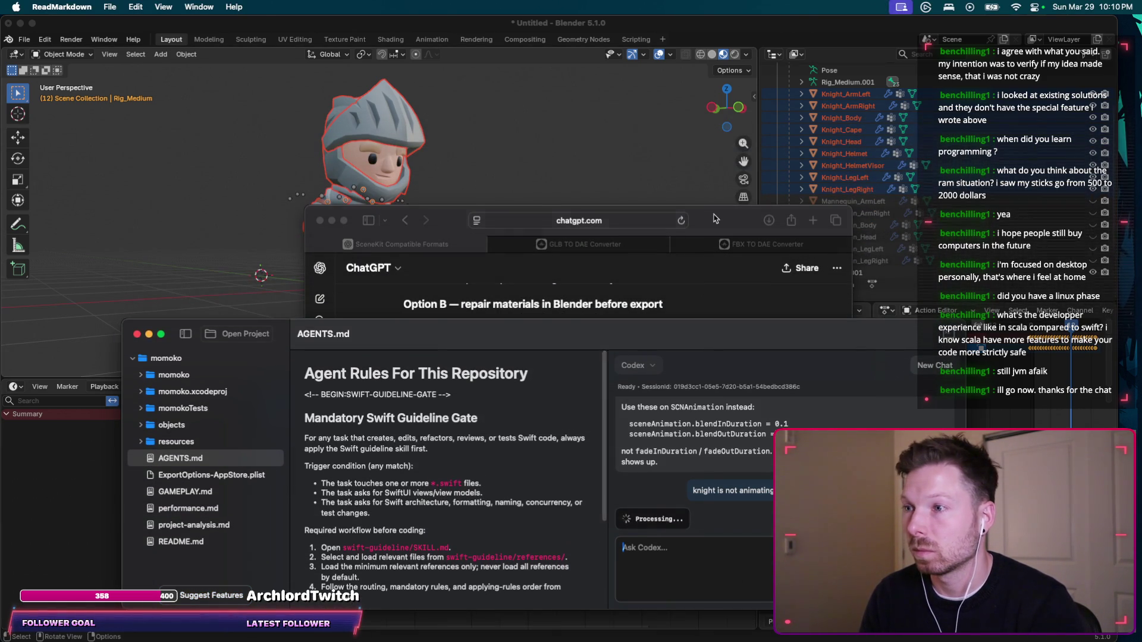
left_click(715, 218)
mouse_move(715, 218)
left_mouse_down()
mouse_move(895, 213)
mouse_move(873, 212)
left_mouse_up()
key("super+Tab")
key("super+Tab")
key("super+Tab")
key("super+Tab")
key("super+Tab")
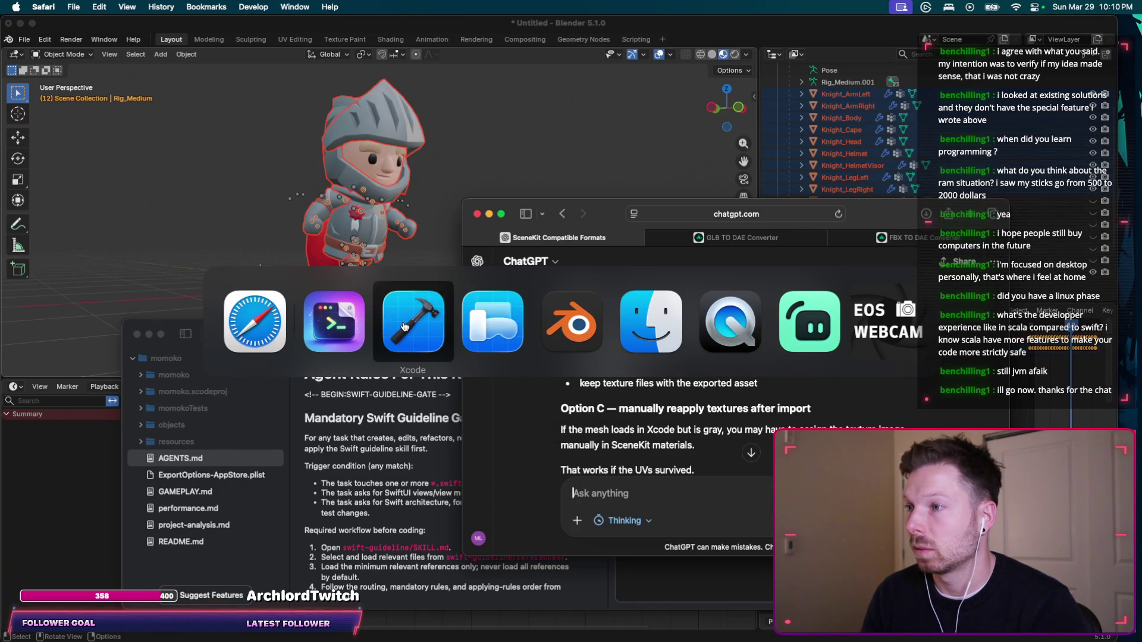
key("ctrl+Up")
left_click_drag(868, 179, 629, 44)
left_click(628, 44)
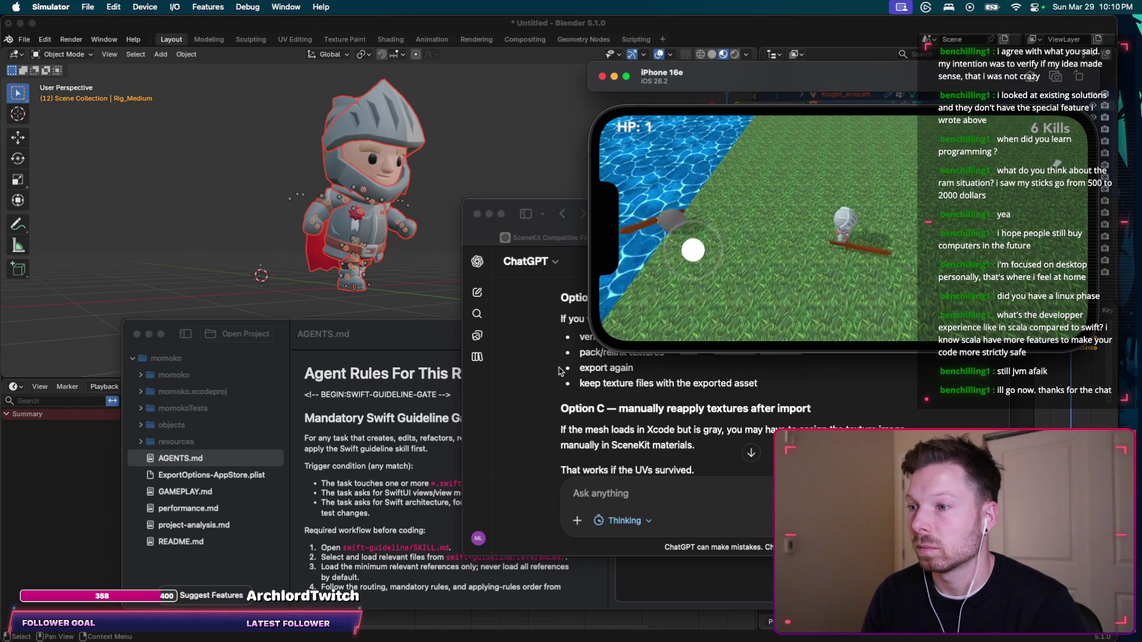
Start a new game, steer the knight to check its run animation, then return to menu.
left_click(559, 371)
left_click(390, 433)
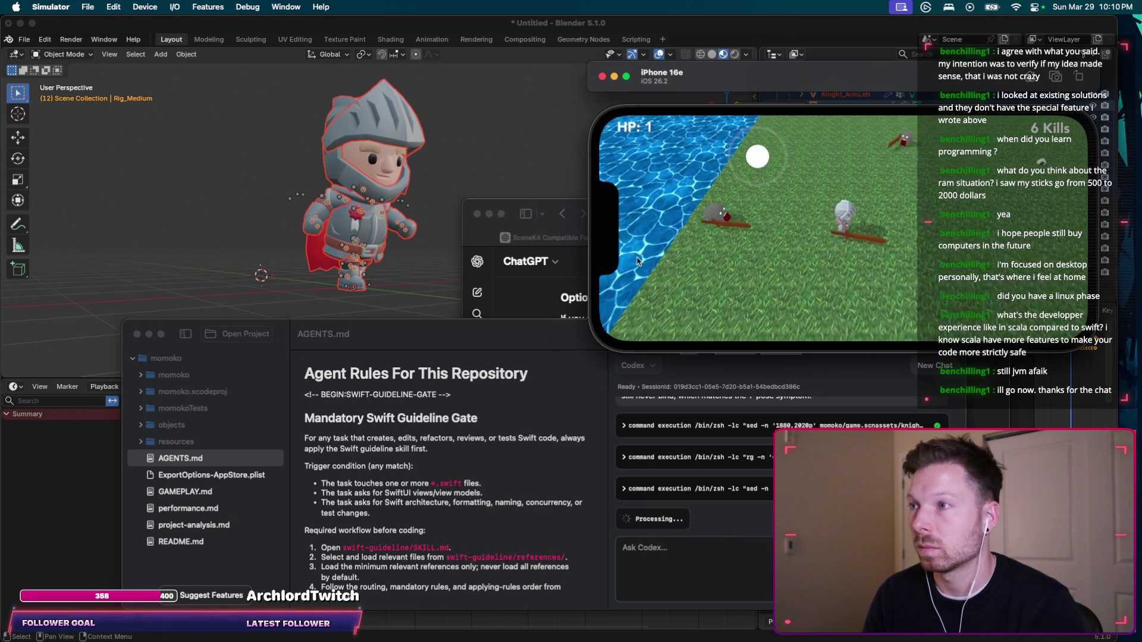
left_click(843, 270)
left_click_drag(647, 299, 645, 293)
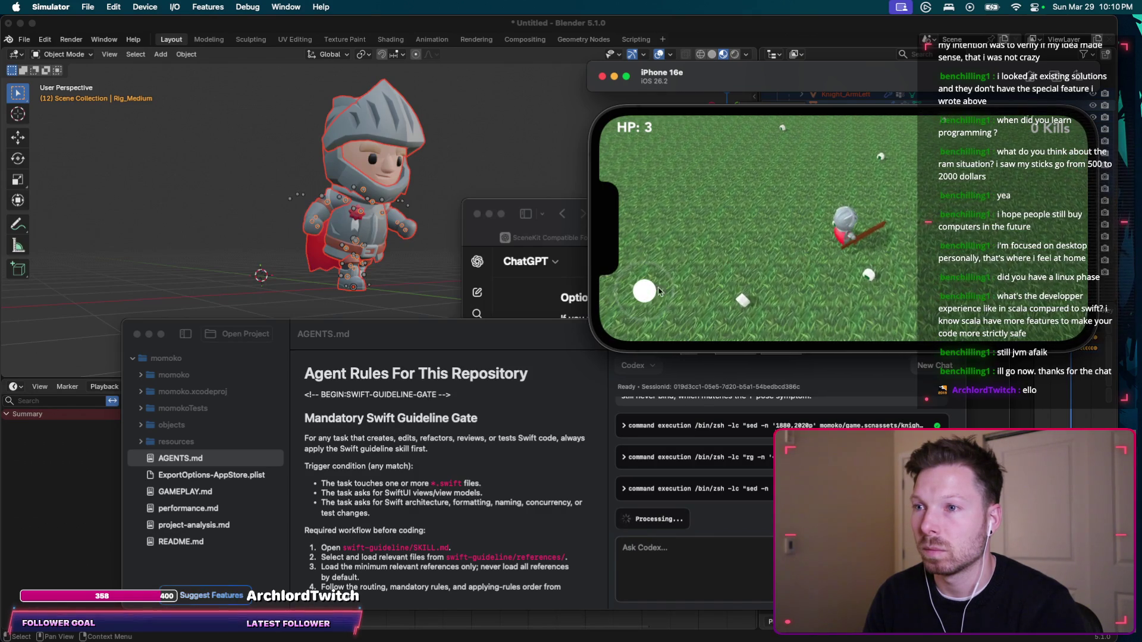
left_click(513, 324)
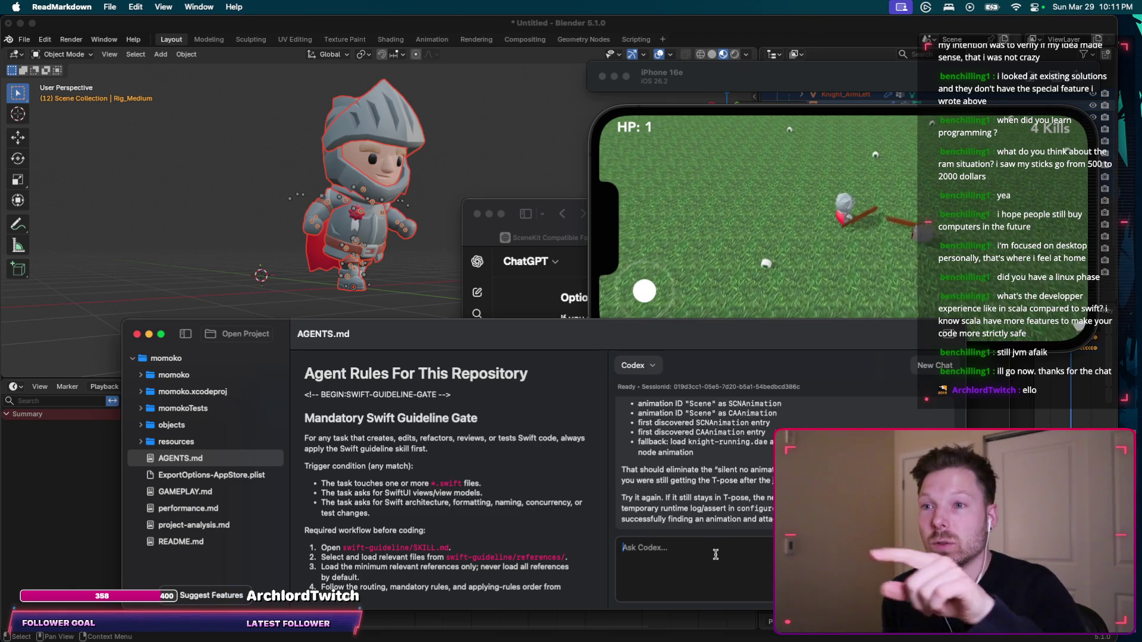
left_click(820, 303)
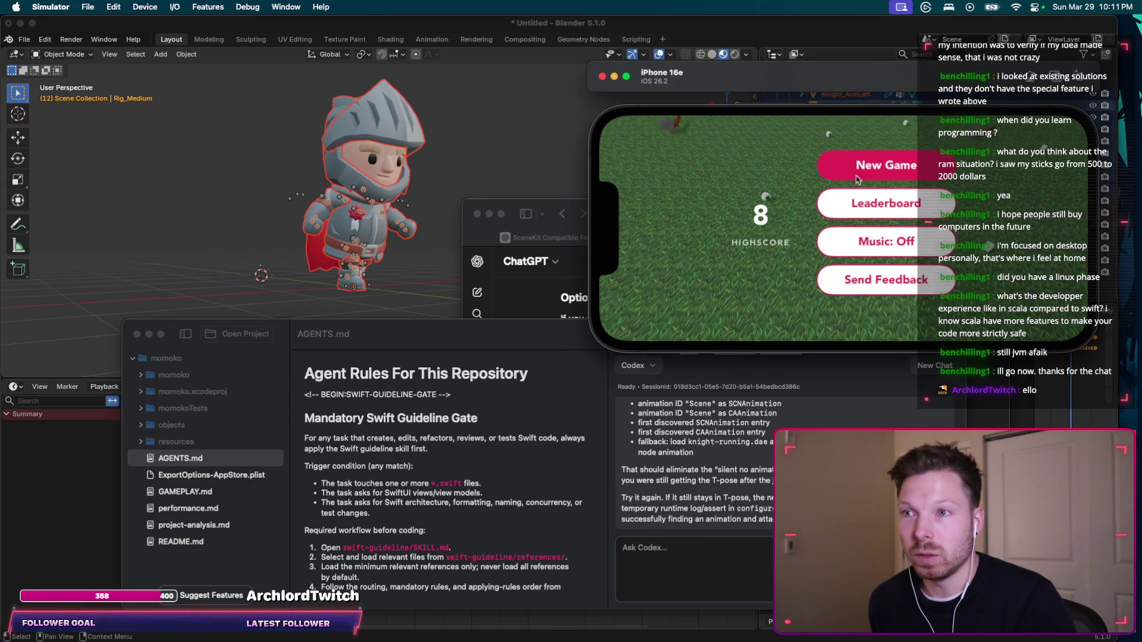
Read Codex's reply about tightened animation loading with ordered fallbacks.
left_click(723, 557)
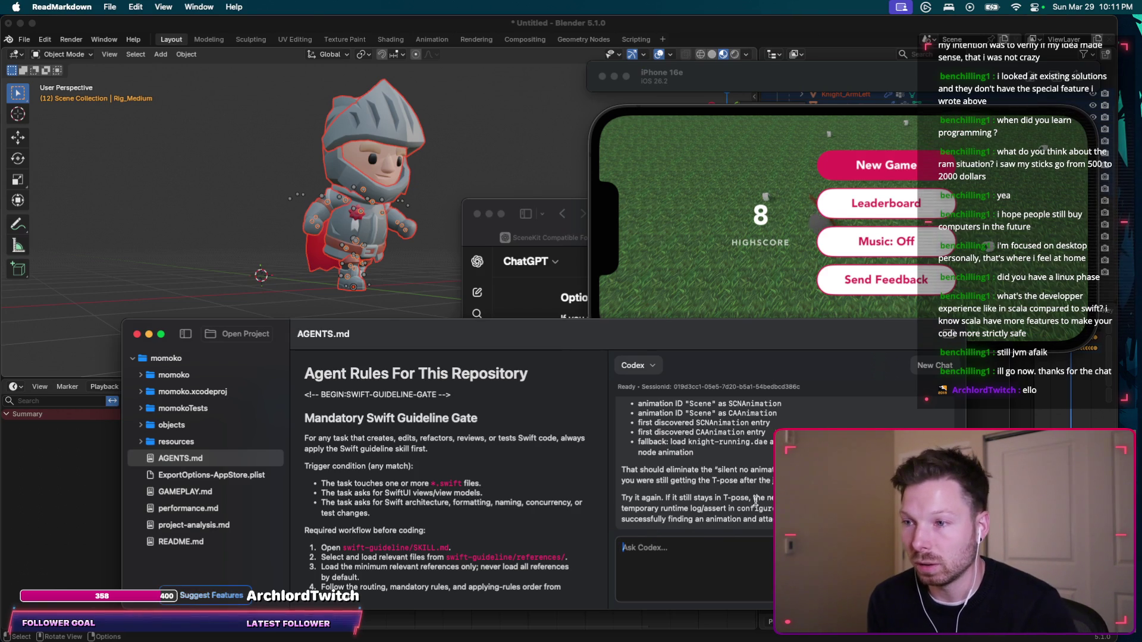
scroll(750, 502, "up", 3)
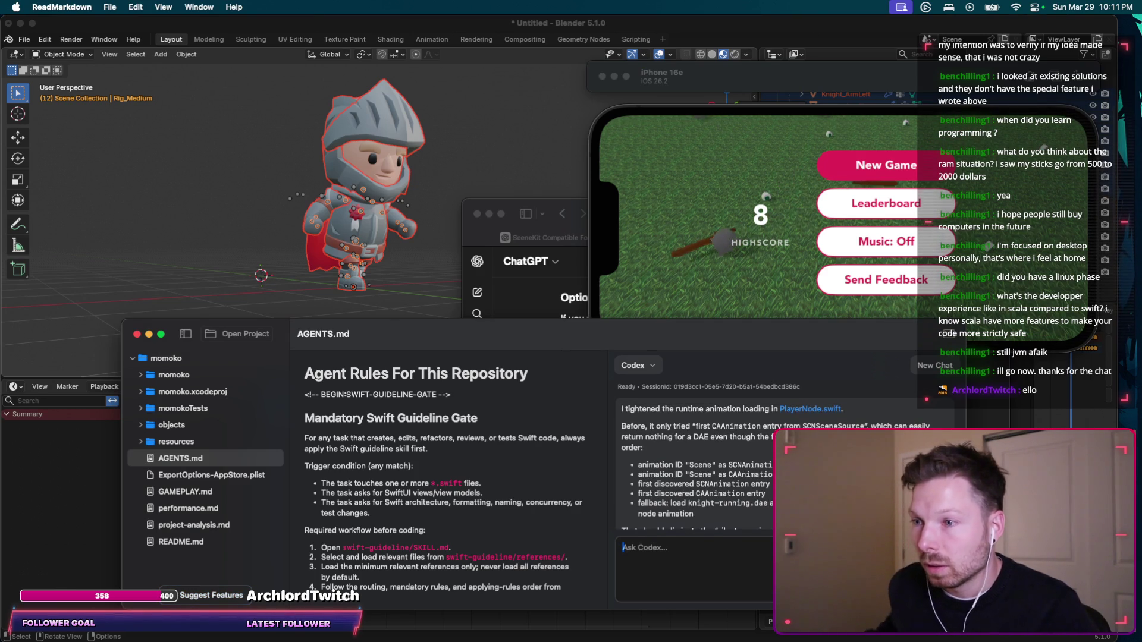
scroll(696, 470, "down", 3)
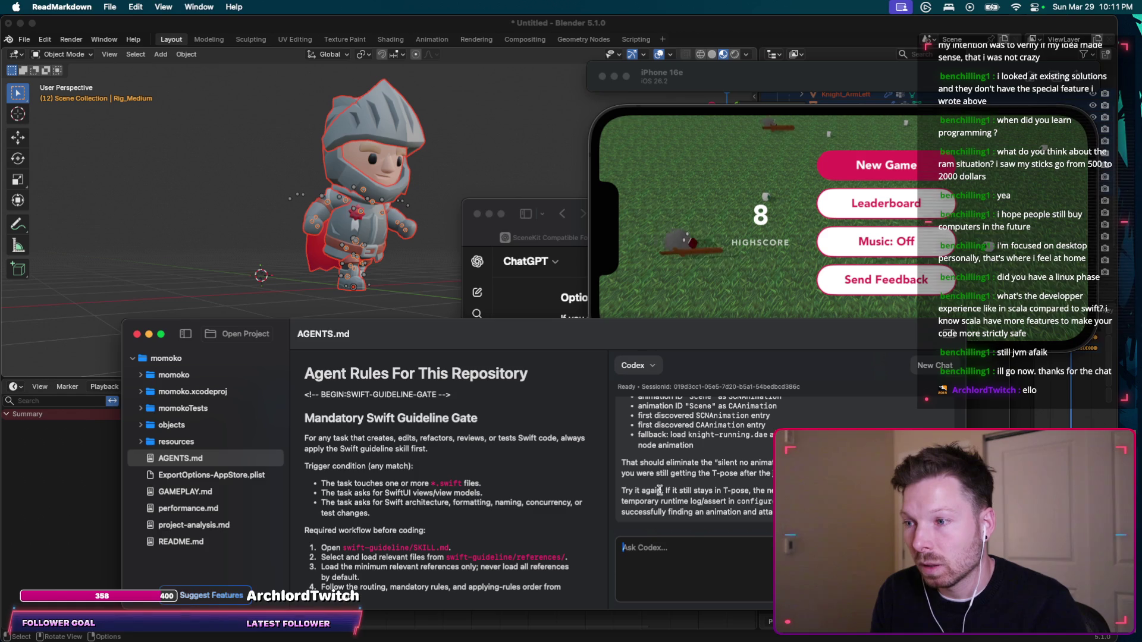
key("super+Tab")
key("super+Tab")
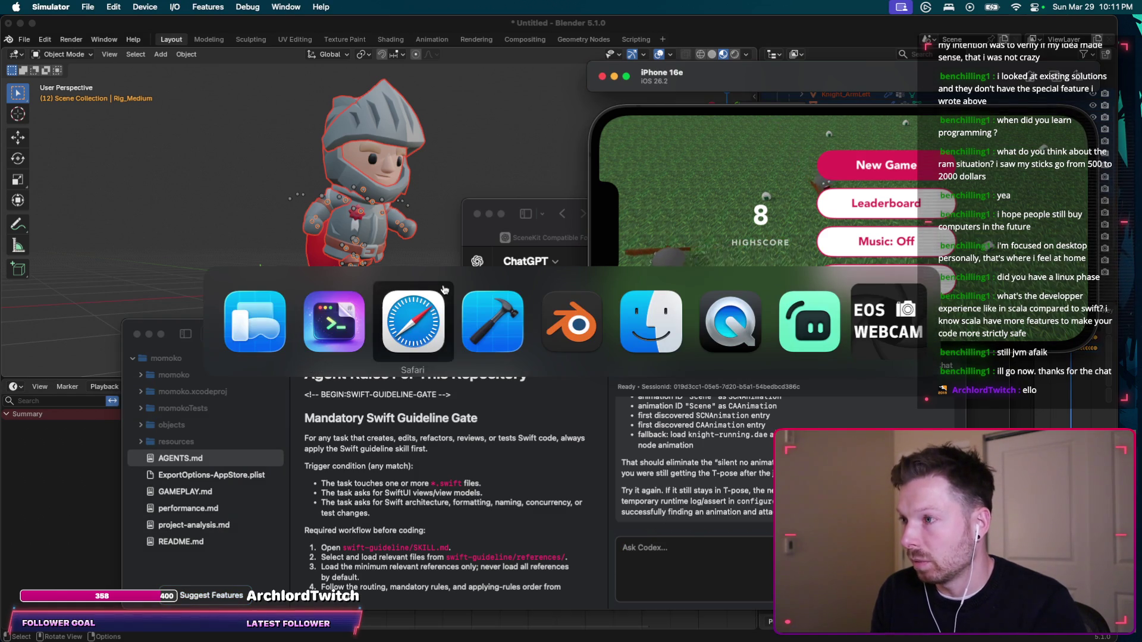
key("super+Tab")
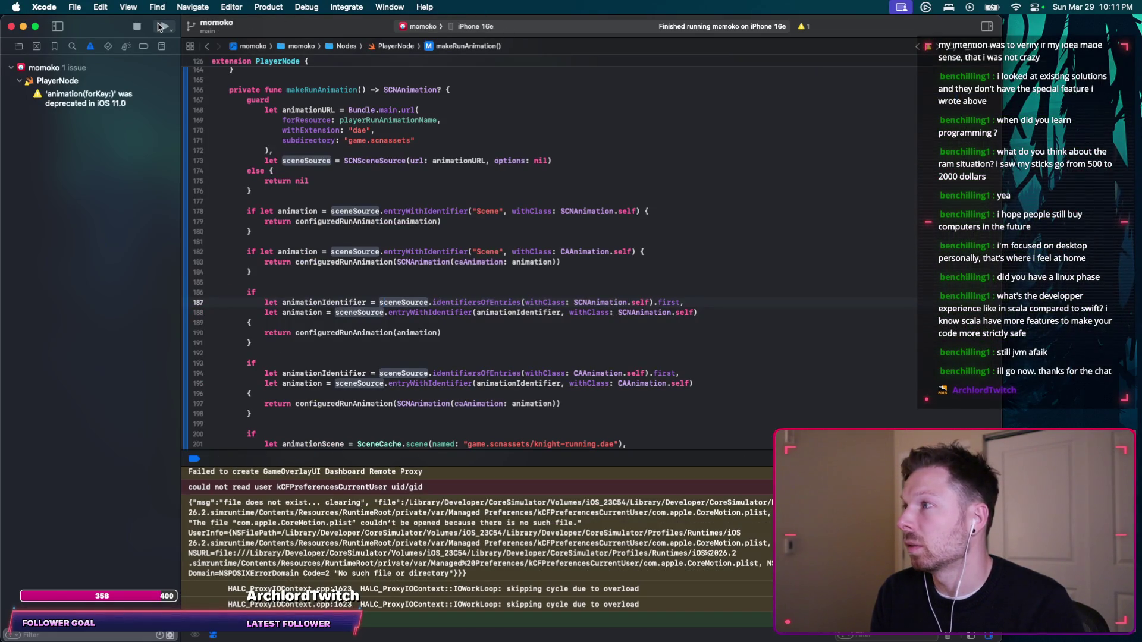
Start a new game and run the knight right to retest the animation.
key("super+h")
left_click(713, 202)
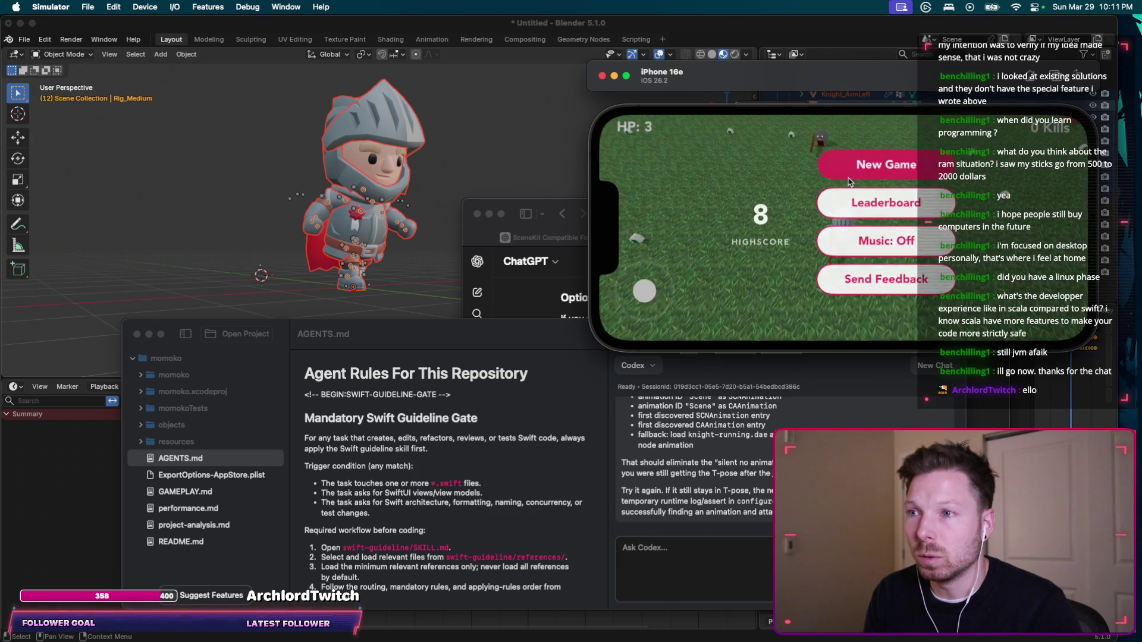
left_click(848, 181)
mouse_move(619, 300)
left_mouse_down()
mouse_move(767, 285)
mouse_move(785, 268)
left_mouse_up()
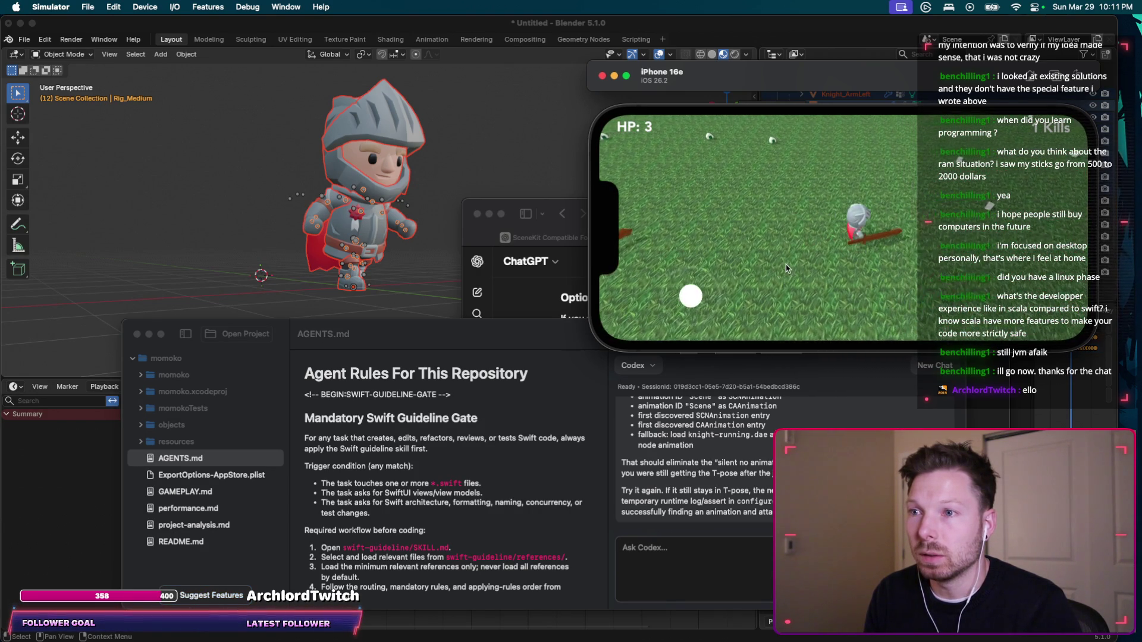
Tell Codex it still doesn't animate and paste Xcode's deprecation warning.
left_click(725, 551)
type("Still doesn't animate. Plus I am ")
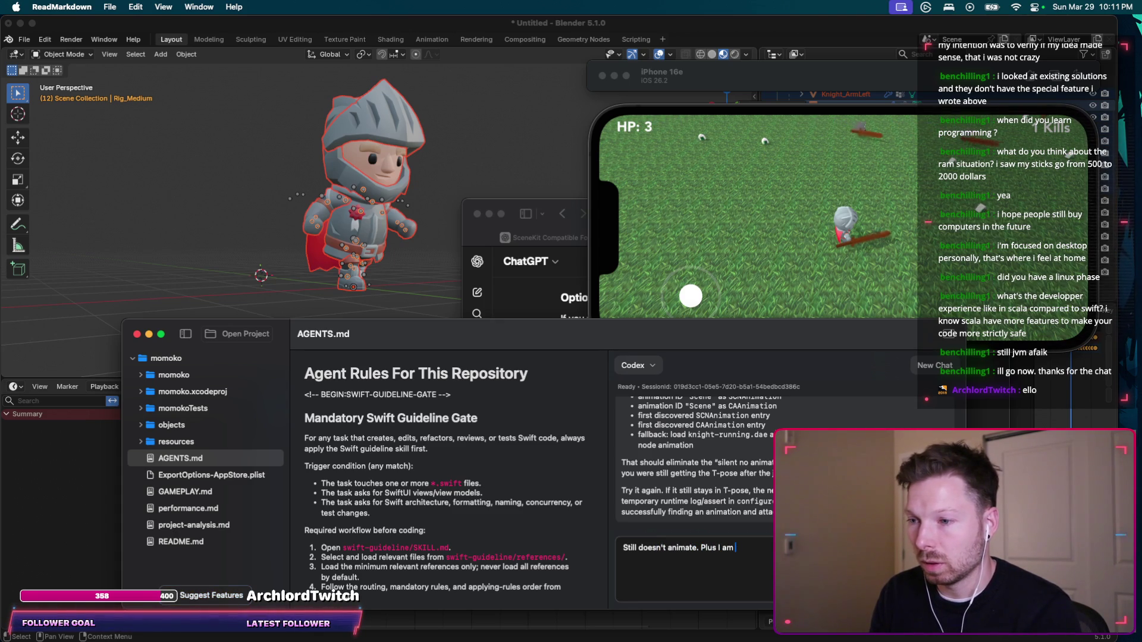
type("seeing thi")
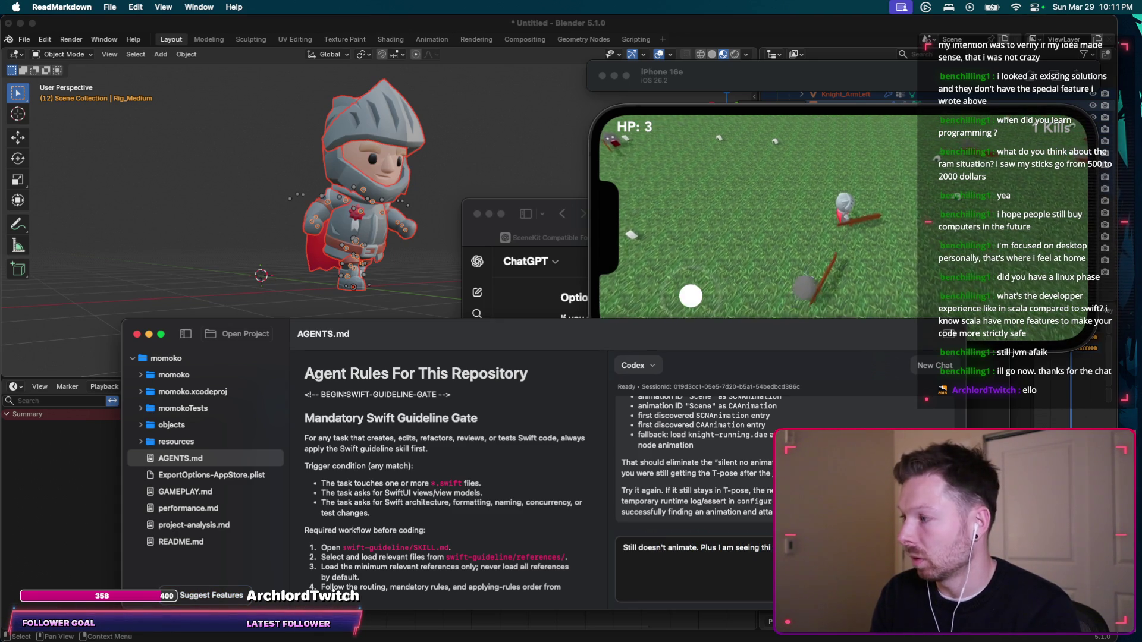
type("s")
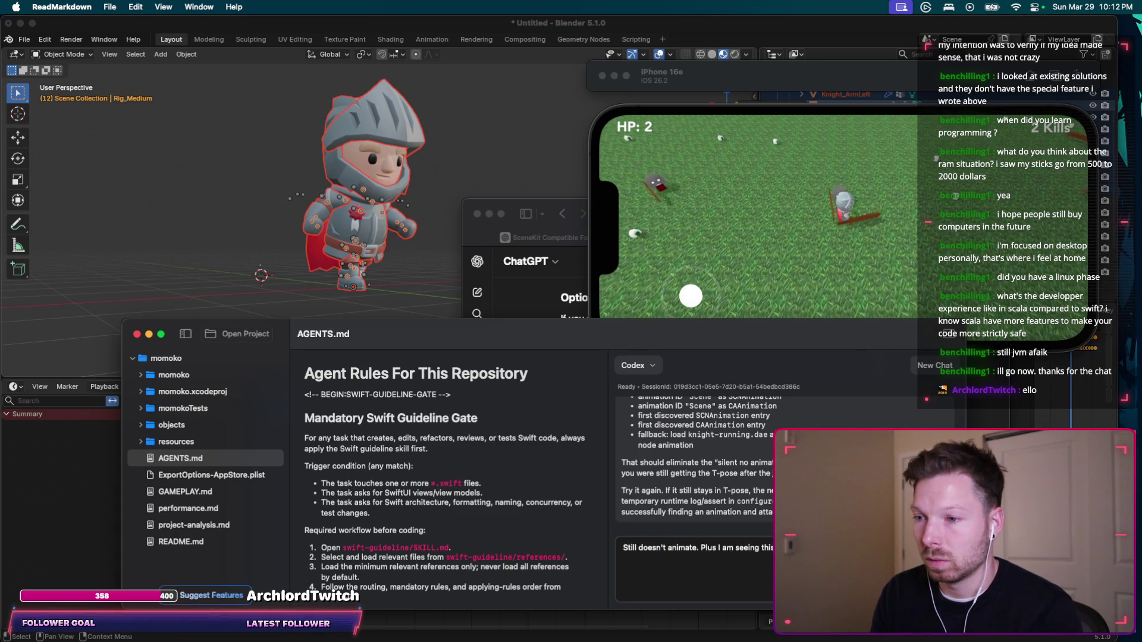
key("super+Tab")
key("super+Tab")
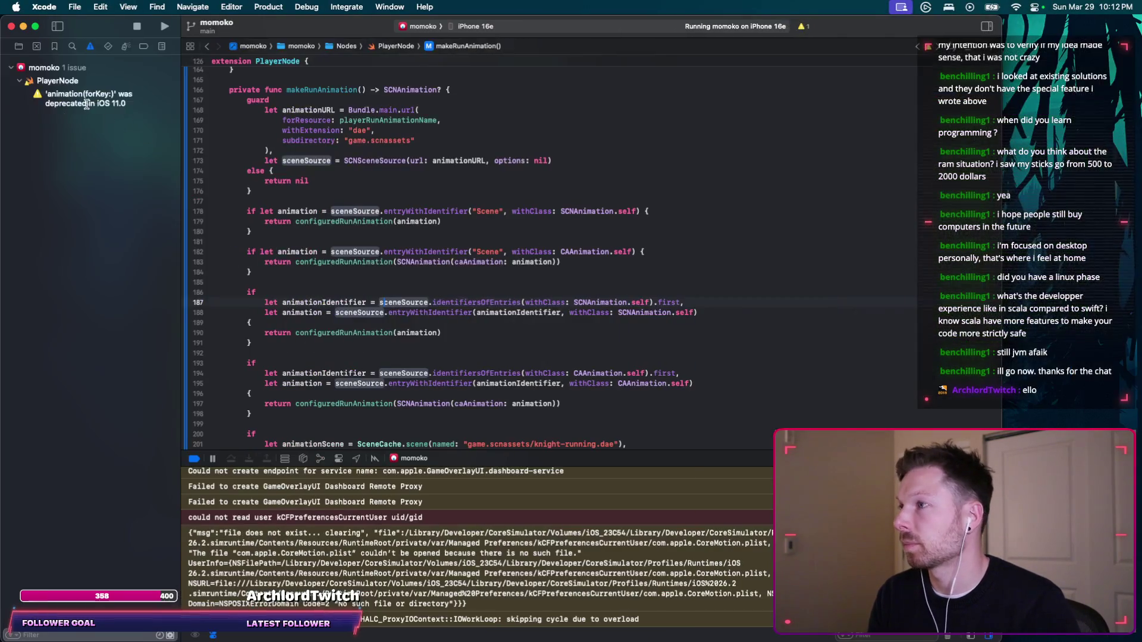
right_click(87, 105)
left_click(104, 110)
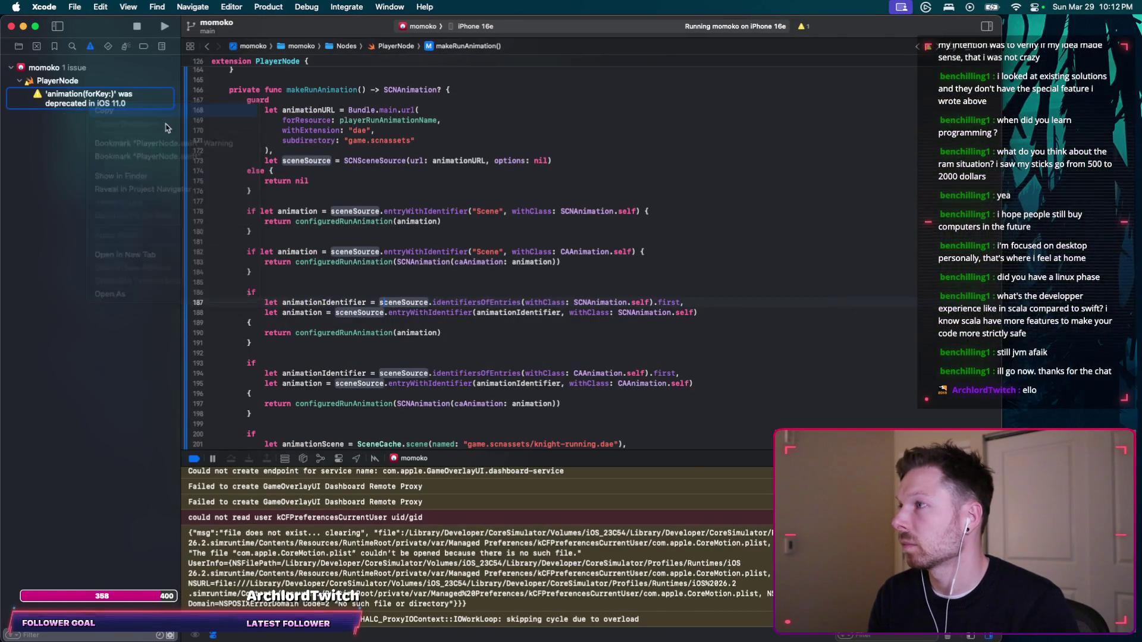
key("super+Tab")
key("super+Tab")
key("super+v")
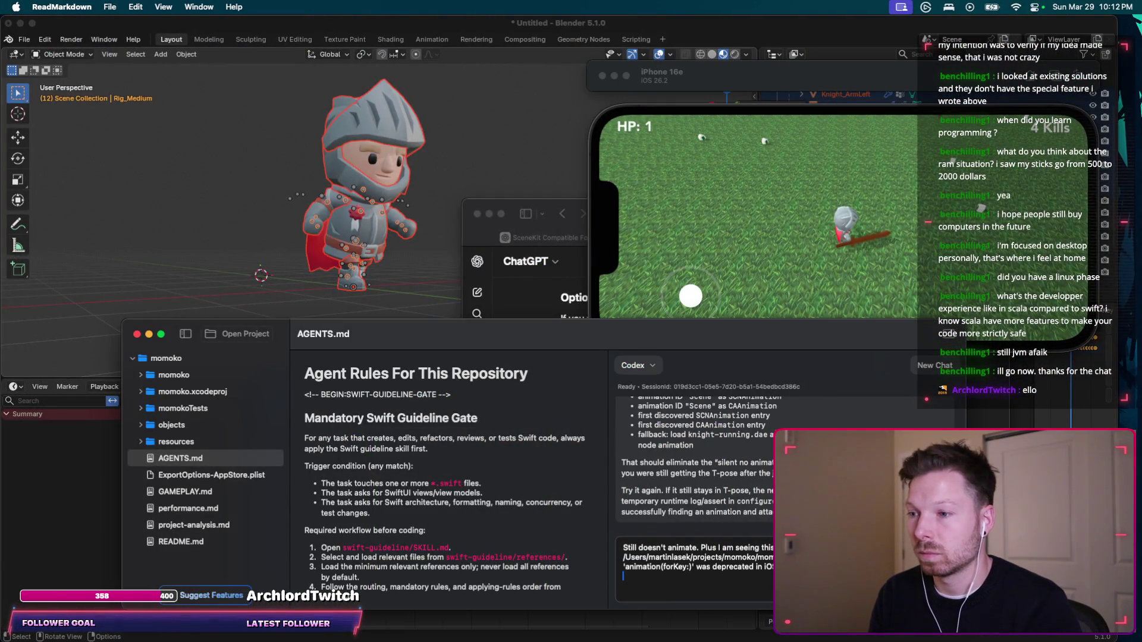
key("shift+Return")
key("shift+Return")
Ask Codex whether adding logs would help show if the knight is animating, and send.
type("Do you think we sho")
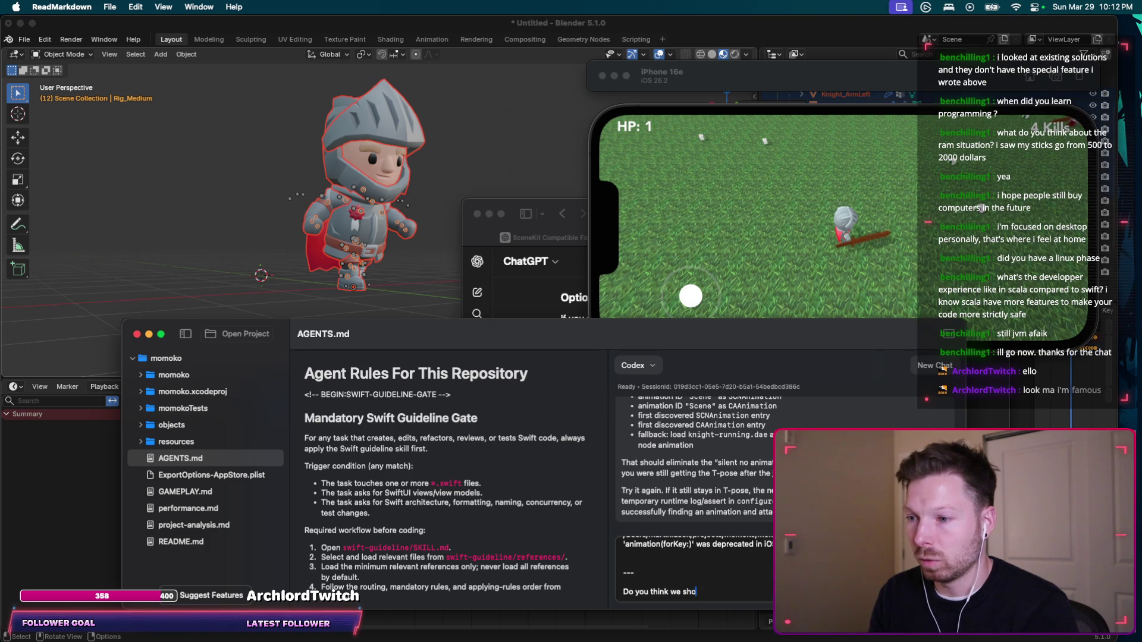
key("BackSpace")
key("BackSpace")
key("BackSpace")
type("d add \"logs\" to help")
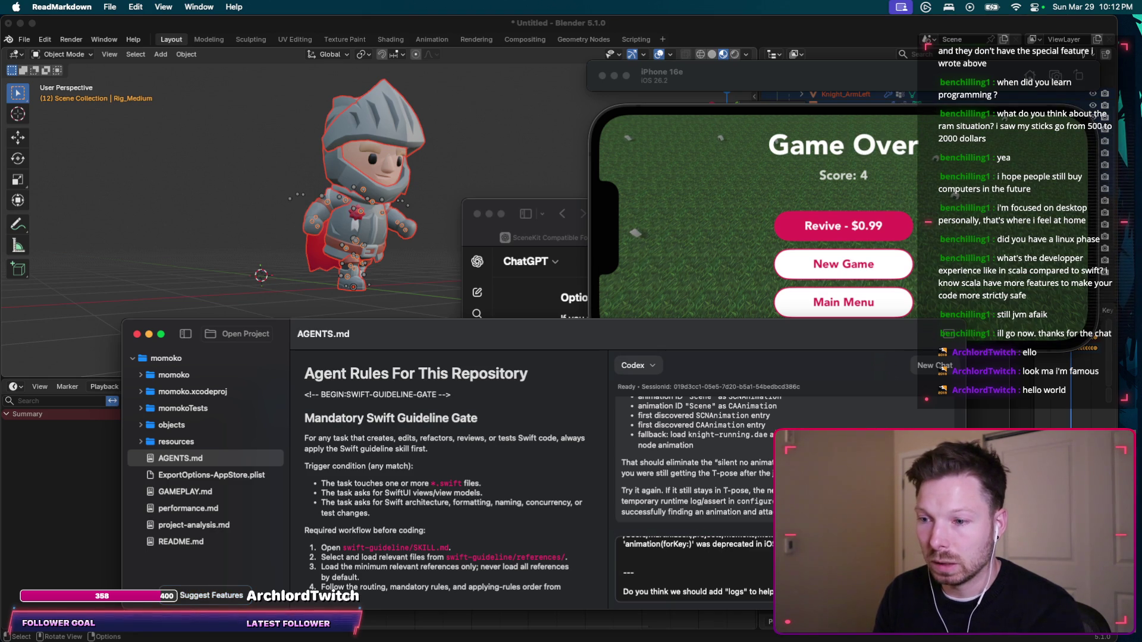
type("animating or d")
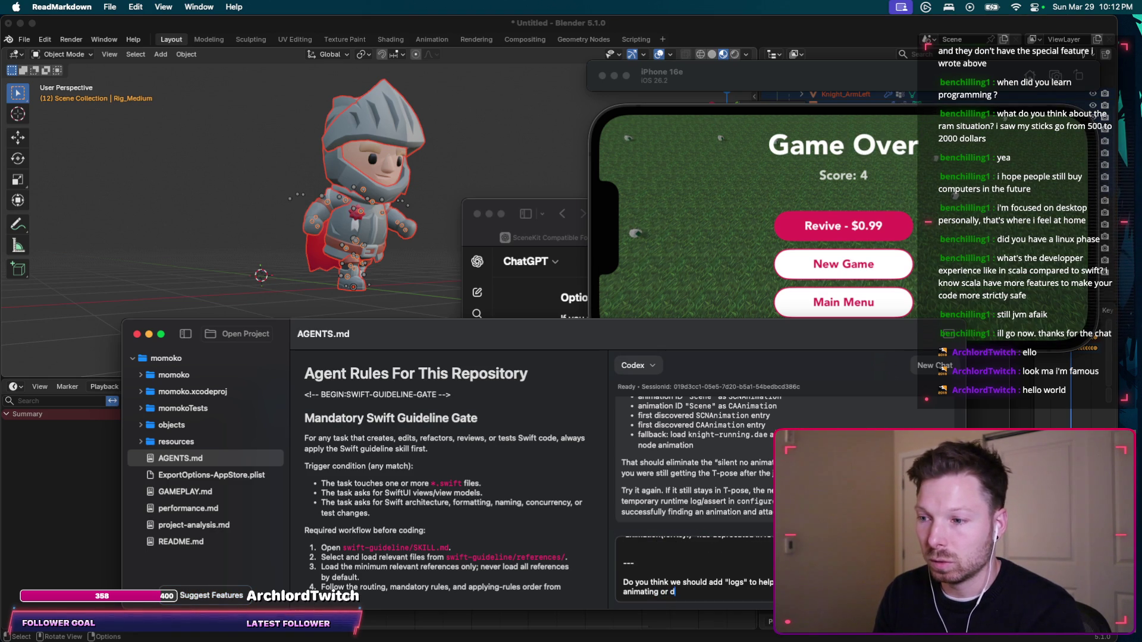
type("y know?")
key("Return")
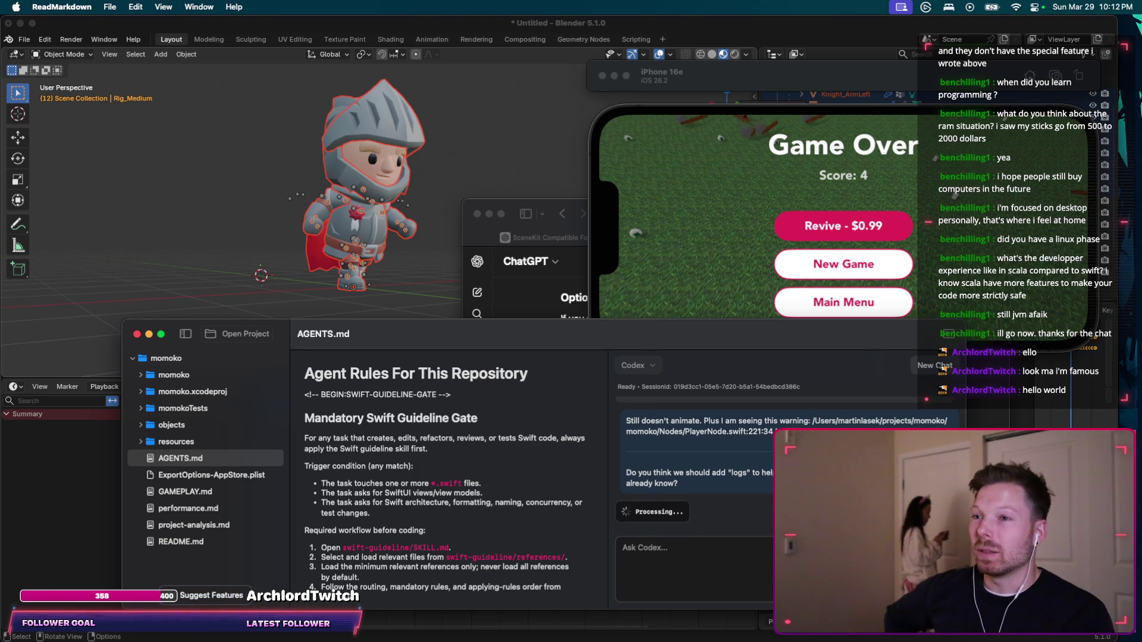
Retest with a new game from the main menu, moving the knight across the grass.
left_click(736, 301)
left_click(838, 302)
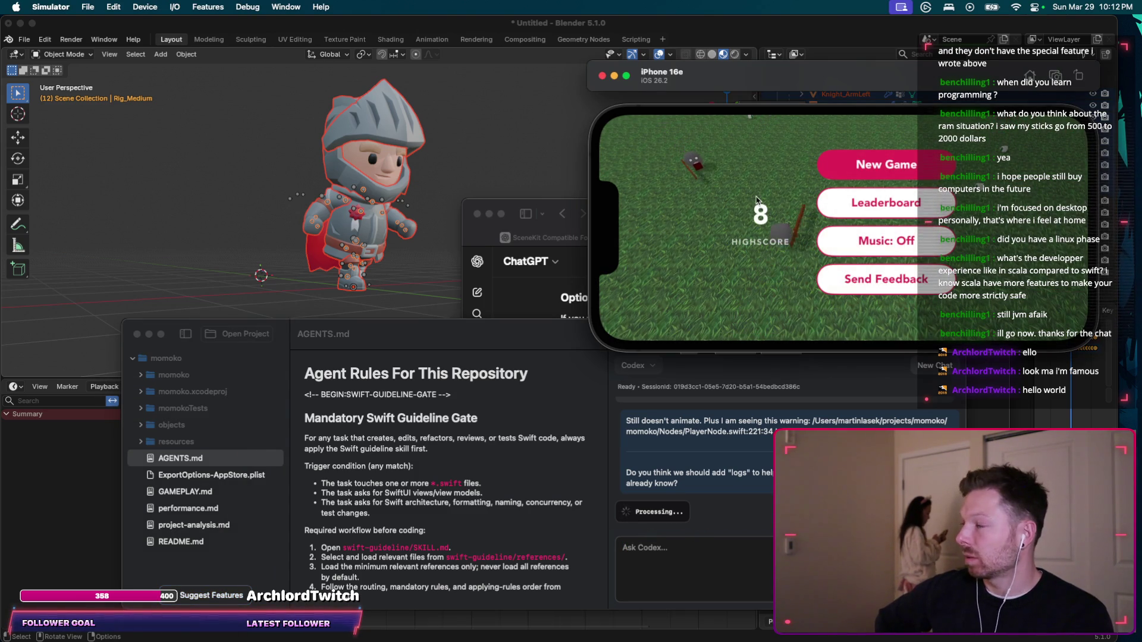
left_click(880, 164)
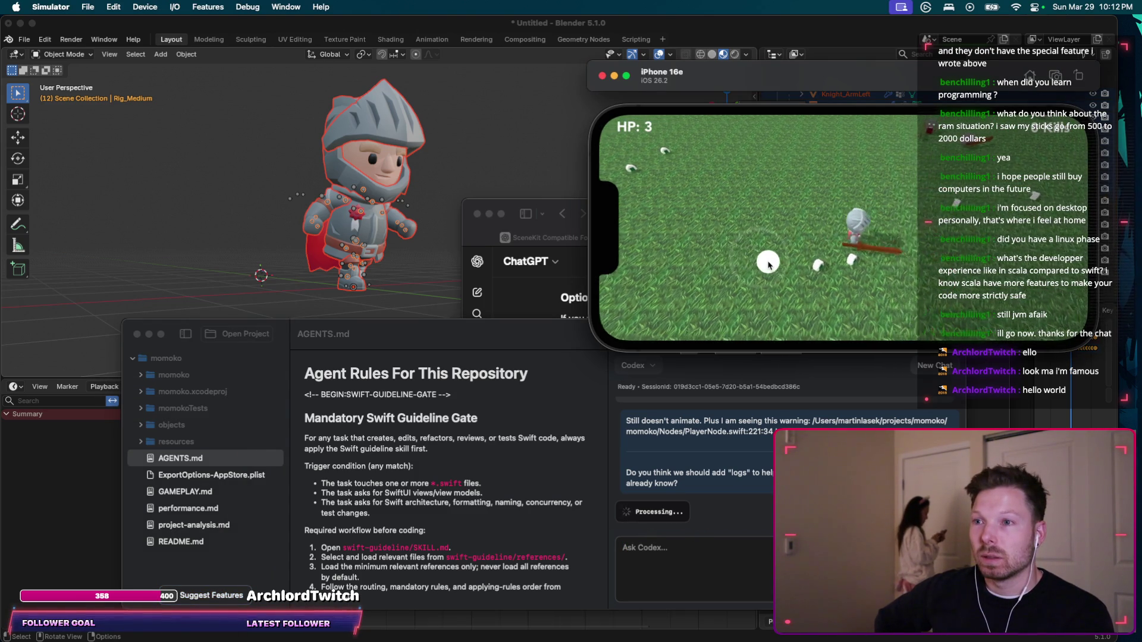
mouse_move(705, 277)
left_mouse_down()
mouse_move(774, 239)
mouse_move(798, 274)
left_mouse_up()
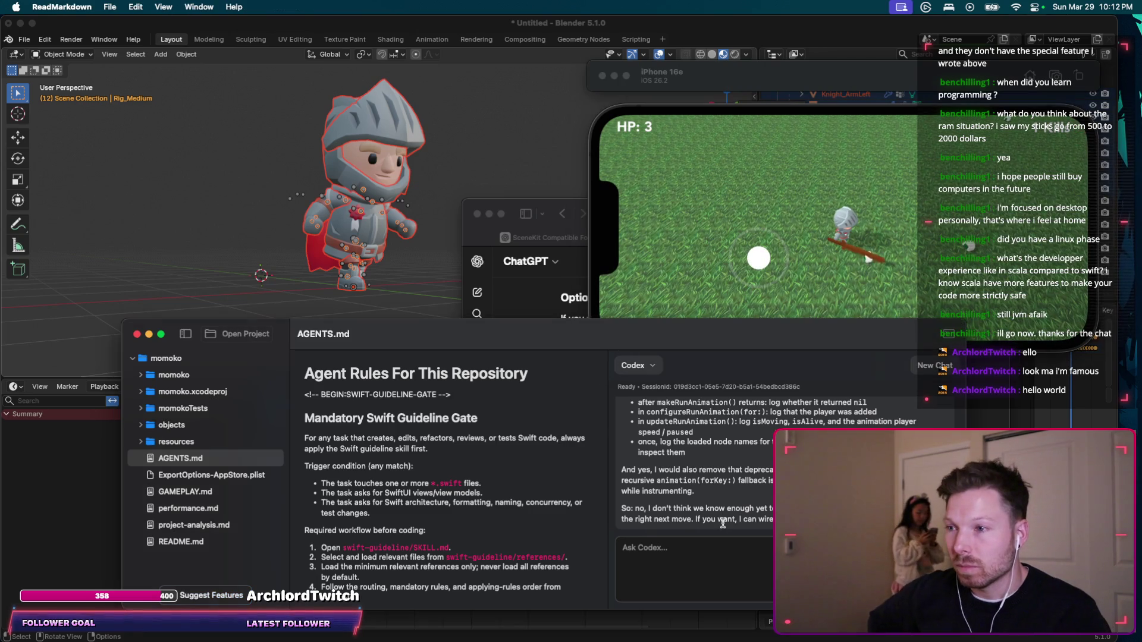
left_click(723, 506)
scroll(722, 506, "up", 2)
scroll(722, 506, "down", 2)
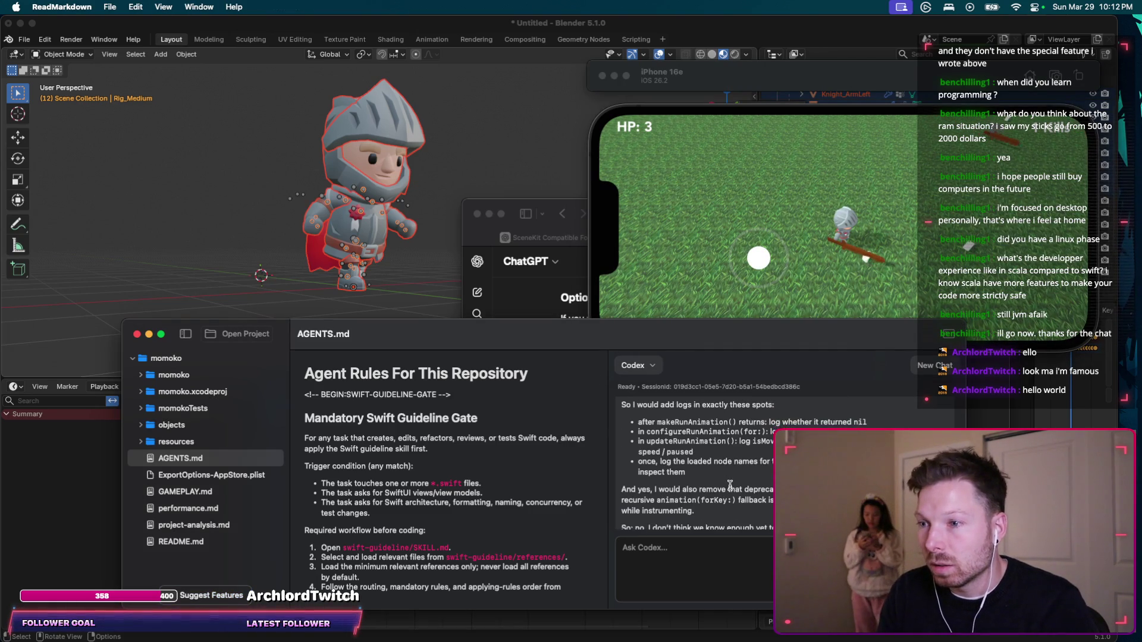
left_click(697, 538)
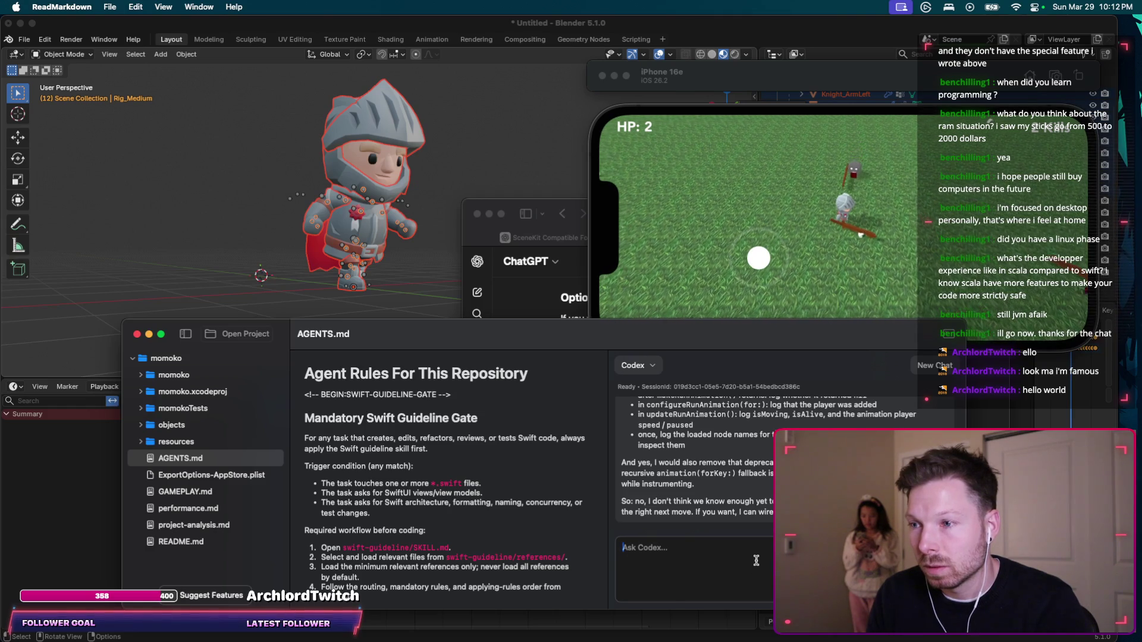
Rebuild and relaunch momoko with Cmd+R and start a new game.
key("super+Tab")
key("super+r")
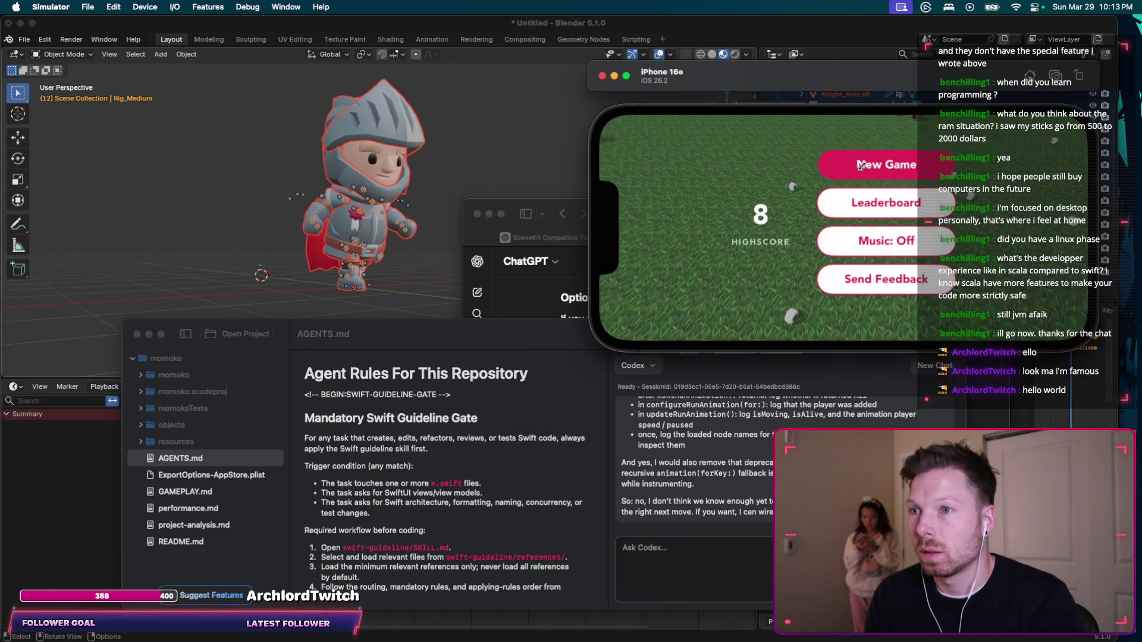
left_click(860, 165)
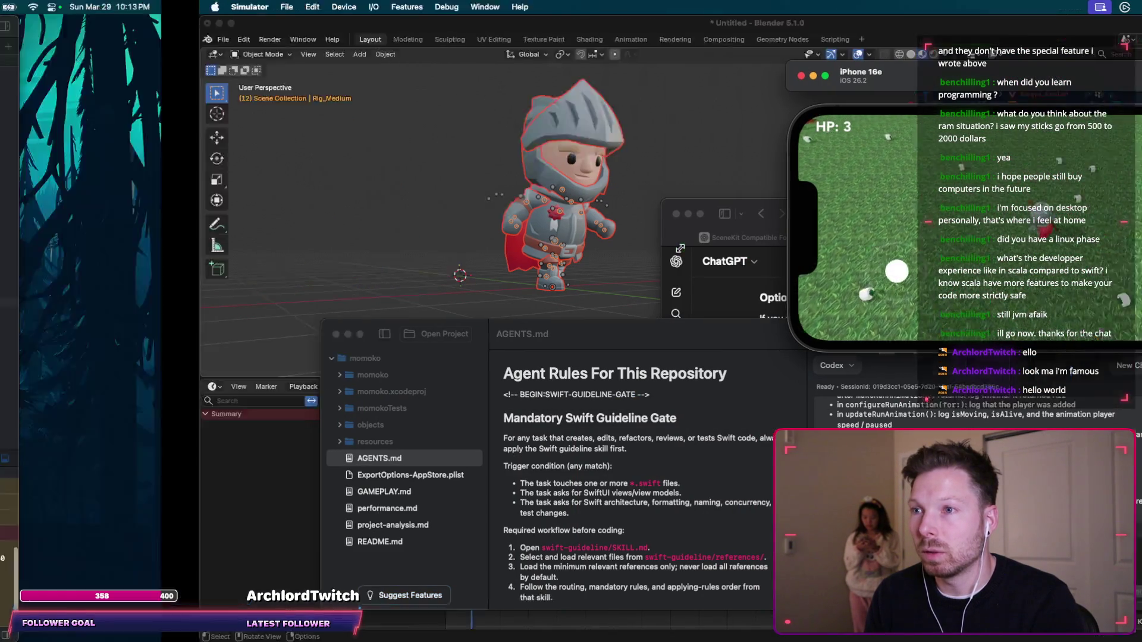
scroll(350, 570, "up", 5)
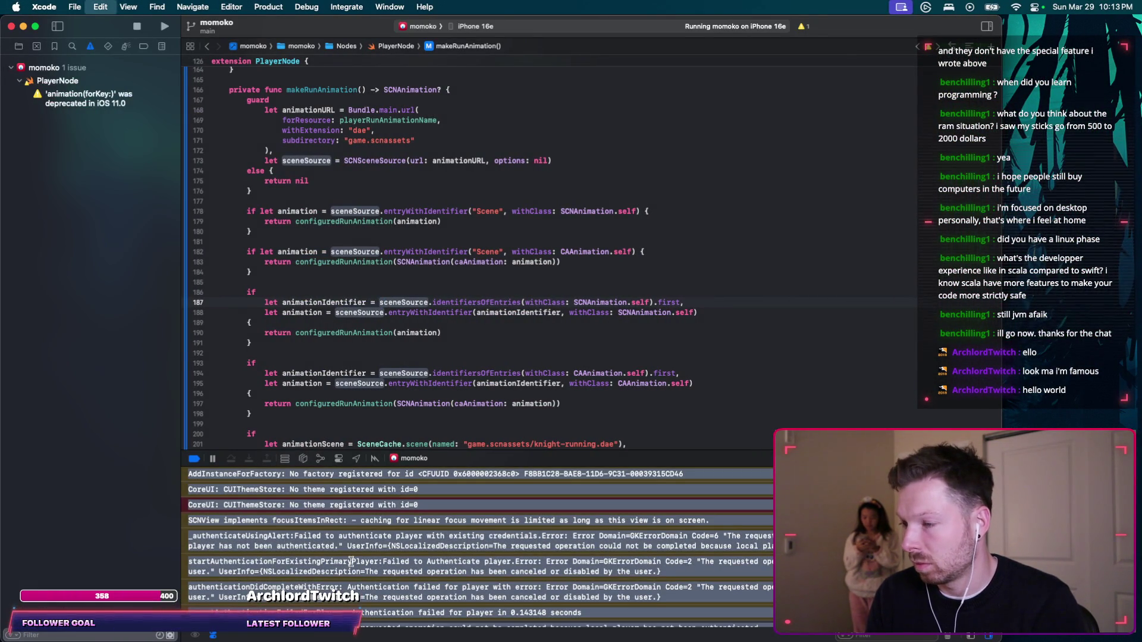
Ask Codex whether it used "print" to log, pasting the file-not-found console errors.
key("ctrl+Right")
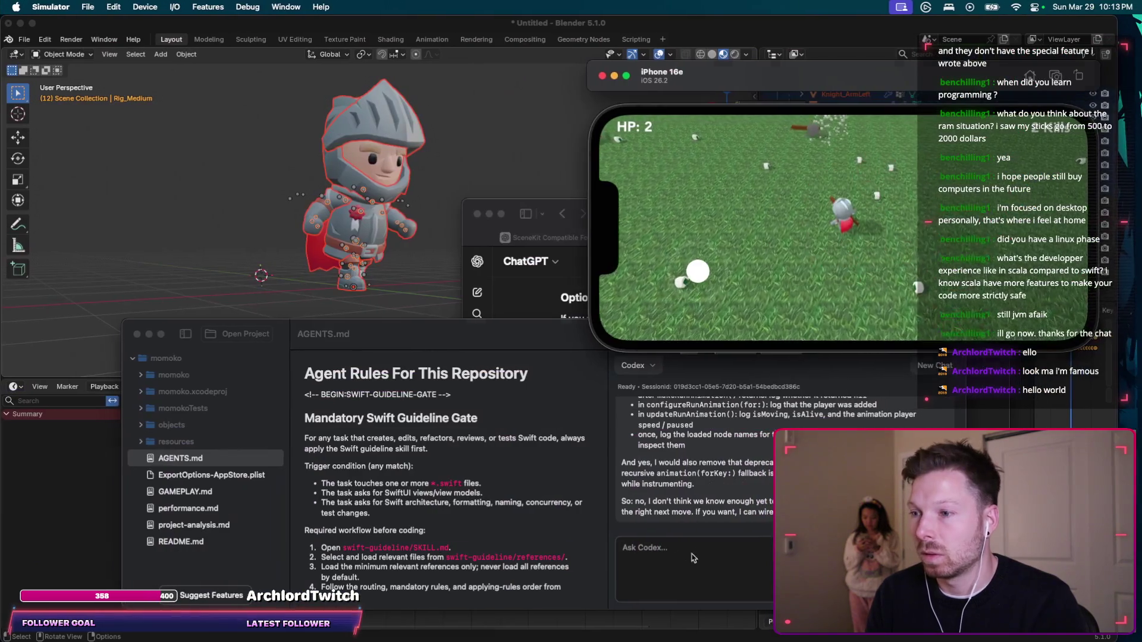
left_click(688, 553)
type("Did you use ")
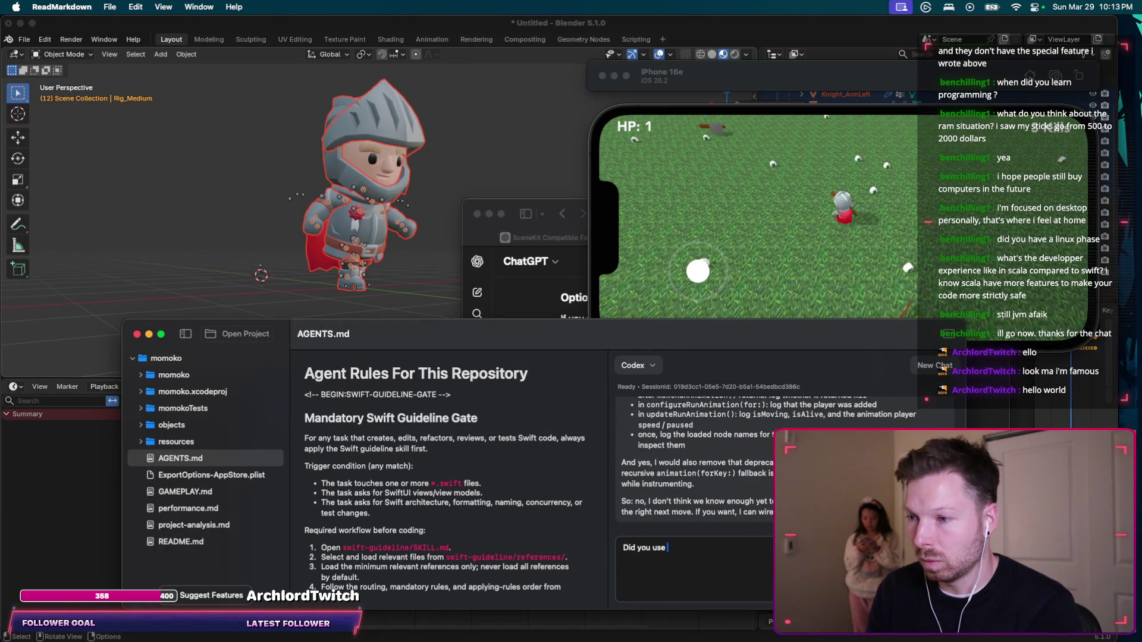
type("\"print\" do")
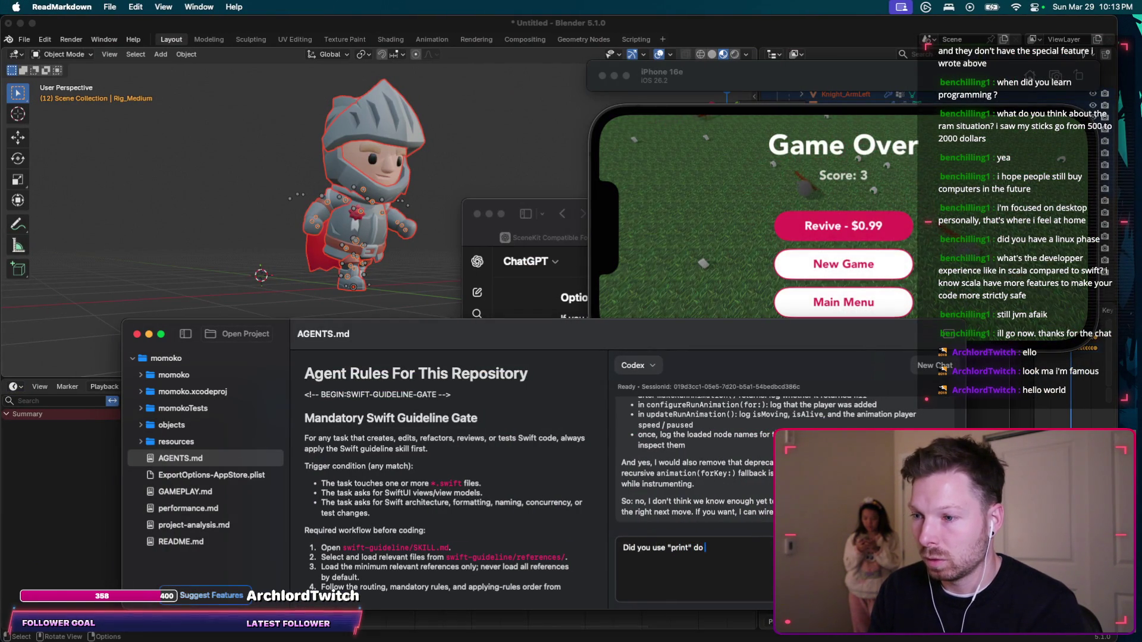
key("BackSpace")
key("BackSpace")
type("to log? those ")
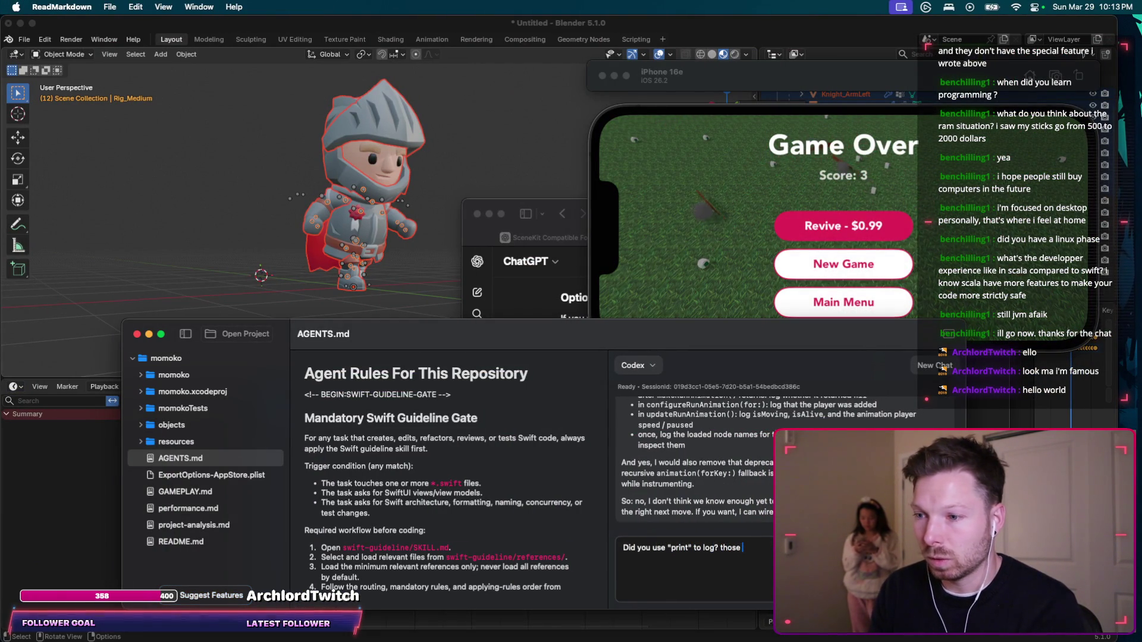
type("are the c")
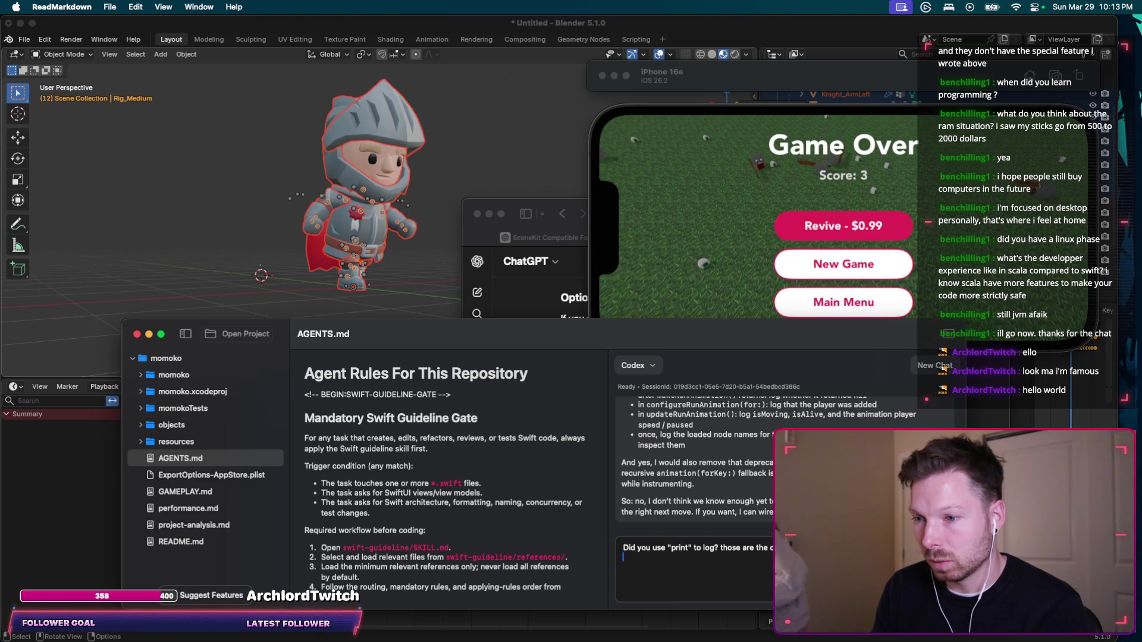
key("super+v")
key("Return")
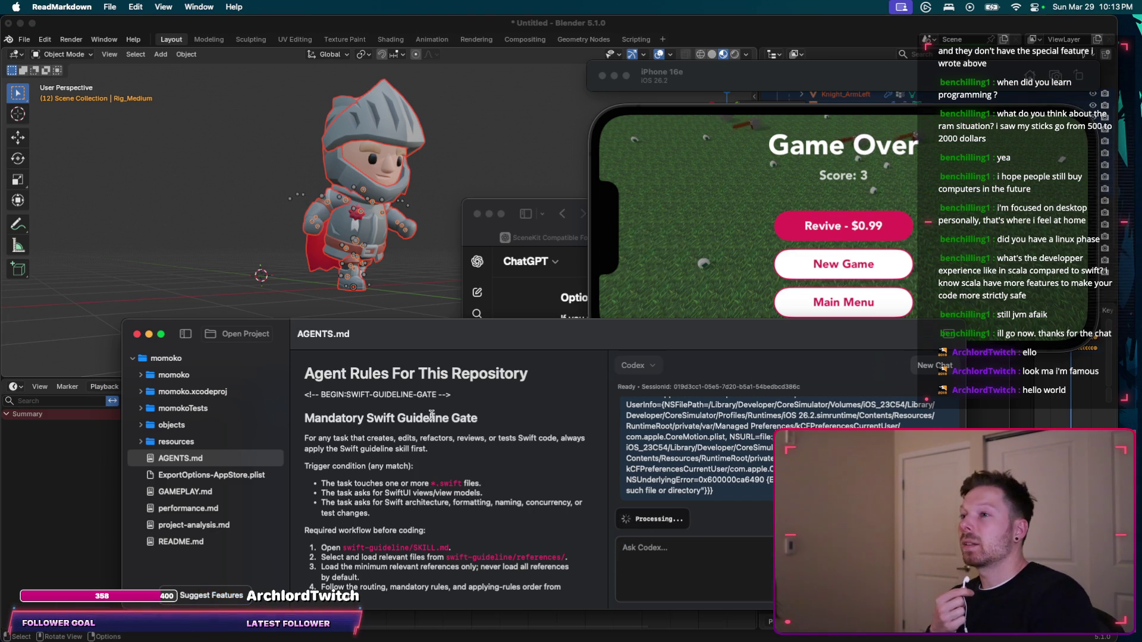
Play the knight's running animation in Blender and start a new simulator round to compare.
left_click(357, 314)
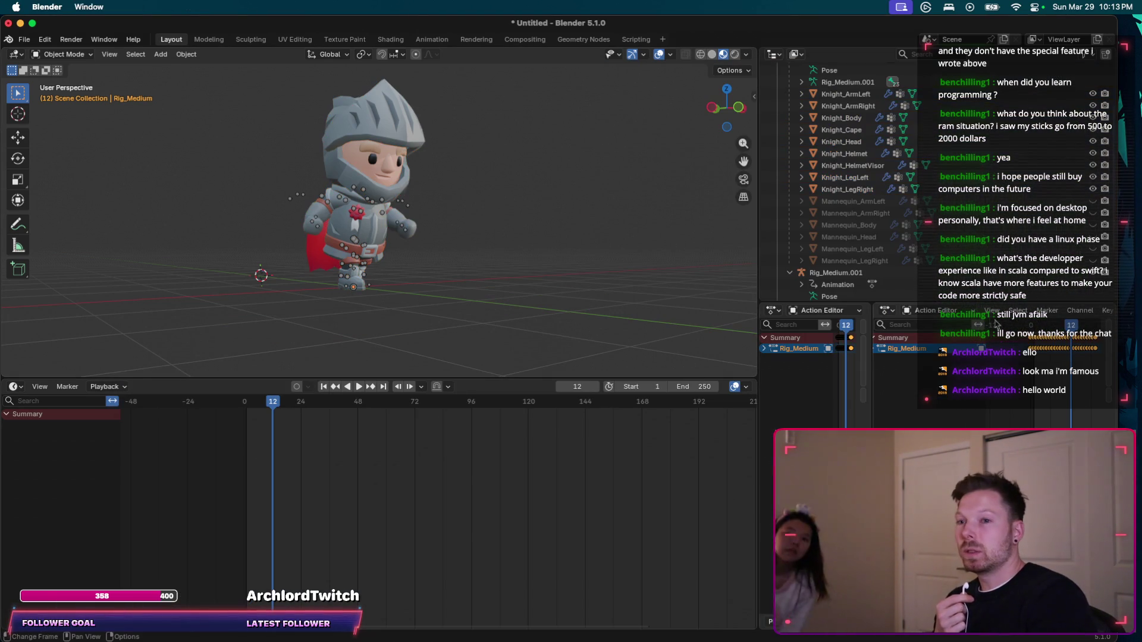
key("shift+ctrl+space")
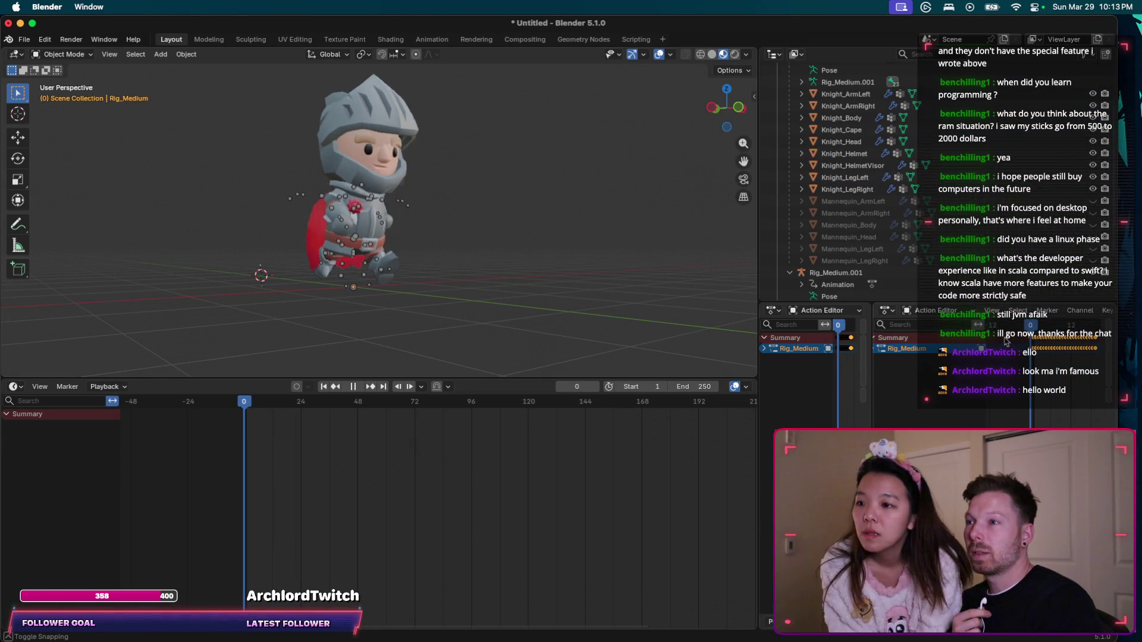
key("ctrl+Up")
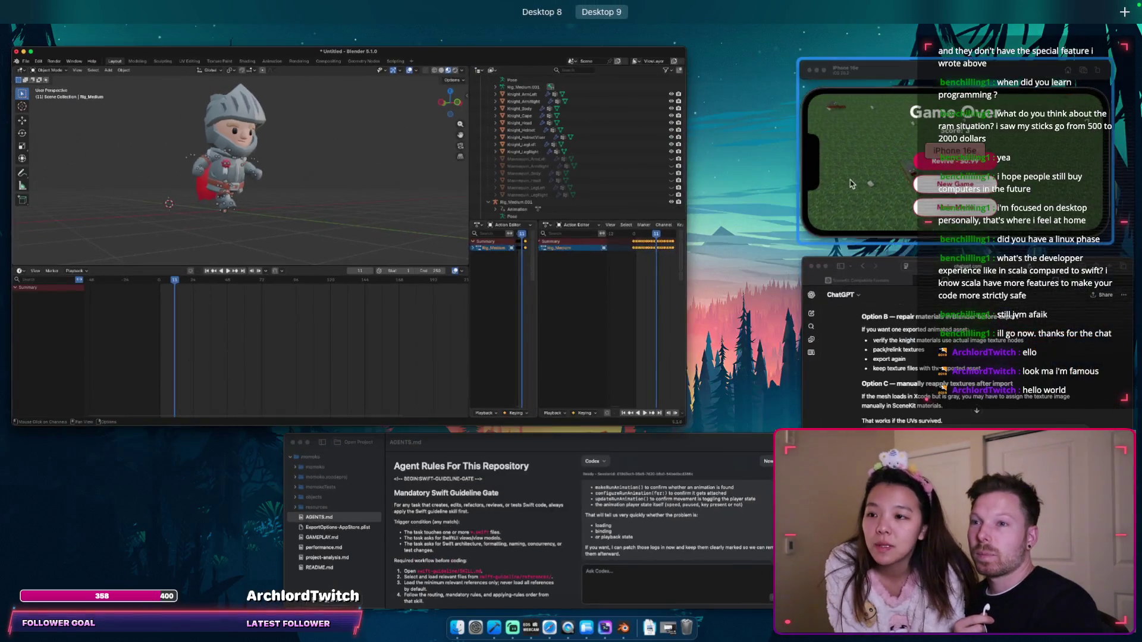
left_click(851, 184)
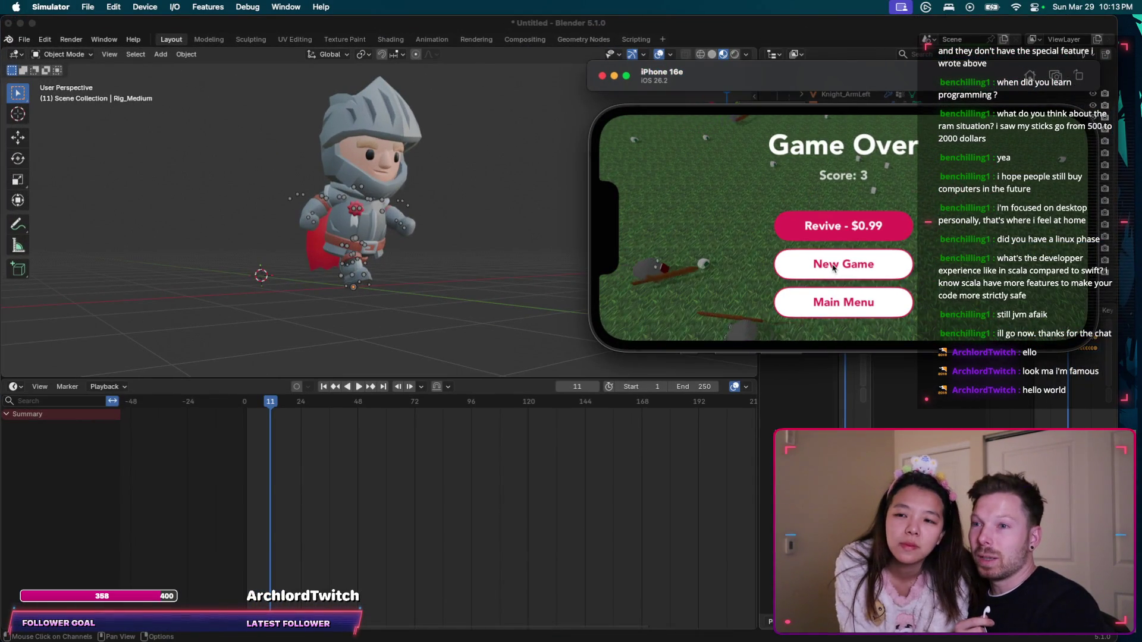
left_click(833, 267)
mouse_move(729, 255)
left_mouse_down()
mouse_move(739, 262)
mouse_move(723, 270)
mouse_move(698, 255)
mouse_move(700, 214)
mouse_move(738, 225)
mouse_move(754, 255)
mouse_move(719, 279)
mouse_move(683, 217)
mouse_move(735, 225)
mouse_move(726, 244)
mouse_move(695, 255)
mouse_move(727, 247)
left_mouse_up()
Stop Blender's playback and run the knight around the simulator field until Game Over at score 2.
left_click(474, 356)
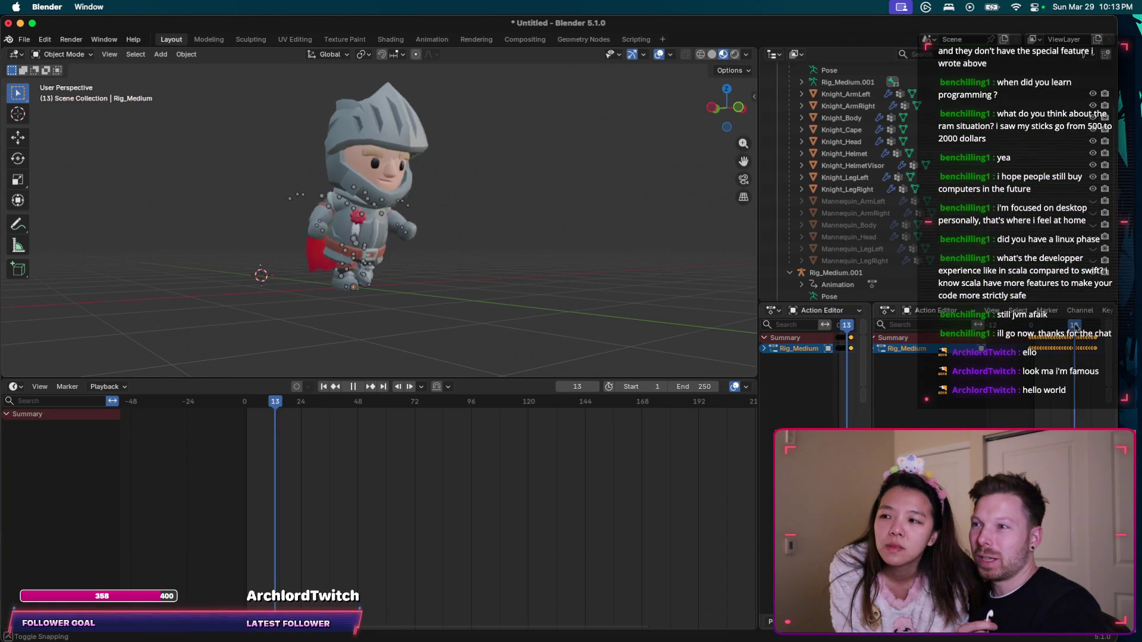
key("space")
key("ctrl+Up")
left_click(930, 178)
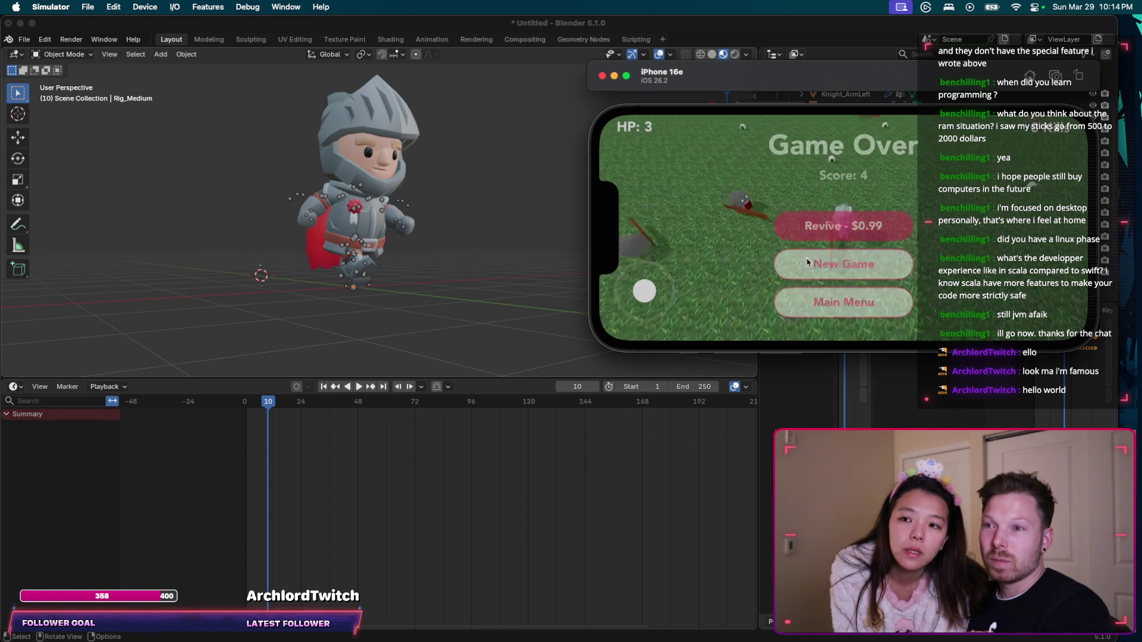
left_click_drag(690, 280, 669, 281)
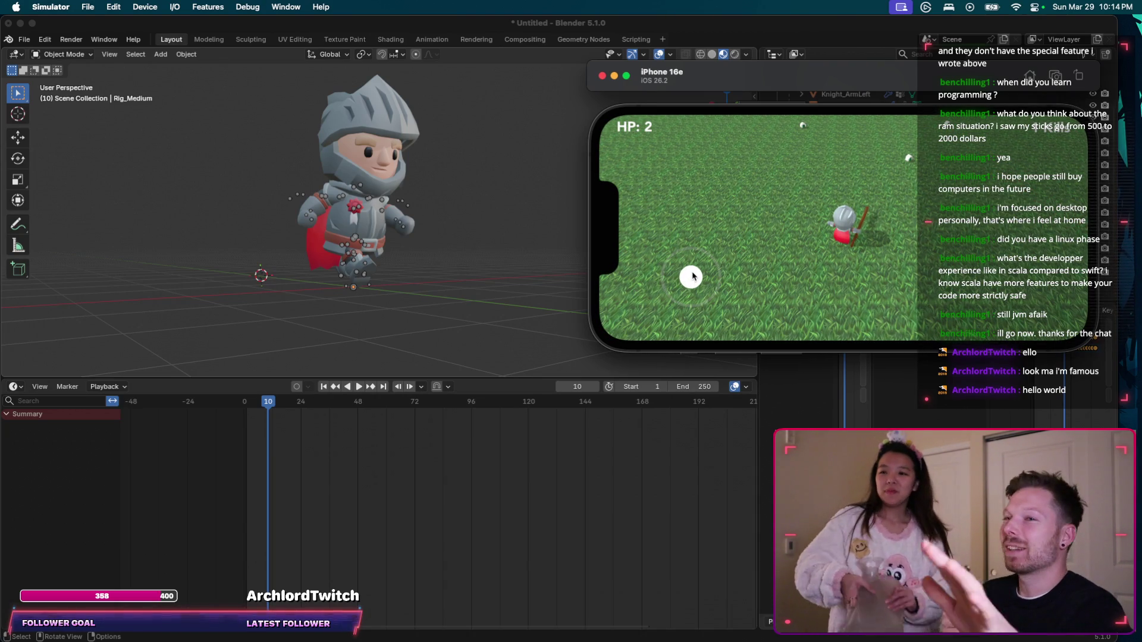
mouse_move(692, 277)
left_mouse_down()
mouse_move(729, 260)
mouse_move(722, 252)
mouse_move(738, 260)
mouse_move(728, 292)
mouse_move(624, 273)
mouse_move(708, 272)
mouse_move(735, 244)
mouse_move(735, 181)
mouse_move(767, 238)
mouse_move(716, 256)
mouse_move(724, 214)
mouse_move(709, 271)
left_mouse_up()
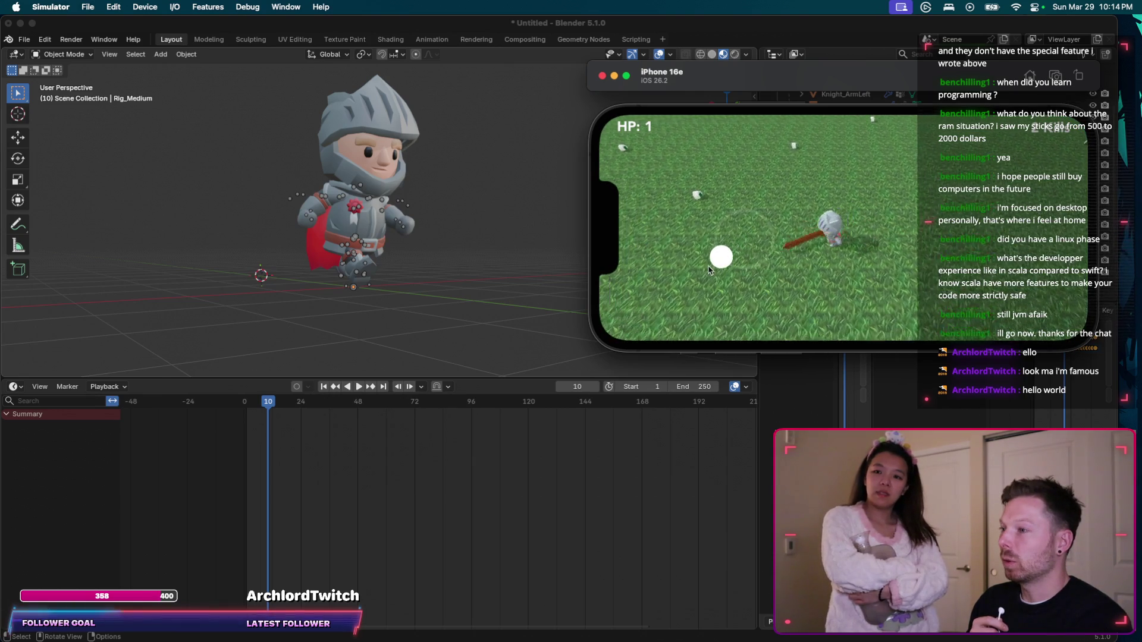
key("ctrl+Up")
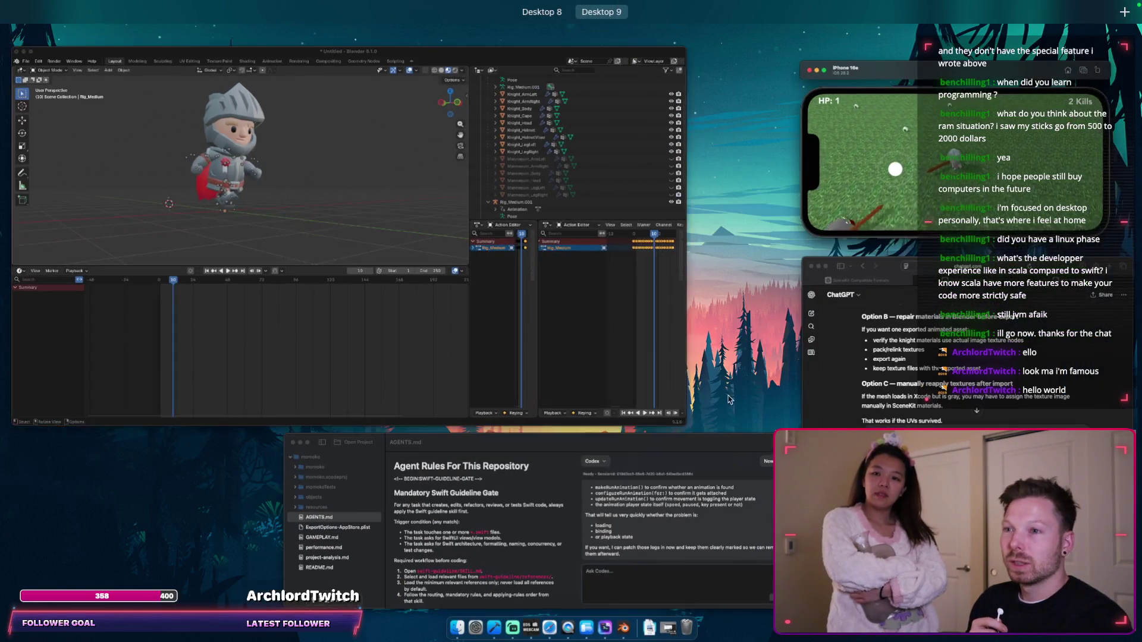
left_click(705, 498)
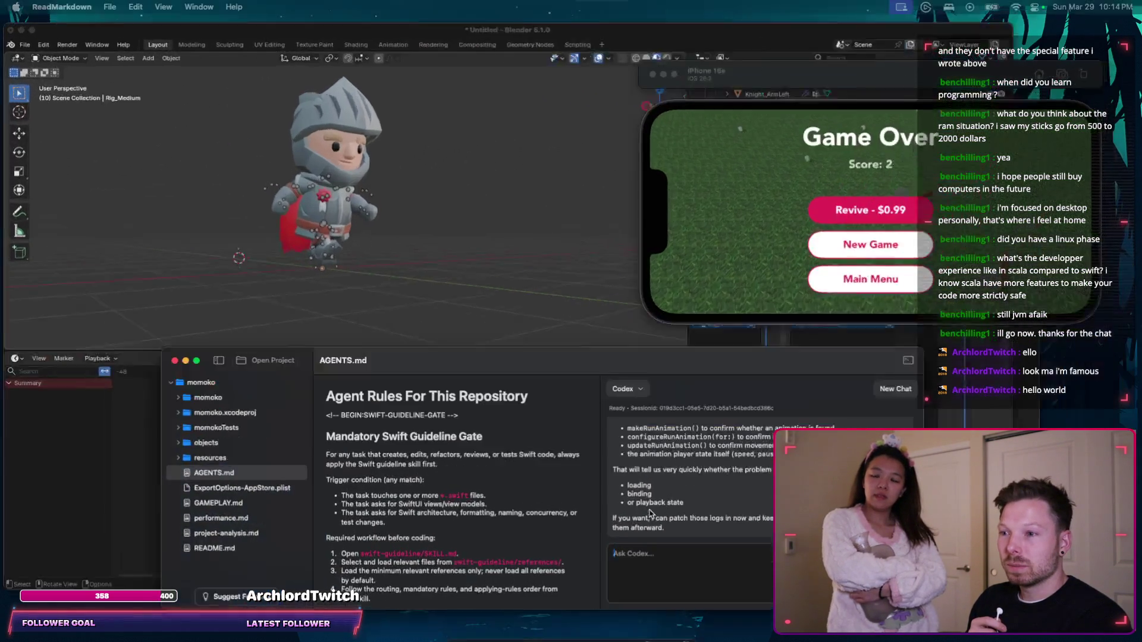
Reply 'yes sounds good' to approve Codex's animation logging, and check the simulator meanwhile.
scroll(705, 498, "down", 1)
type("yes sounds good")
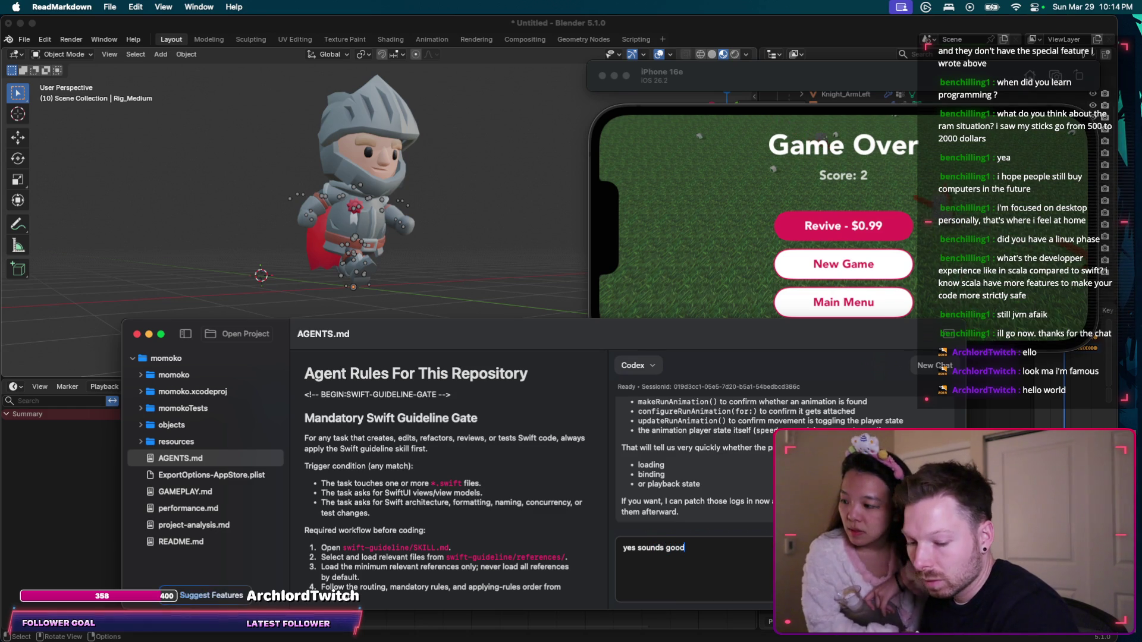
key("Return")
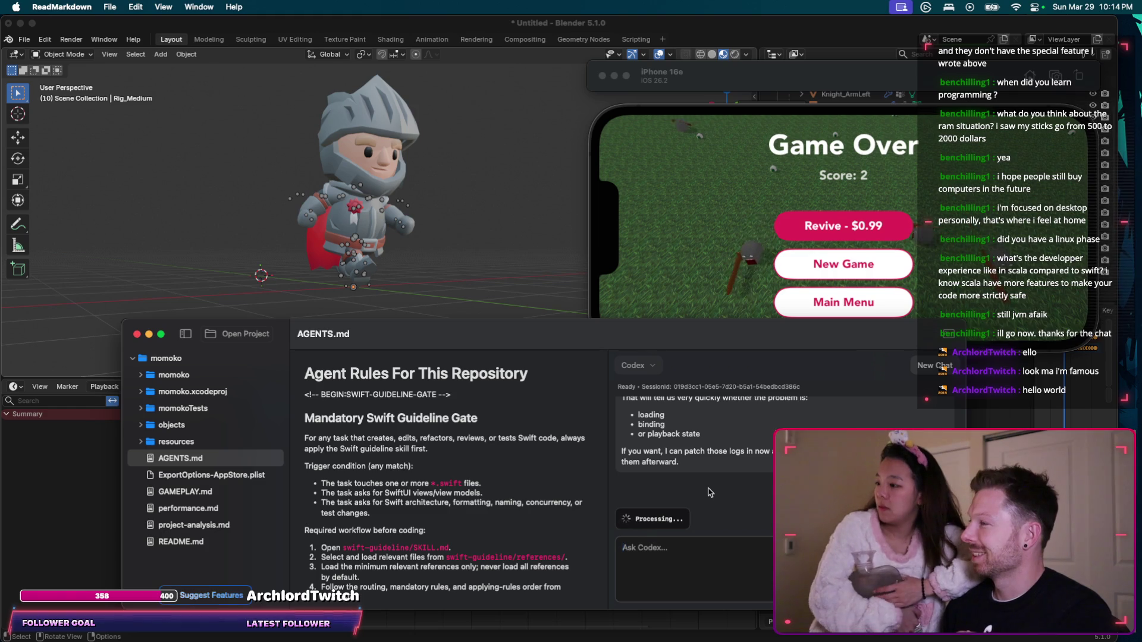
key("super+Tab")
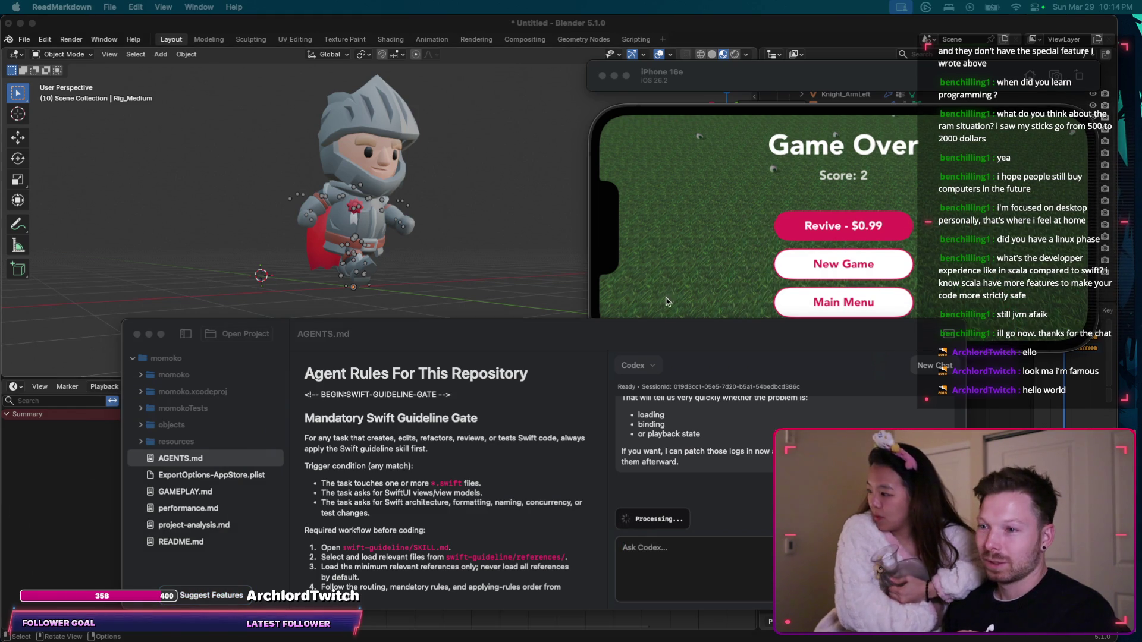
key("super+Tab")
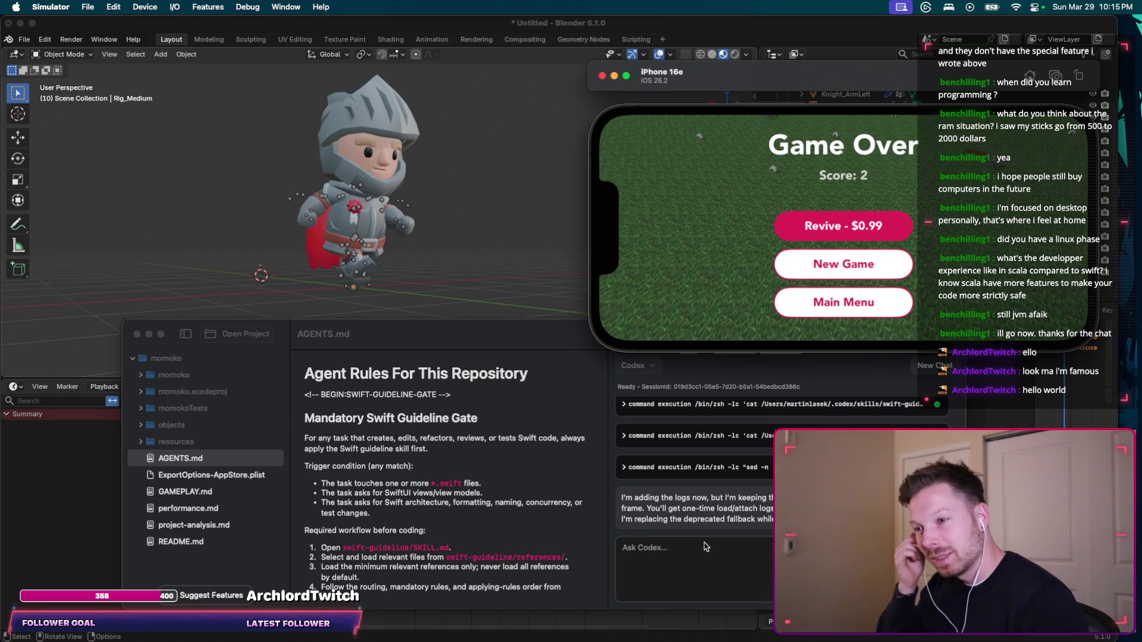
left_click(704, 550)
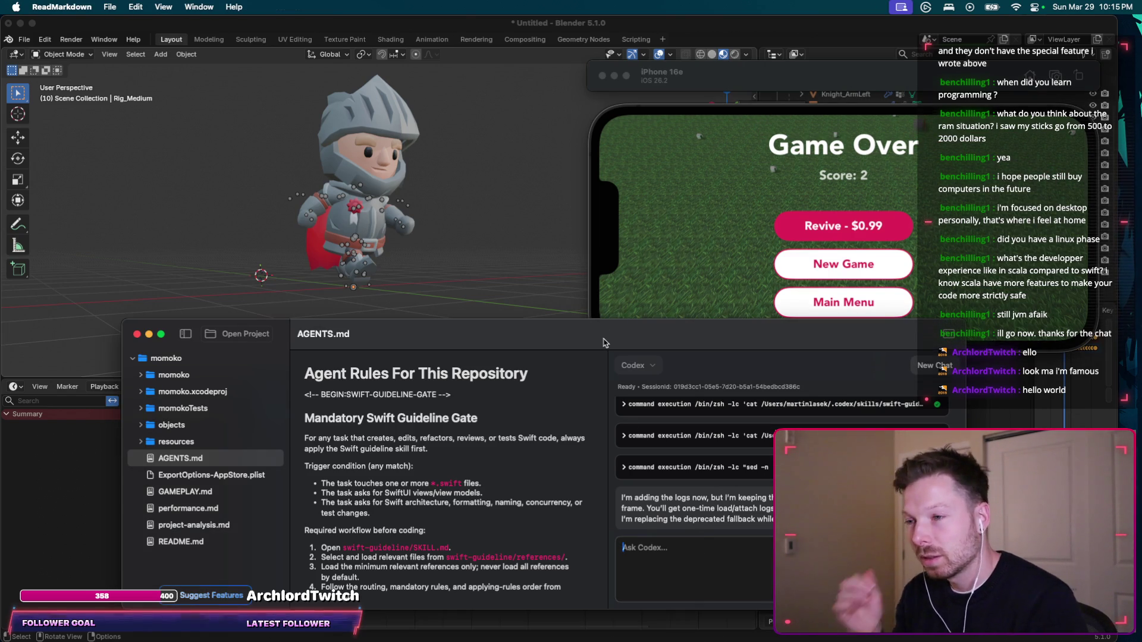
Rebuild momoko and jump to the 'SCNAnimation has no member caAnimation' error at line 240.
key("ctrl+Left")
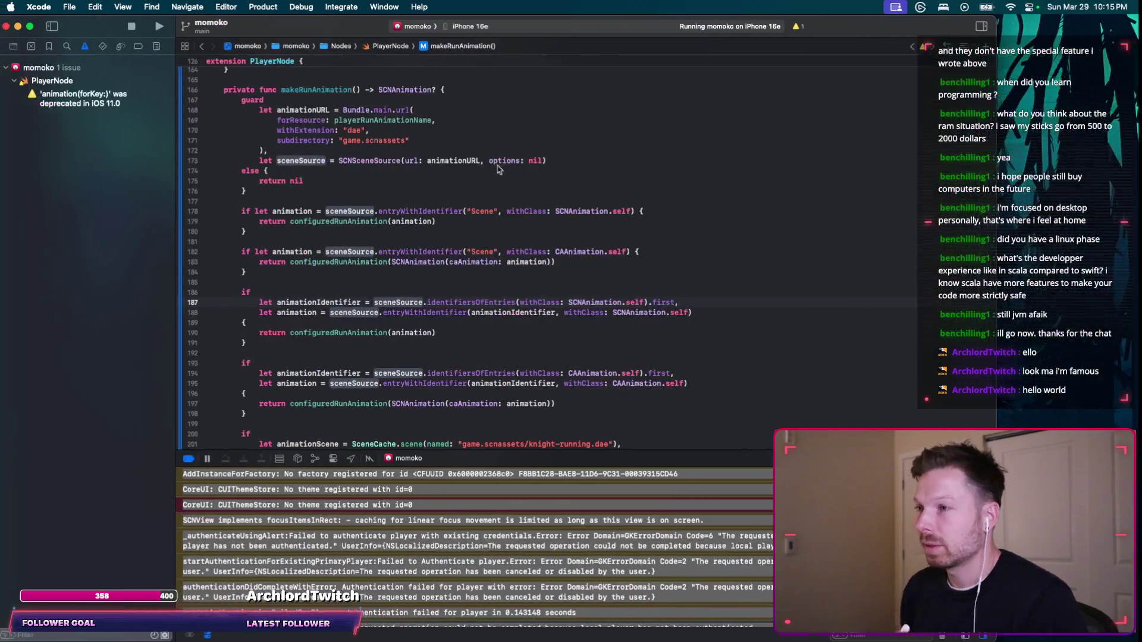
left_click(165, 27)
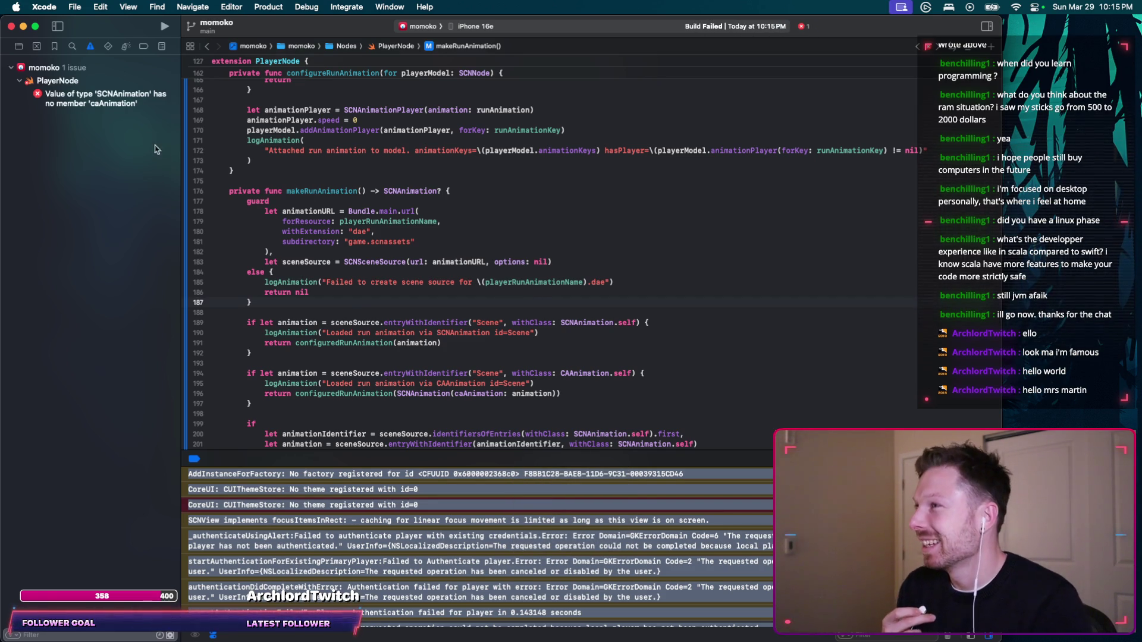
left_click(127, 102)
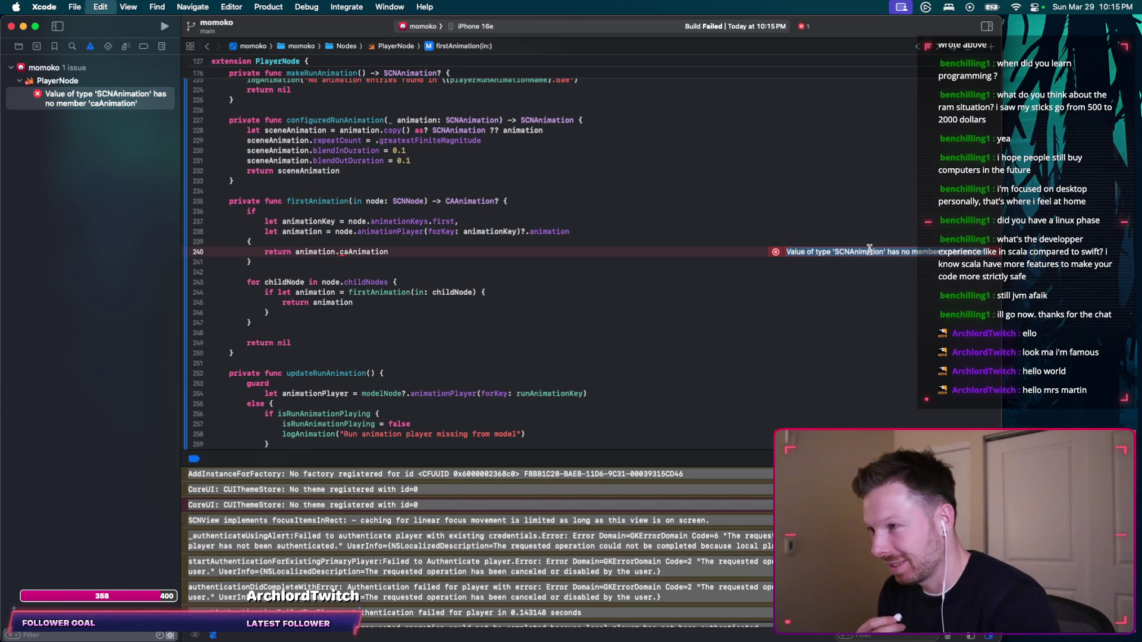
key("ctrl+Left")
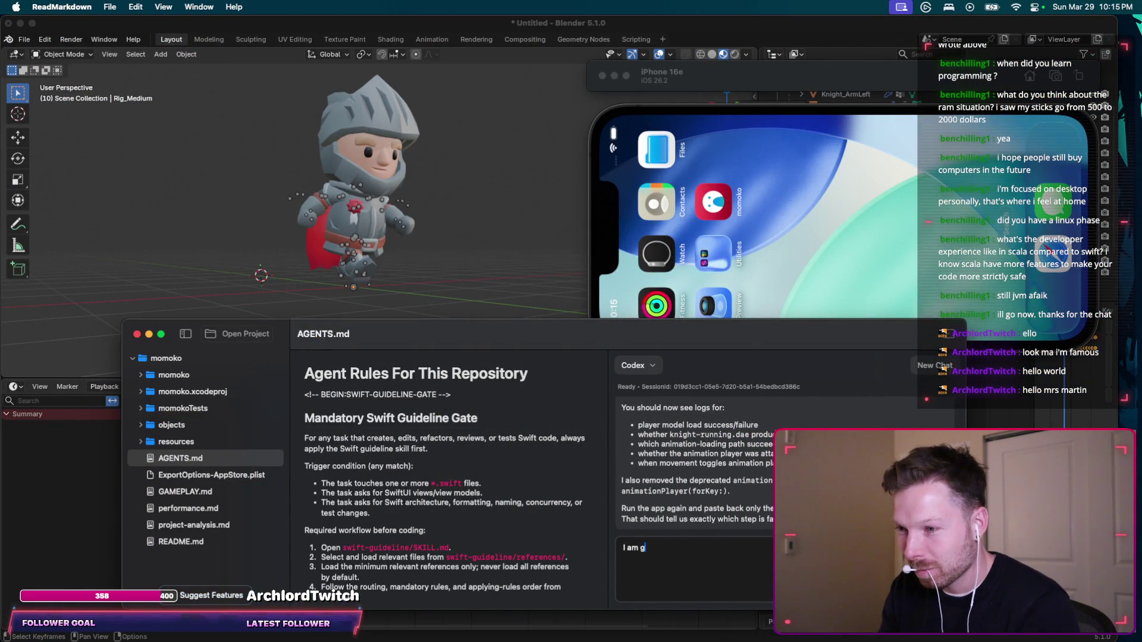
Send Codex the caAnimation build error with the failing firstAnimation if-let block.
type("etting")
key("super+v")
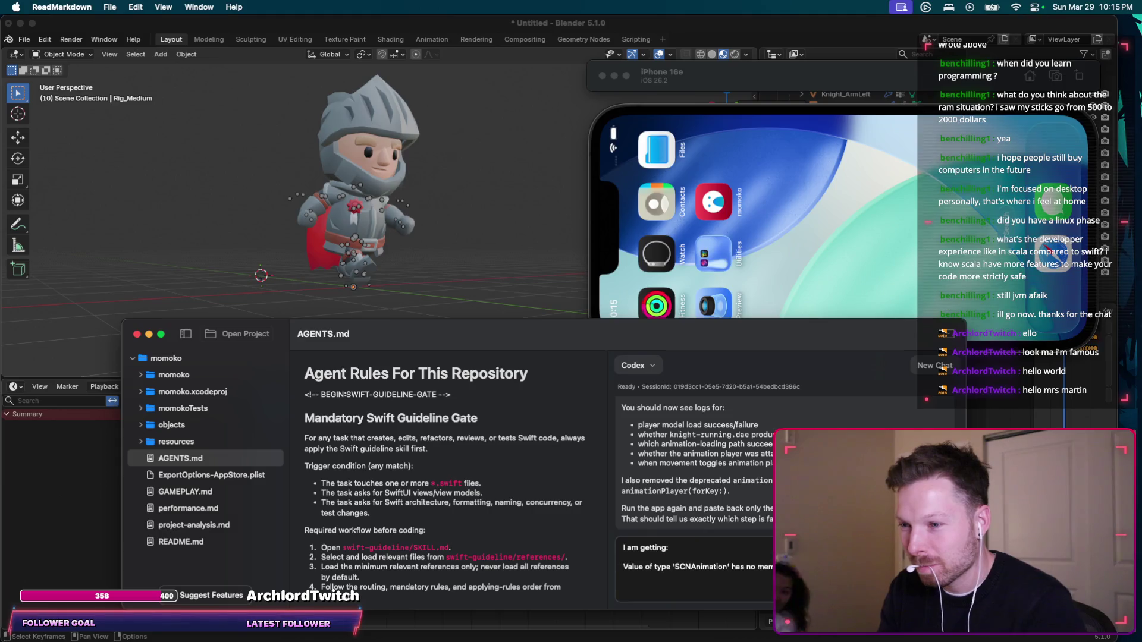
key("ctrl+Right")
key("super+Right")
key("Down")
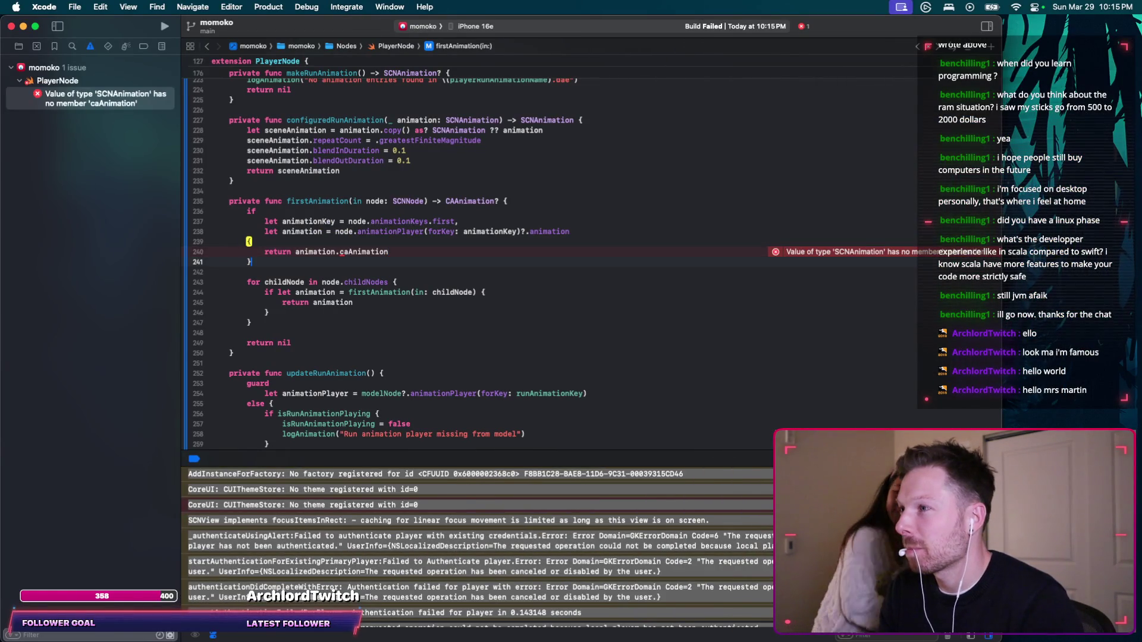
key("shift+Up")
key("shift+Up")
key("shift+Up")
key("shift+Up")
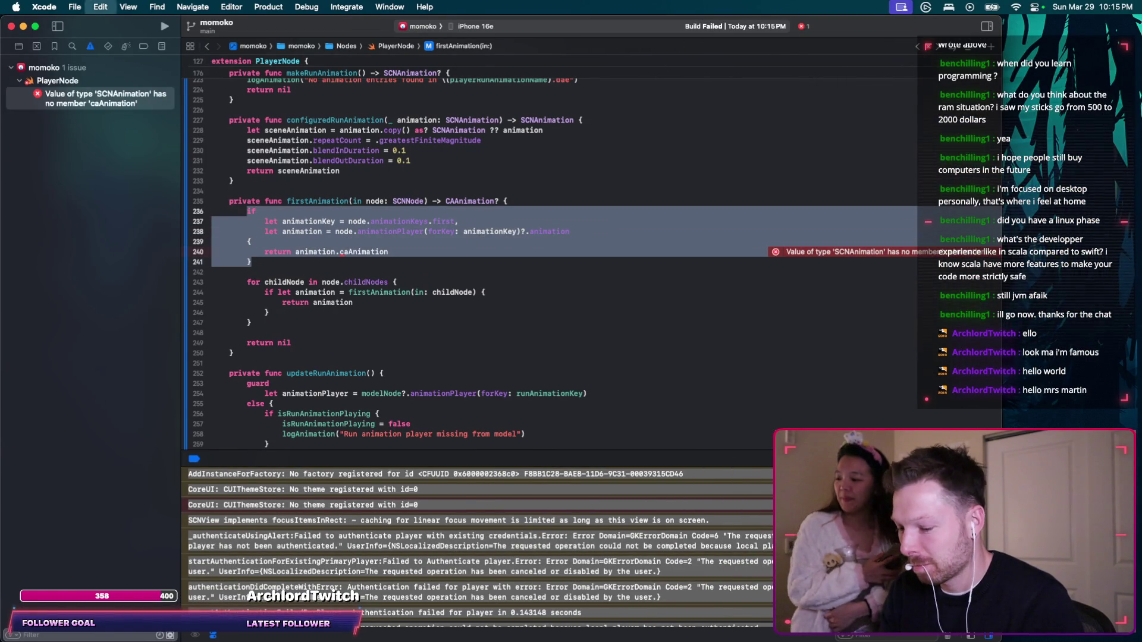
key("ctrl+Left")
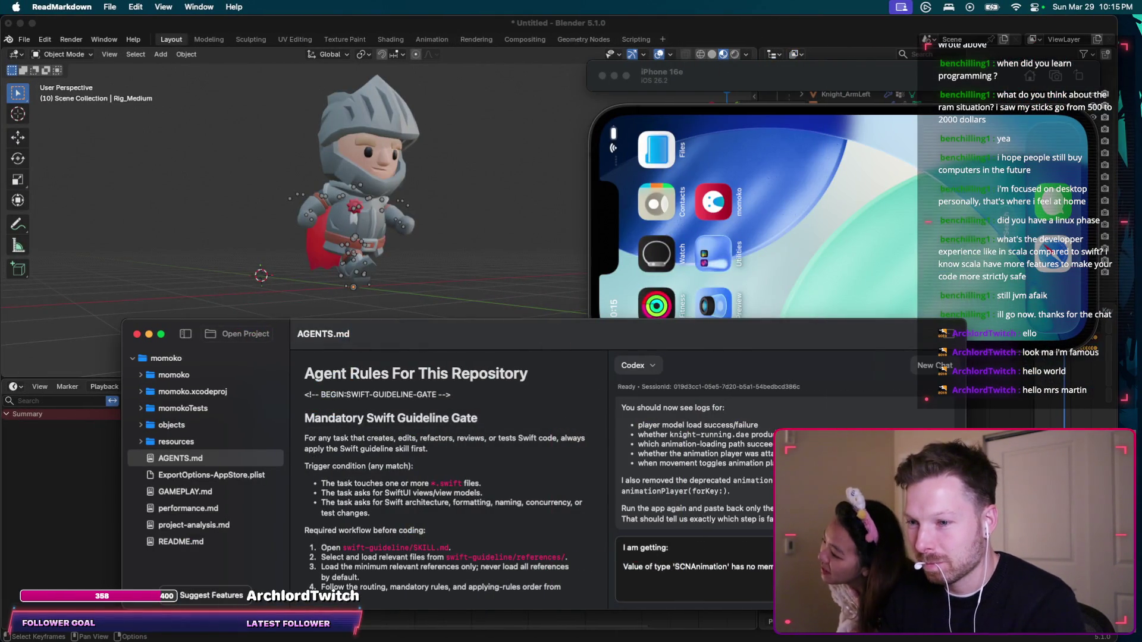
key("Return")
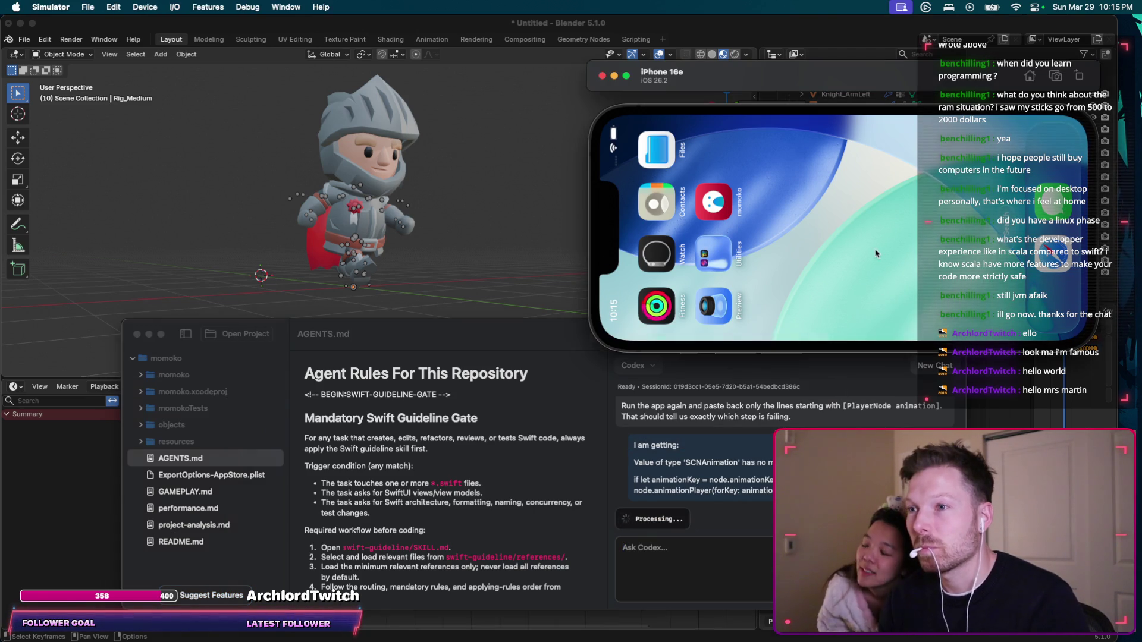
Relaunch momoko in the simulator and run the knight across the field.
left_click(713, 202)
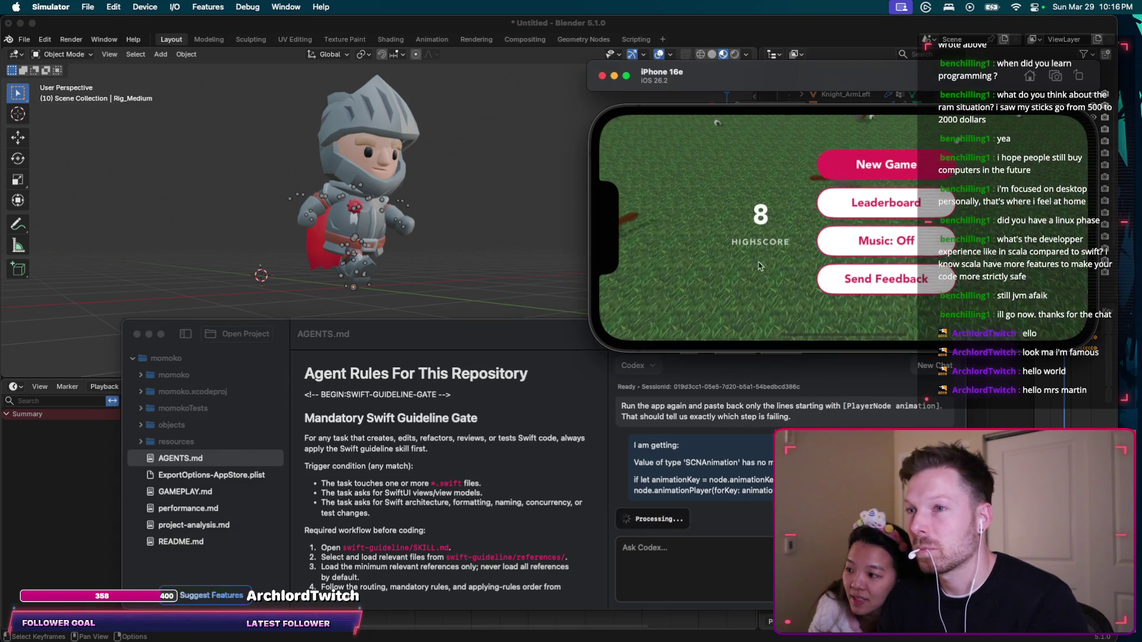
left_click(868, 162)
mouse_move(757, 228)
left_mouse_down()
mouse_move(739, 253)
mouse_move(698, 267)
mouse_move(710, 271)
left_mouse_up()
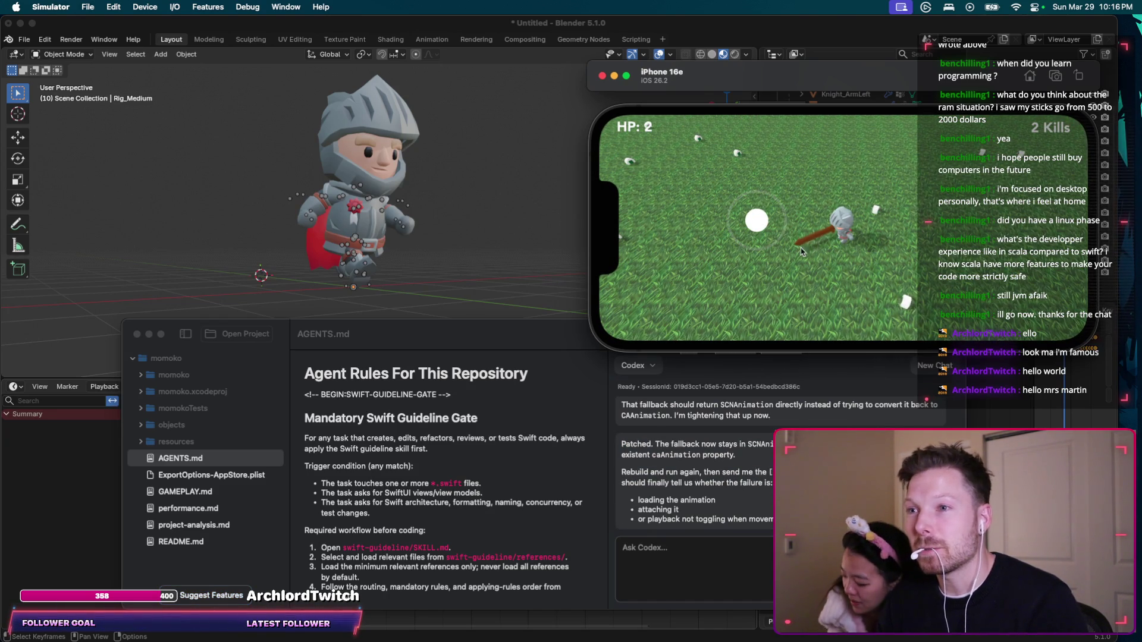
left_click_drag(764, 226, 827, 238)
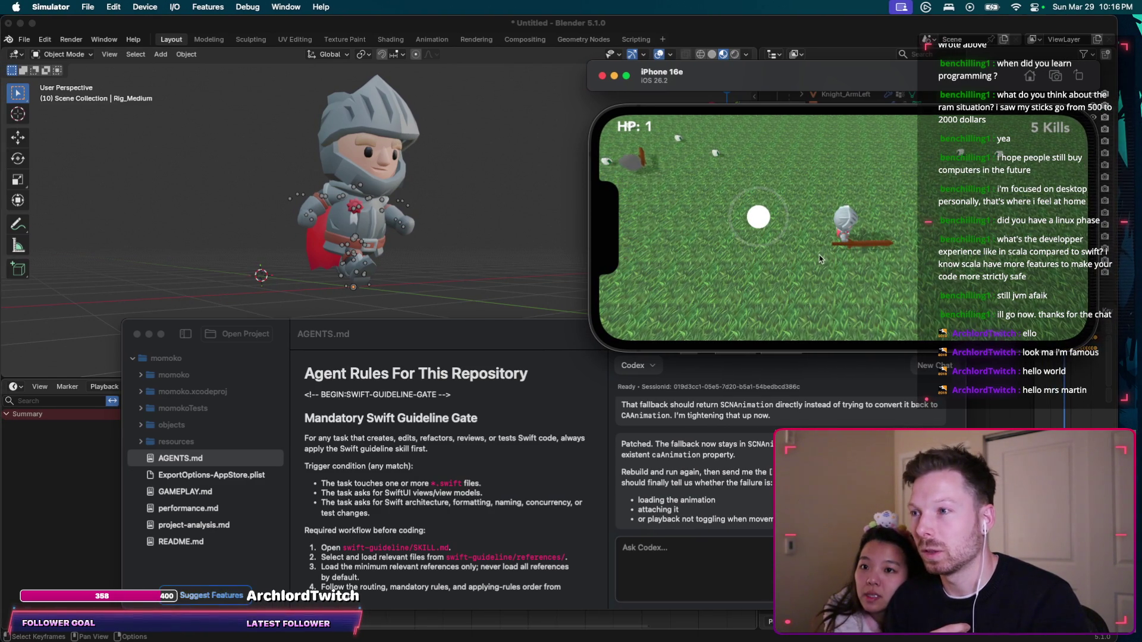
key("super+Tab")
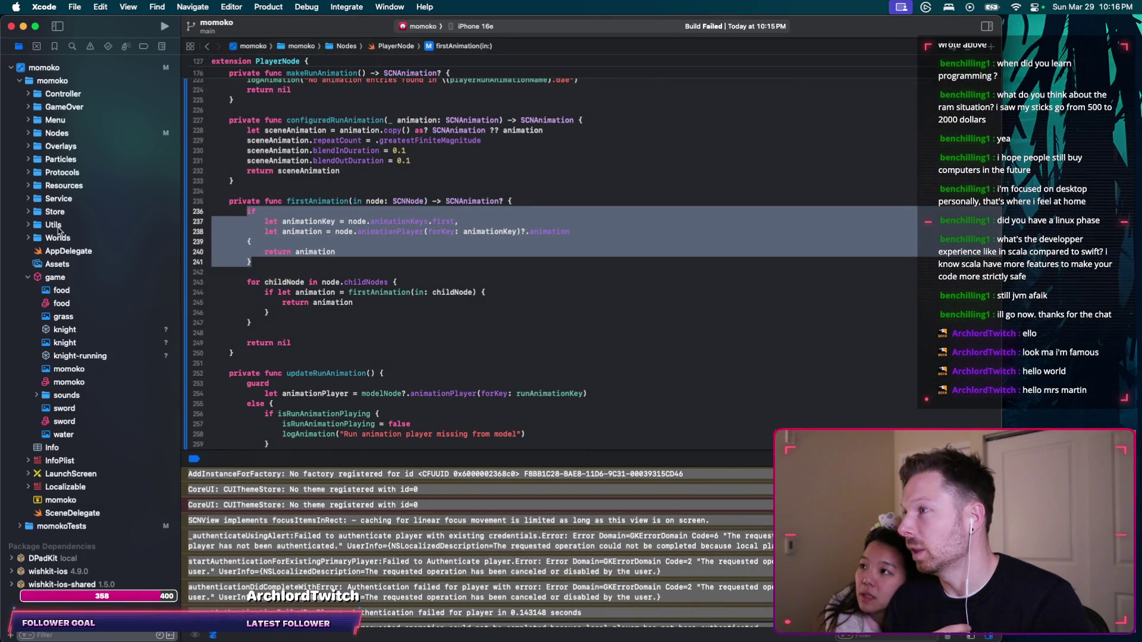
Inspect the sword model from several angles in the Scene editor, then Quick Look contents.png.
left_click(64, 421)
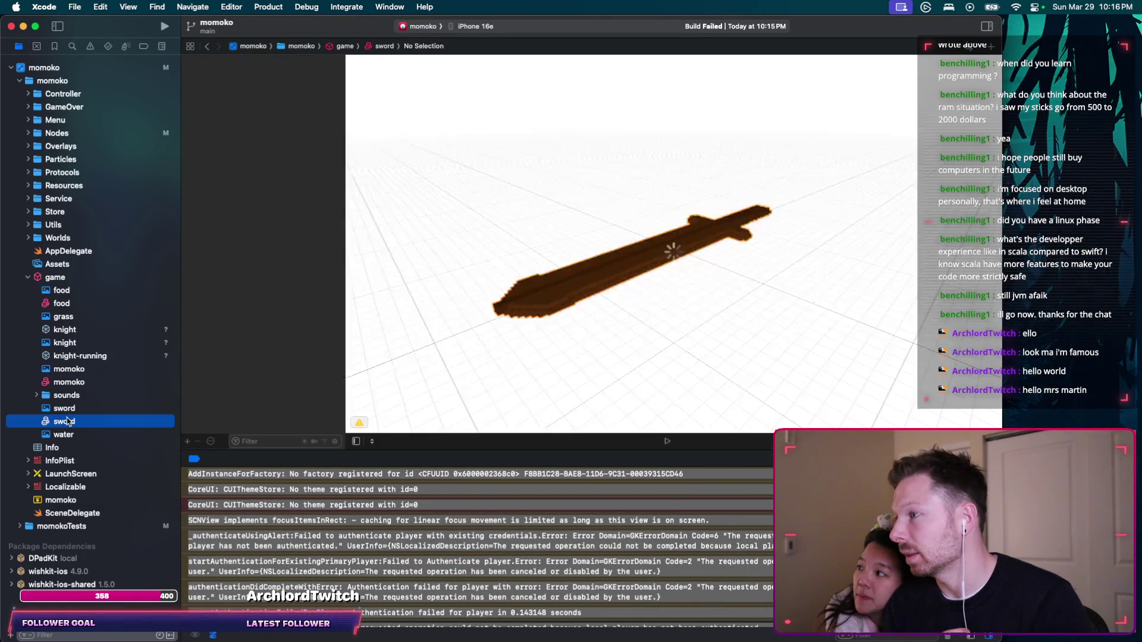
scroll(550, 387, "up", 5)
scroll(580, 326, "down", 5)
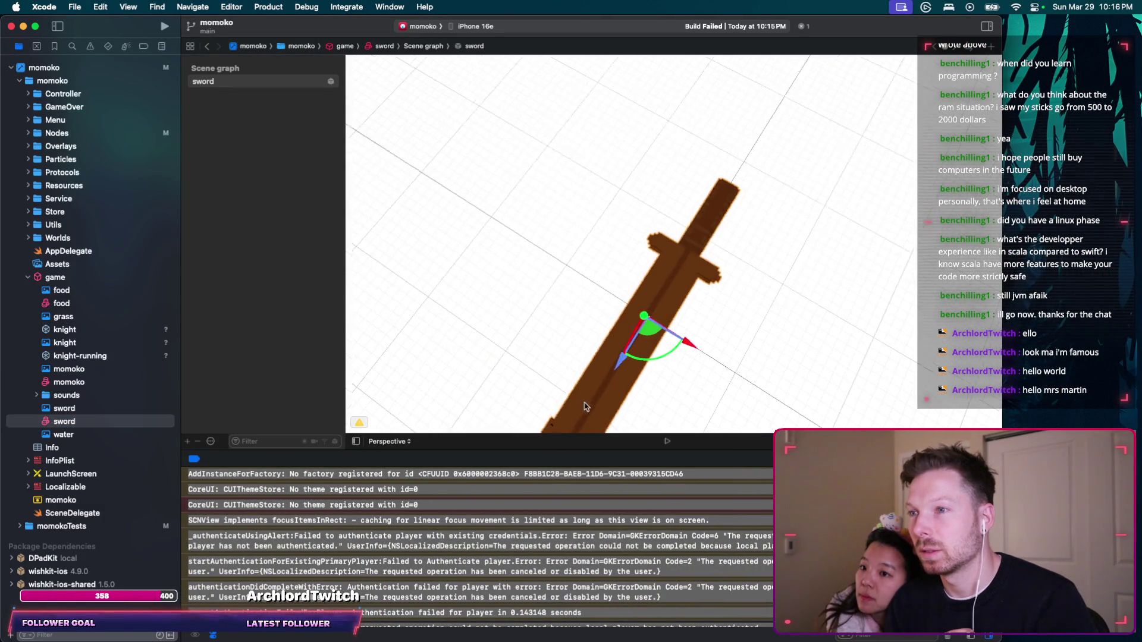
mouse_move(580, 326)
left_mouse_down()
mouse_move(545, 257)
mouse_move(565, 158)
mouse_move(596, 197)
mouse_move(594, 186)
left_mouse_up()
scroll(595, 186, "up", 5)
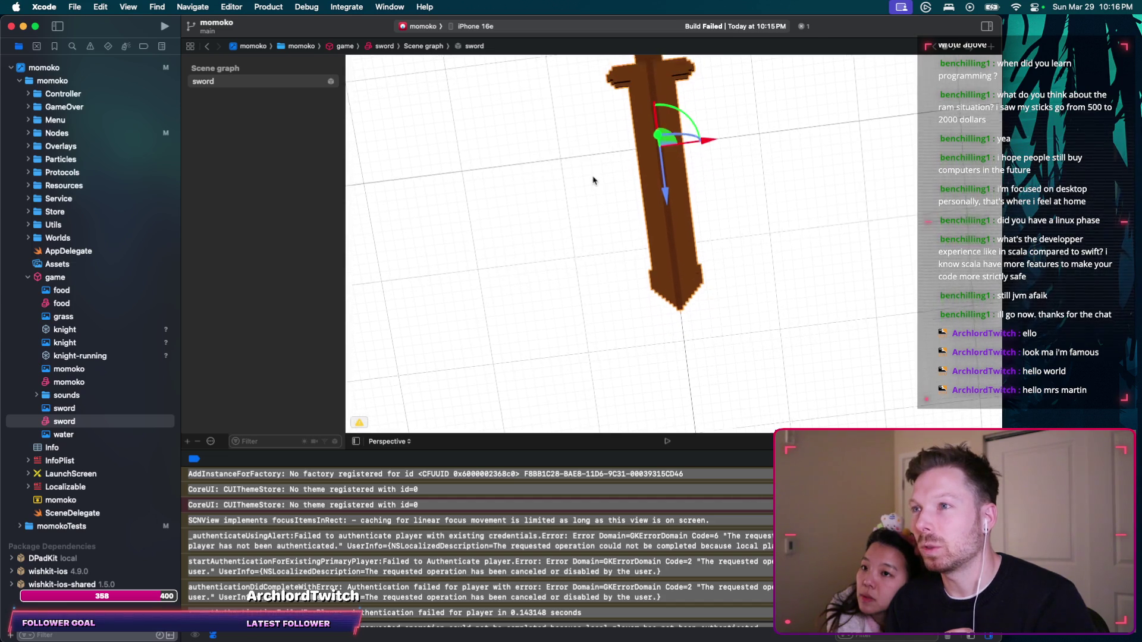
scroll(594, 179, "down", 5)
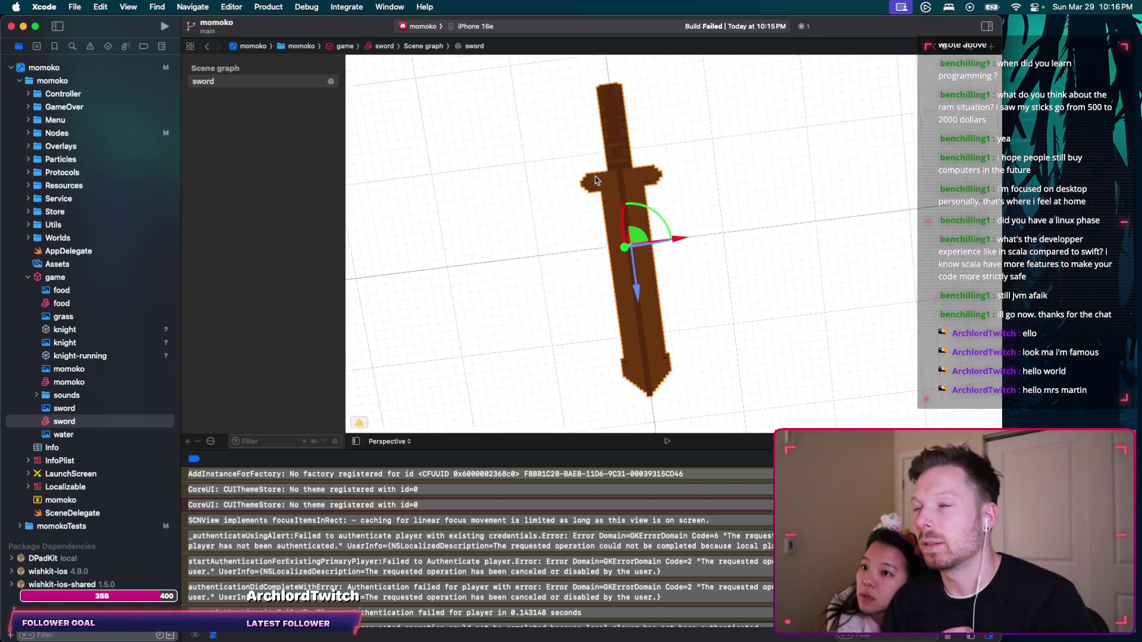
scroll(551, 194, "down", 2)
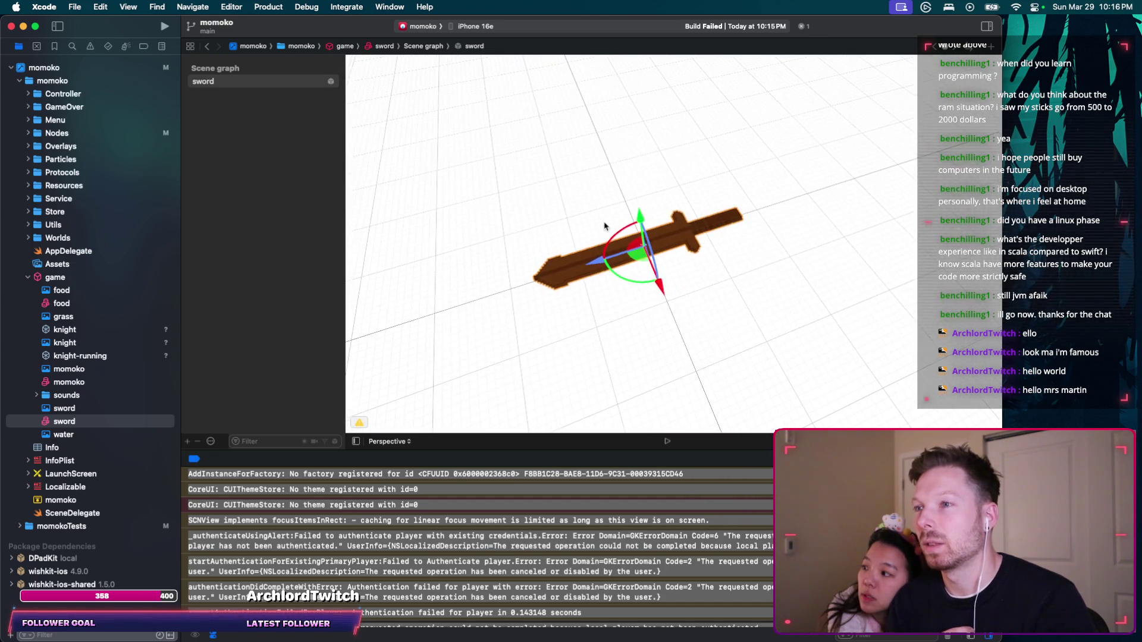
key("ctrl+Right")
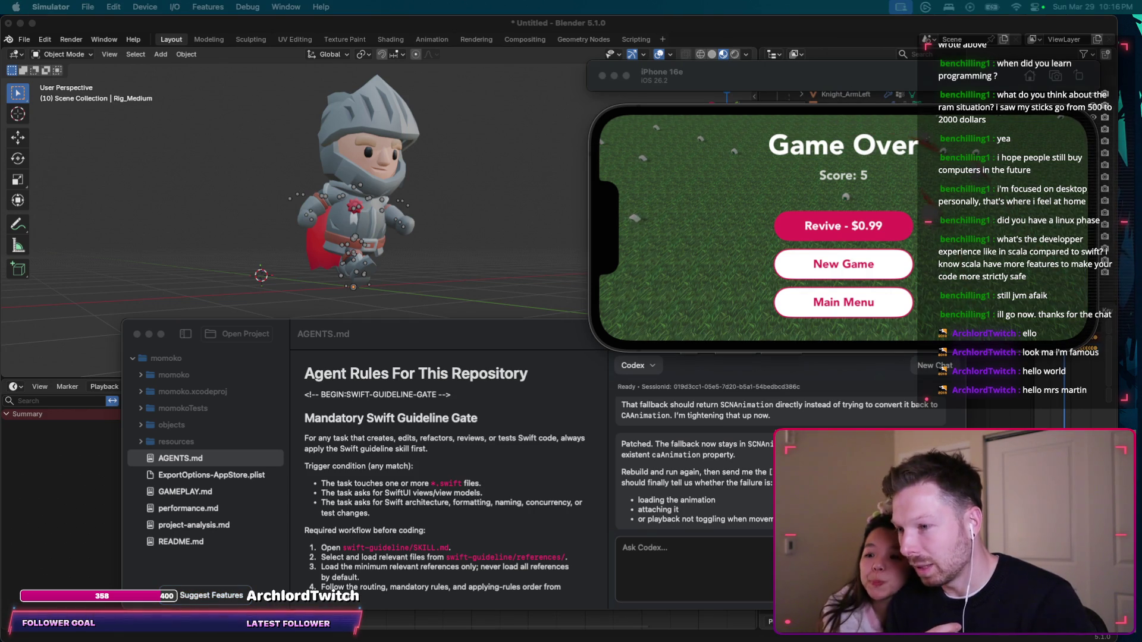
key("space")
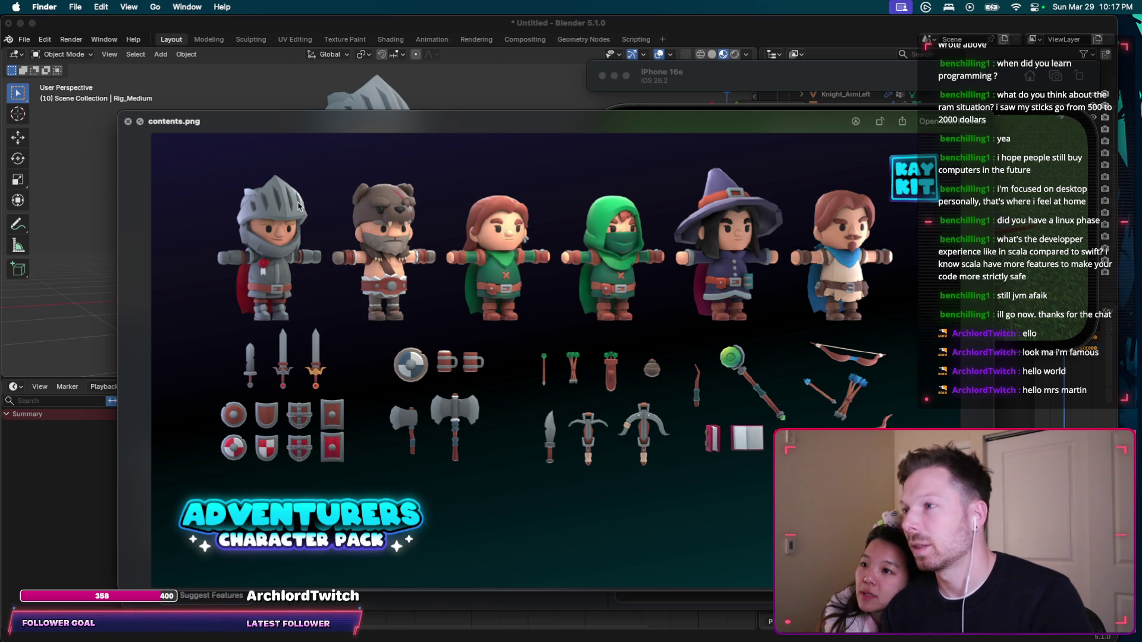
Enlarge the contents.png character pack preview to full screen, then close it.
key("alt+space")
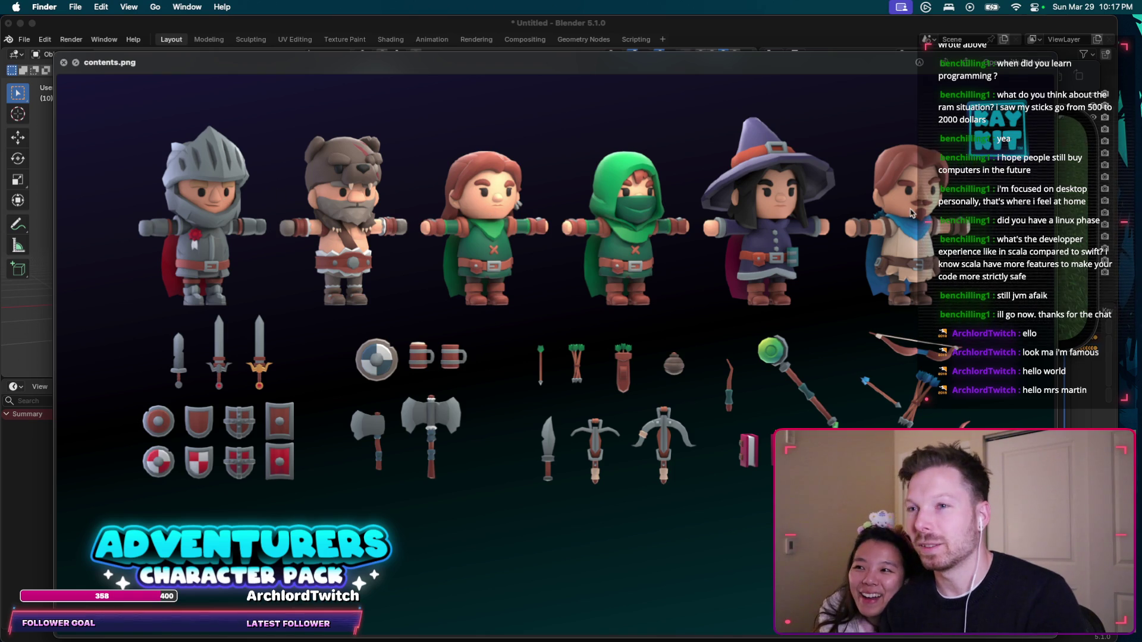
key("space")
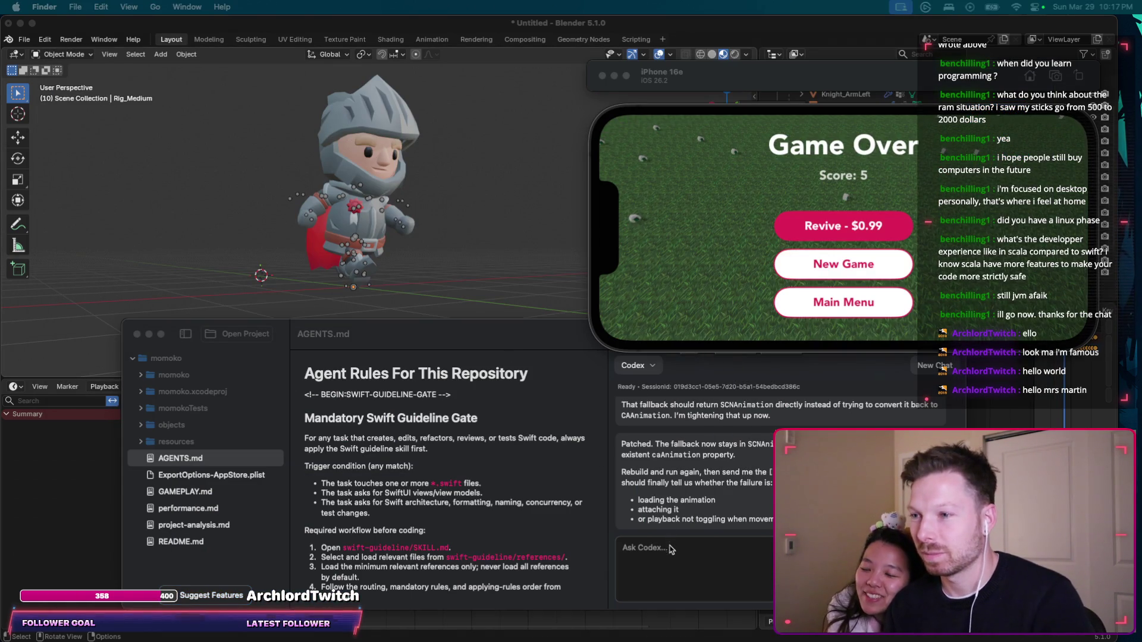
Start a new momoko game in the simulator.
key("super+Tab")
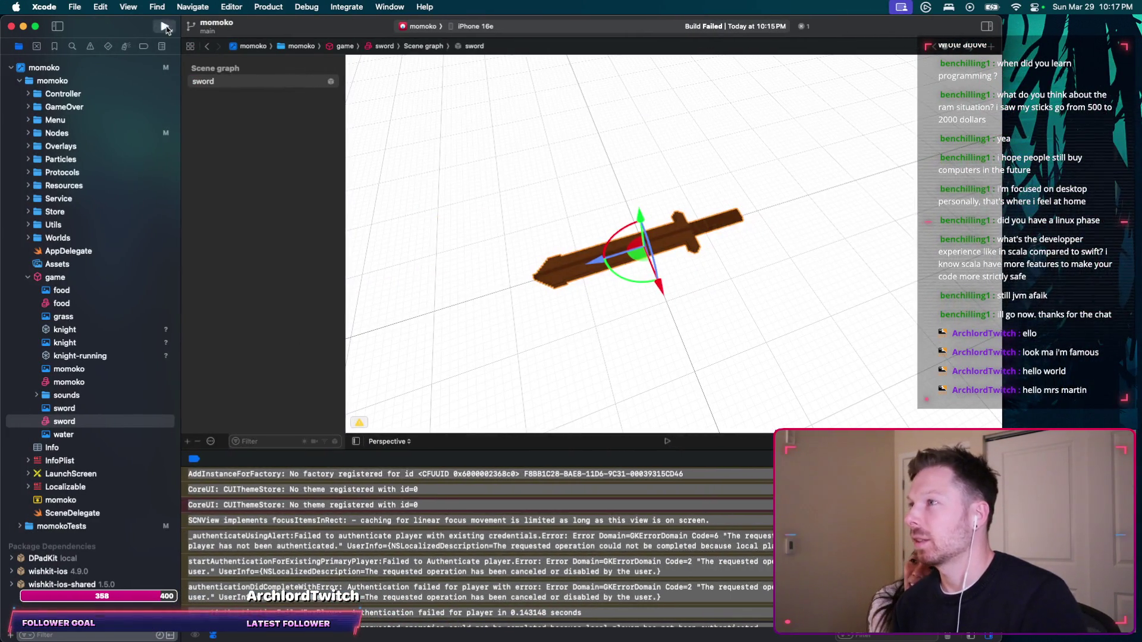
key("super+Tab")
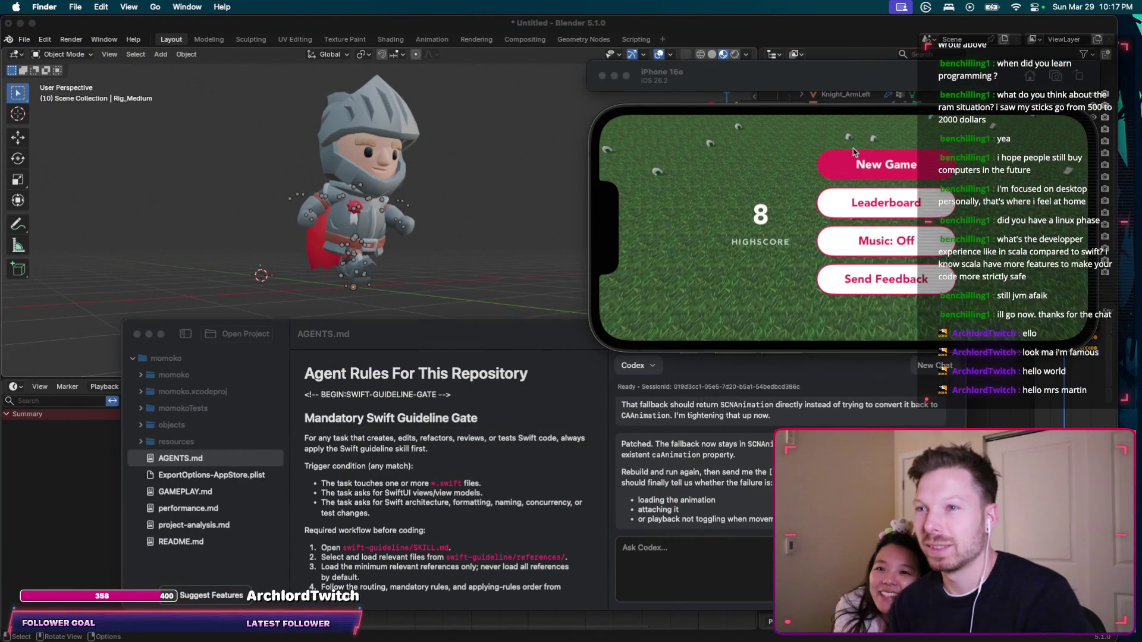
left_click(867, 158)
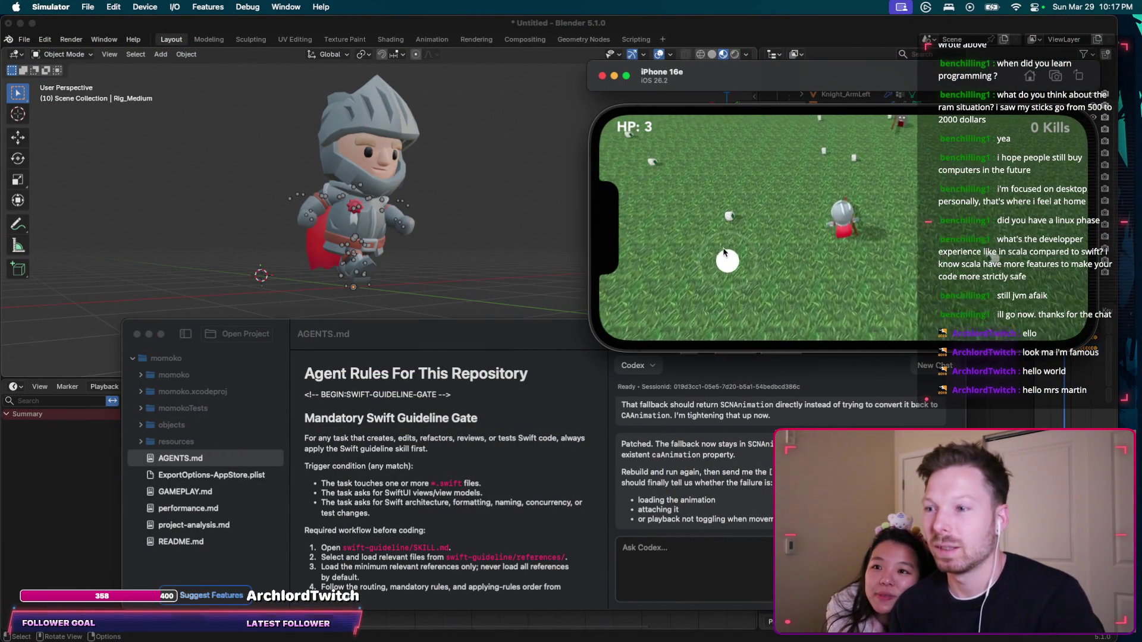
Send Codex the full Xcode console log with the note 'here are the latelogs:'.
key("ctrl+Left")
scroll(333, 588, "down", 5)
key("super+a")
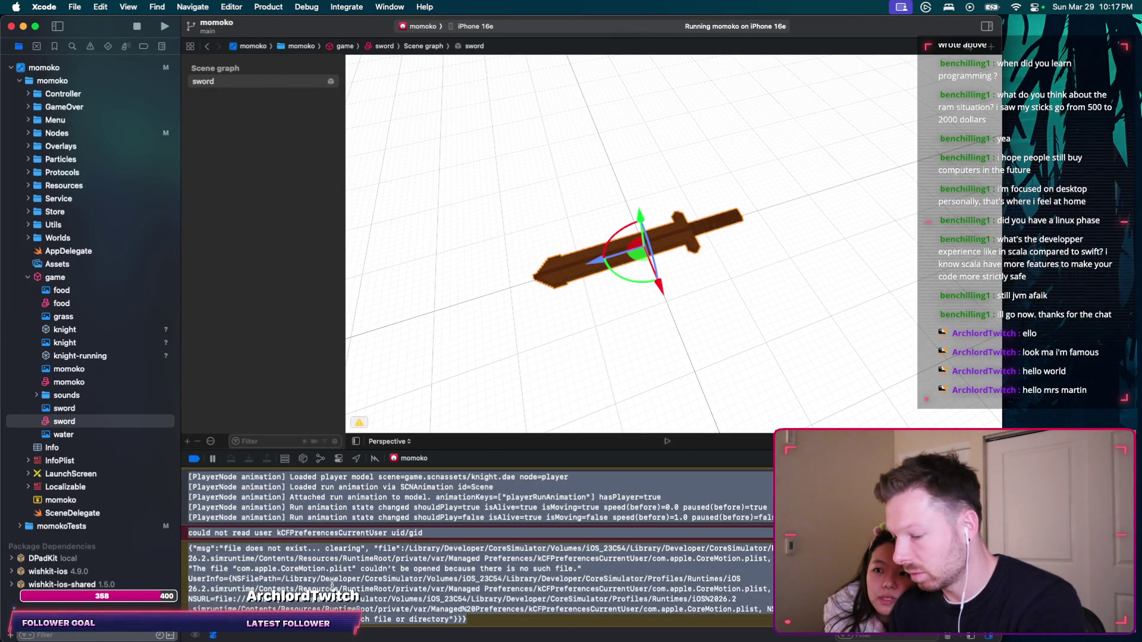
key("ctrl+Right")
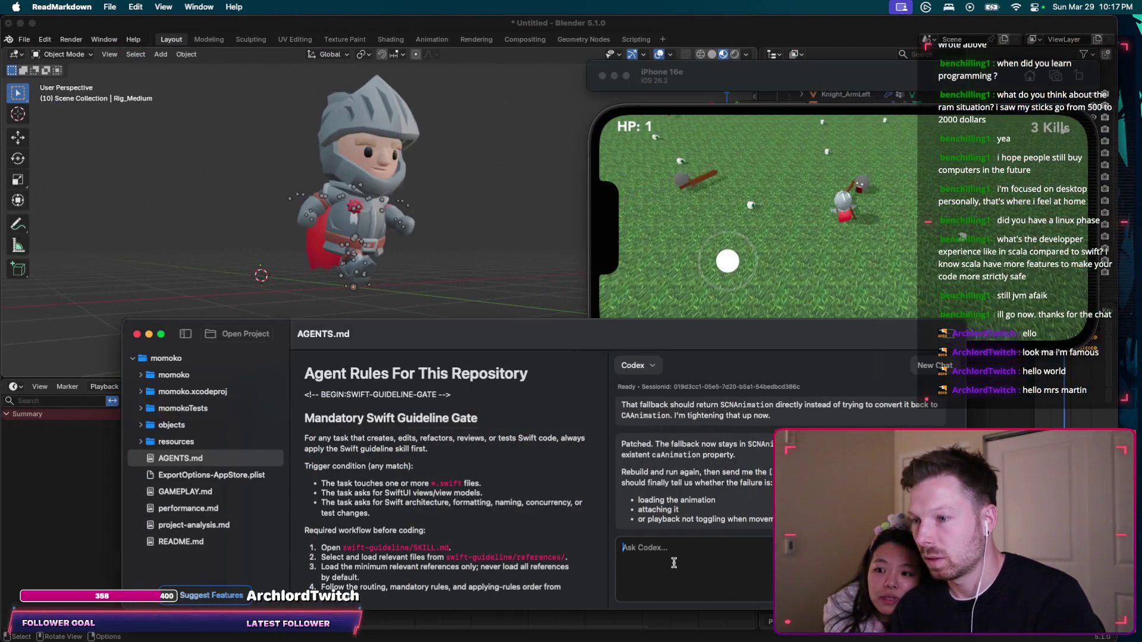
type("her")
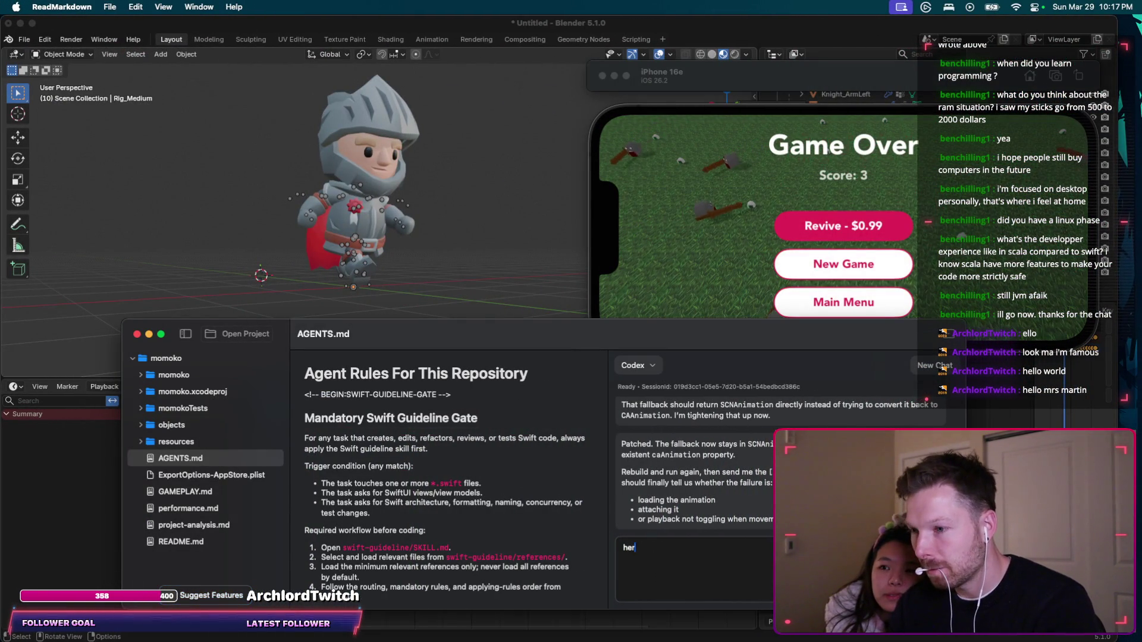
type("e are the latest")
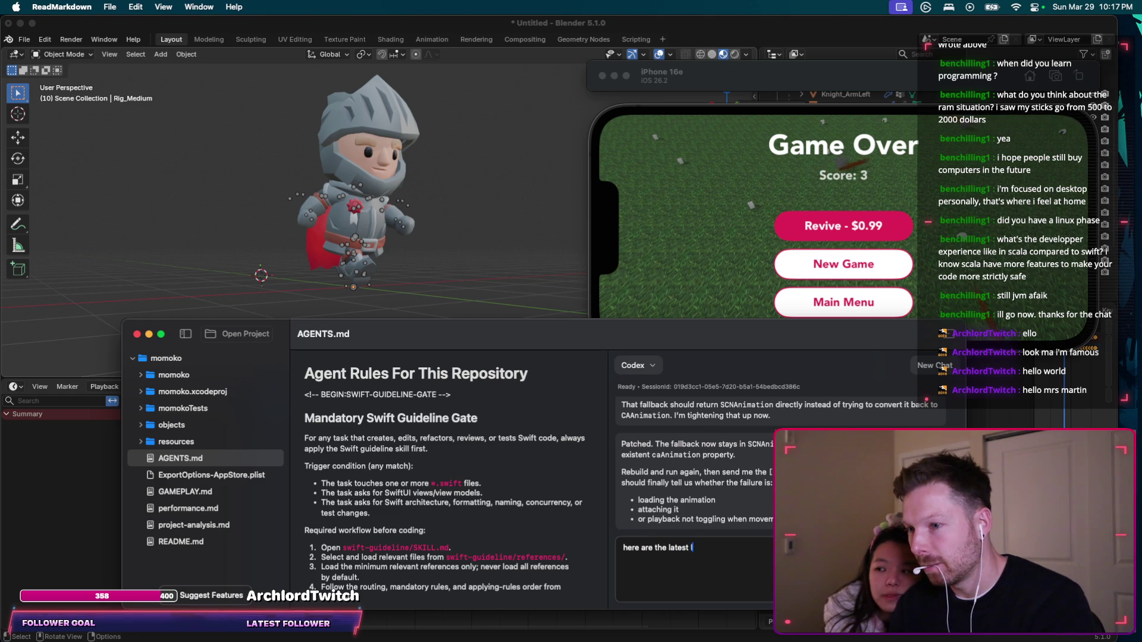
type("logs:")
key("super+v")
key("Return")
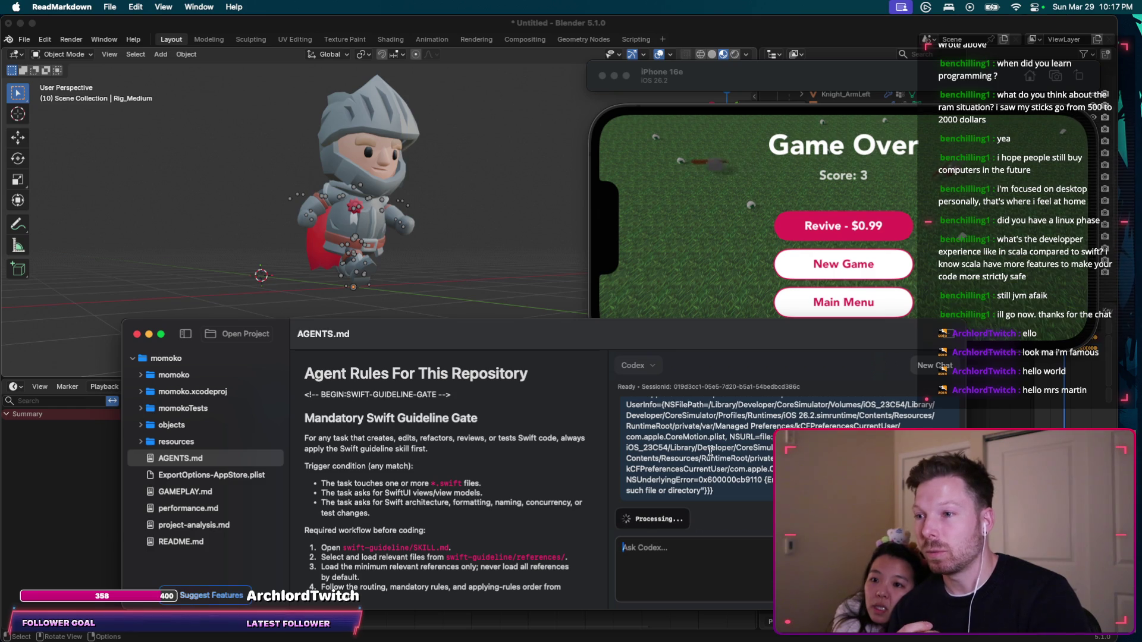
Play another round after Game Over, then open AppDelegate.swift in Xcode.
left_click(798, 264)
left_click(799, 263)
mouse_move(756, 244)
left_mouse_down()
mouse_move(744, 280)
mouse_move(757, 247)
left_mouse_up()
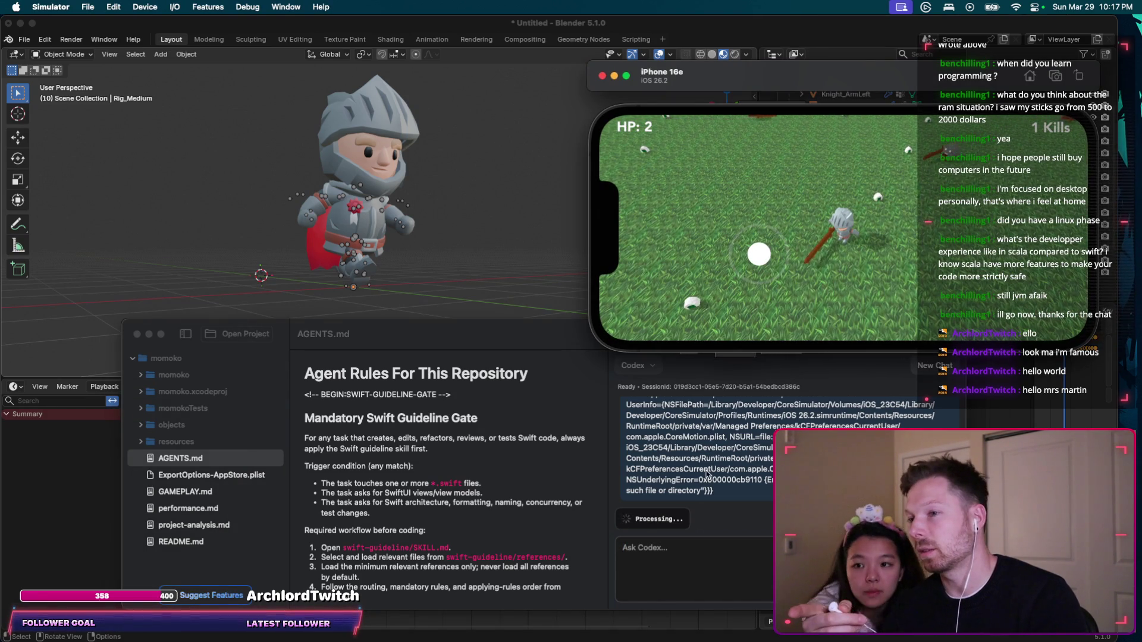
key("ctrl+Left")
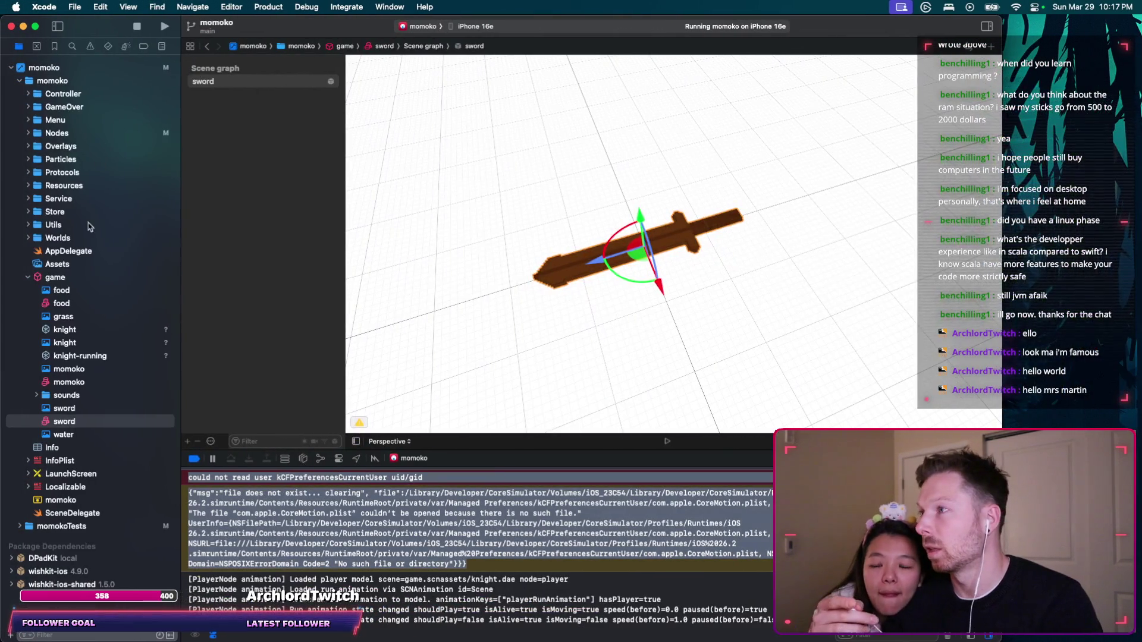
left_click(68, 251)
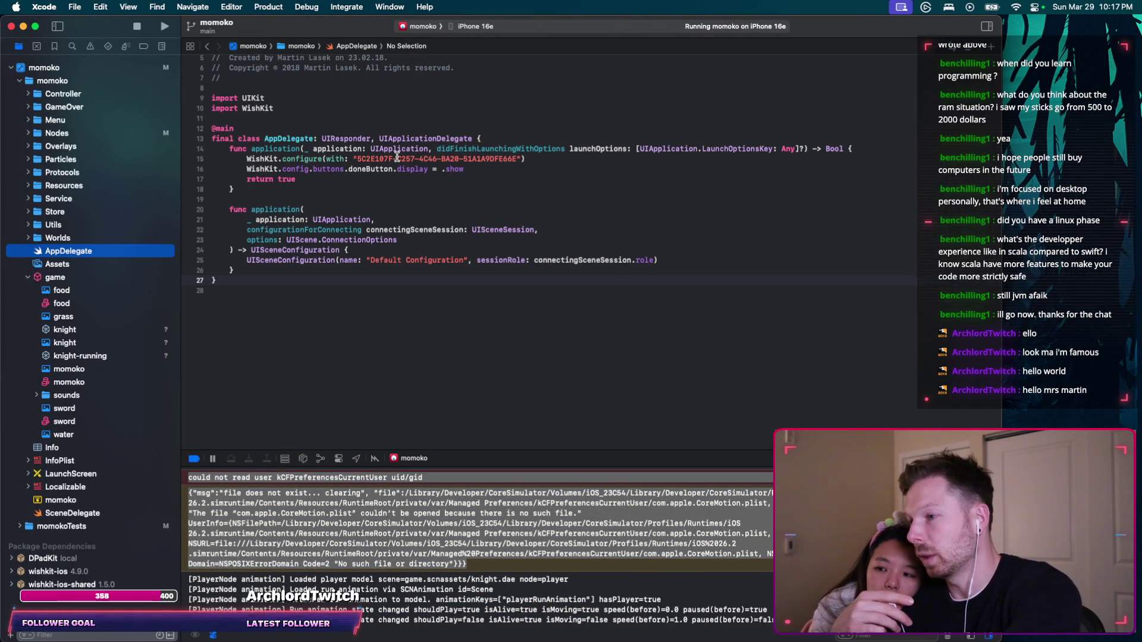
Select the last two state-changed log lines and check the Codex window.
left_click_drag(309, 609, 353, 633)
key("super+h")
key("super+Tab")
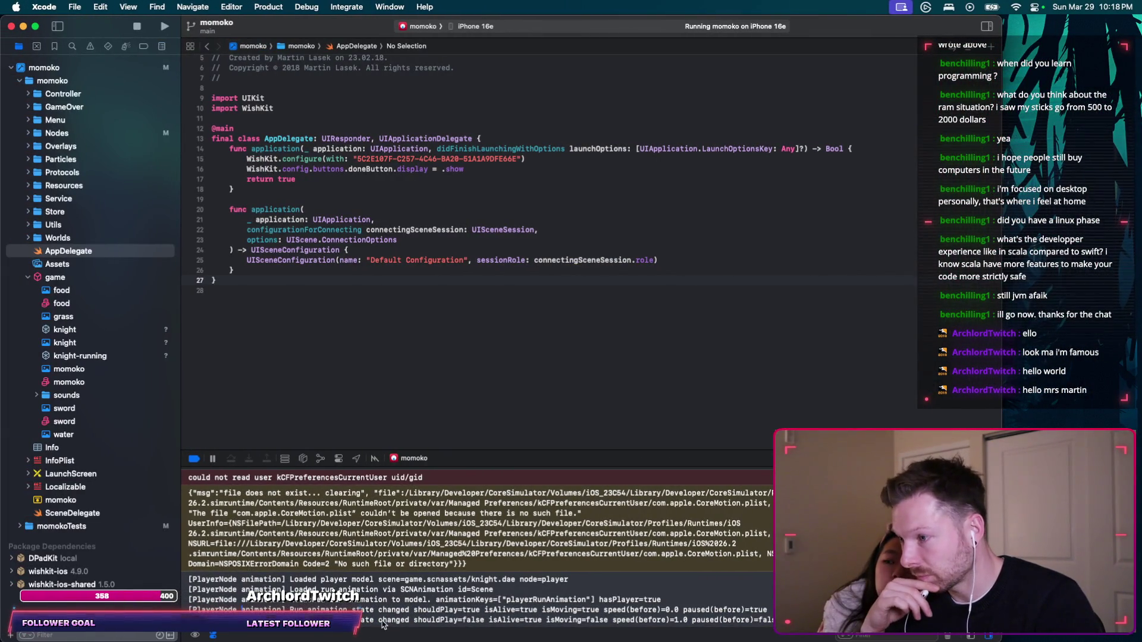
key("super+h")
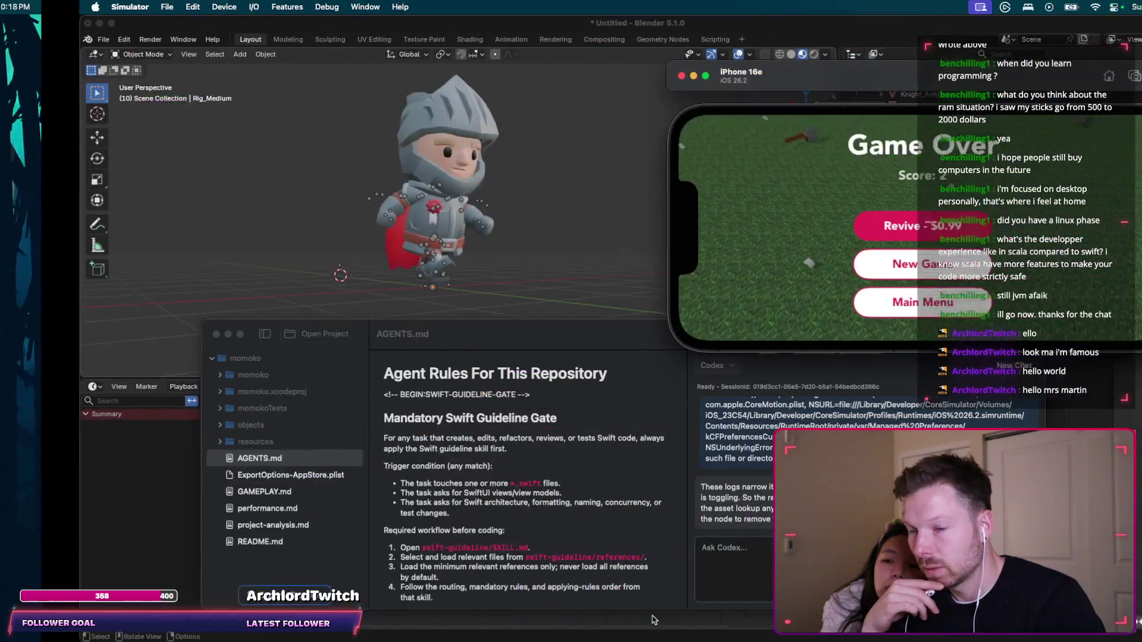
left_click(691, 561)
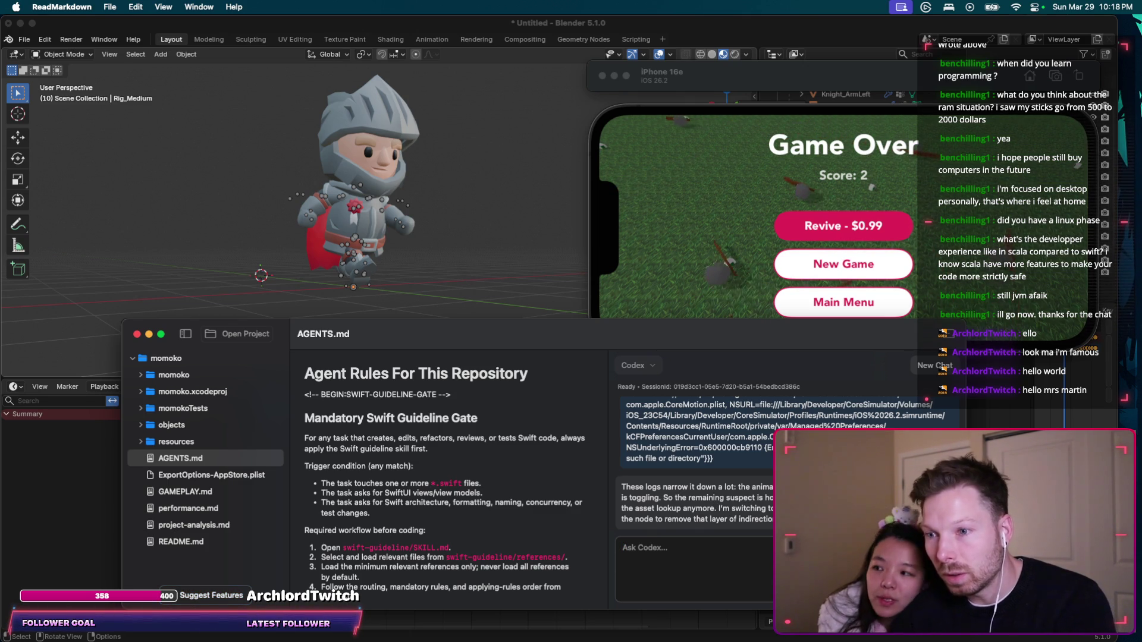
Launch Terminal via Spotlight search and quit it again.
key("ctrl+Left")
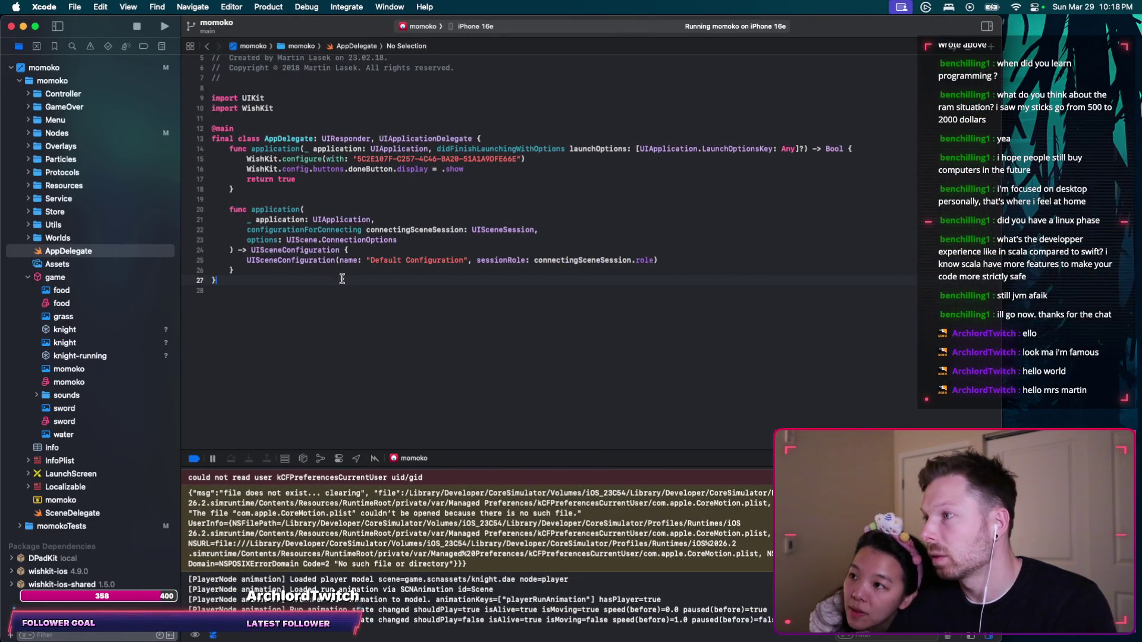
scroll(363, 245, "up", 3)
left_click(682, 283)
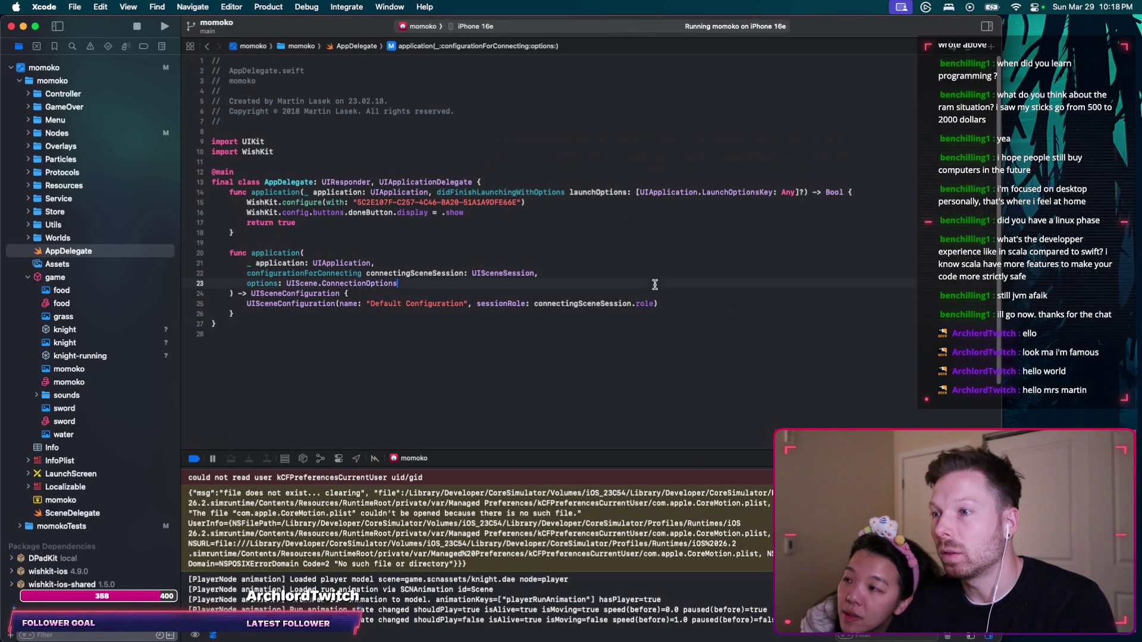
key("super+space")
type("termi")
key("Return")
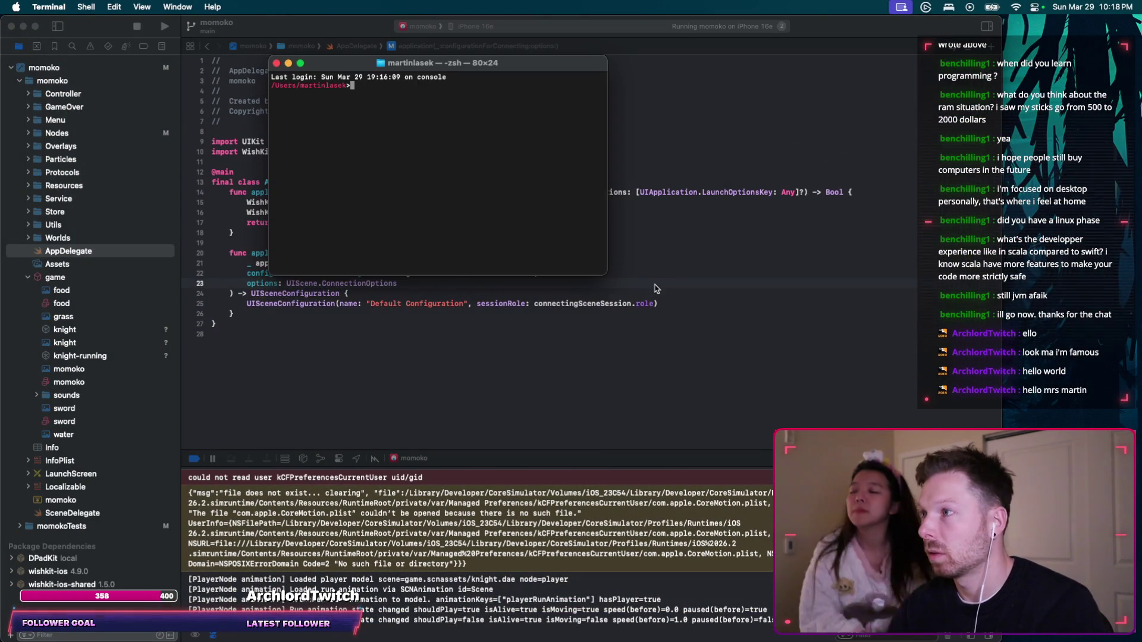
key("super+q")
Open PlayerNode.swift from the Nodes group and scroll to configureRunAnimation and makeRunAnimation.
left_click(112, 133)
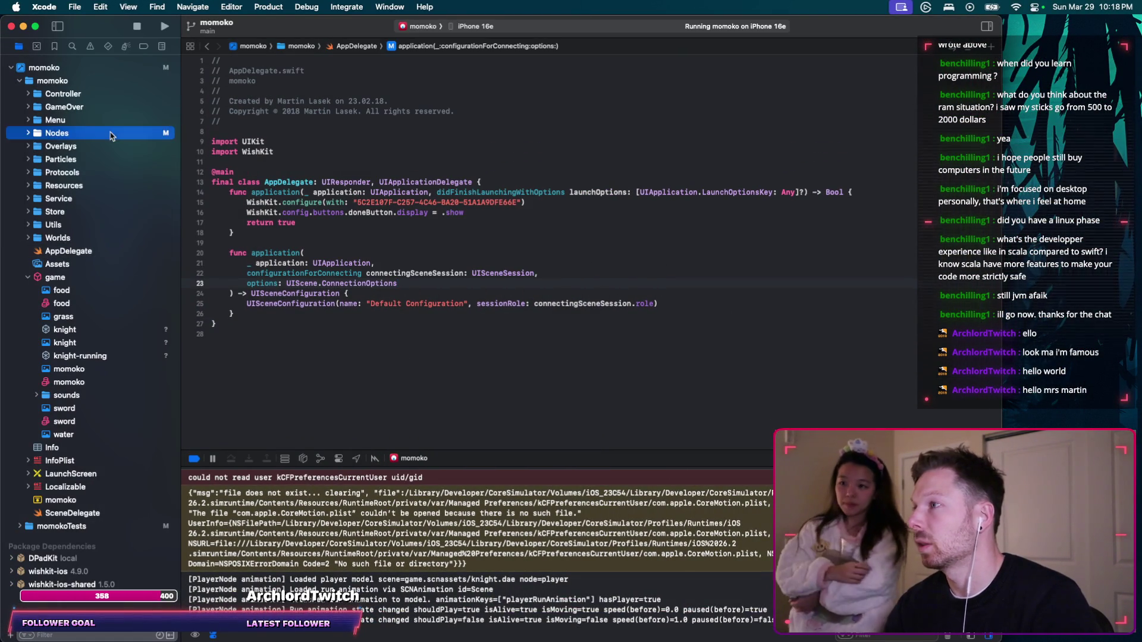
key("Right")
key("Down")
key("Down")
key("Down")
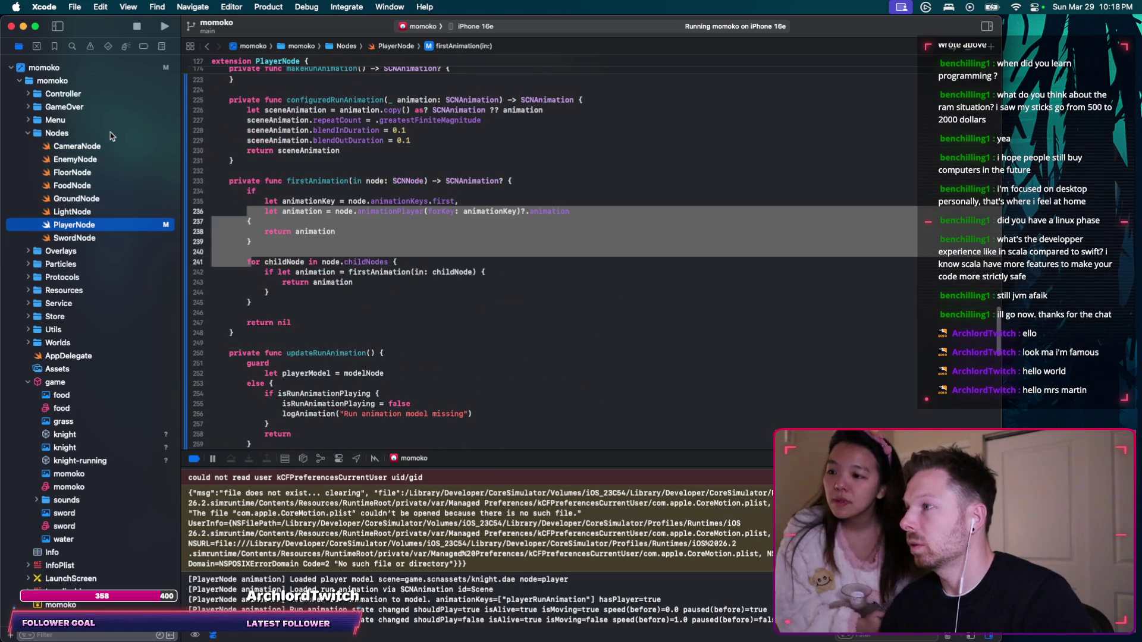
left_click(313, 192)
scroll(314, 192, "down", 10)
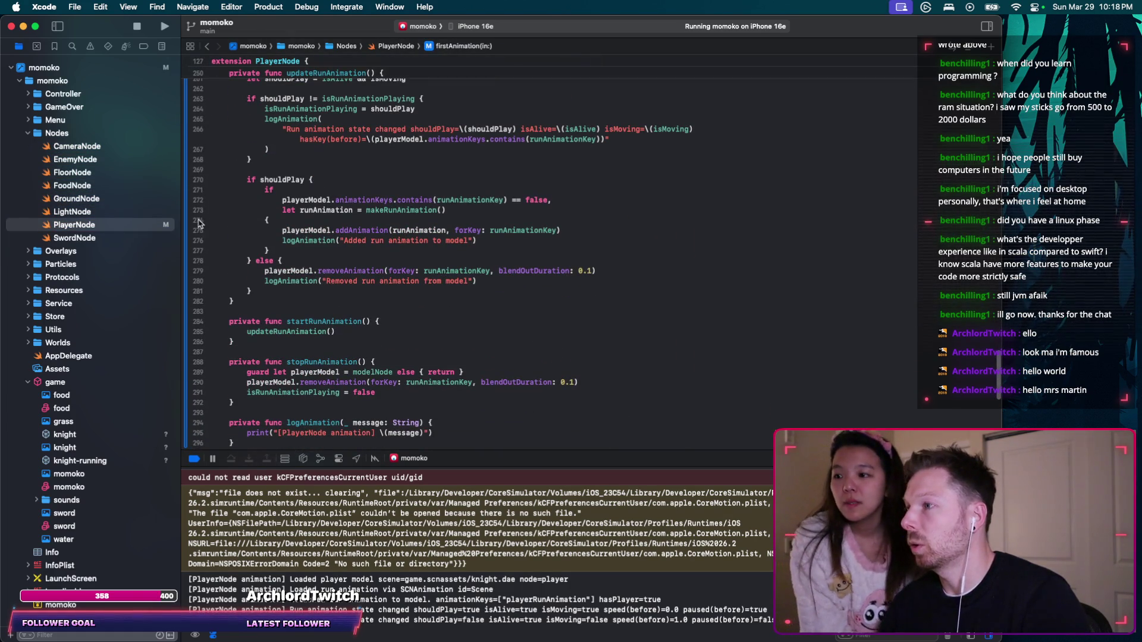
scroll(276, 342, "up", 10)
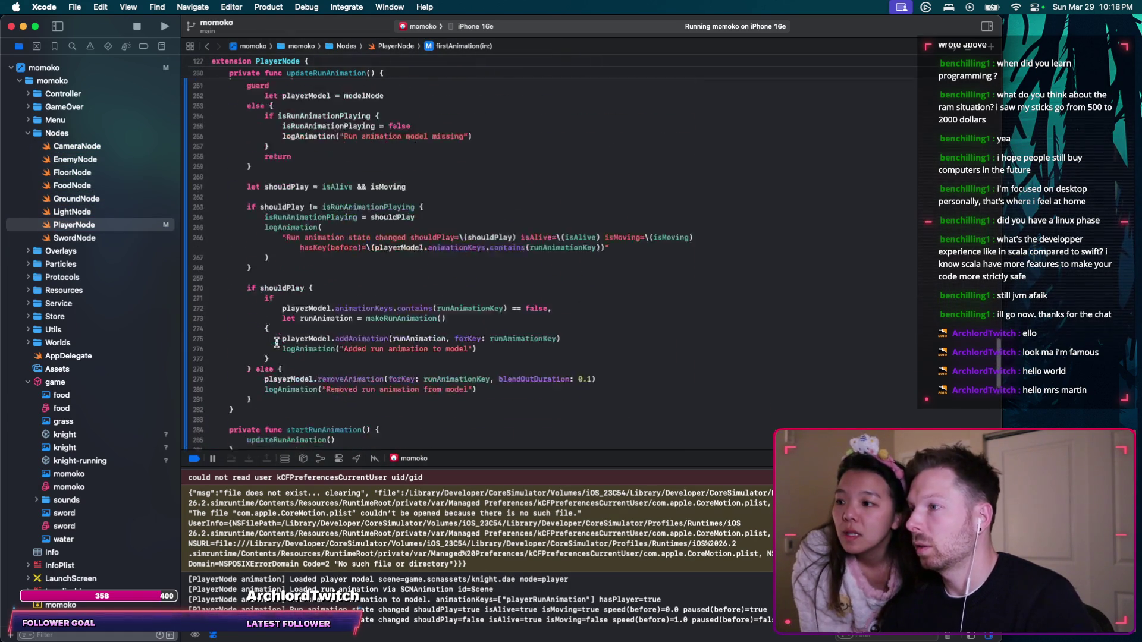
scroll(277, 343, "up", 15)
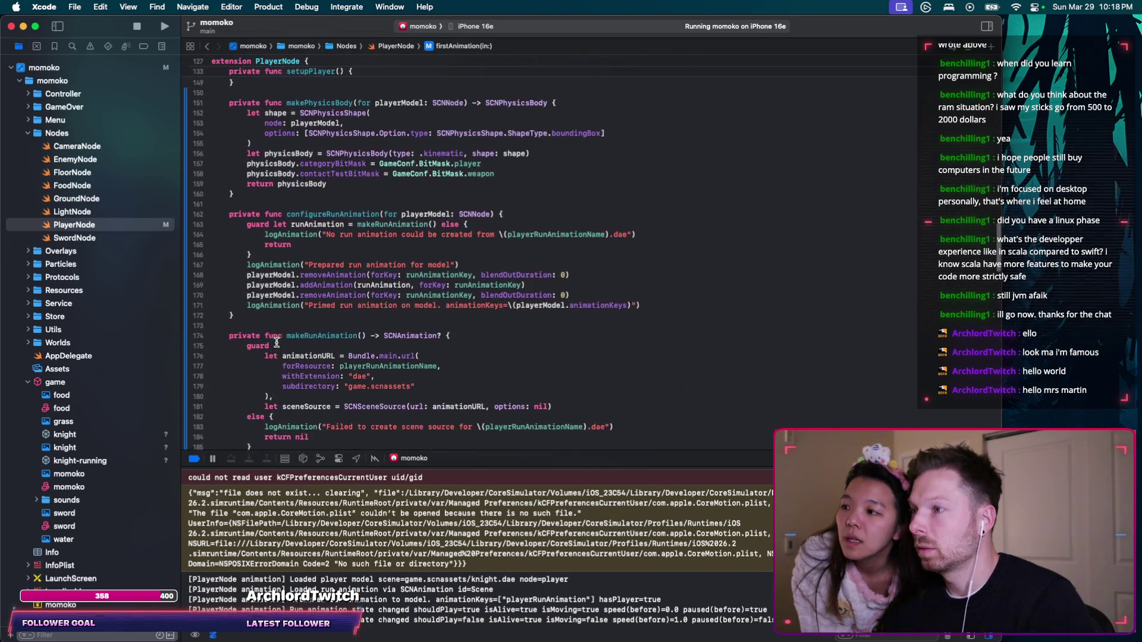
scroll(276, 342, "up", 5)
scroll(319, 276, "down", 10)
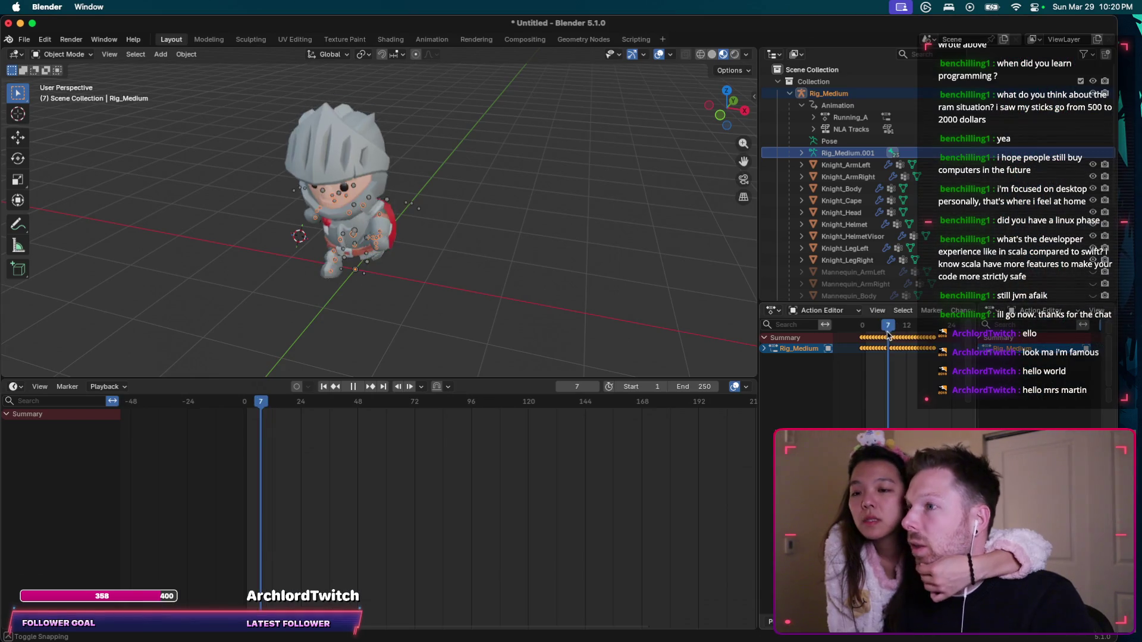
Scrub the knight's Running_A action in Blender, then start a new simulator game.
middle_click_drag(470, 309, 470, 309)
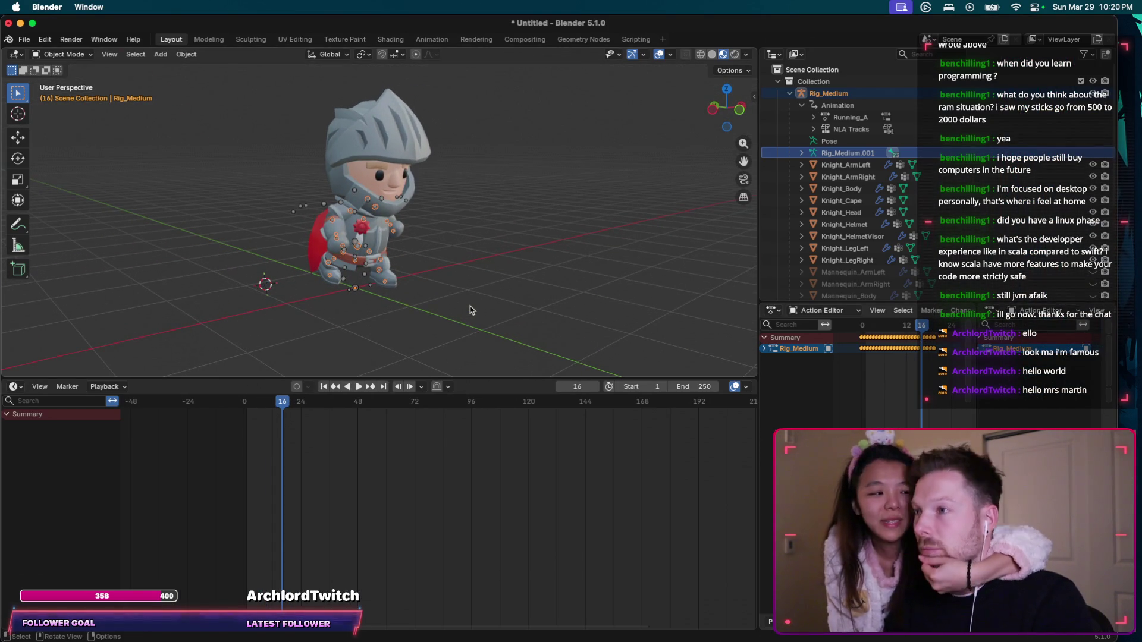
mouse_move(921, 325)
left_mouse_down()
mouse_move(889, 329)
mouse_move(943, 330)
mouse_move(886, 332)
mouse_move(911, 335)
mouse_move(897, 335)
left_mouse_up()
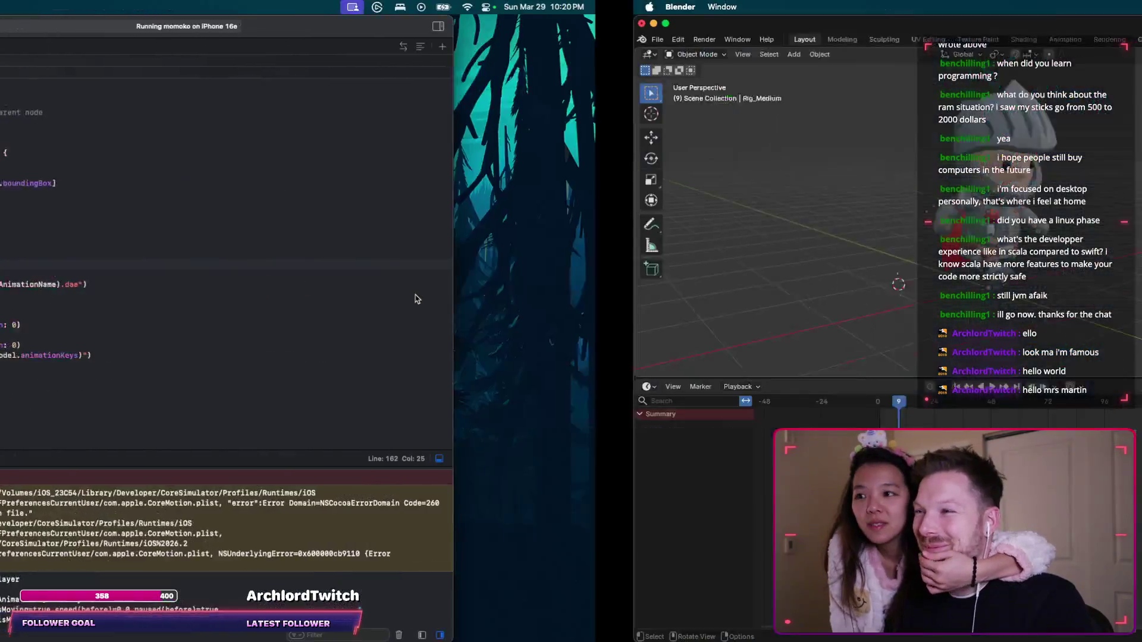
key("ctrl+Up")
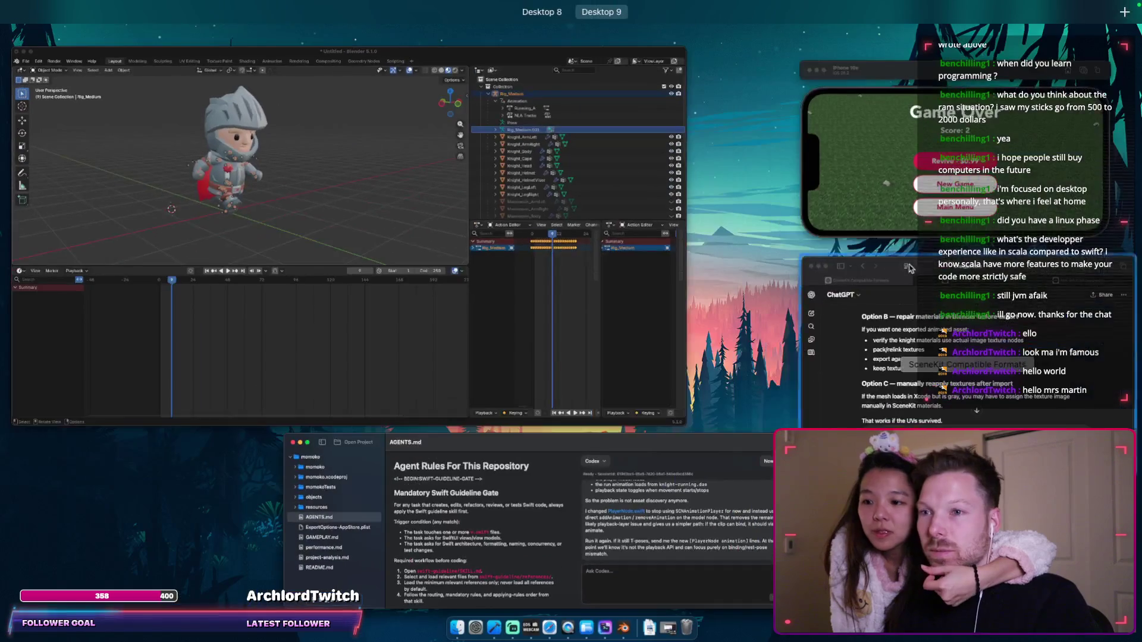
left_click(880, 119)
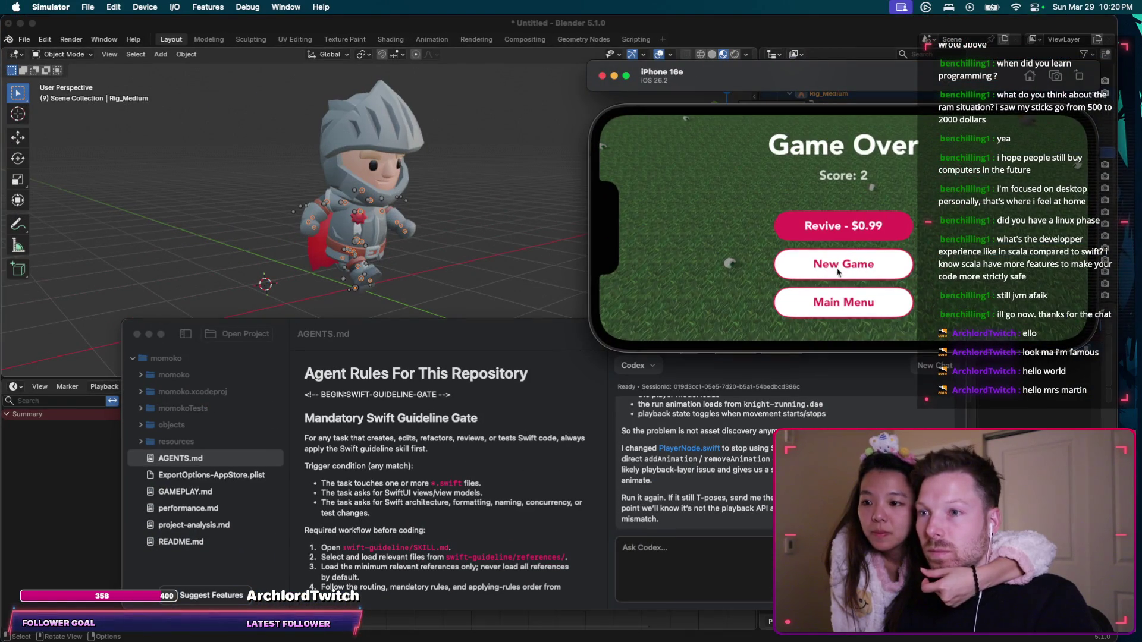
left_click(838, 269)
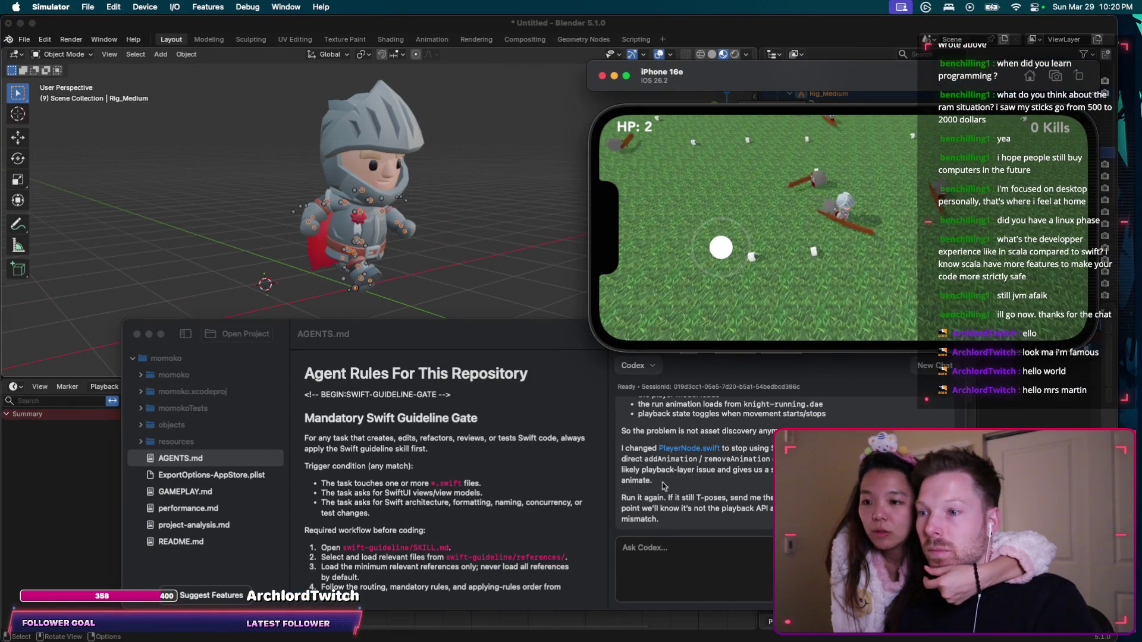
key("ctrl+Left")
key("ctrl+Right")
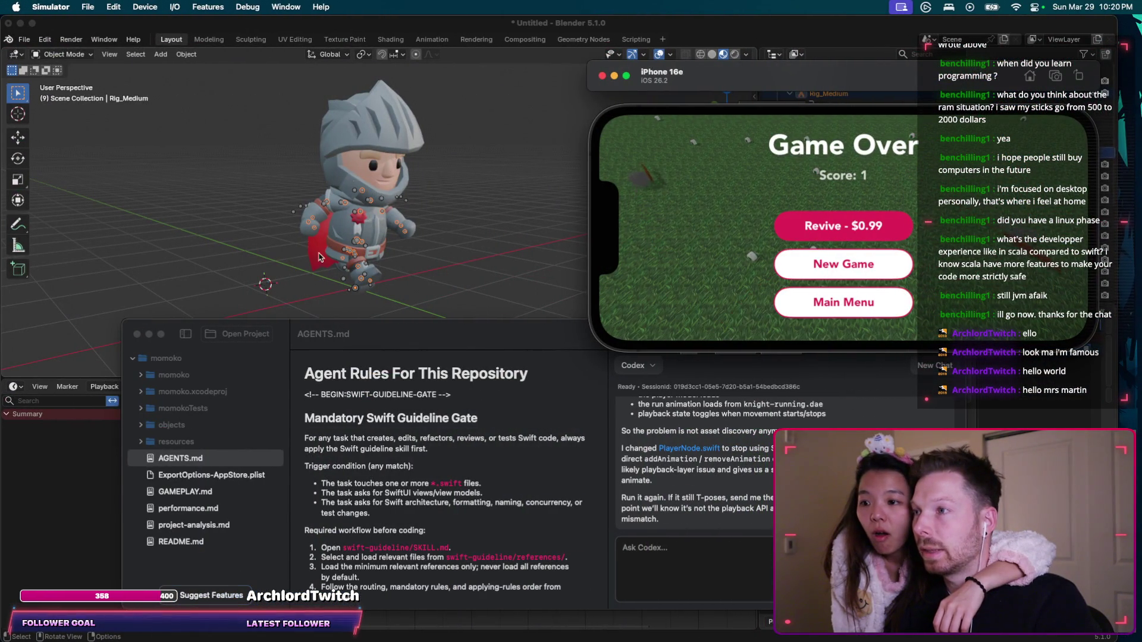
key("ctrl+Left")
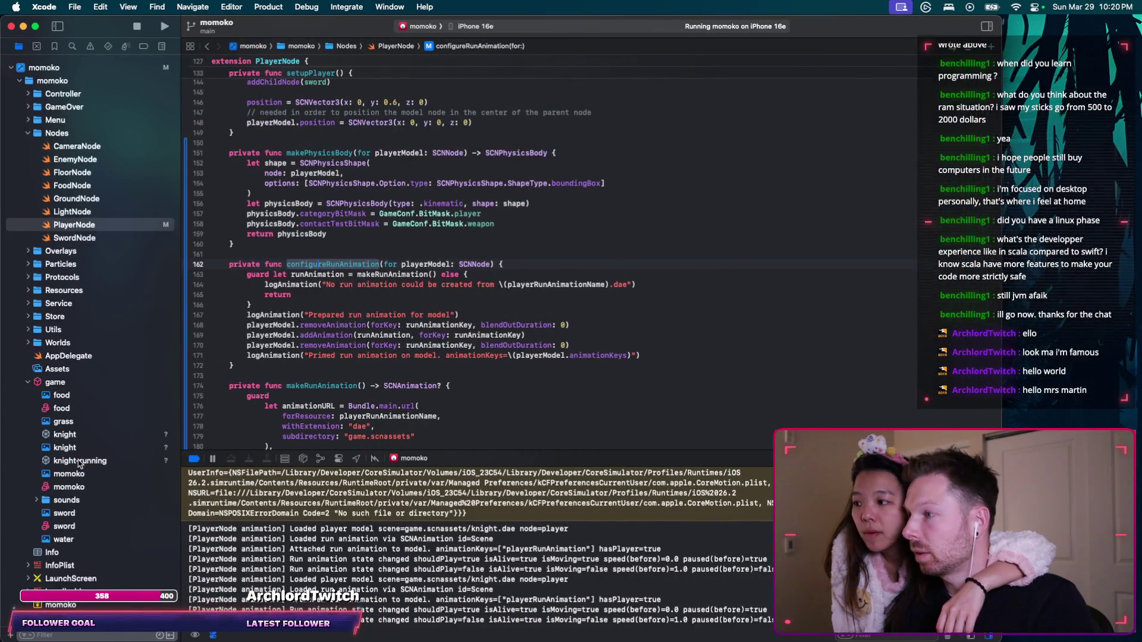
Preview the knight-running scene, then find its reference in PlayerNode.swift.
left_click(79, 462)
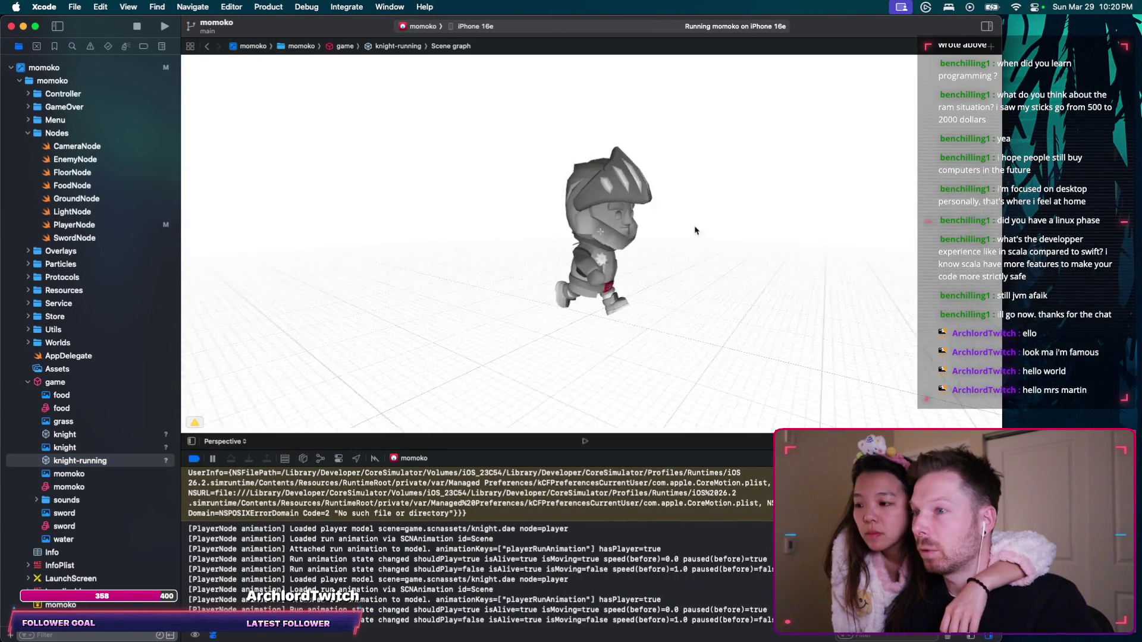
mouse_move(688, 262)
left_mouse_down()
mouse_move(477, 227)
mouse_move(431, 240)
mouse_move(663, 258)
mouse_move(713, 226)
mouse_move(593, 286)
left_mouse_up()
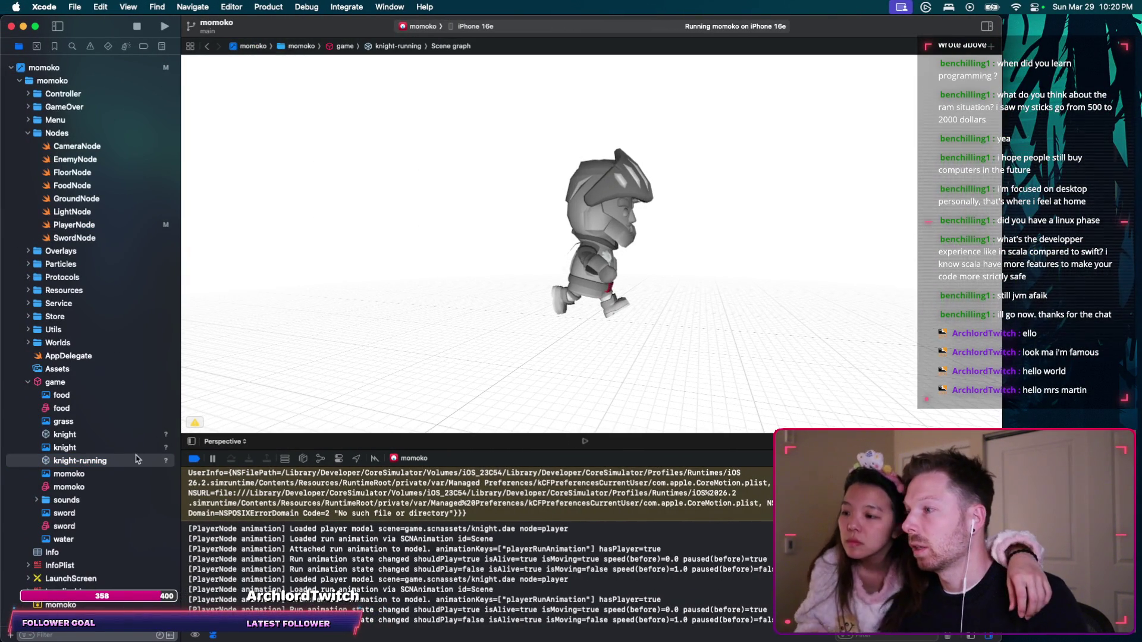
left_click(207, 48)
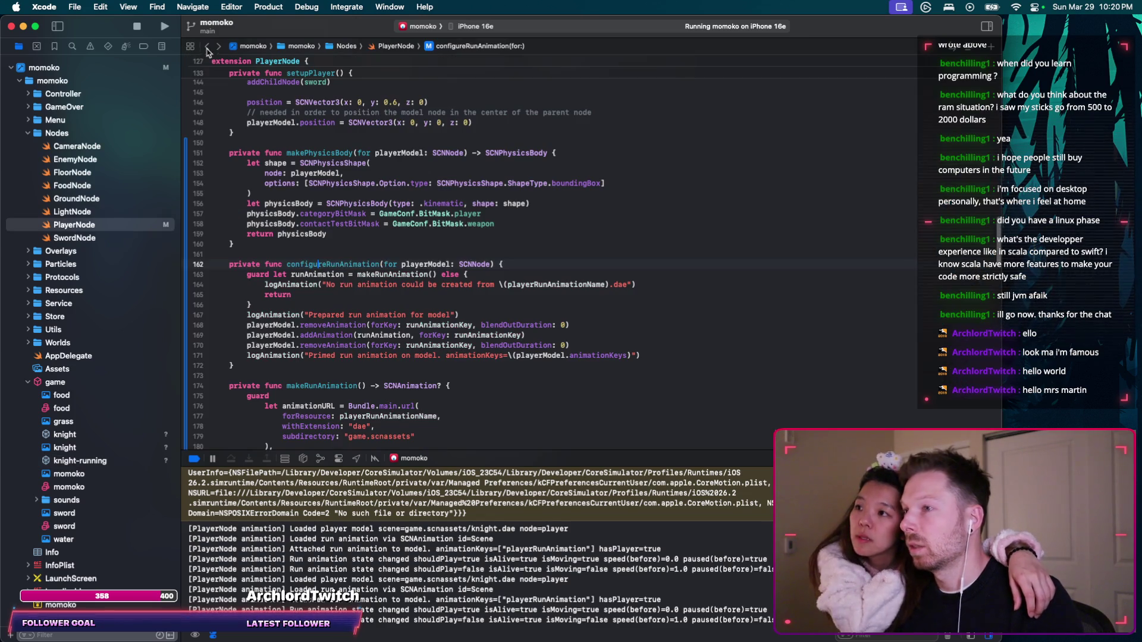
type("kinght-ru")
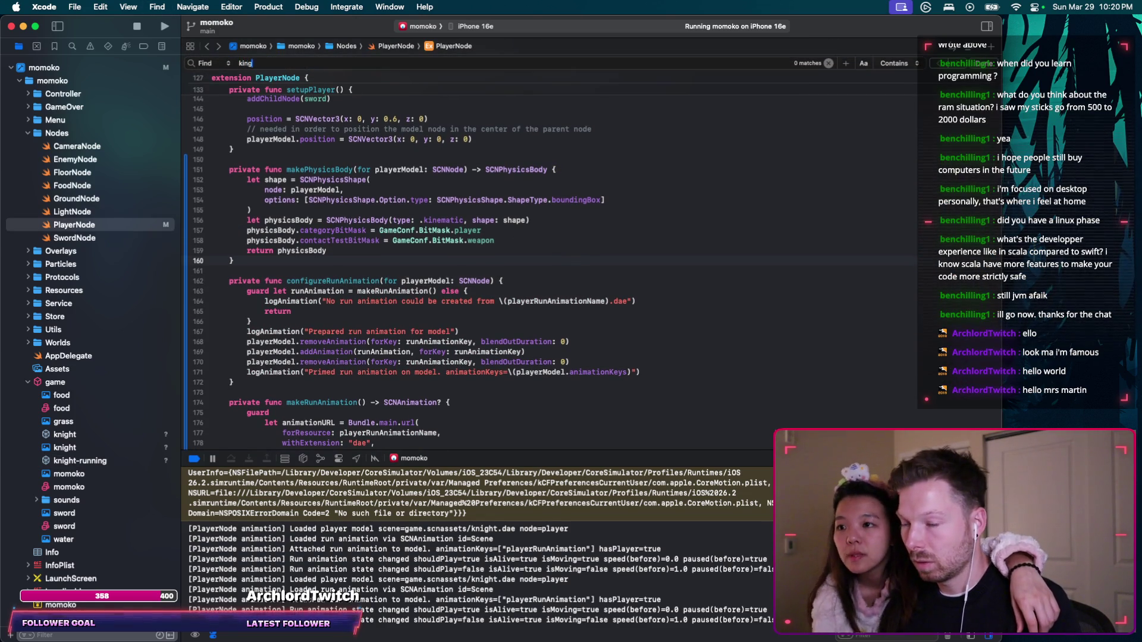
key("BackSpace")
key("BackSpace")
key("BackSpace")
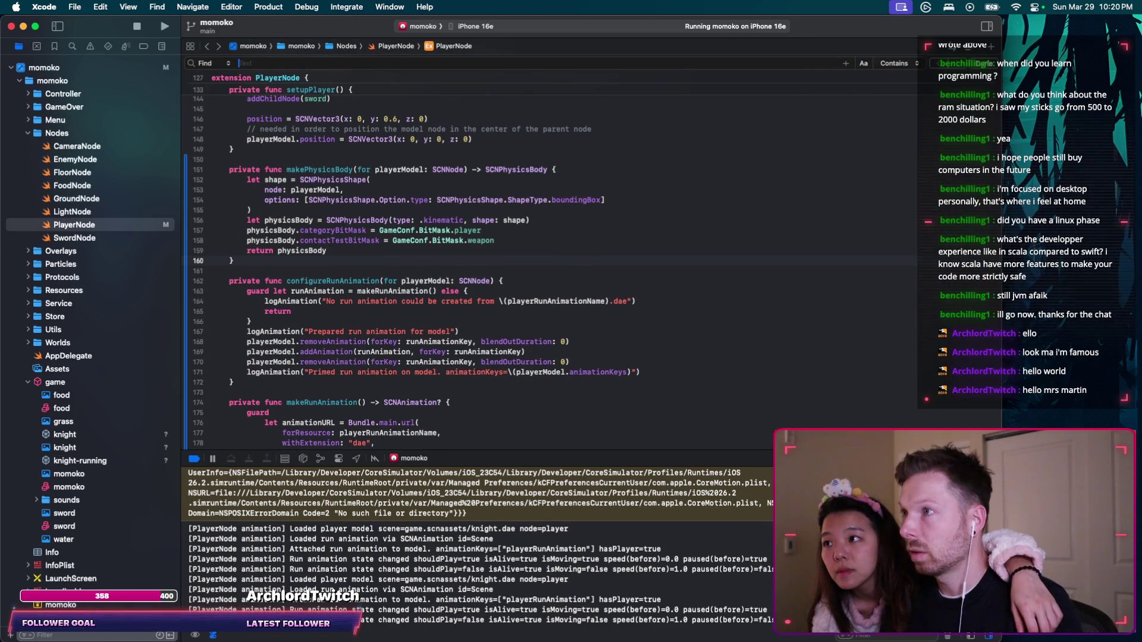
type("knight-runn")
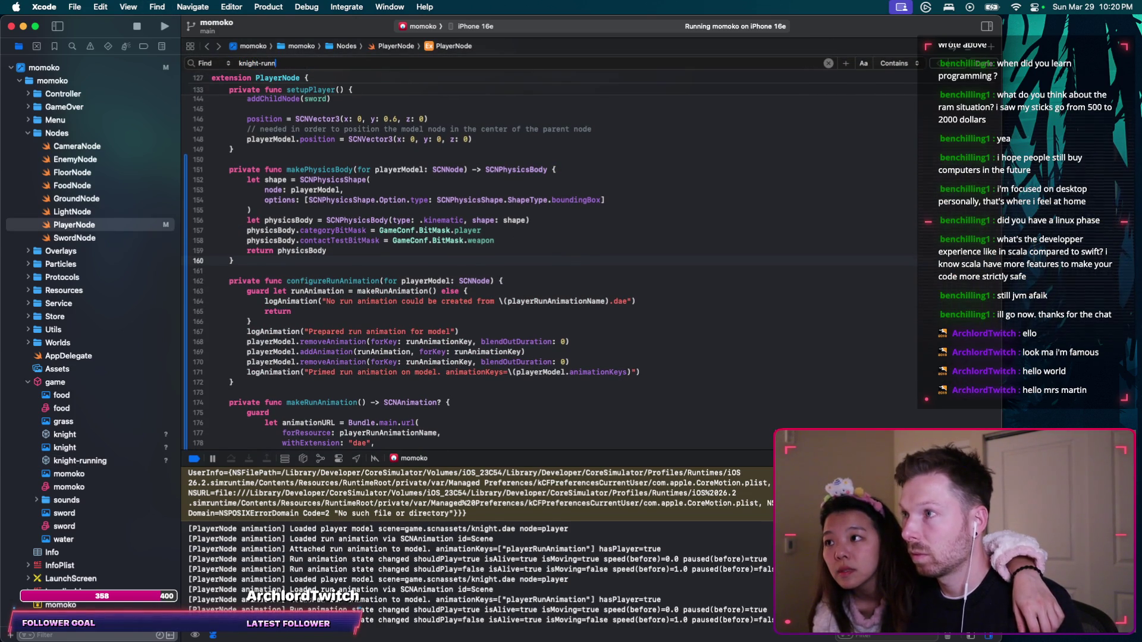
type("ing")
left_click(425, 199)
Search PlayerNode.swift for playerRunAnimationName and step through its matches.
double_click(355, 198)
key("super+c")
key("super+f")
key("super+v")
key("Return")
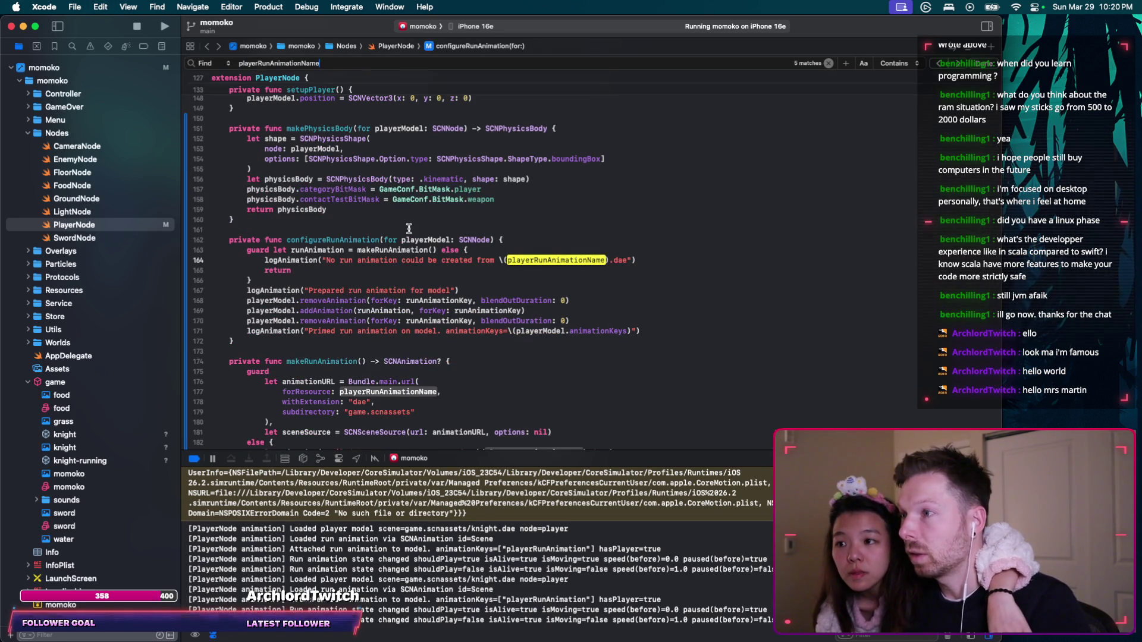
key("Return")
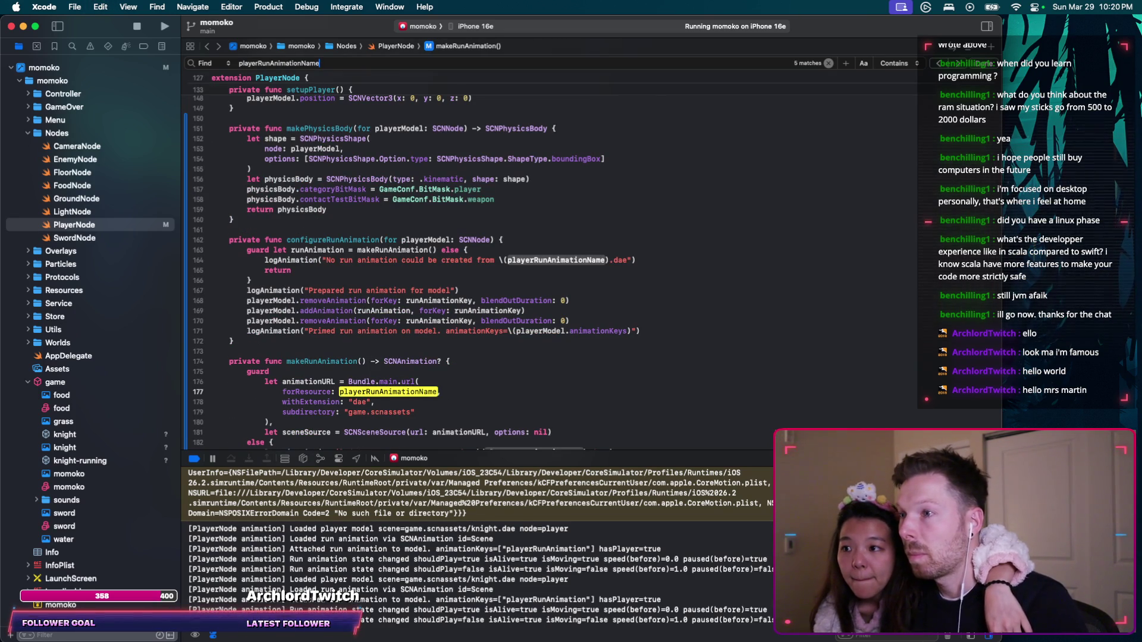
In makeRunAnimation, highlight the uses of playerRunAnimationName, animationURL and the animation variable.
scroll(415, 368, "down", 2)
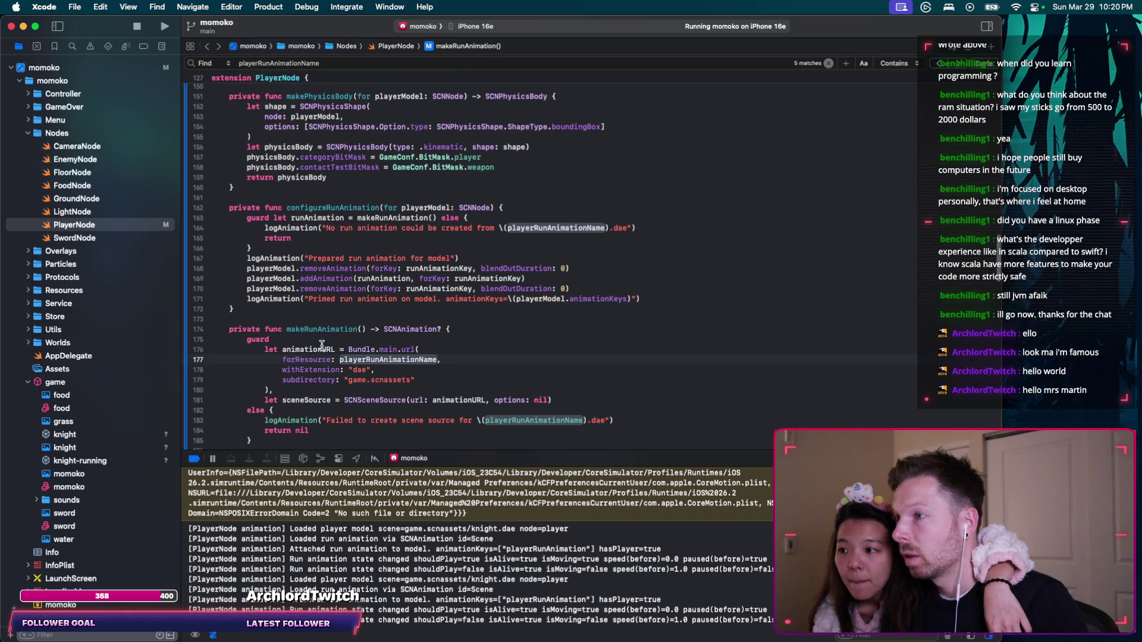
left_click(318, 359)
scroll(345, 331, "down", 2)
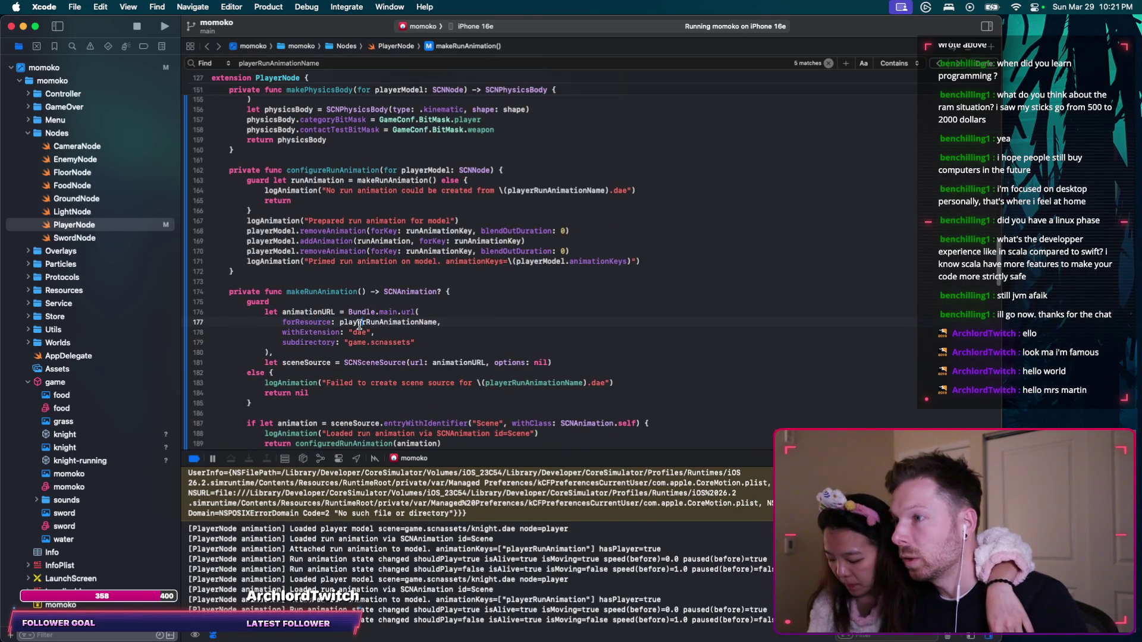
left_click(361, 323)
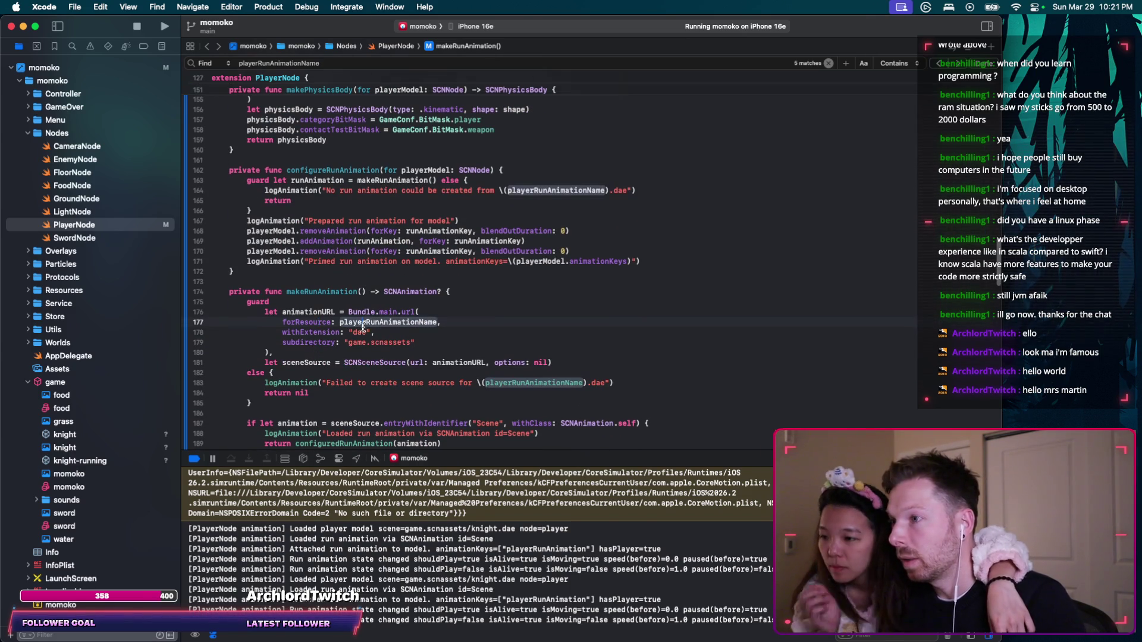
left_click(310, 311)
scroll(286, 311, "down", 5)
left_click(286, 309)
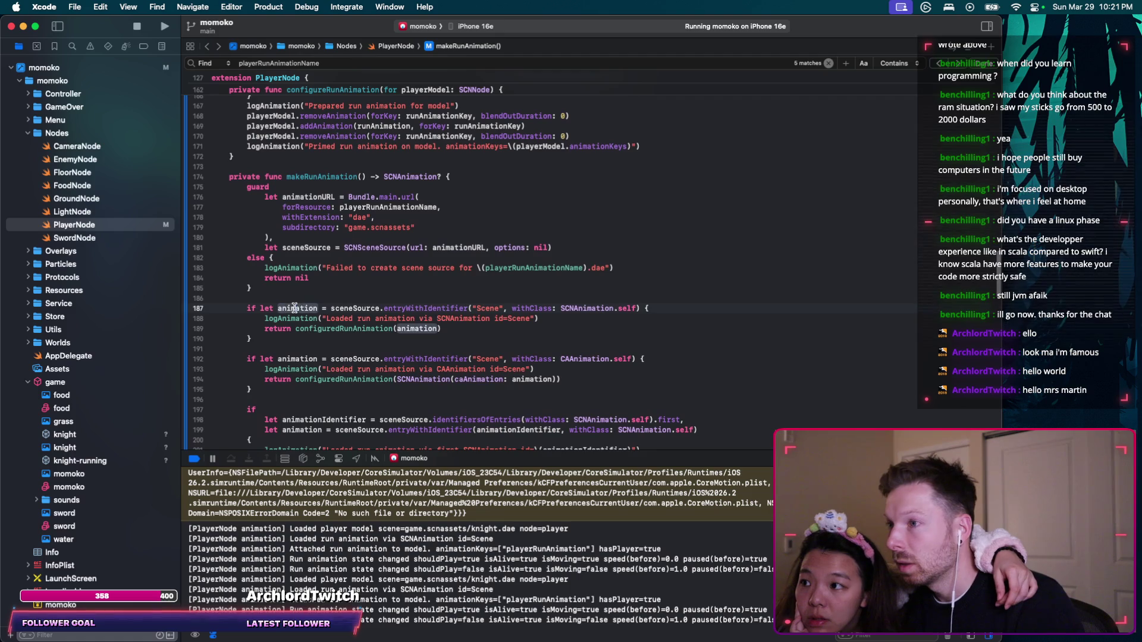